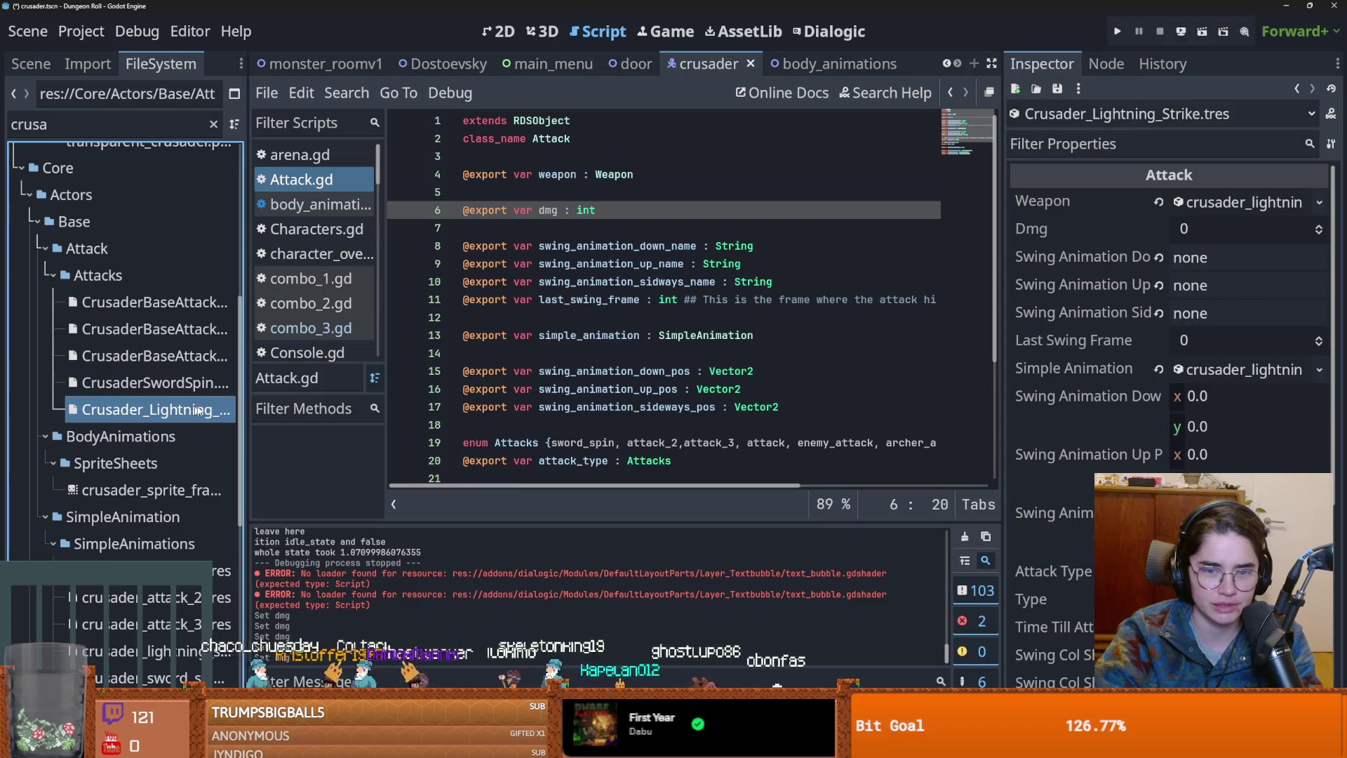
Raise the Crusader_Lightning_Strike attack's Dmg to 4 and save the scene
{"action": "left_click", "coordinate": [1320, 226]}
{"action": "left_click", "coordinate": [1320, 226]}
{"action": "left_click", "coordinate": [1320, 226]}
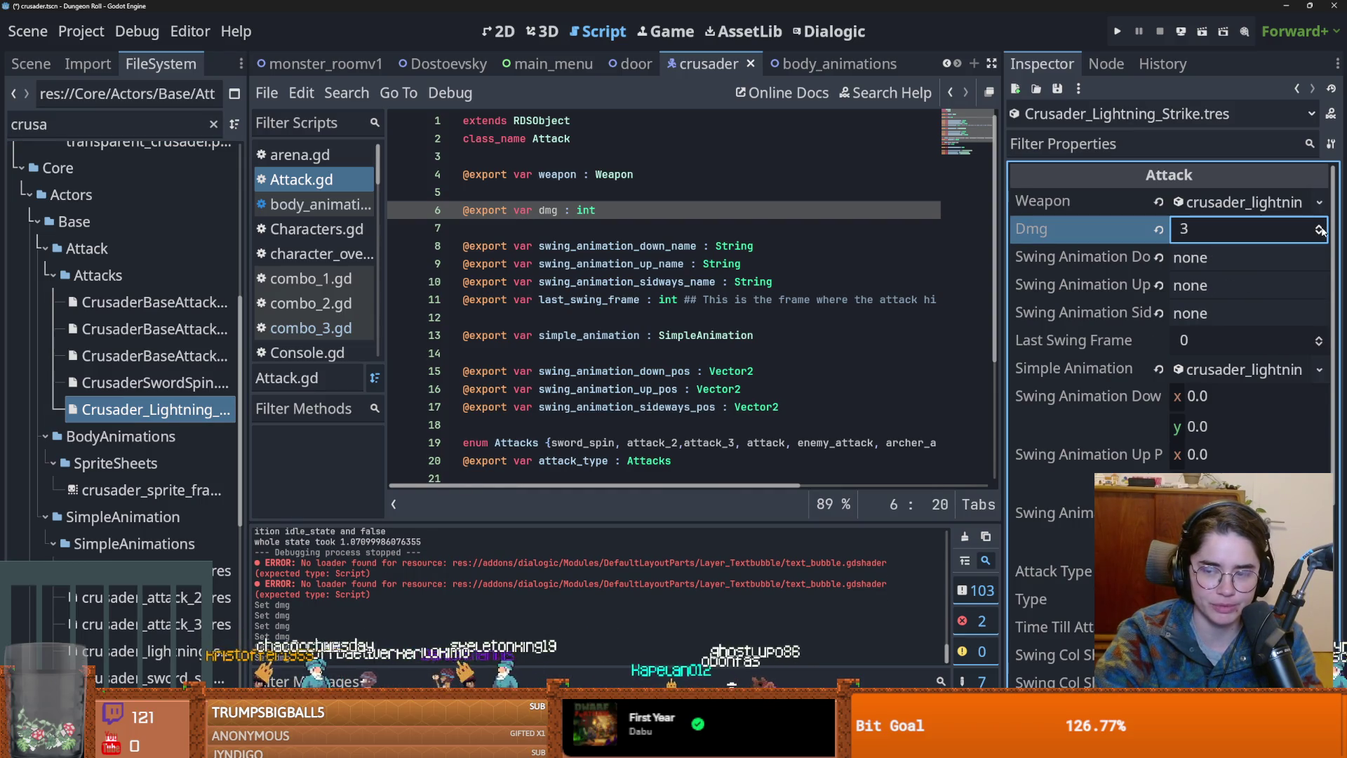
{"action": "left_click", "coordinate": [1320, 226]}
{"action": "key", "text": "ctrl+s"}
{"action": "scroll", "coordinate": [218, 413], "scroll_direction": "down", "scroll_amount": 5}
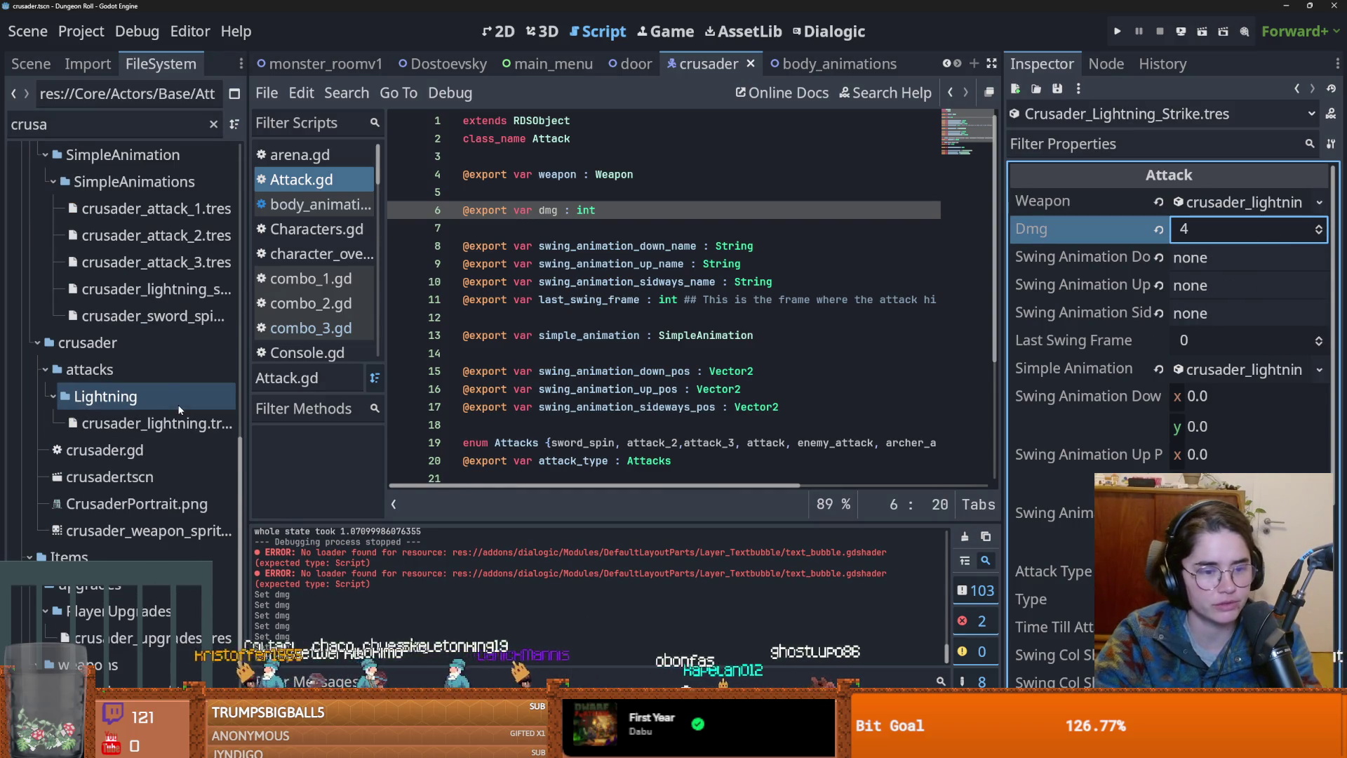
{"action": "scroll", "coordinate": [151, 388], "scroll_direction": "up", "scroll_amount": 1}
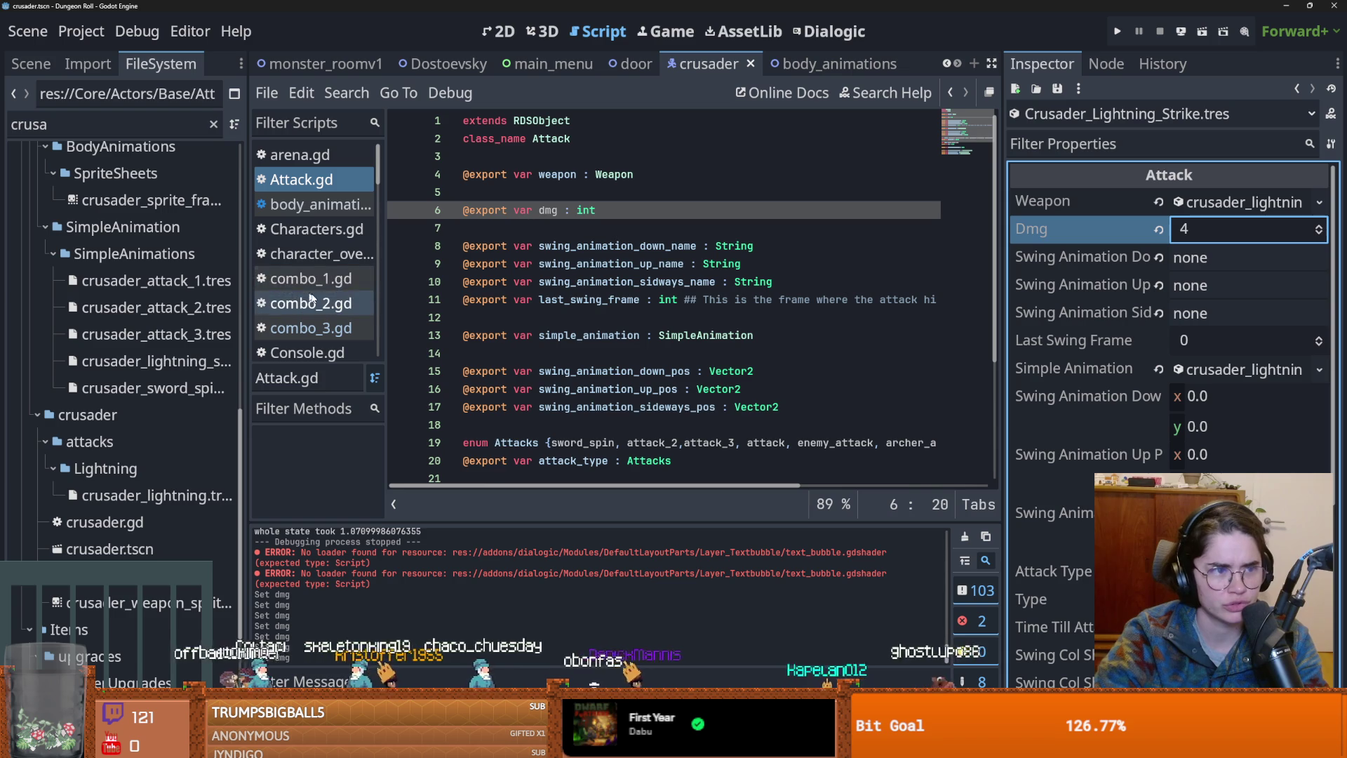
{"action": "key", "text": "ctrl+s"}
Look over the crusader script's dmg variable, then open the enemy hitbox script
{"action": "left_click", "coordinate": [599, 302]}
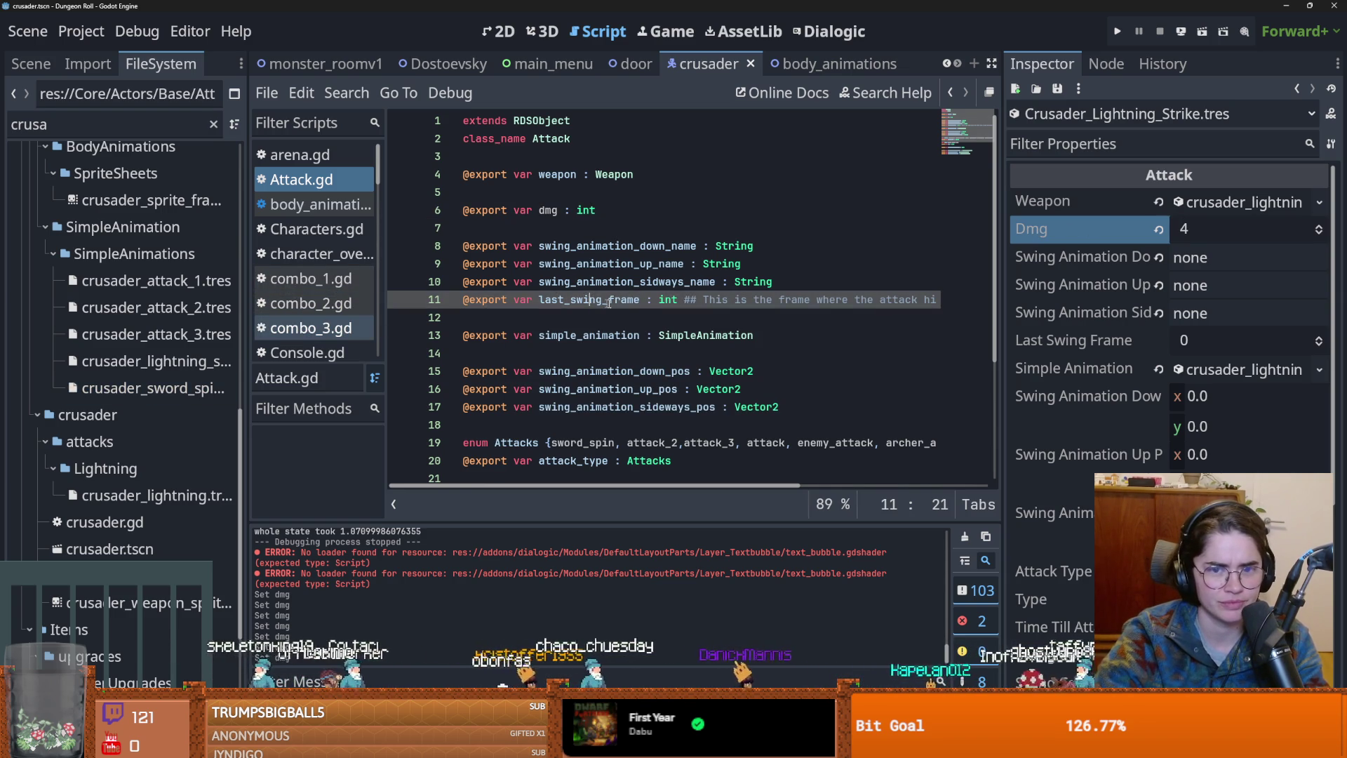
{"action": "scroll", "coordinate": [570, 241], "scroll_direction": "down", "scroll_amount": 1}
{"action": "scroll", "coordinate": [570, 241], "scroll_direction": "up", "scroll_amount": 1}
{"action": "double_click", "coordinate": [549, 212]}
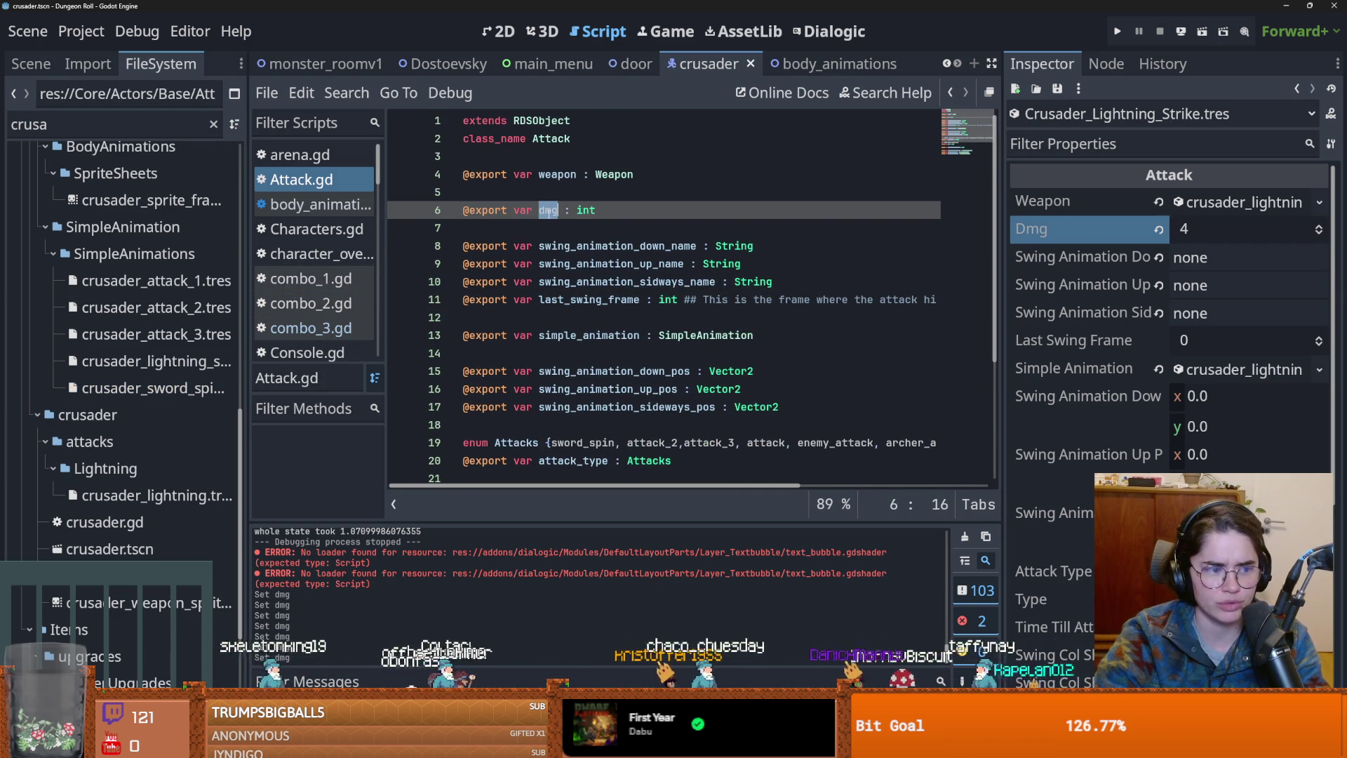
{"action": "left_click", "coordinate": [31, 63]}
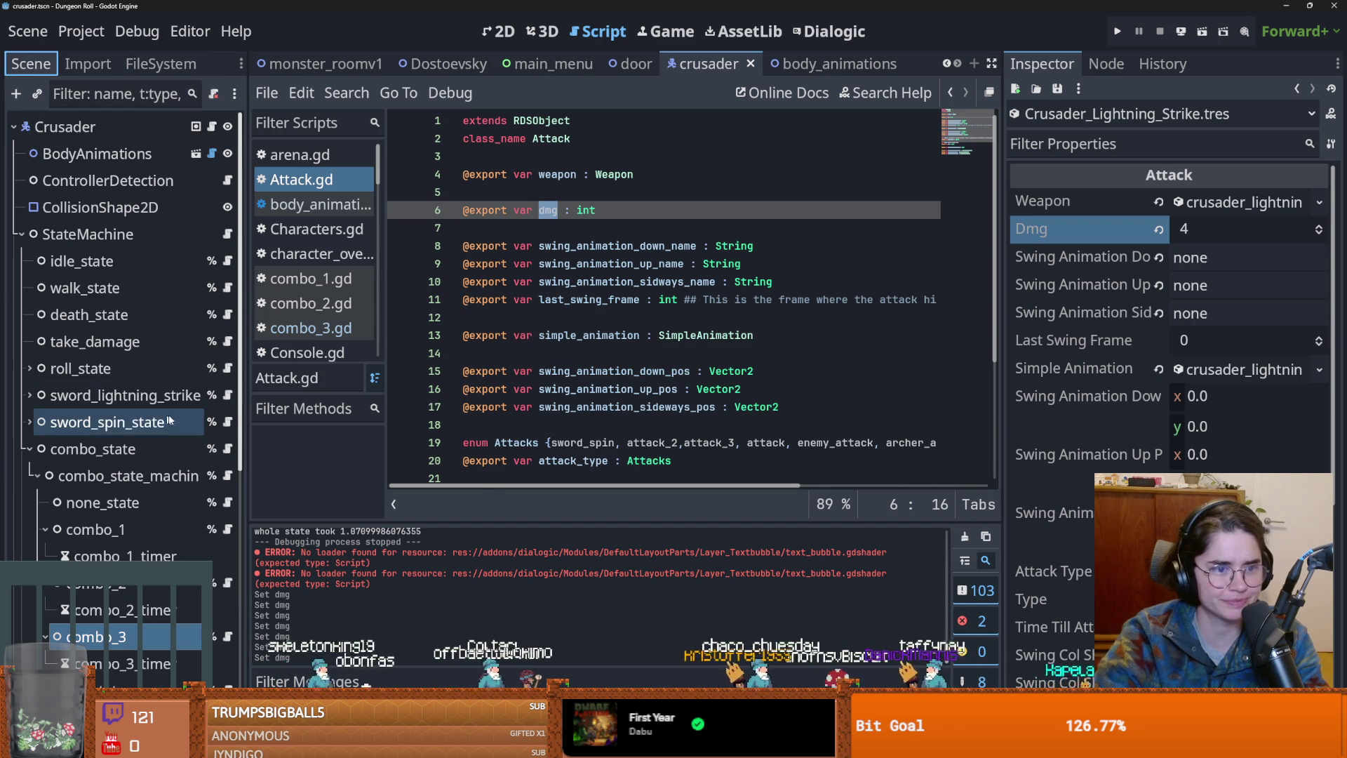
{"action": "scroll", "coordinate": [120, 449], "scroll_direction": "down", "scroll_amount": 5}
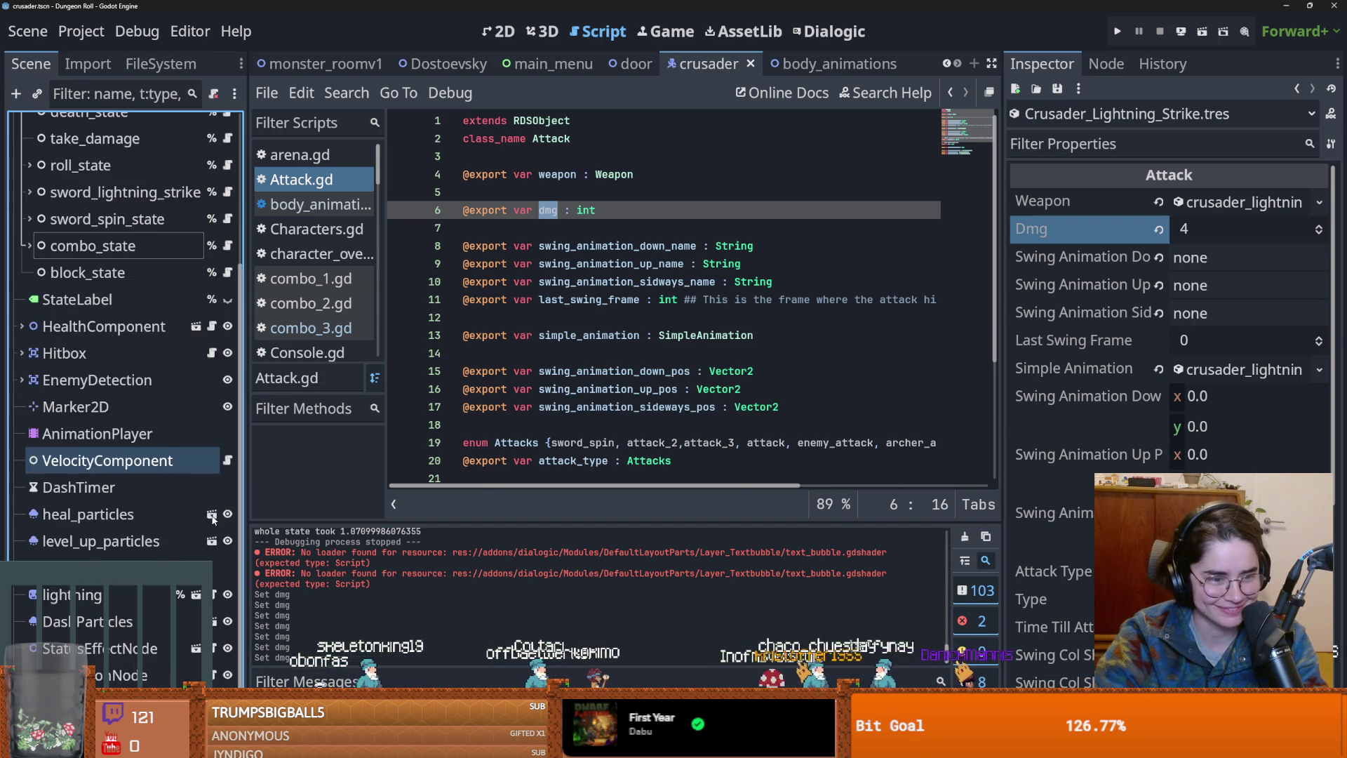
{"action": "scroll", "coordinate": [211, 435], "scroll_direction": "up", "scroll_amount": 2}
{"action": "left_click", "coordinate": [211, 428]}
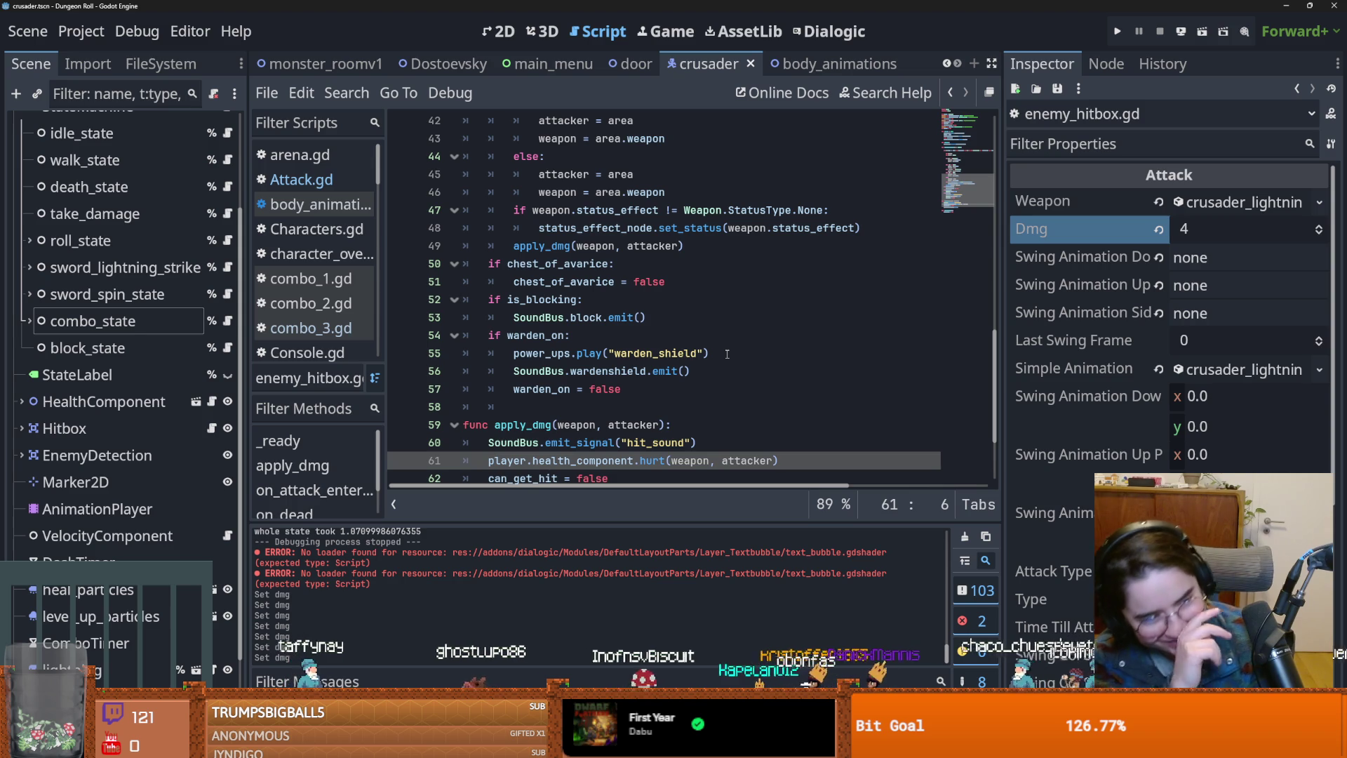
Save enemy_hitbox.gd and locate the apply_dmg call on line 49
{"action": "left_click", "coordinate": [708, 374]}
{"action": "key", "text": "ctrl+s"}
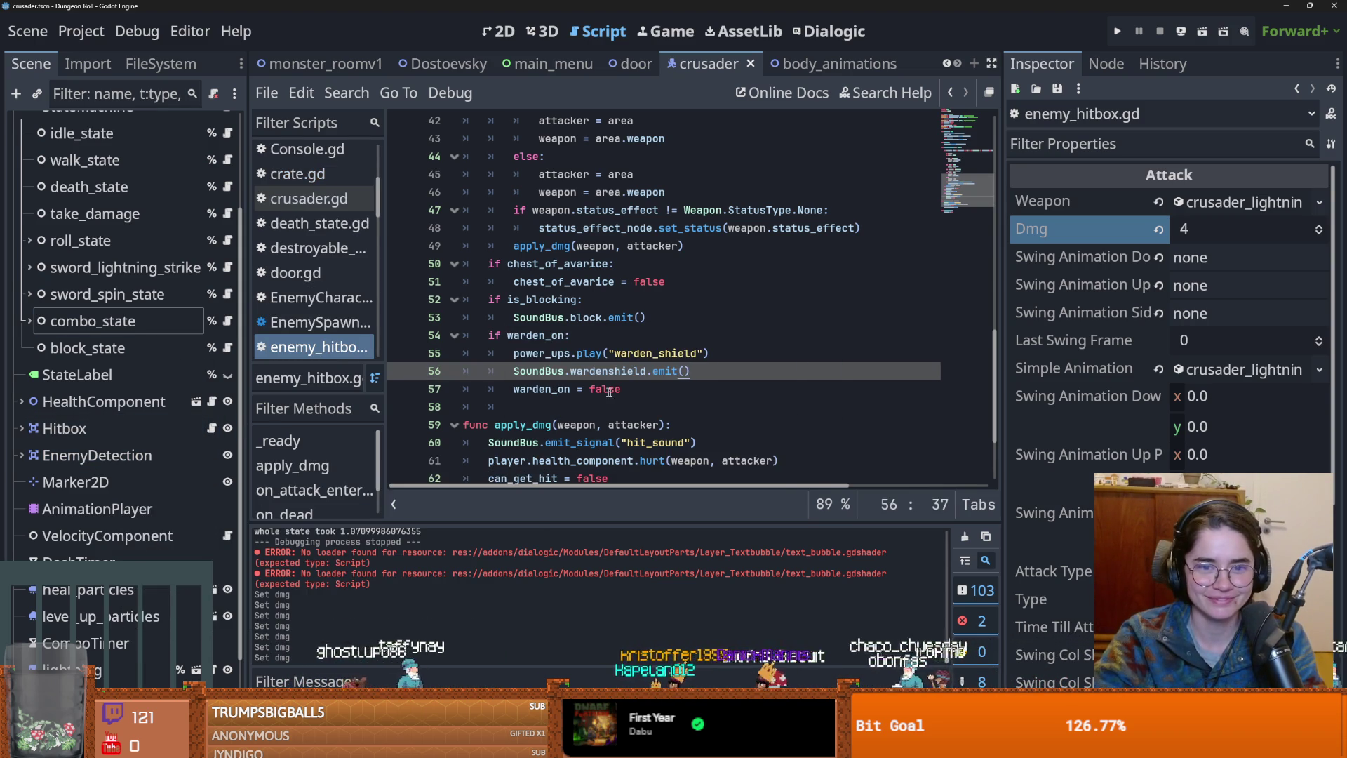
{"action": "scroll", "coordinate": [641, 386], "scroll_direction": "up", "scroll_amount": 7}
{"action": "scroll", "coordinate": [640, 386], "scroll_direction": "down", "scroll_amount": 3}
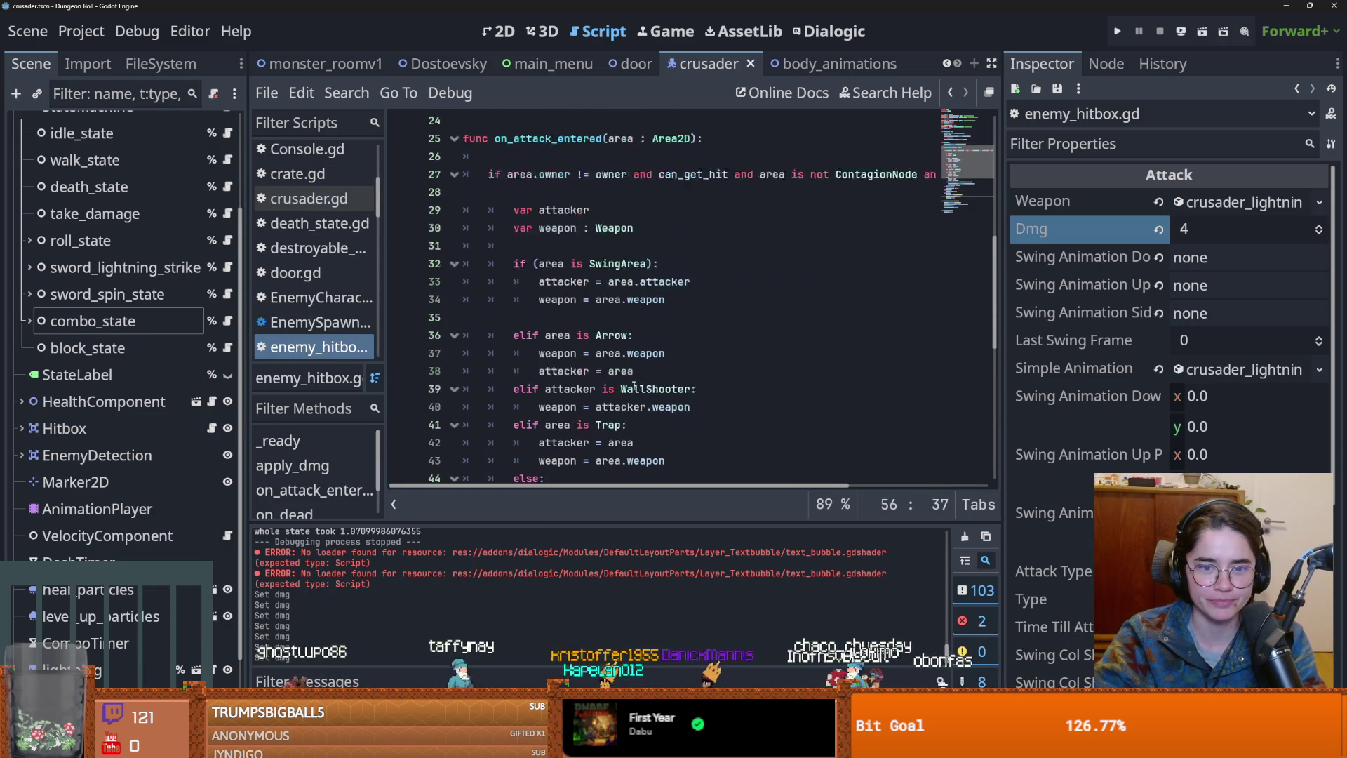
{"action": "scroll", "coordinate": [634, 386], "scroll_direction": "down", "scroll_amount": 2}
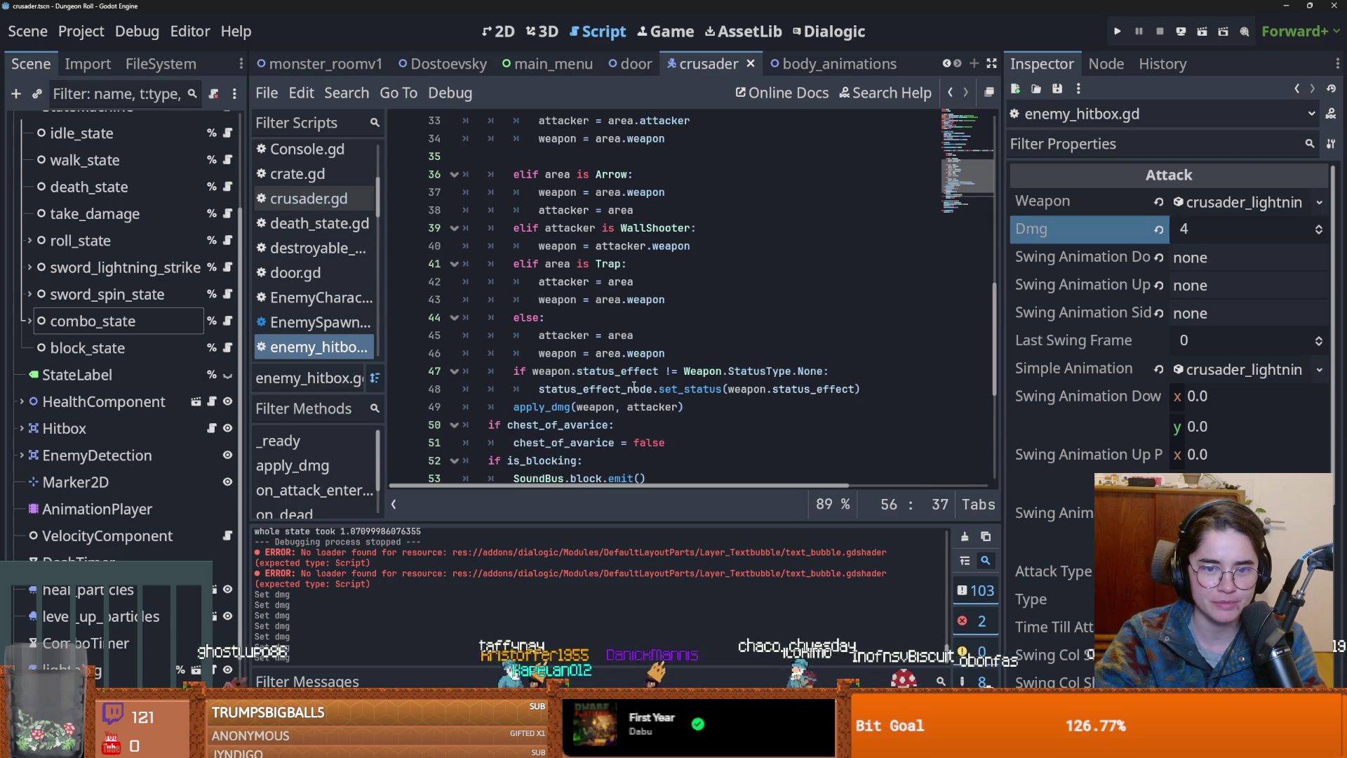
{"action": "left_click", "coordinate": [546, 366]}
{"action": "double_click", "coordinate": [547, 353]}
Select the weapon argument passed to hurt and jump to hurt's definition
{"action": "scroll", "coordinate": [554, 315], "scroll_direction": "down", "scroll_amount": 2}
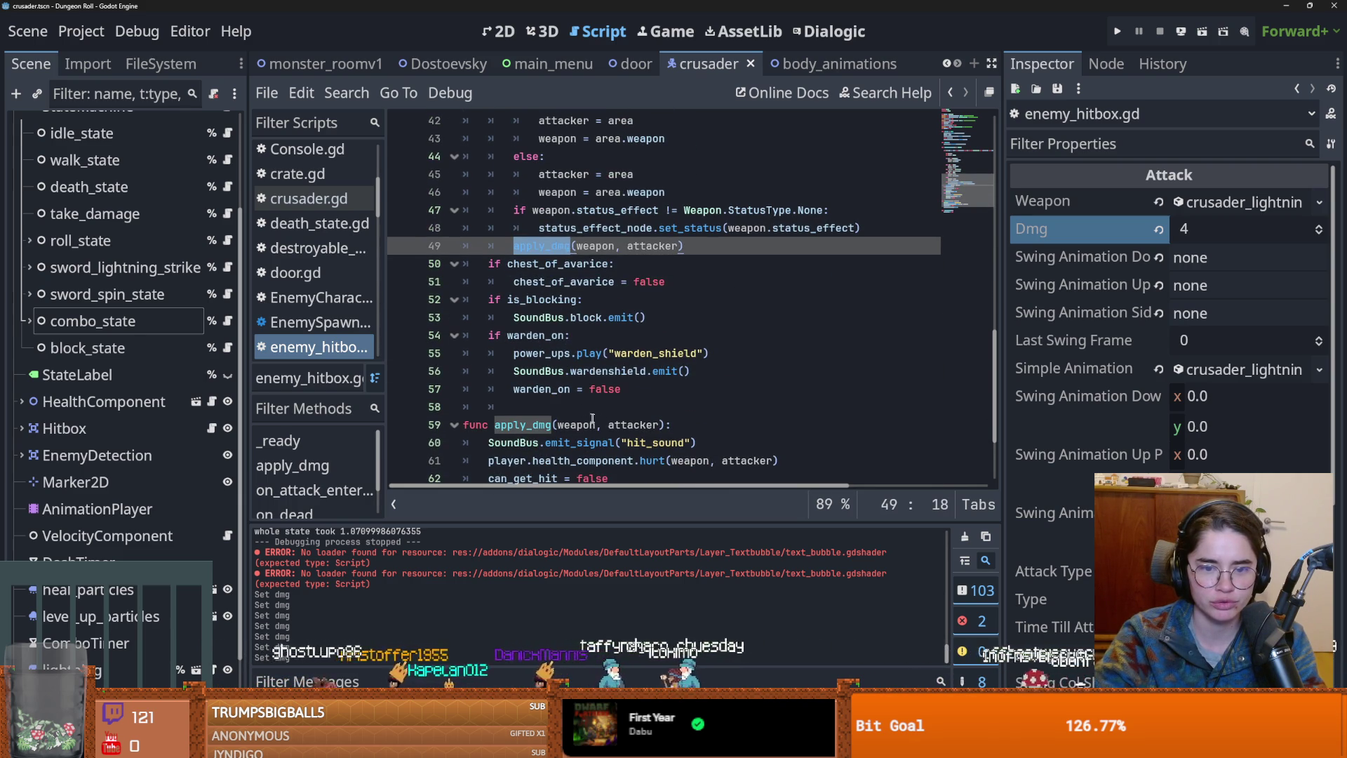
{"action": "scroll", "coordinate": [588, 414], "scroll_direction": "down", "scroll_amount": 1}
{"action": "double_click", "coordinate": [691, 407]}
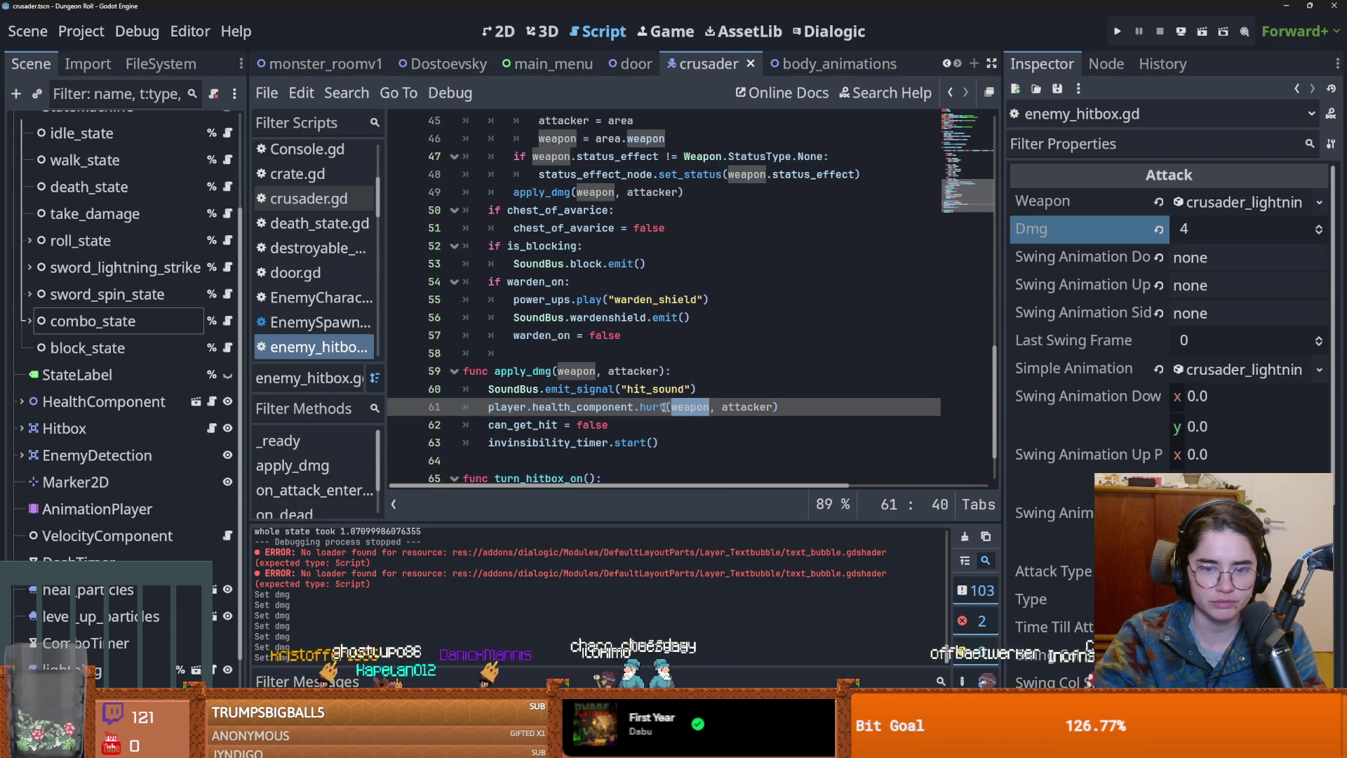
{"action": "left_click", "coordinate": [653, 409], "text": "ctrl"}
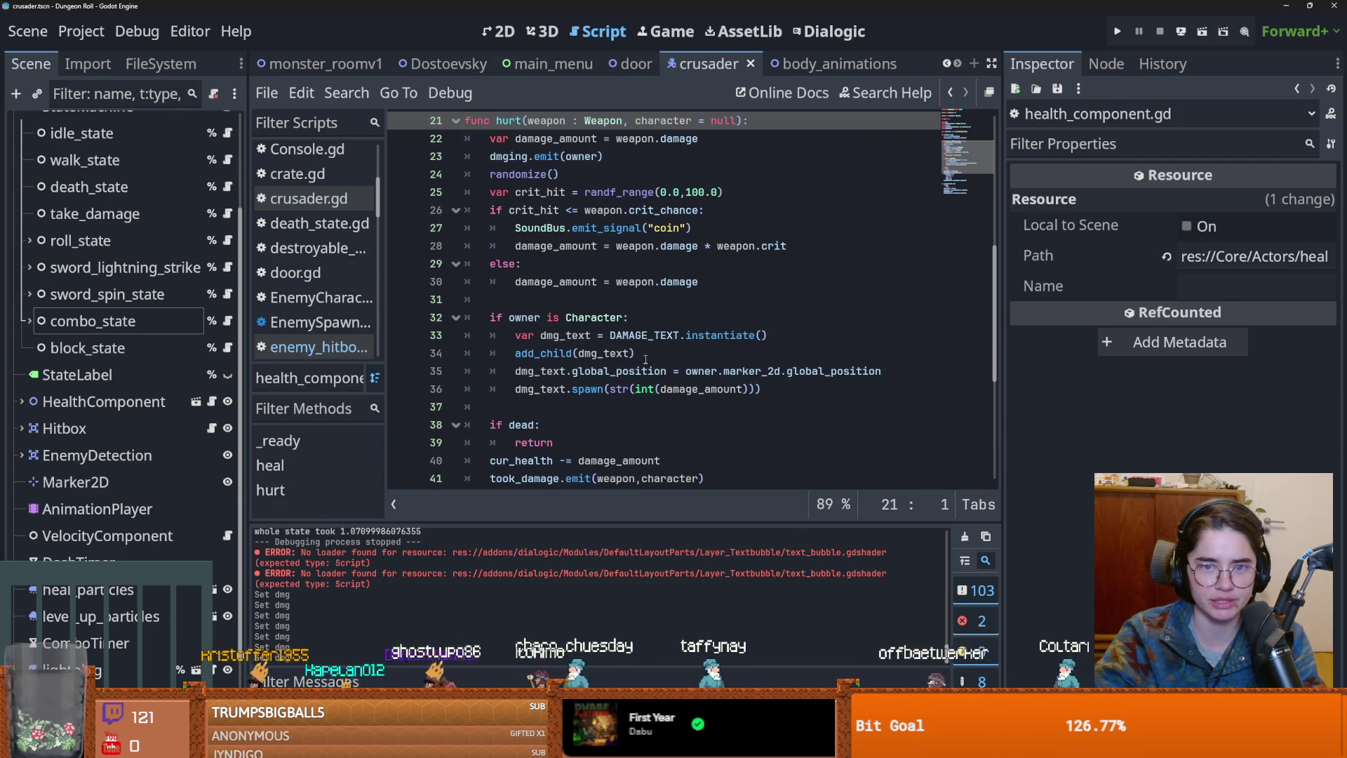
{"action": "scroll", "coordinate": [646, 360], "scroll_direction": "up", "scroll_amount": 2}
{"action": "double_click", "coordinate": [554, 227]}
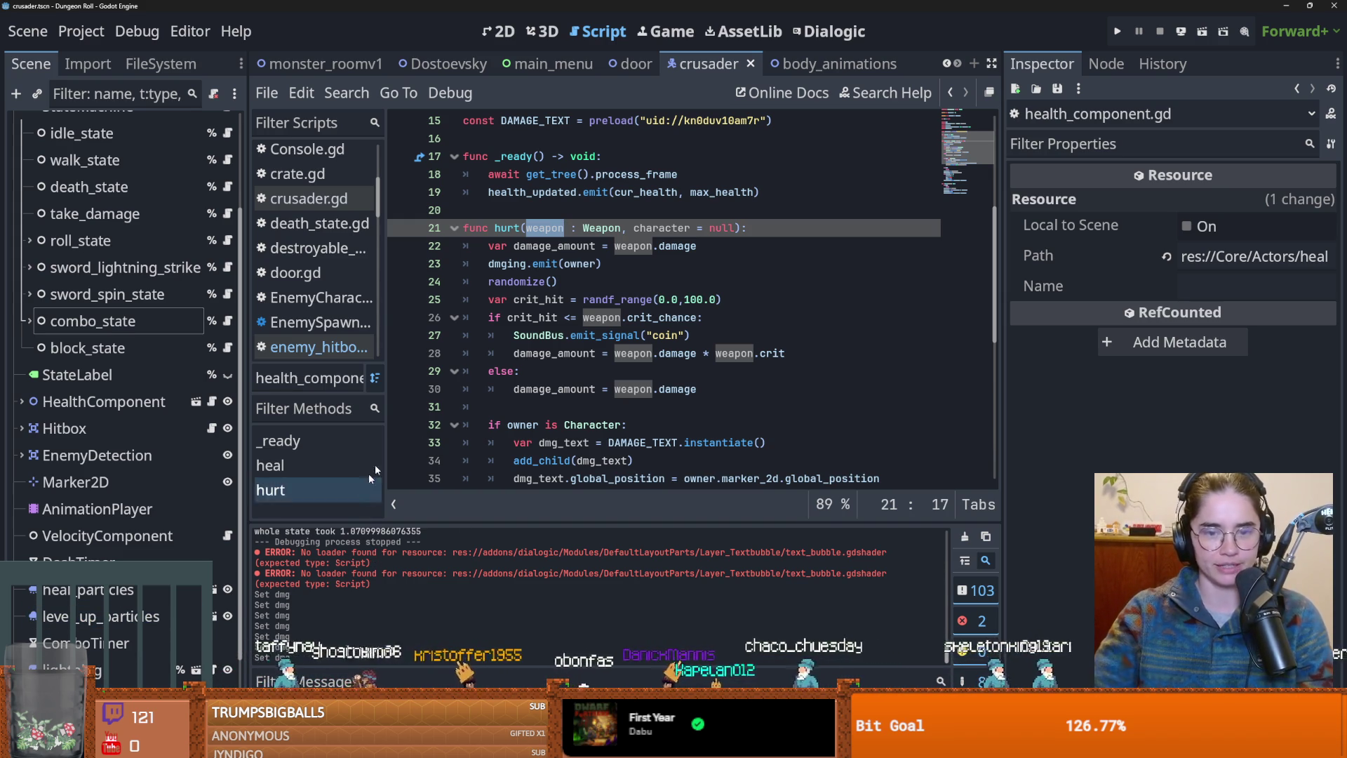
{"action": "left_click", "coordinate": [602, 372]}
{"action": "key", "text": "ctrl+s"}
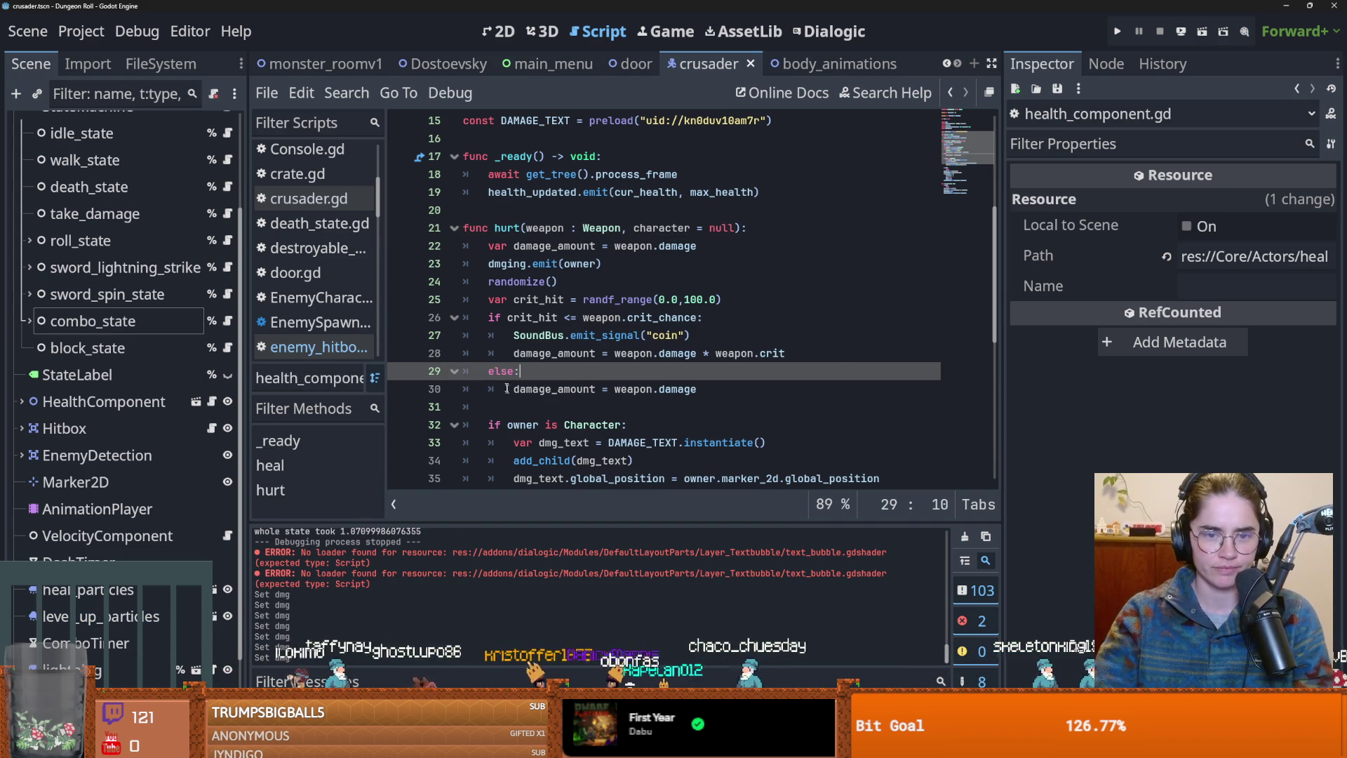
Reopen enemy_hitbox.gd and inspect apply_dmg and its hurt call on line 61
{"action": "left_click", "coordinate": [211, 428]}
{"action": "double_click", "coordinate": [576, 406]}
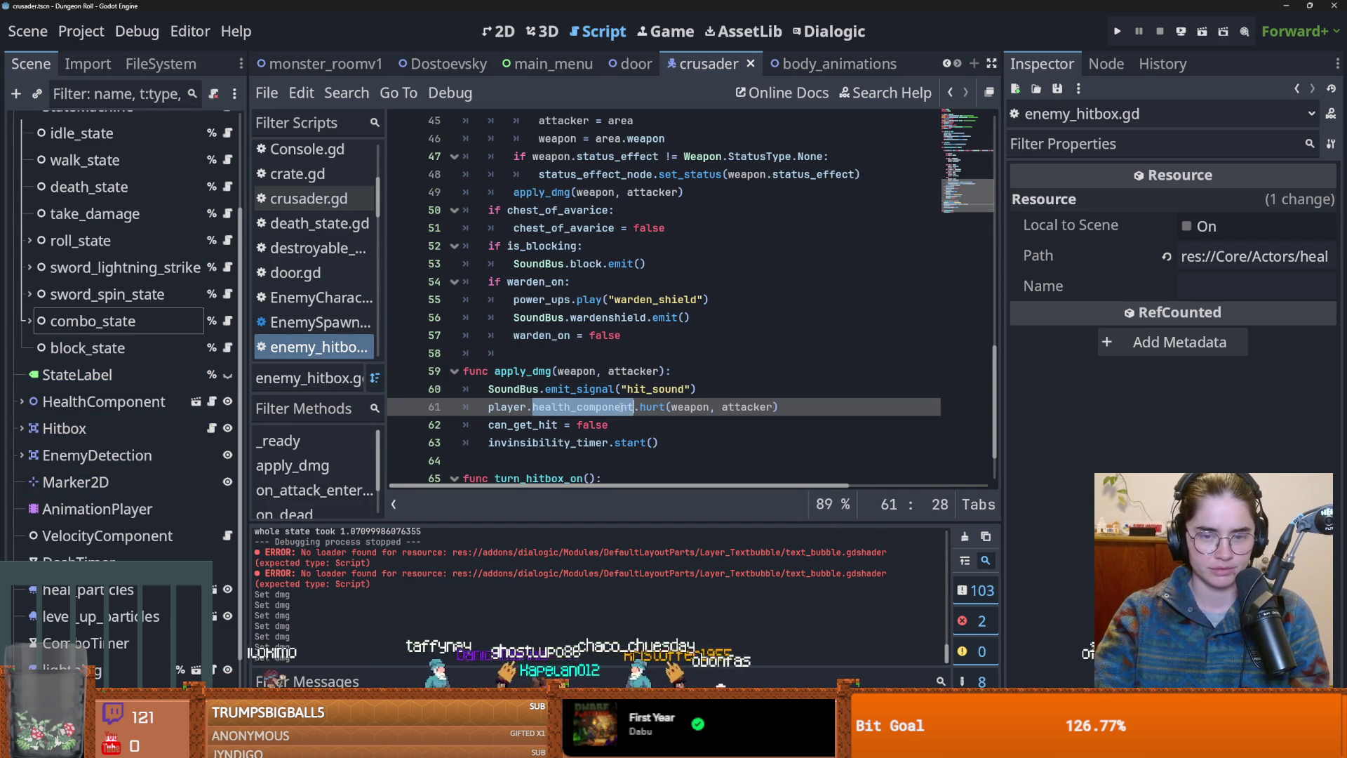
{"action": "double_click", "coordinate": [652, 407]}
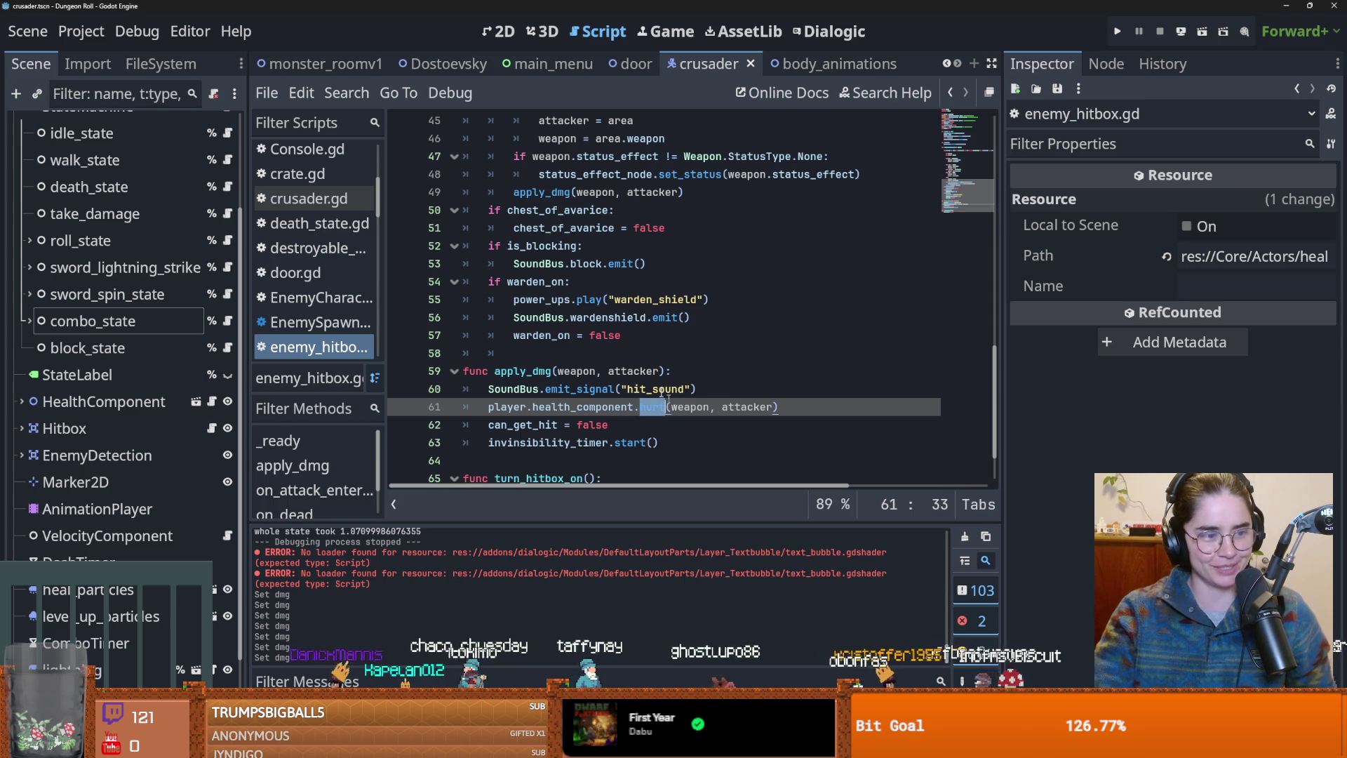
{"action": "double_click", "coordinate": [692, 406]}
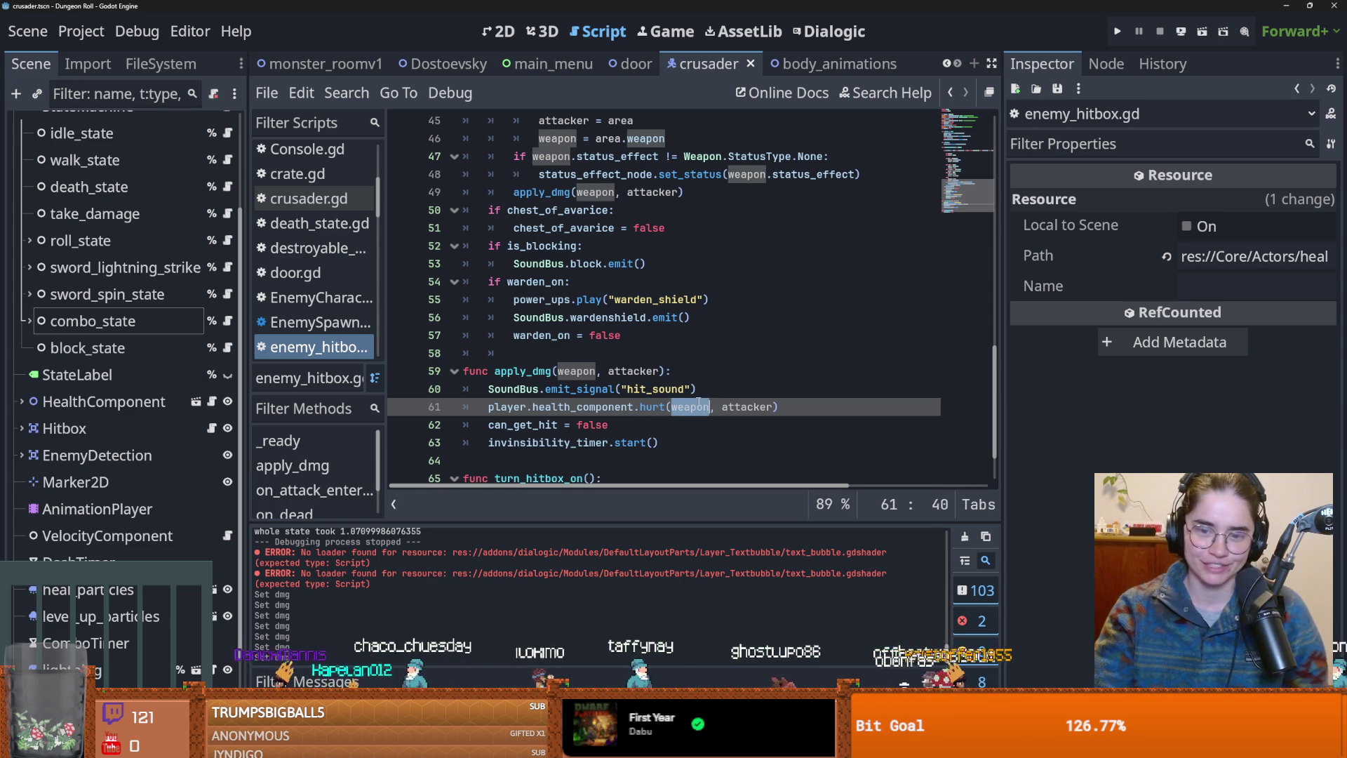
{"action": "left_click", "coordinate": [762, 407]}
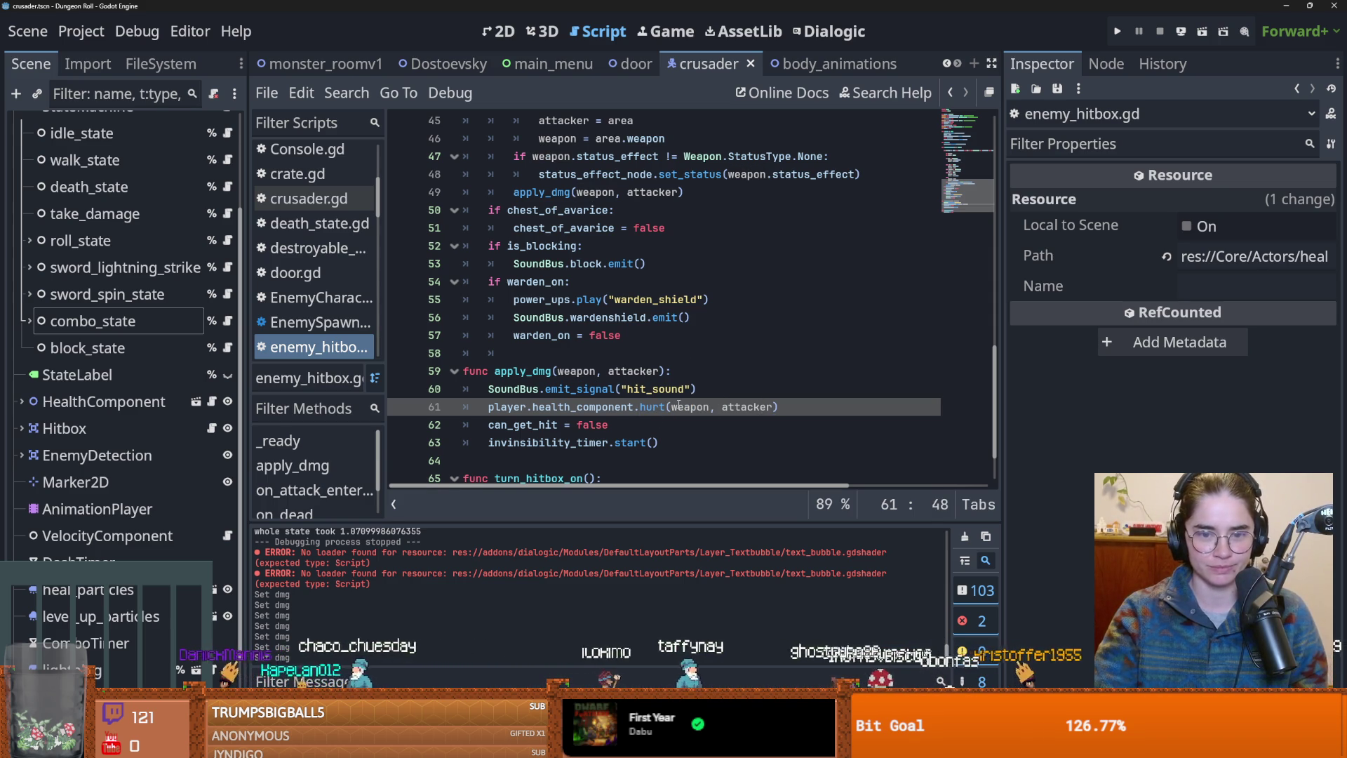
{"action": "double_click", "coordinate": [523, 371]}
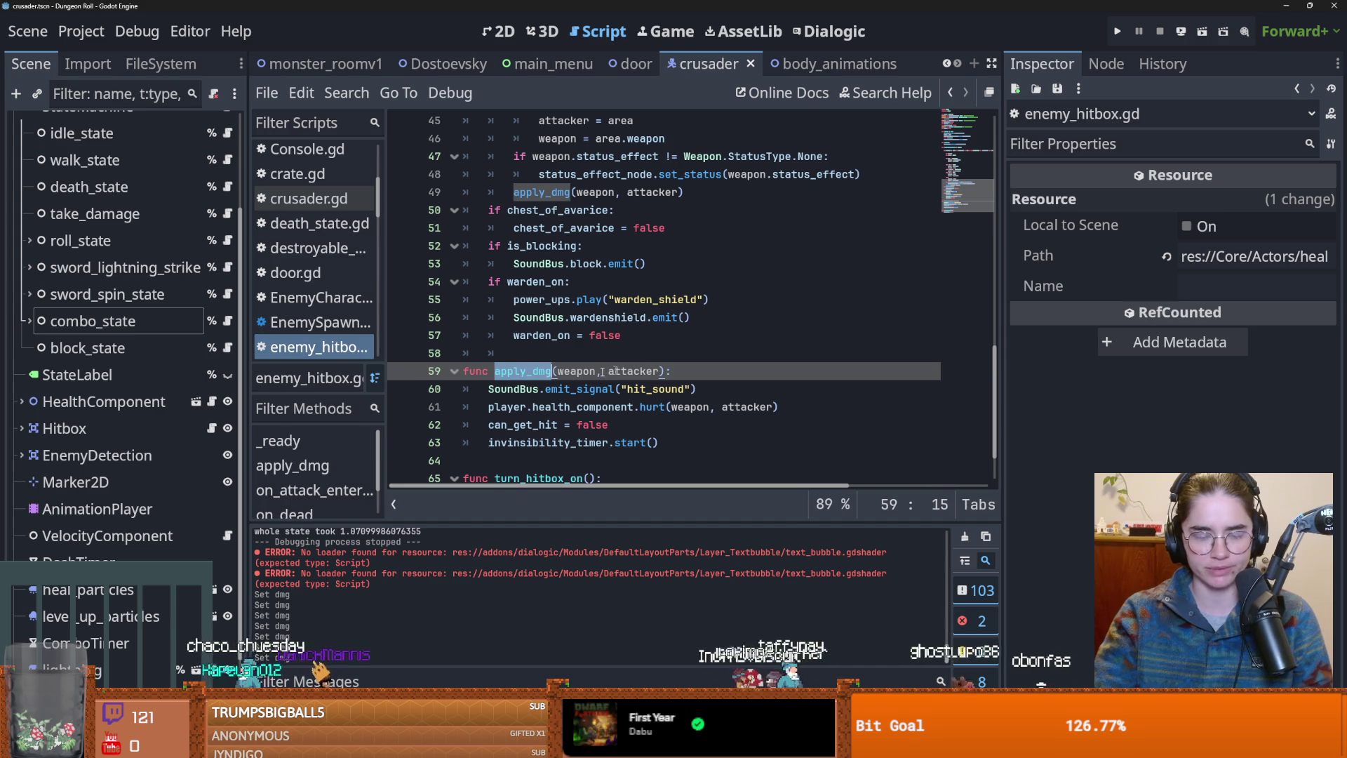
{"action": "double_click", "coordinate": [582, 407]}
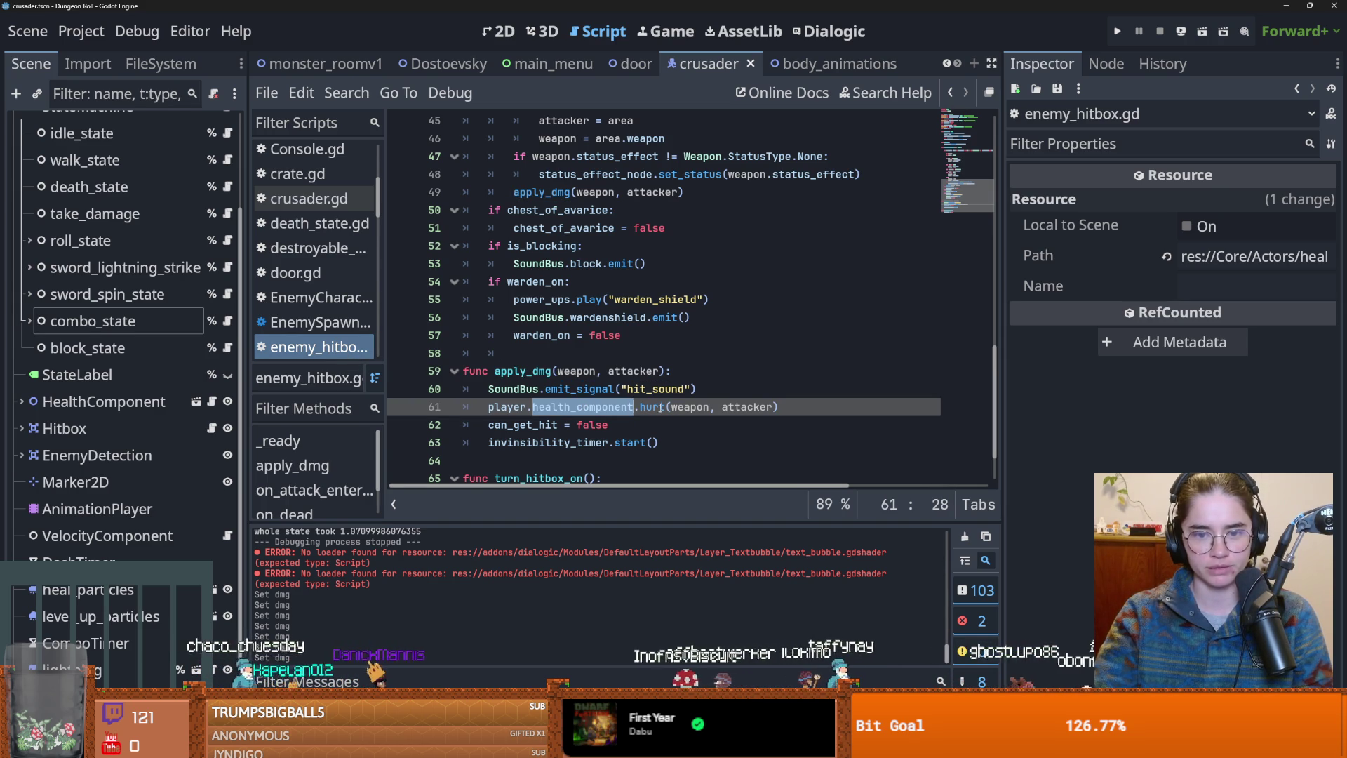
Add an attack parameter to apply_dmg and pass attack into the hurt call
{"action": "left_click", "coordinate": [659, 371]}
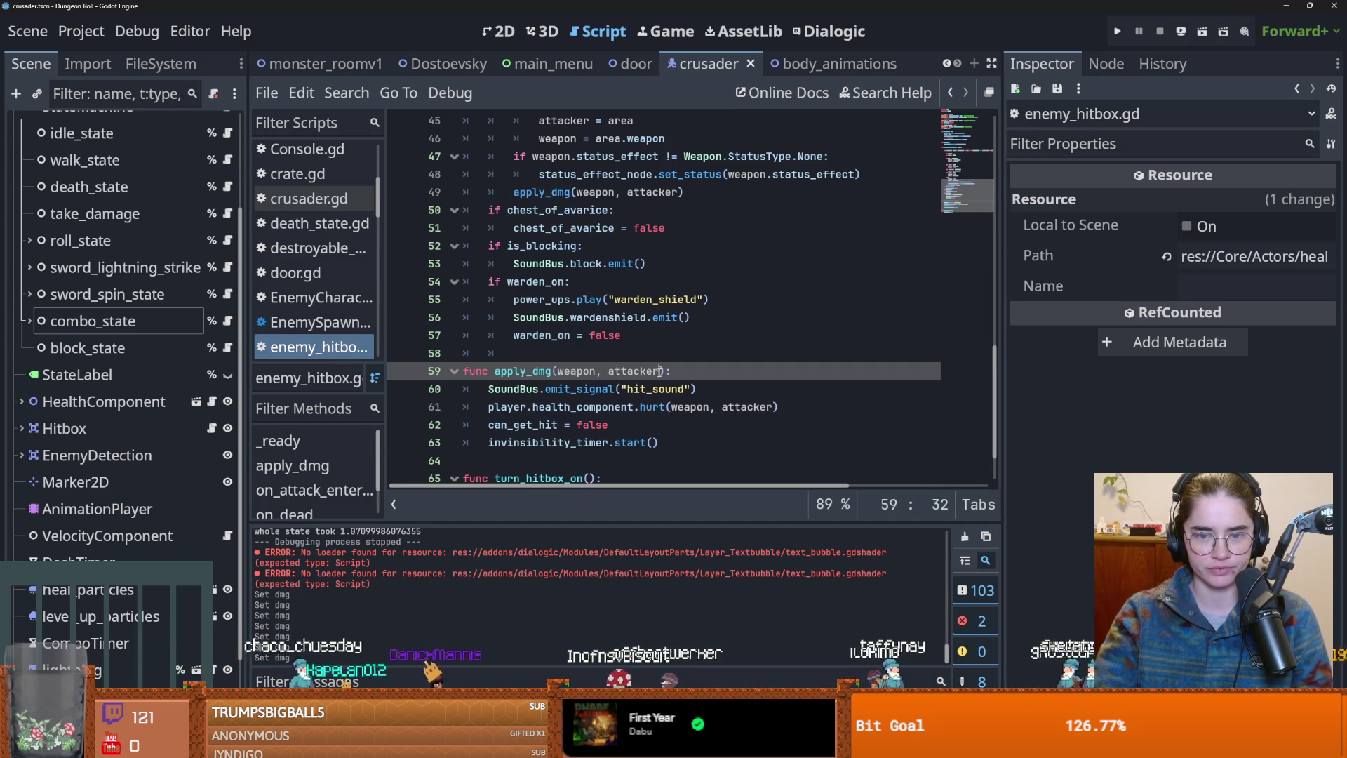
{"action": "type", "text": ", attack"}
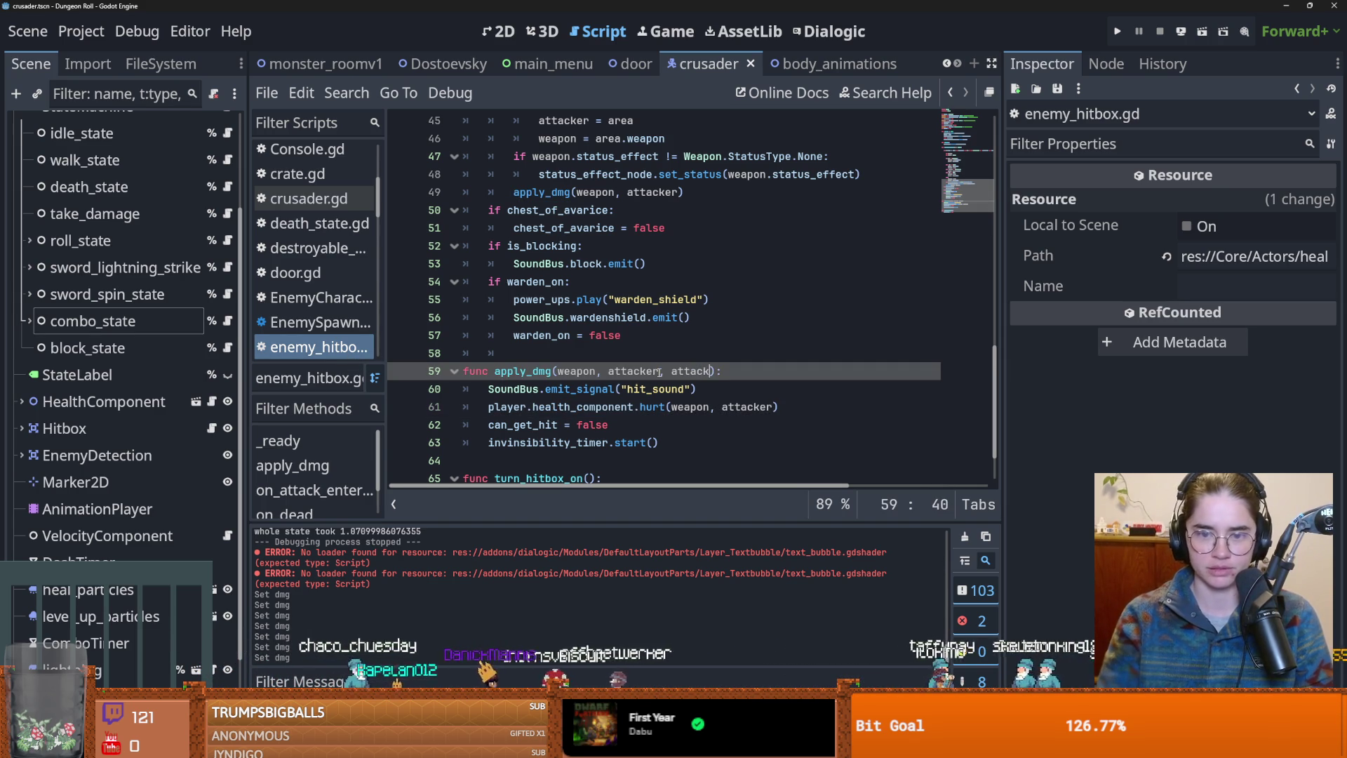
{"action": "left_click_drag", "start_coordinate": [710, 372], "coordinate": [659, 376]}
{"action": "key", "text": "ctrl+c"}
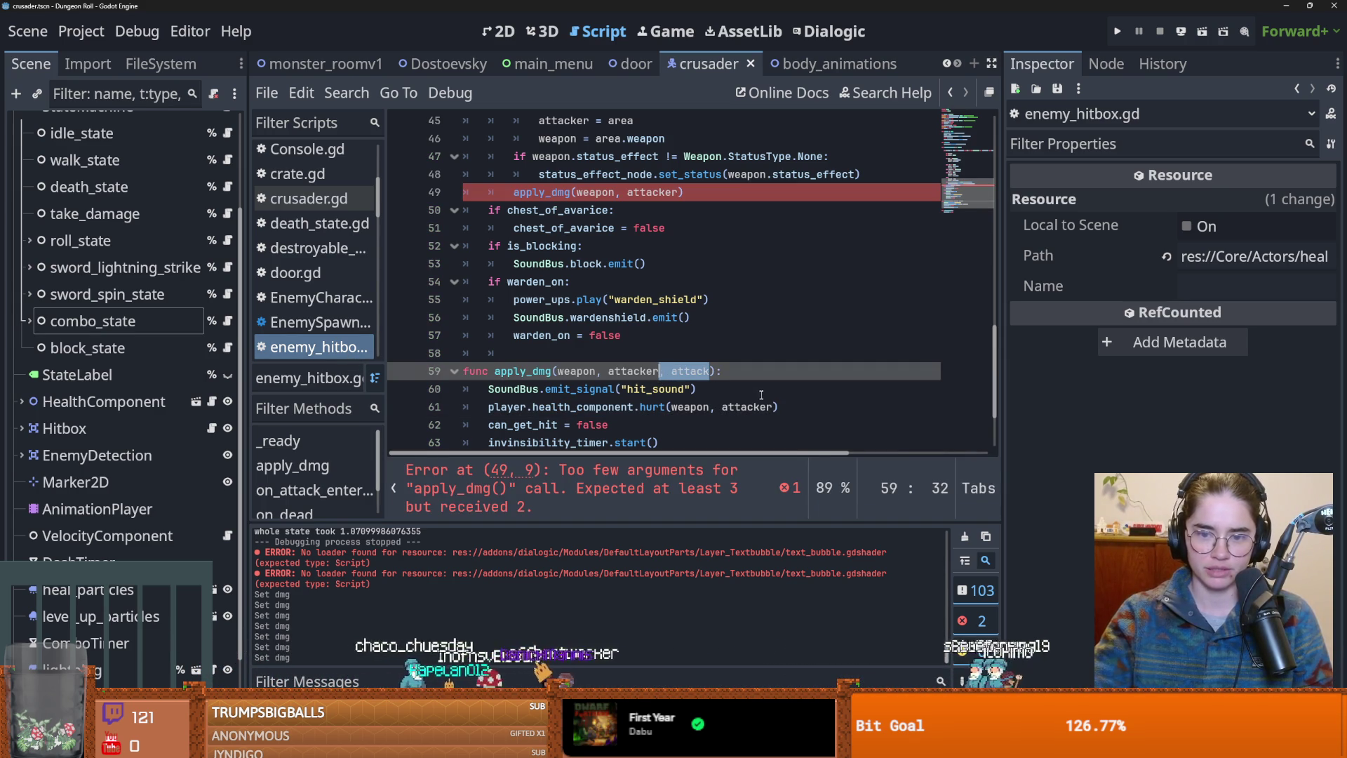
{"action": "left_click", "coordinate": [774, 408]}
{"action": "key", "text": "ctrl+v"}
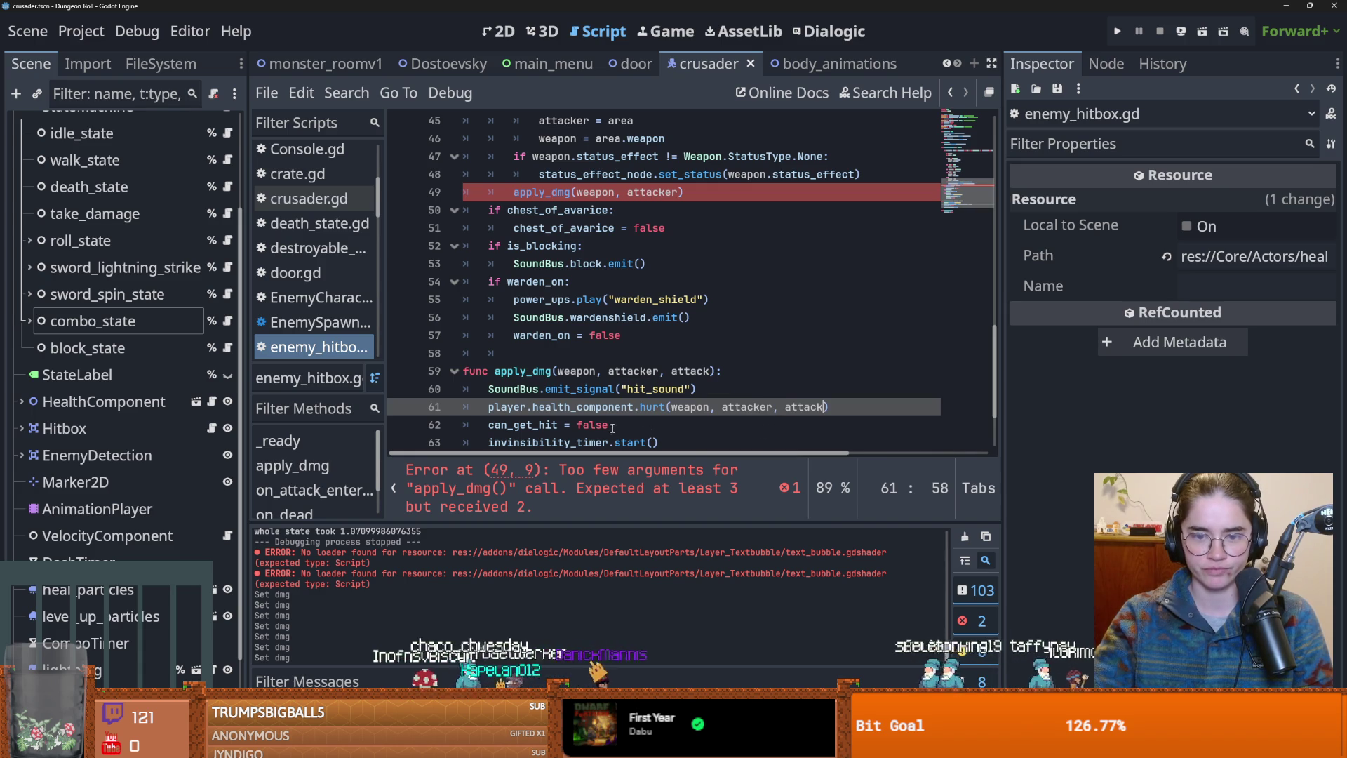
{"action": "left_click", "coordinate": [643, 408], "text": "ctrl"}
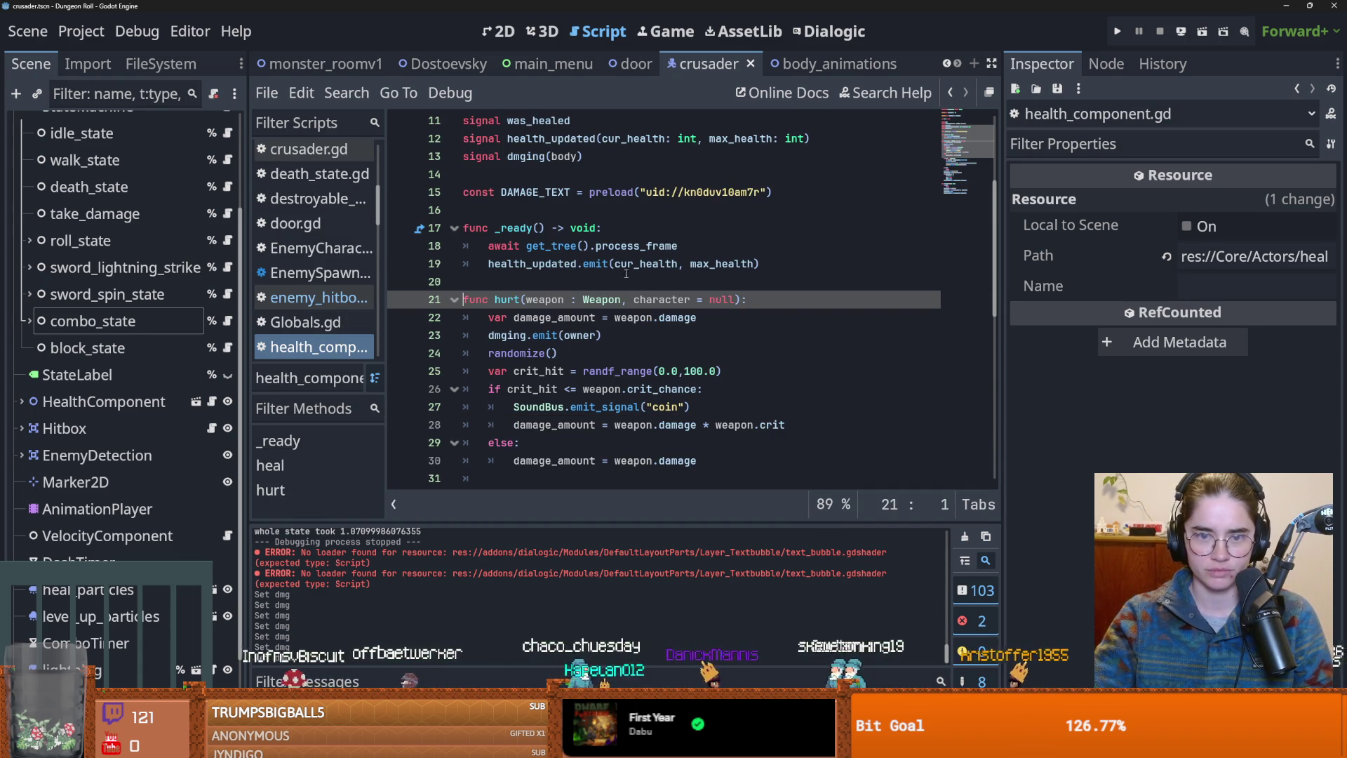
Add an 'attack = null' parameter to the hurt signature and save
{"action": "left_click", "coordinate": [731, 300]}
{"action": "type", "text": ", attack "}
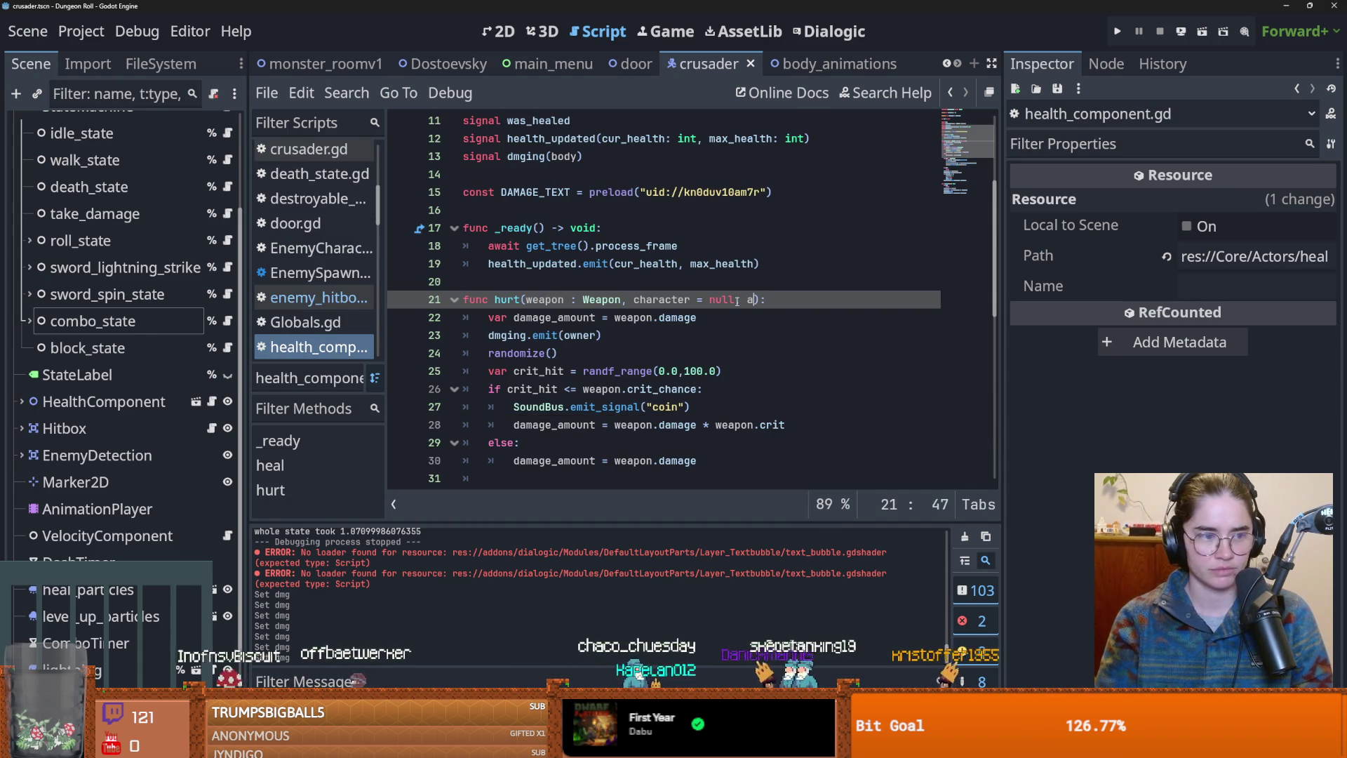
{"action": "type", "text": "= null"}
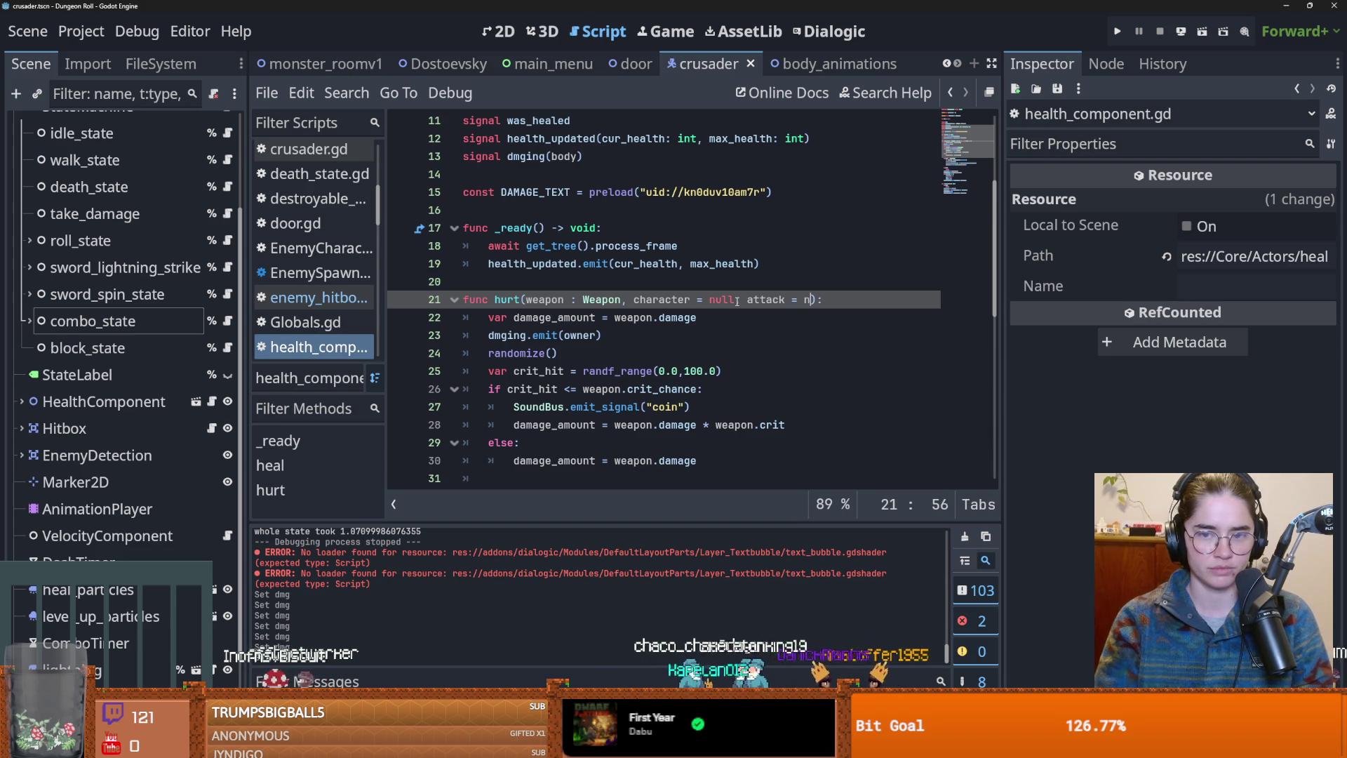
{"action": "key", "text": "ctrl+s"}
Insert an 'if attack:' line just below the damage_amount line, correctly indented
{"action": "left_click", "coordinate": [868, 306]}
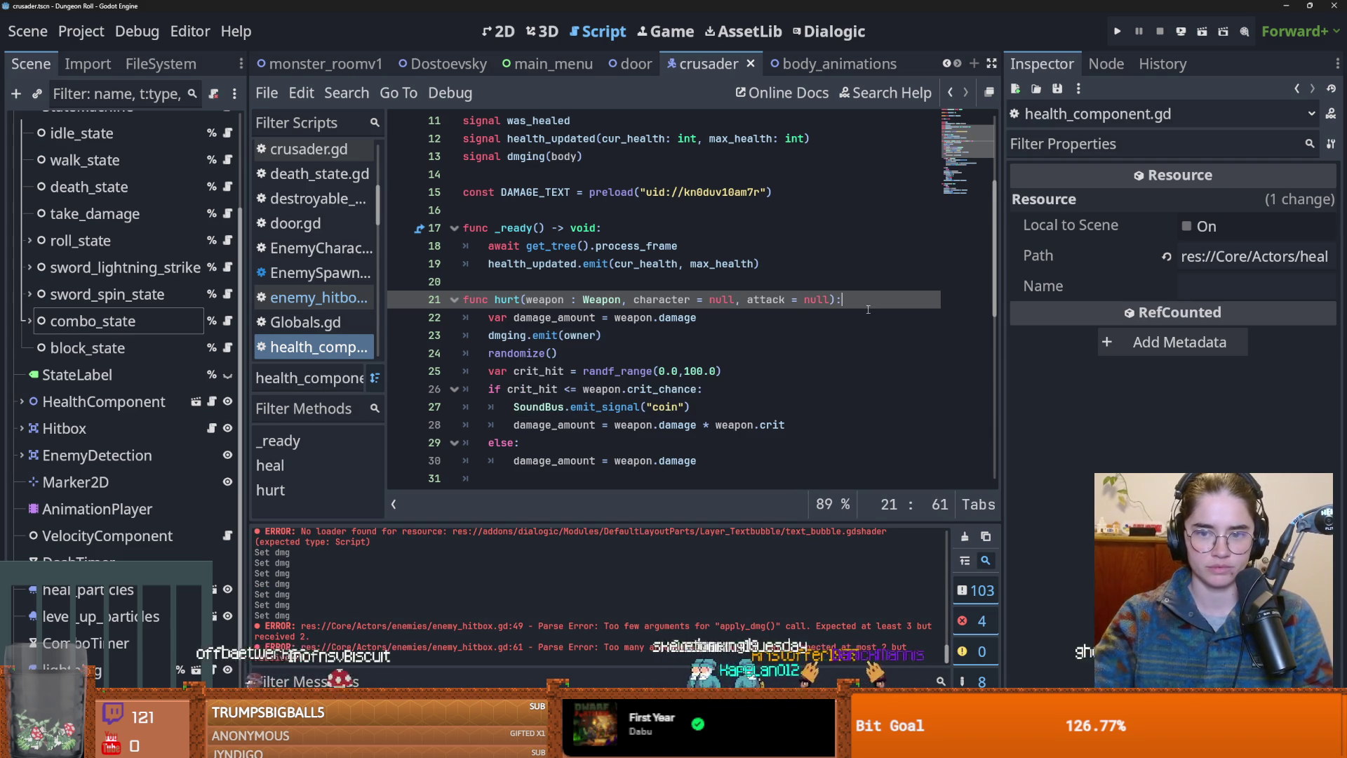
{"action": "key", "text": "Return"}
{"action": "type", "text": "if attack:"}
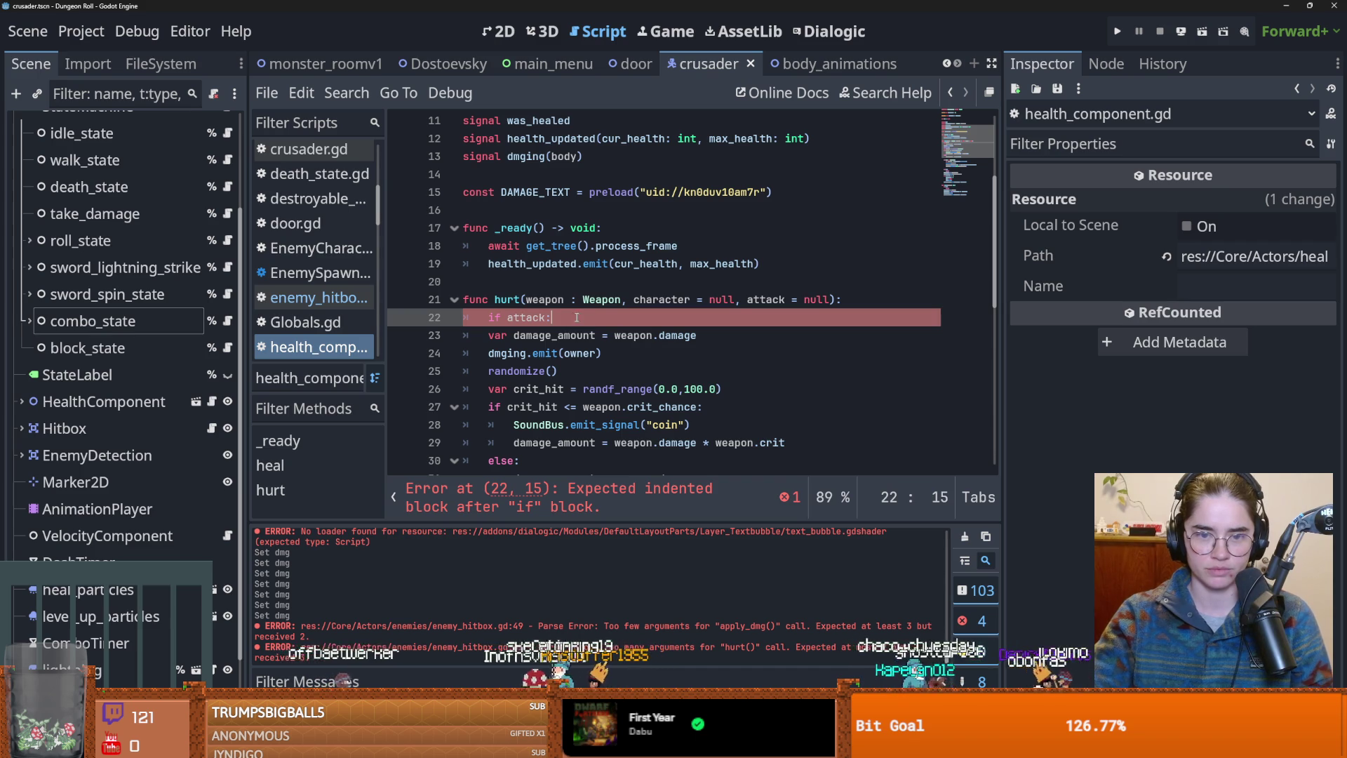
{"action": "key", "text": "shift+Home"}
{"action": "key", "text": "shift+Home"}
{"action": "key", "text": "ctrl+x"}
{"action": "left_click", "coordinate": [717, 339]}
{"action": "key", "text": "Return"}
{"action": "key", "text": "ctrl+v"}
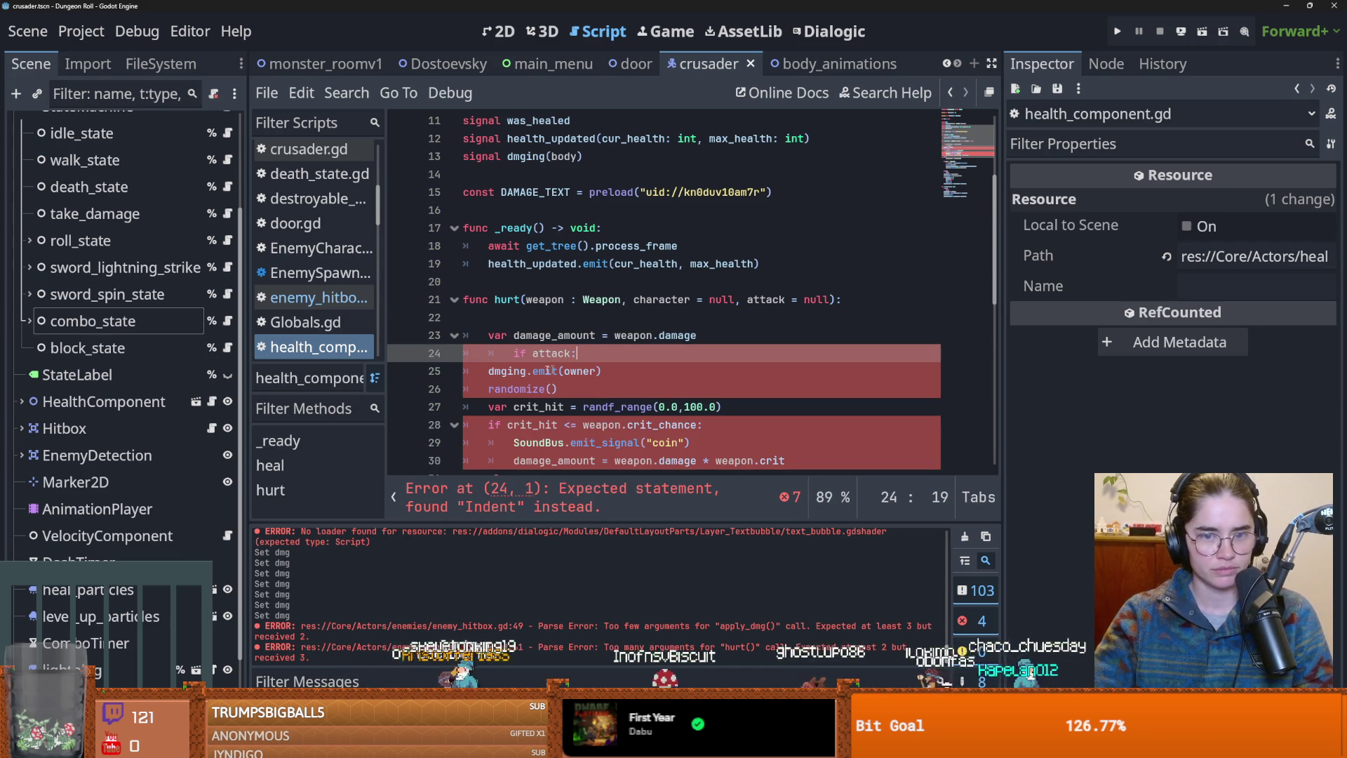
{"action": "left_click", "coordinate": [514, 353]}
{"action": "key", "text": "BackSpace"}
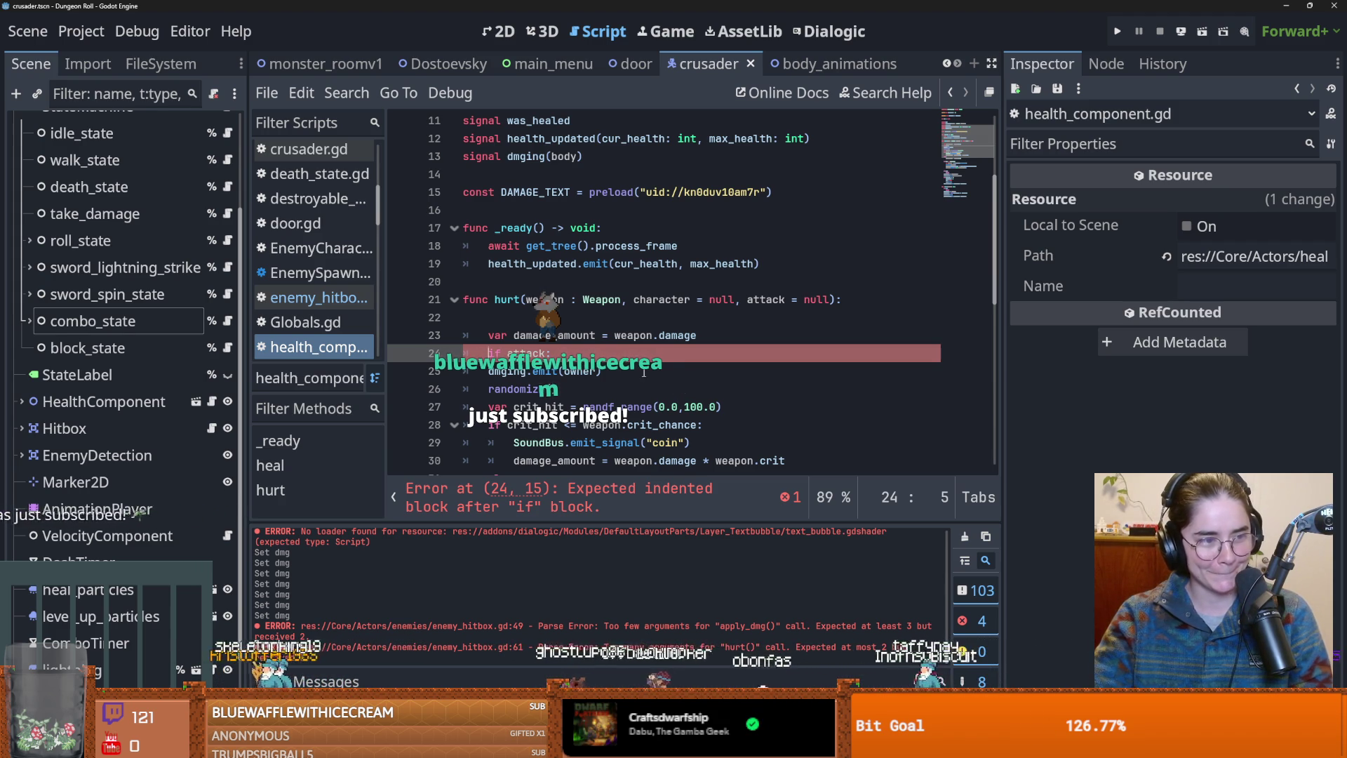
{"action": "left_click", "coordinate": [625, 358]}
{"action": "key", "text": "Return"}
{"action": "left_click_drag", "start_coordinate": [697, 336], "coordinate": [512, 339]}
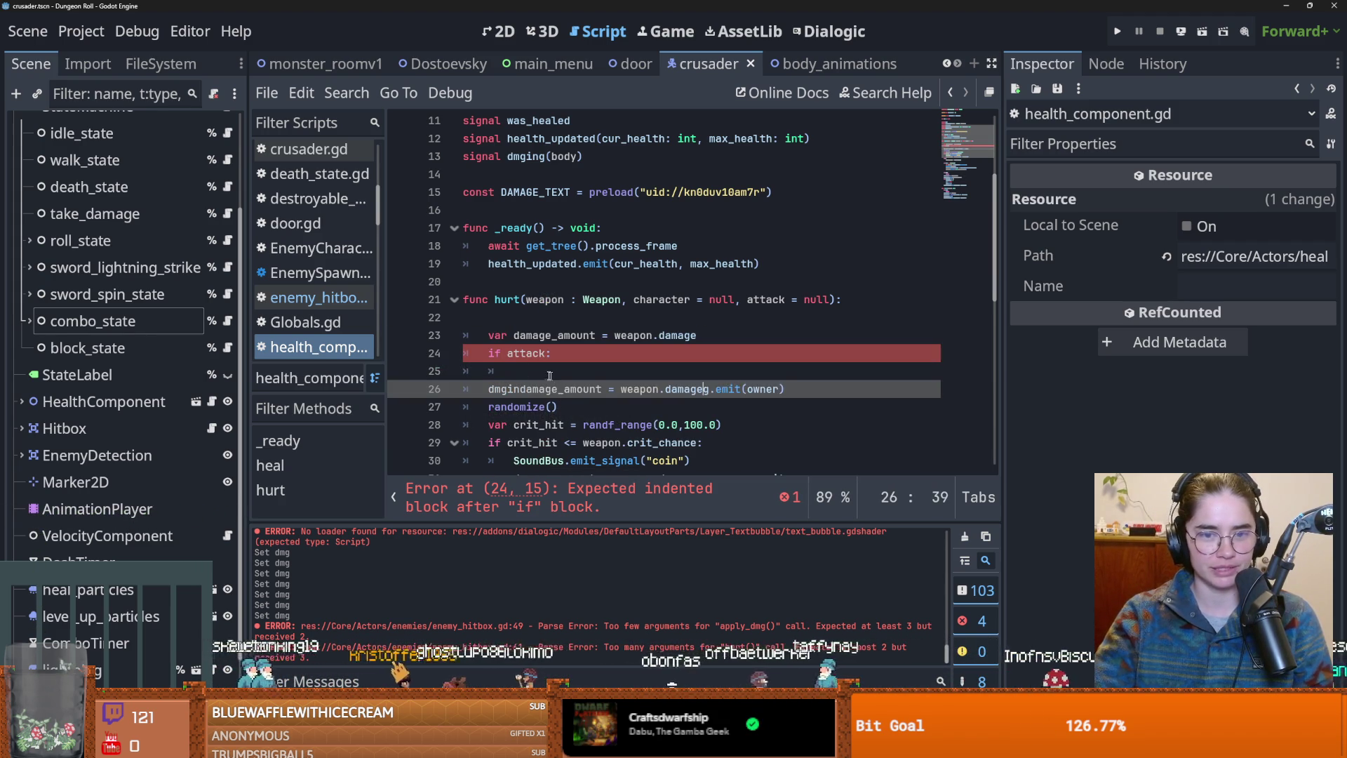
Paste the damage_amount line into the if attack block and type the parameter as Attack
{"action": "key", "text": "Up"}
{"action": "key", "text": "ctrl+v"}
{"action": "left_click", "coordinate": [672, 371]}
{"action": "key", "text": "Left"}
{"action": "key", "text": "Left"}
{"action": "key", "text": "Left"}
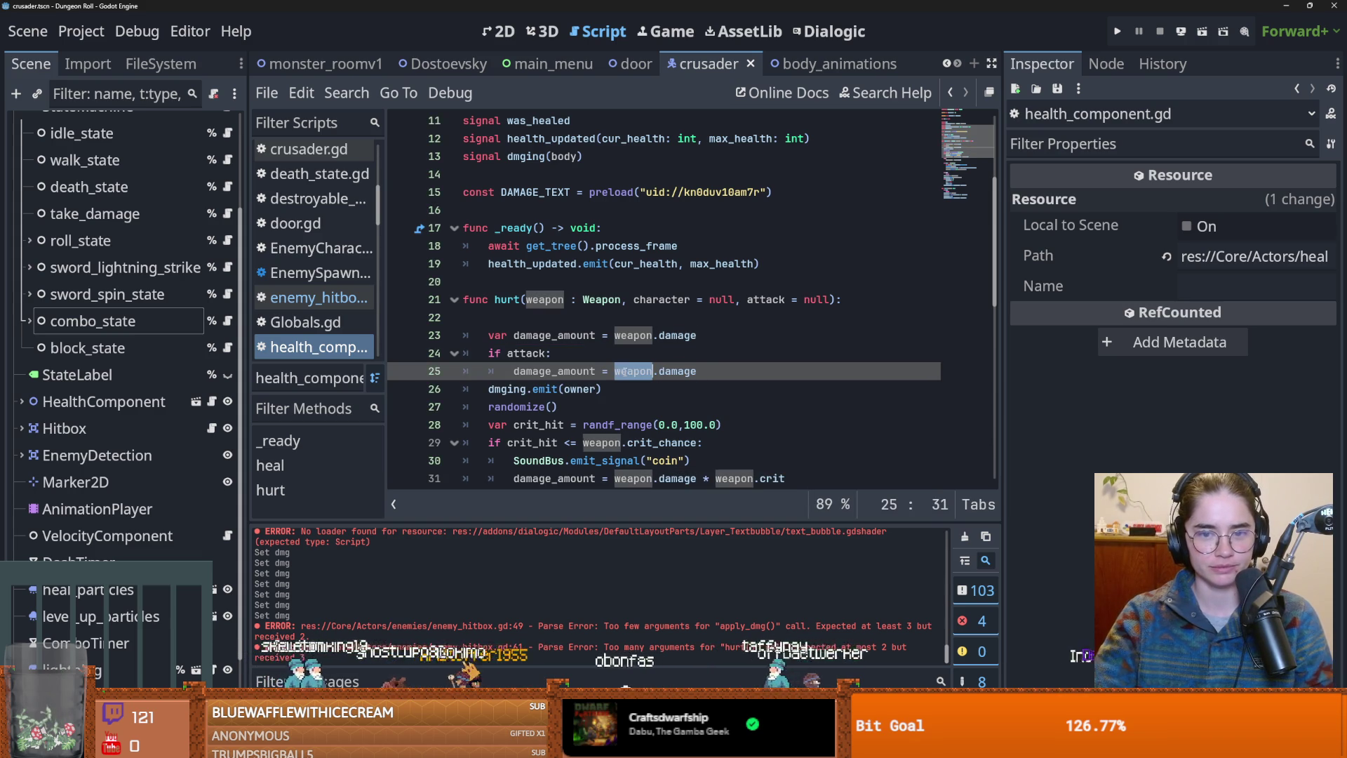
{"action": "scroll", "coordinate": [704, 286], "scroll_direction": "up", "scroll_amount": 2}
{"action": "scroll", "coordinate": [632, 284], "scroll_direction": "down", "scroll_amount": 2}
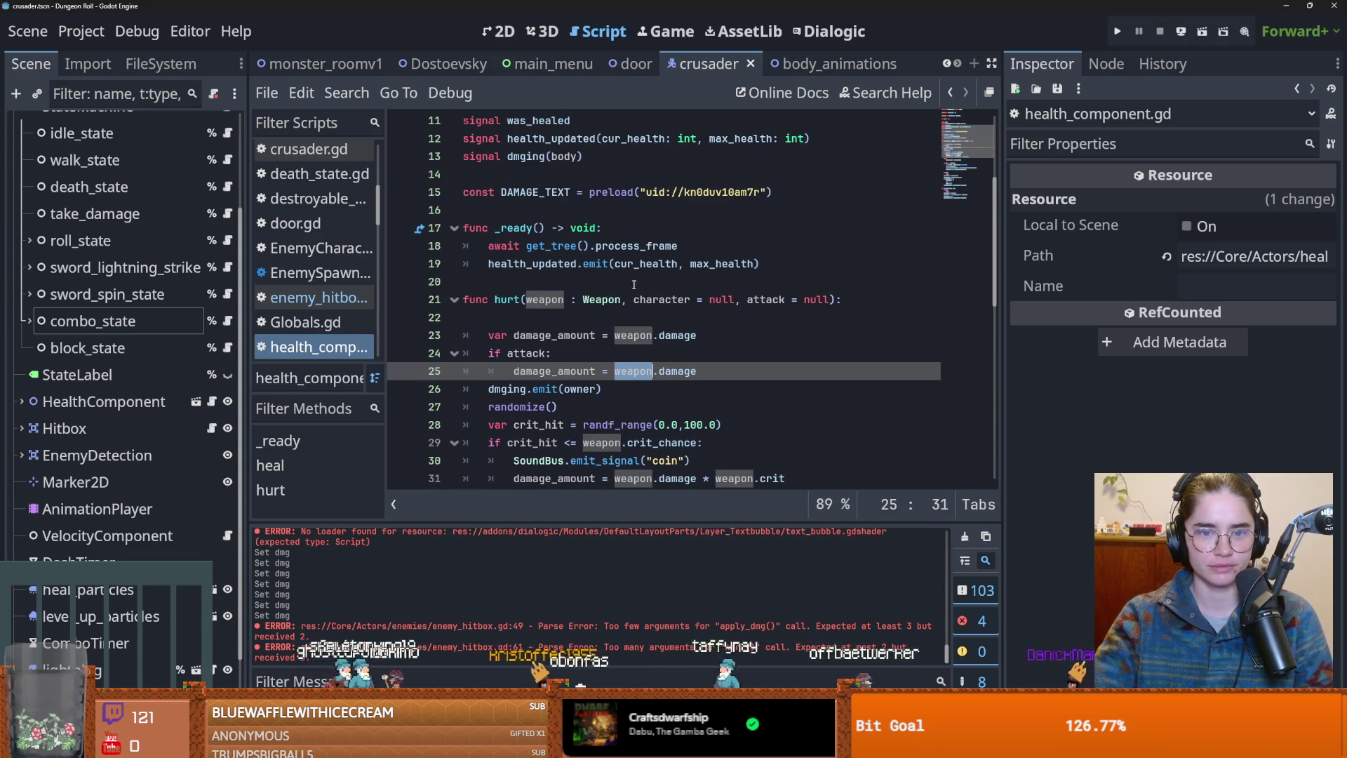
{"action": "left_click", "coordinate": [781, 300]}
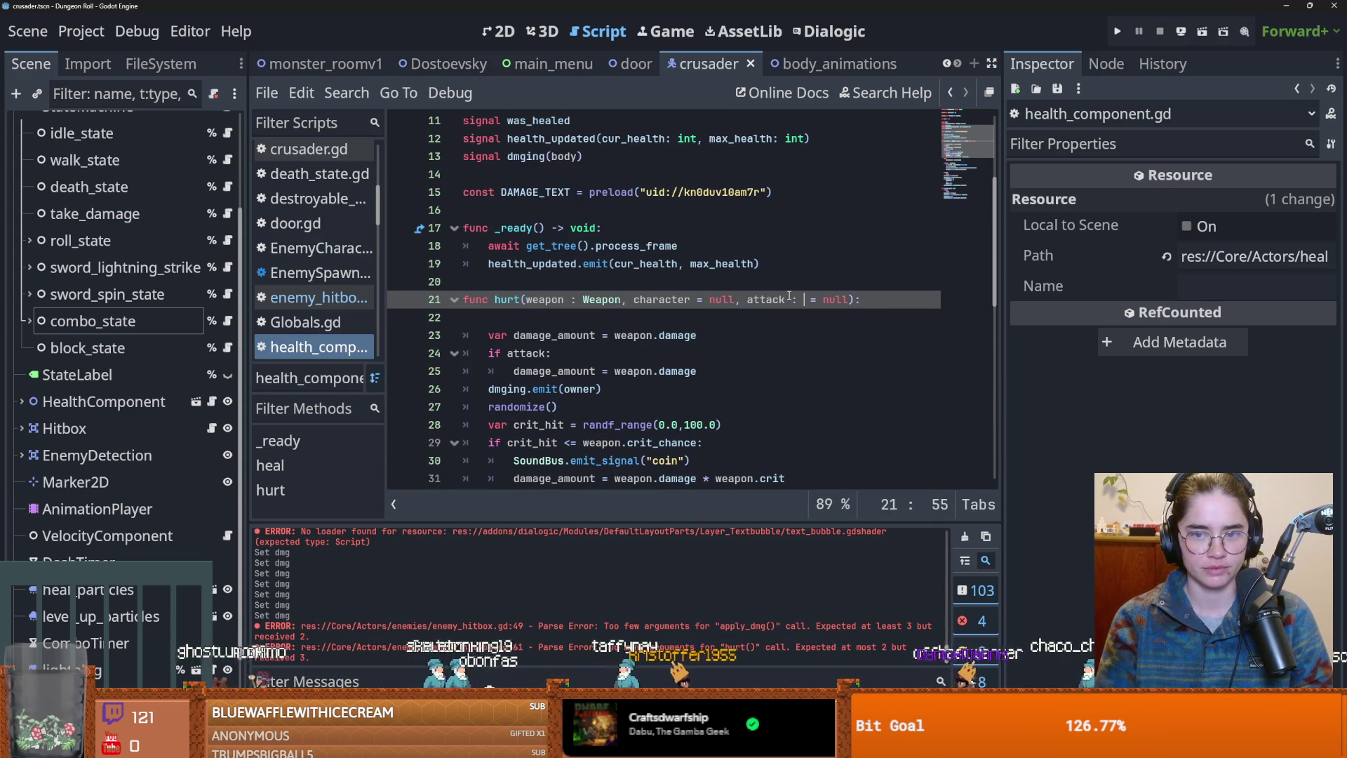
{"action": "key", "text": "ctrl+s"}
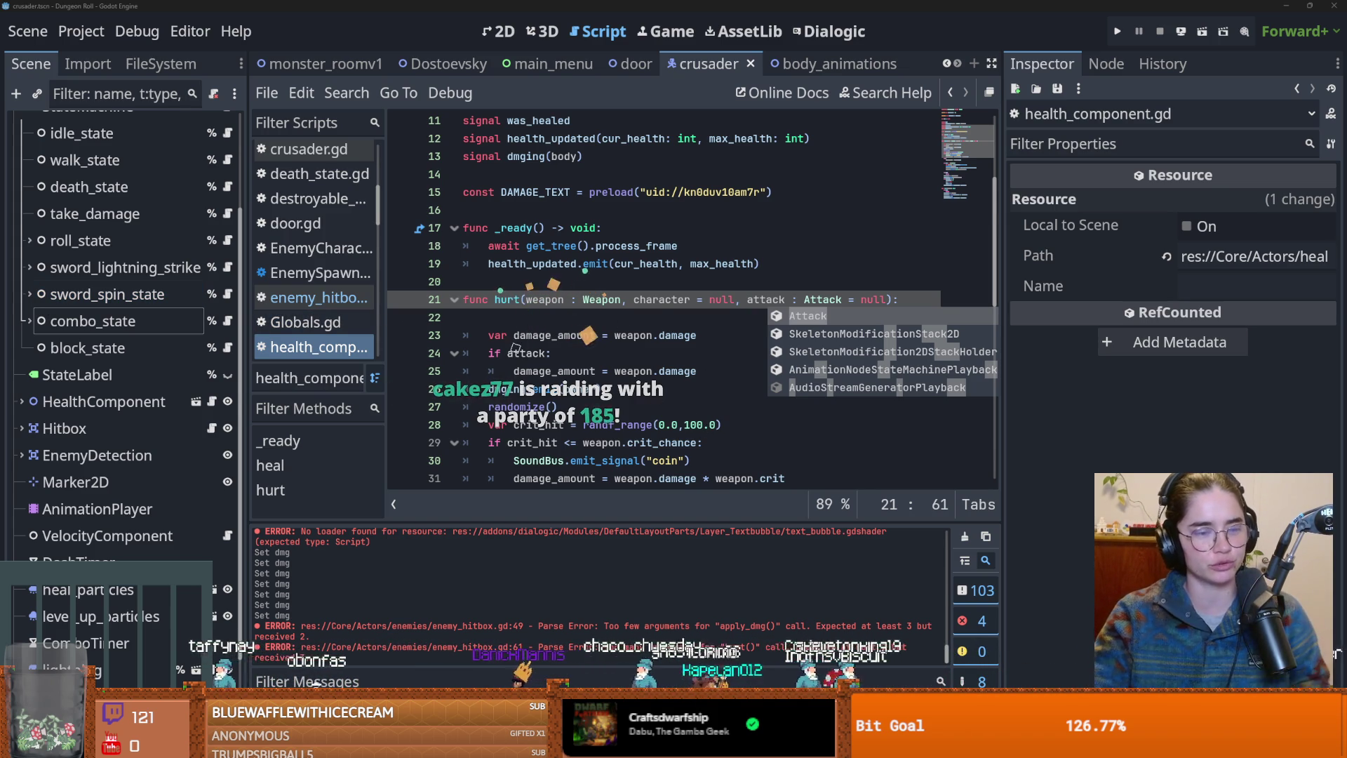
Delete weapon.damage from the damage_amount assignment on line 25
{"action": "left_click", "coordinate": [676, 349]}
{"action": "double_click", "coordinate": [630, 370]}
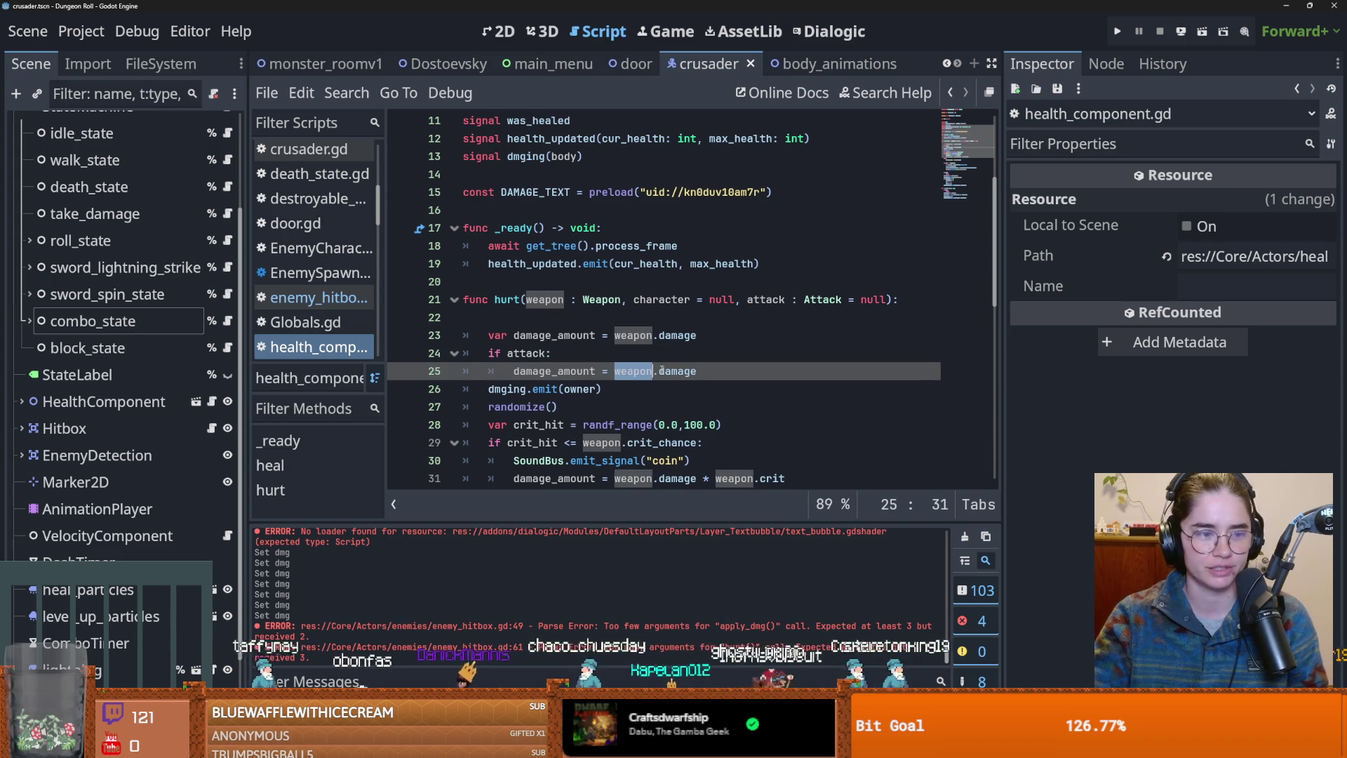
{"action": "double_click", "coordinate": [660, 371]}
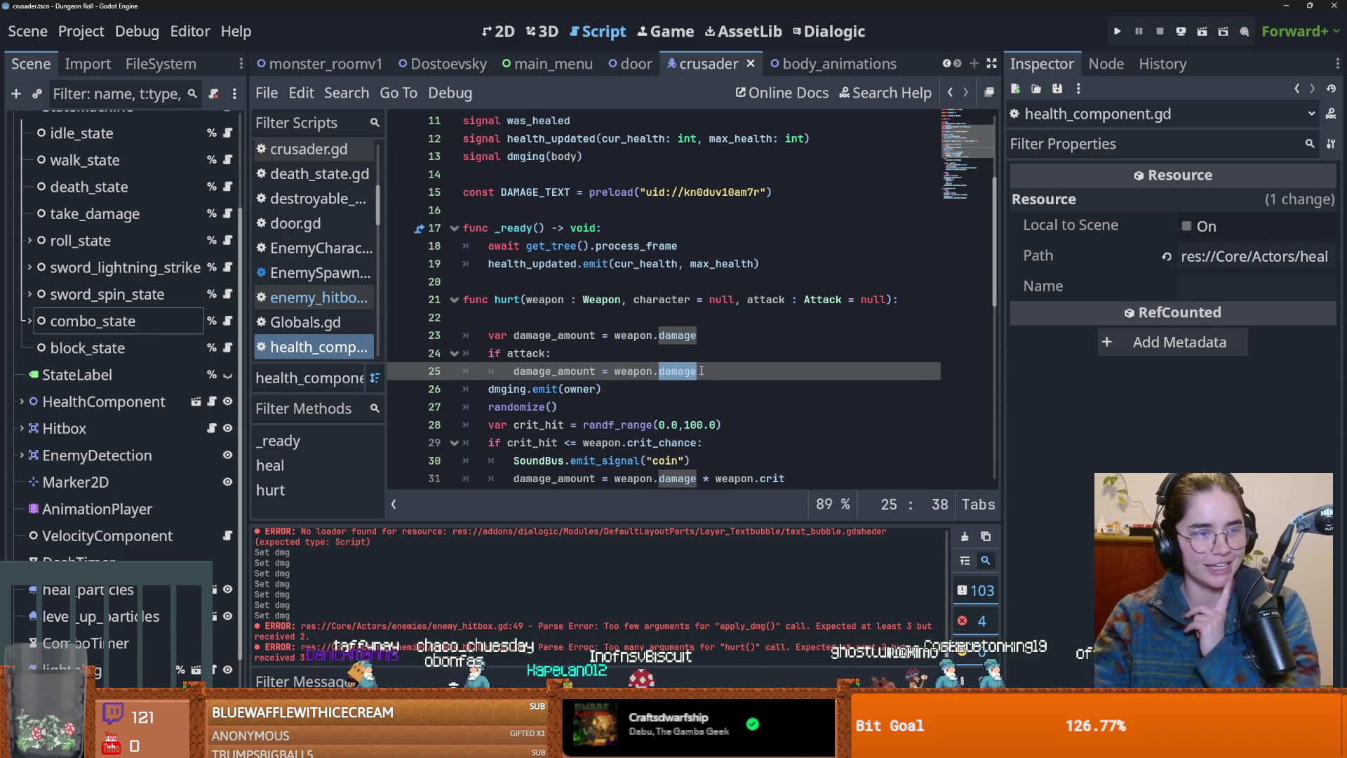
{"action": "double_click", "coordinate": [625, 369]}
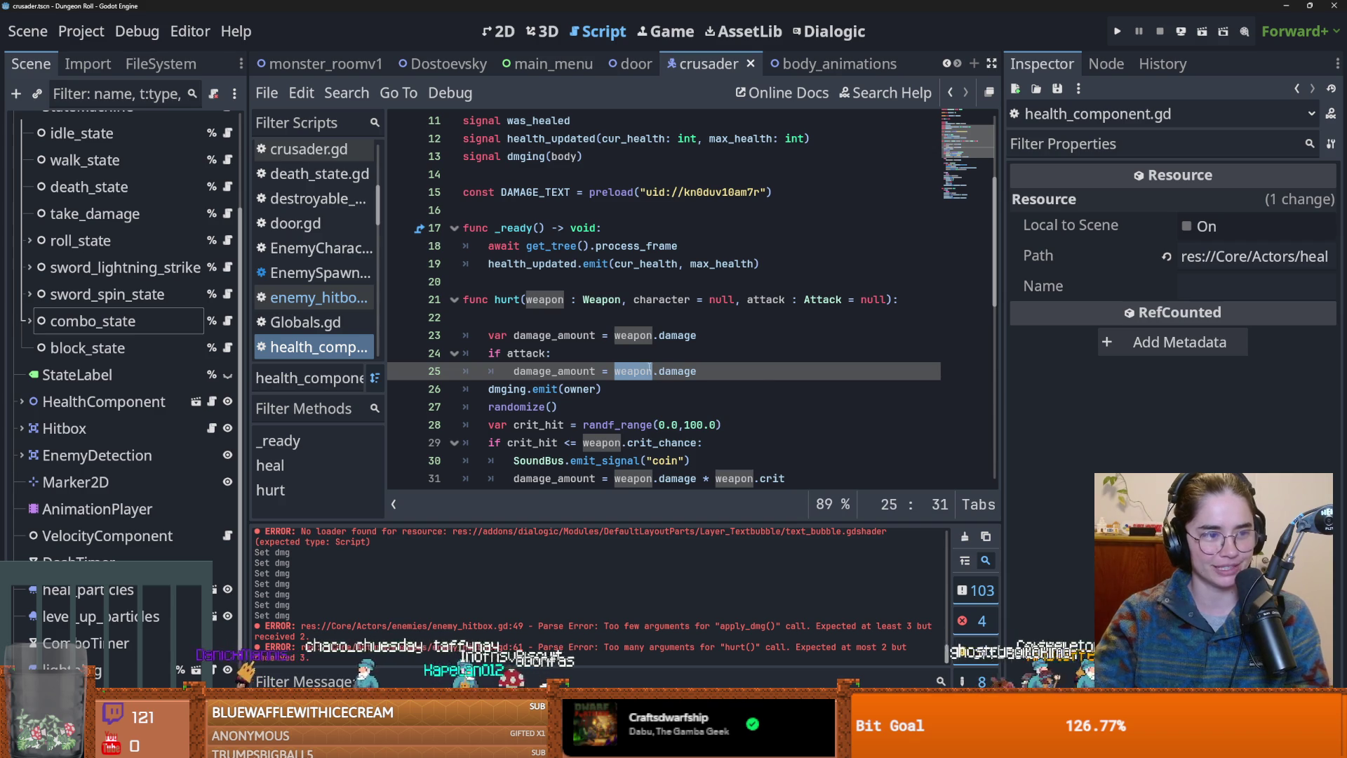
{"action": "left_click_drag", "start_coordinate": [697, 371], "coordinate": [615, 370]}
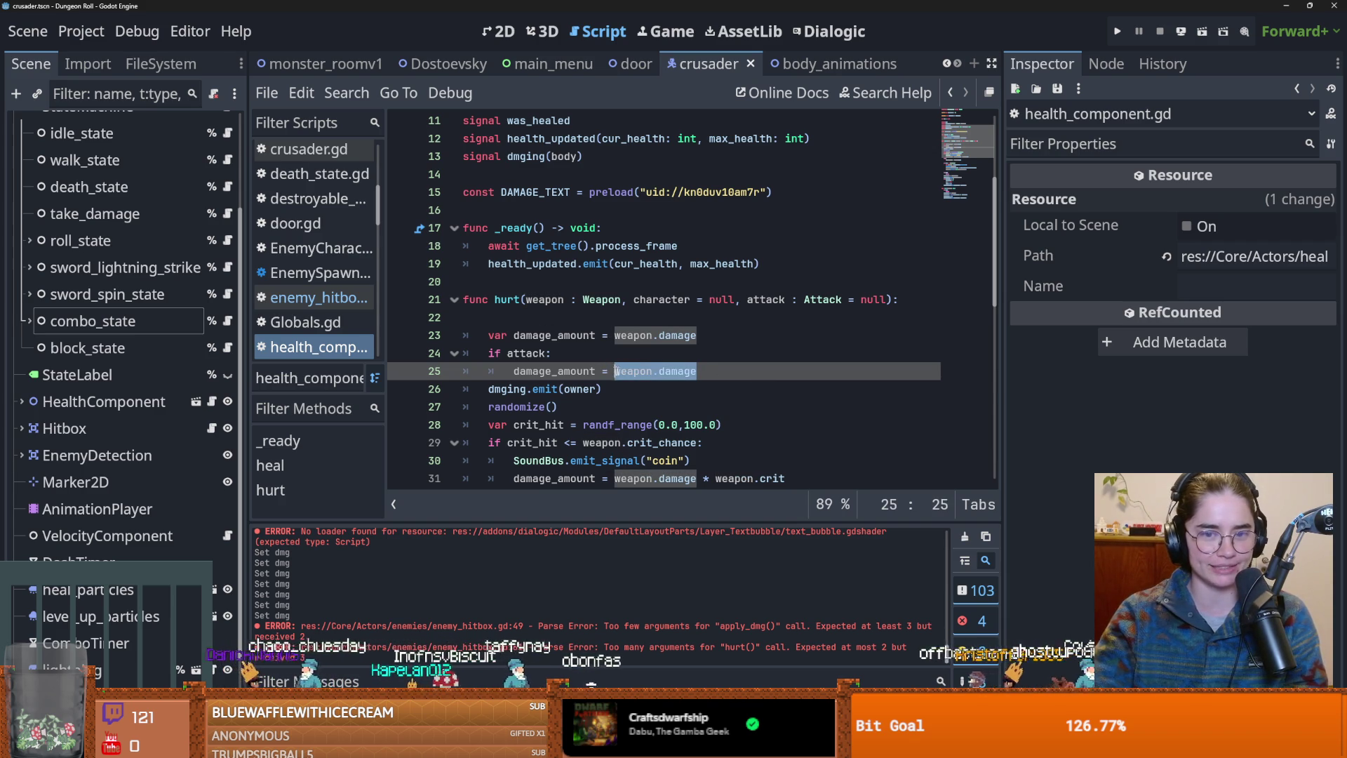
{"action": "key", "text": "BackSpace"}
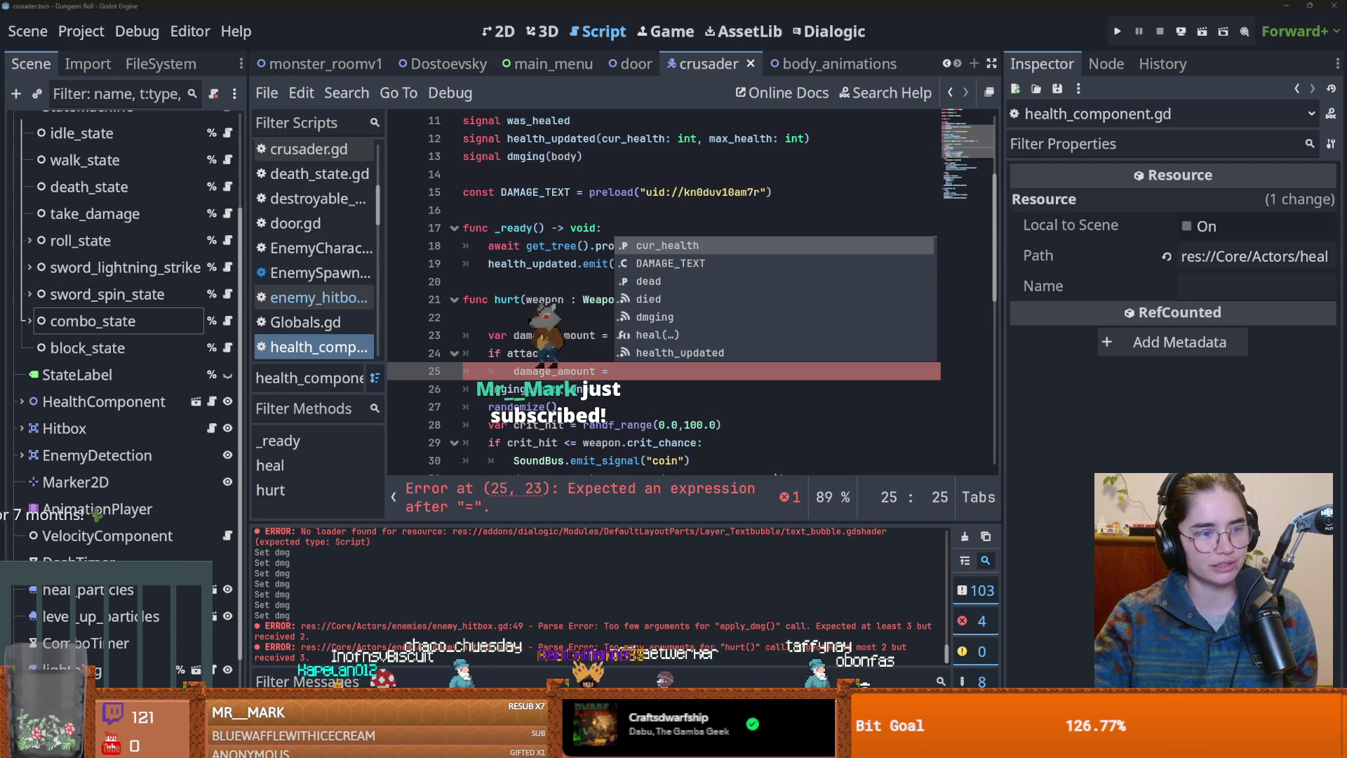
{"action": "left_click", "coordinate": [43, 439]}
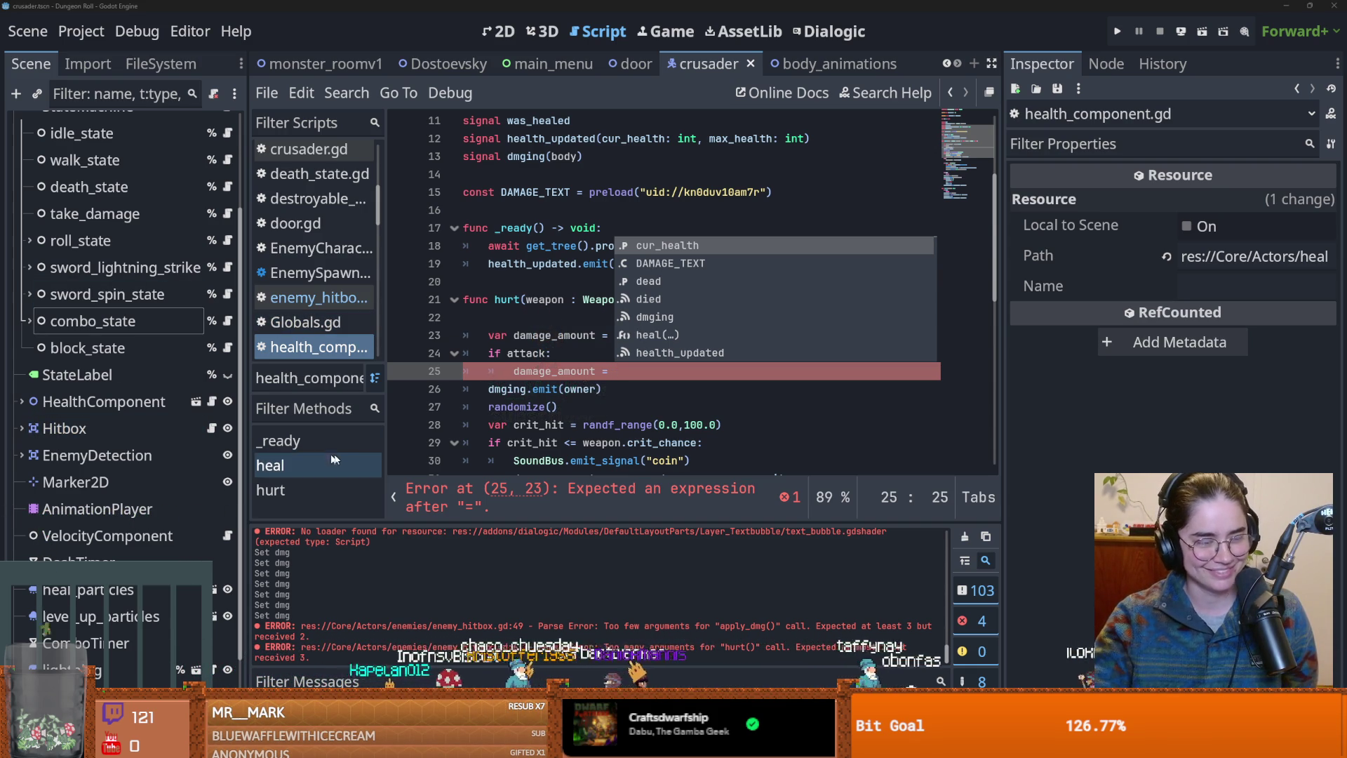
{"action": "left_click", "coordinate": [636, 379]}
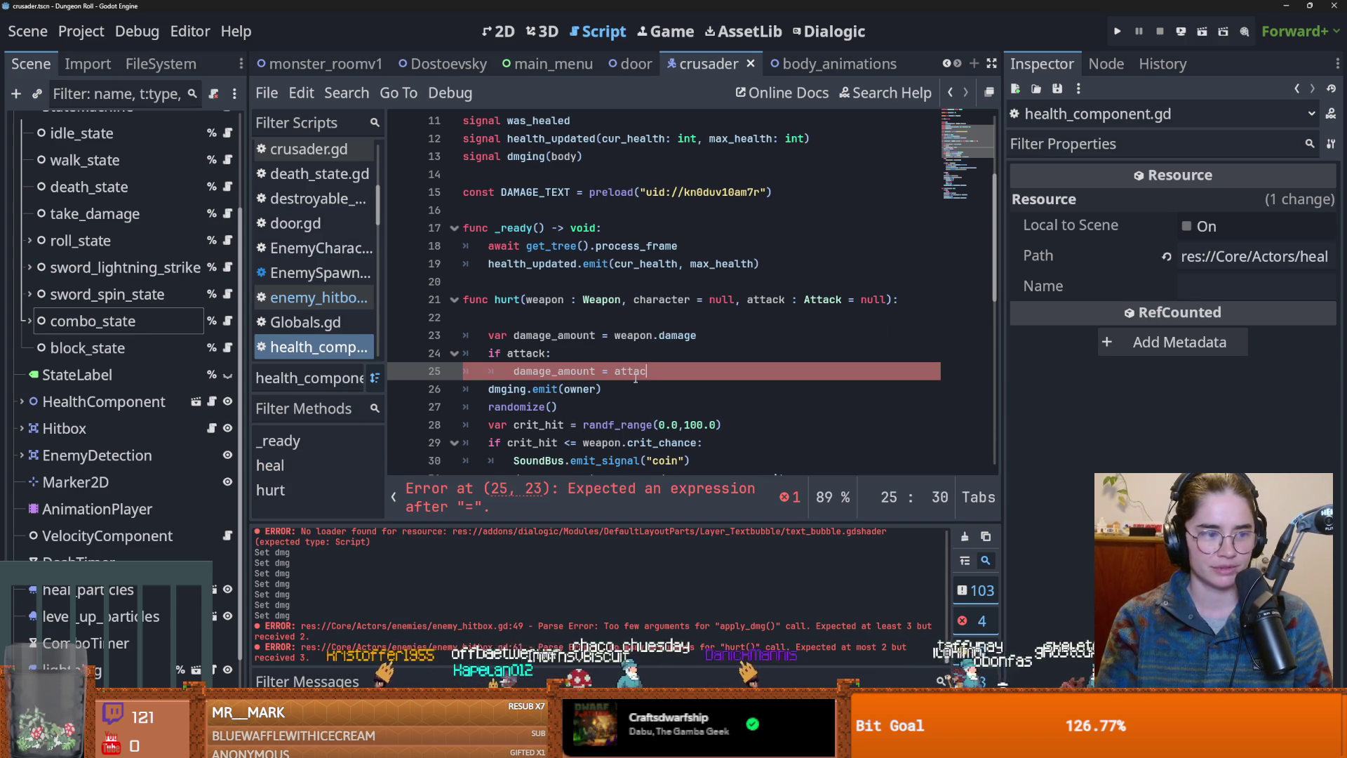
Complete the assignment as attack.dmg via autocomplete and save health_component.gd
{"action": "key", "text": "BackSpace"}
{"action": "type", "text": "l"}
{"action": "key", "text": "BackSpace"}
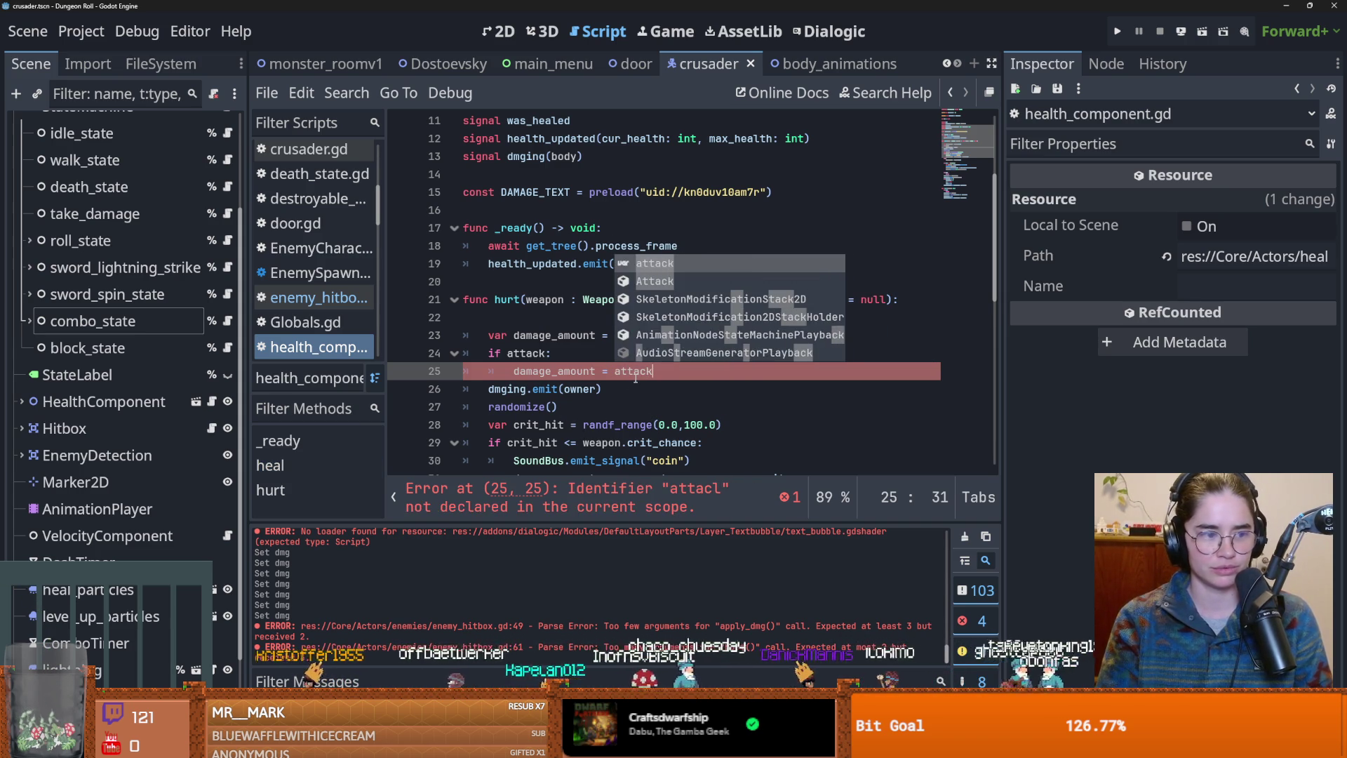
{"action": "type", "text": "k."}
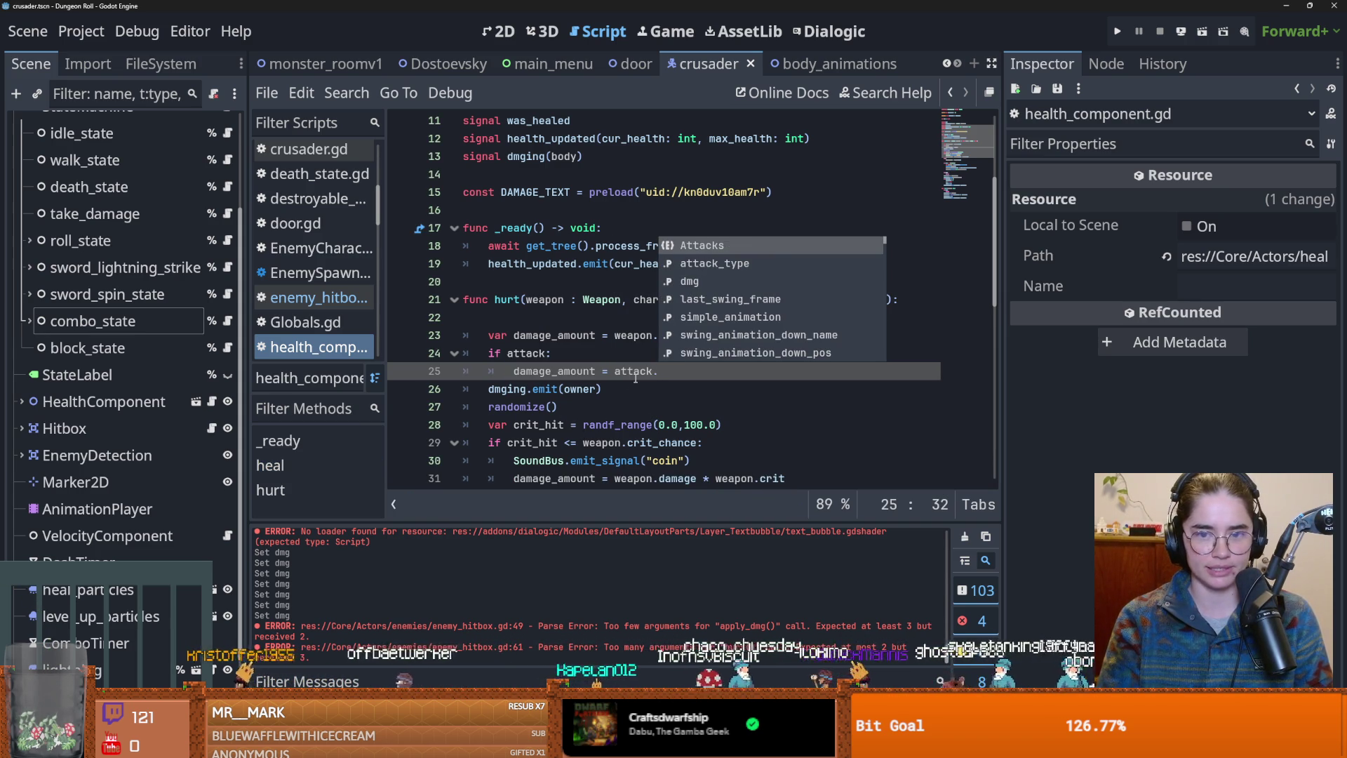
{"action": "key", "text": "Down"}
{"action": "key", "text": "Down"}
{"action": "key", "text": "Return"}
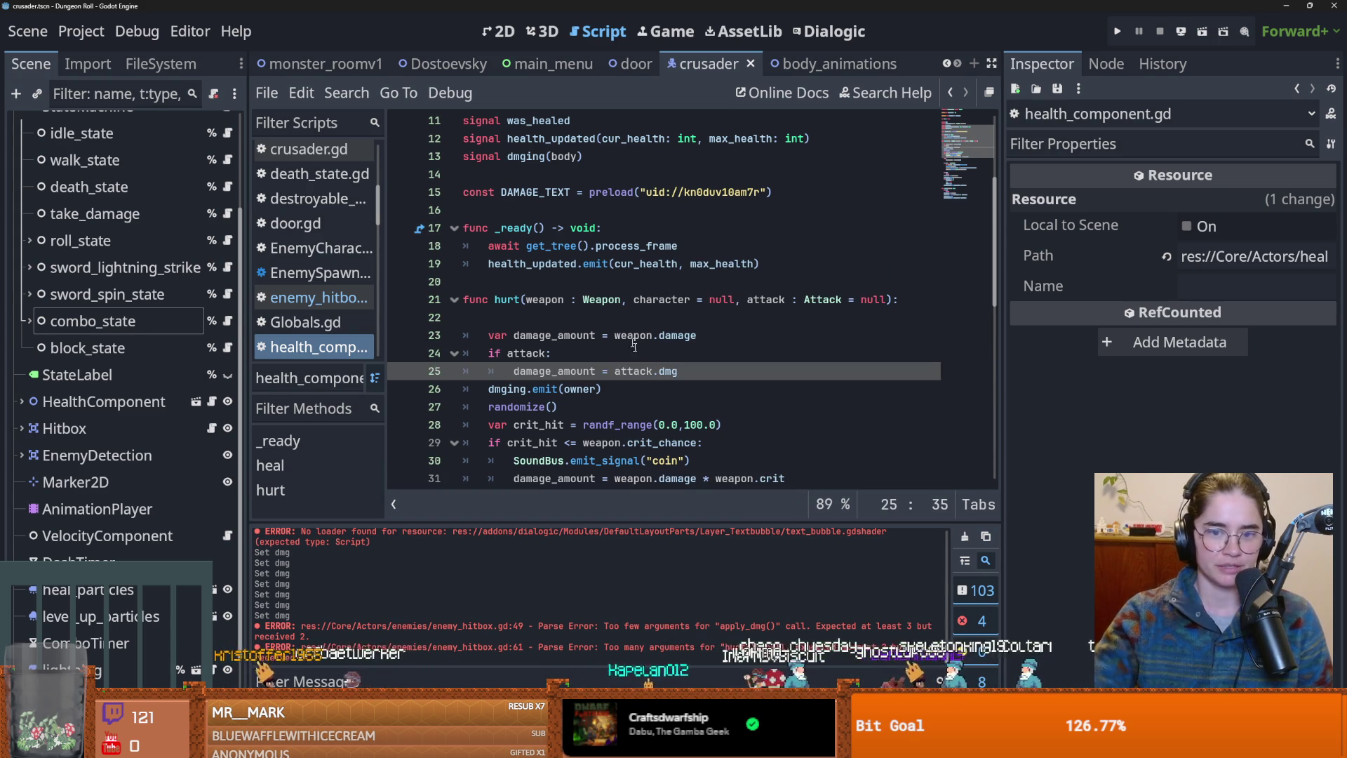
{"action": "key", "text": "Up"}
{"action": "key", "text": "ctrl+s"}
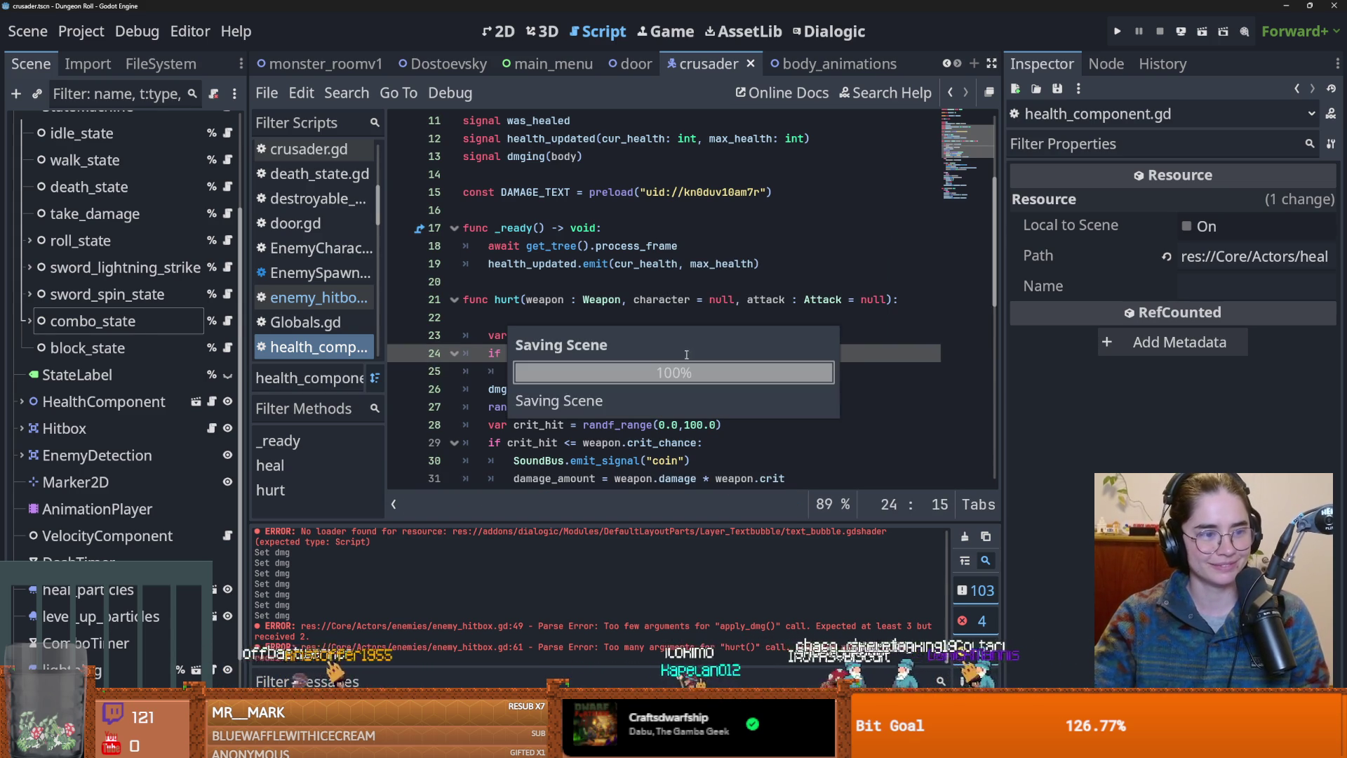
{"action": "left_click", "coordinate": [700, 365]}
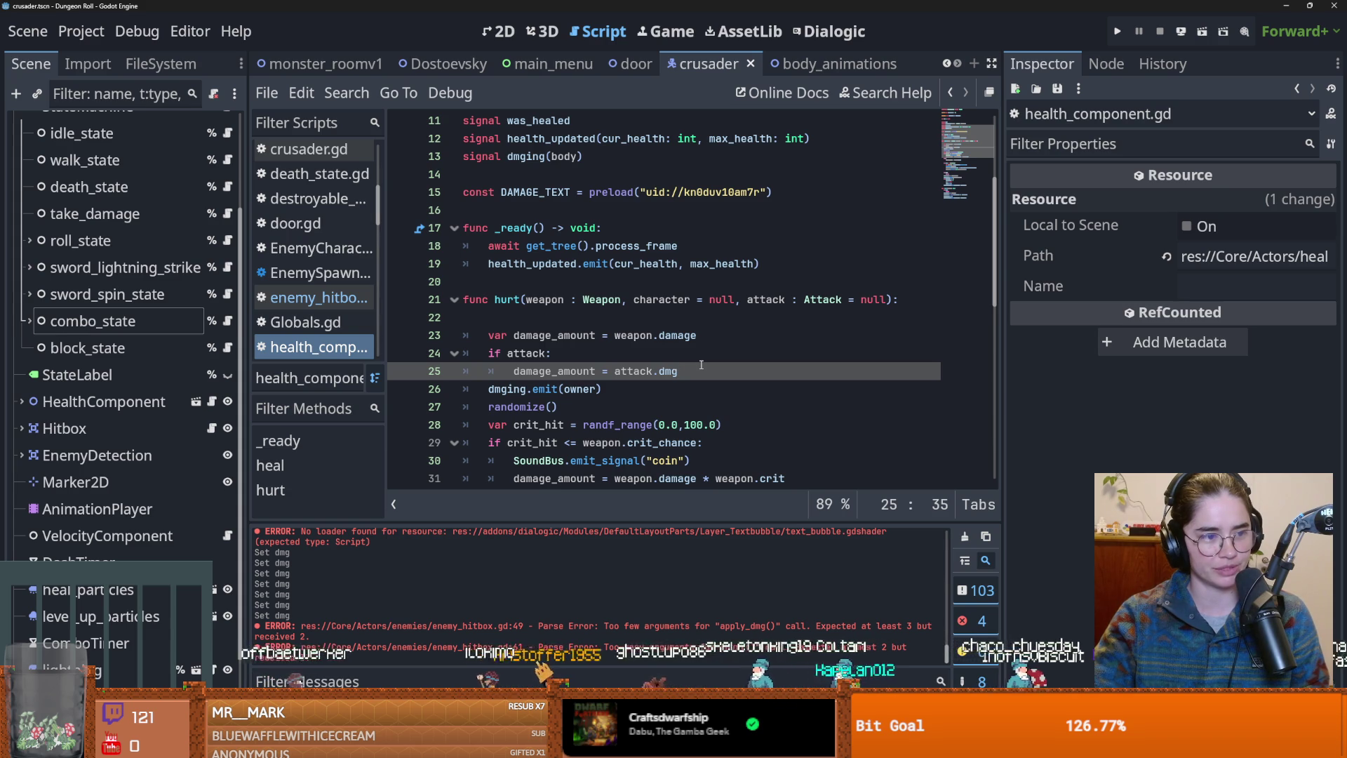
Run the project and inspect the failing apply_dmg call on line 49
{"action": "left_click", "coordinate": [1117, 31]}
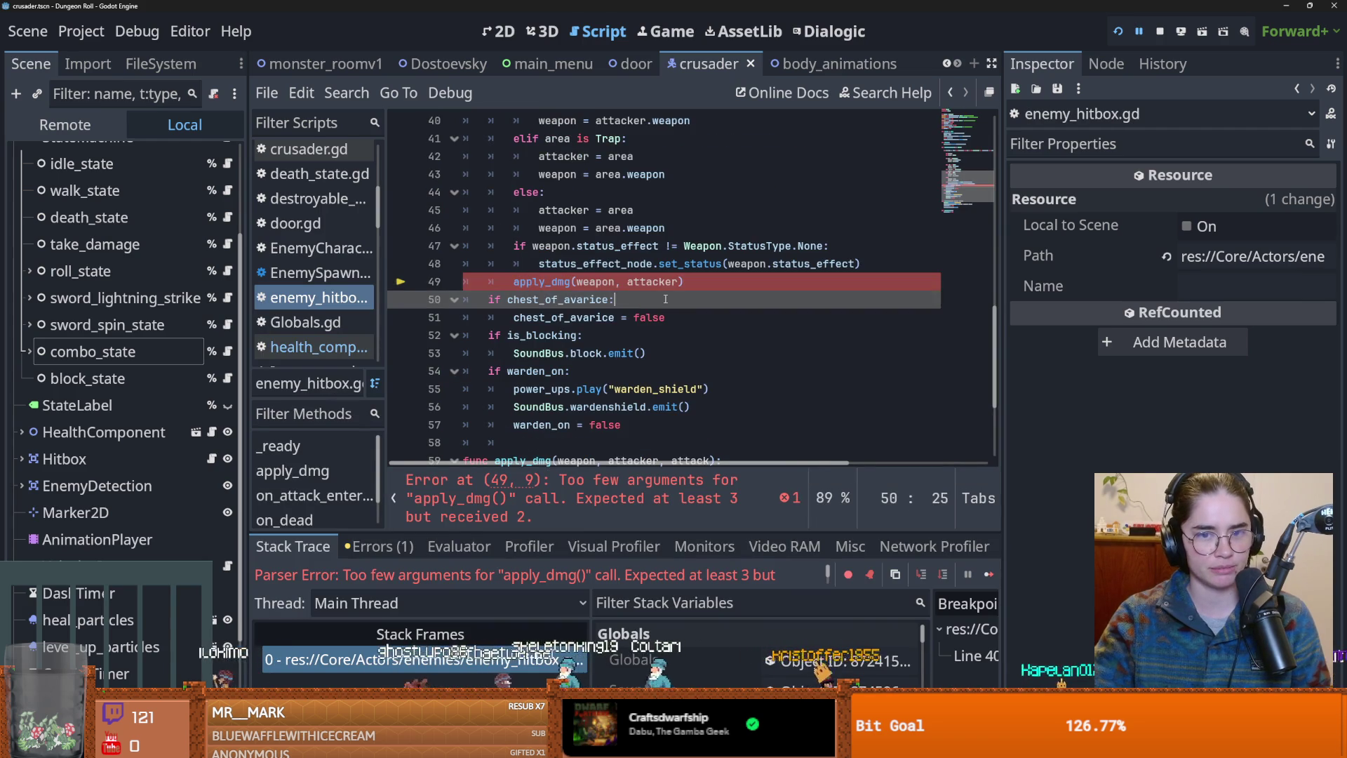
{"action": "left_click", "coordinate": [659, 282]}
{"action": "left_click", "coordinate": [678, 281]}
Scroll through enemy_hitbox.gd to review it, ending at the hurt call on line 61
{"action": "scroll", "coordinate": [670, 398], "scroll_direction": "up", "scroll_amount": 6}
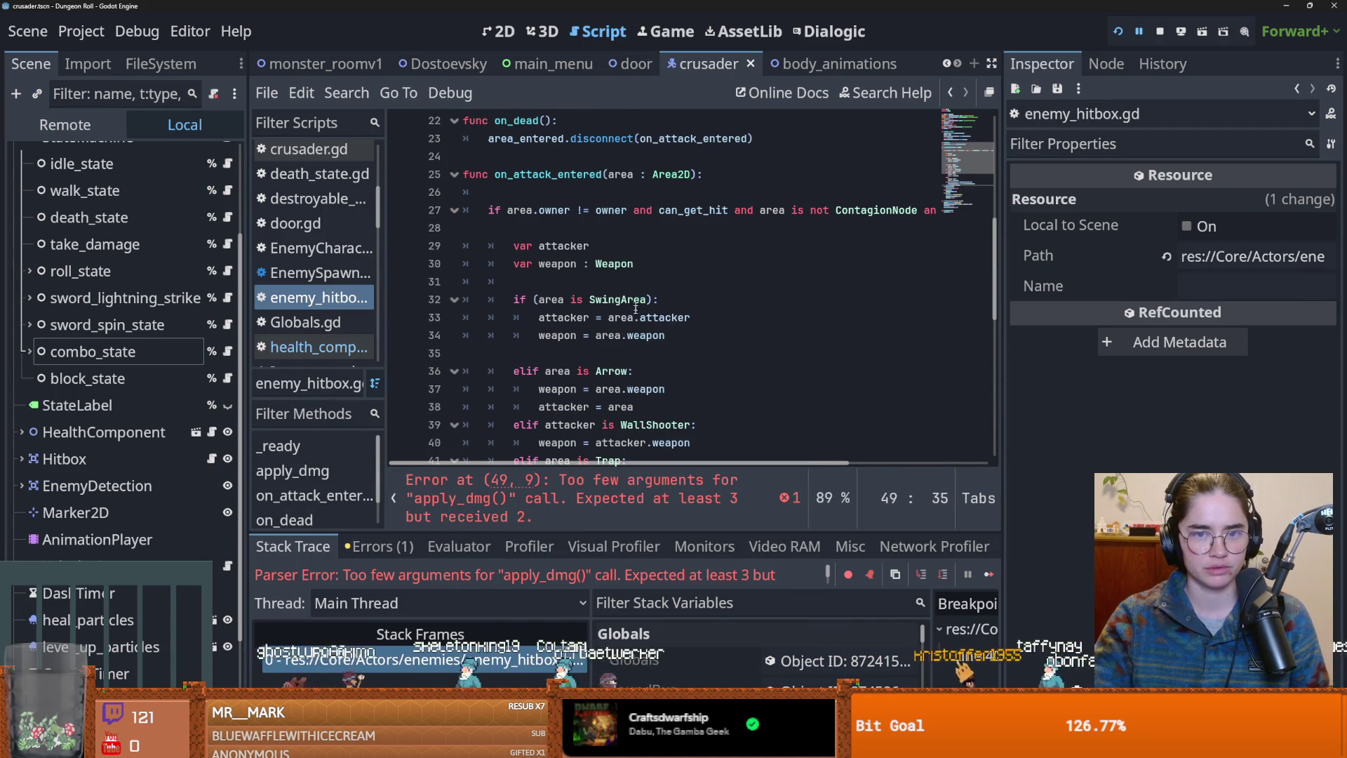
{"action": "scroll", "coordinate": [635, 294], "scroll_direction": "down", "scroll_amount": 4}
{"action": "scroll", "coordinate": [691, 407], "scroll_direction": "up", "scroll_amount": 4}
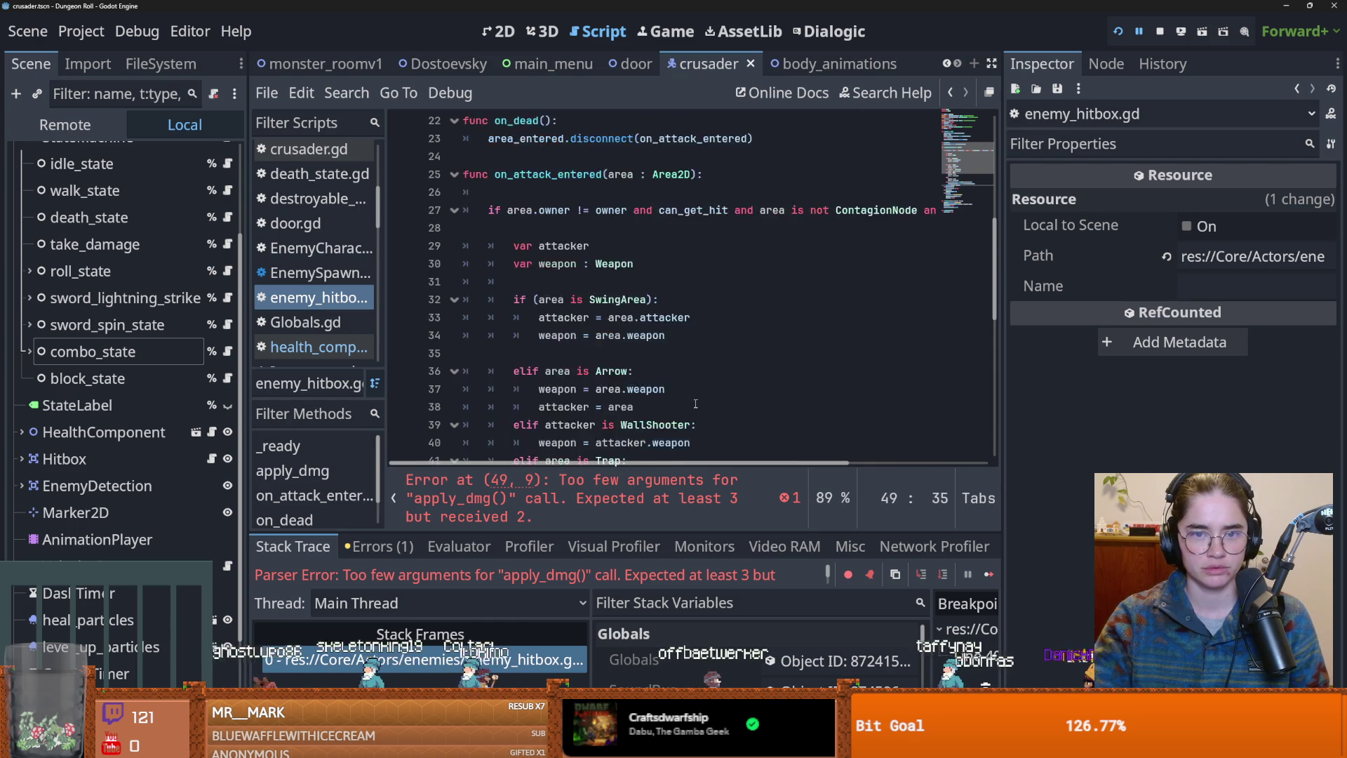
{"action": "scroll", "coordinate": [696, 405], "scroll_direction": "down", "scroll_amount": 4}
{"action": "scroll", "coordinate": [587, 327], "scroll_direction": "up", "scroll_amount": 2}
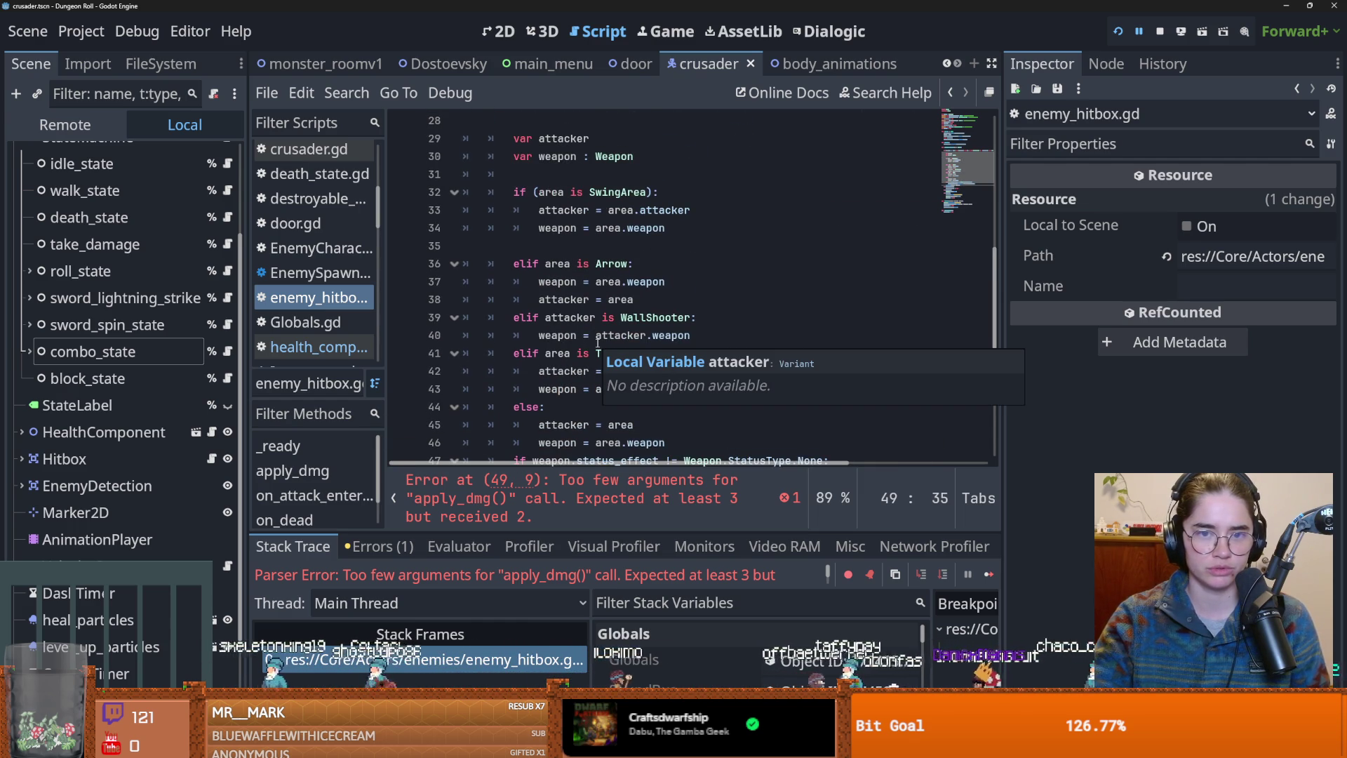
{"action": "scroll", "coordinate": [597, 343], "scroll_direction": "up", "scroll_amount": 4}
{"action": "scroll", "coordinate": [597, 343], "scroll_direction": "down", "scroll_amount": 5}
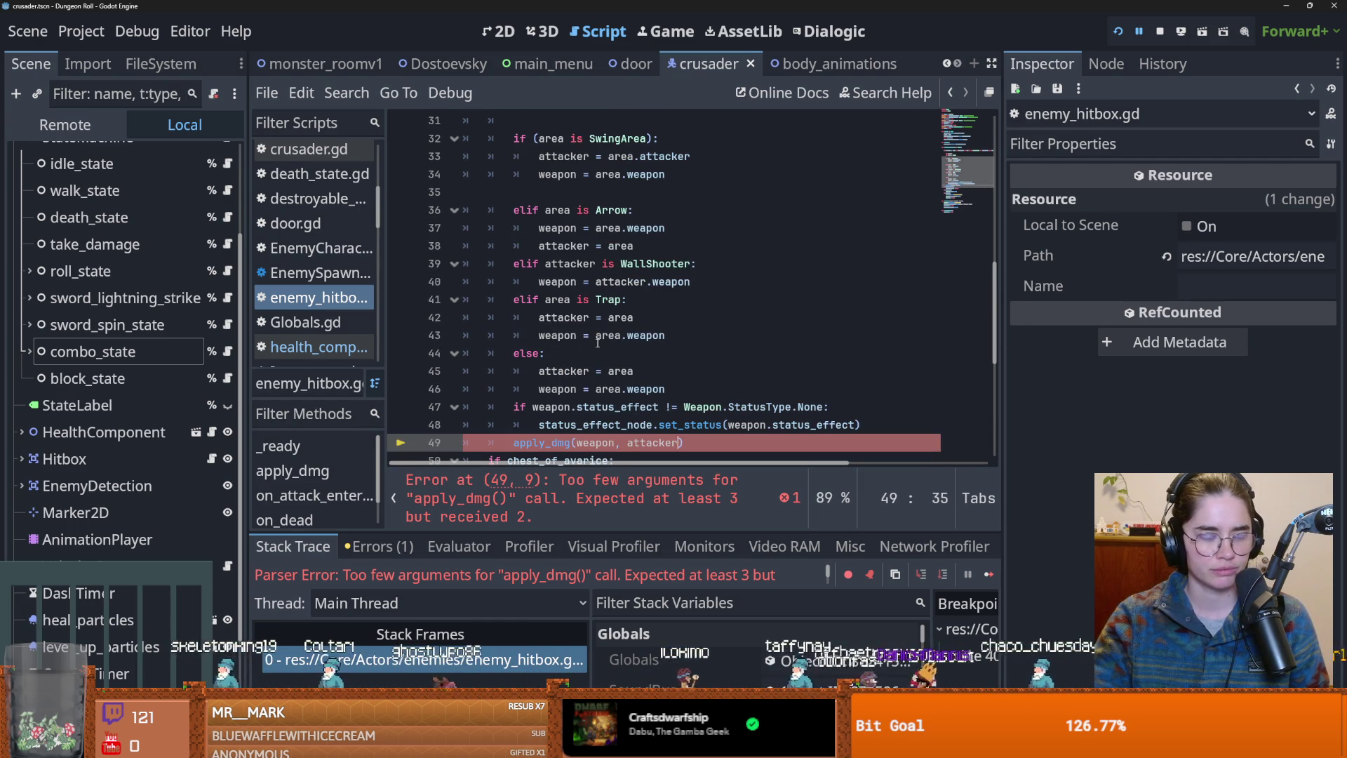
{"action": "scroll", "coordinate": [597, 343], "scroll_direction": "down", "scroll_amount": 2}
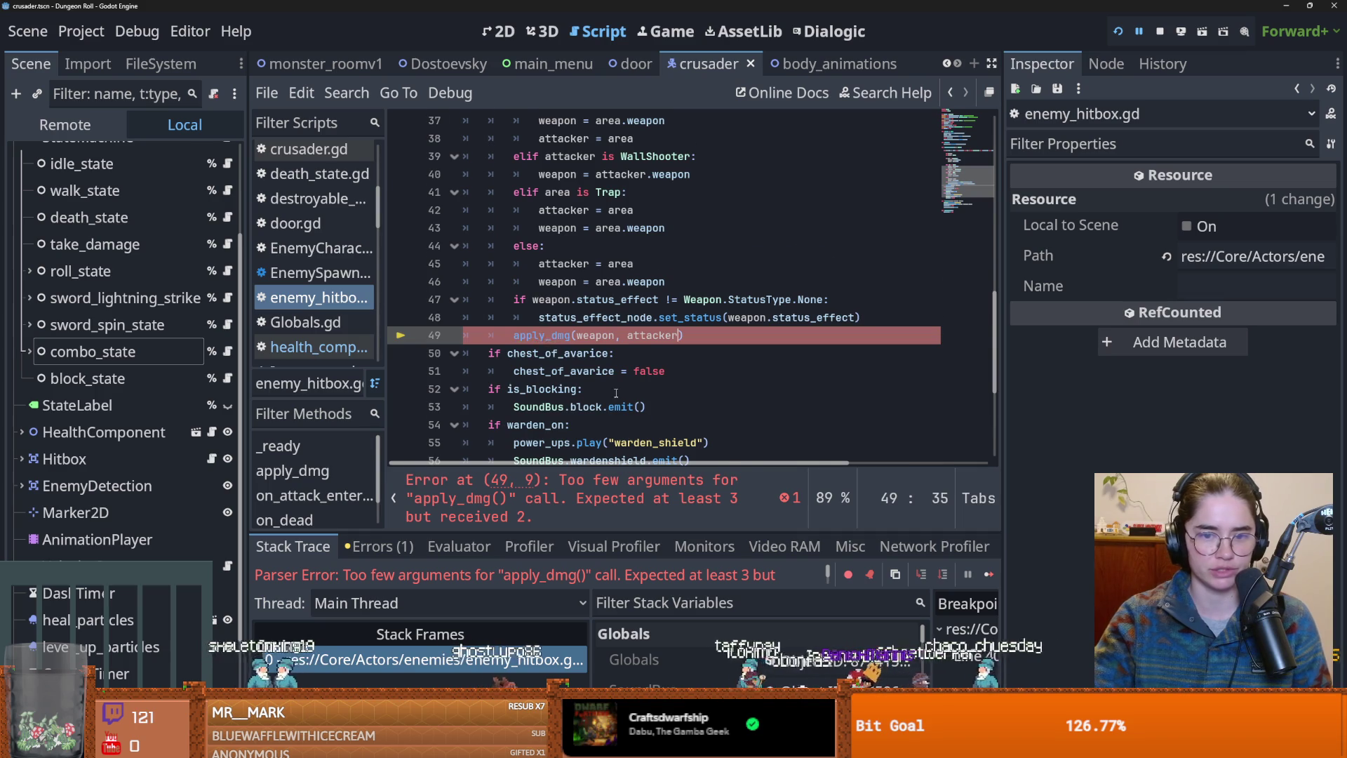
{"action": "scroll", "coordinate": [641, 391], "scroll_direction": "down", "scroll_amount": 3}
{"action": "scroll", "coordinate": [665, 393], "scroll_direction": "down", "scroll_amount": 2}
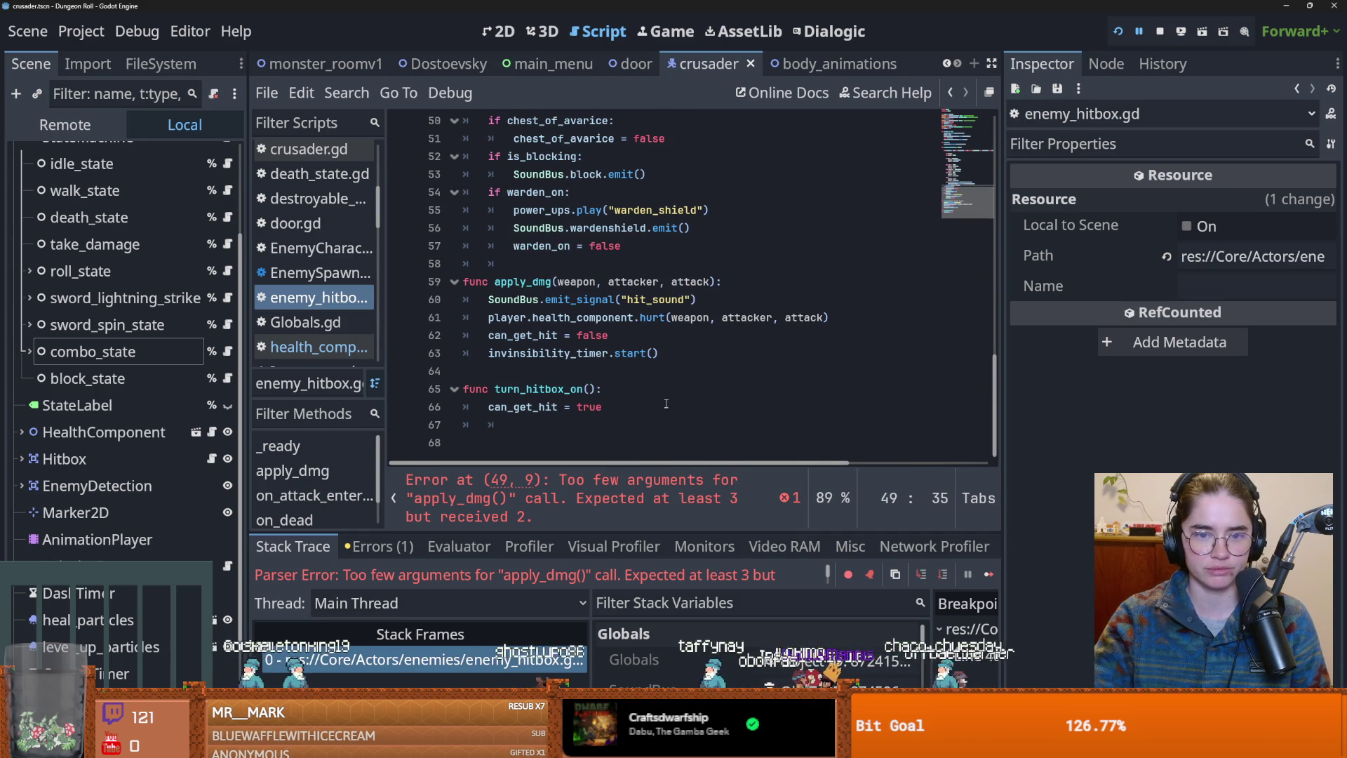
{"action": "left_click", "coordinate": [821, 317]}
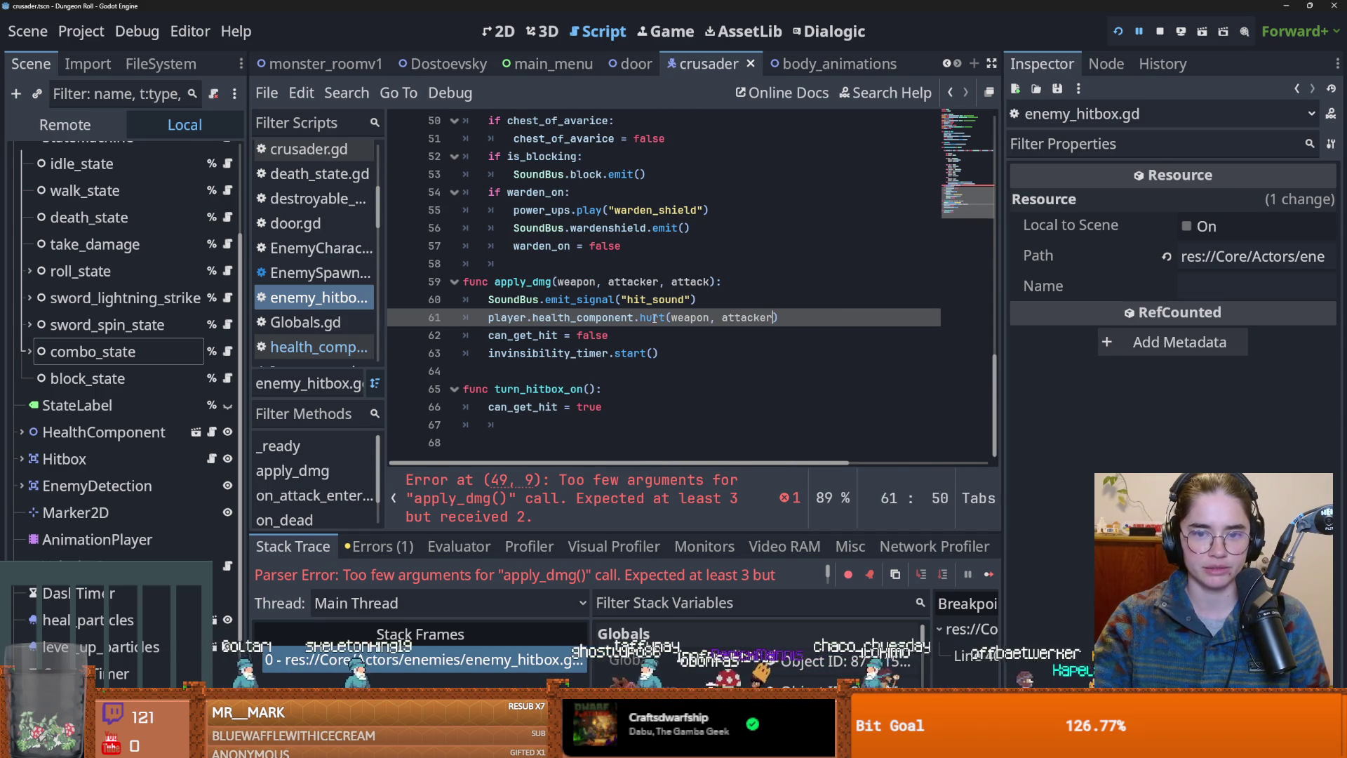
Strip the attack parameter and the if attack block from hurt, then run the game
{"action": "left_click", "coordinate": [649, 318], "text": "ctrl"}
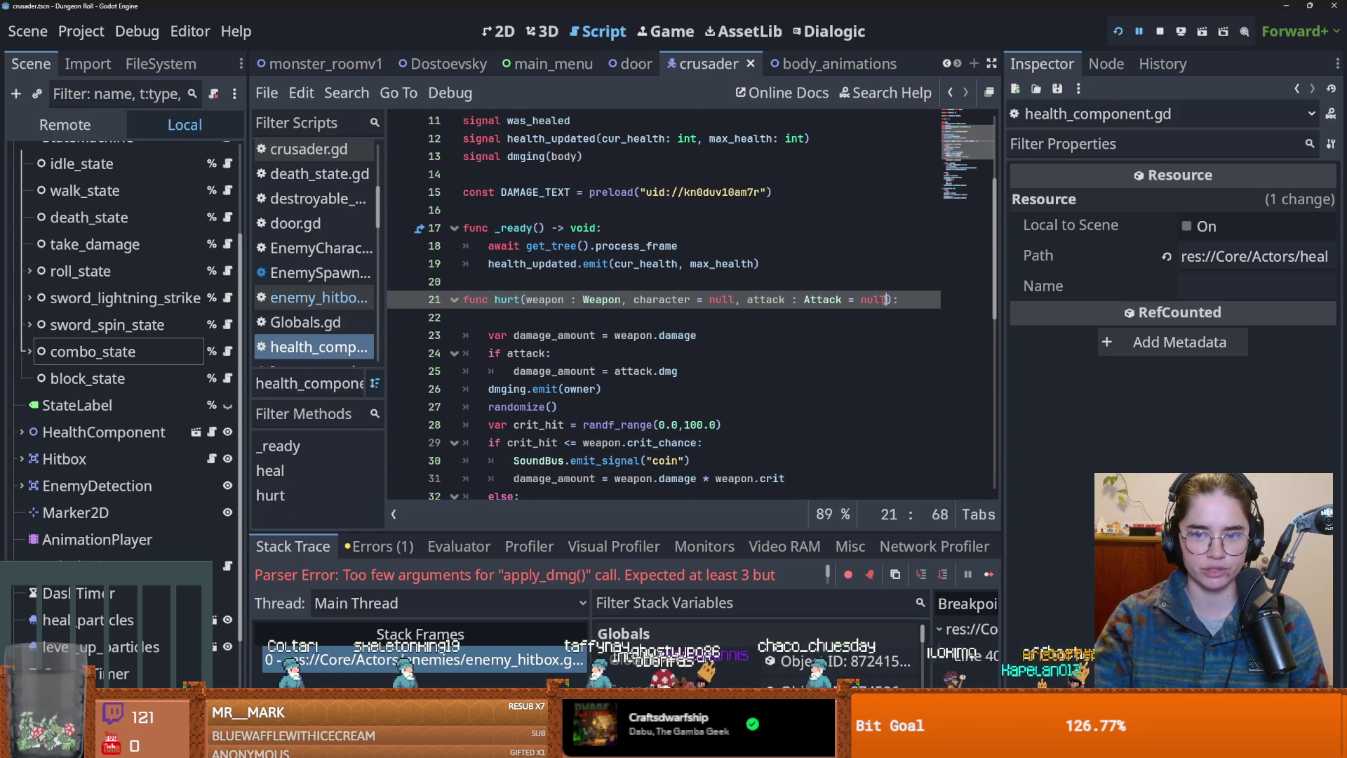
{"action": "left_click", "coordinate": [733, 299], "text": "shift"}
{"action": "key", "text": "BackSpace"}
{"action": "left_click_drag", "start_coordinate": [678, 371], "coordinate": [471, 343]}
{"action": "key", "text": "shift+End"}
{"action": "key", "text": "BackSpace"}
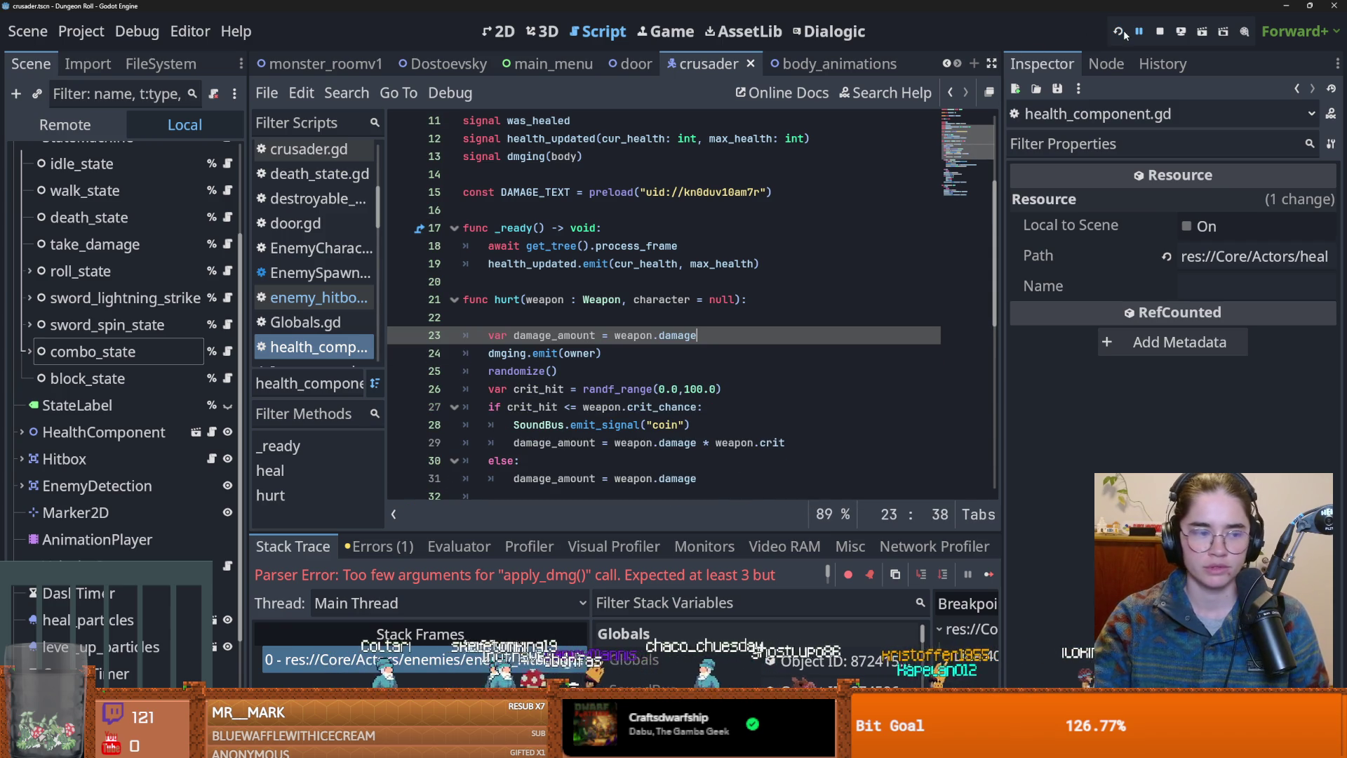
{"action": "key", "text": "F5"}
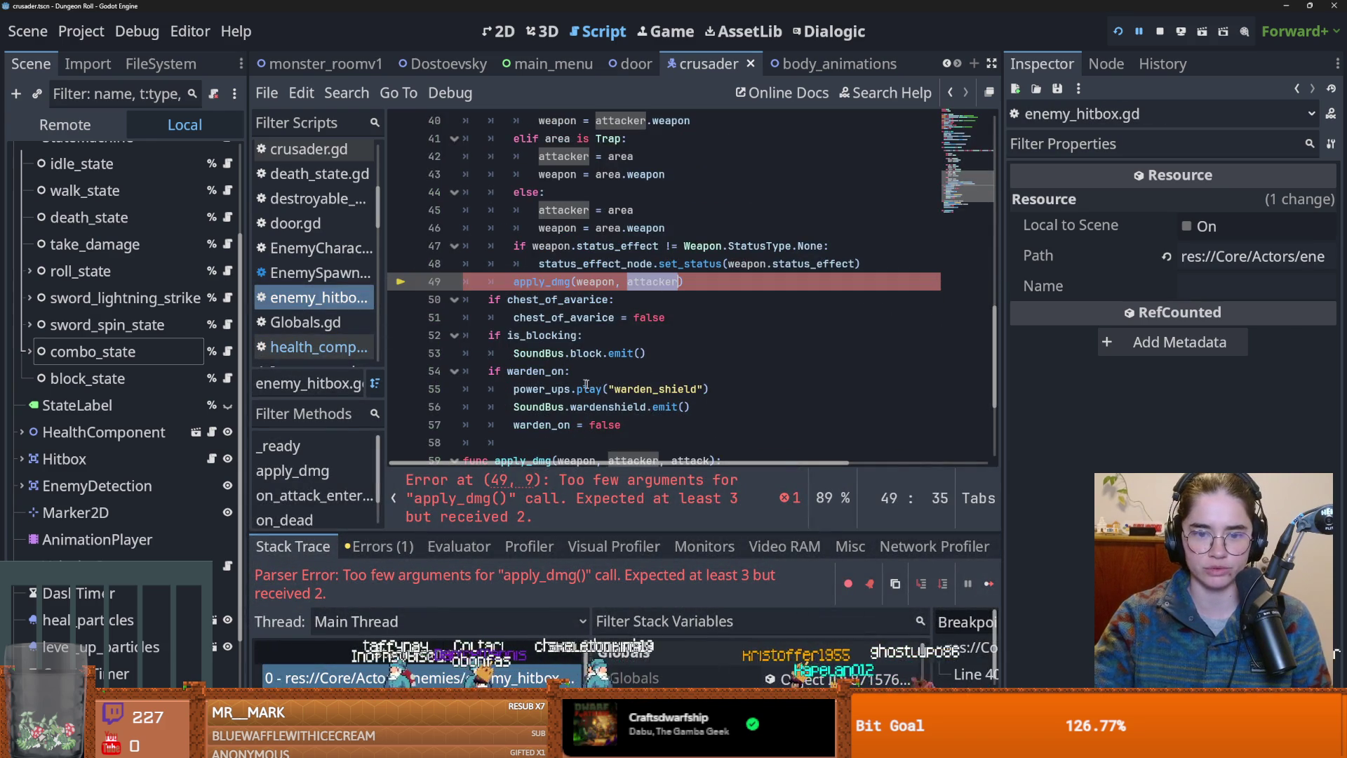
Remove the extra attack parameter from apply_dmg and run the game again
{"action": "left_click", "coordinate": [545, 287], "text": "ctrl"}
{"action": "double_click", "coordinate": [706, 281]}
{"action": "key", "text": "BackSpace"}
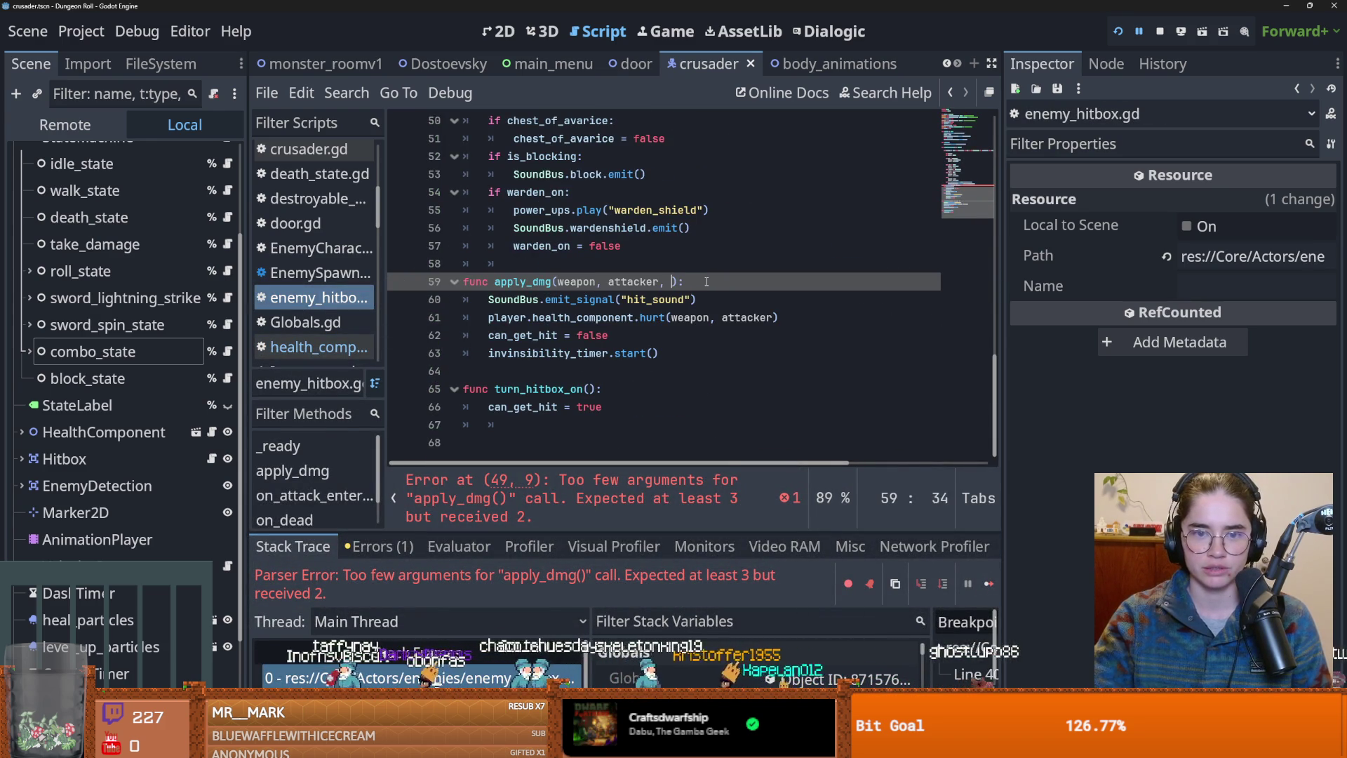
{"action": "key", "text": "F5"}
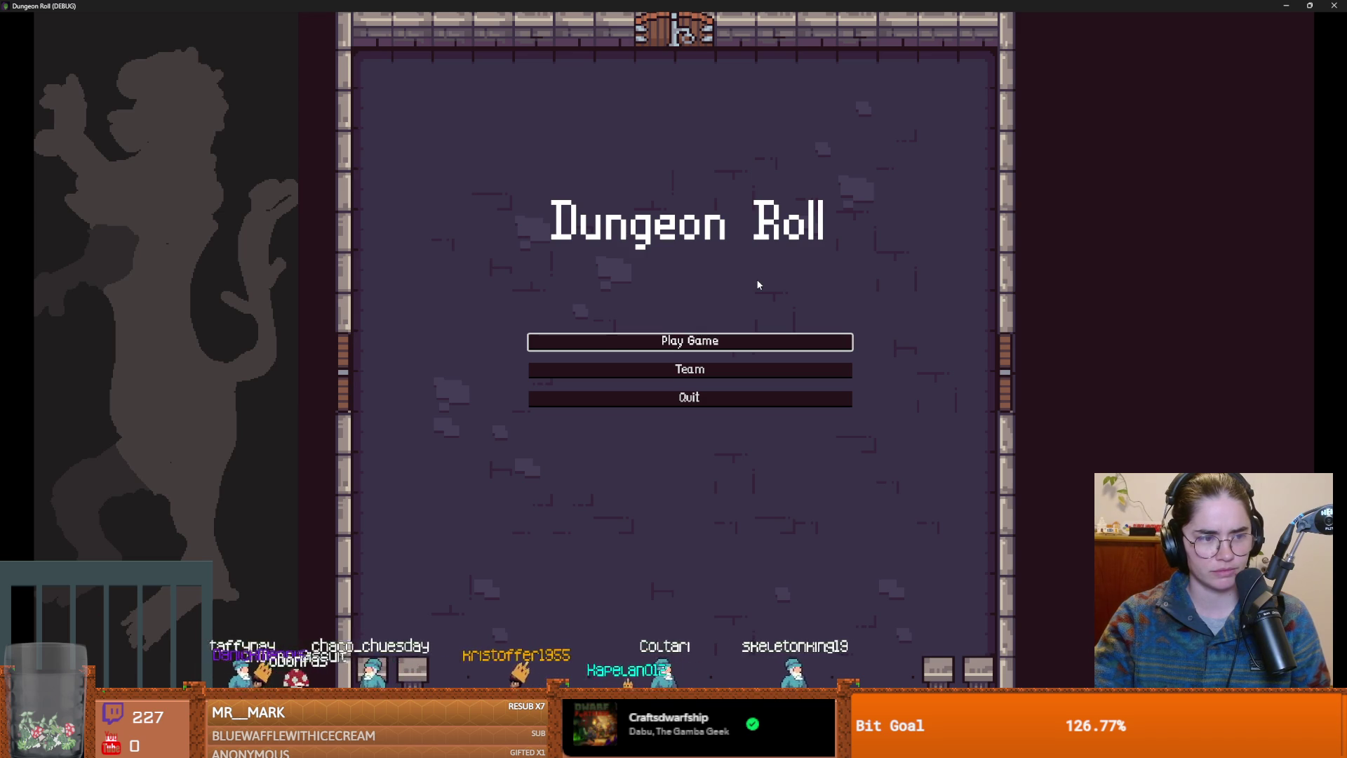
Start a new game as the Crusader, walk into the west doorway, and reroll the rooms
{"action": "left_click", "coordinate": [748, 344]}
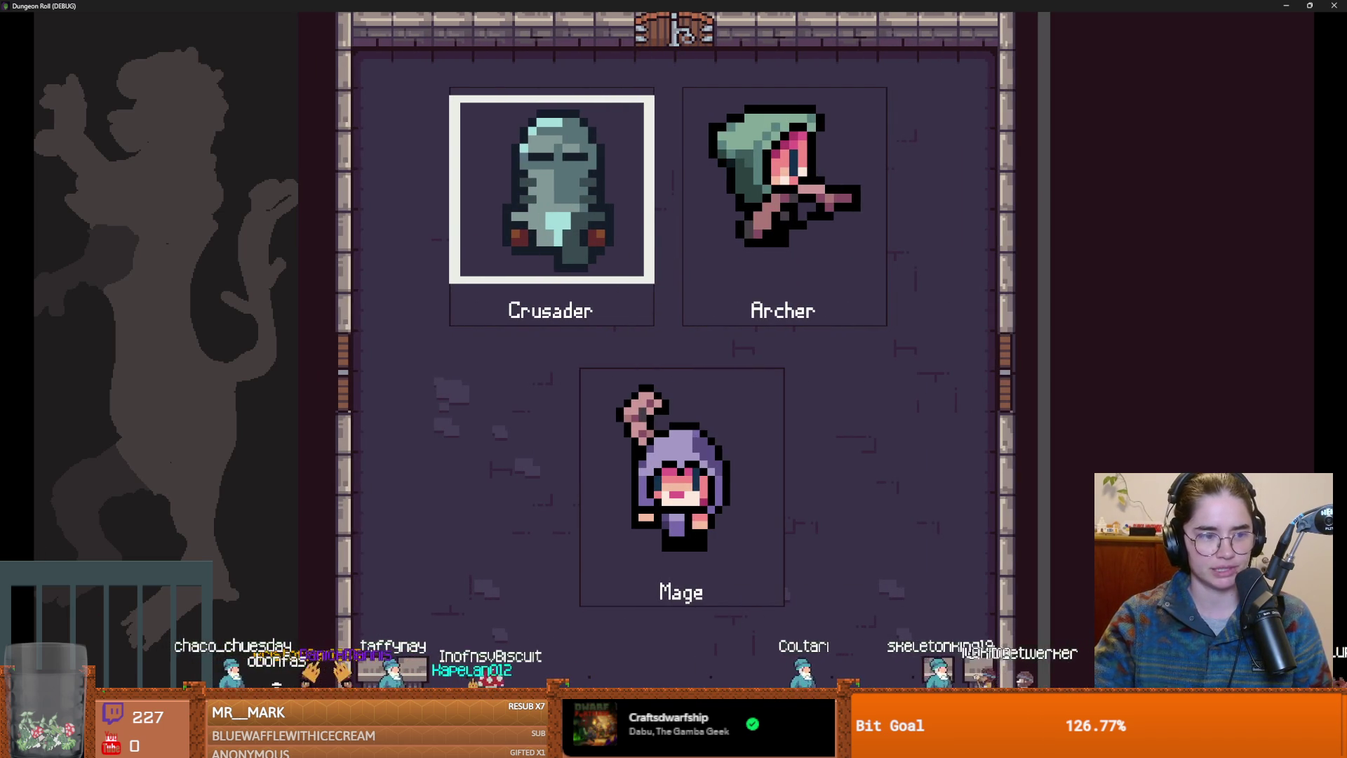
{"action": "key", "text": "Return"}
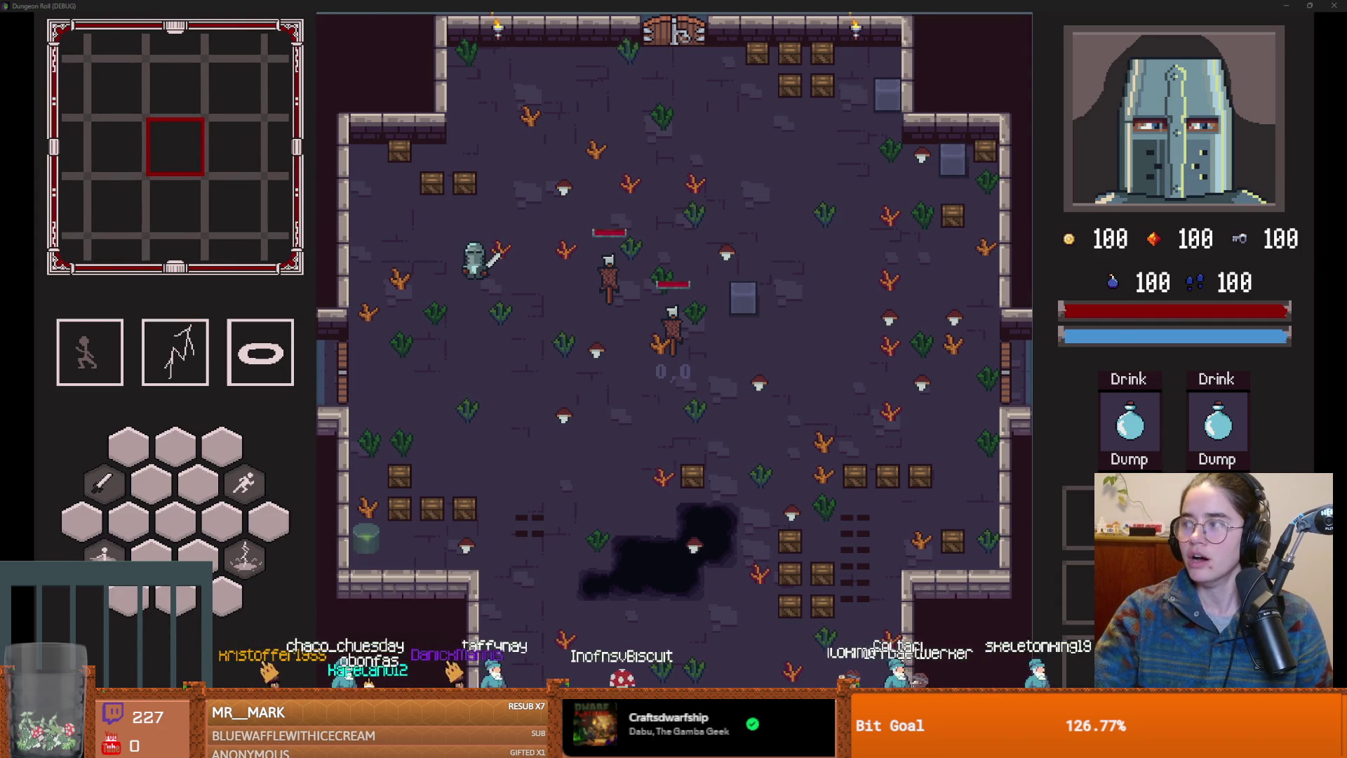
{"action": "key", "text": "alt+Tab"}
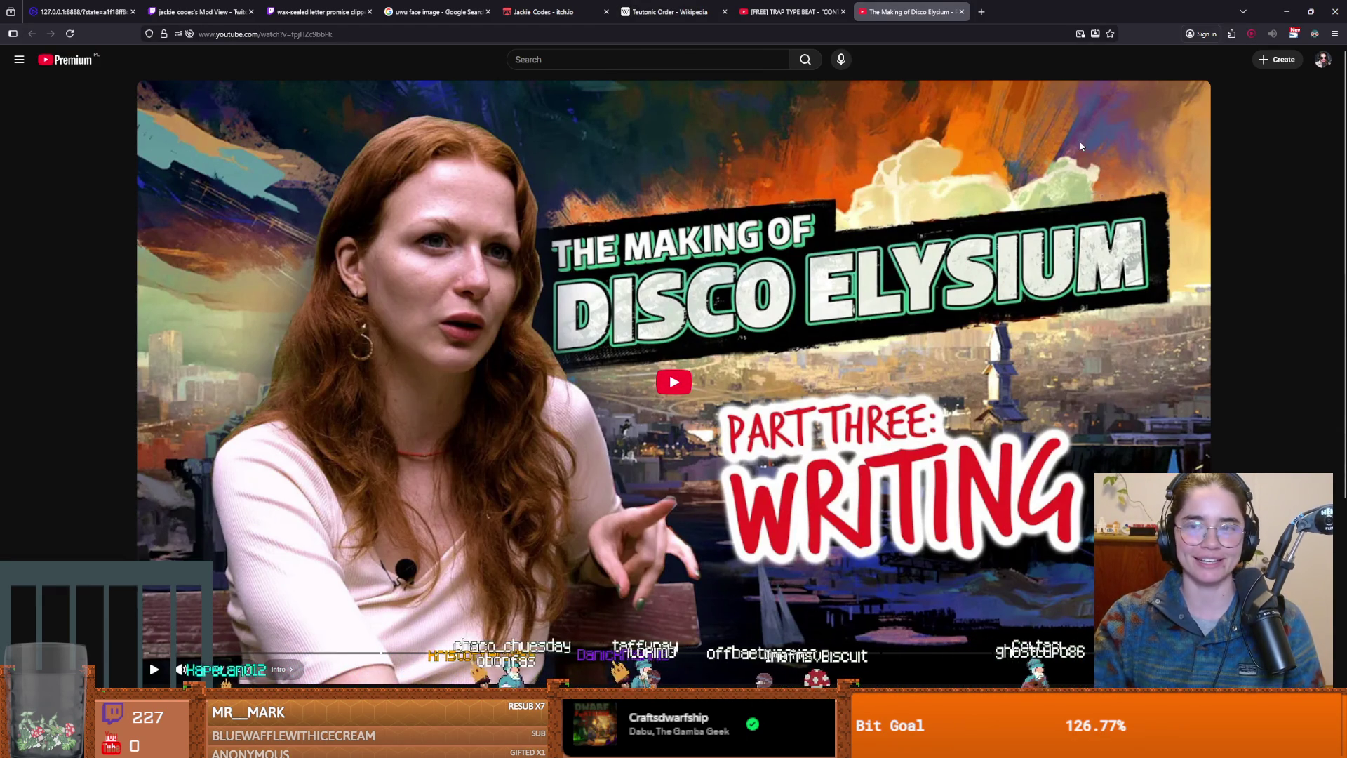
{"action": "key", "text": "alt+Tab"}
{"action": "key", "text": "a"}
{"action": "key", "text": "s"}
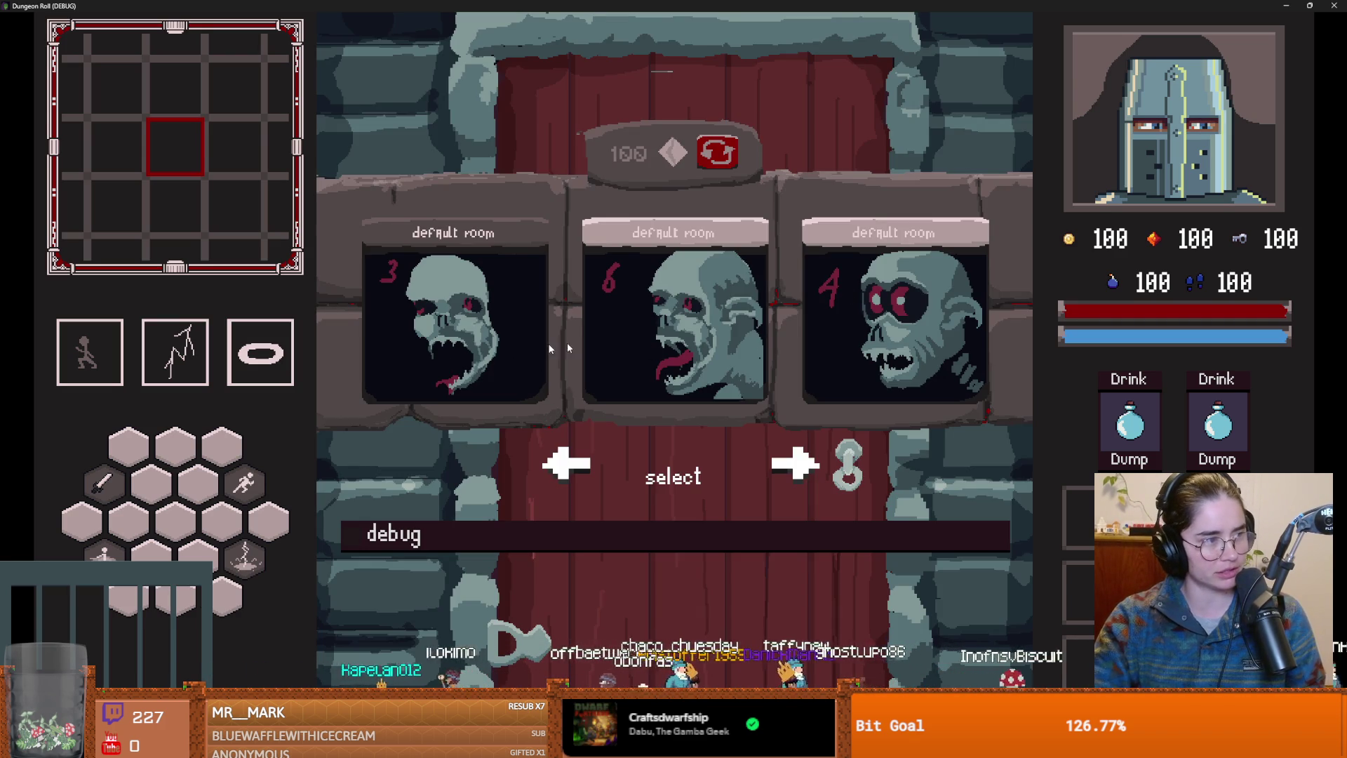
{"action": "left_click", "coordinate": [715, 154]}
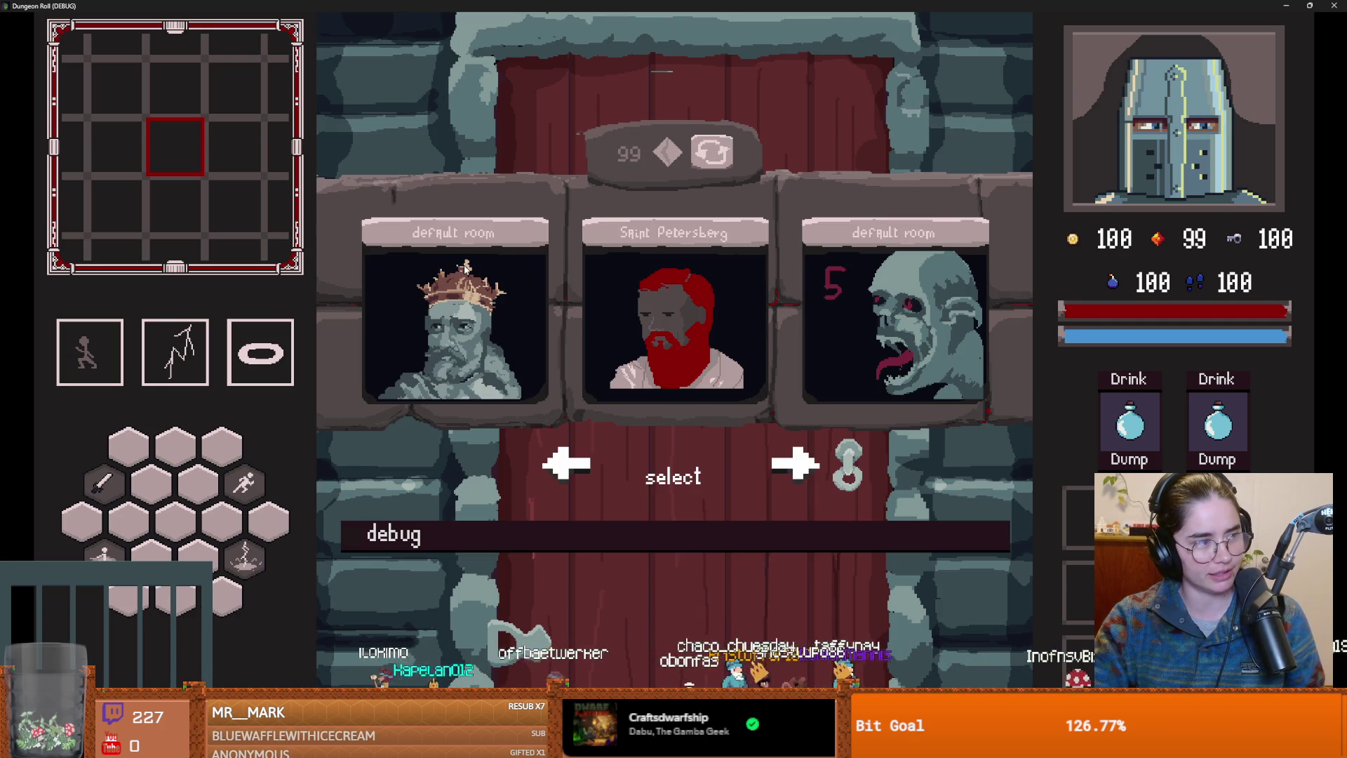
Enter the crowned lord's room and talk through the conversation with the other knight
{"action": "left_click", "coordinate": [470, 287]}
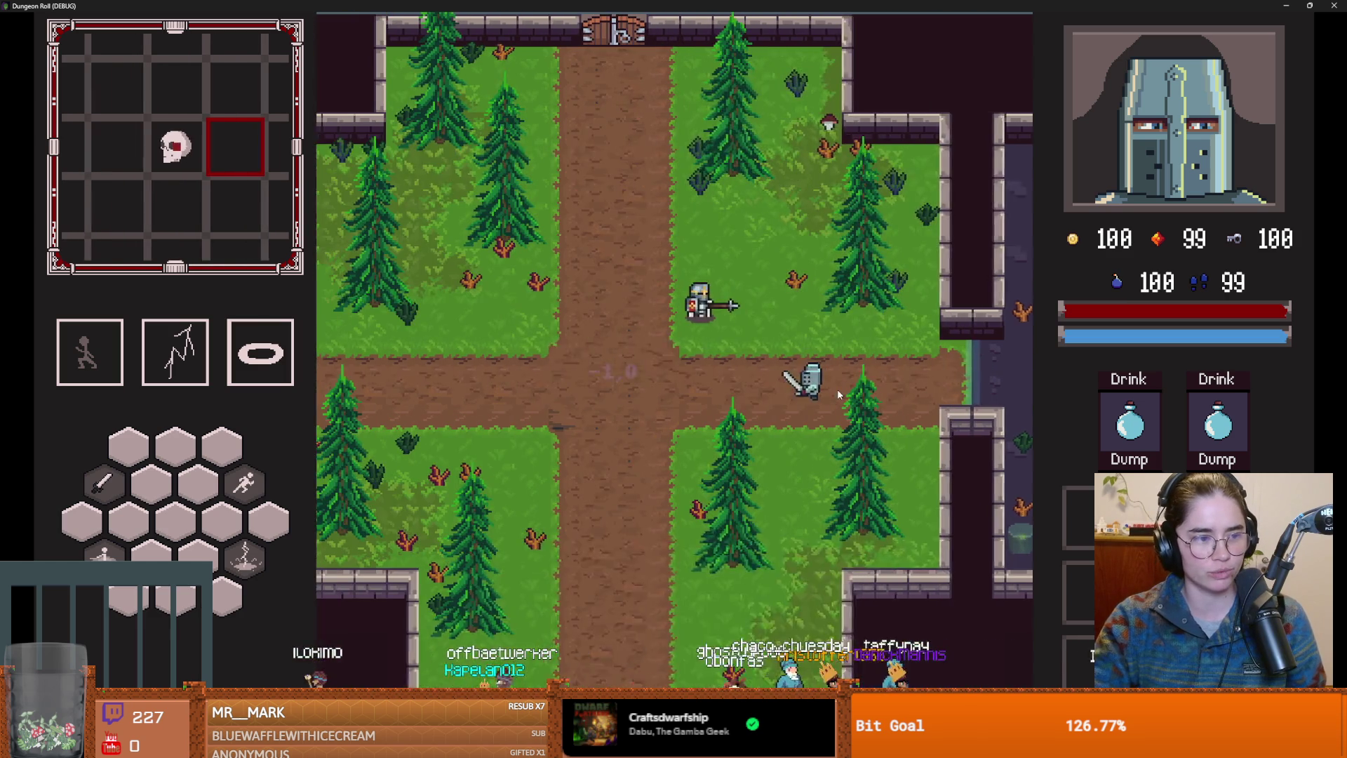
{"action": "key", "text": "w"}
{"action": "key", "text": "a"}
{"action": "key", "text": "space"}
{"action": "key", "text": "d"}
{"action": "key", "text": "s"}
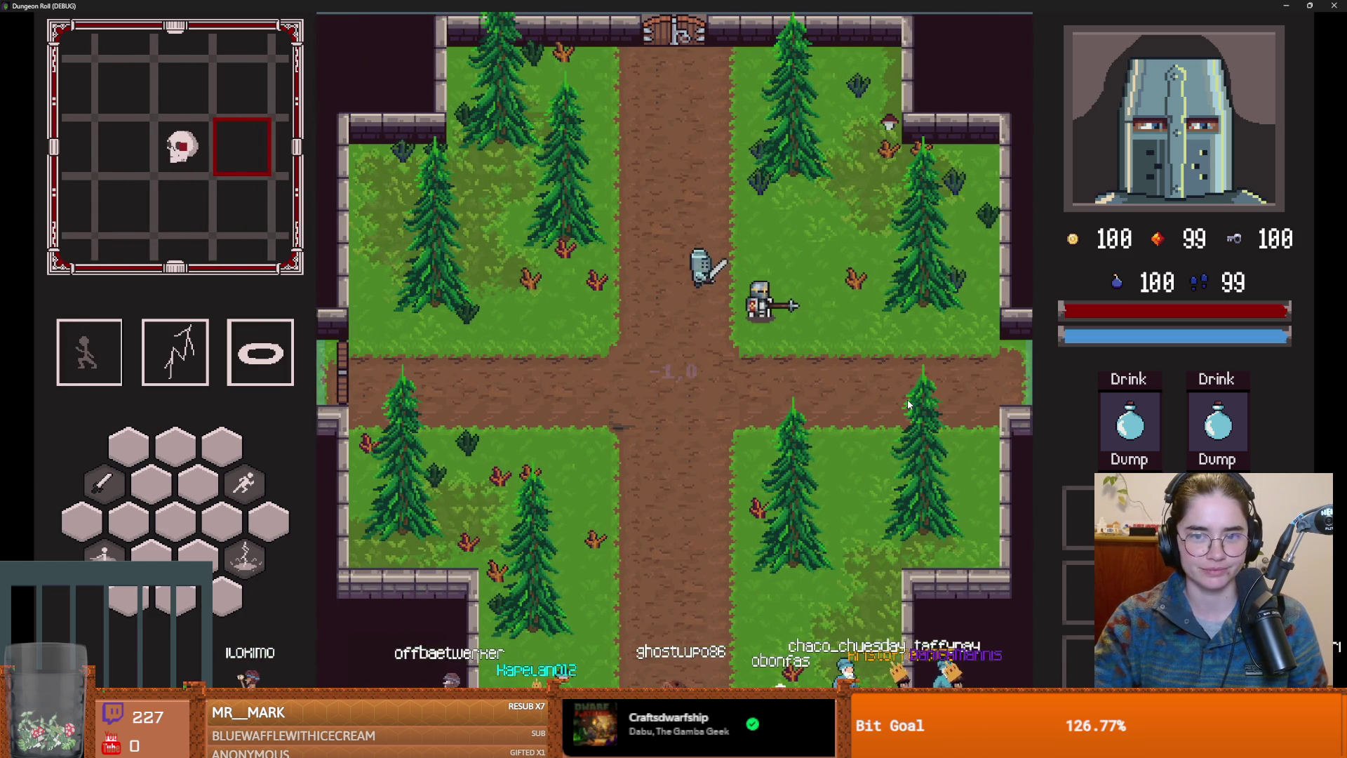
{"action": "key", "text": "e"}
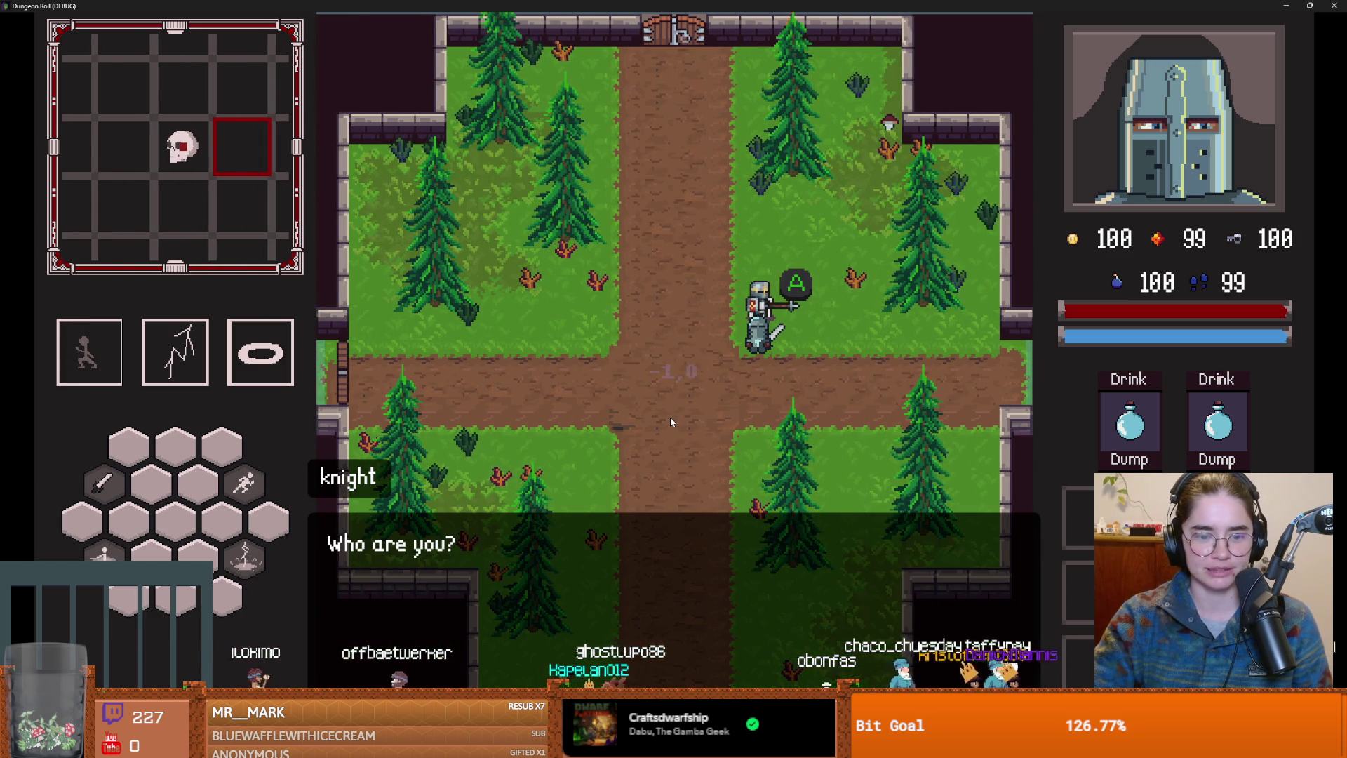
{"action": "key", "text": "e"}
{"action": "key", "text": "e"}
{"action": "key", "text": "e"}
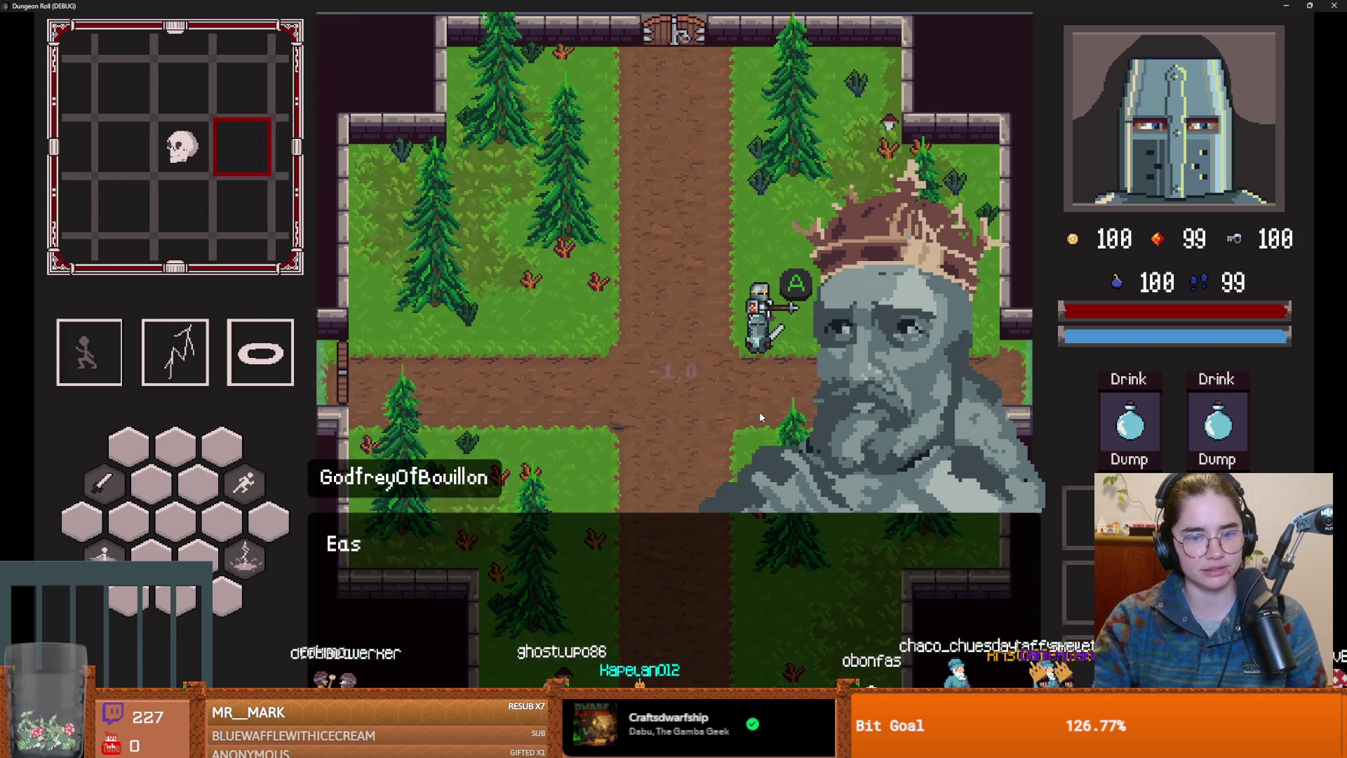
{"action": "key", "text": "e"}
{"action": "key", "text": "e"}
{"action": "key", "text": "e"}
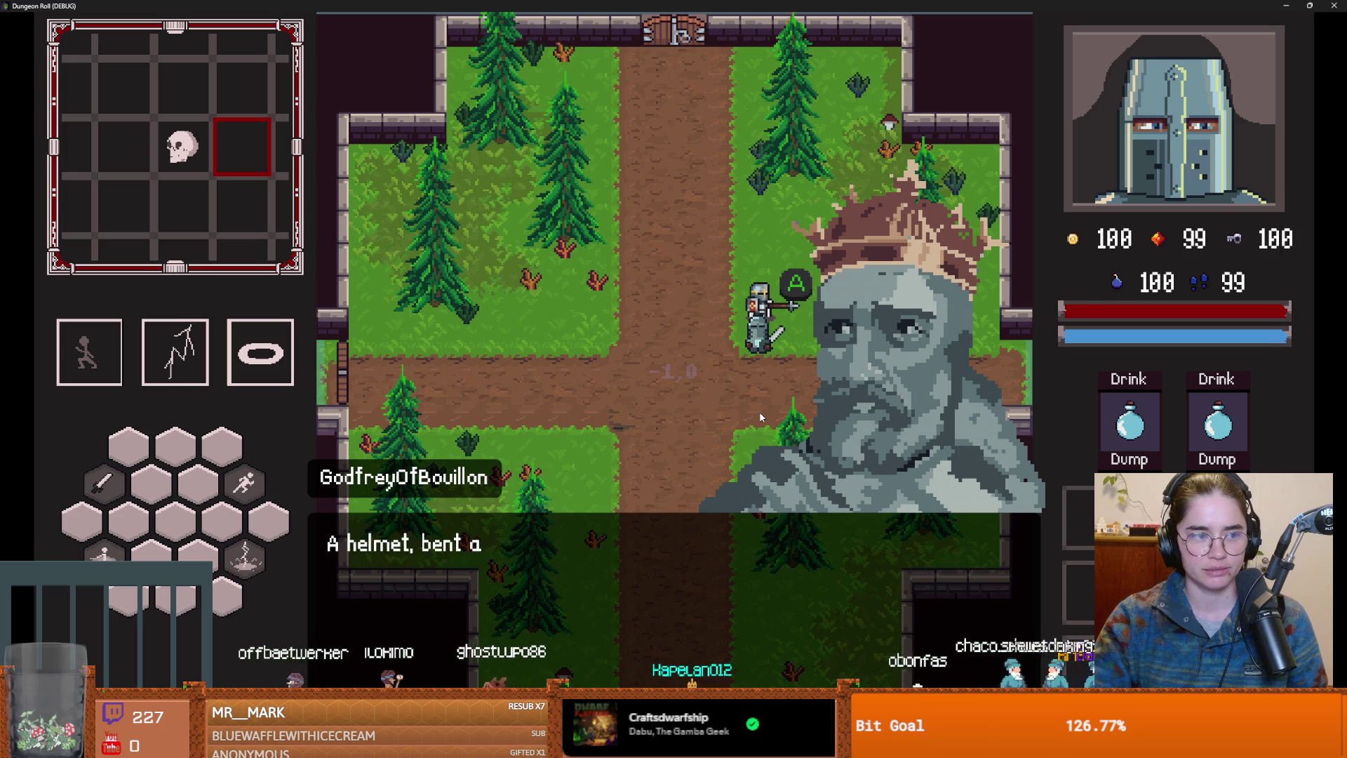
{"action": "key", "text": "e"}
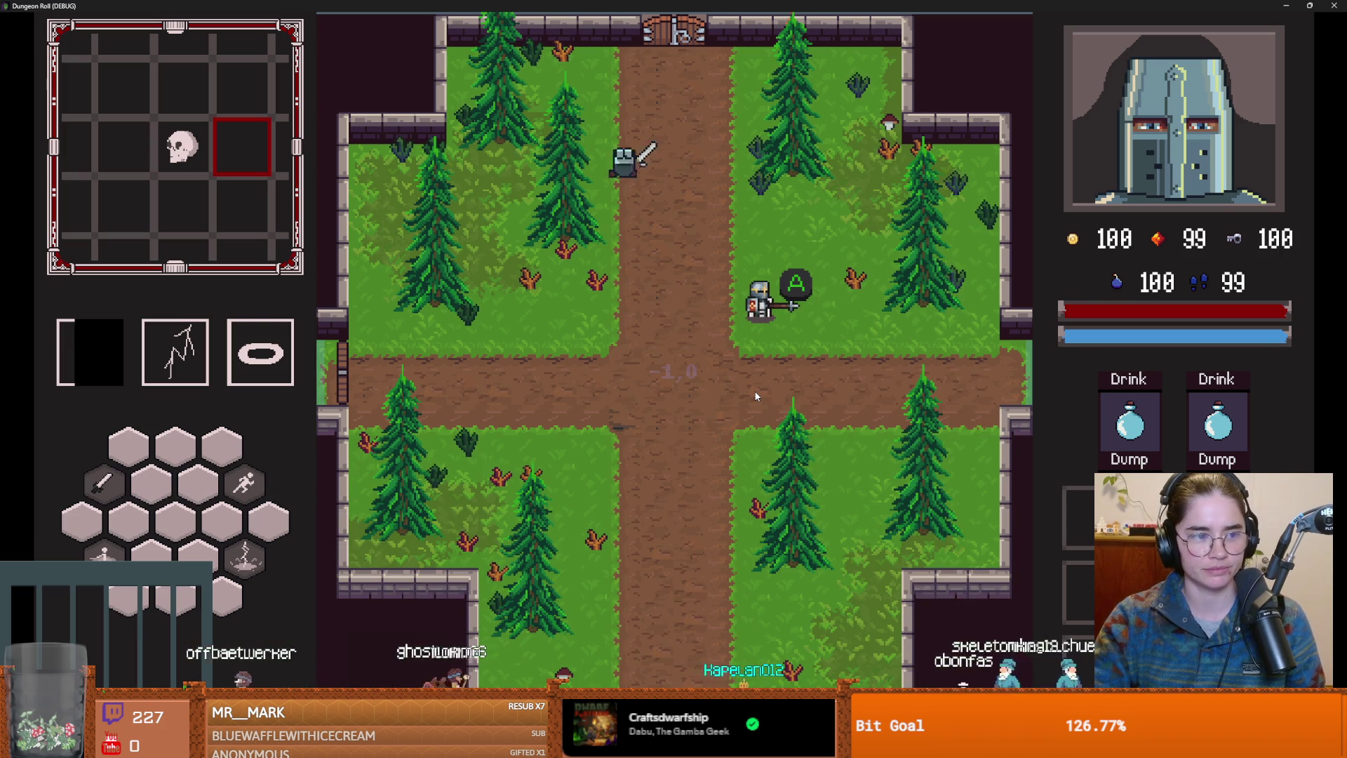
Jump to dungeon room -1,-1, fight using a lightning strike, and restart after Game Over
{"action": "key", "text": "w"}
{"action": "key", "text": "a"}
{"action": "key", "text": "e"}
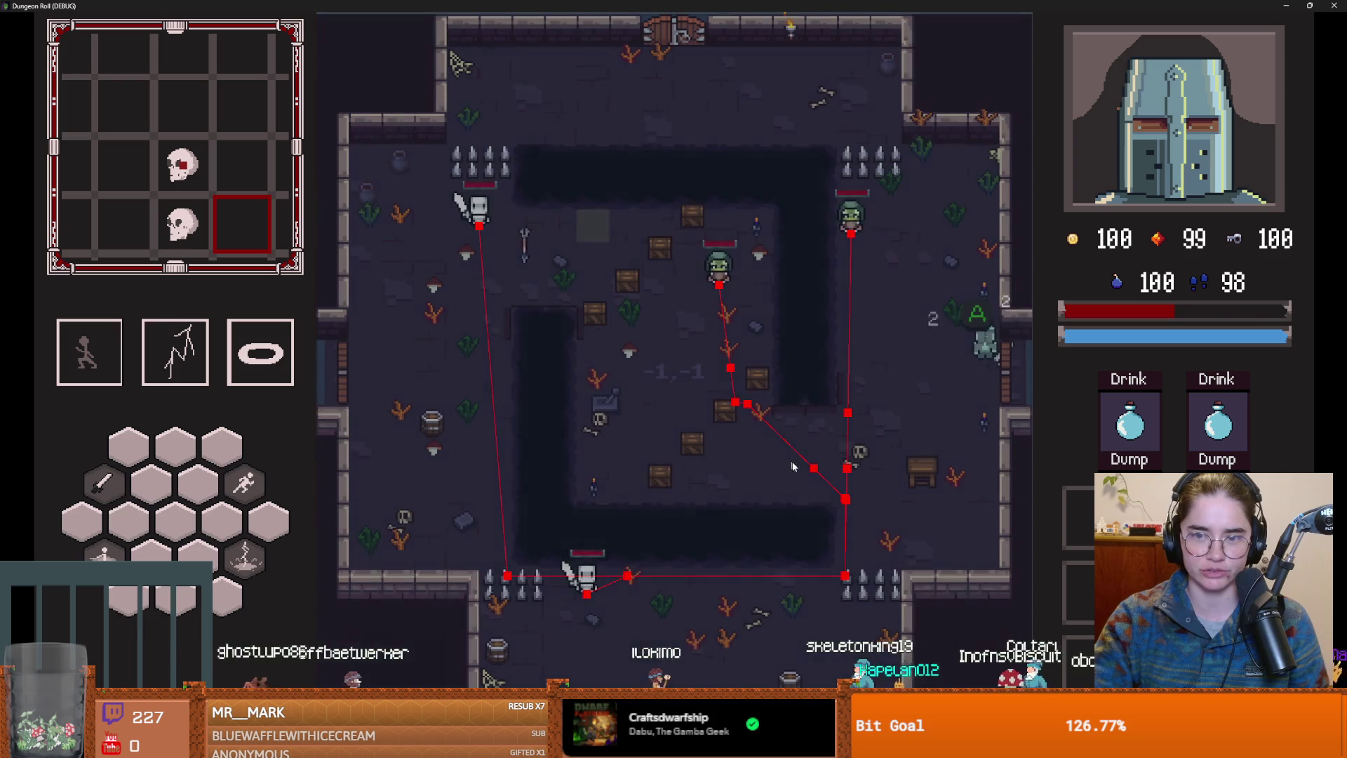
{"action": "key", "text": "space"}
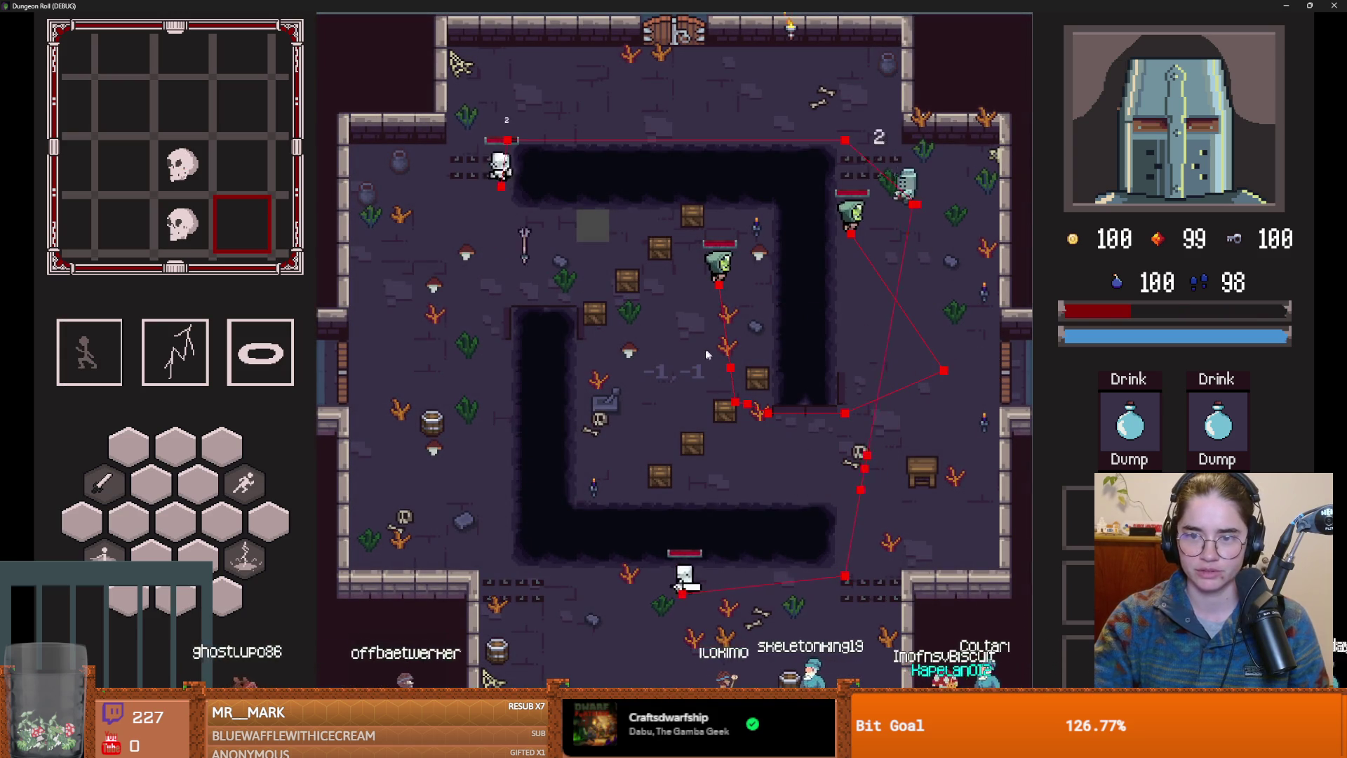
{"action": "right_click", "coordinate": [731, 364]}
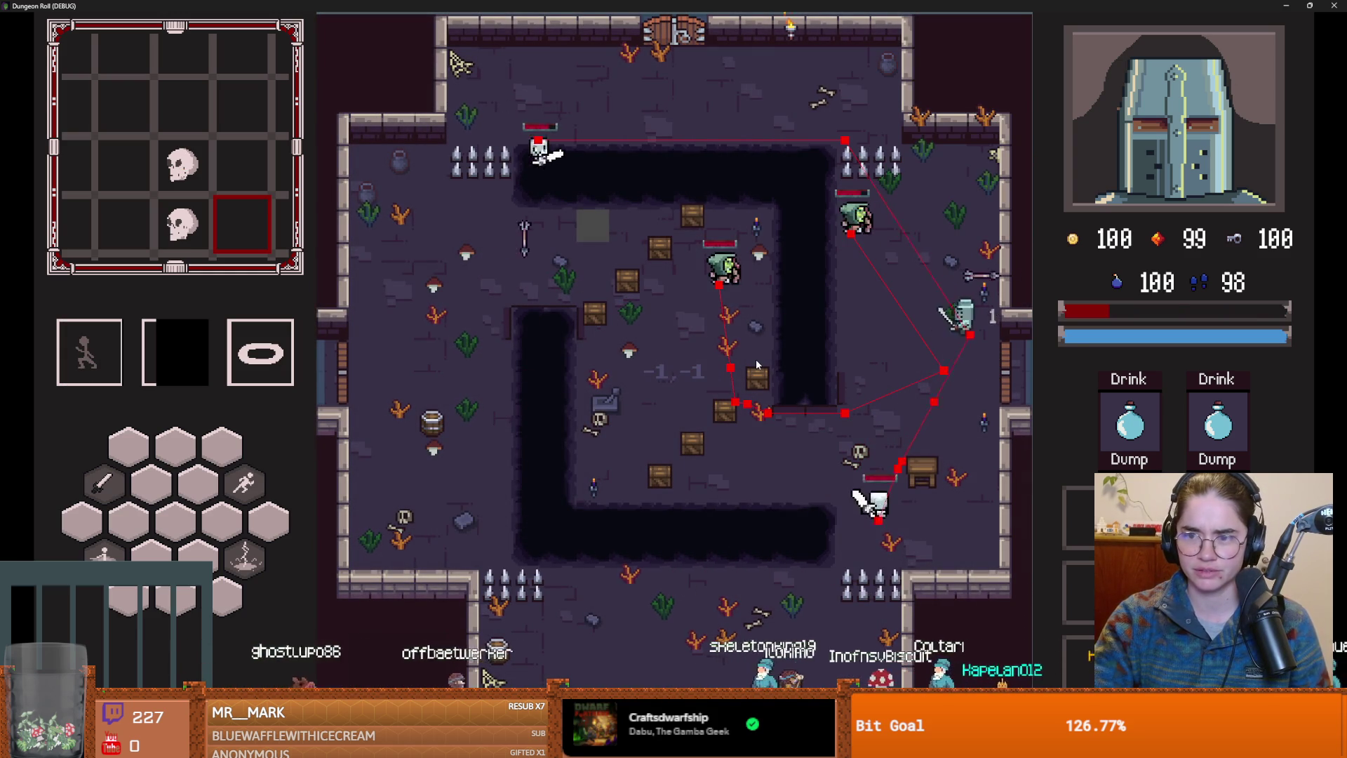
{"action": "key", "text": "space"}
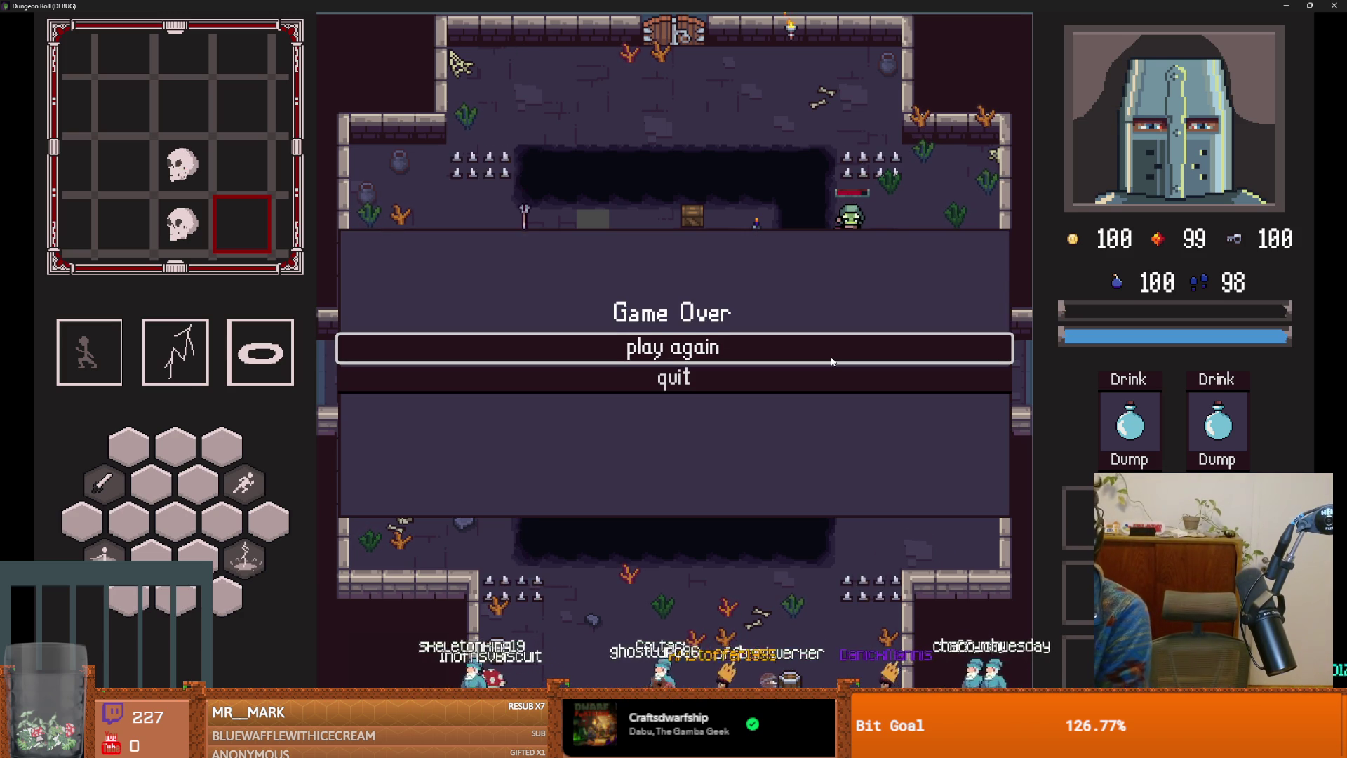
{"action": "left_click", "coordinate": [646, 348]}
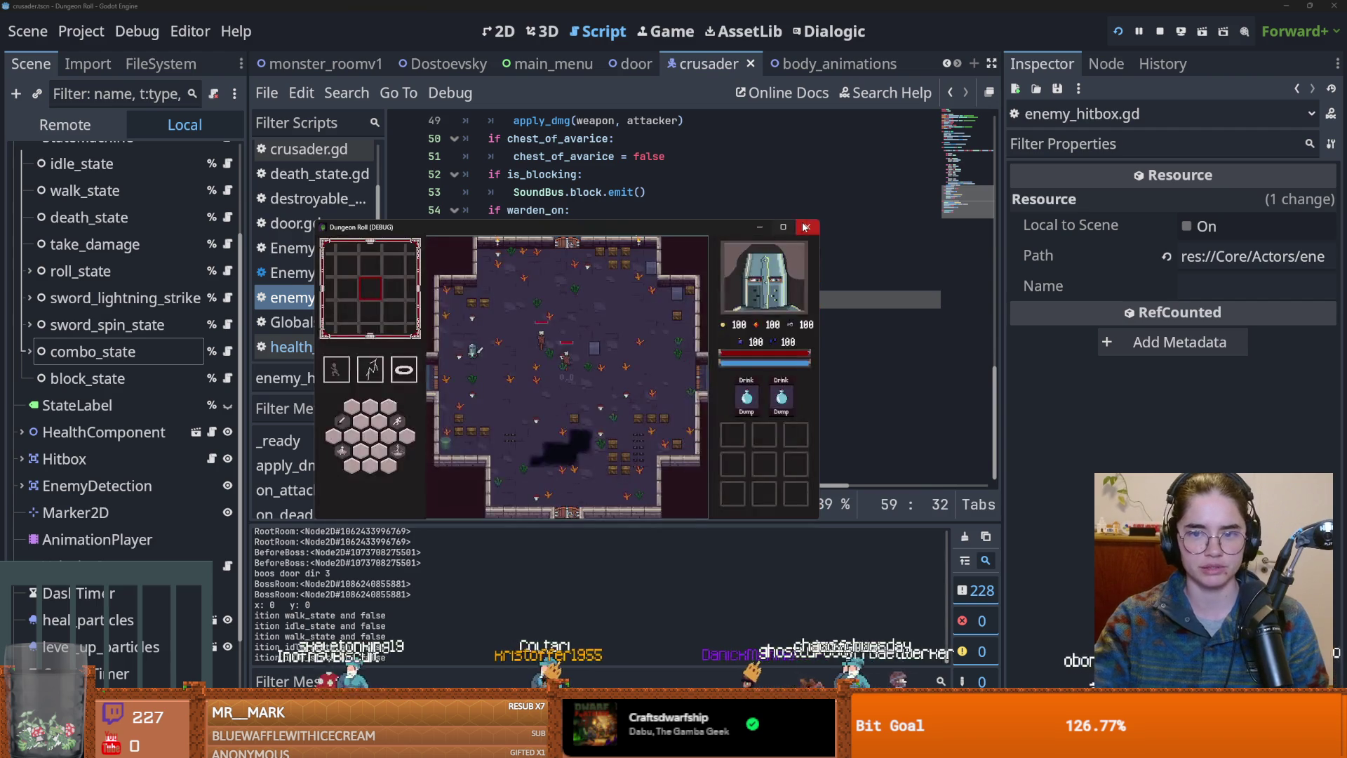
Close the game, open monster_room_9.tscn via a 'monster' filter, then switch to GitHub Desktop
{"action": "left_click", "coordinate": [805, 227]}
{"action": "left_click", "coordinate": [160, 63]}
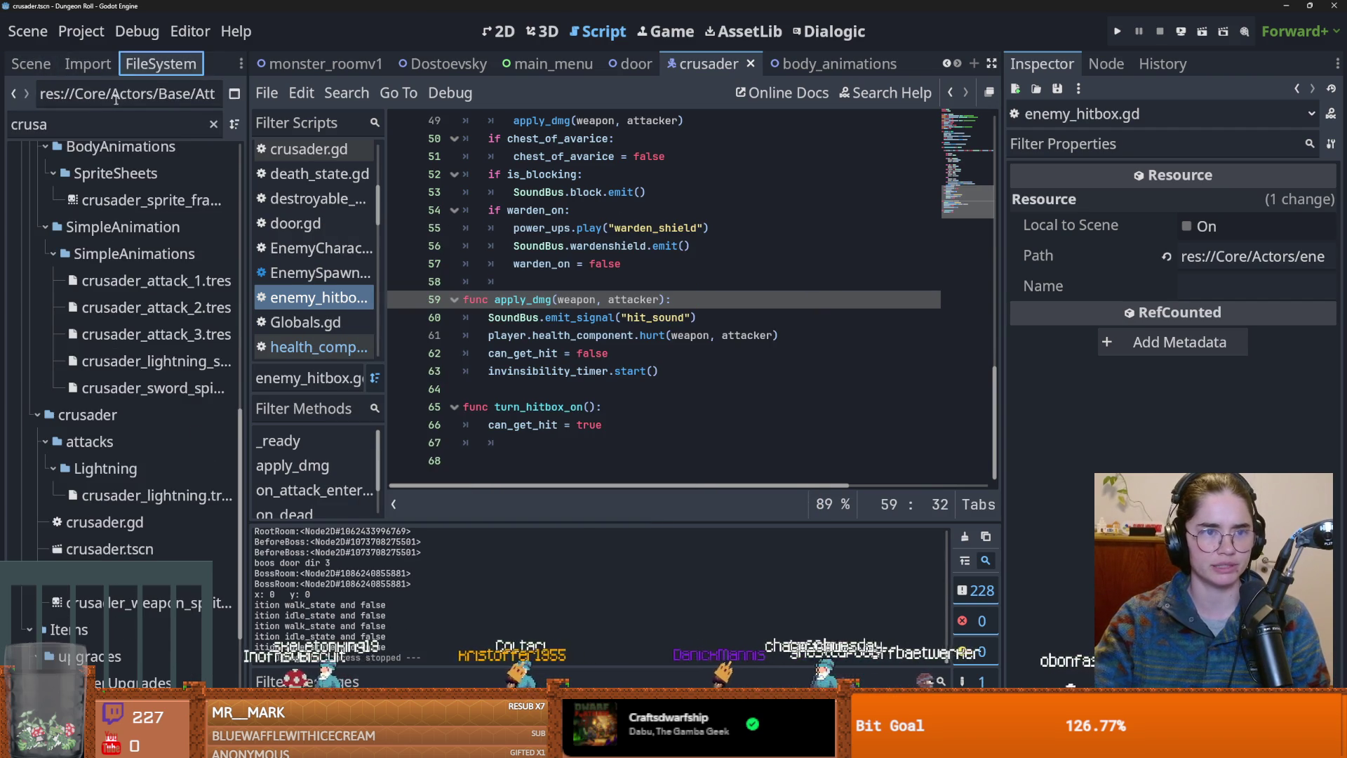
{"action": "double_click", "coordinate": [115, 123]}
{"action": "type", "text": "monster"}
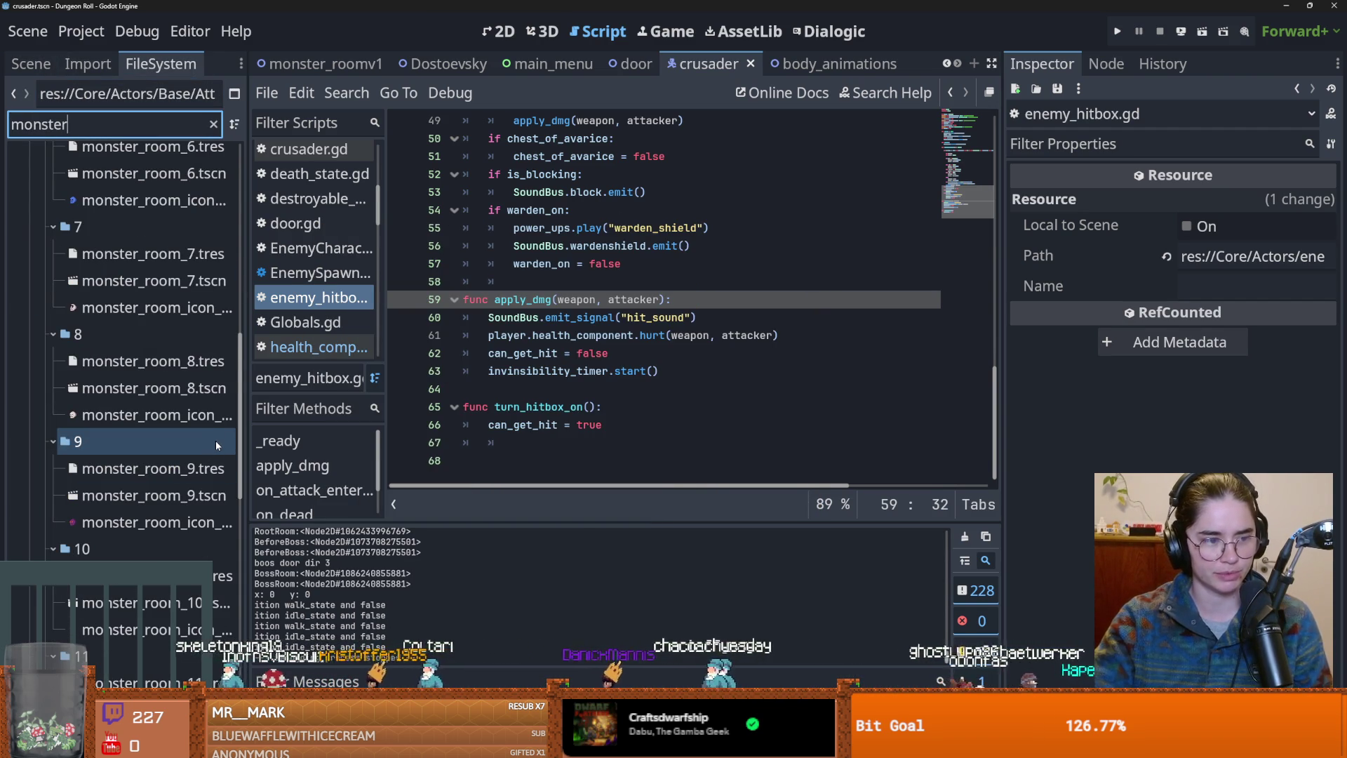
{"action": "left_click", "coordinate": [169, 468]}
{"action": "scroll", "coordinate": [169, 471], "scroll_direction": "down", "scroll_amount": 2}
{"action": "double_click", "coordinate": [154, 423]}
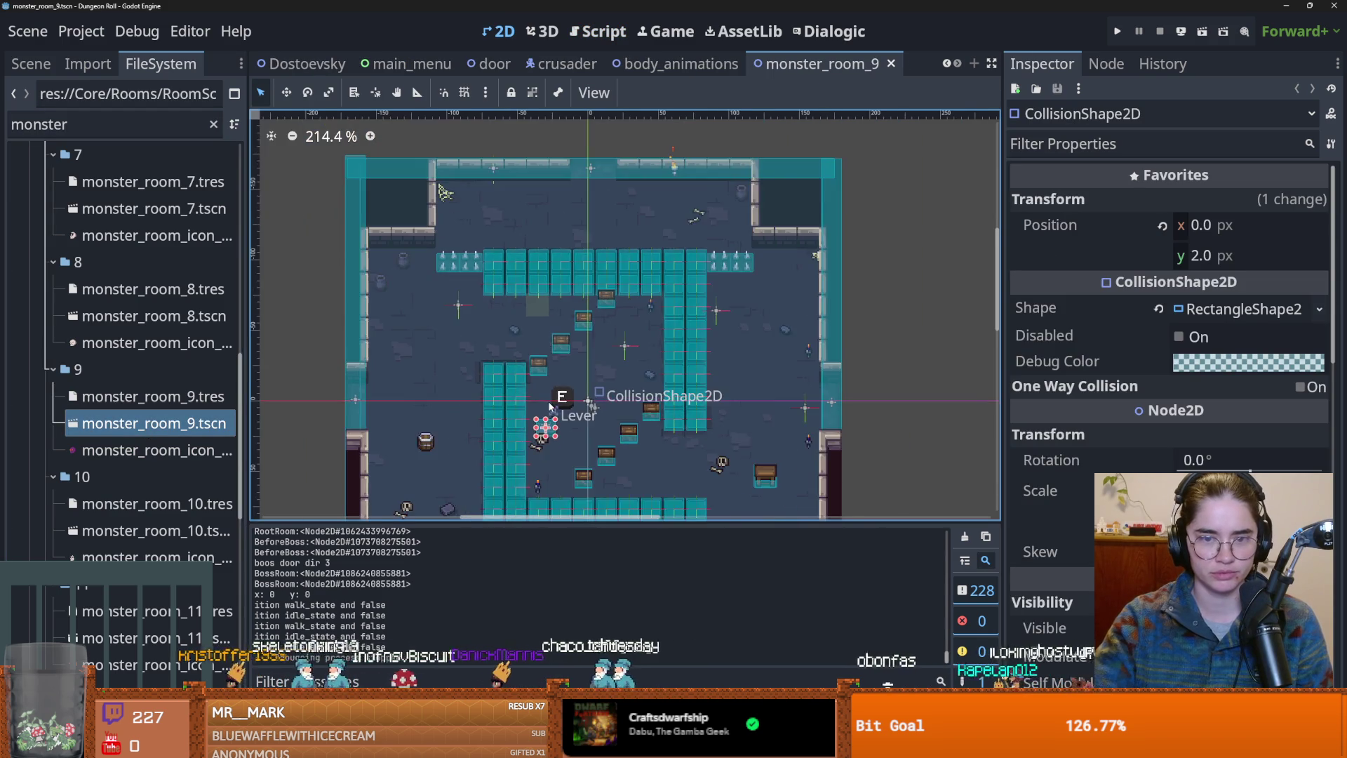
{"action": "scroll", "coordinate": [549, 406], "scroll_direction": "down", "scroll_amount": 3}
{"action": "left_click", "coordinate": [31, 63]}
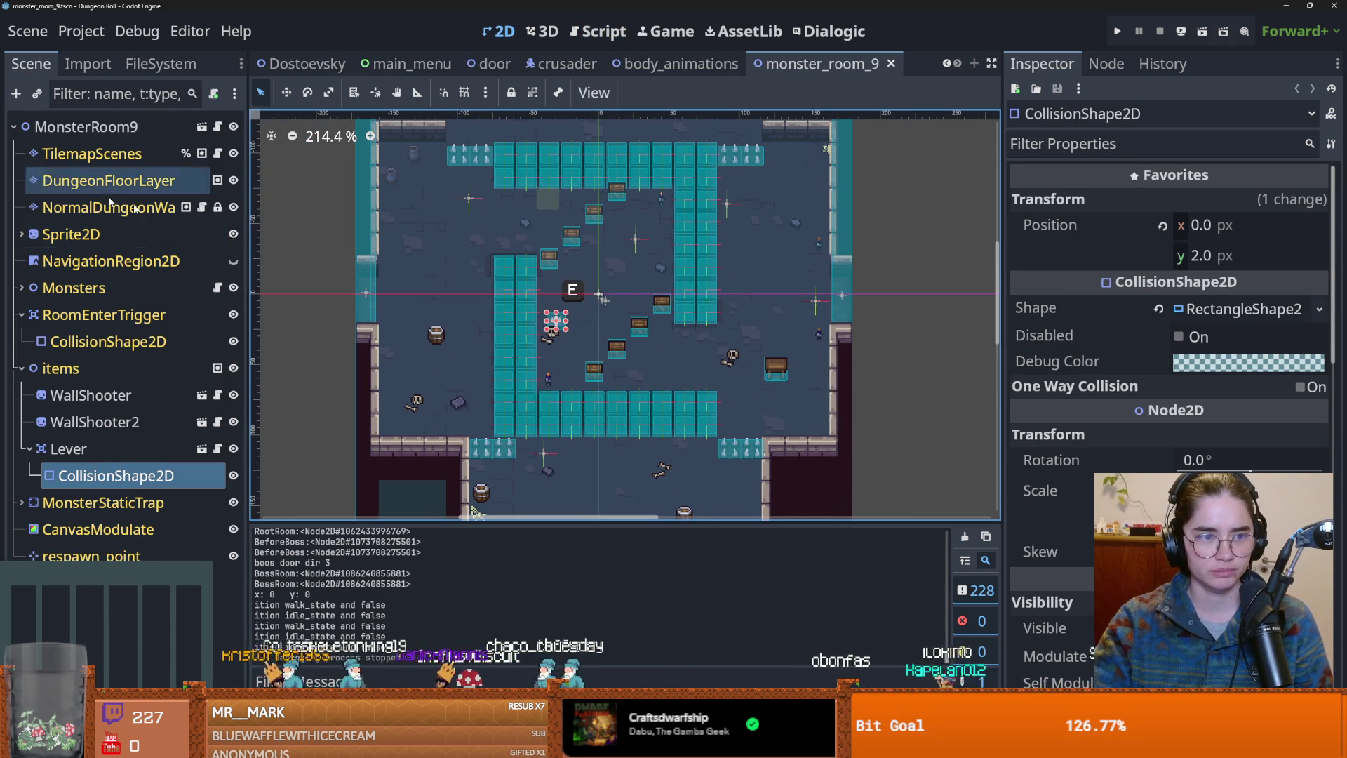
{"action": "key", "text": "alt+Tab"}
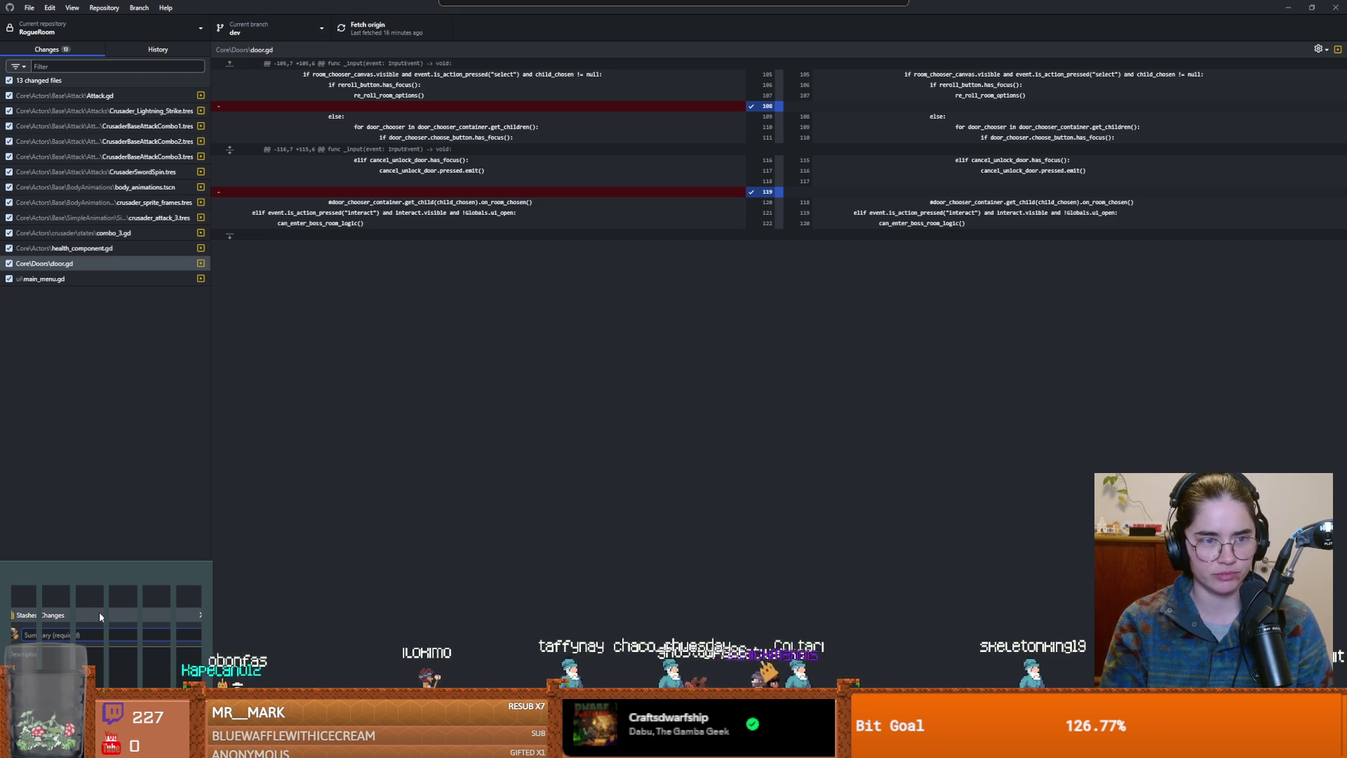
Type and erase a draft commit summary 'new', then close GitHub Desktop to return to Godot
{"action": "type", "text": "new"}
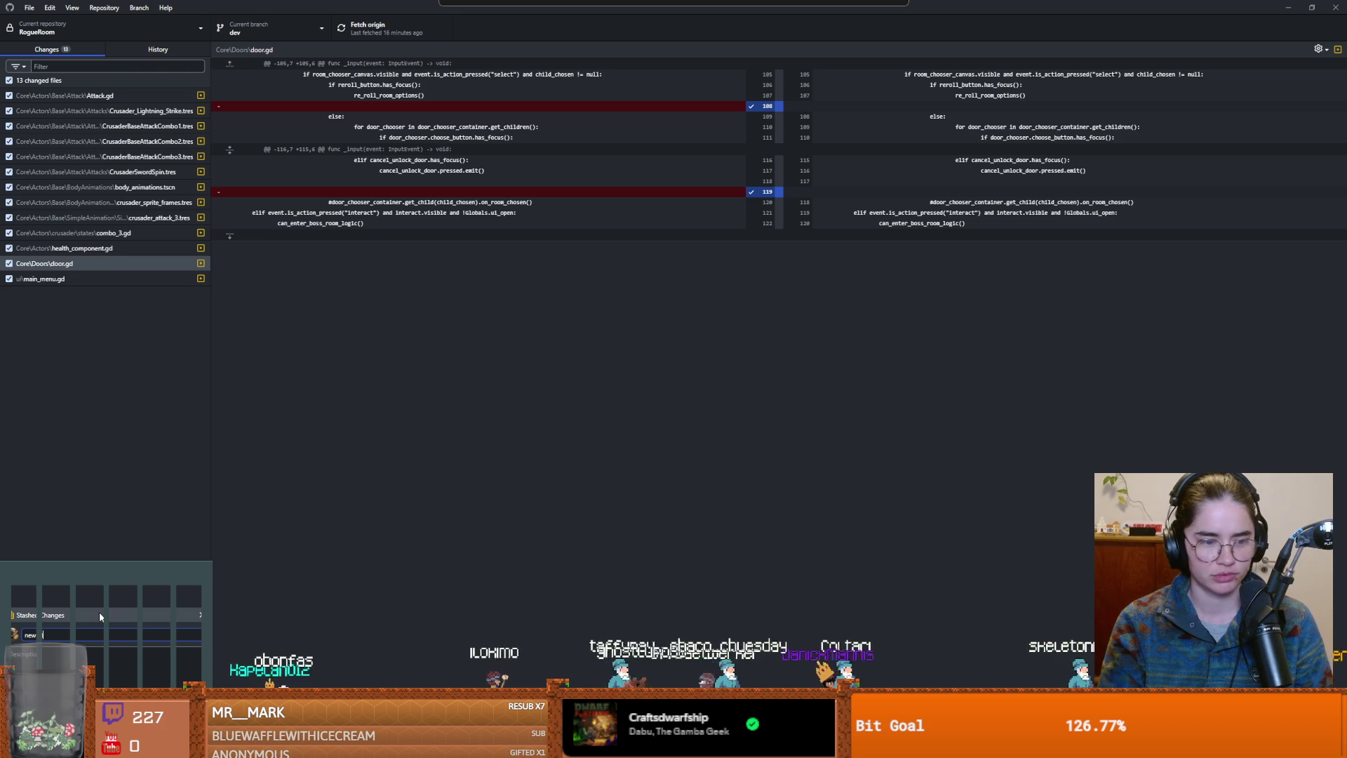
{"action": "key", "text": "BackSpace"}
{"action": "key", "text": "BackSpace"}
{"action": "key", "text": "BackSpace"}
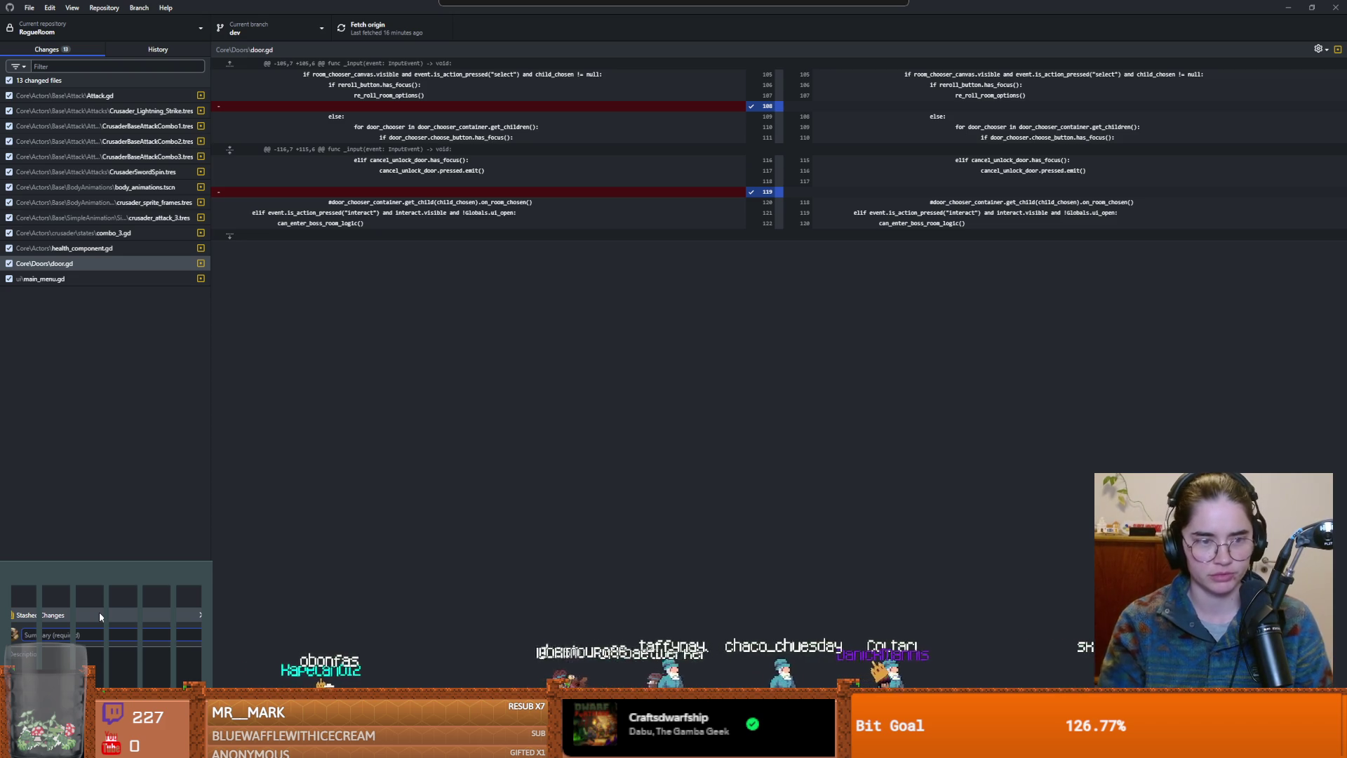
{"action": "left_click", "coordinate": [1311, 7]}
{"action": "left_click", "coordinate": [657, 289]}
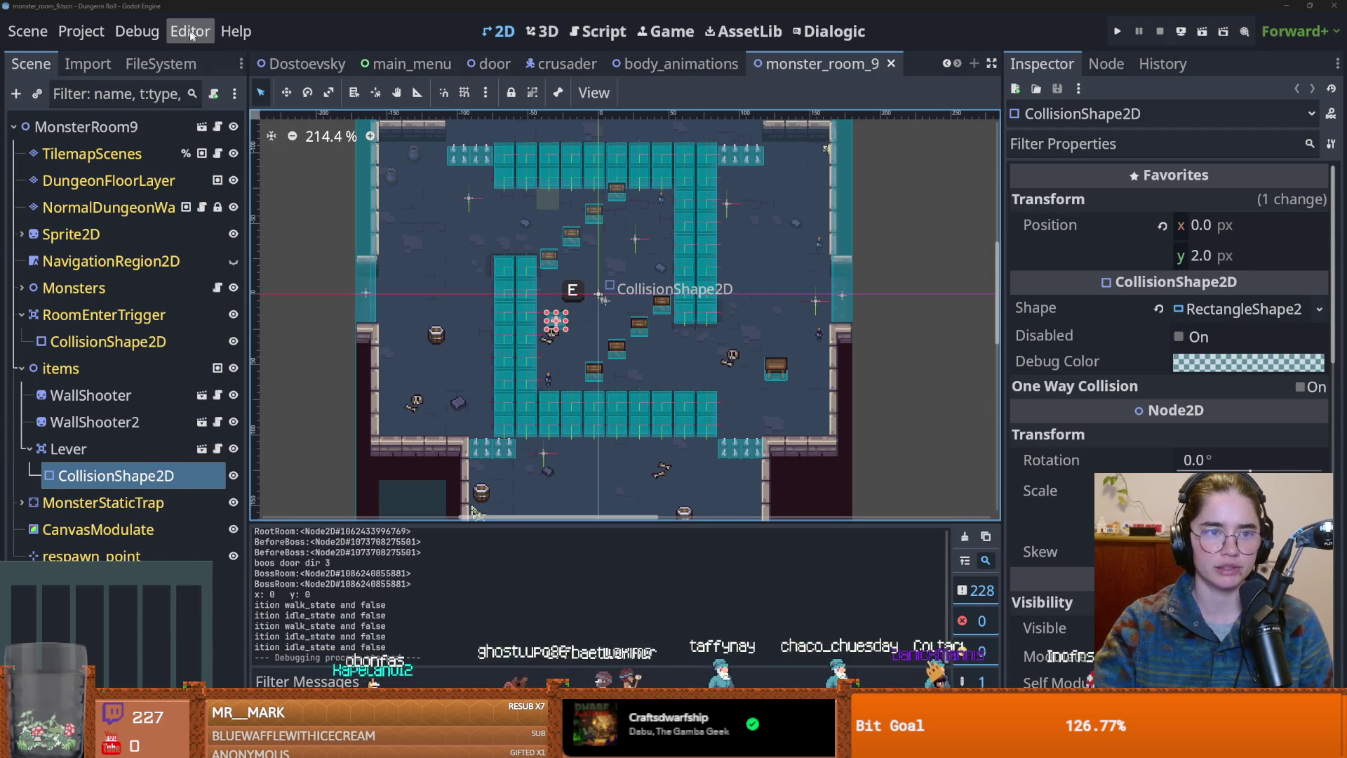
Filter the FileSystem dock for 'weapon' and open the Weapon.gd script
{"action": "left_click", "coordinate": [160, 64]}
{"action": "left_click", "coordinate": [110, 124]}
{"action": "type", "text": "weapon"}
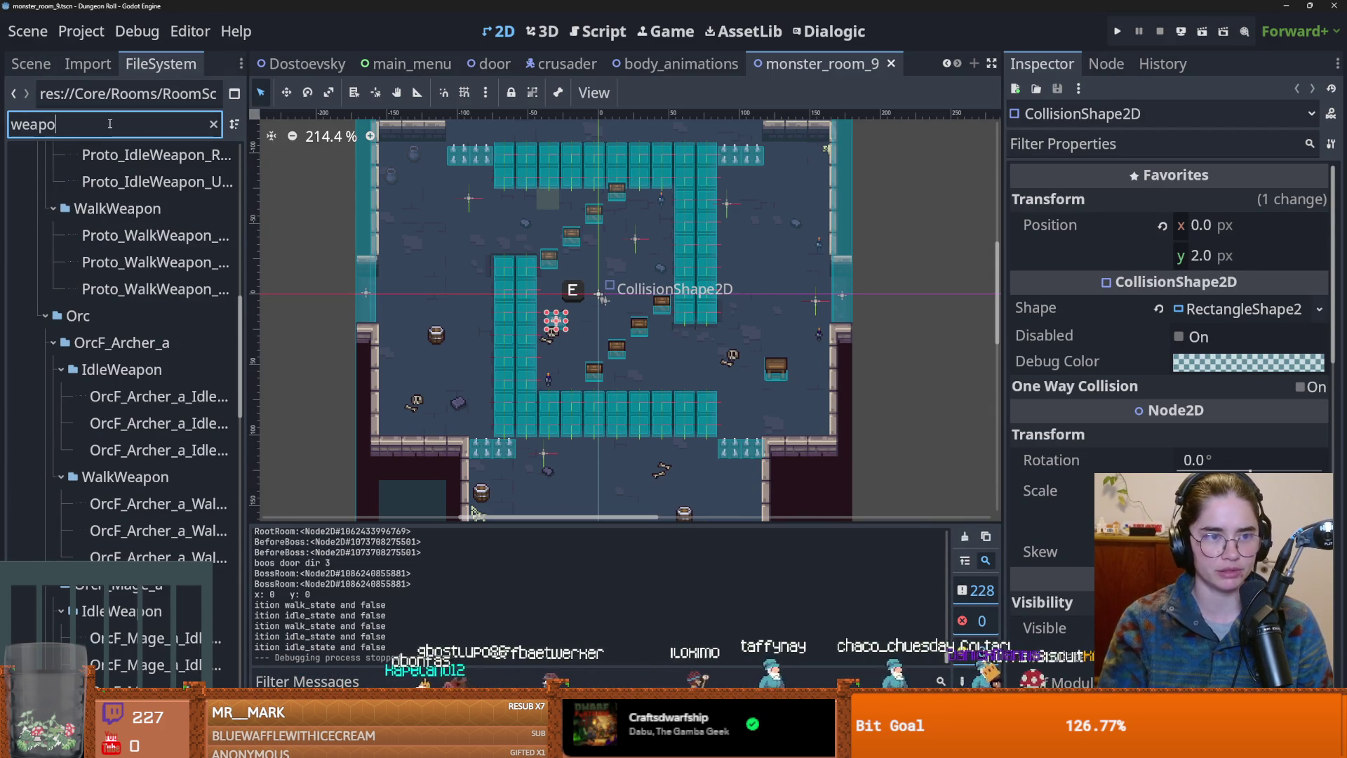
{"action": "left_click", "coordinate": [196, 399]}
{"action": "scroll", "coordinate": [189, 407], "scroll_direction": "down", "scroll_amount": 10}
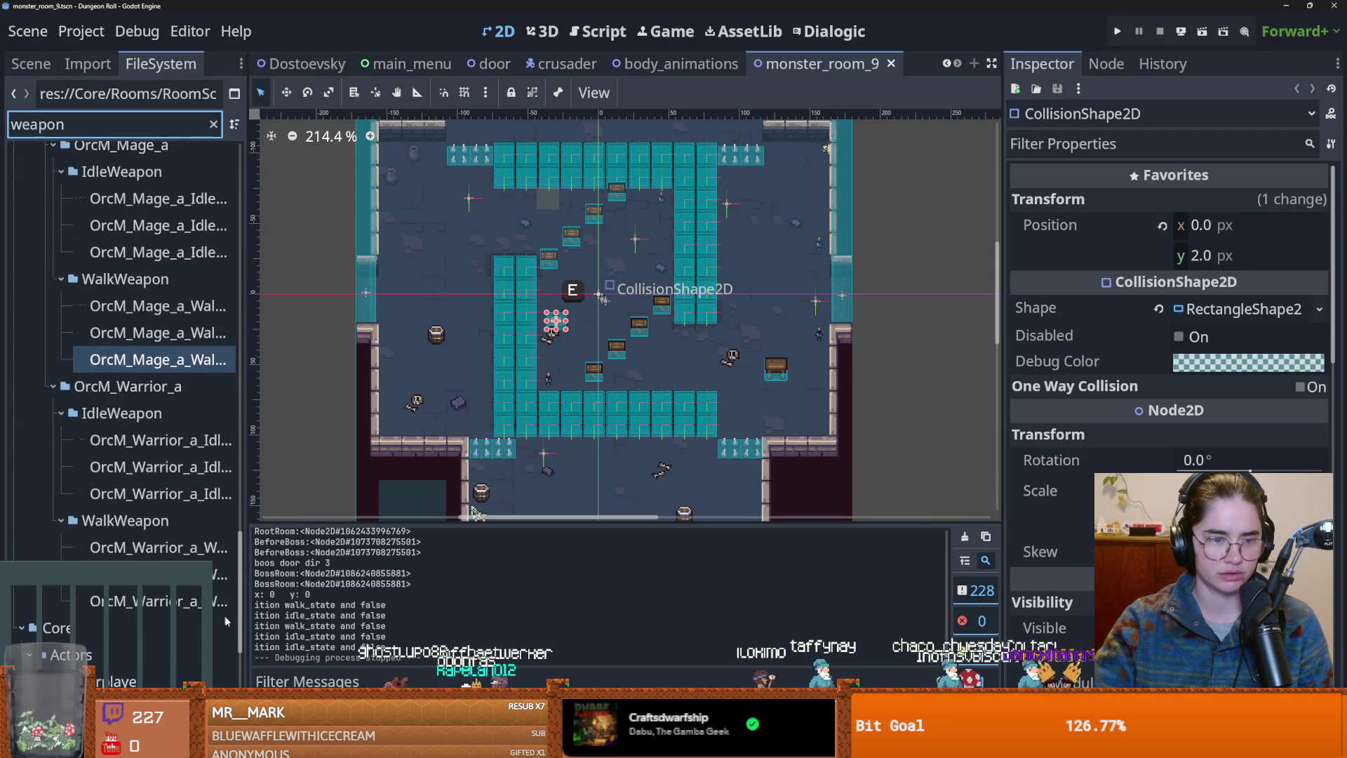
{"action": "scroll", "coordinate": [135, 554], "scroll_direction": "down", "scroll_amount": 3}
{"action": "double_click", "coordinate": [94, 466]}
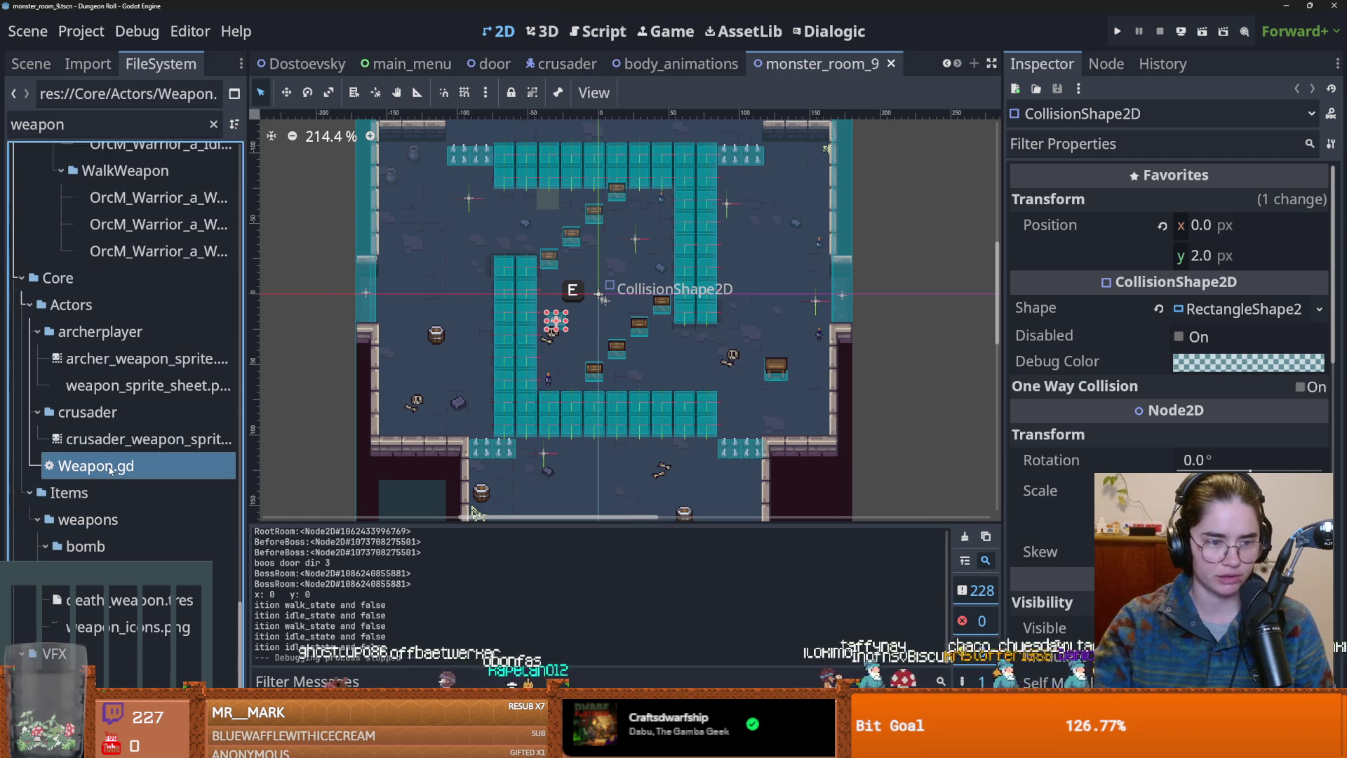
{"action": "scroll", "coordinate": [550, 353], "scroll_direction": "up", "scroll_amount": 1}
{"action": "scroll", "coordinate": [533, 358], "scroll_direction": "down", "scroll_amount": 1}
{"action": "left_click", "coordinate": [507, 370]}
{"action": "key", "text": "Return"}
{"action": "key", "text": "Return"}
{"action": "left_click", "coordinate": [487, 390]}
{"action": "type", "text": "@export "}
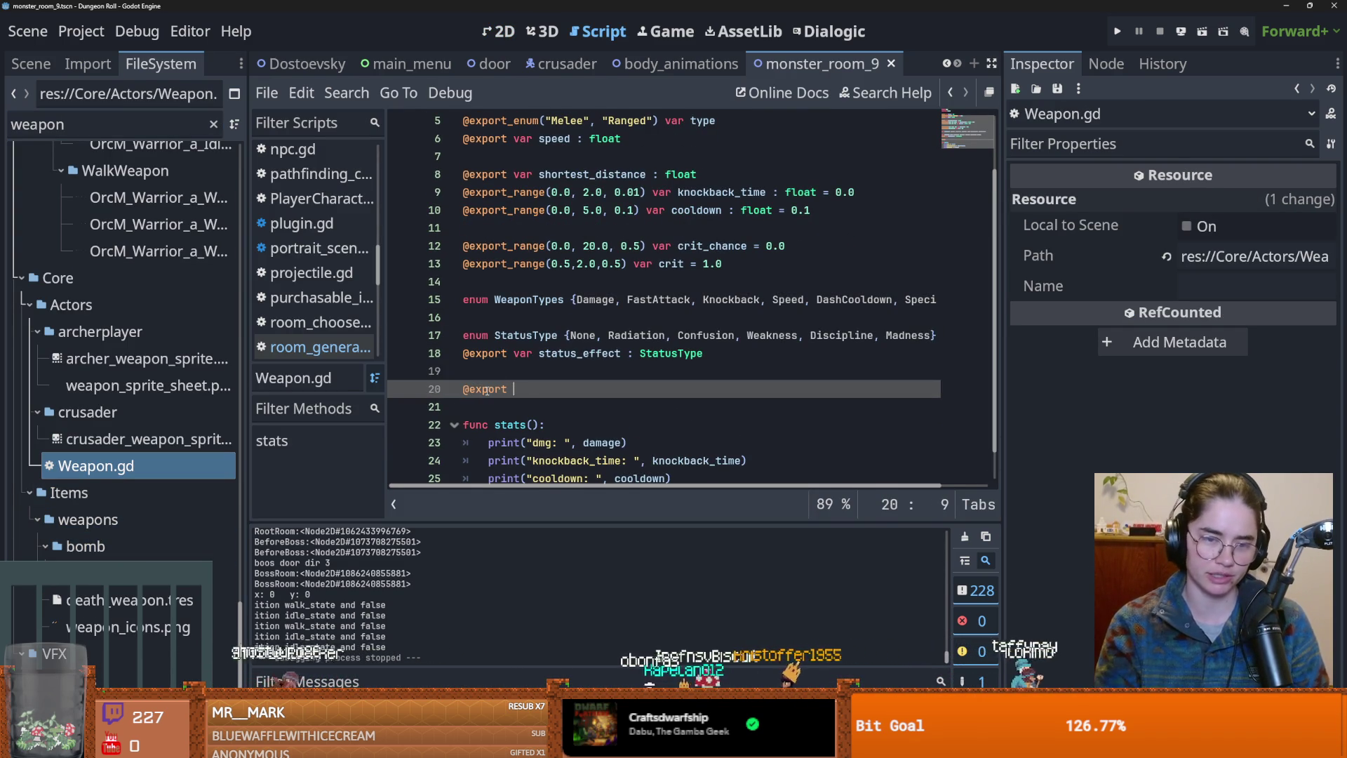
{"action": "type", "text": "var at"}
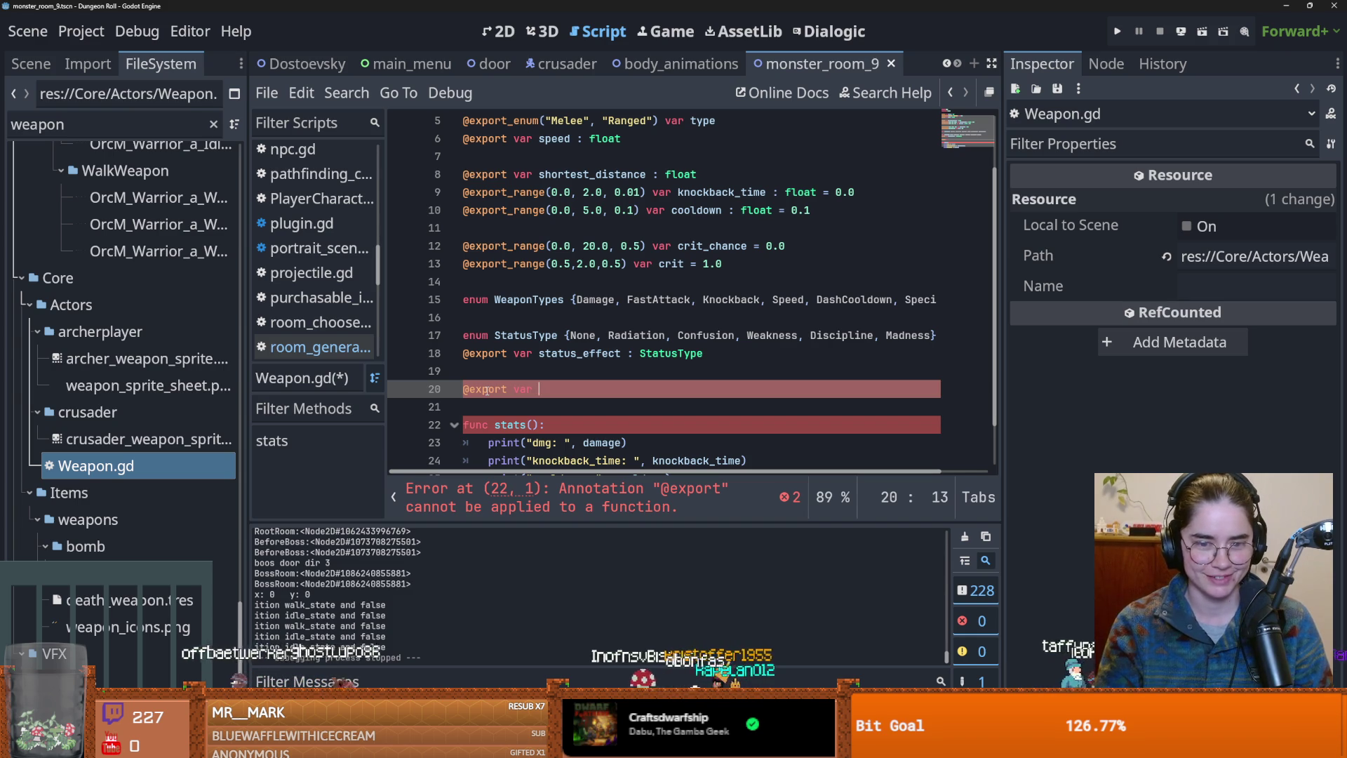
{"action": "type", "text": "tacks : Arr"}
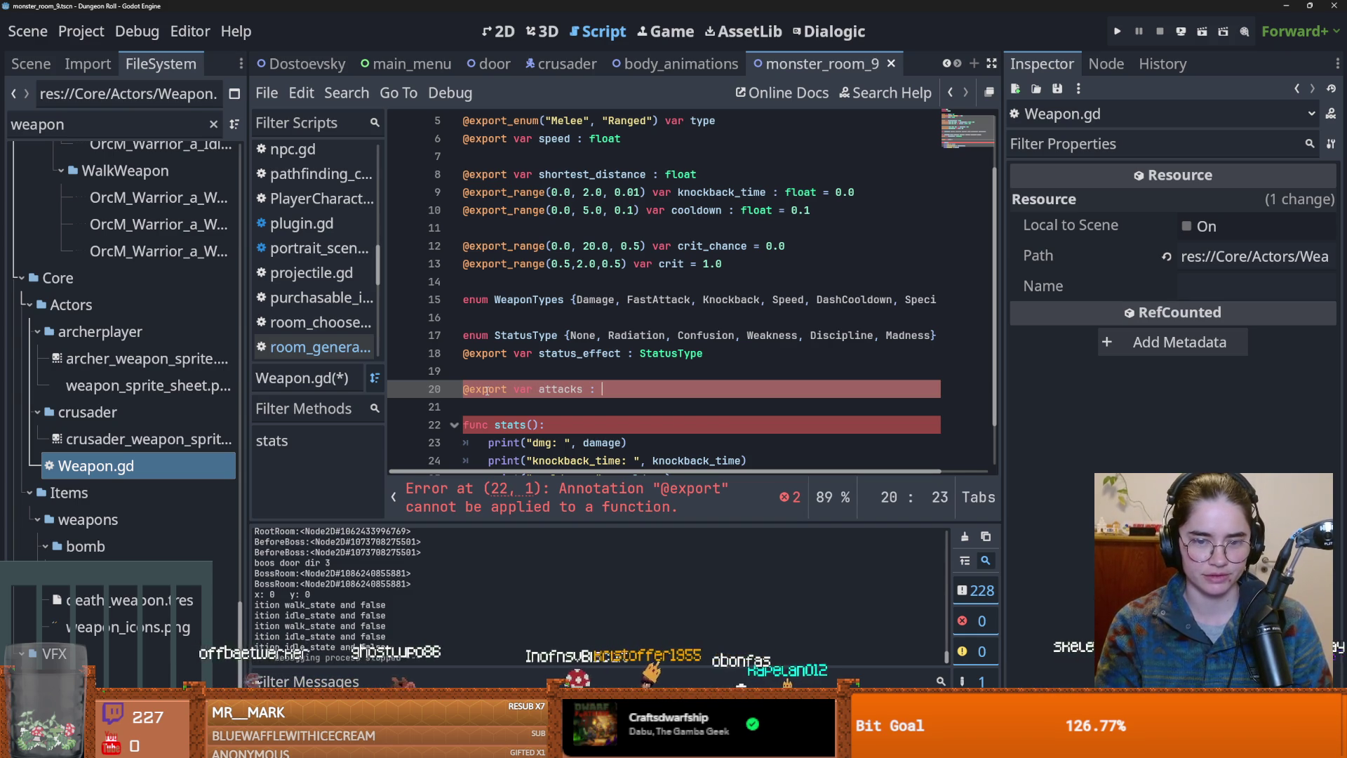
{"action": "type", "text": "ay[Att"}
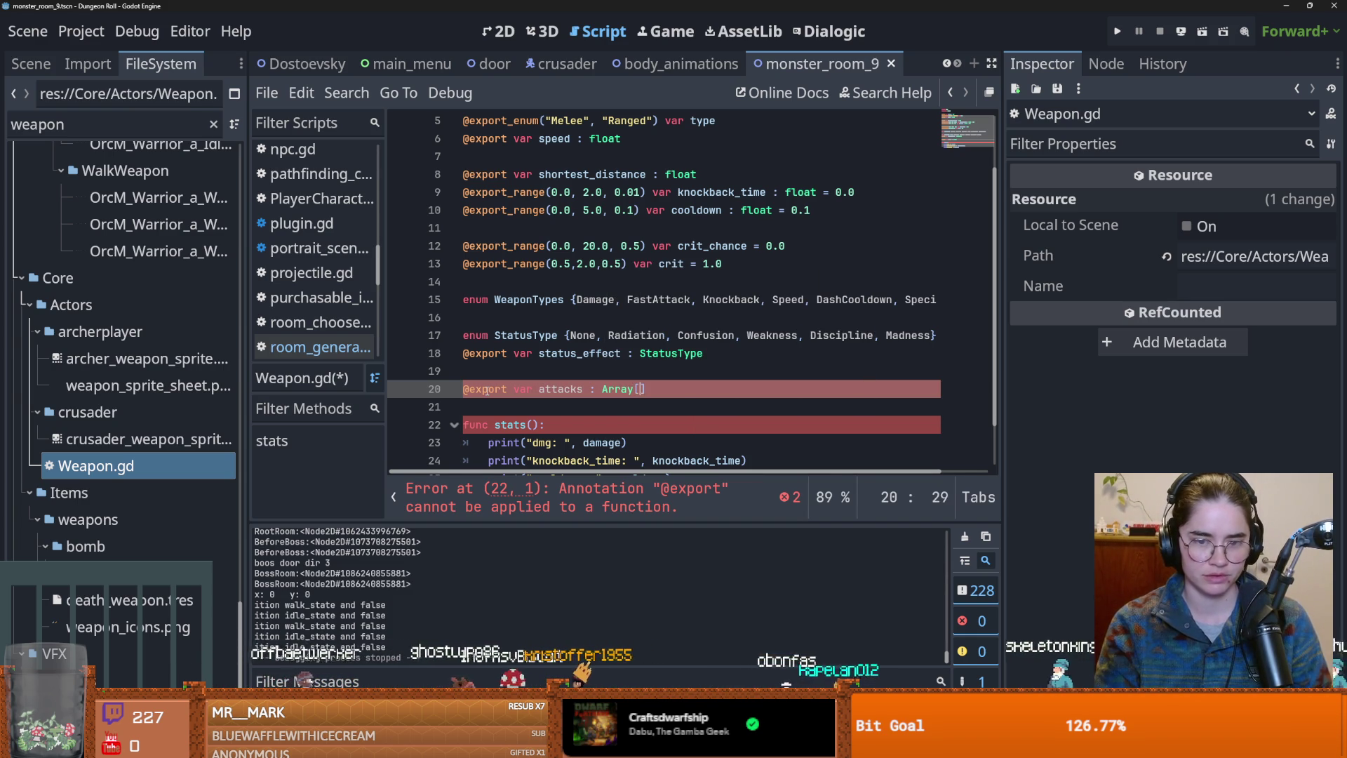
{"action": "type", "text": "acks"}
{"action": "key", "text": "Up"}
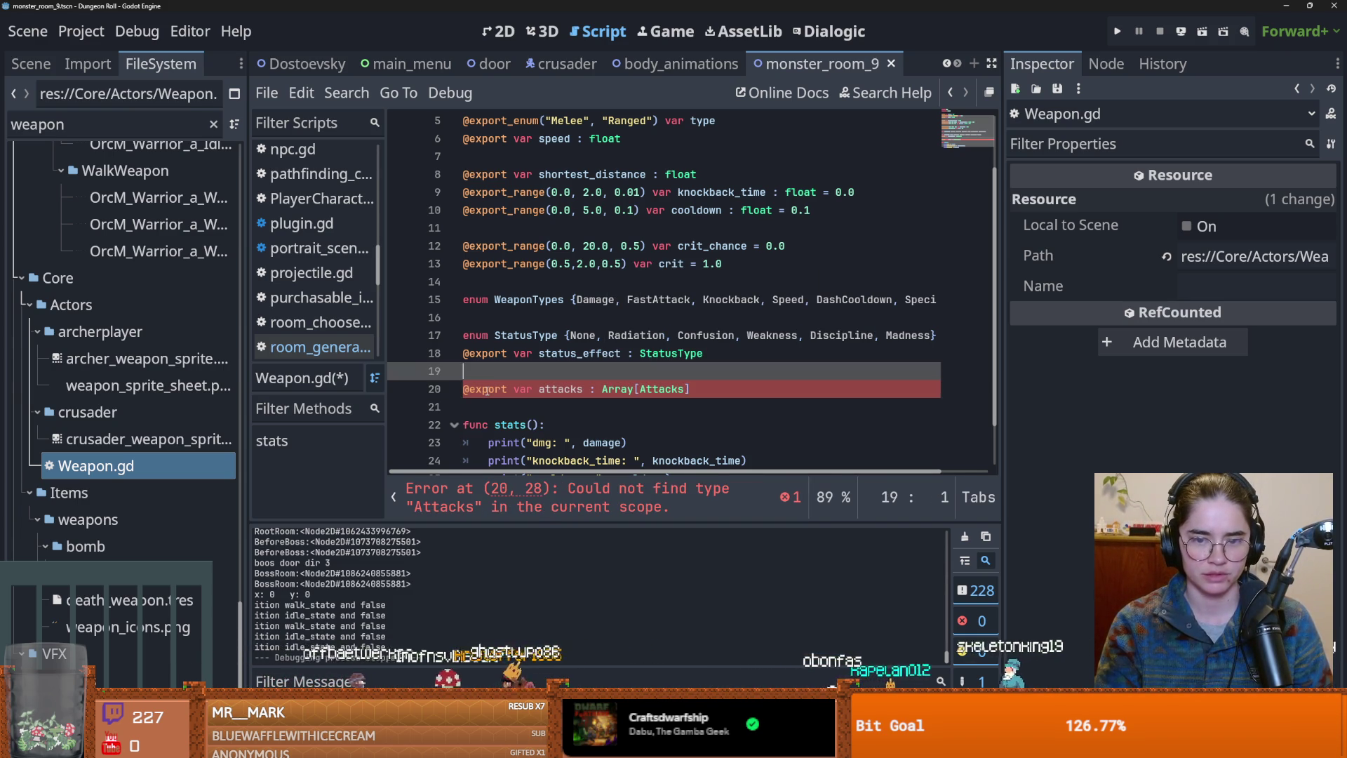
{"action": "key", "text": "Return"}
Add an exported 'current_attack_index : int' above it and correct the array type to Attack
{"action": "type", "text": "export var curr"}
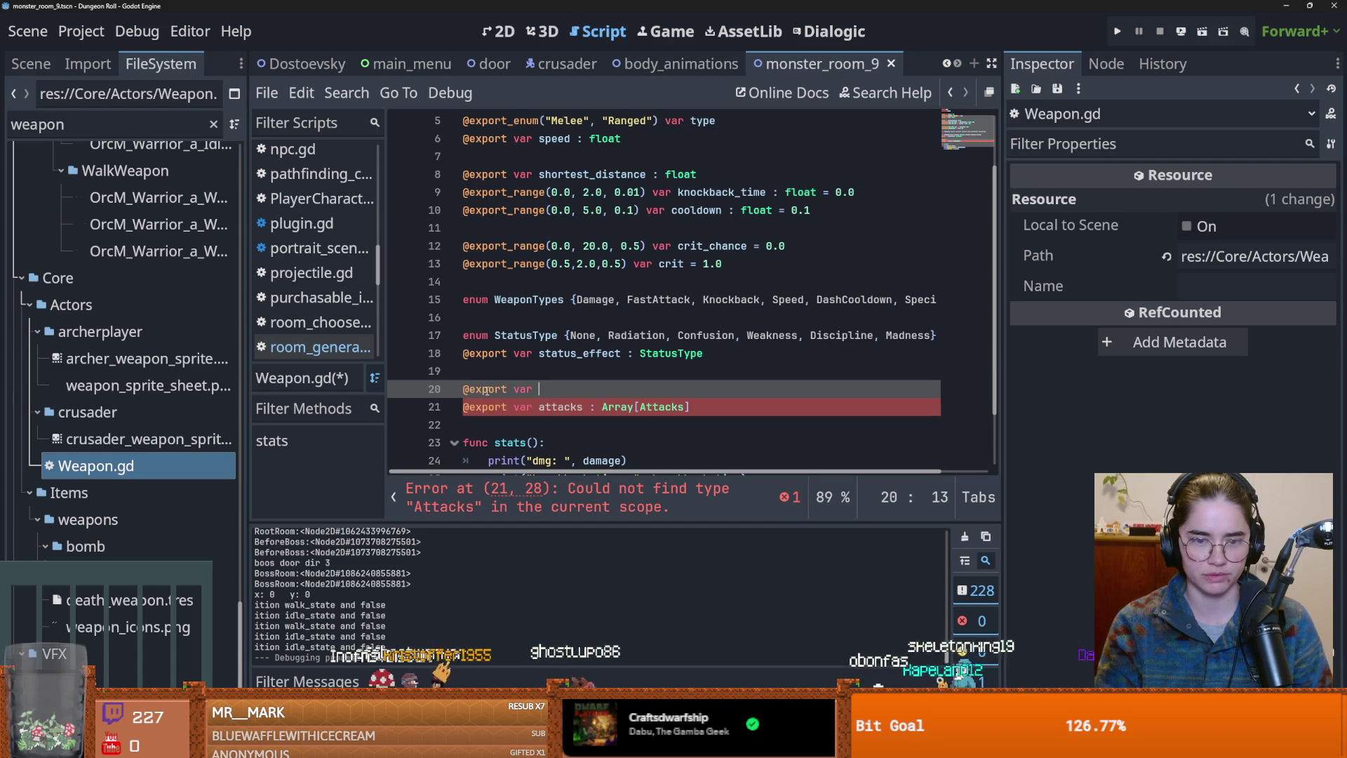
{"action": "type", "text": "ent_attack_i"}
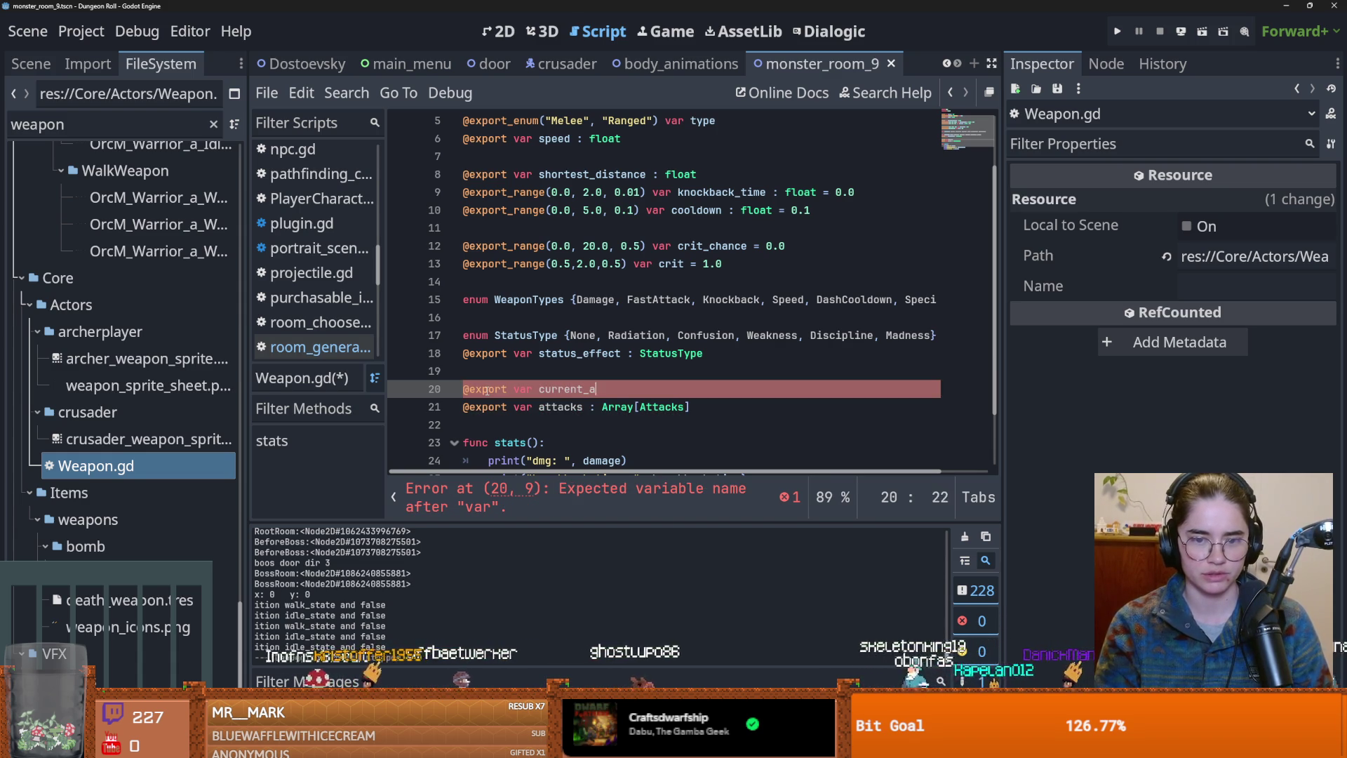
{"action": "type", "text": "ndex ="}
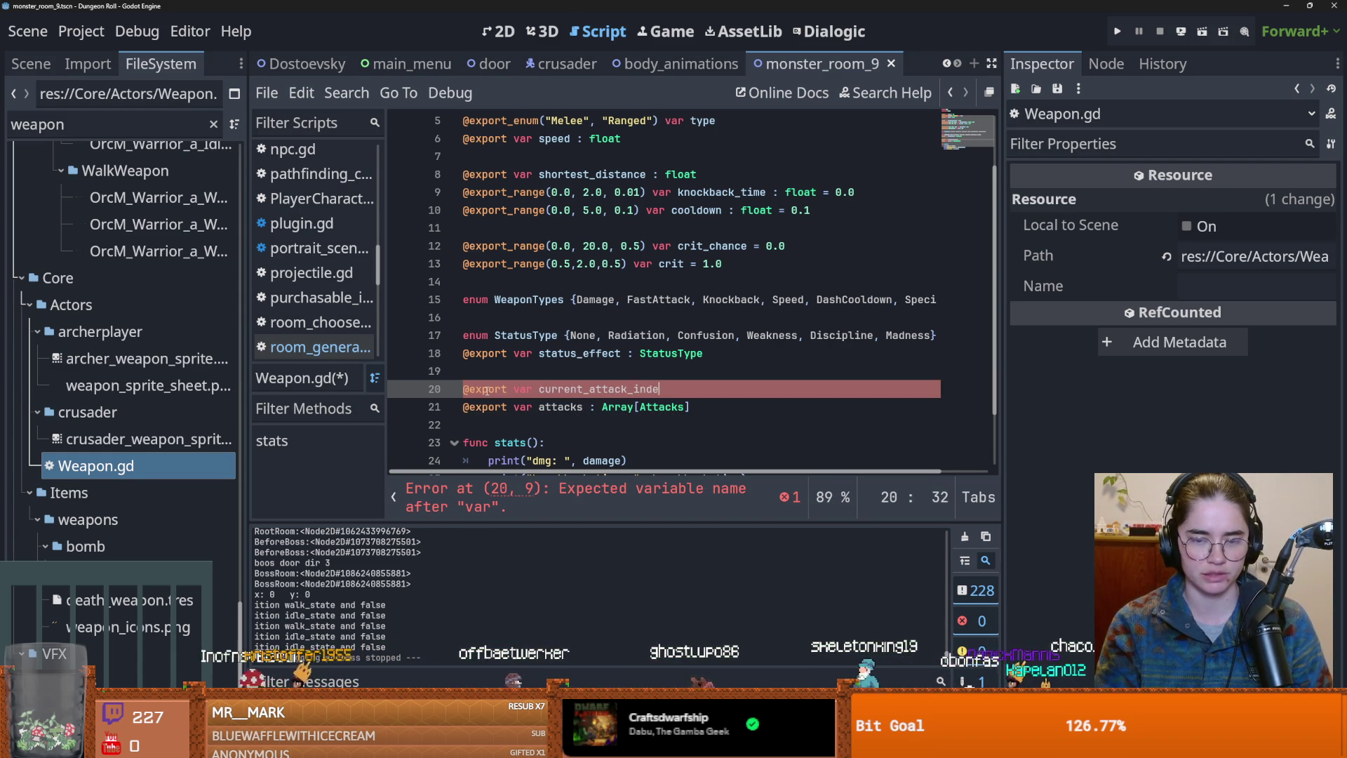
{"action": "key", "text": "BackSpace"}
{"action": "type", "text": ": int"}
{"action": "left_click", "coordinate": [604, 407]}
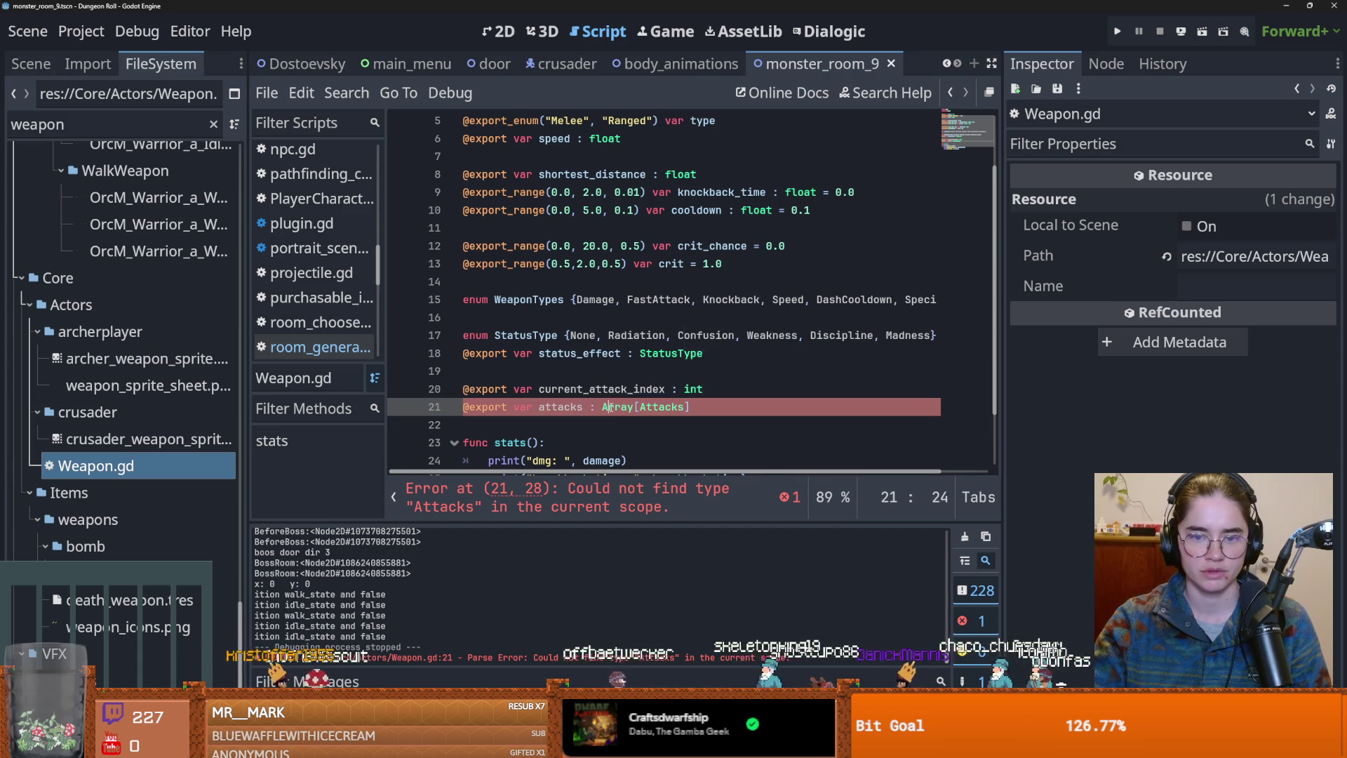
{"action": "left_click", "coordinate": [685, 407]}
{"action": "key", "text": "BackSpace"}
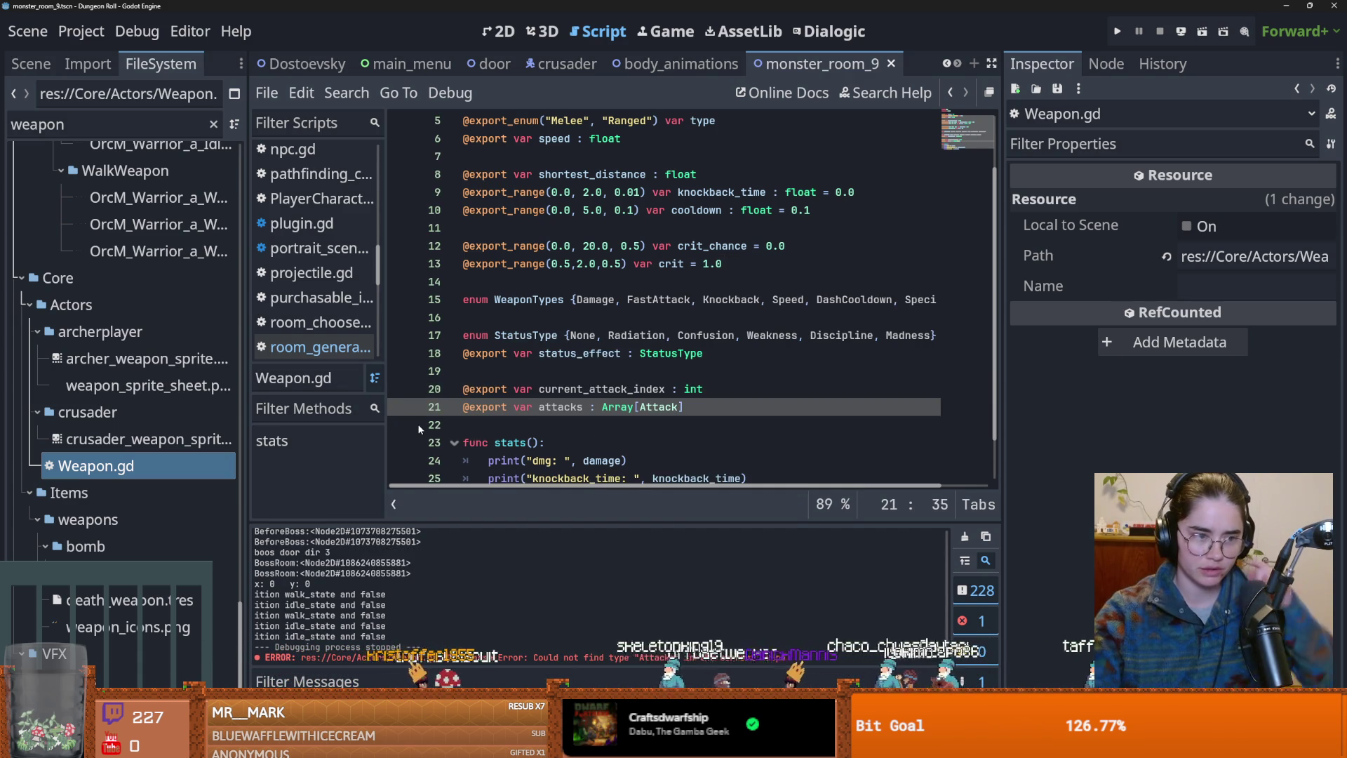
Collapse the Lever, items and RoomEnterTrigger nodes and save the monster room scene
{"action": "left_click", "coordinate": [31, 63]}
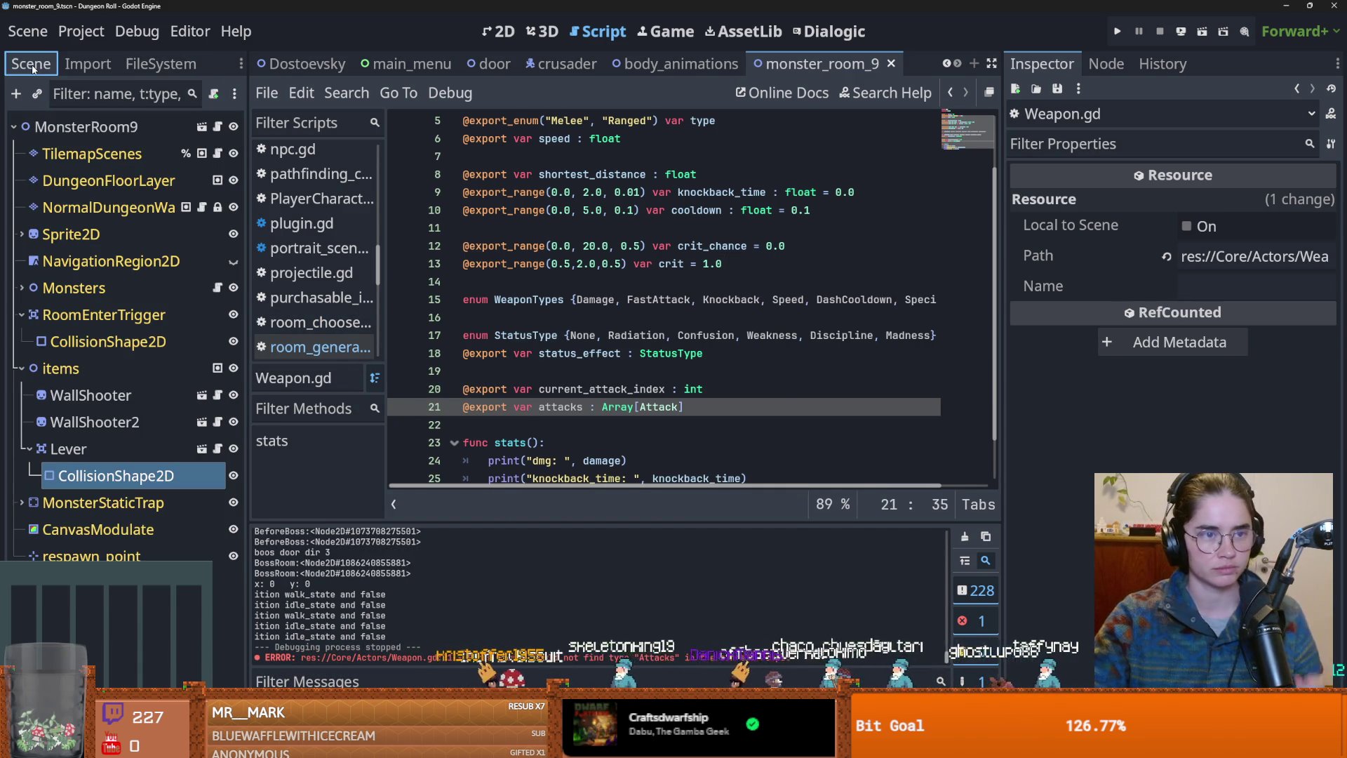
{"action": "left_click", "coordinate": [26, 449]}
{"action": "key", "text": "ctrl+s"}
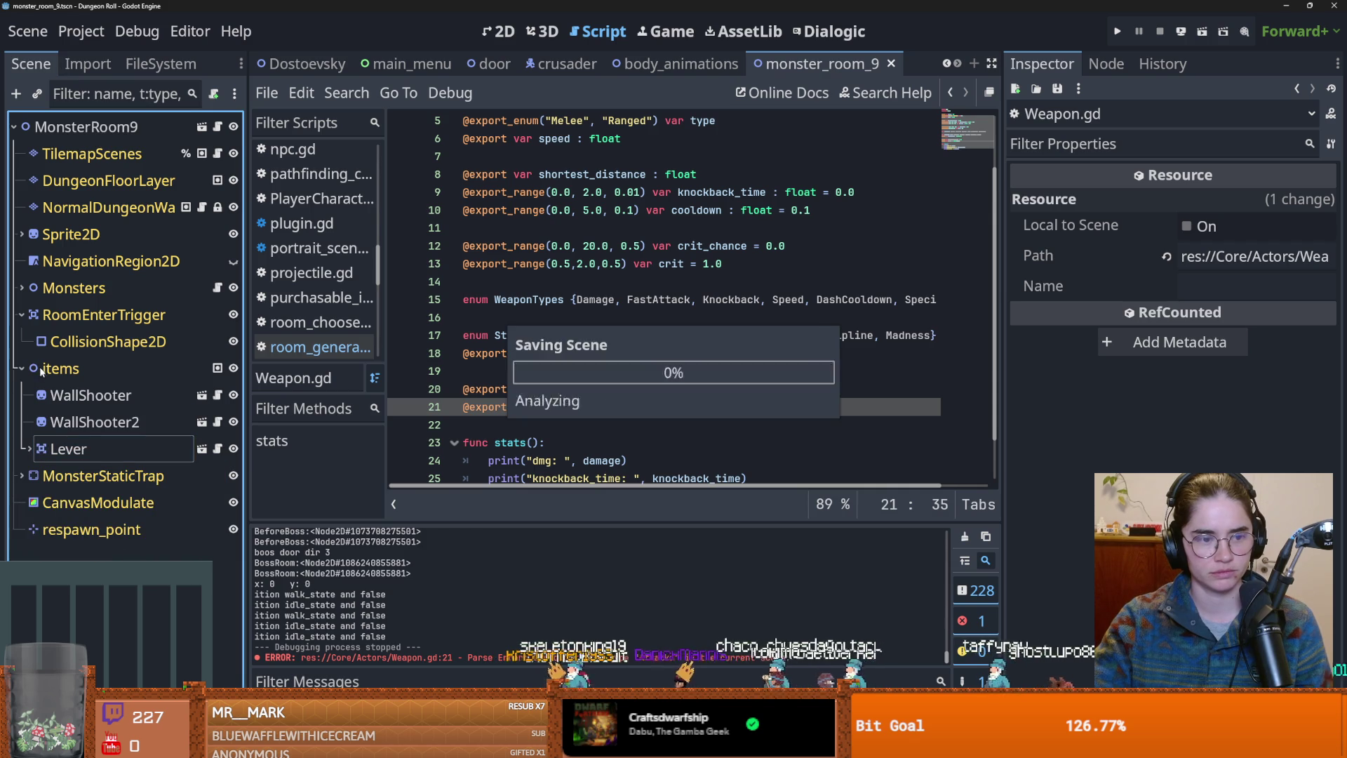
{"action": "left_click", "coordinate": [22, 369]}
{"action": "left_click", "coordinate": [21, 314]}
{"action": "key", "text": "ctrl+s"}
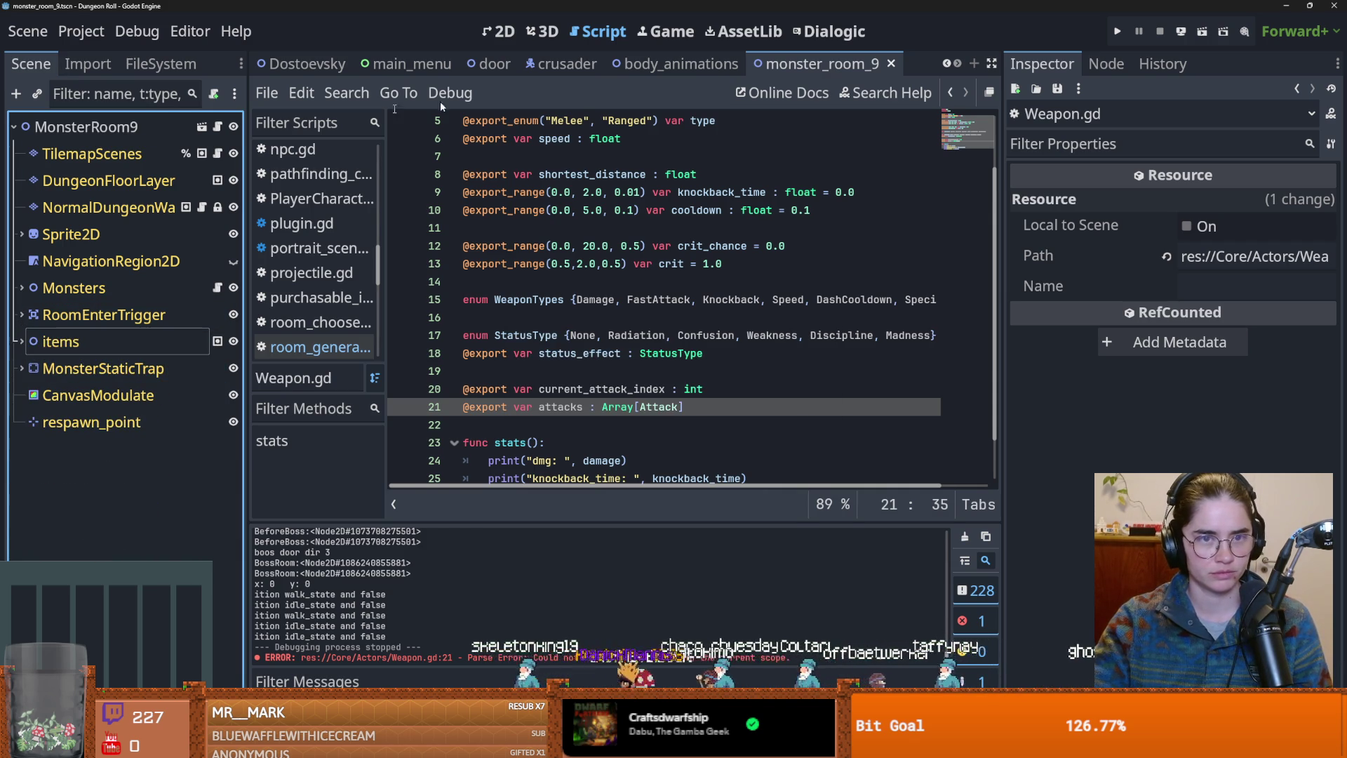
In the crusader scene, widen the Inspector and review combo_3's Attack 1 Res properties
{"action": "left_click", "coordinate": [567, 64]}
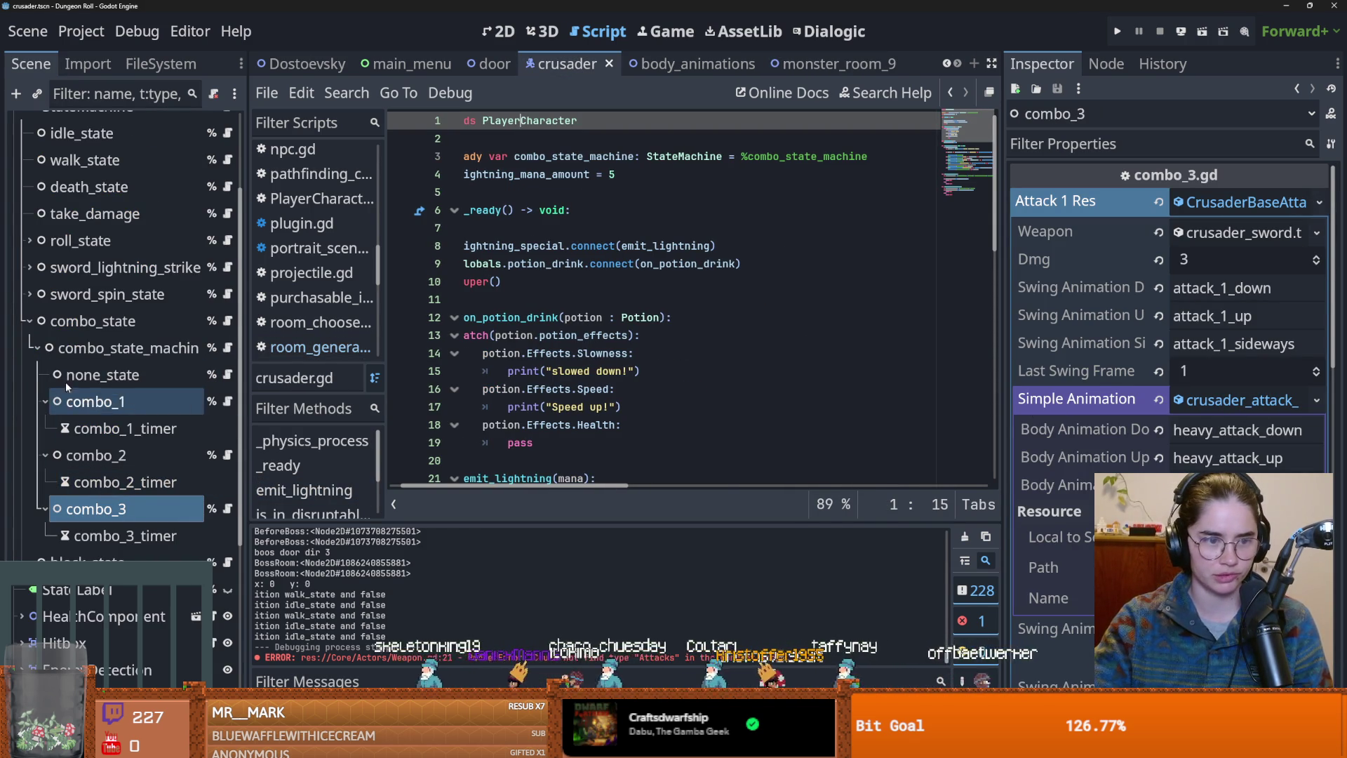
{"action": "left_click_drag", "start_coordinate": [1003, 357], "coordinate": [816, 357]}
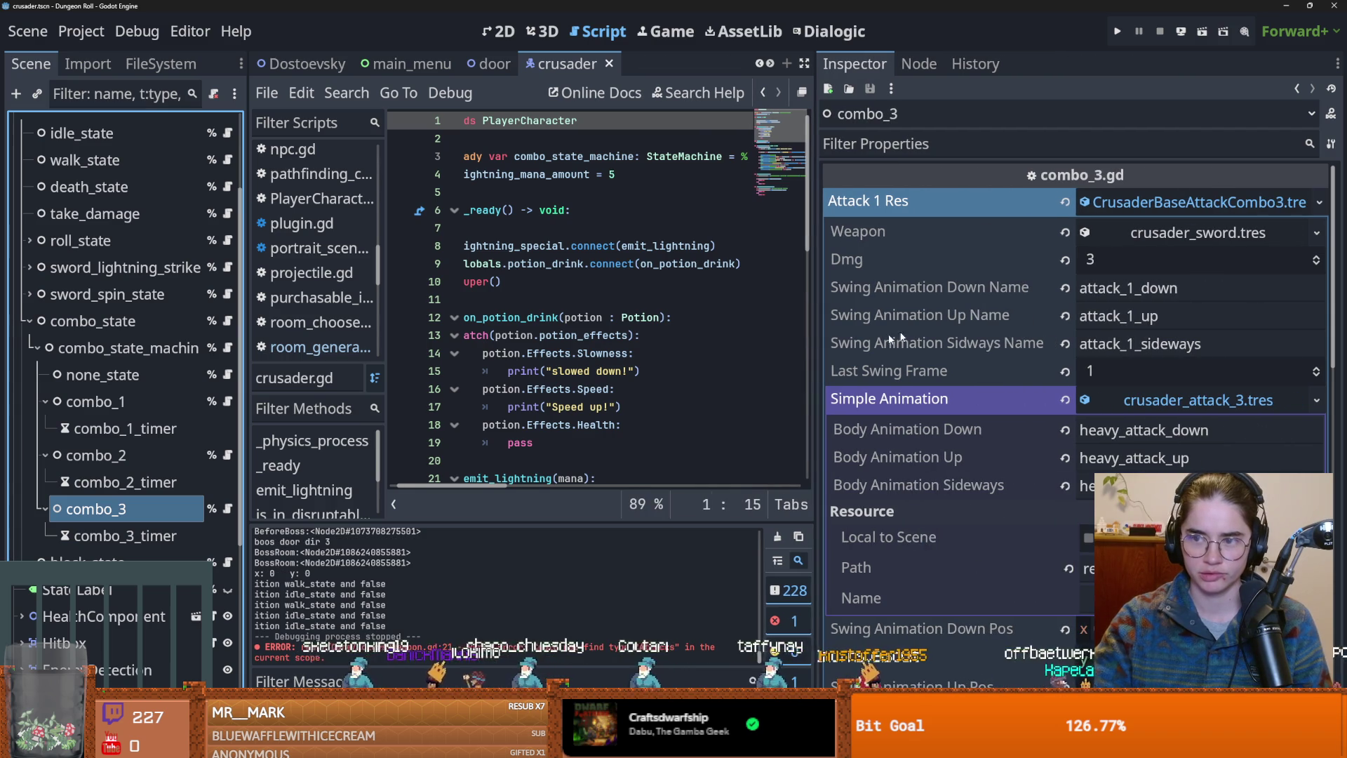
{"action": "left_click", "coordinate": [1199, 204]}
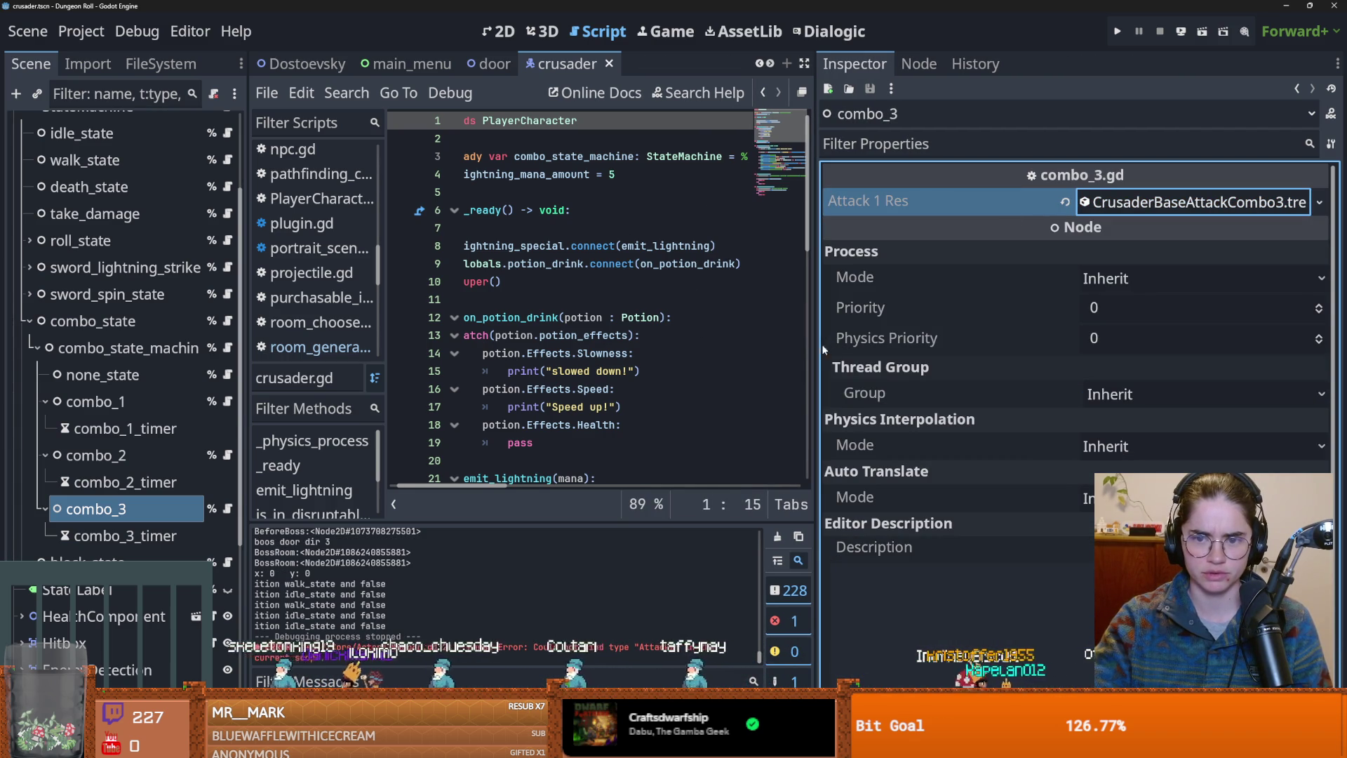
{"action": "left_click_drag", "start_coordinate": [814, 348], "coordinate": [1030, 347]}
{"action": "scroll", "coordinate": [616, 343], "scroll_direction": "down", "scroll_amount": 2}
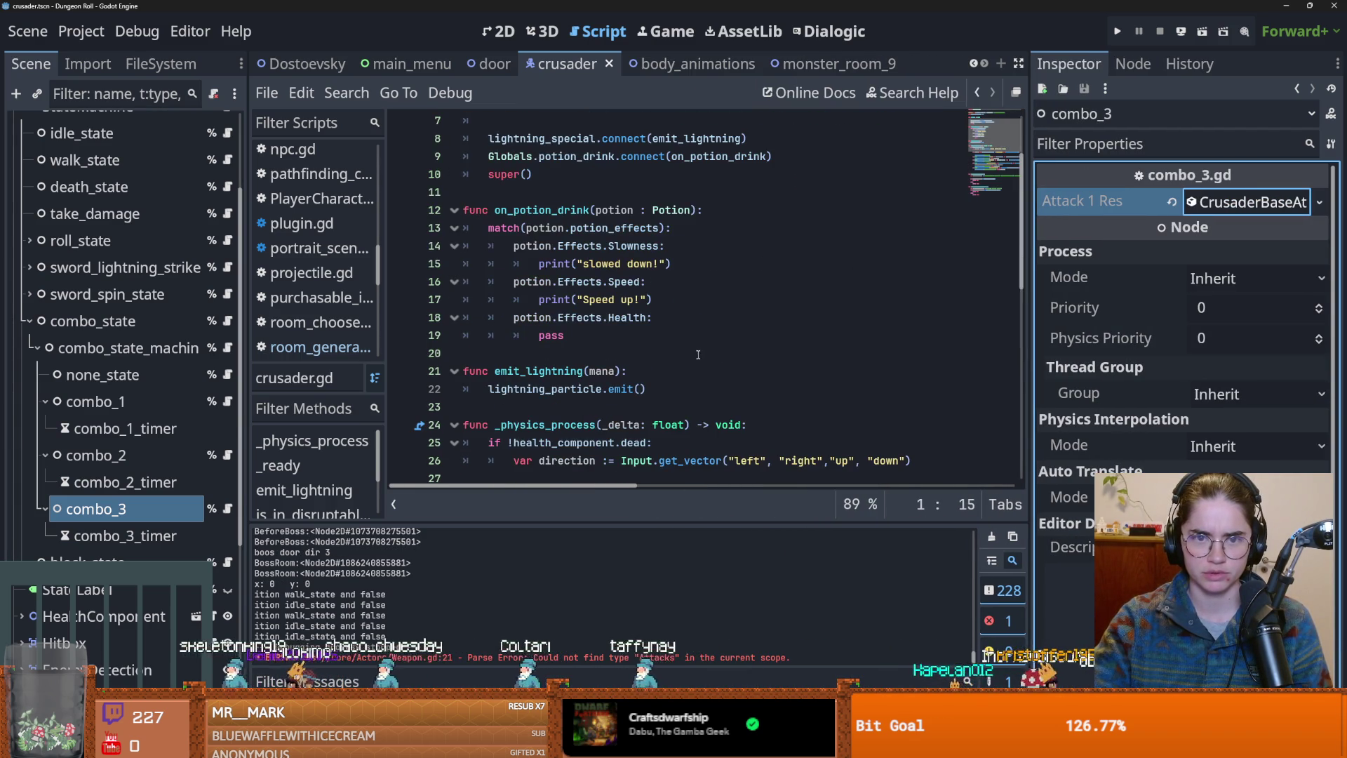
{"action": "scroll", "coordinate": [616, 342], "scroll_direction": "up", "scroll_amount": 2}
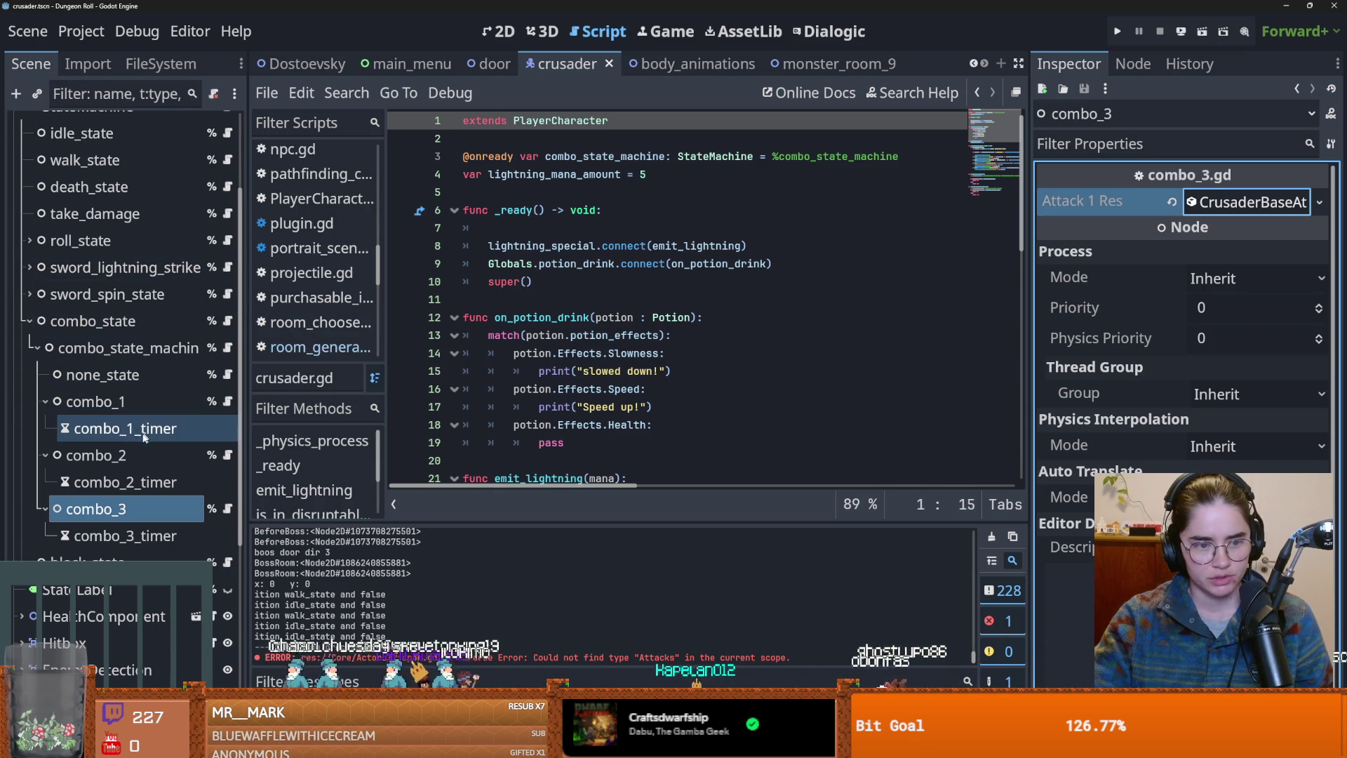
{"action": "scroll", "coordinate": [160, 458], "scroll_direction": "up", "scroll_amount": 3}
{"action": "left_click", "coordinate": [161, 64]}
Filter files for 'swing', open swing_area.tscn and select the weapon variable on line 5
{"action": "double_click", "coordinate": [85, 124]}
{"action": "type", "text": "swing"}
{"action": "left_click", "coordinate": [115, 456]}
{"action": "double_click", "coordinate": [130, 612]}
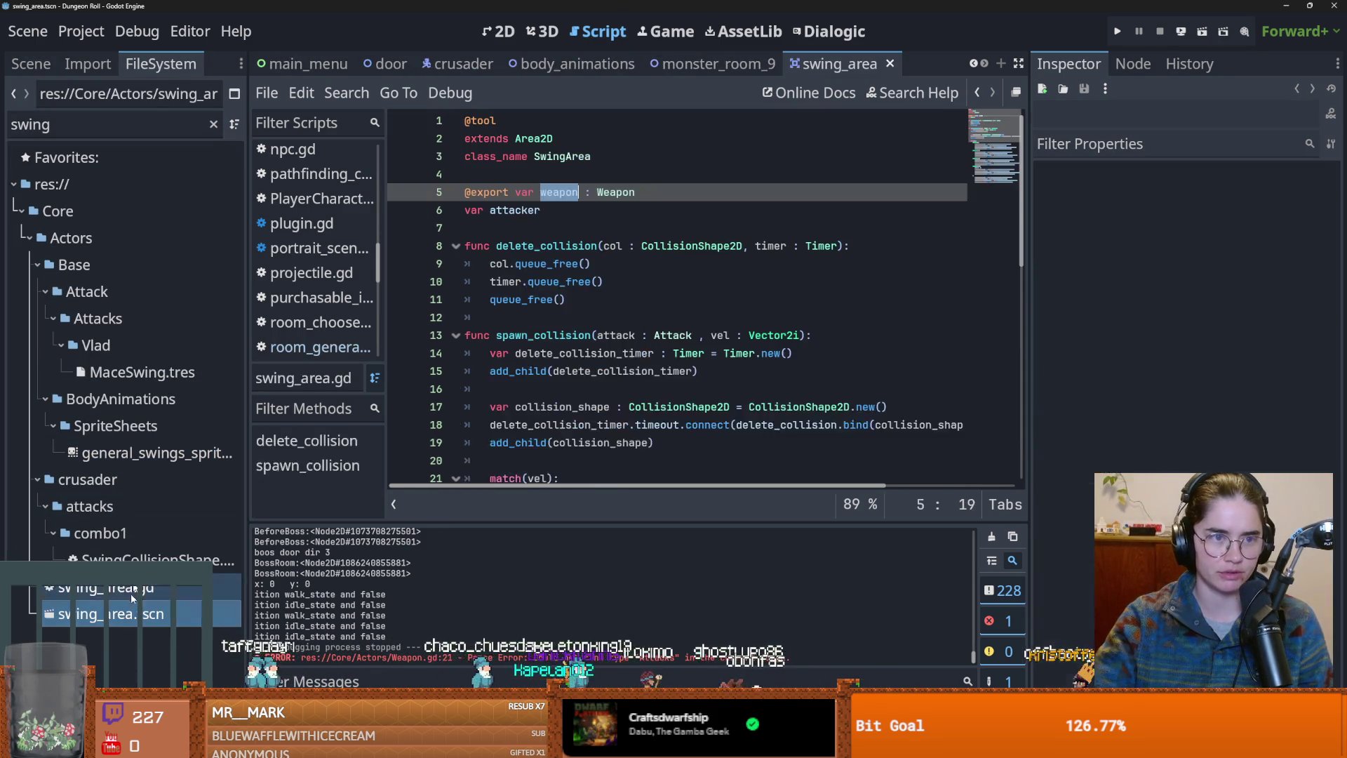
{"action": "left_click", "coordinate": [31, 64]}
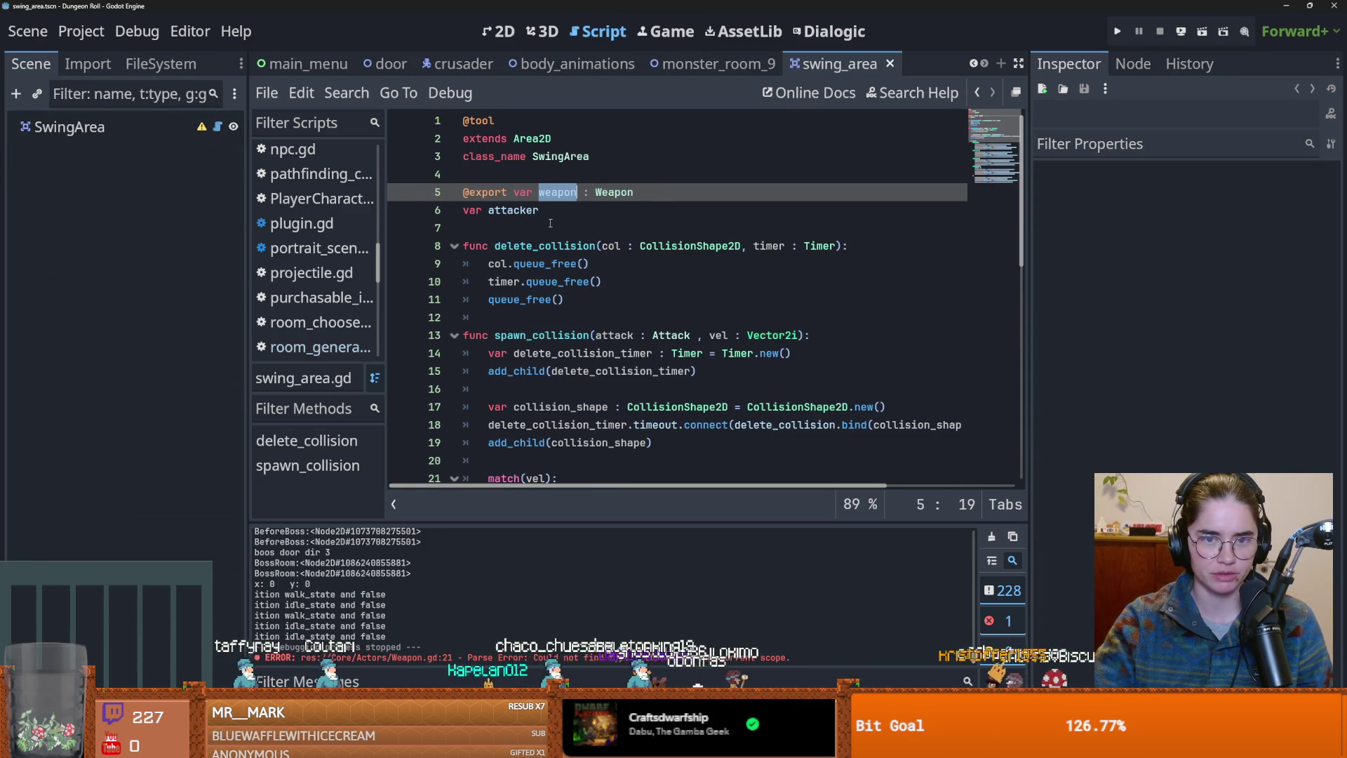
{"action": "left_click", "coordinate": [565, 193]}
{"action": "double_click", "coordinate": [572, 193]}
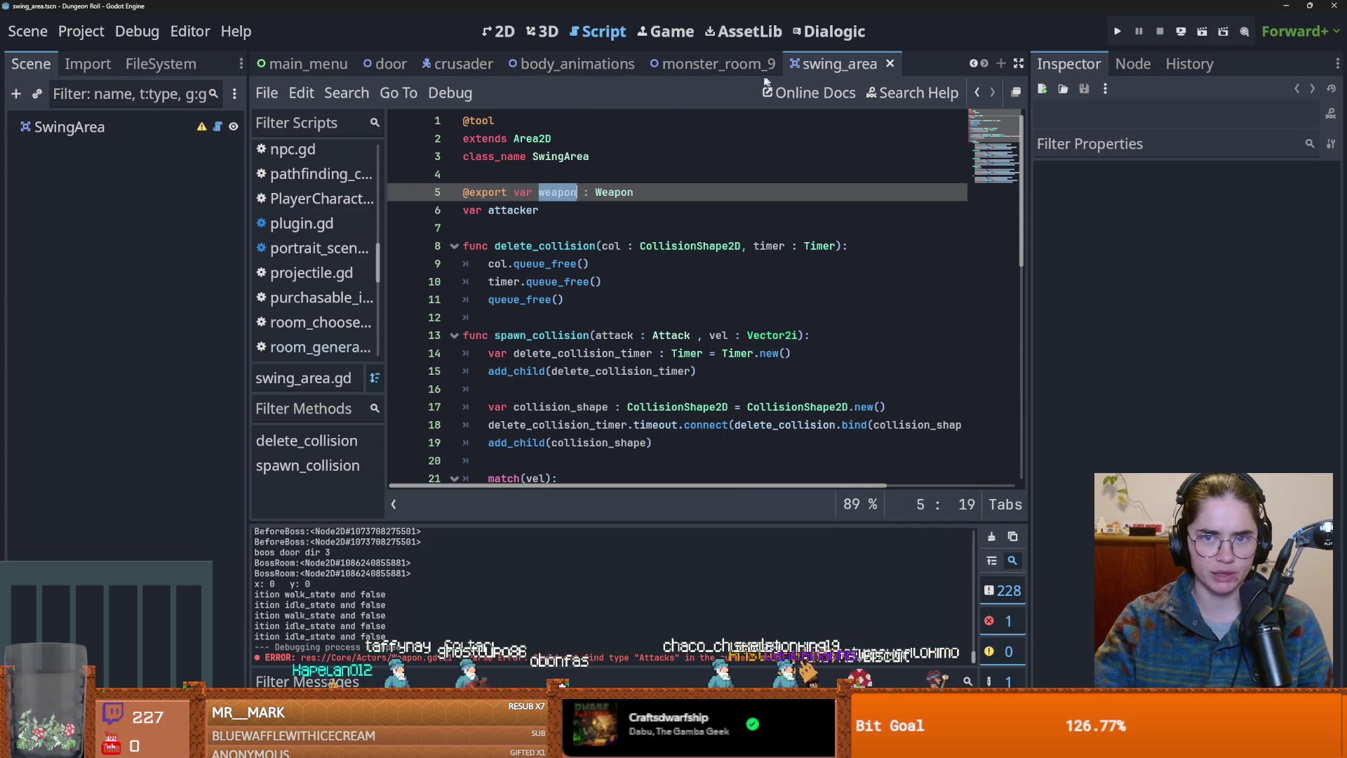
From the crusader's combo_3.gd, follow attack() in Characters.gd to attack_animations() in body_animations.gd
{"action": "left_click", "coordinate": [475, 69]}
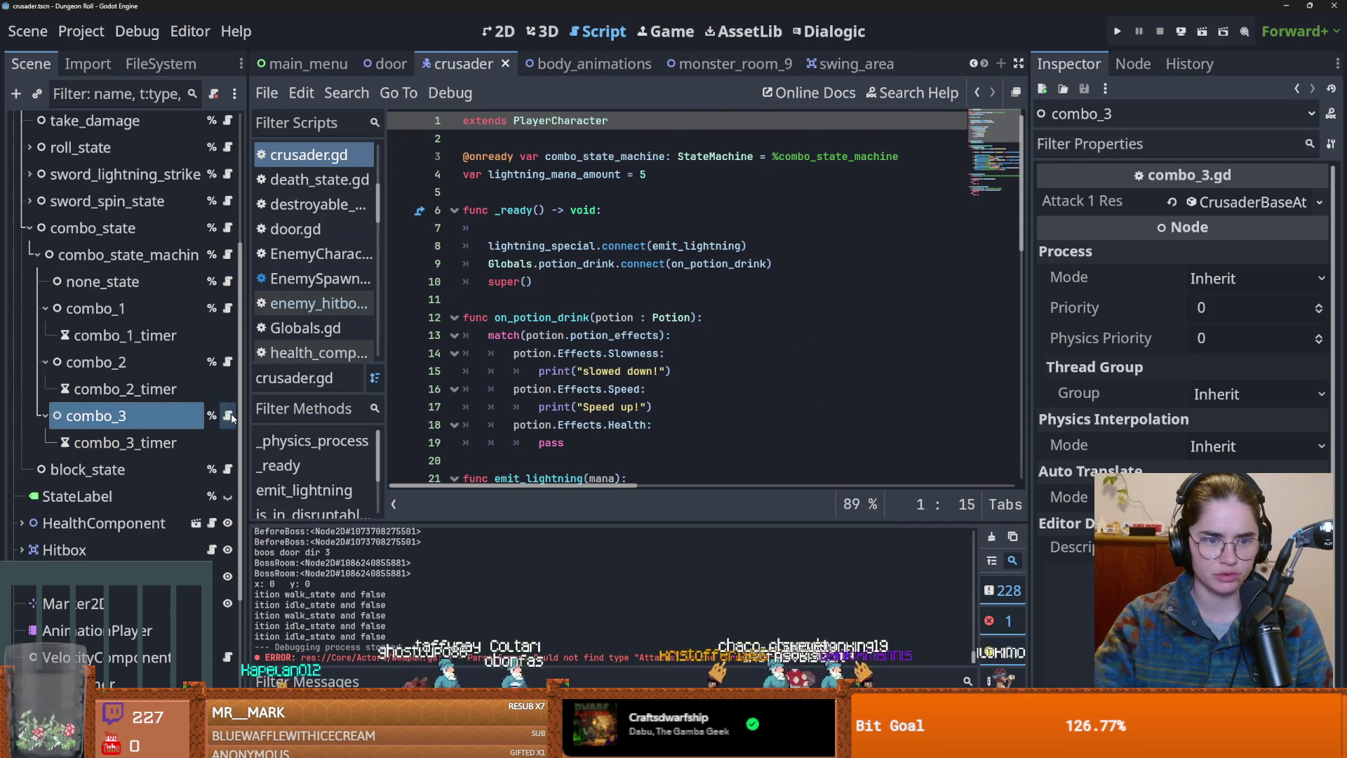
{"action": "left_click", "coordinate": [227, 416]}
{"action": "left_click", "coordinate": [551, 442], "text": "ctrl"}
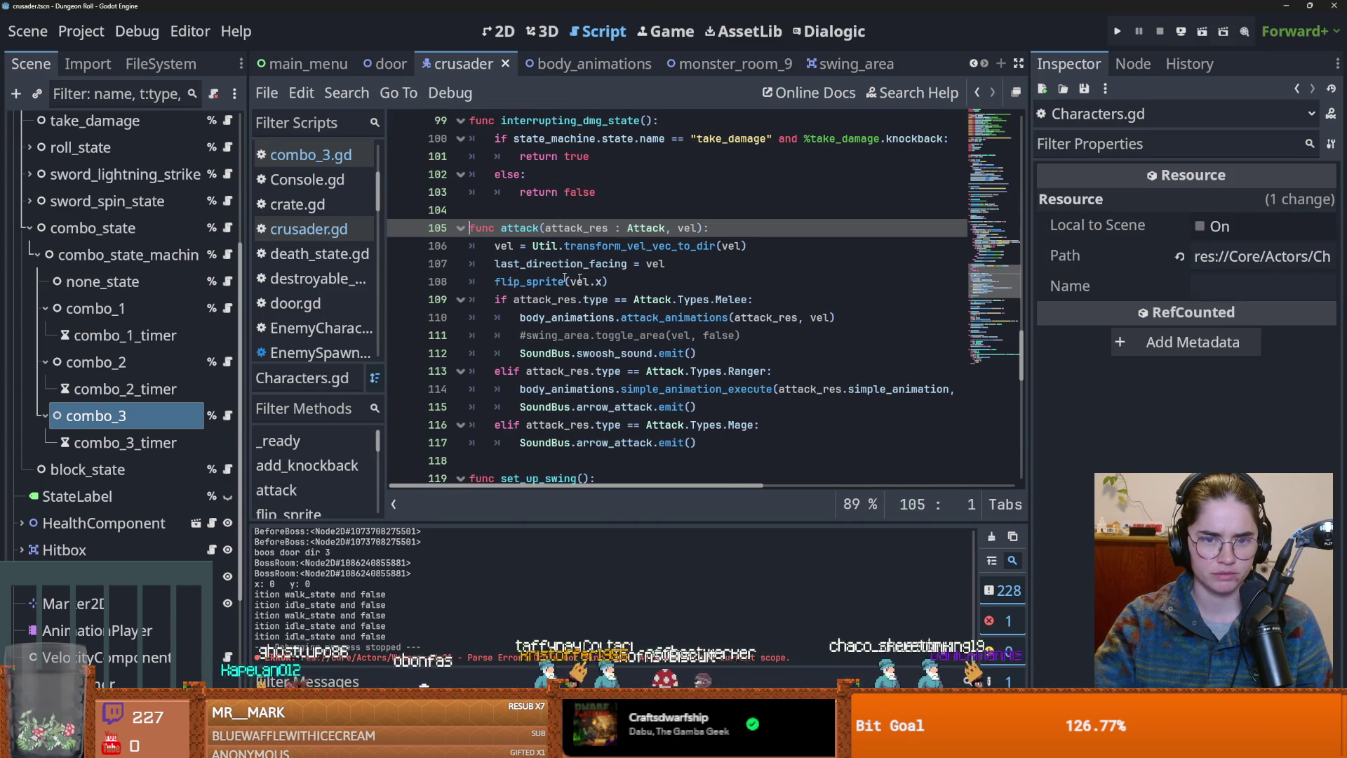
{"action": "mouse_move", "coordinate": [569, 249]}
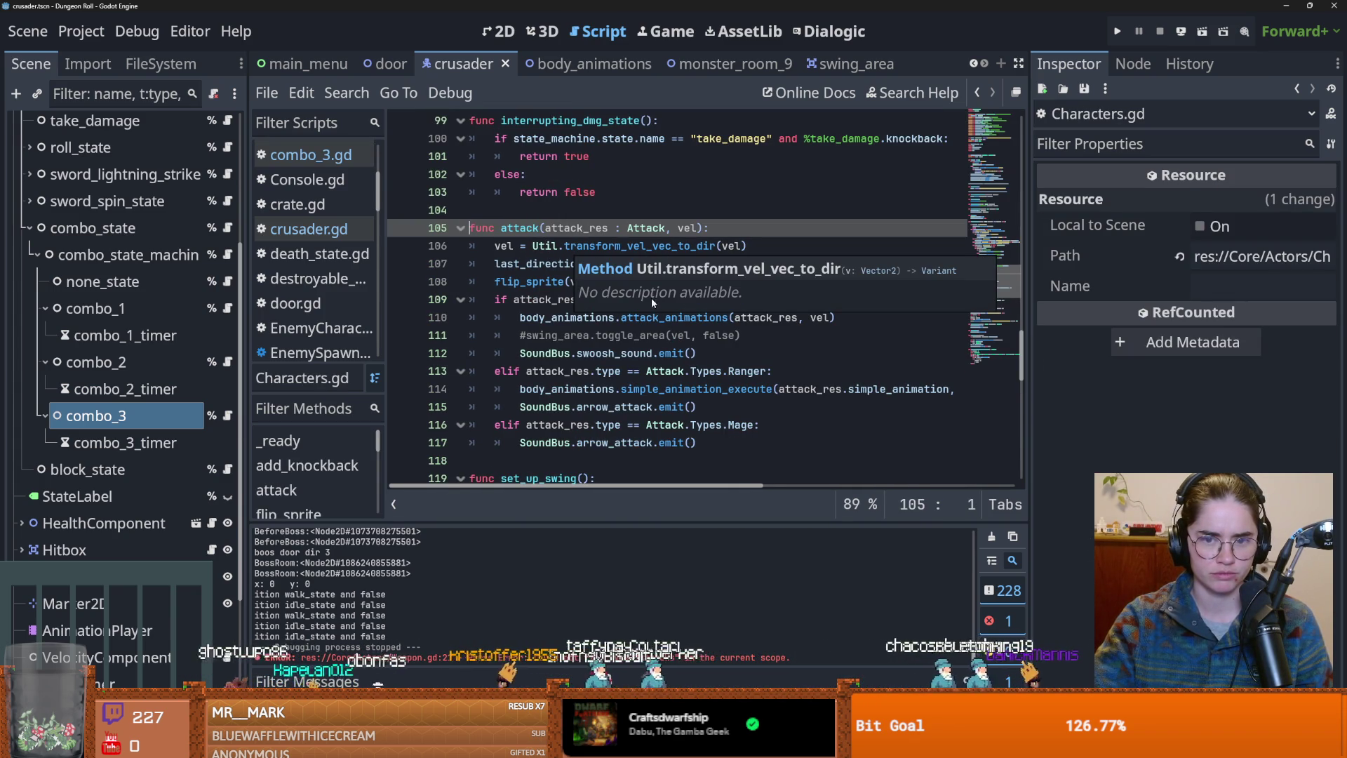
{"action": "left_click", "coordinate": [671, 318], "text": "ctrl"}
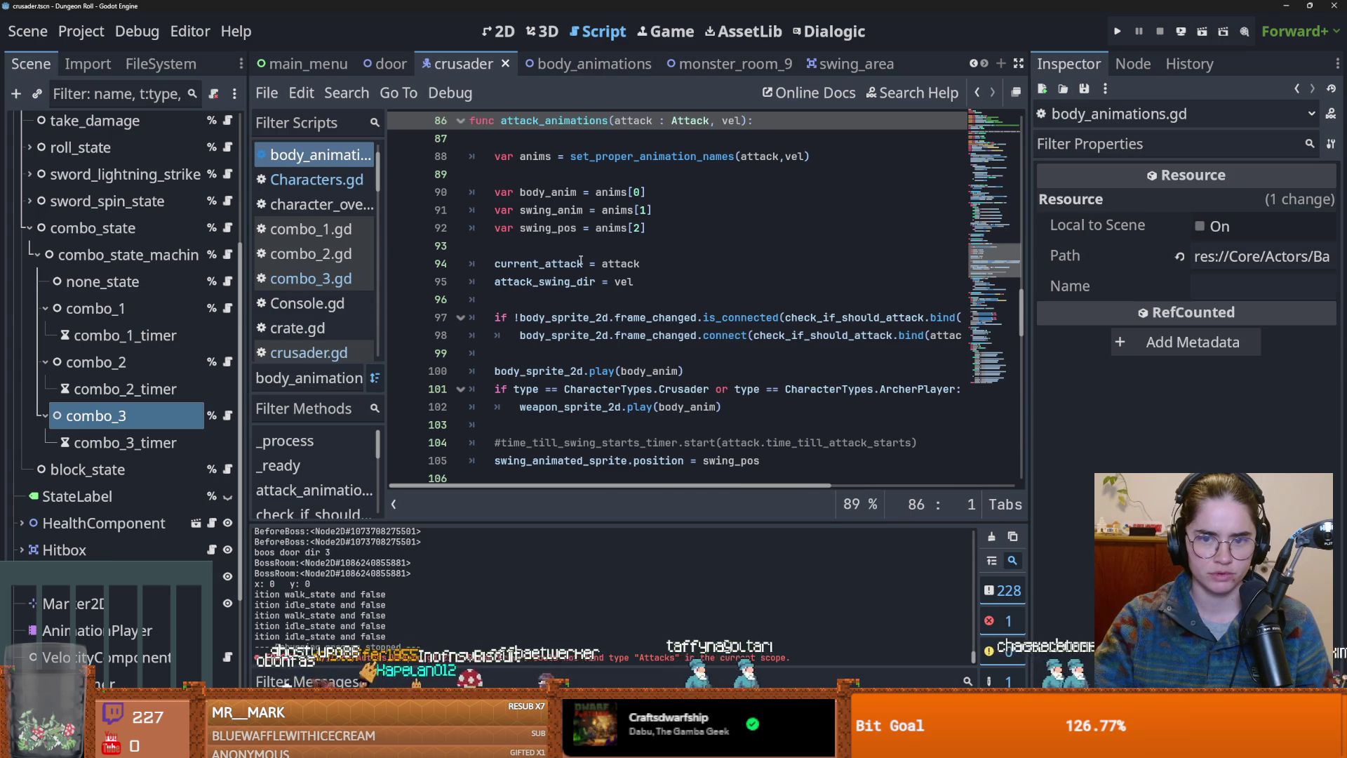
{"action": "scroll", "coordinate": [646, 296], "scroll_direction": "down", "scroll_amount": 1}
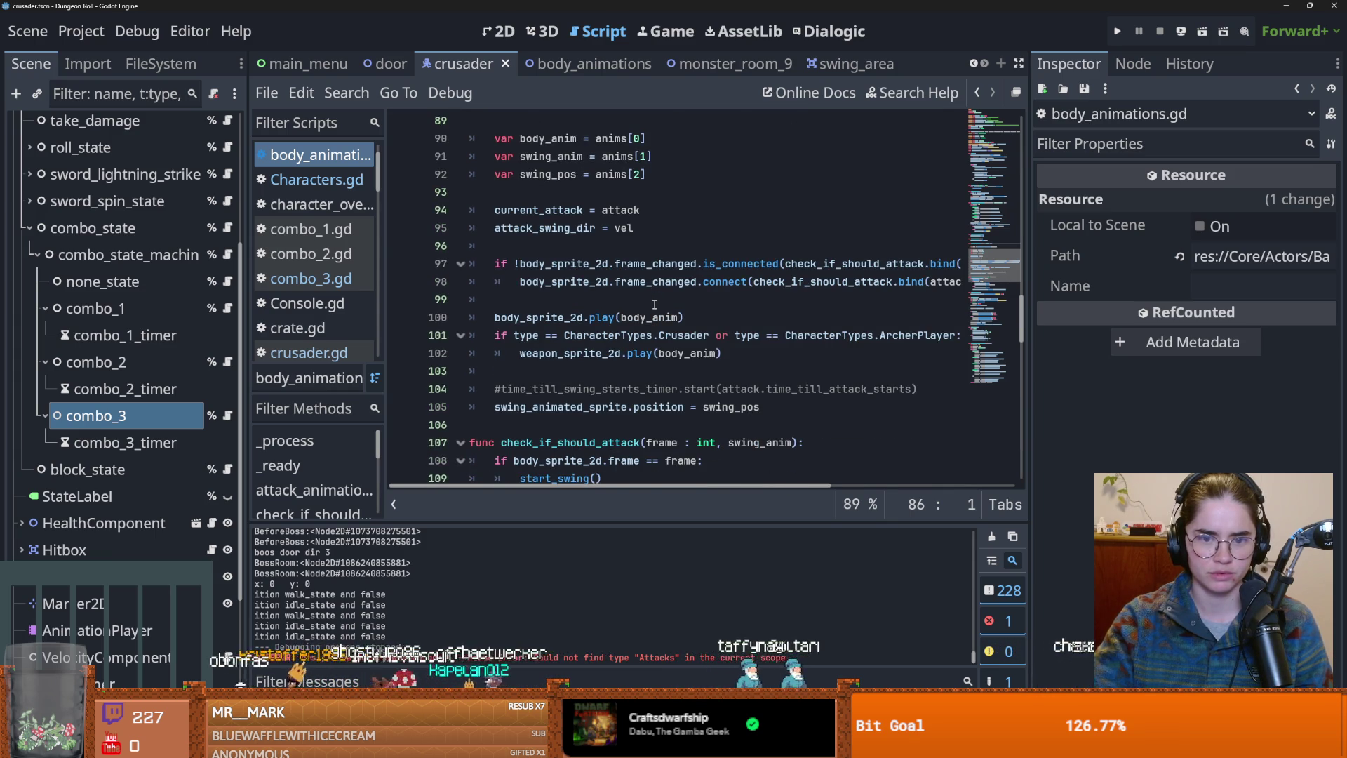
{"action": "scroll", "coordinate": [654, 304], "scroll_direction": "up", "scroll_amount": 1}
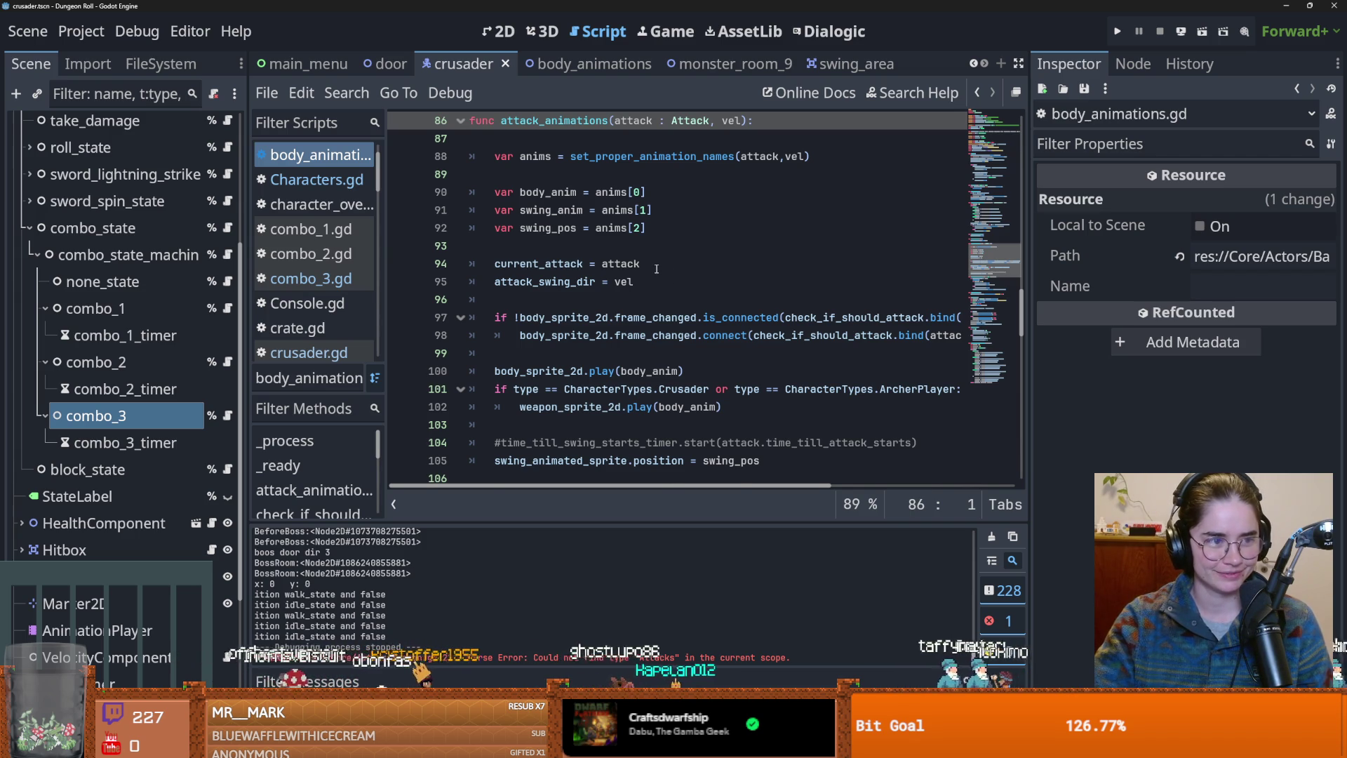
{"action": "key", "text": "alt+Tab"}
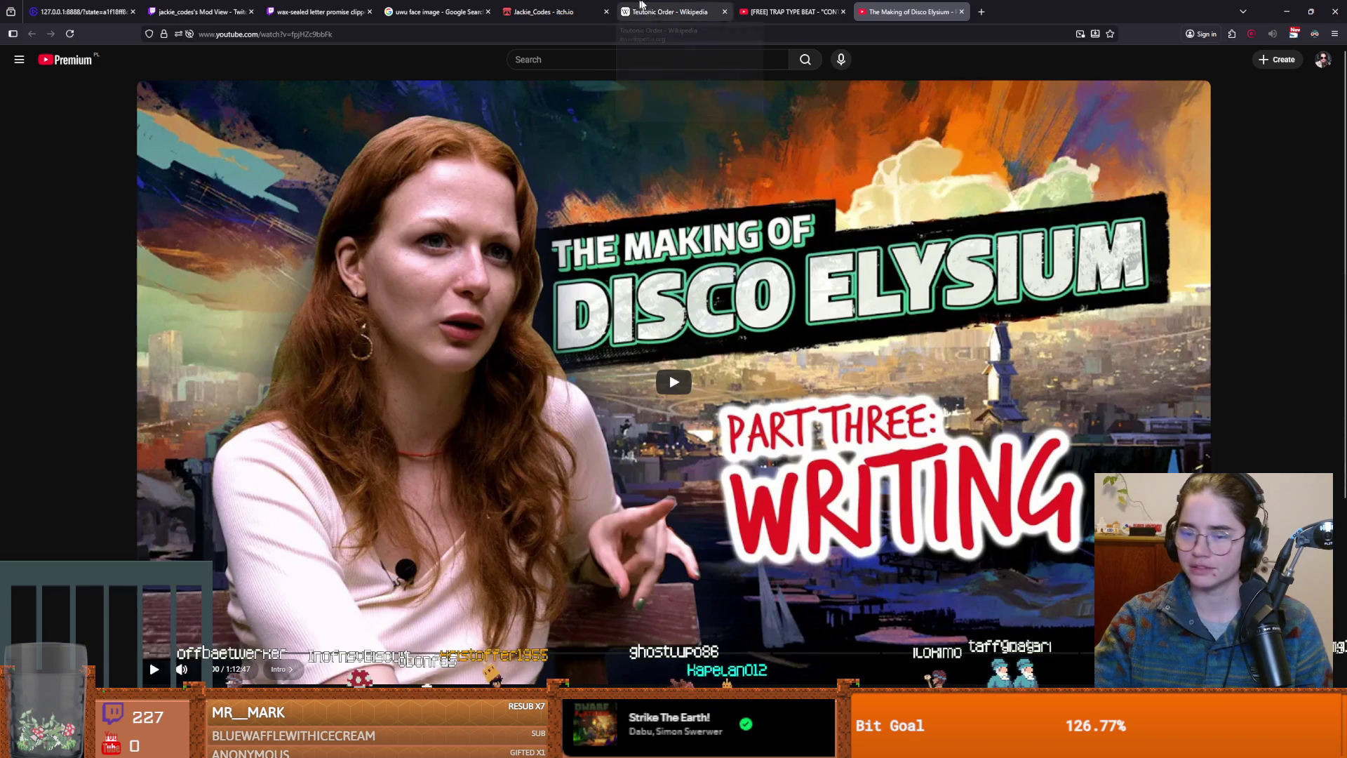
Scroll down the Disco Elysium Writing video page and highlight a sentence of the pinned comment
{"action": "scroll", "coordinate": [756, 387], "scroll_direction": "down", "scroll_amount": 3}
{"action": "scroll", "coordinate": [756, 388], "scroll_direction": "down", "scroll_amount": 2}
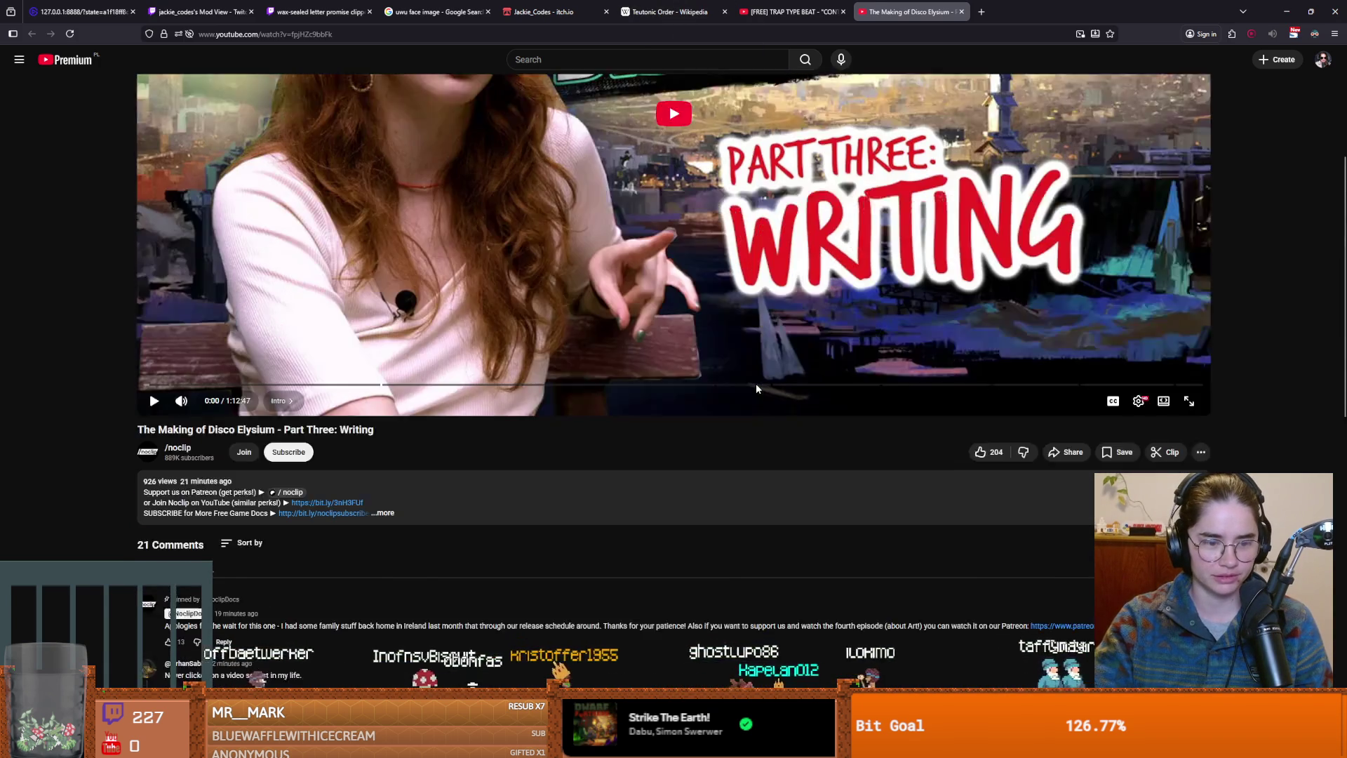
{"action": "scroll", "coordinate": [756, 385], "scroll_direction": "down", "scroll_amount": 1}
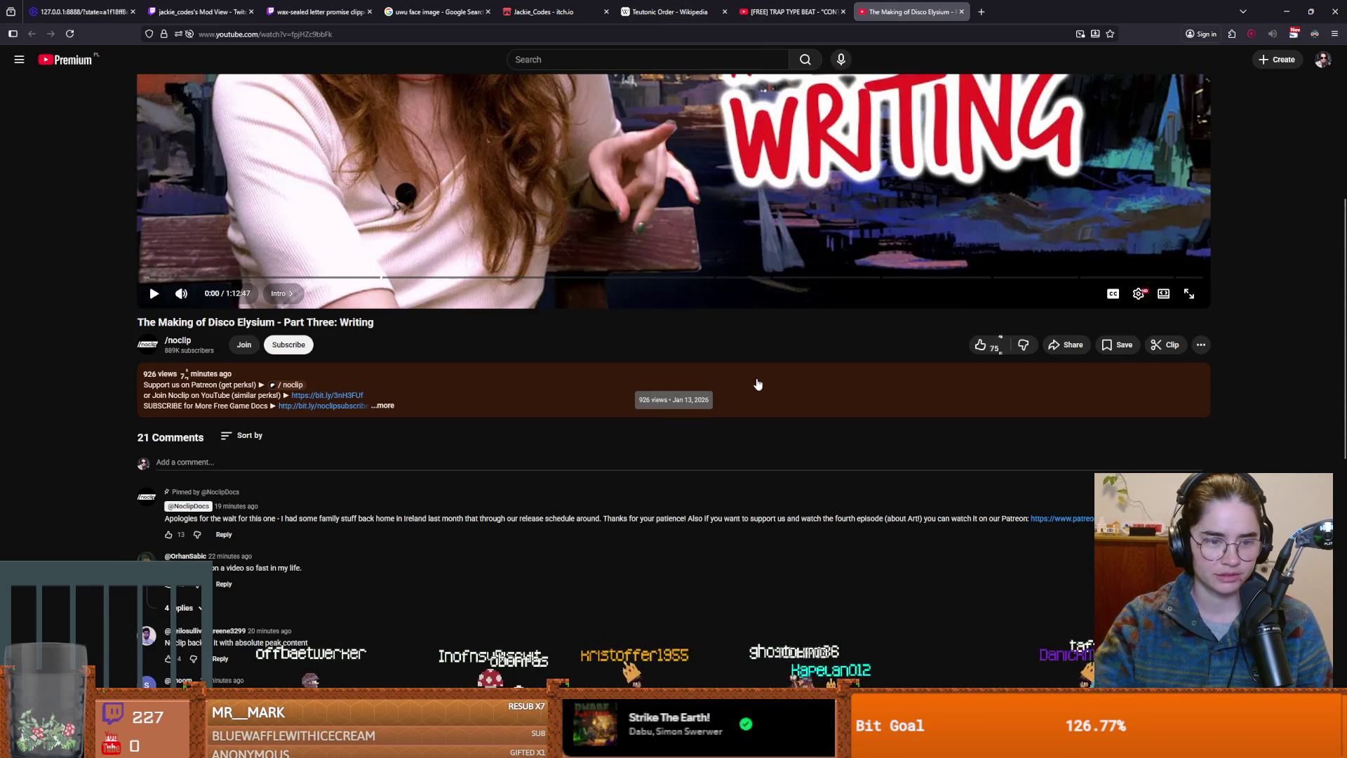
{"action": "scroll", "coordinate": [264, 462], "scroll_direction": "down", "scroll_amount": 2}
{"action": "left_click_drag", "start_coordinate": [294, 409], "coordinate": [602, 413]}
{"action": "left_click", "coordinate": [377, 411]}
{"action": "left_click", "coordinate": [618, 415]}
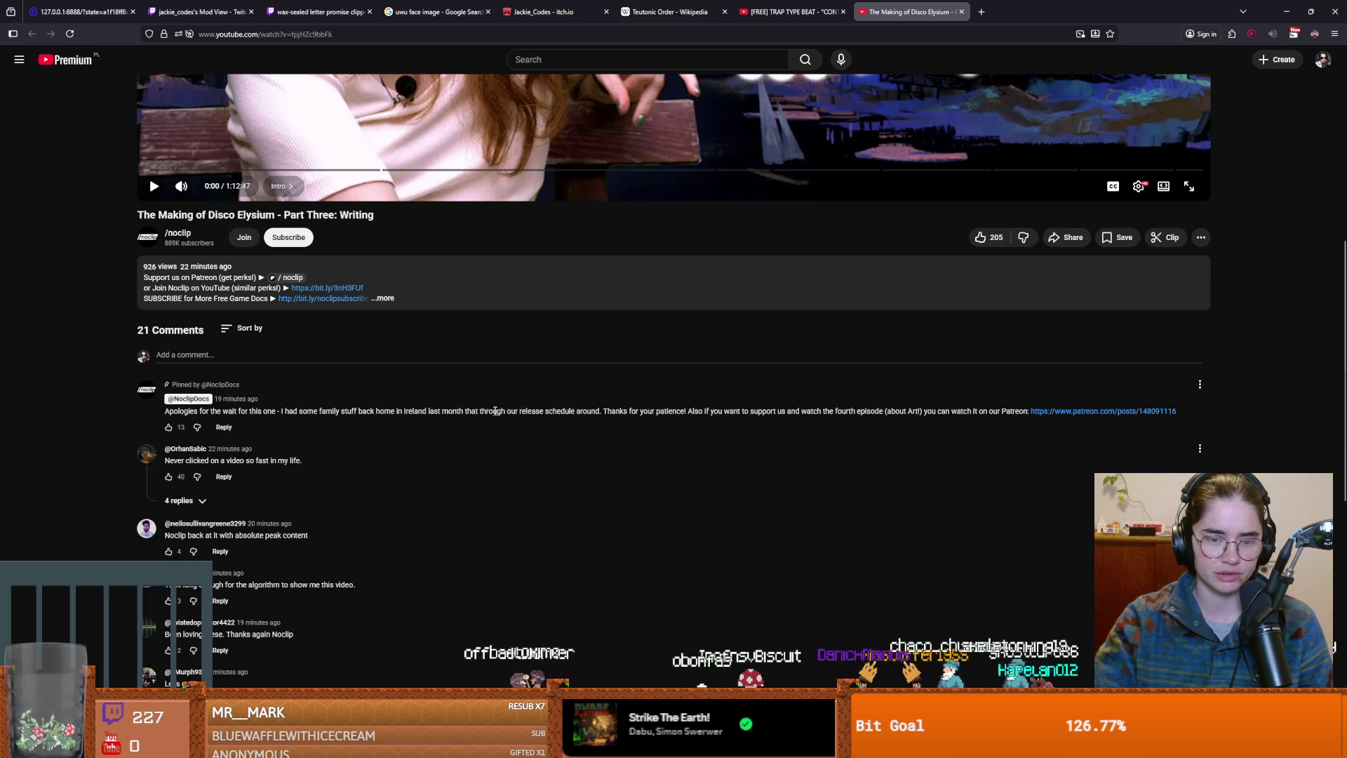
{"action": "mouse_move", "coordinate": [607, 412]}
{"action": "left_mouse_down"}
{"action": "mouse_move", "coordinate": [1026, 414]}
{"action": "mouse_move", "coordinate": [421, 414]}
{"action": "mouse_move", "coordinate": [988, 414]}
{"action": "left_mouse_up"}
Open the /noclip channel's home page, then return to the Godot editor
{"action": "scroll", "coordinate": [485, 445], "scroll_direction": "up", "scroll_amount": 3}
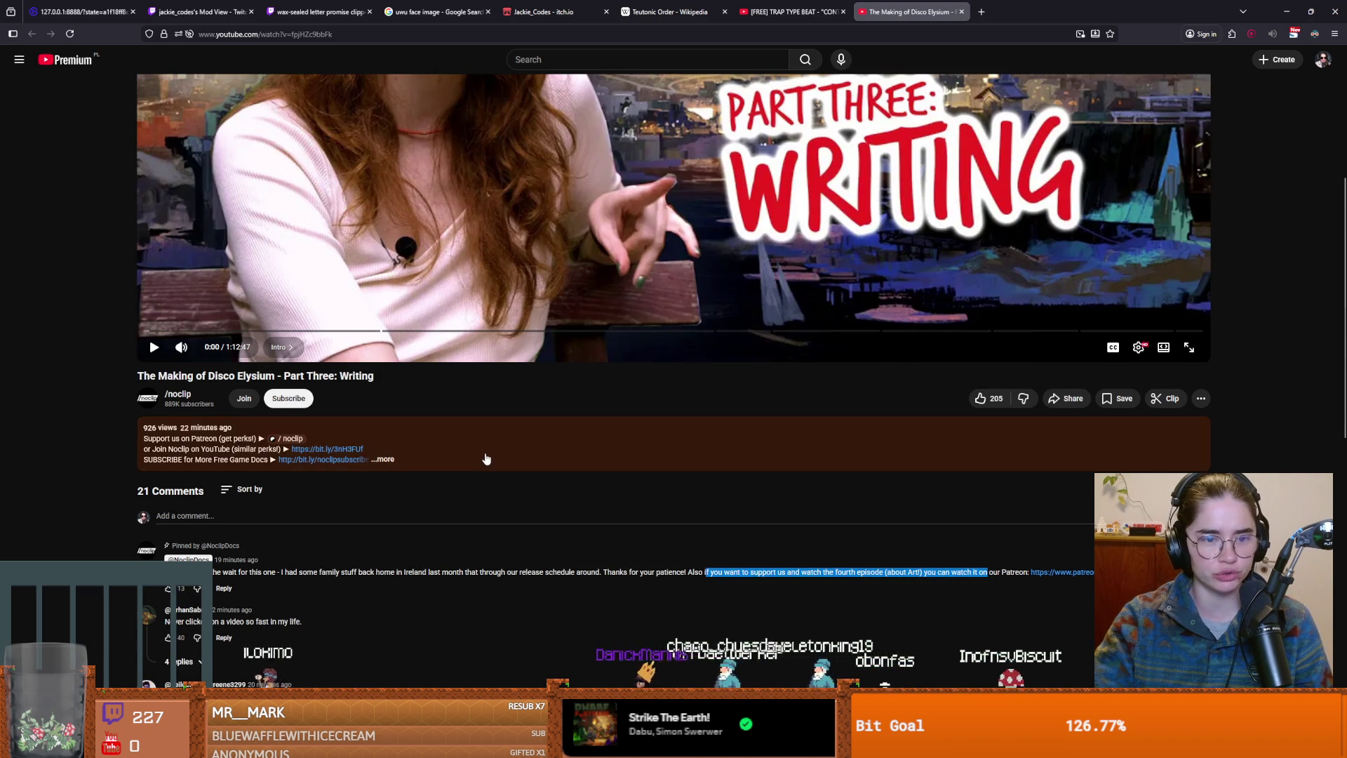
{"action": "scroll", "coordinate": [486, 459], "scroll_direction": "up", "scroll_amount": 1}
{"action": "mouse_move", "coordinate": [373, 429]}
{"action": "left_mouse_down"}
{"action": "mouse_move", "coordinate": [278, 430]}
{"action": "mouse_move", "coordinate": [374, 430]}
{"action": "left_mouse_up"}
{"action": "scroll", "coordinate": [187, 400], "scroll_direction": "down", "scroll_amount": 1}
{"action": "left_click", "coordinate": [185, 396]}
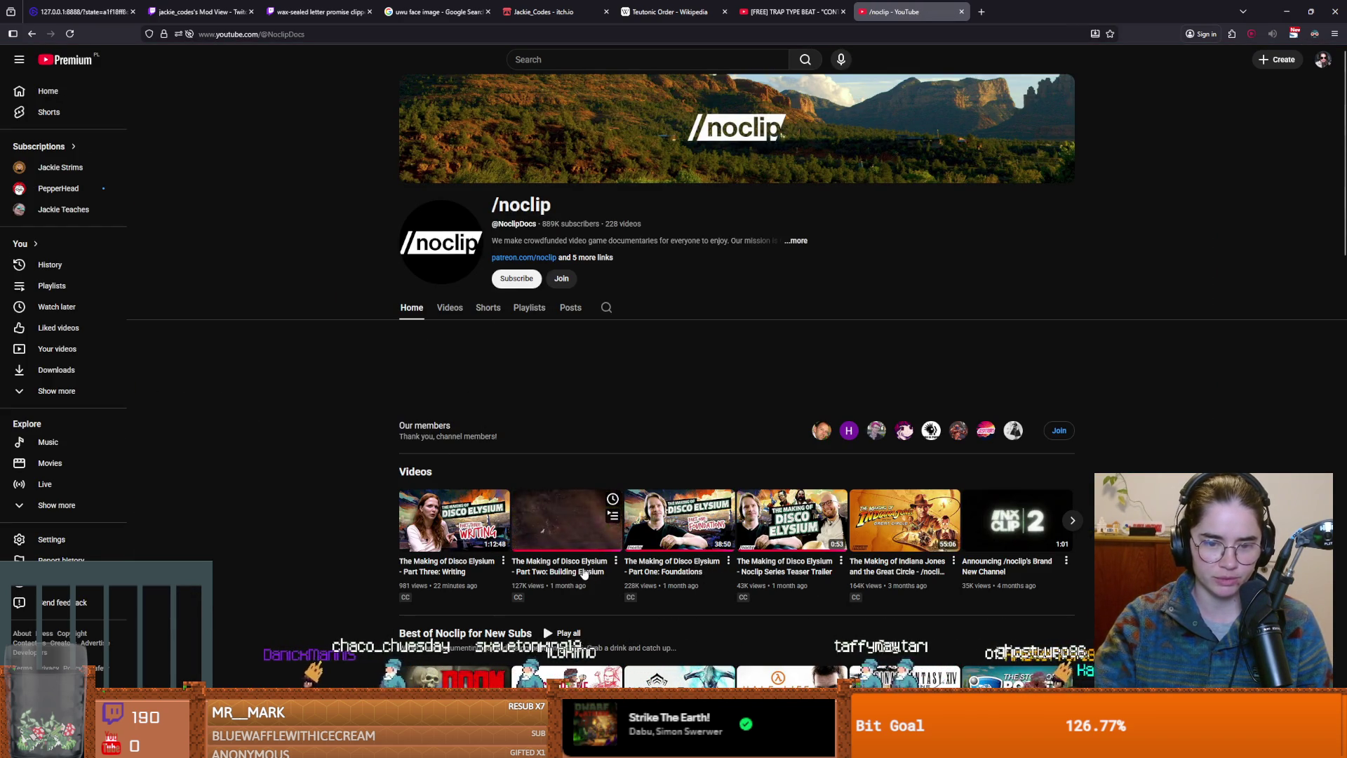
{"action": "key", "text": "alt+Tab"}
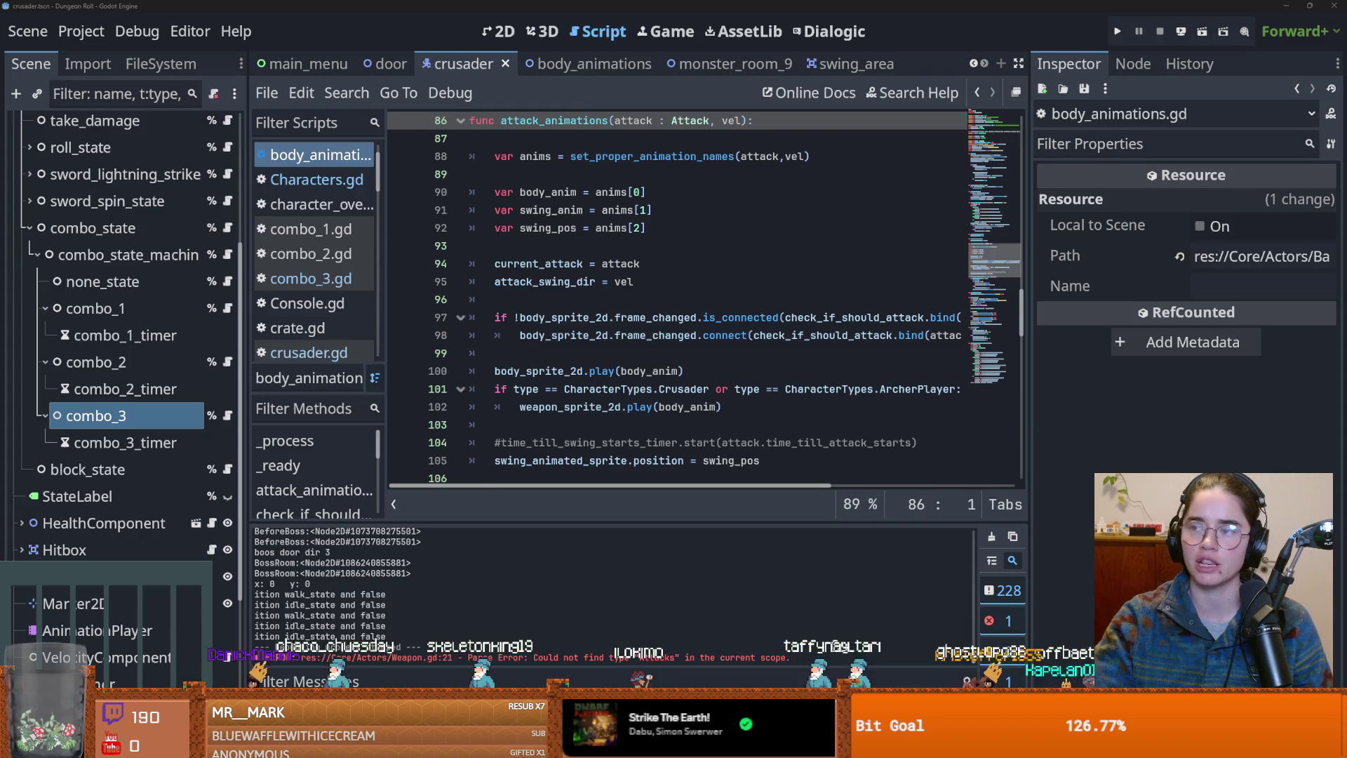
Save the scene and scripts in body_animations.gd with Ctrl+S
{"action": "left_click", "coordinate": [726, 228]}
{"action": "key", "text": "ctrl+s"}
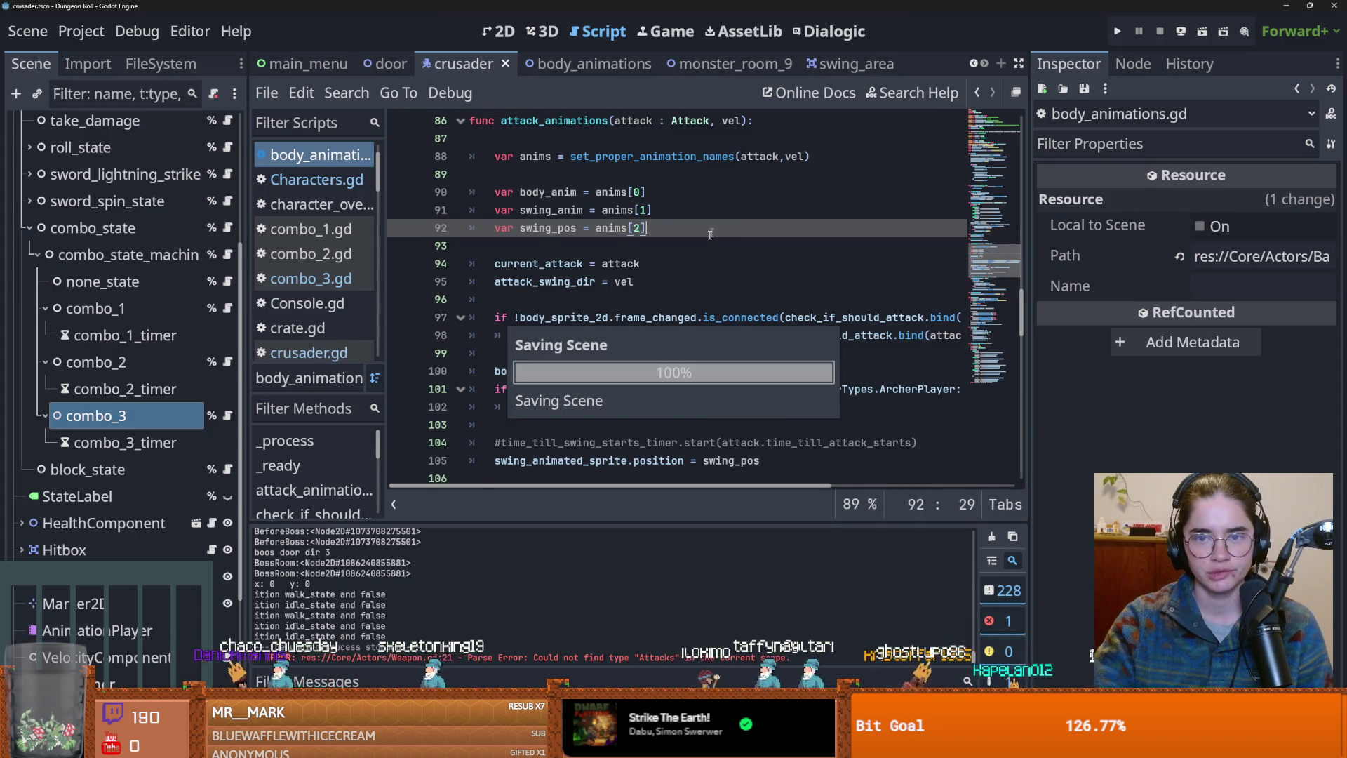
{"action": "scroll", "coordinate": [684, 281], "scroll_direction": "down", "scroll_amount": 1}
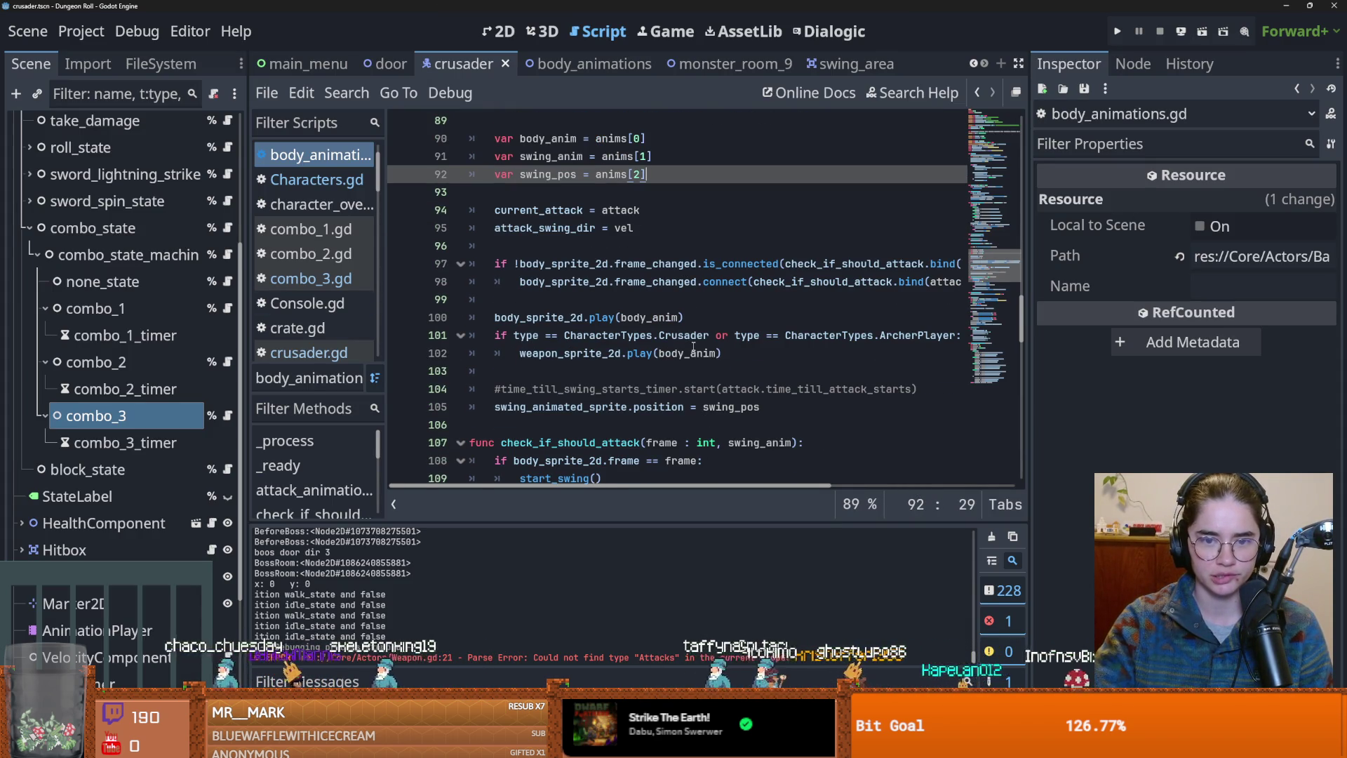
{"action": "scroll", "coordinate": [667, 395], "scroll_direction": "up", "scroll_amount": 1}
{"action": "scroll", "coordinate": [666, 395], "scroll_direction": "up", "scroll_amount": 1}
Review set_proper_animation_names' match(vel) cases, then reopen the combo_3 node's script
{"action": "left_click", "coordinate": [666, 223], "text": "ctrl"}
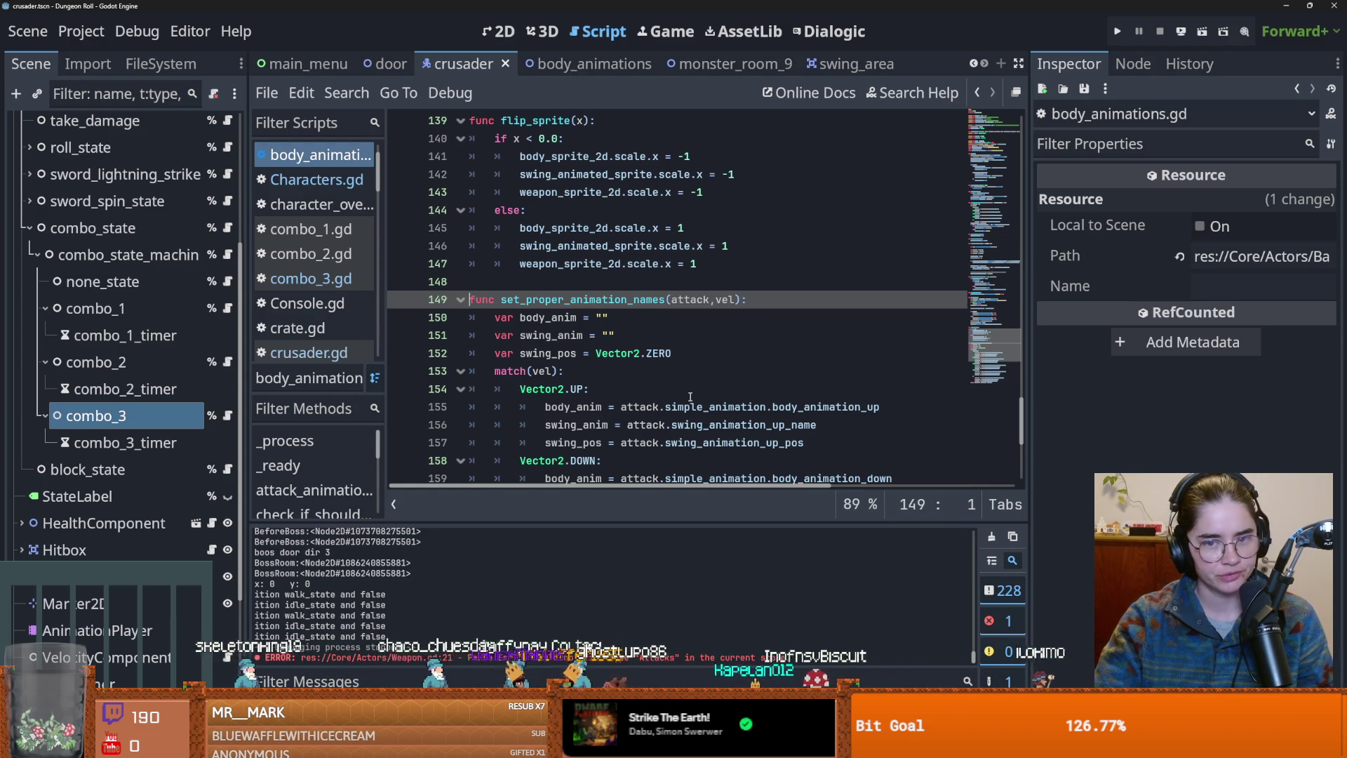
{"action": "left_click", "coordinate": [646, 389]}
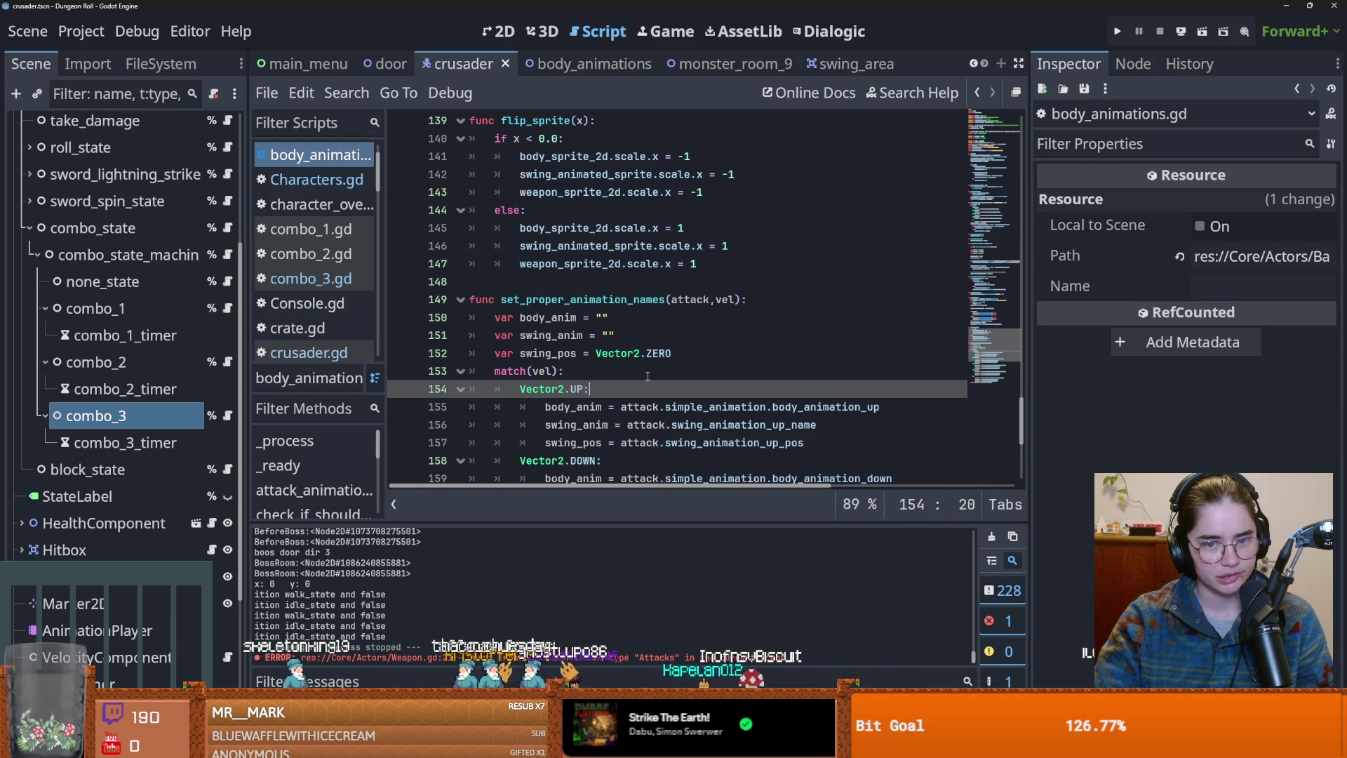
{"action": "left_click", "coordinate": [647, 377]}
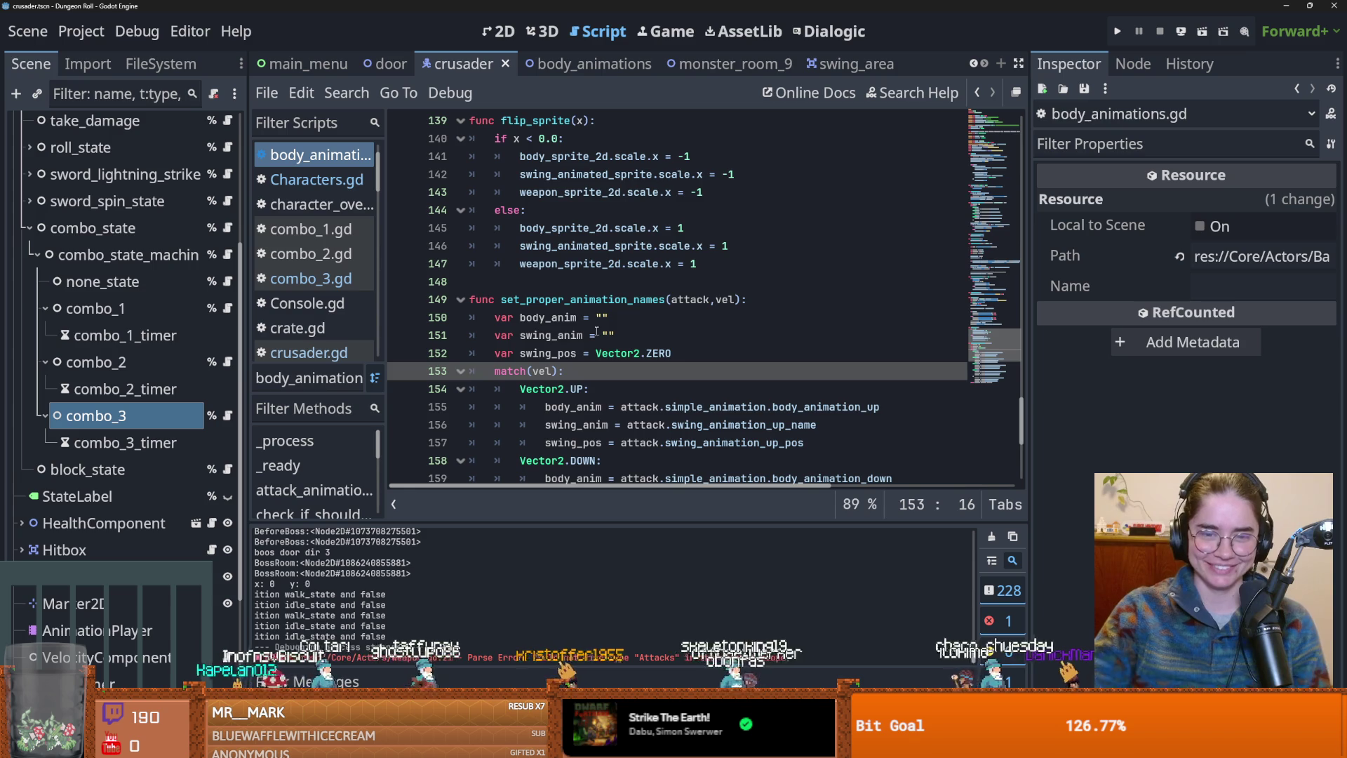
{"action": "scroll", "coordinate": [612, 376], "scroll_direction": "down", "scroll_amount": 6}
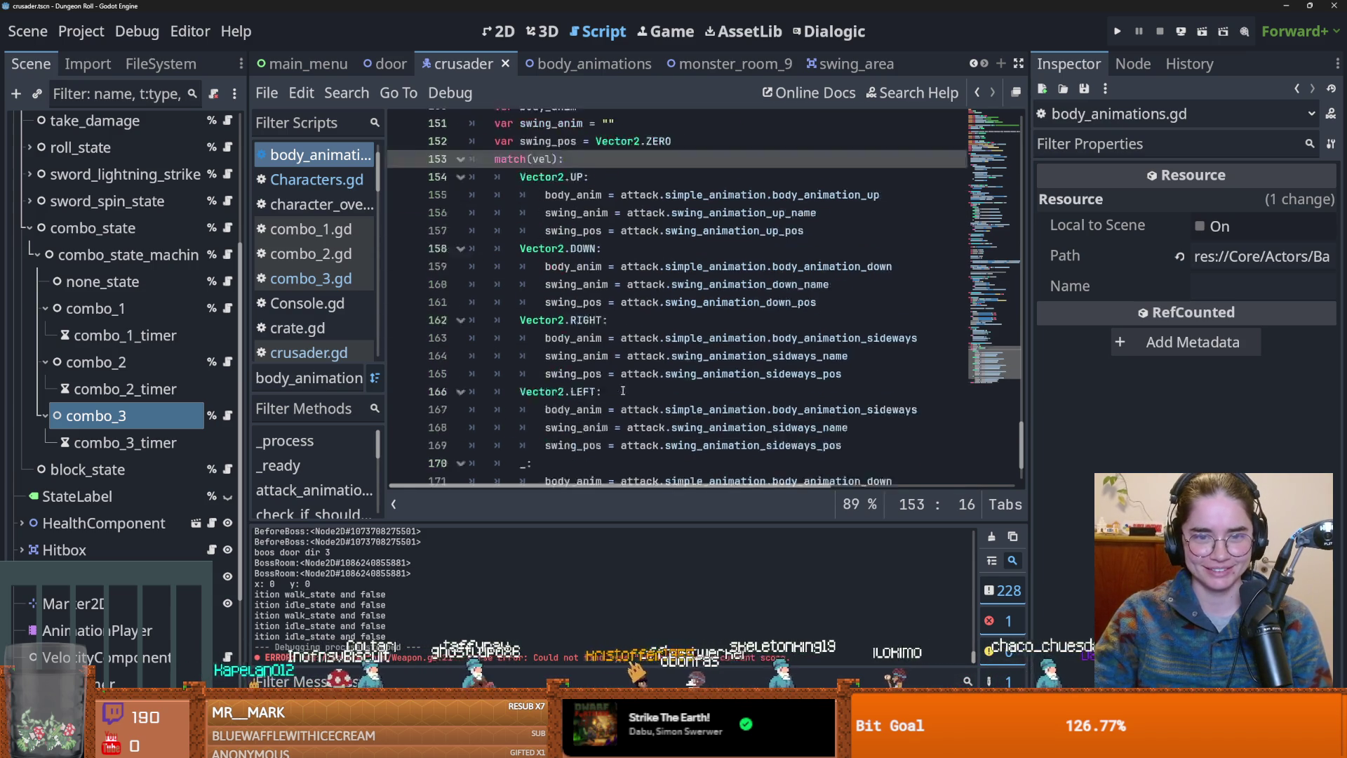
{"action": "scroll", "coordinate": [630, 396], "scroll_direction": "up", "scroll_amount": 6}
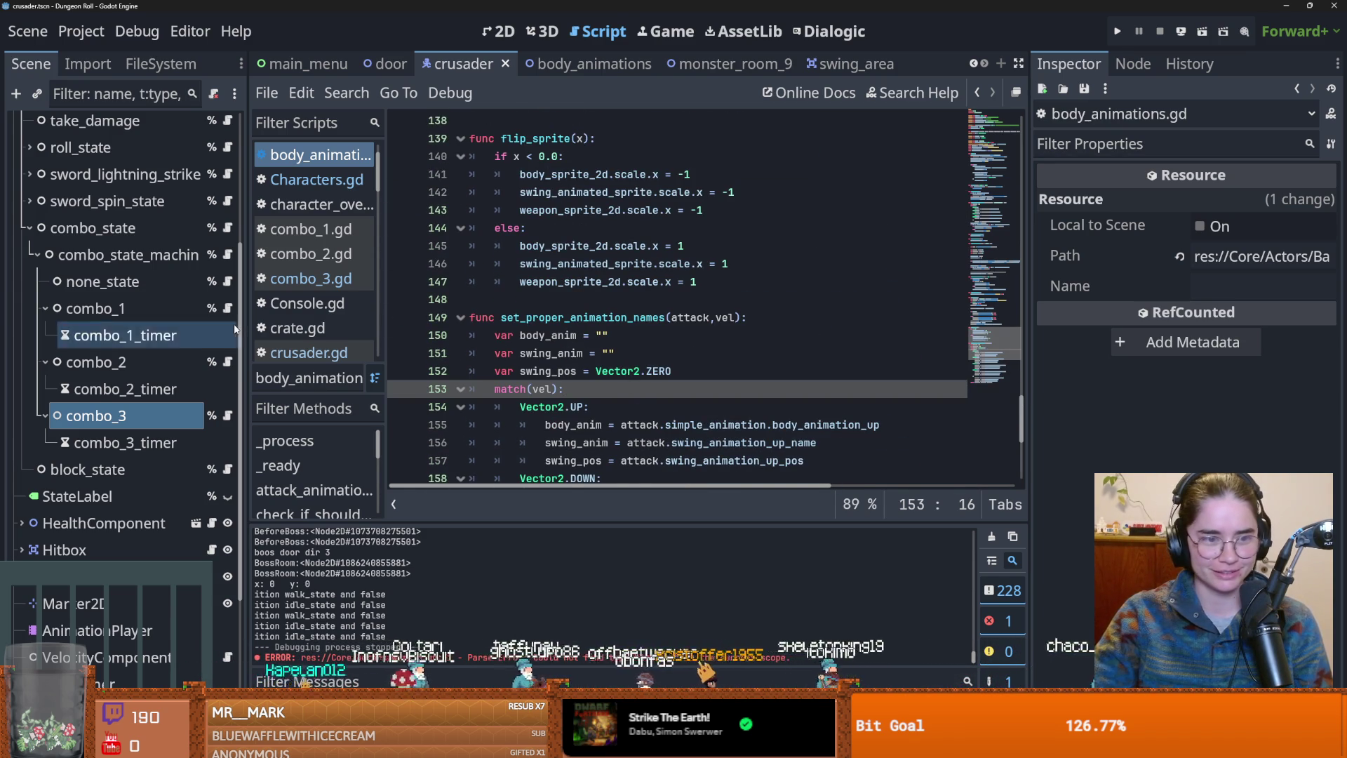
{"action": "left_click", "coordinate": [228, 415]}
{"action": "scroll", "coordinate": [574, 390], "scroll_direction": "down", "scroll_amount": 1}
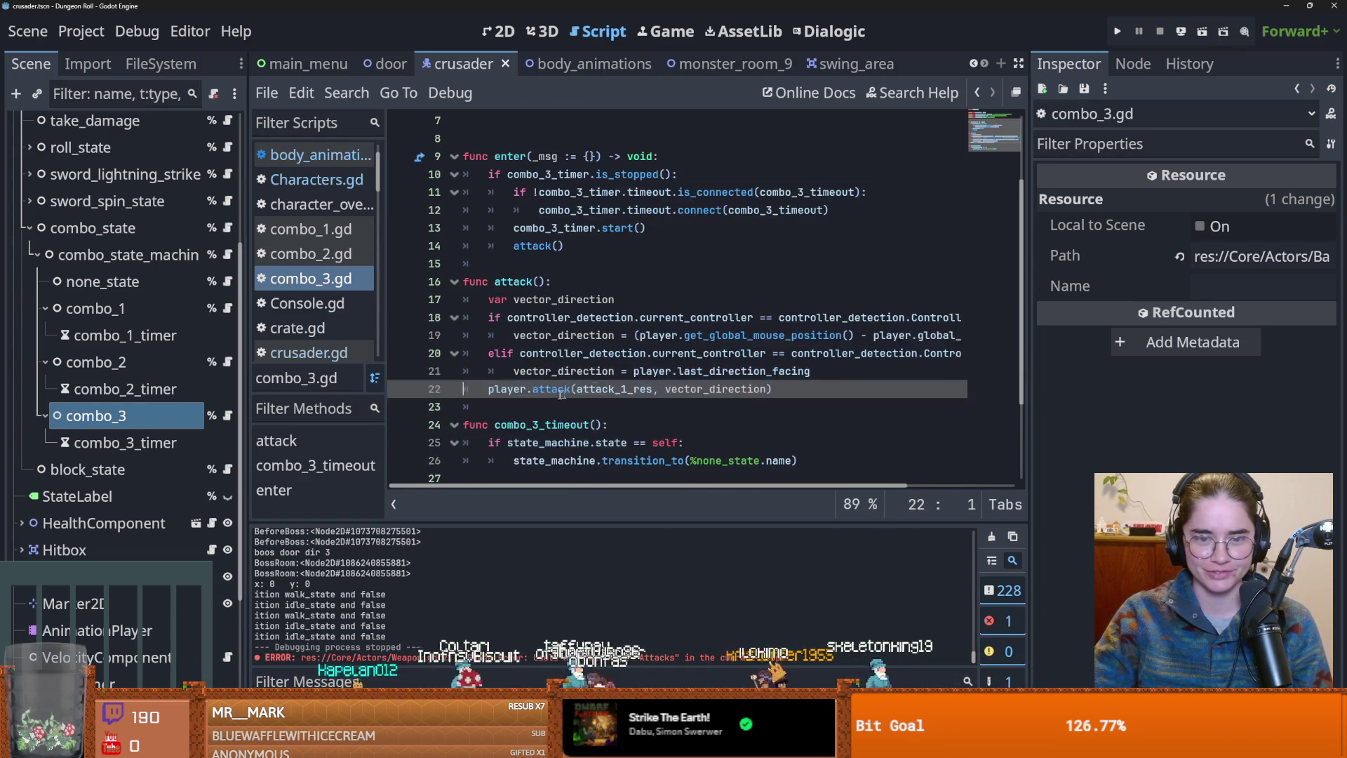
Ctrl-click attack into Characters.gd, then attack_animations, and scroll to its swing_pos assignment
{"action": "left_click", "coordinate": [574, 390], "text": "ctrl"}
{"action": "scroll", "coordinate": [582, 341], "scroll_direction": "down", "scroll_amount": 2}
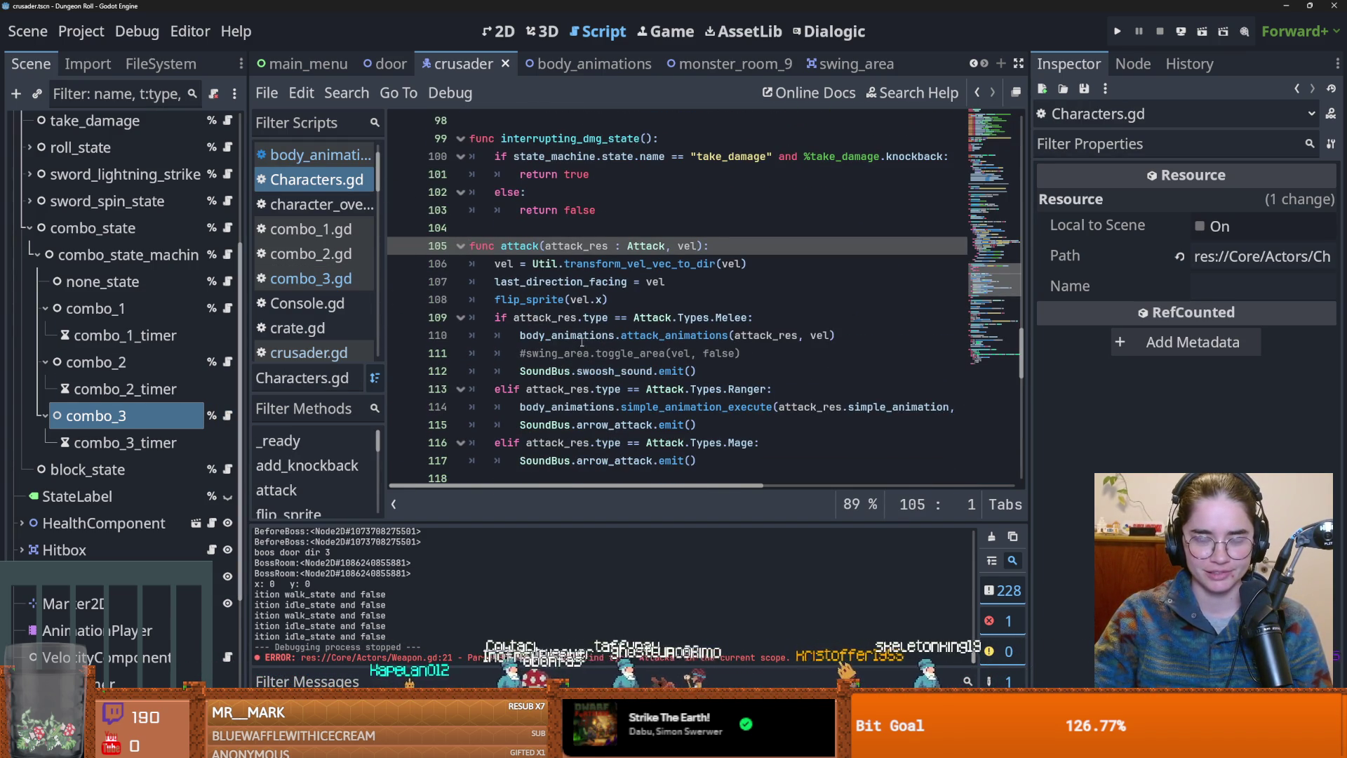
{"action": "left_click", "coordinate": [671, 344], "text": "ctrl"}
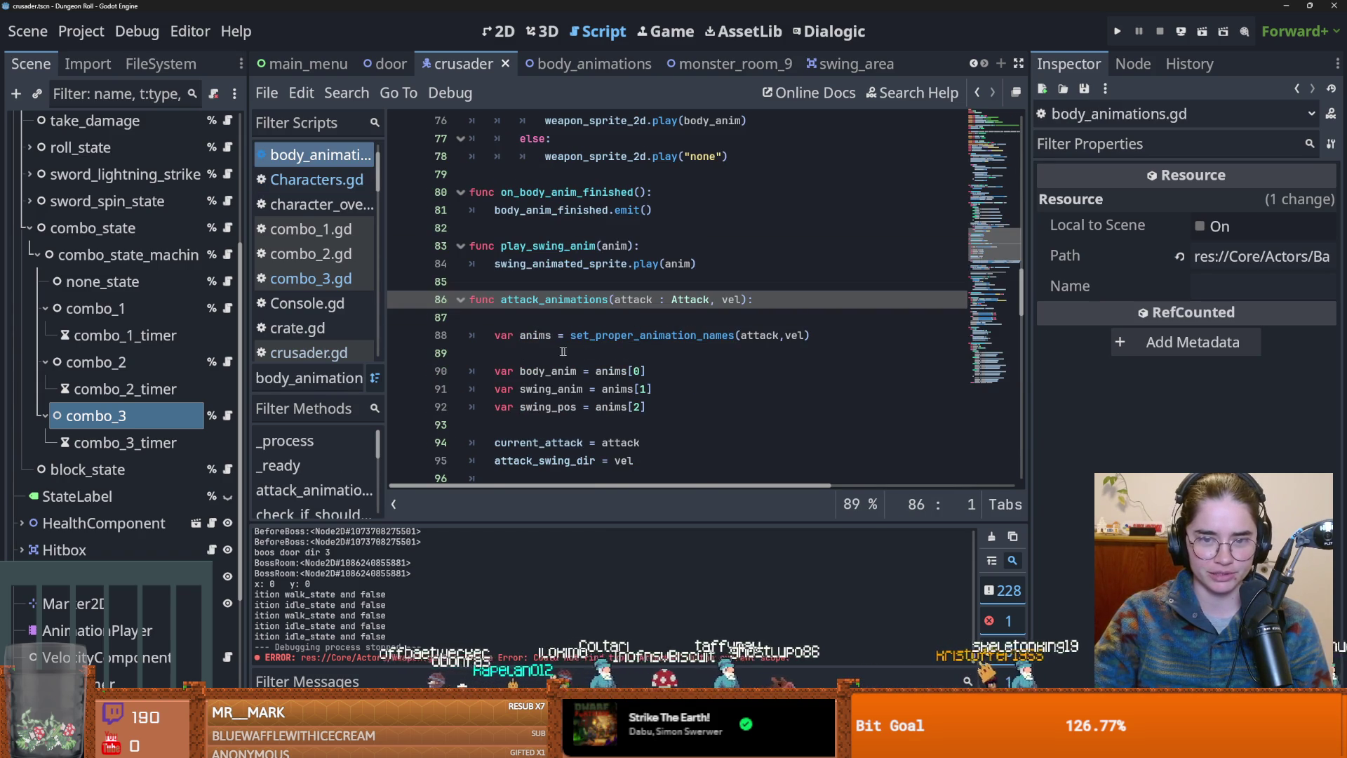
{"action": "scroll", "coordinate": [637, 360], "scroll_direction": "down", "scroll_amount": 3}
{"action": "scroll", "coordinate": [637, 359], "scroll_direction": "down", "scroll_amount": 2}
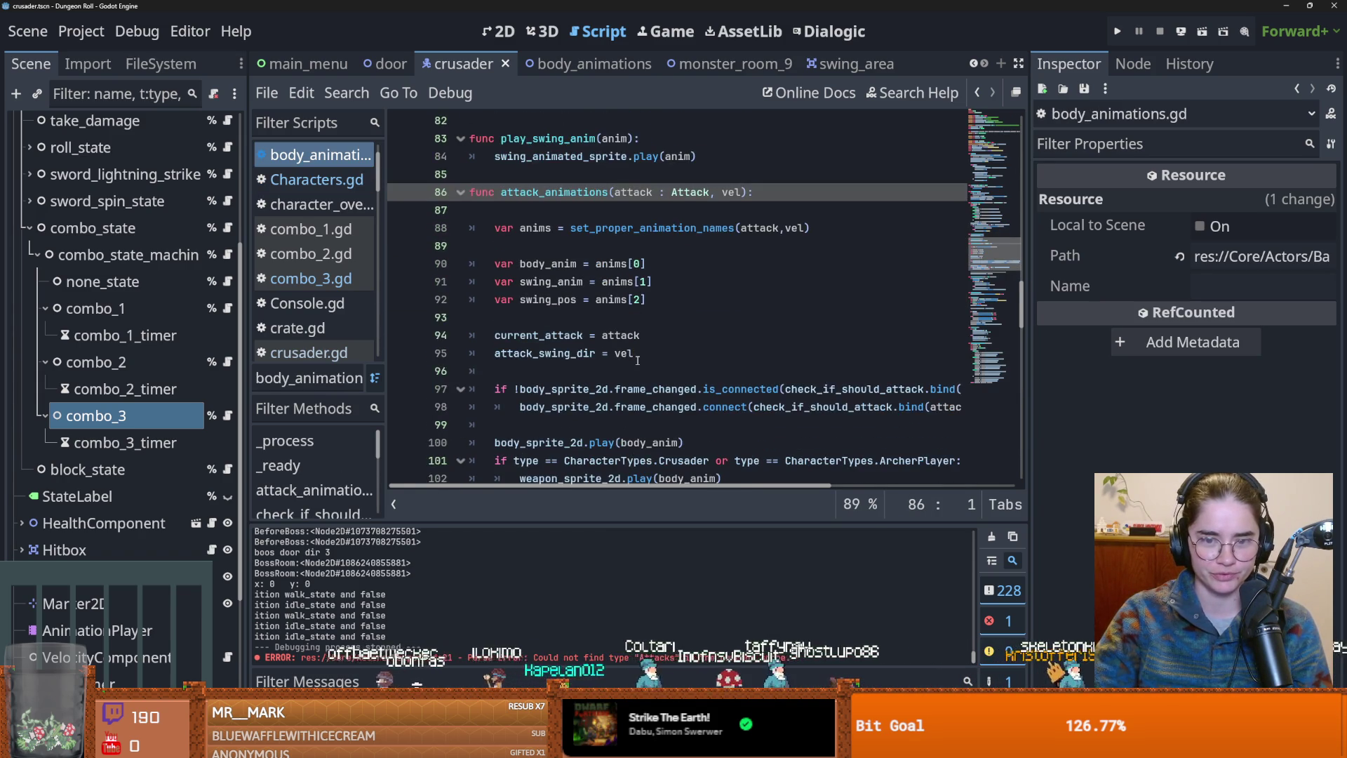
{"action": "scroll", "coordinate": [637, 359], "scroll_direction": "down", "scroll_amount": 1}
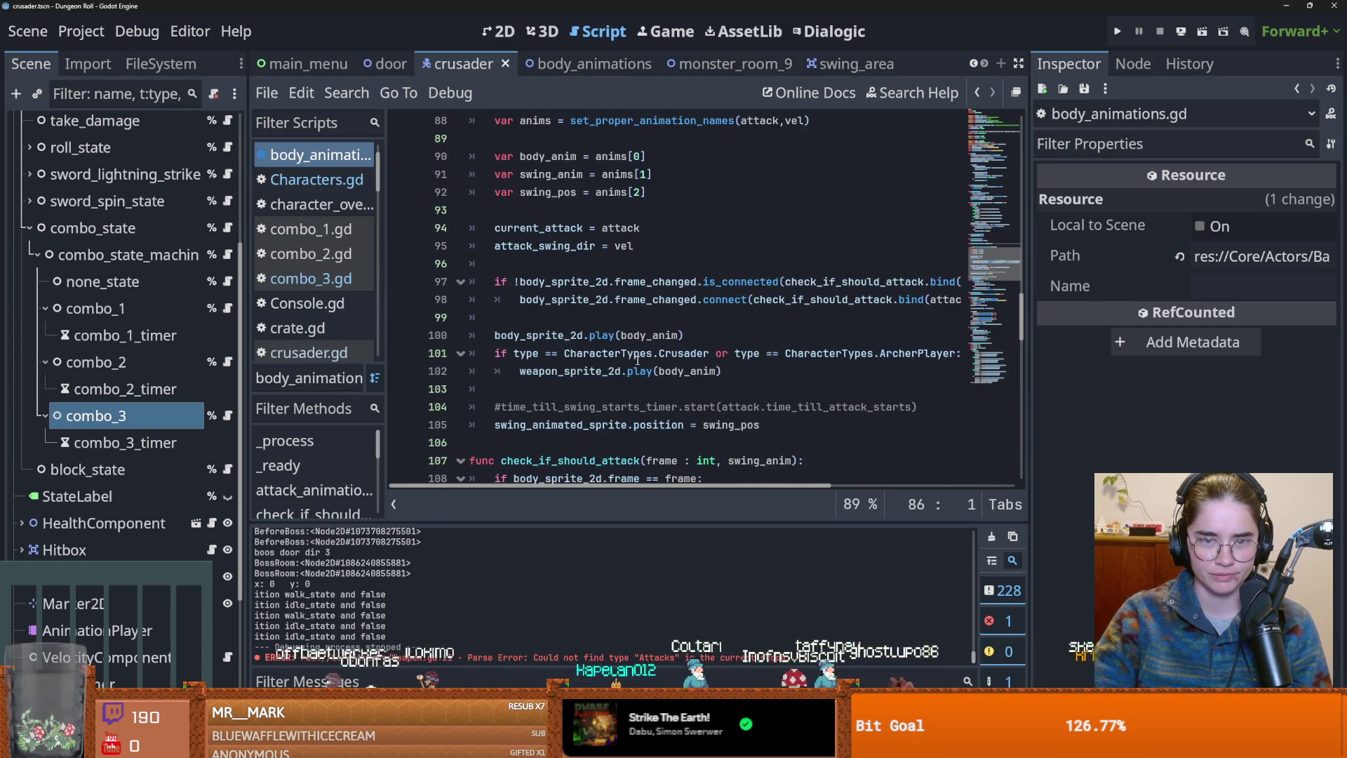
{"action": "scroll", "coordinate": [637, 359], "scroll_direction": "down", "scroll_amount": 1}
Highlight every use of swing_animated_sprite around the check_if_should_attack function
{"action": "double_click", "coordinate": [625, 371]}
{"action": "scroll", "coordinate": [610, 358], "scroll_direction": "down", "scroll_amount": 1}
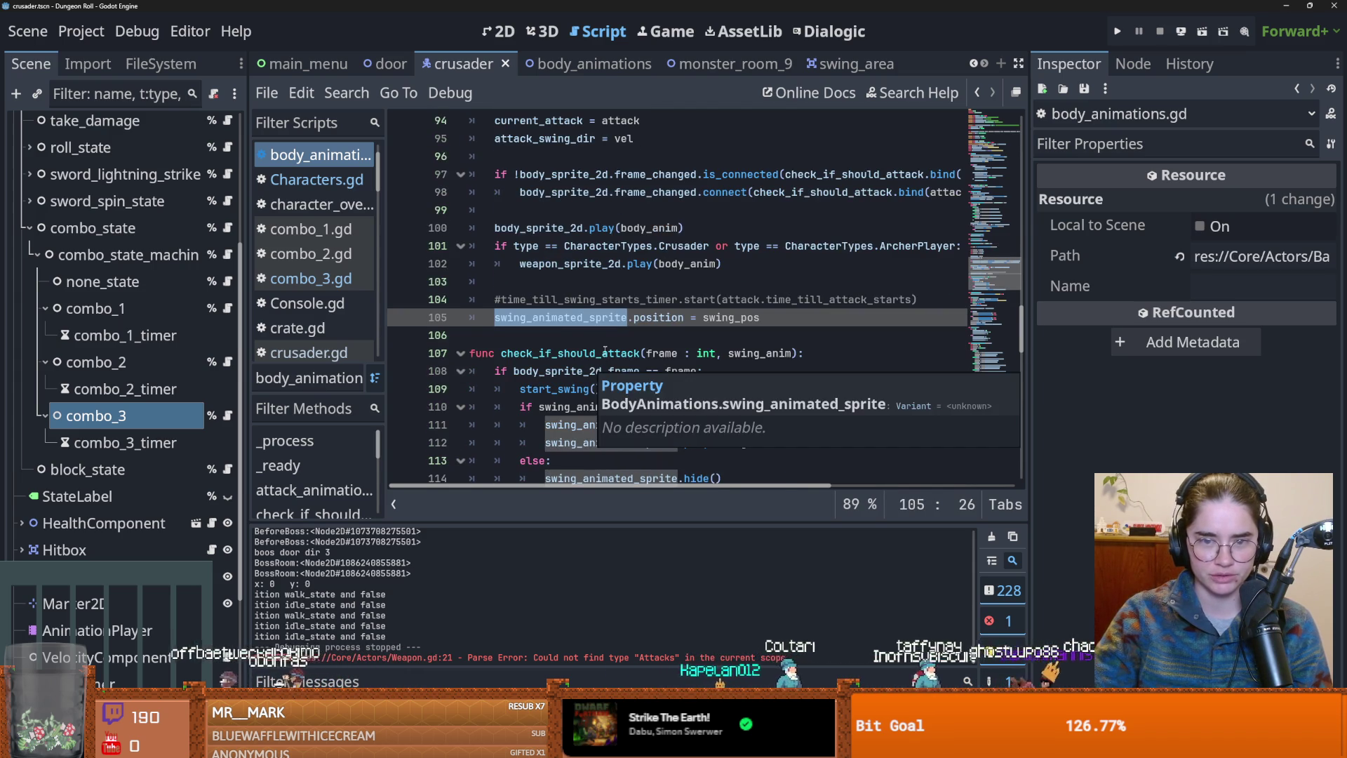
{"action": "scroll", "coordinate": [605, 350], "scroll_direction": "up", "scroll_amount": 1}
{"action": "scroll", "coordinate": [606, 351], "scroll_direction": "down", "scroll_amount": 2}
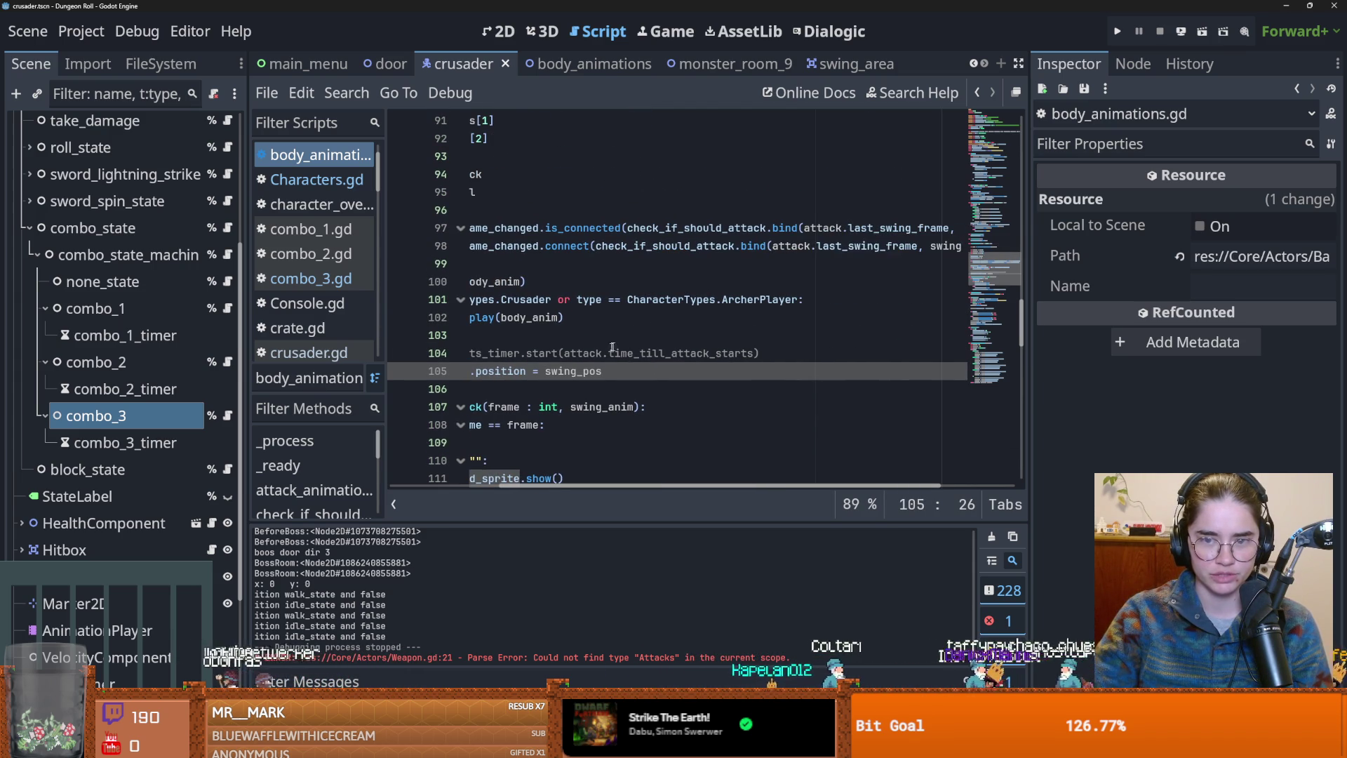
{"action": "key", "text": "Down"}
{"action": "key", "text": "Down"}
{"action": "key", "text": "Home"}
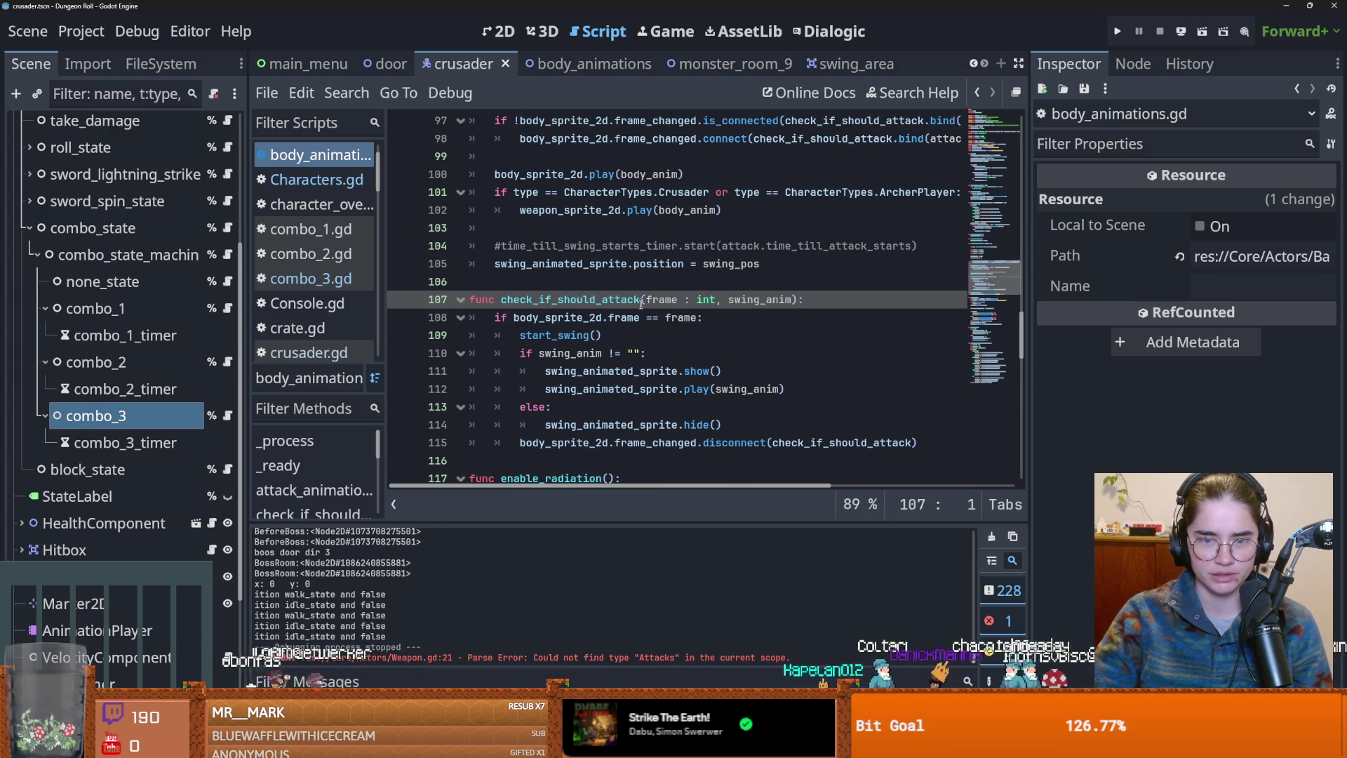
{"action": "scroll", "coordinate": [614, 367], "scroll_direction": "down", "scroll_amount": 1}
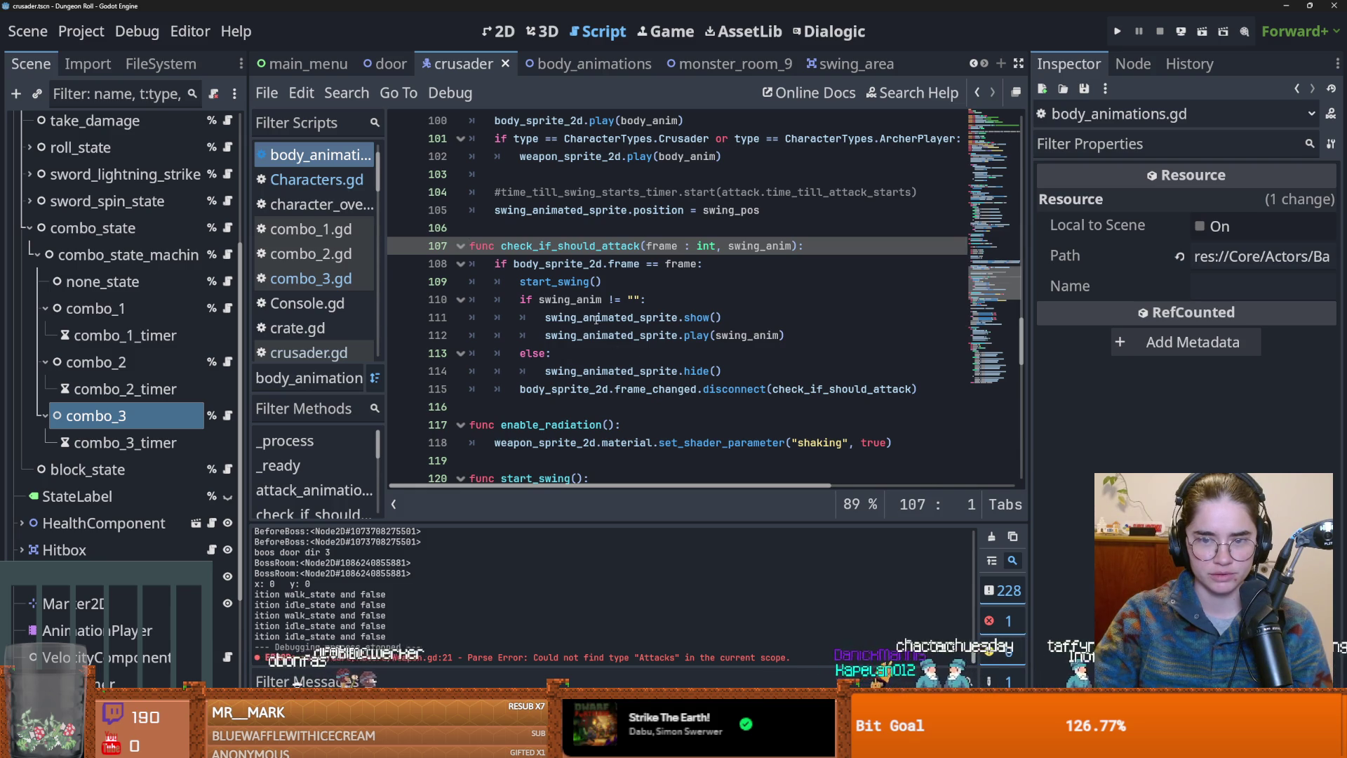
{"action": "left_click", "coordinate": [583, 308]}
{"action": "key", "text": "Down"}
{"action": "key", "text": "ctrl+d"}
Jump to the start_swing definition at line 120 and review how the SwingArea is spawned
{"action": "left_click", "coordinate": [569, 282]}
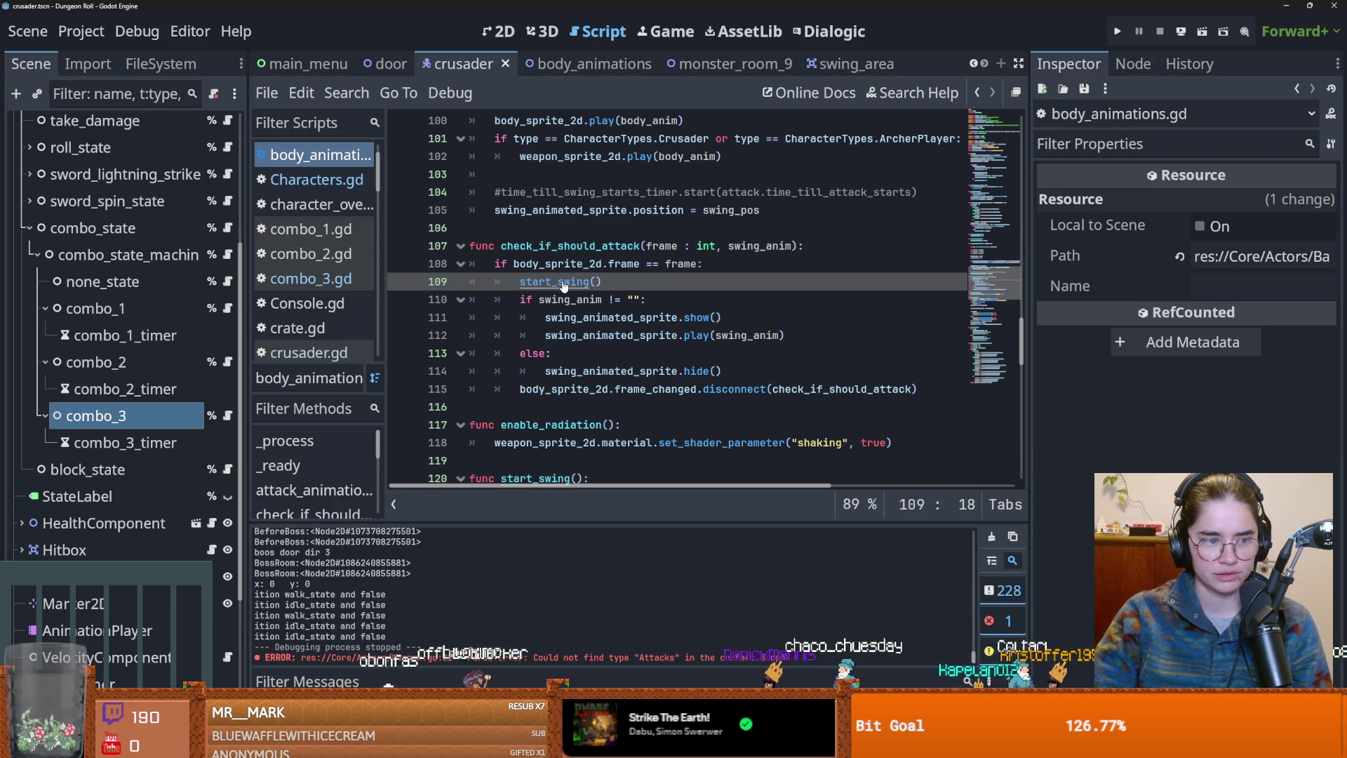
{"action": "left_click", "coordinate": [563, 283], "text": "ctrl"}
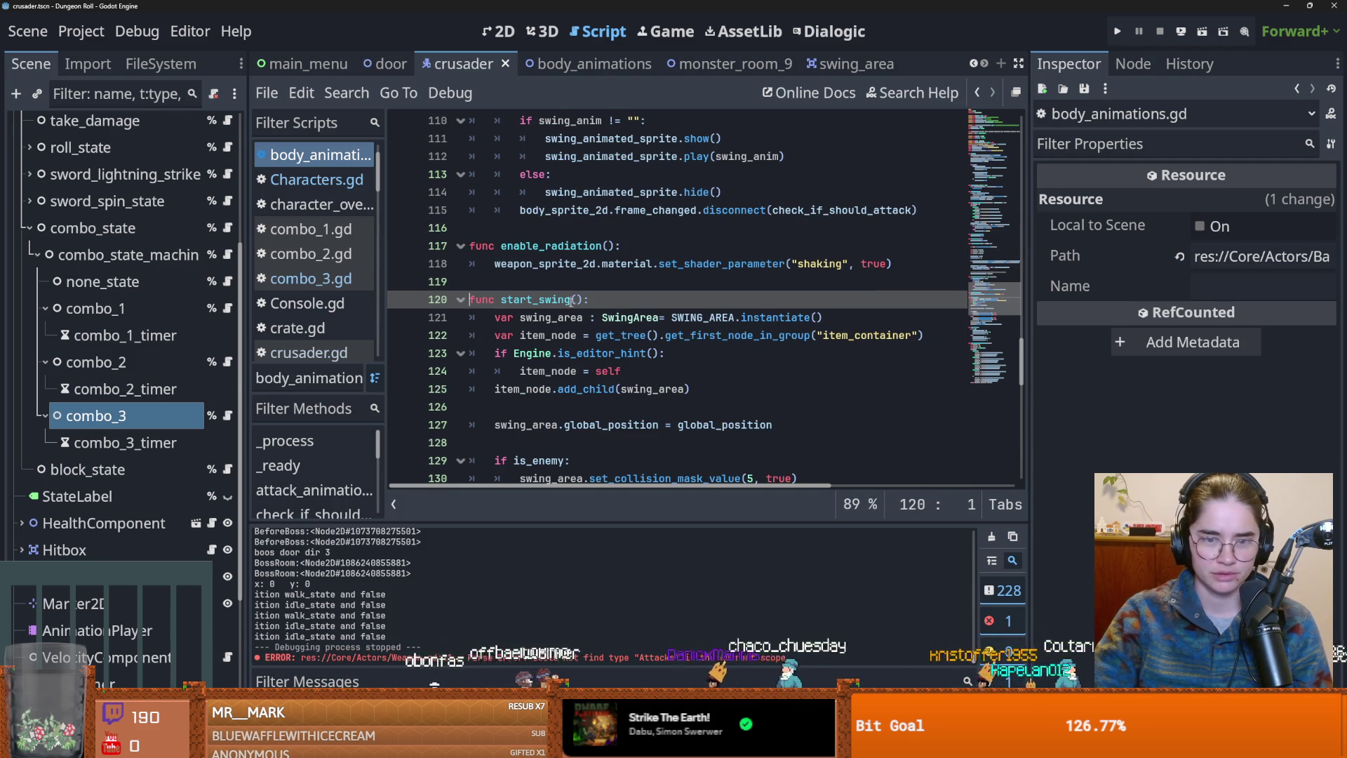
{"action": "scroll", "coordinate": [625, 347], "scroll_direction": "down", "scroll_amount": 2}
{"action": "scroll", "coordinate": [624, 348], "scroll_direction": "up", "scroll_amount": 3}
{"action": "scroll", "coordinate": [624, 347], "scroll_direction": "down", "scroll_amount": 6}
{"action": "scroll", "coordinate": [624, 347], "scroll_direction": "up", "scroll_amount": 3}
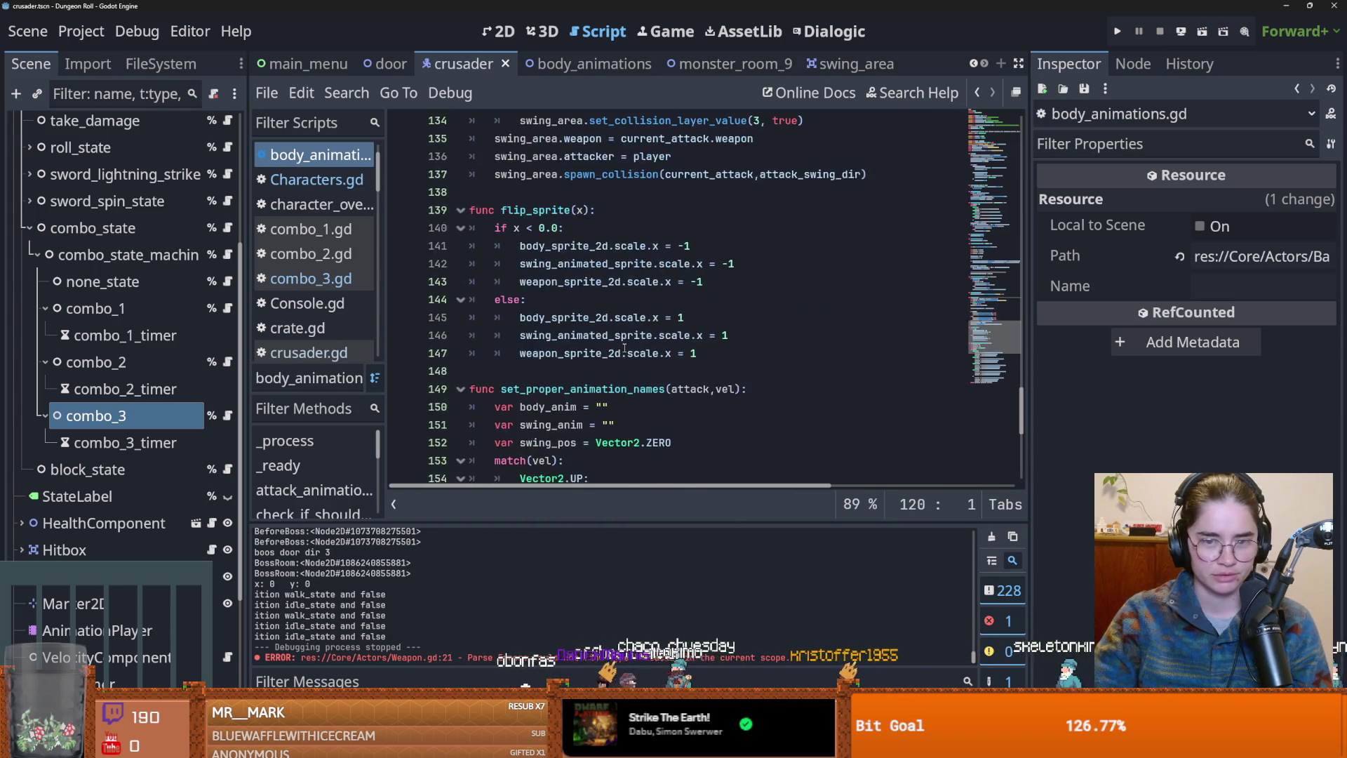
{"action": "scroll", "coordinate": [624, 347], "scroll_direction": "up", "scroll_amount": 4}
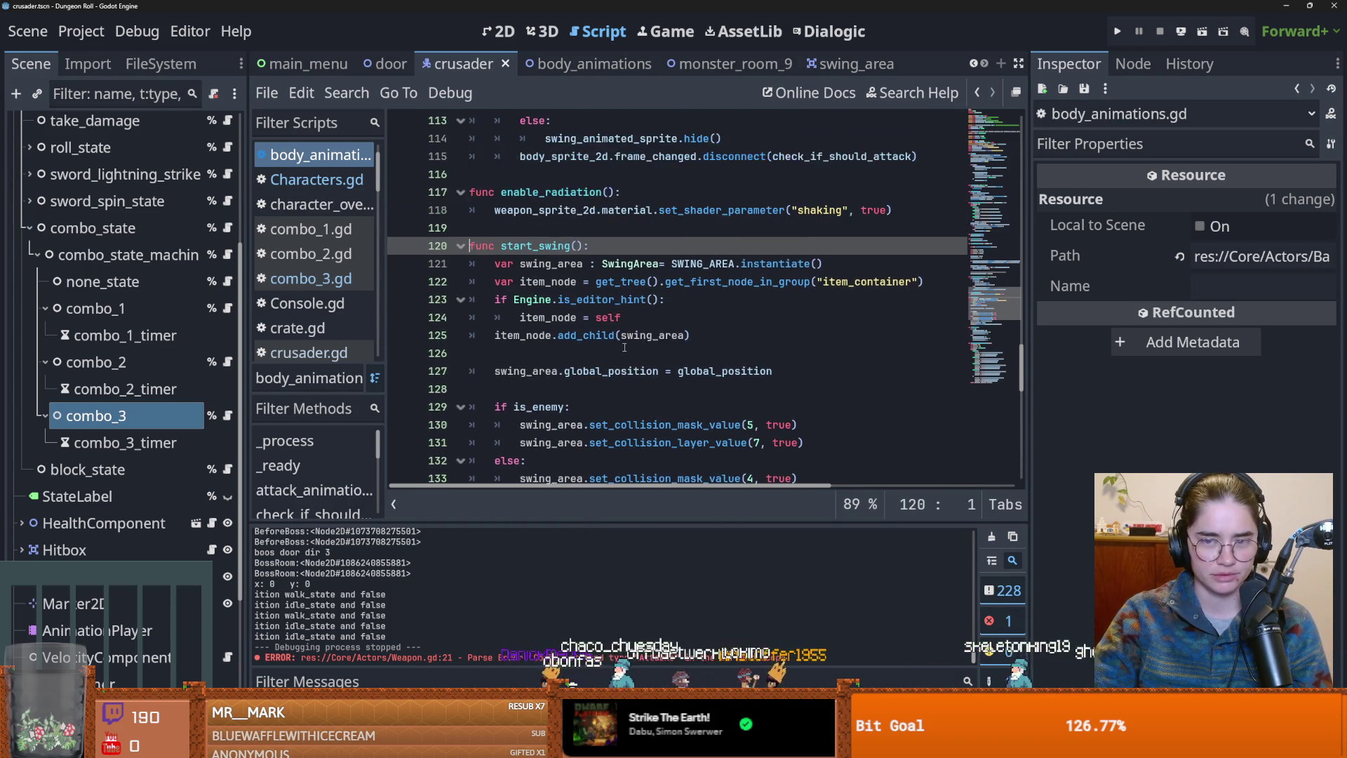
{"action": "scroll", "coordinate": [624, 347], "scroll_direction": "down", "scroll_amount": 4}
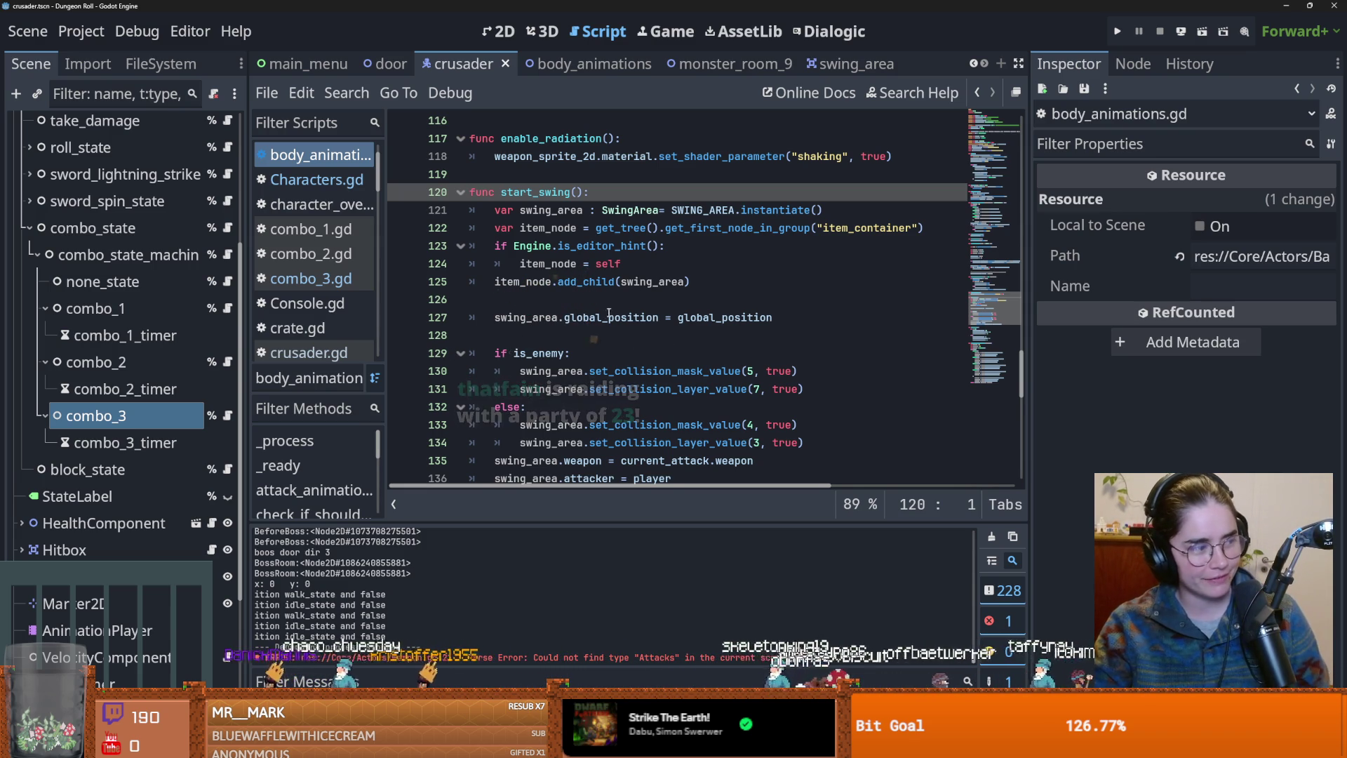
{"action": "mouse_move", "coordinate": [604, 318]}
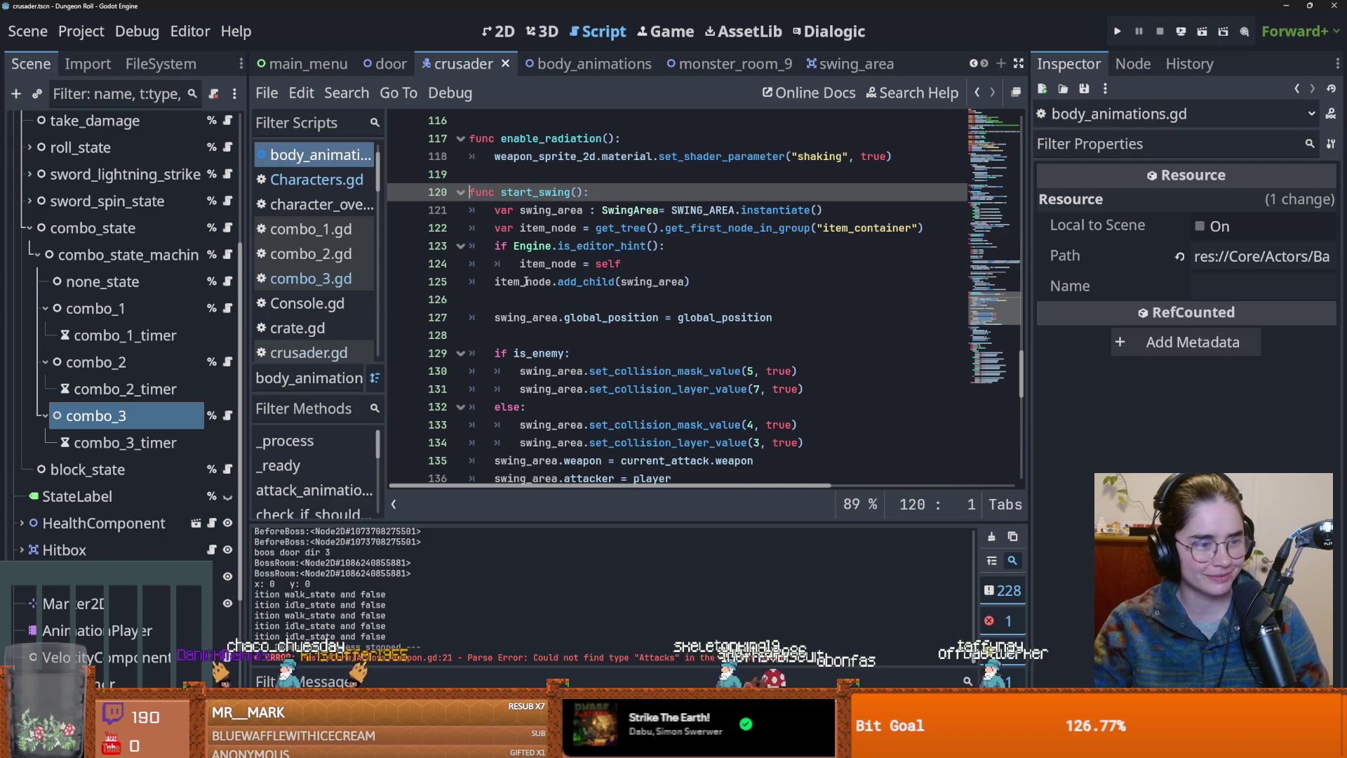
{"action": "scroll", "coordinate": [618, 317], "scroll_direction": "down", "scroll_amount": 1}
{"action": "scroll", "coordinate": [619, 318], "scroll_direction": "up", "scroll_amount": 2}
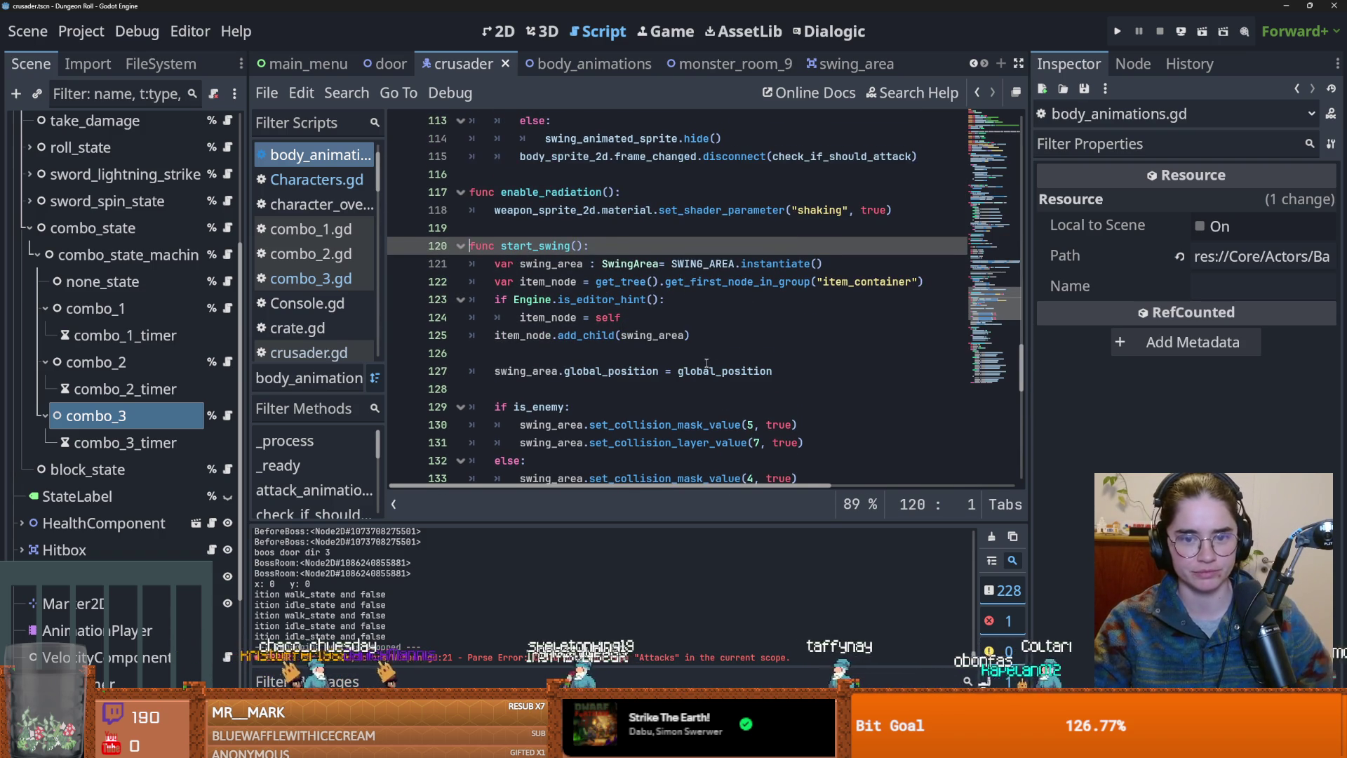
{"action": "scroll", "coordinate": [707, 362], "scroll_direction": "down", "scroll_amount": 1}
{"action": "scroll", "coordinate": [534, 307], "scroll_direction": "down", "scroll_amount": 2}
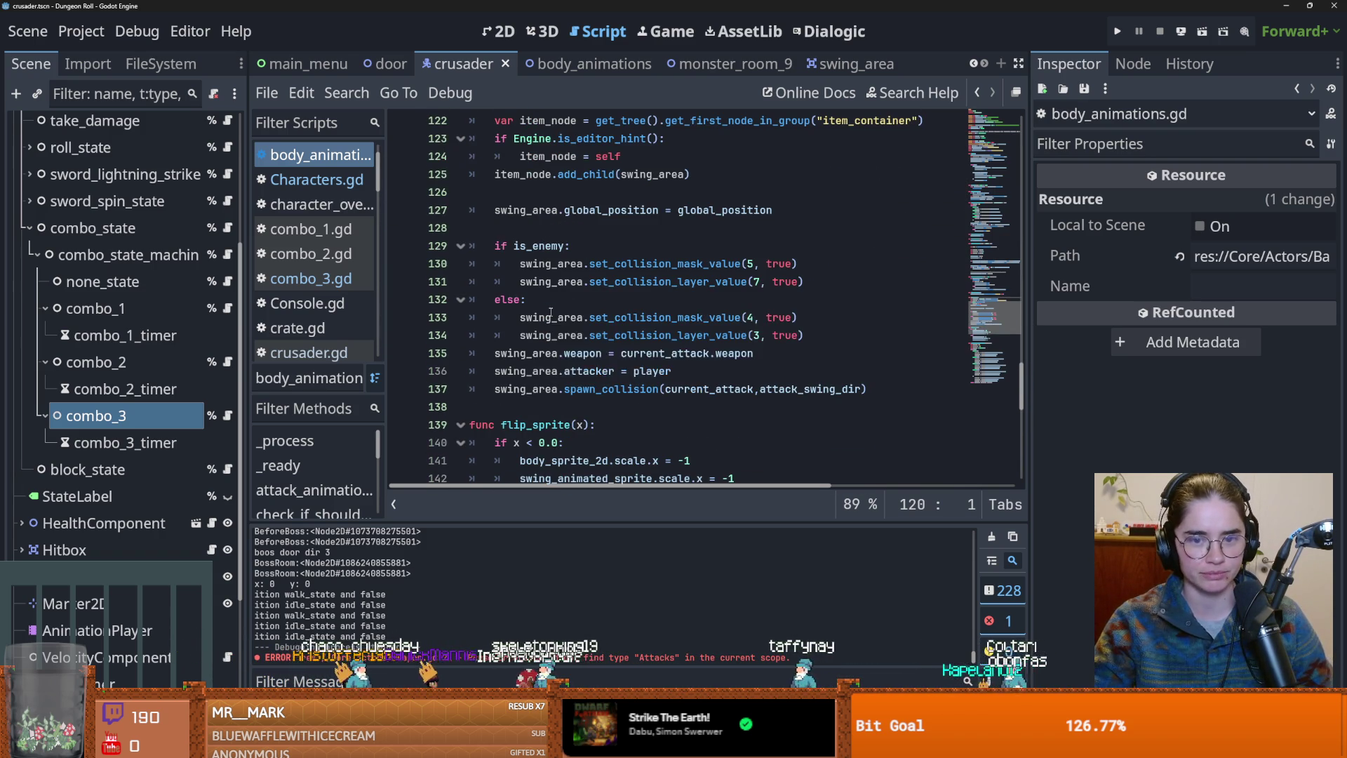
Check the type of current_attack on line 135, then launch a debug run of the project
{"action": "left_click", "coordinate": [602, 353]}
{"action": "double_click", "coordinate": [667, 353]}
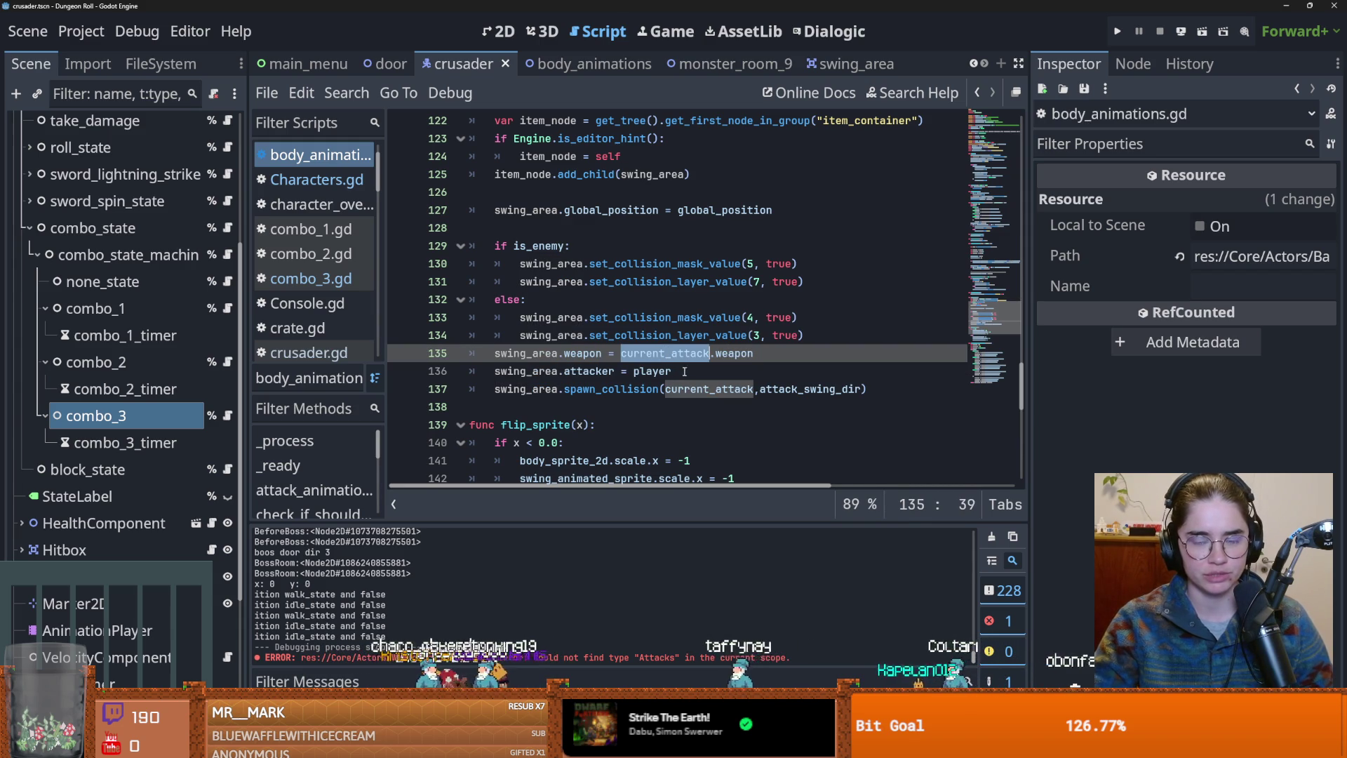
{"action": "double_click", "coordinate": [734, 352]}
{"action": "mouse_move", "coordinate": [734, 353]}
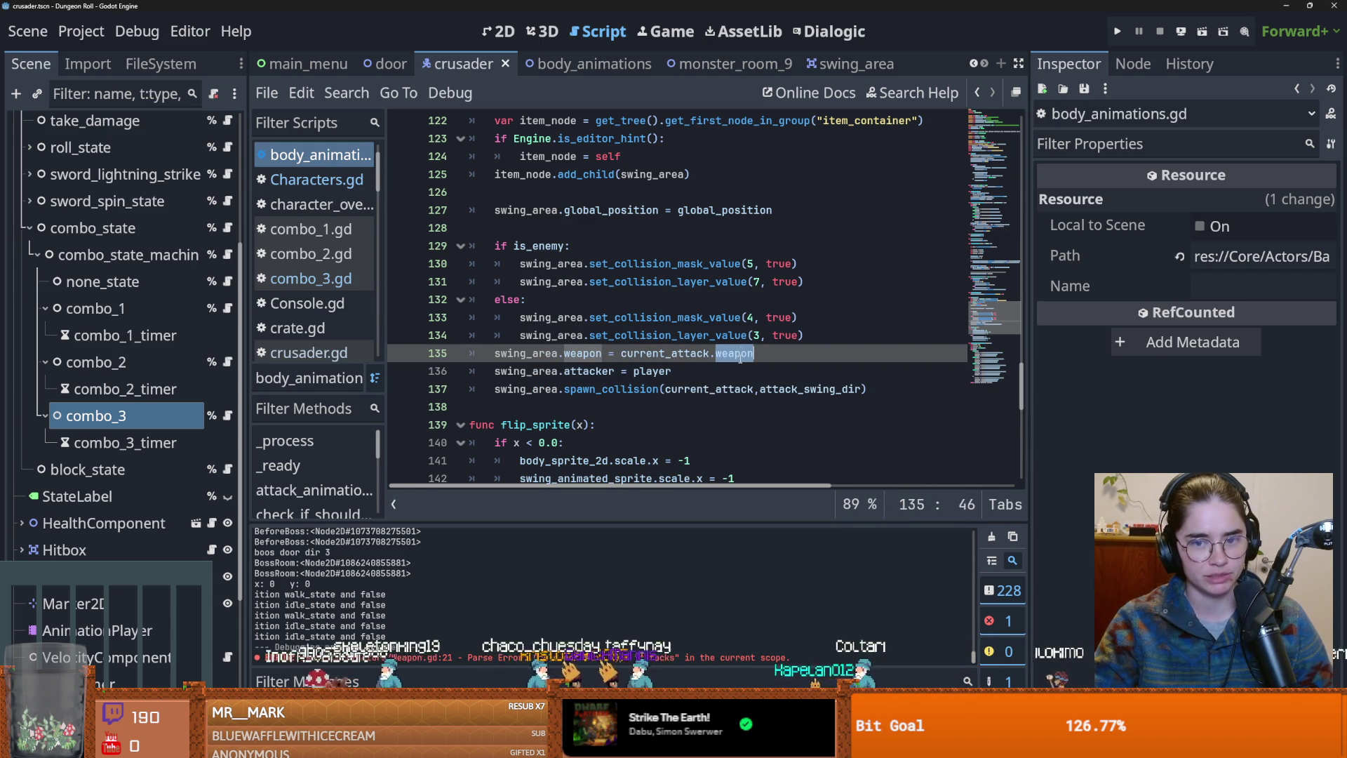
{"action": "double_click", "coordinate": [667, 353]}
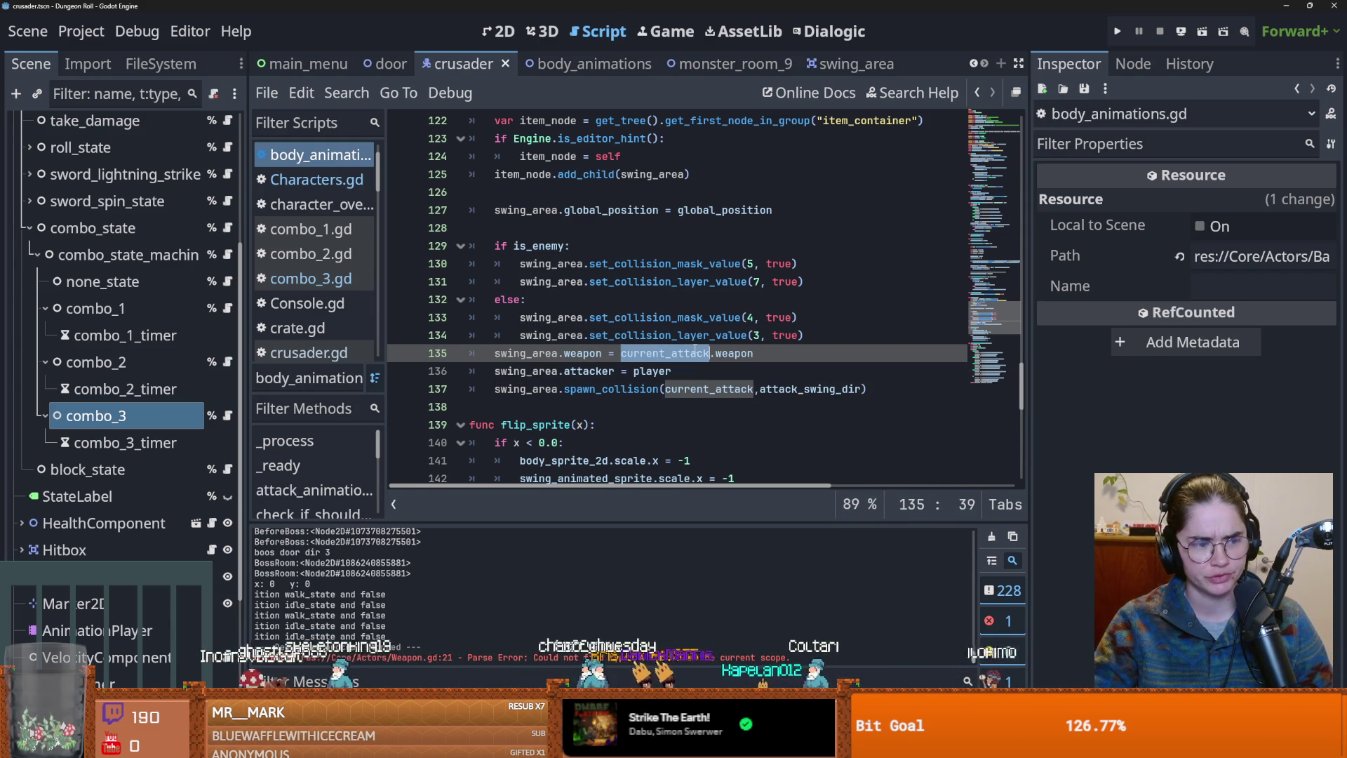
{"action": "mouse_move", "coordinate": [695, 352]}
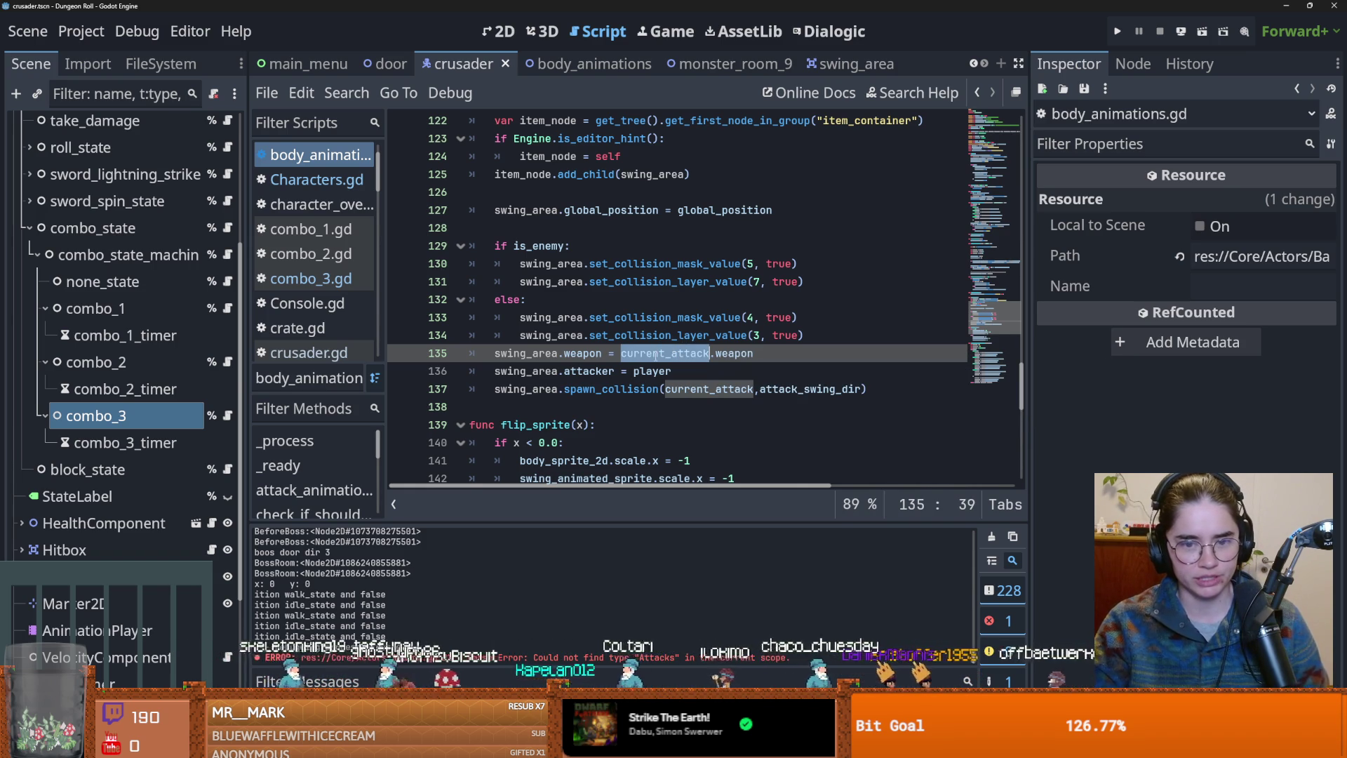
{"action": "scroll", "coordinate": [654, 354], "scroll_direction": "up", "scroll_amount": 5}
{"action": "scroll", "coordinate": [654, 357], "scroll_direction": "down", "scroll_amount": 6}
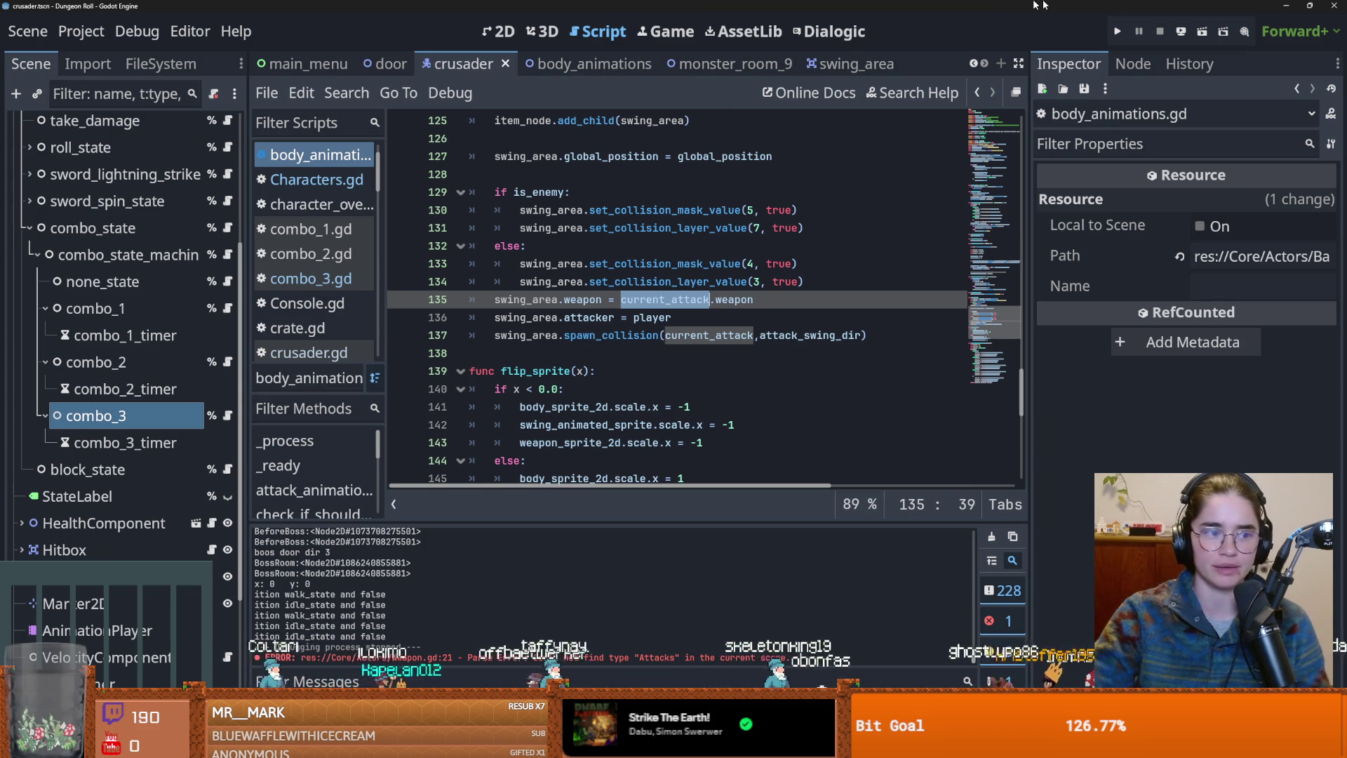
{"action": "left_click", "coordinate": [1117, 31]}
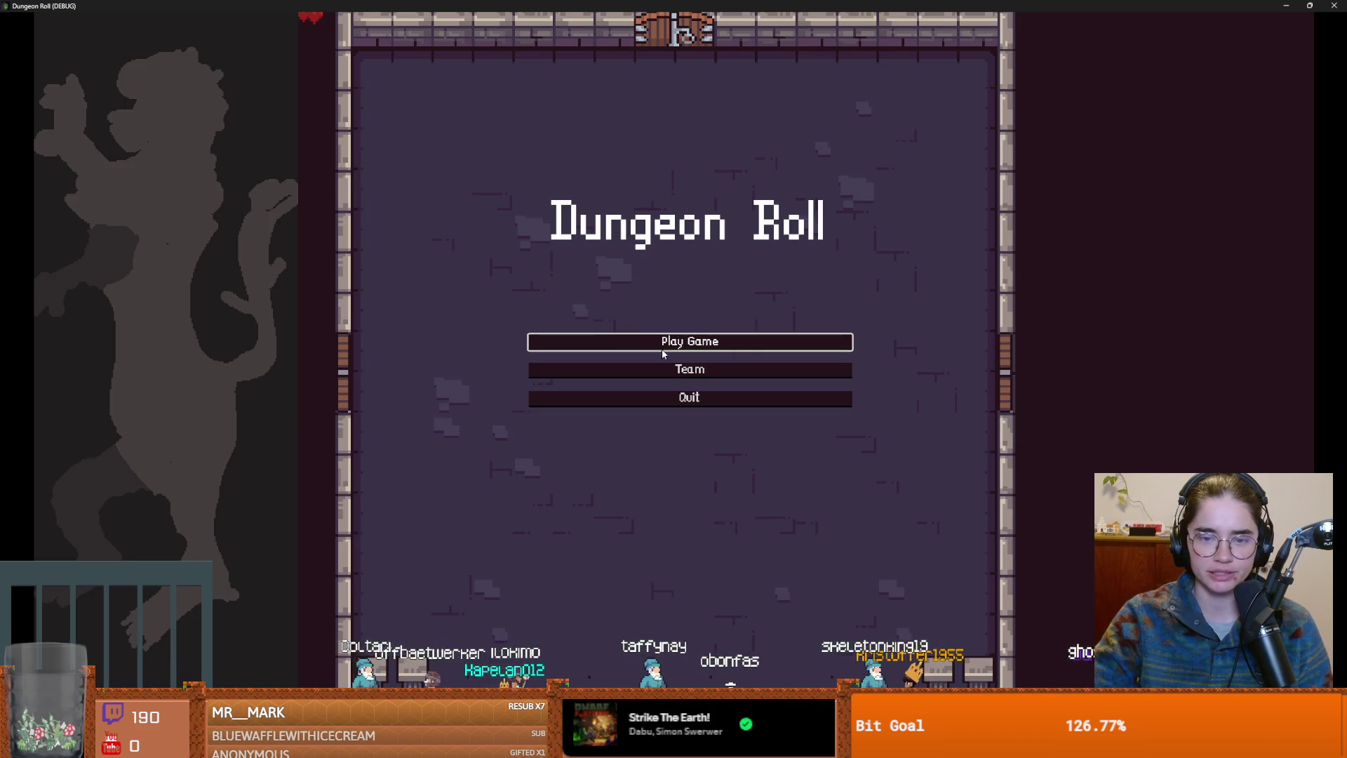
Start a new game as the Crusader and pick room cards through the first two doors
{"action": "left_click", "coordinate": [663, 344]}
{"action": "left_click", "coordinate": [552, 279]}
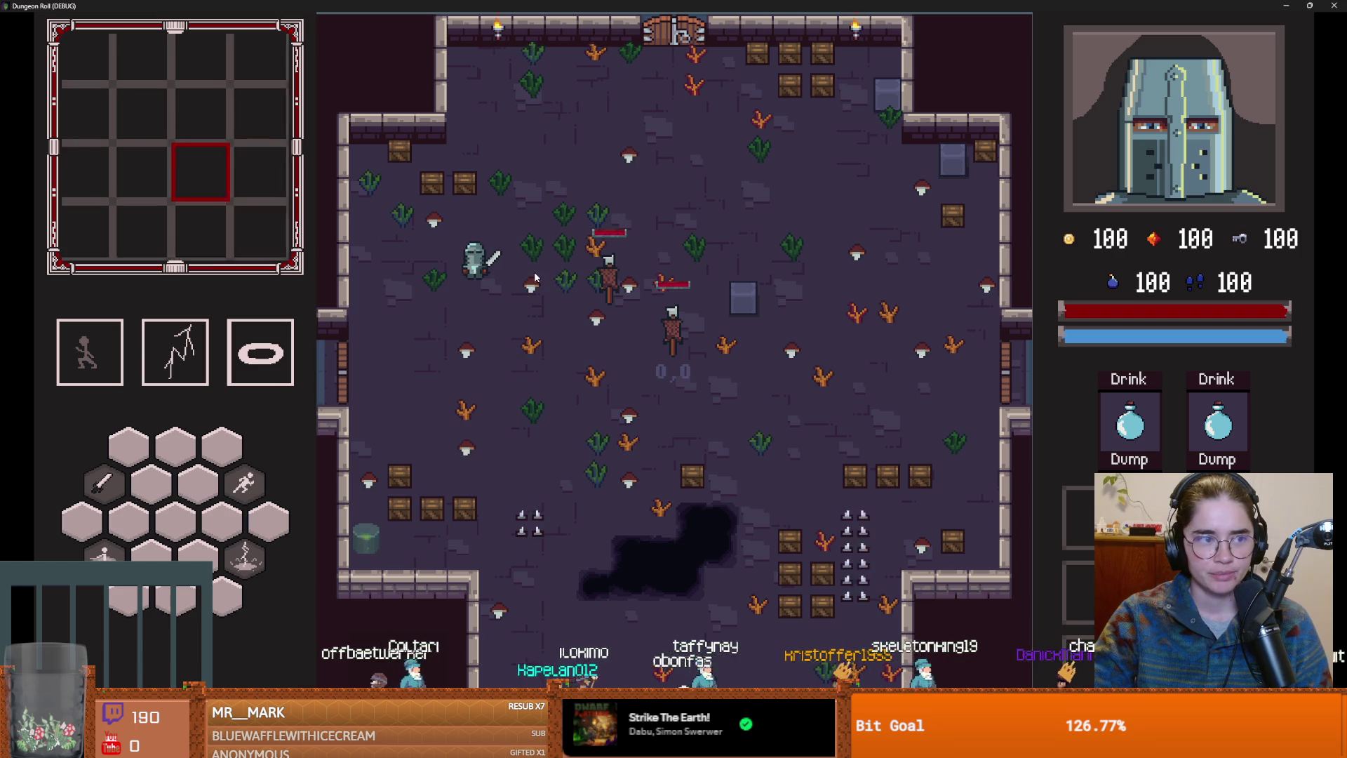
{"action": "key", "text": "e"}
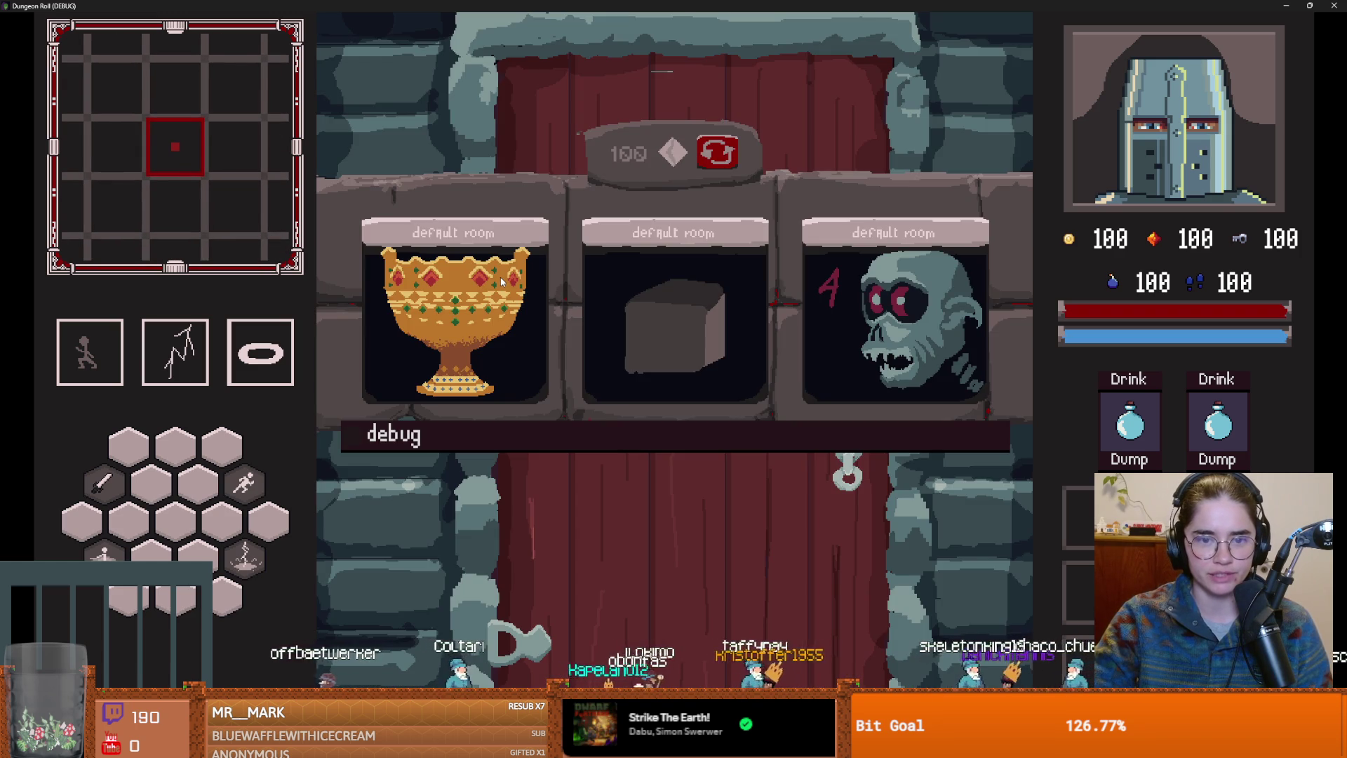
{"action": "left_click", "coordinate": [499, 281]}
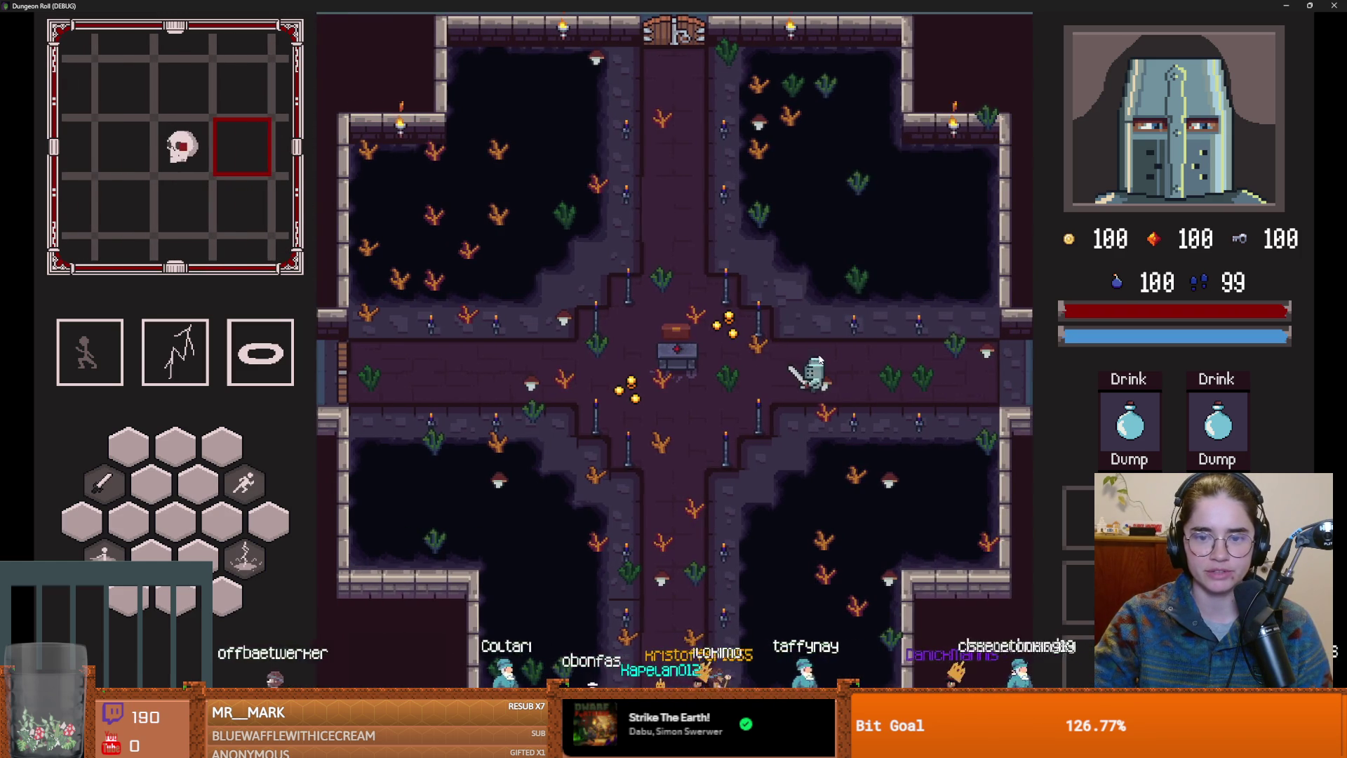
{"action": "key", "text": "w"}
{"action": "key", "text": "e"}
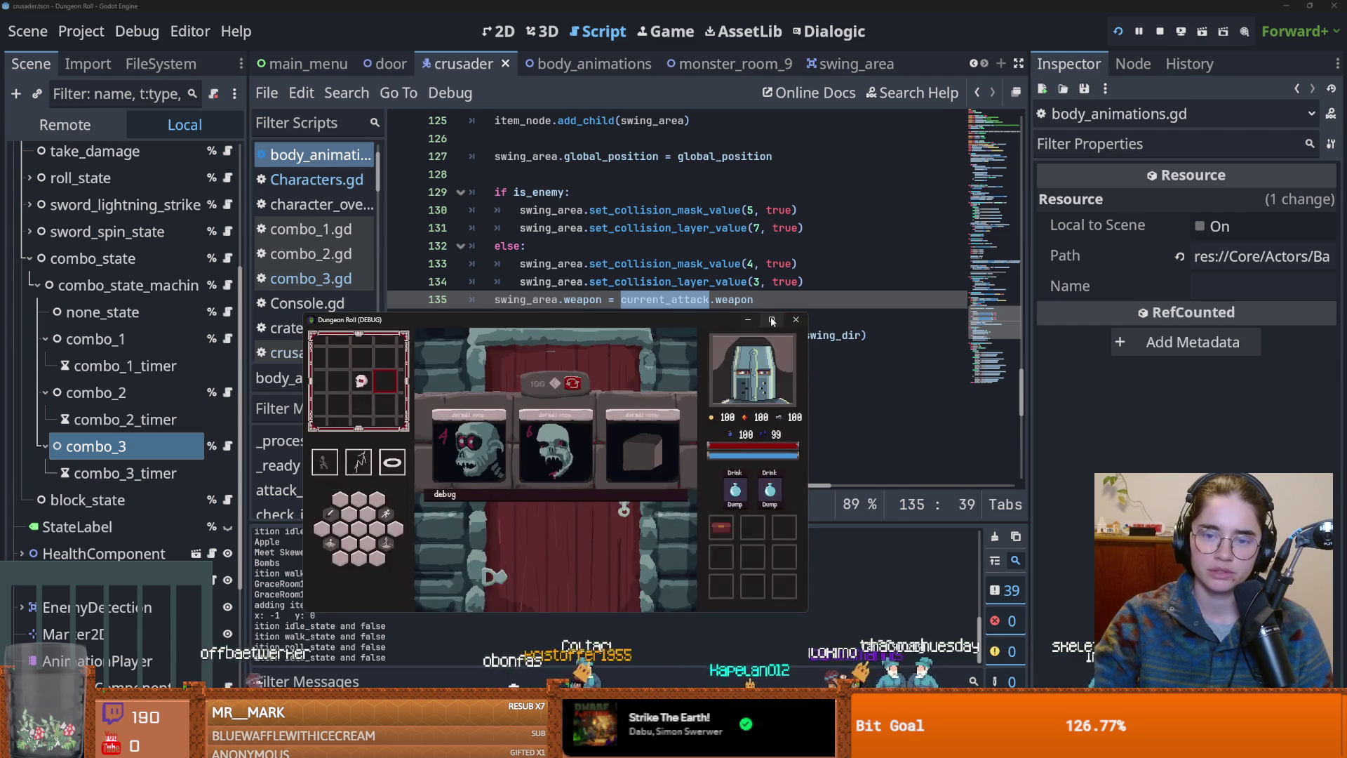
{"action": "left_click", "coordinate": [772, 319]}
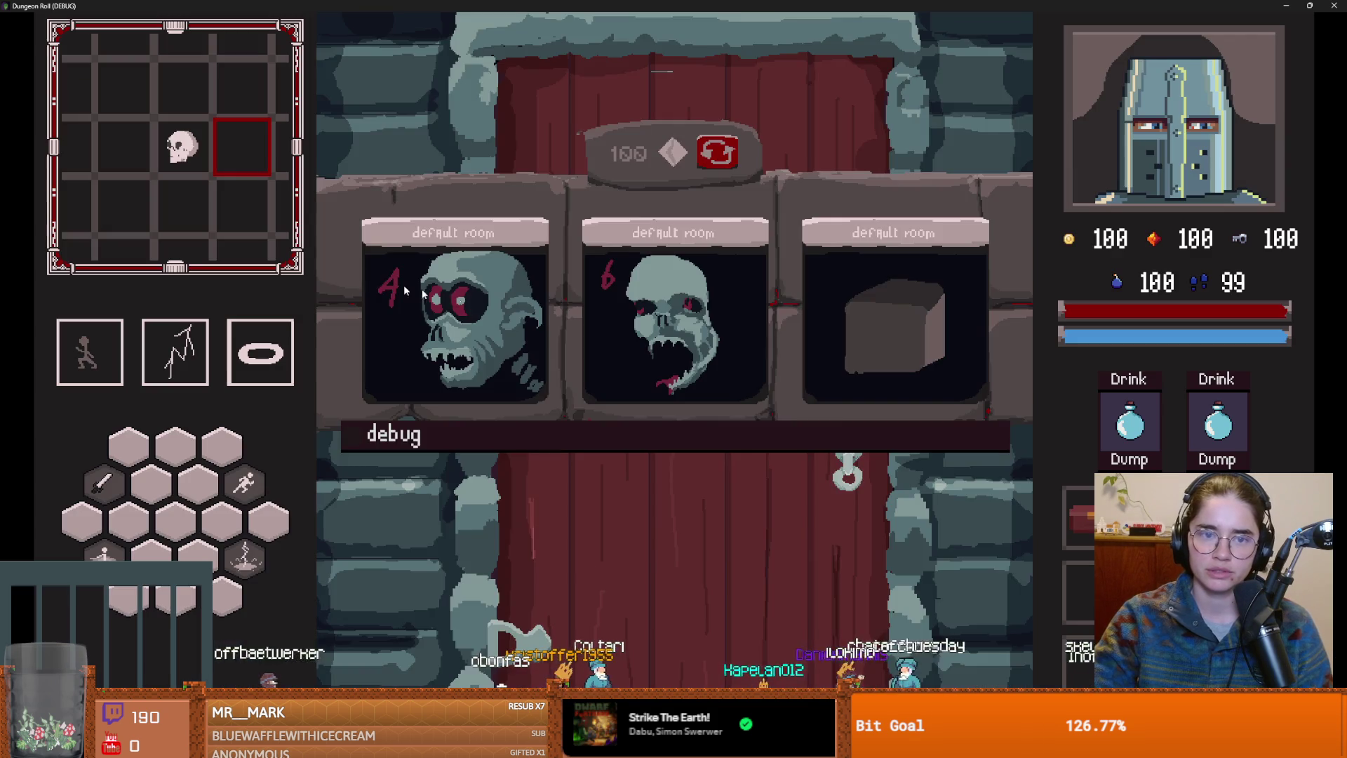
{"action": "left_click", "coordinate": [442, 333]}
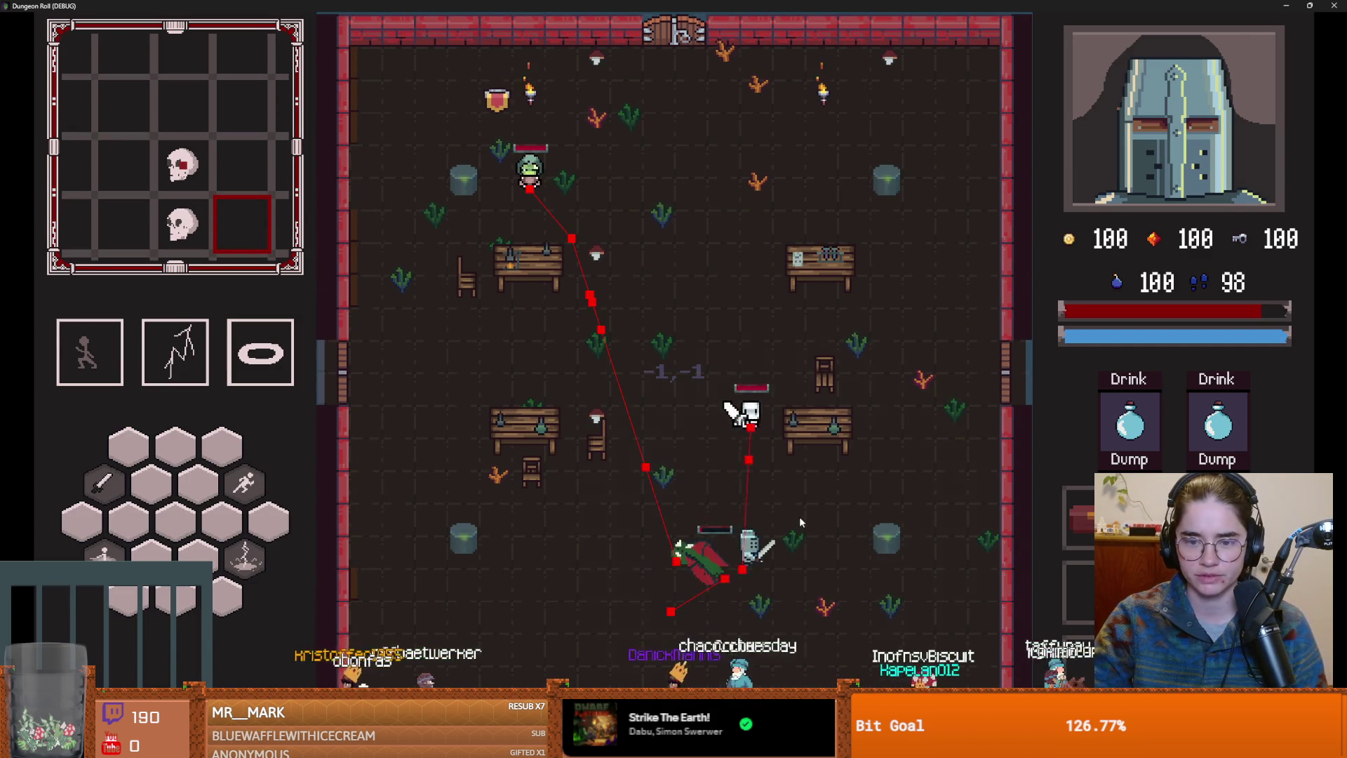
Fight the goblins with abilities 1 and 2, talk to the NPC and take Radiant Hit
{"action": "key", "text": "2"}
{"action": "key", "text": "1"}
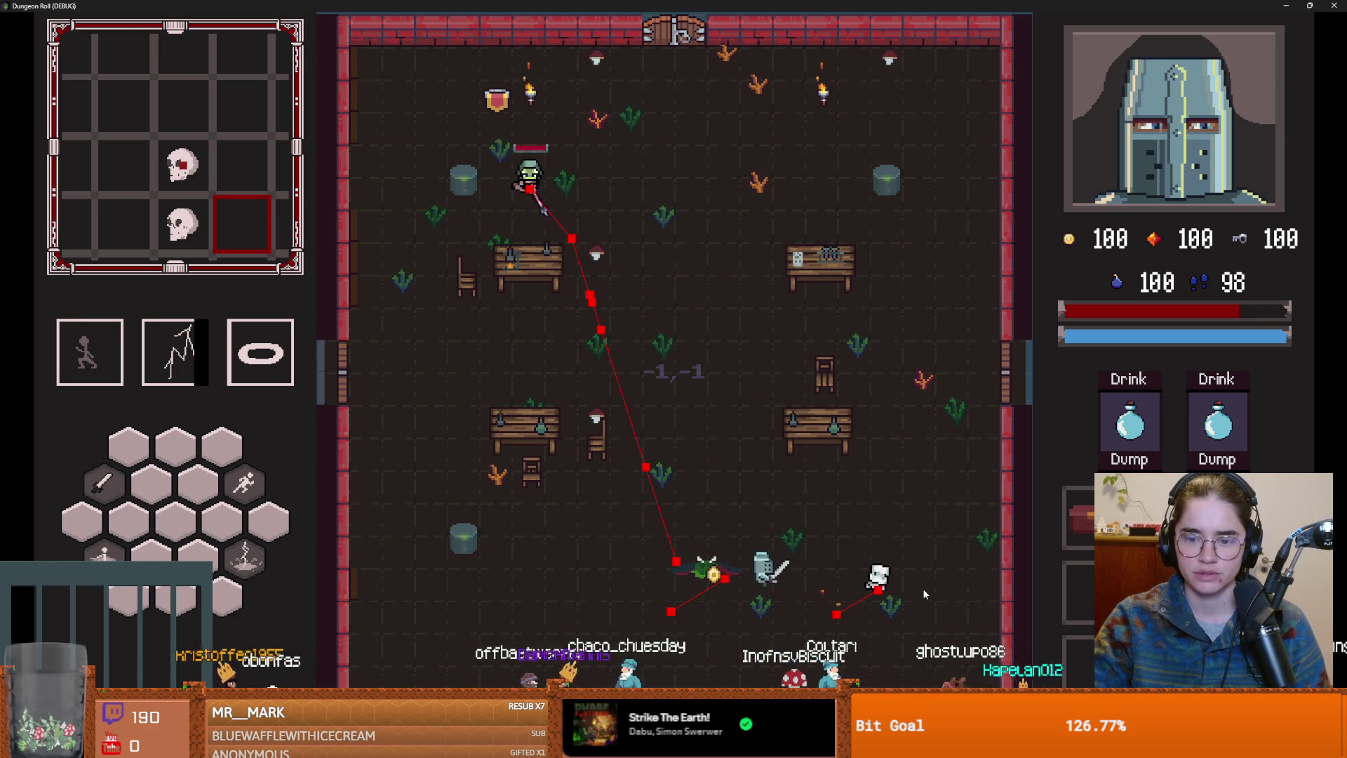
{"action": "key", "text": "1"}
{"action": "key", "text": "2"}
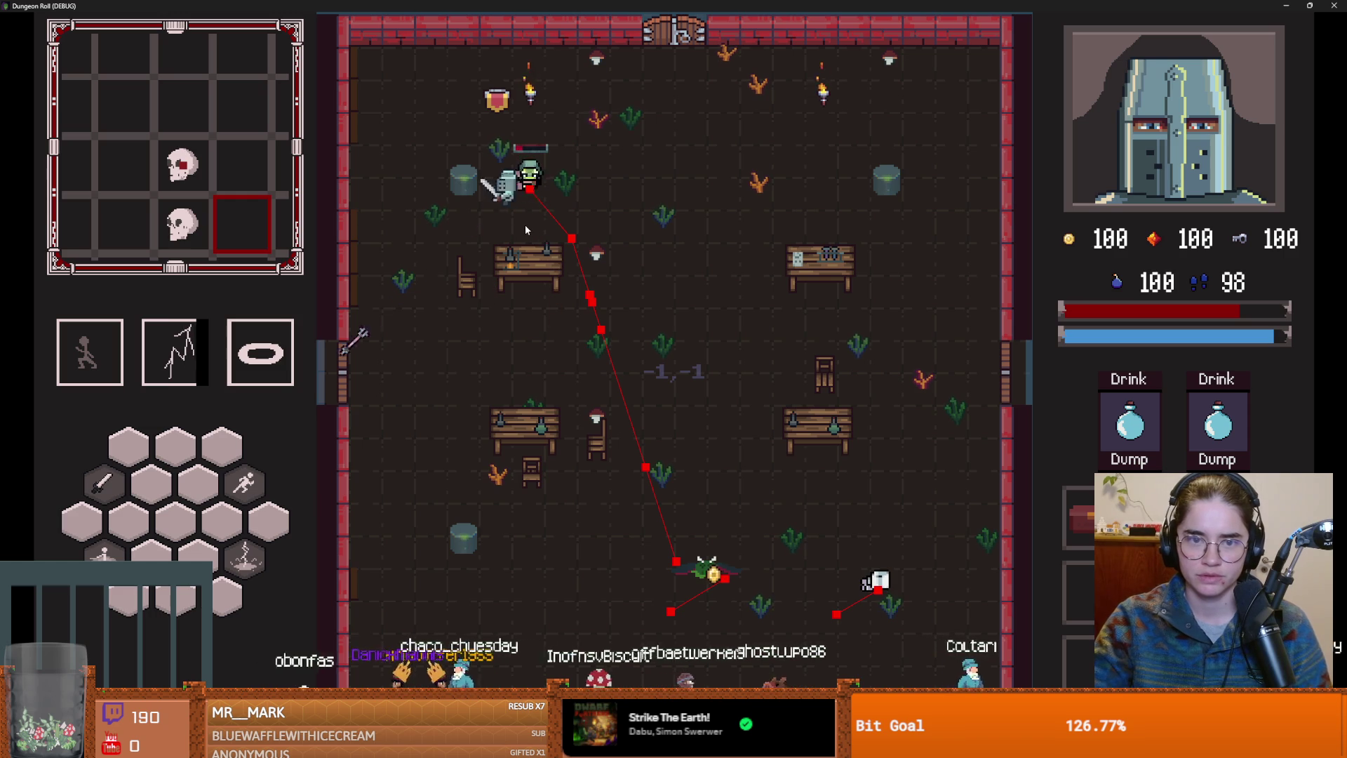
{"action": "key", "text": "d"}
{"action": "key", "text": "w"}
{"action": "key", "text": "e"}
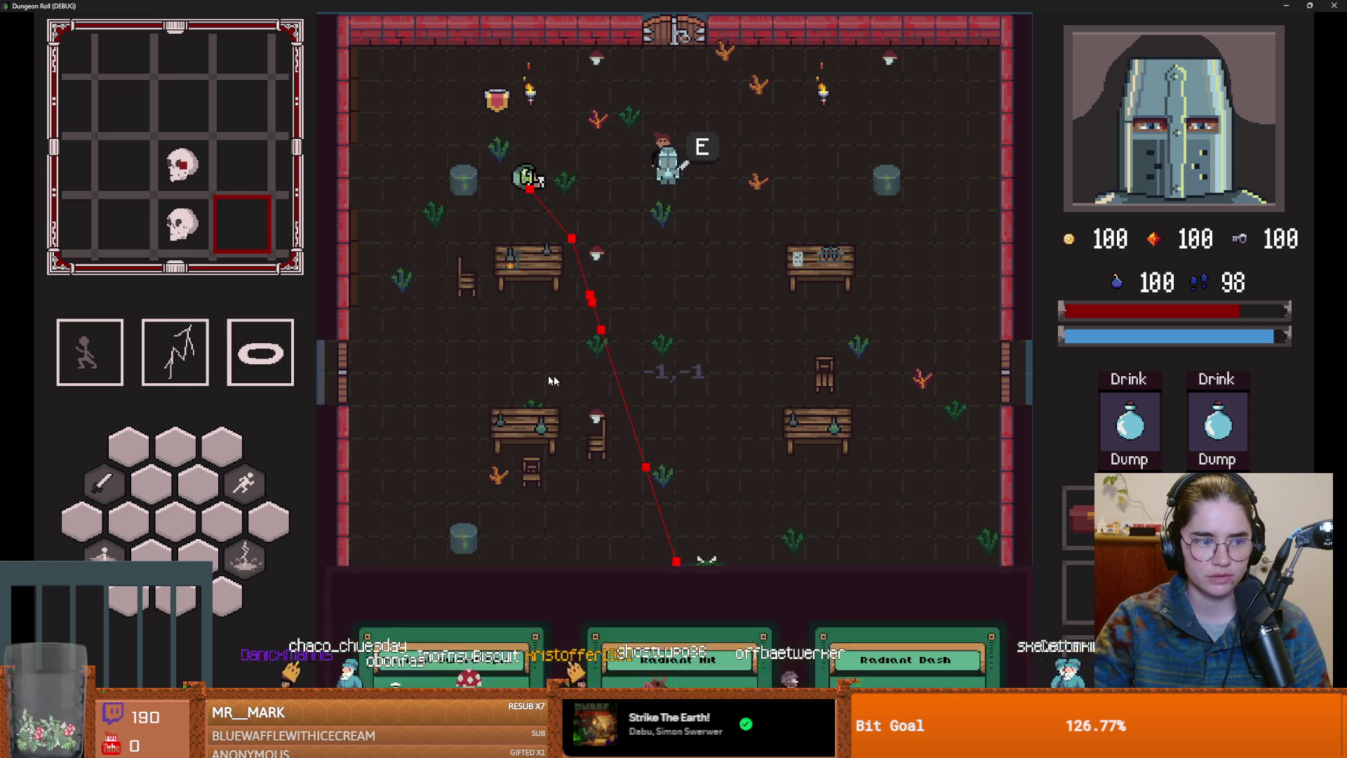
{"action": "left_click", "coordinate": [614, 396]}
Unlock the top door and choose the Silk Road room beyond it
{"action": "key", "text": "w"}
{"action": "key", "text": "e"}
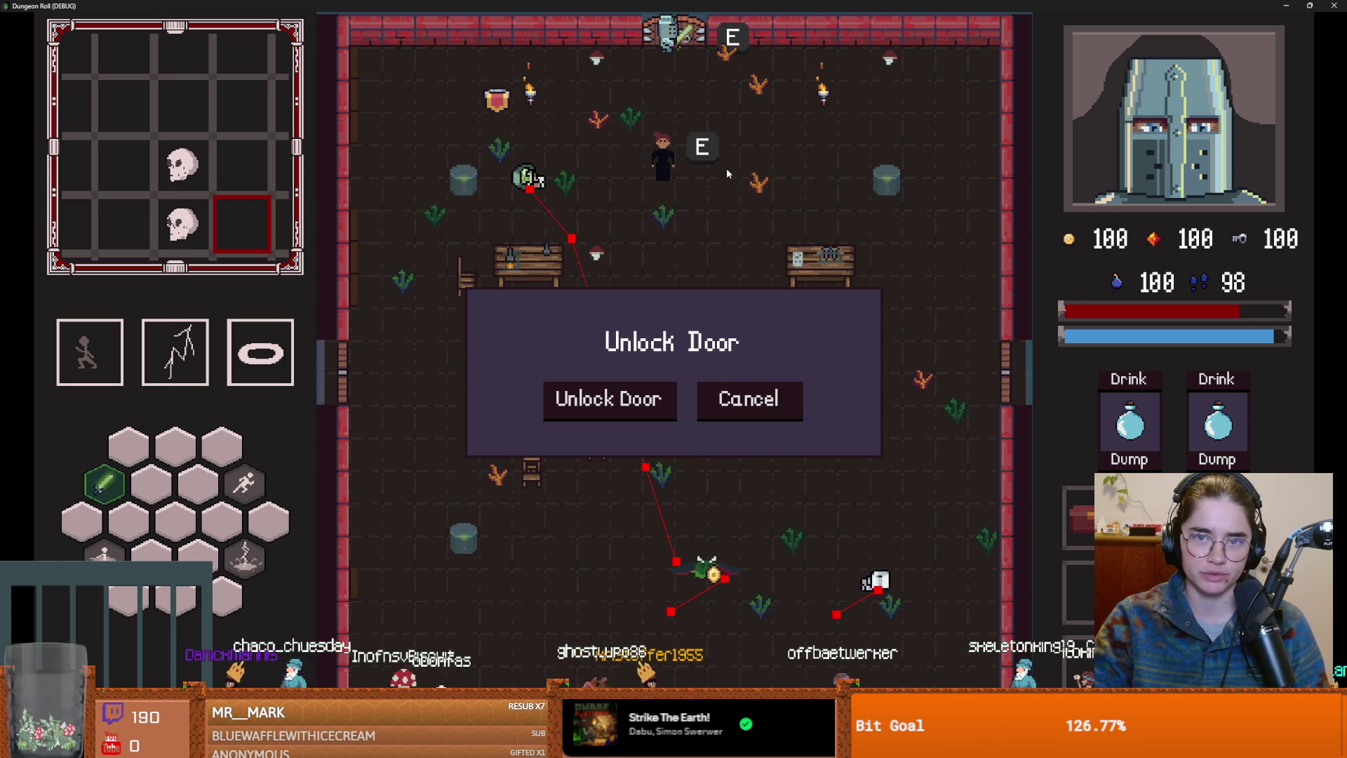
{"action": "left_click", "coordinate": [605, 399]}
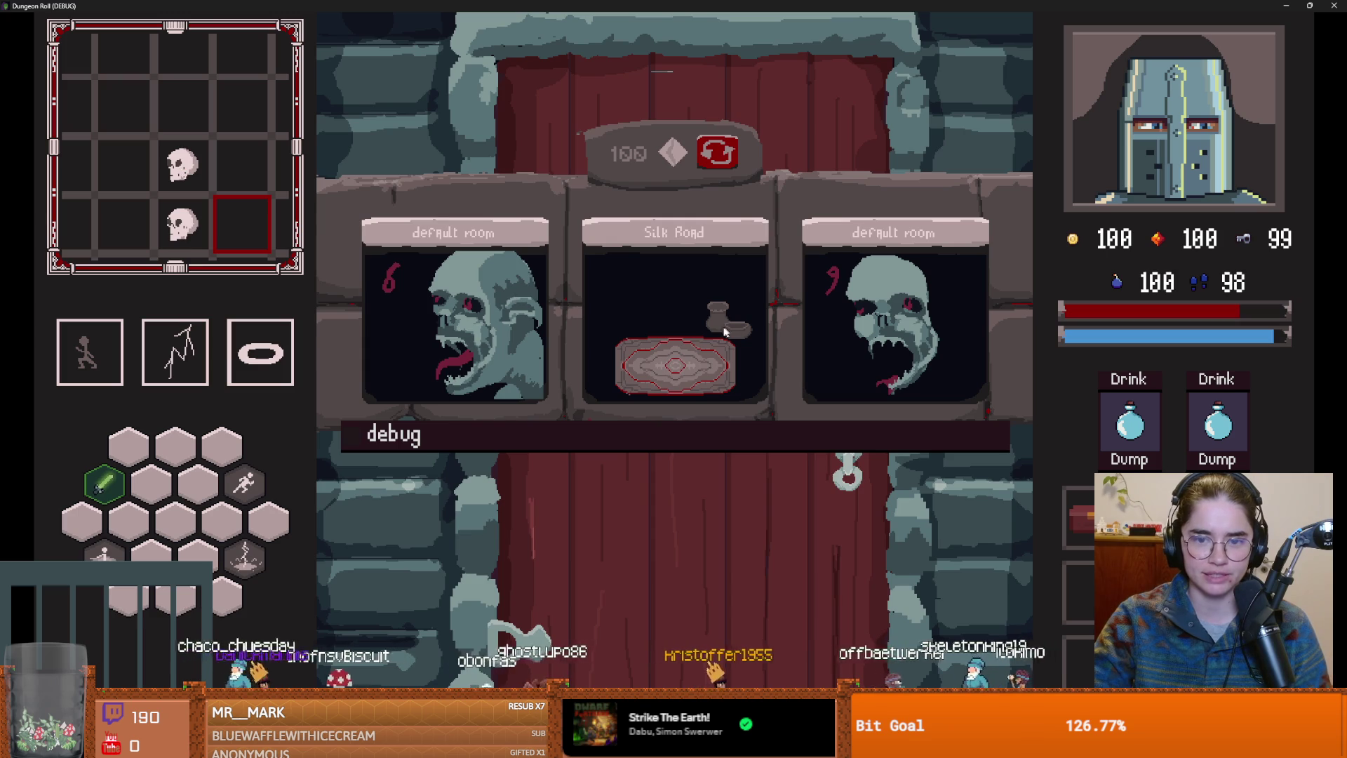
{"action": "left_click", "coordinate": [718, 327]}
In the desert shop, buy the blue potion, the compass and the apple
{"action": "key", "text": "w"}
{"action": "key", "text": "space"}
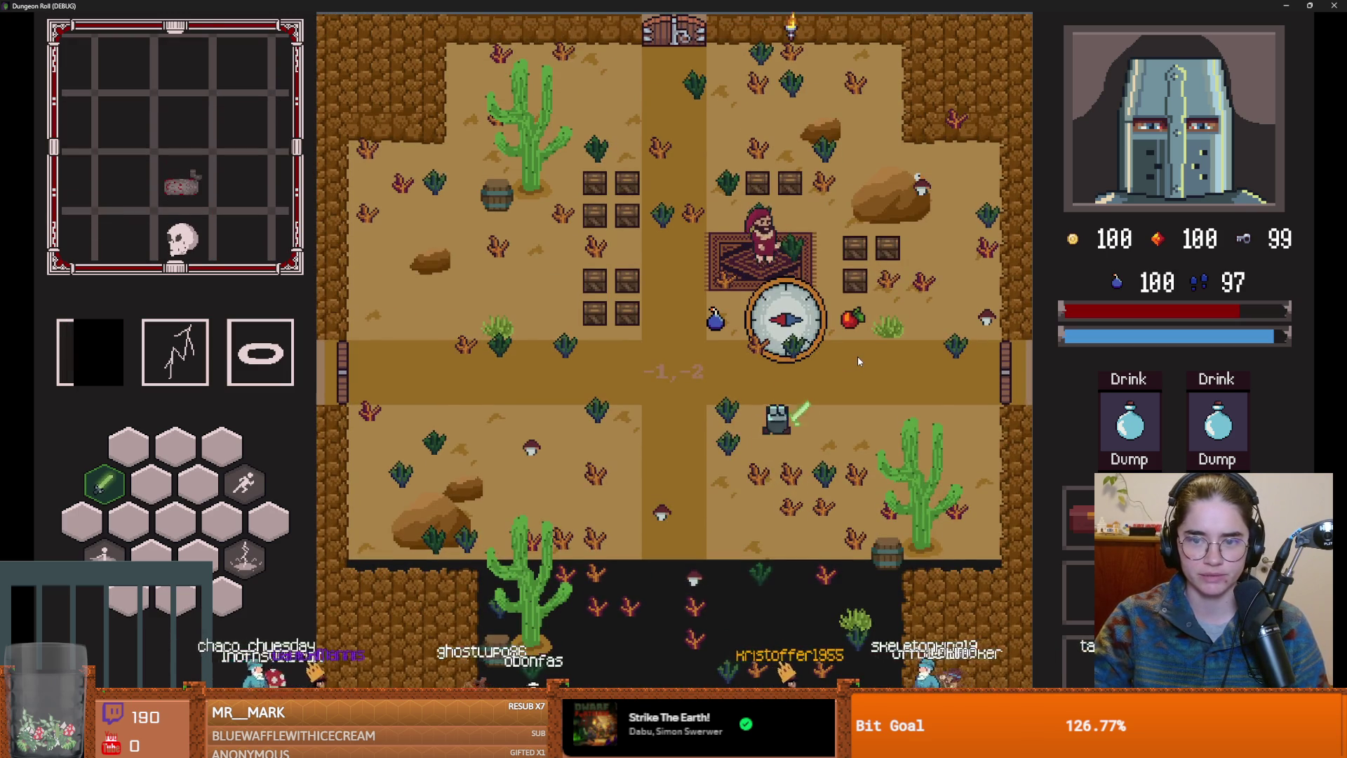
{"action": "key", "text": "a"}
{"action": "key", "text": "e"}
{"action": "key", "text": "d"}
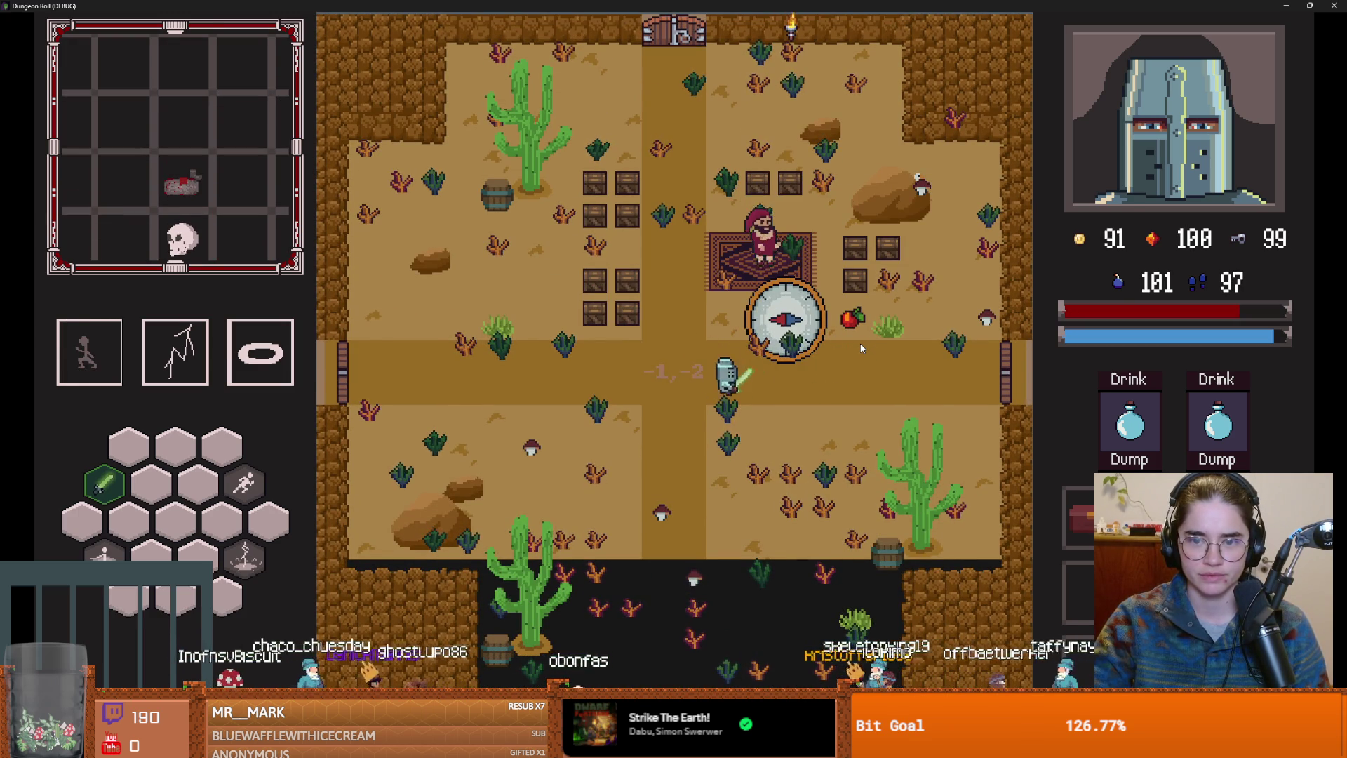
{"action": "key", "text": "e"}
{"action": "key", "text": "d"}
{"action": "key", "text": "e"}
Leave the shop through the top door and pick the next two rooms
{"action": "key", "text": "a"}
{"action": "key", "text": "space"}
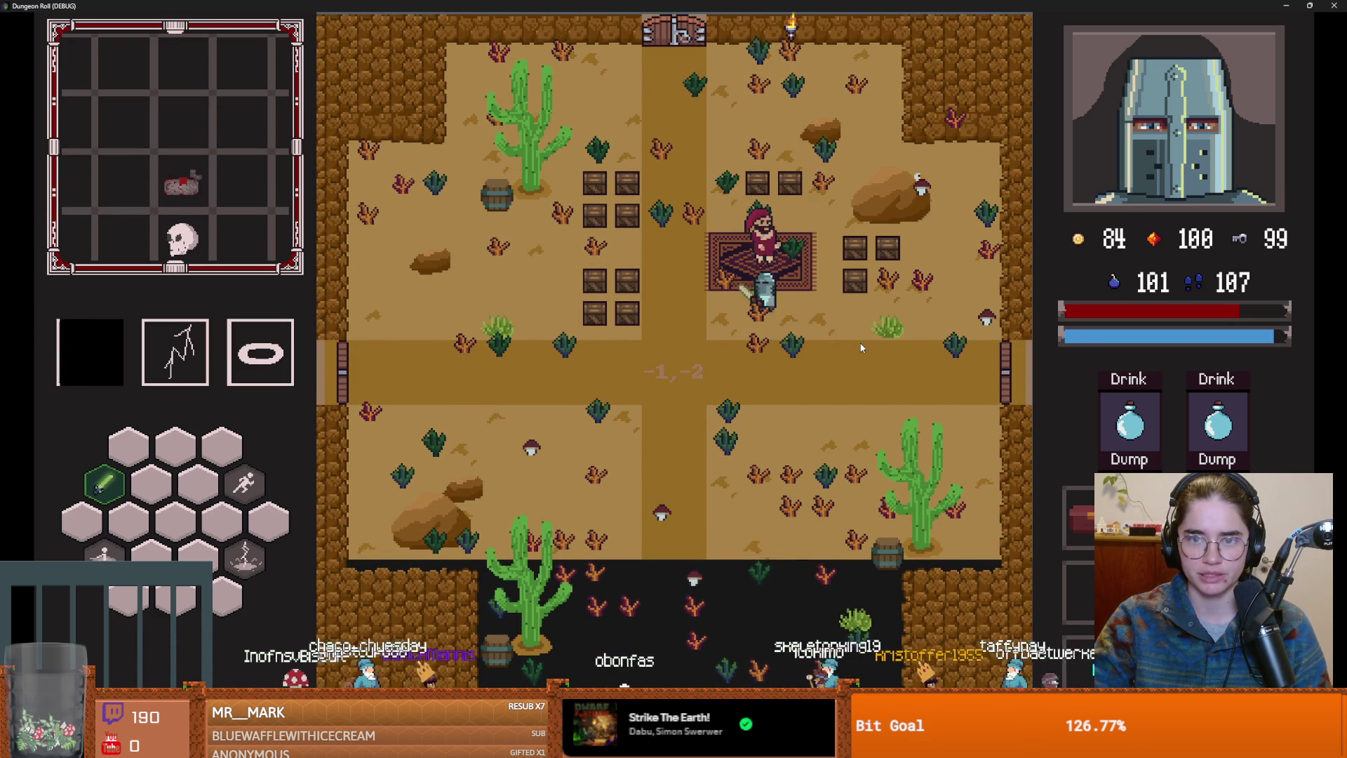
{"action": "key", "text": "w"}
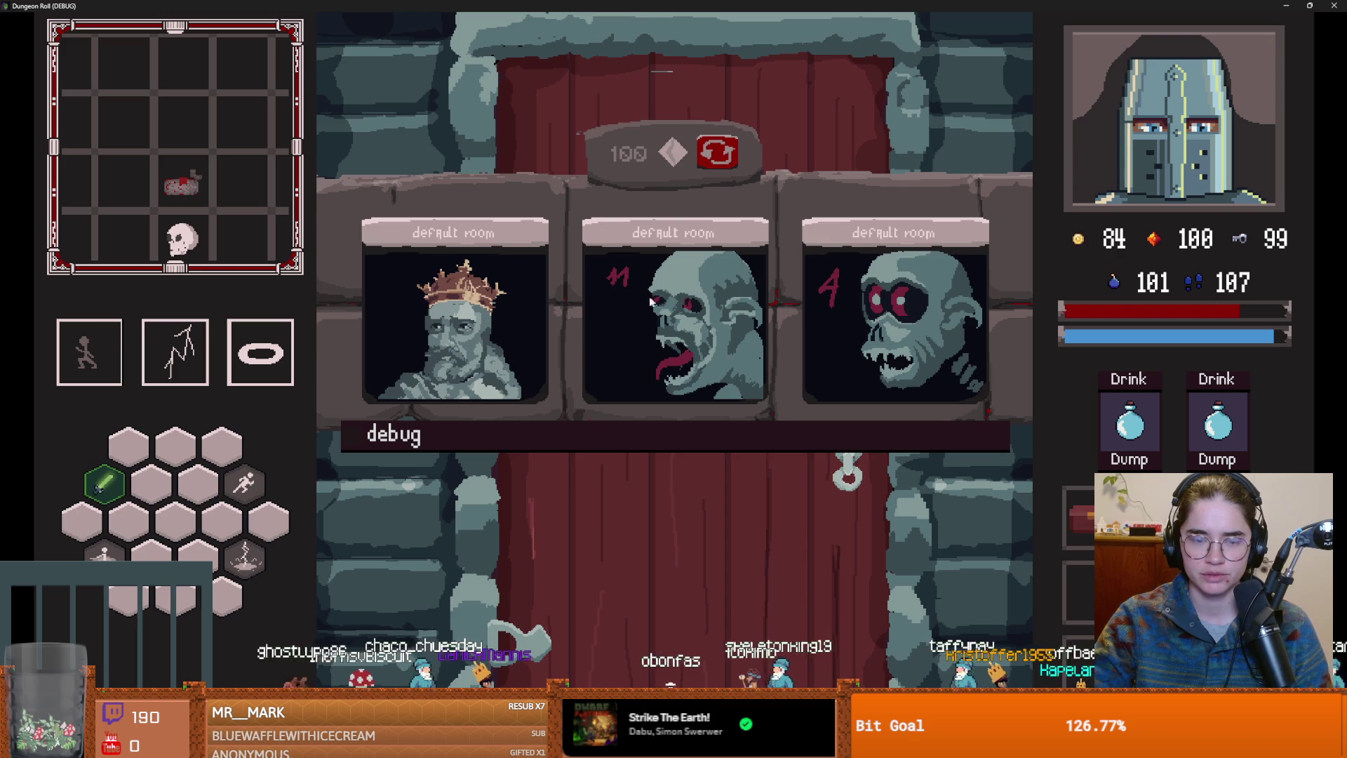
{"action": "left_click", "coordinate": [653, 301]}
{"action": "key", "text": "space"}
{"action": "key", "text": "w"}
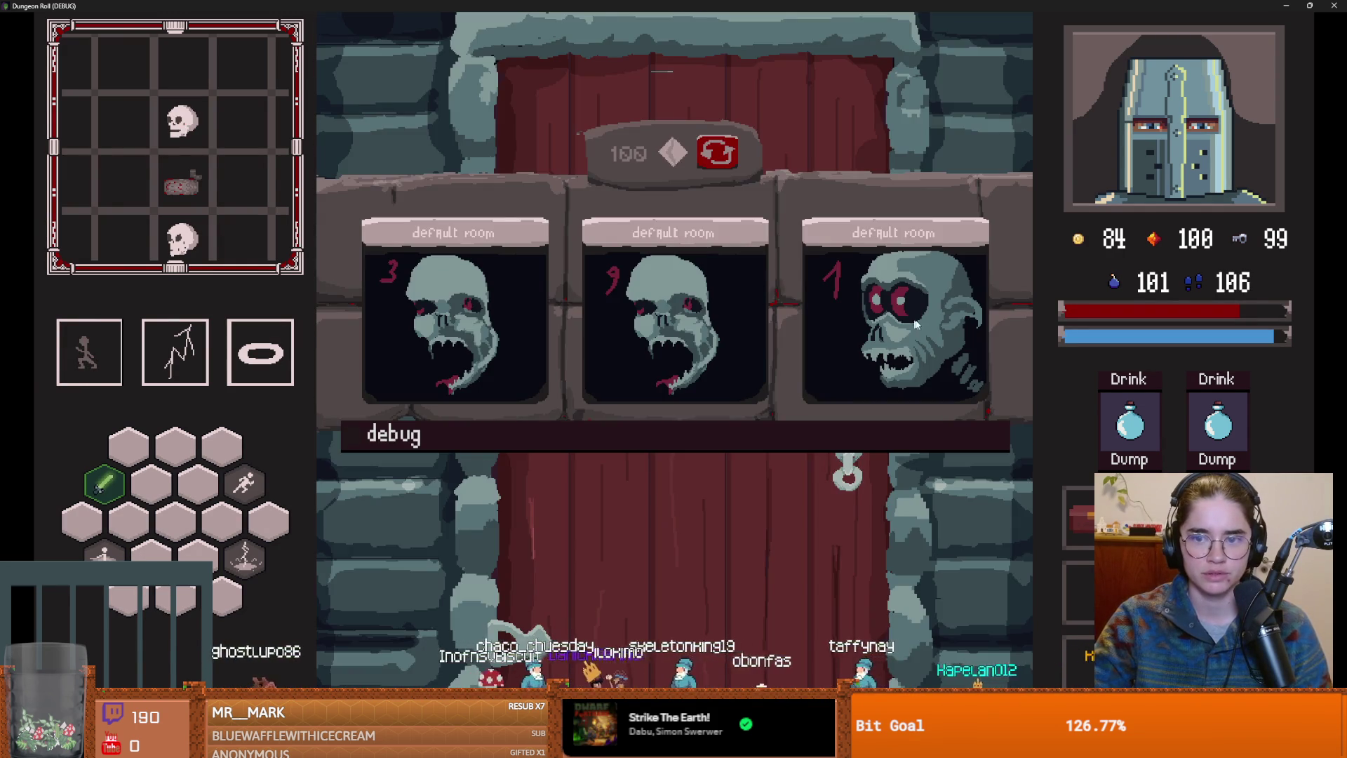
{"action": "left_click", "coordinate": [903, 324]}
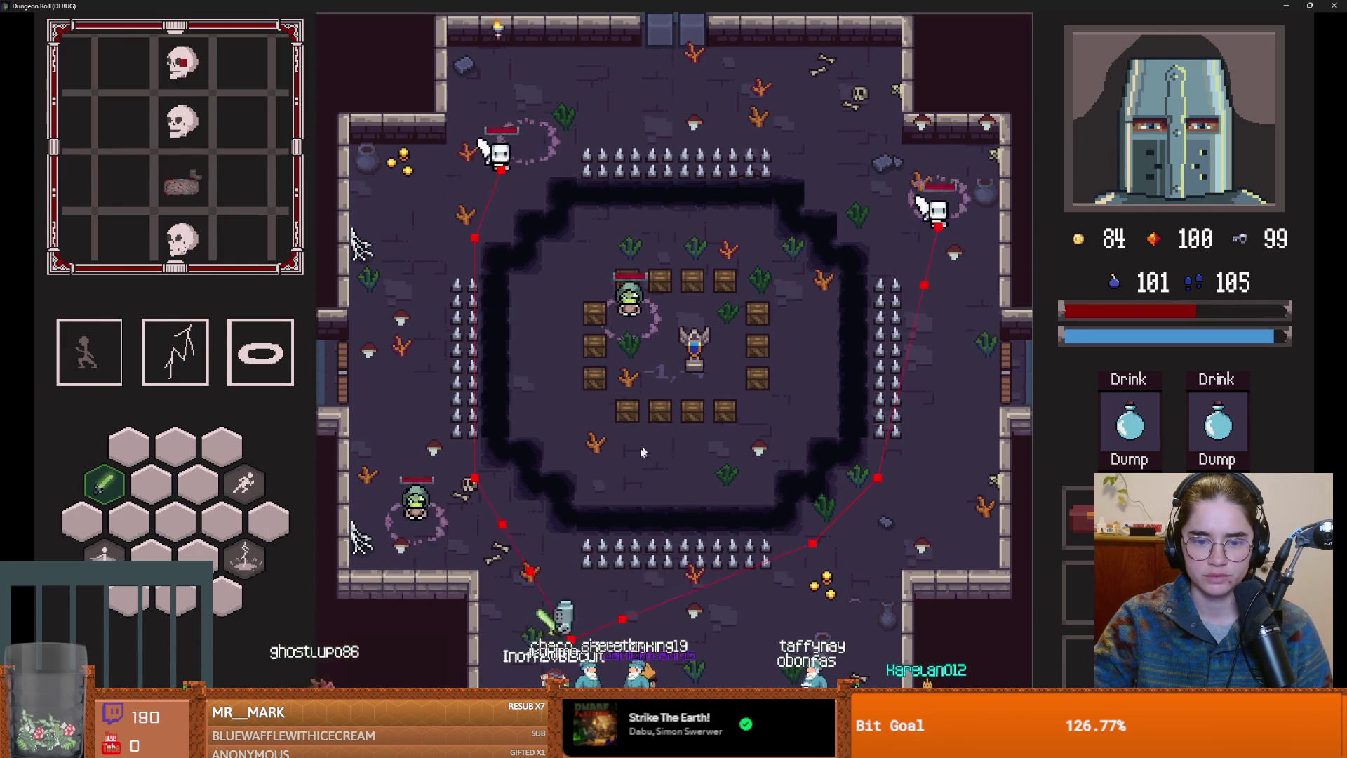
Strike the left goblin in the spiked room and use the lightning dash
{"action": "key", "text": "a"}
{"action": "key", "text": "w"}
{"action": "left_click", "coordinate": [386, 428]}
{"action": "key", "text": "w"}
{"action": "right_click", "coordinate": [368, 415]}
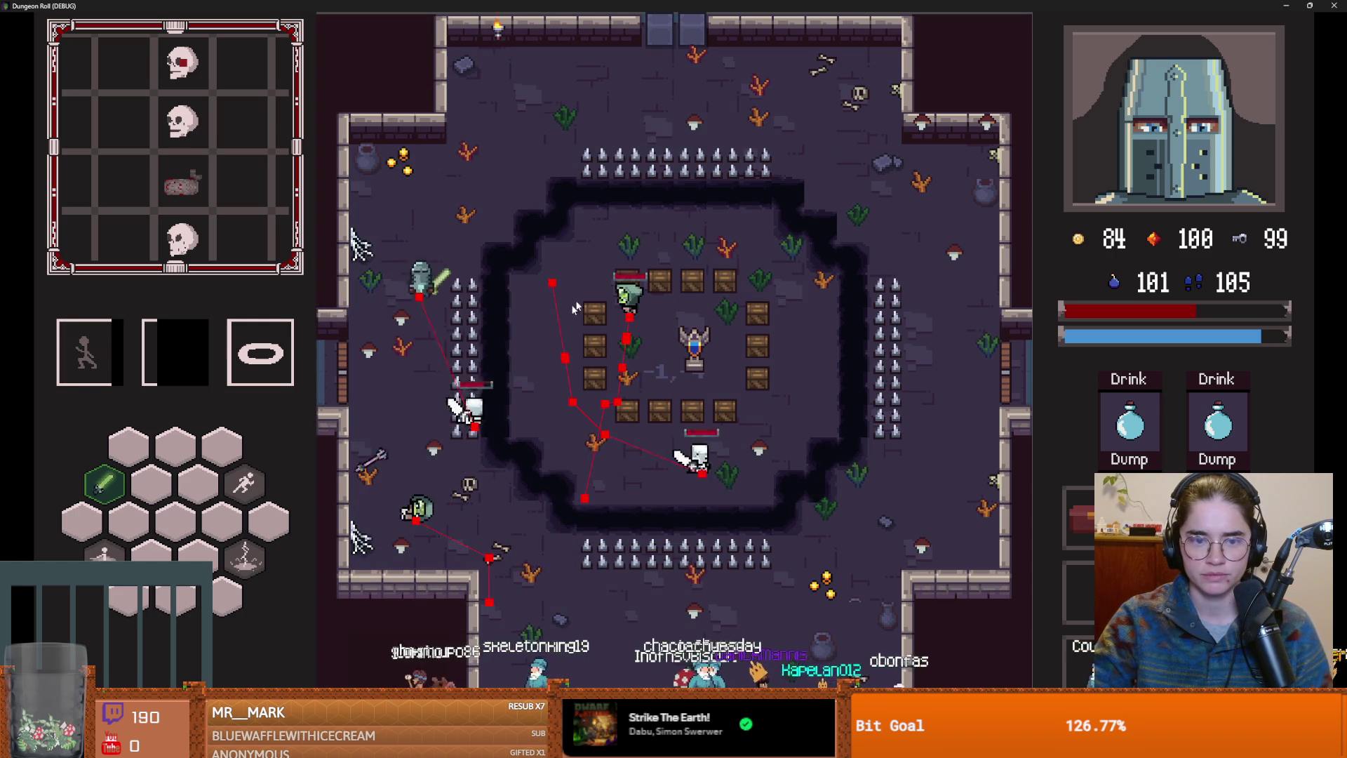
Stop the test run, return to the editor and save the scene
{"action": "key", "text": "Escape"}
{"action": "key", "text": "F8"}
{"action": "left_click", "coordinate": [702, 306]}
{"action": "key", "text": "ctrl+s"}
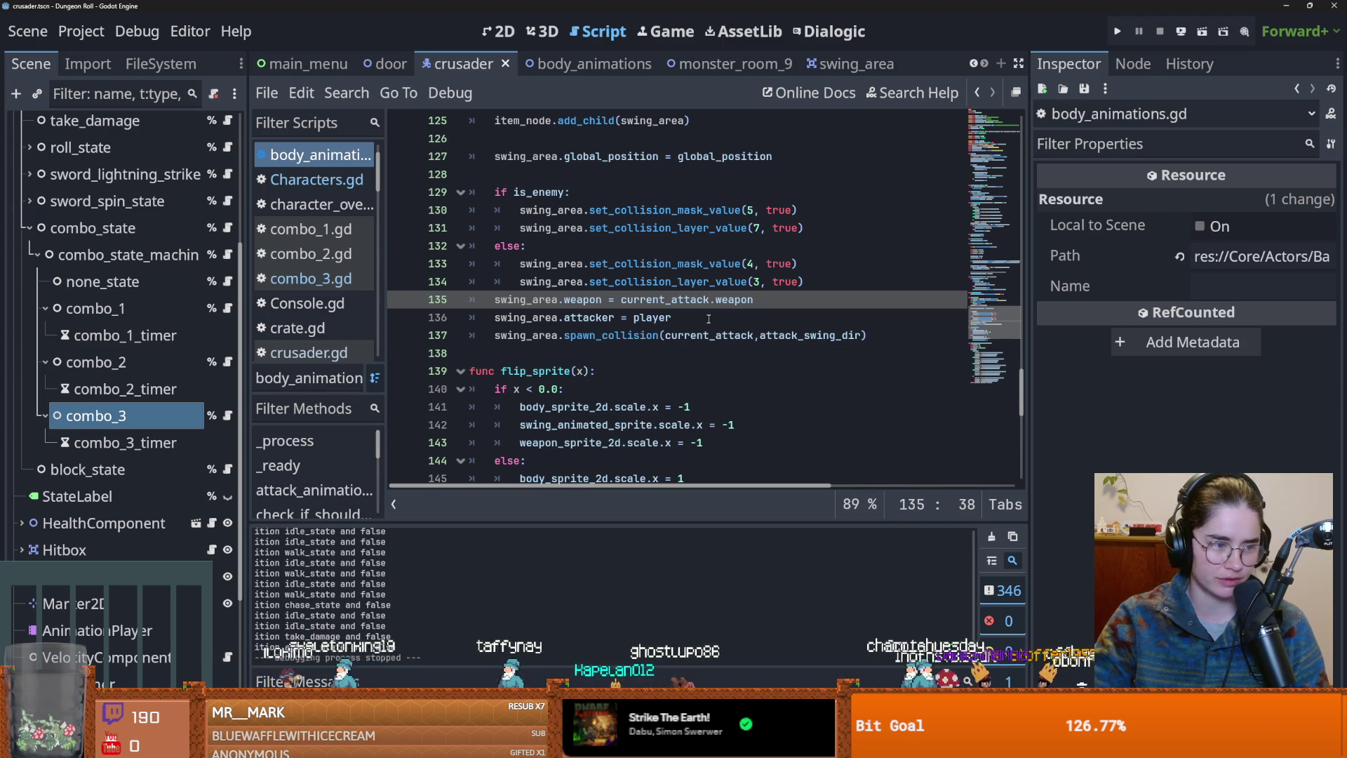
{"action": "left_click", "coordinate": [652, 322]}
{"action": "key", "text": "ctrl+s"}
{"action": "double_click", "coordinate": [639, 300]}
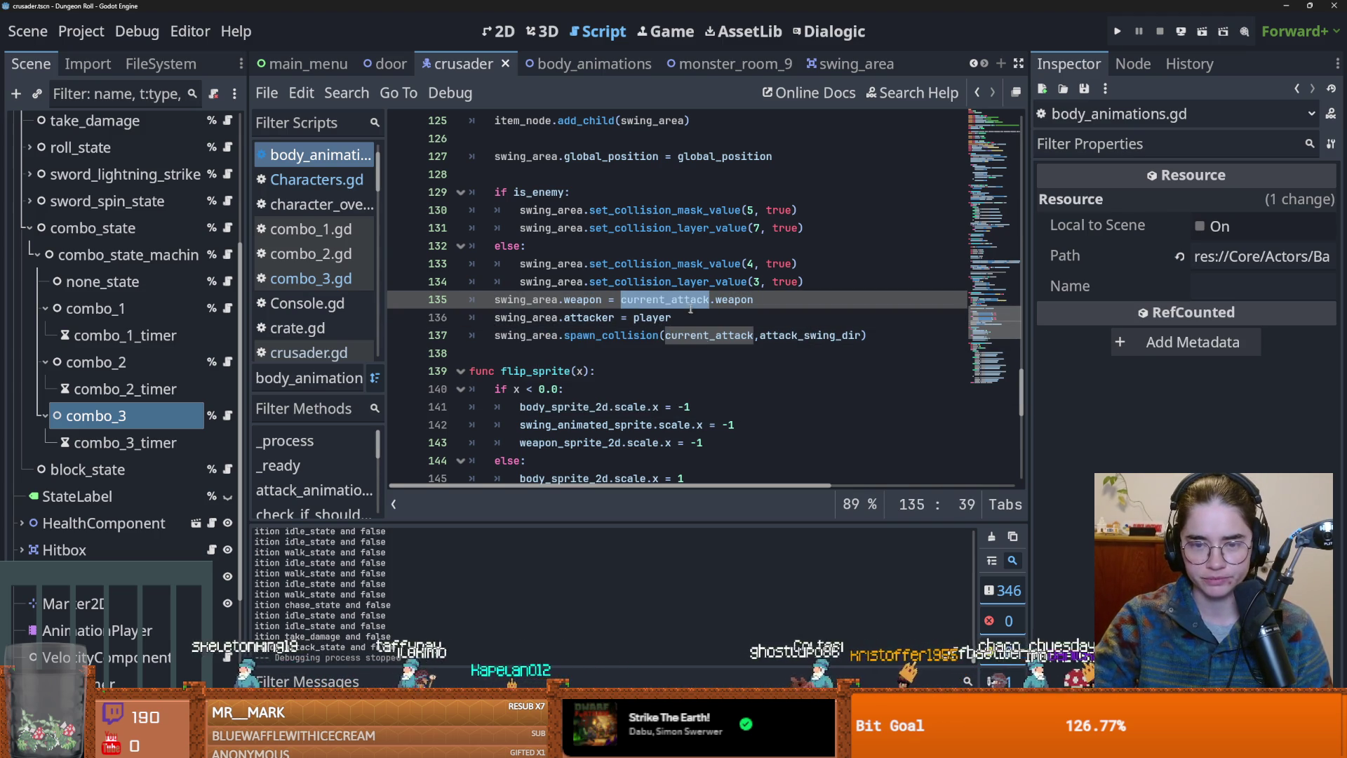
{"action": "scroll", "coordinate": [686, 306], "scroll_direction": "up", "scroll_amount": 10}
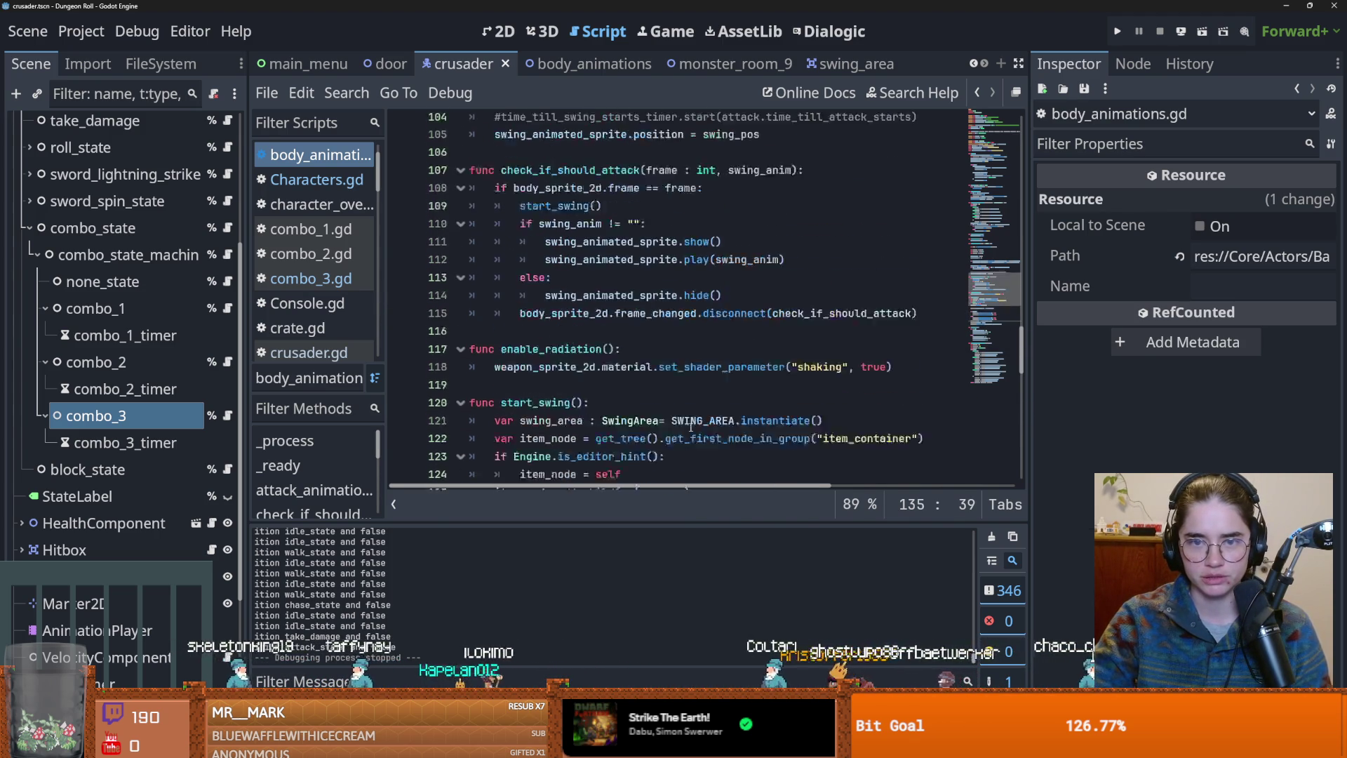
{"action": "scroll", "coordinate": [691, 427], "scroll_direction": "up", "scroll_amount": 5}
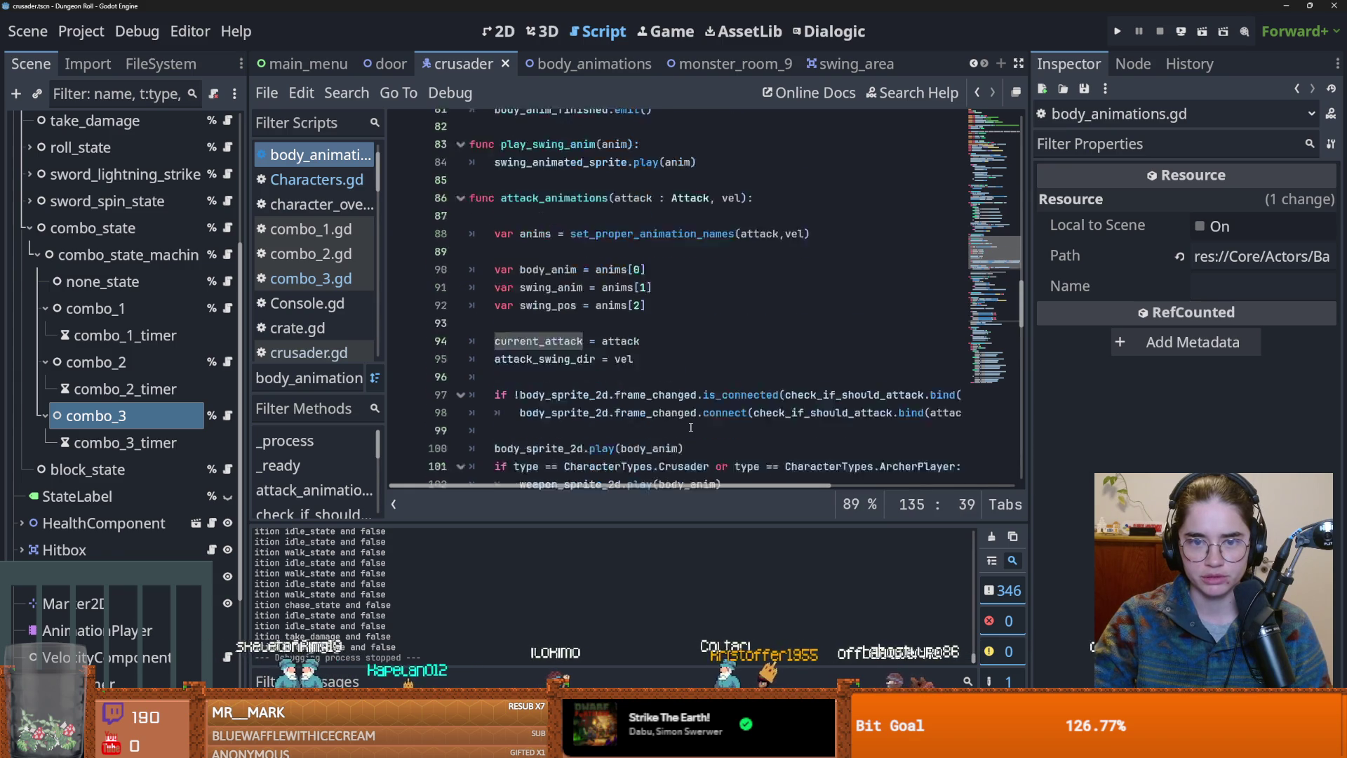
{"action": "scroll", "coordinate": [691, 426], "scroll_direction": "up", "scroll_amount": 1}
{"action": "double_click", "coordinate": [573, 425]}
{"action": "scroll", "coordinate": [567, 426], "scroll_direction": "up", "scroll_amount": 1}
{"action": "scroll", "coordinate": [566, 425], "scroll_direction": "down", "scroll_amount": 1}
{"action": "double_click", "coordinate": [555, 281]}
{"action": "scroll", "coordinate": [617, 421], "scroll_direction": "up", "scroll_amount": 2}
{"action": "scroll", "coordinate": [616, 421], "scroll_direction": "up", "scroll_amount": 1}
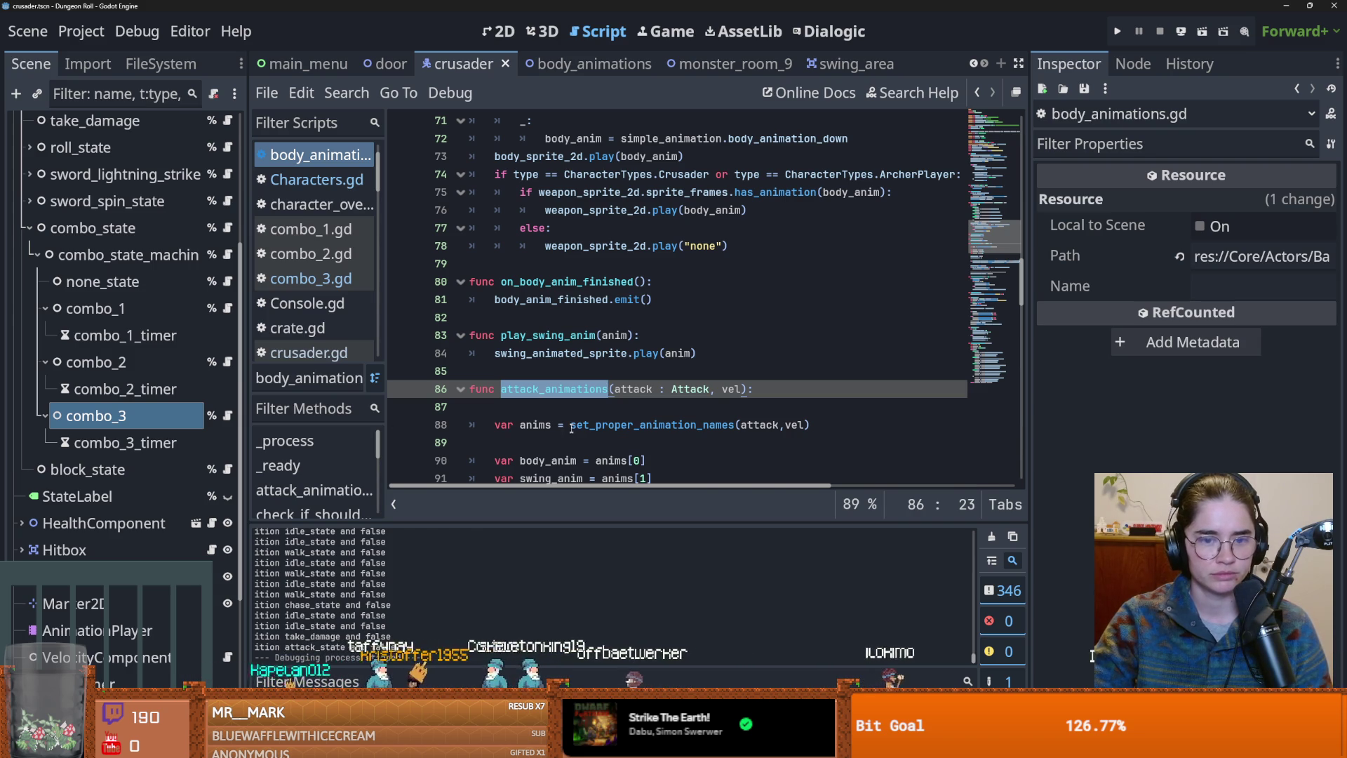
Tidy the blank line around line 87 of body_animations.gd and save
{"action": "left_click", "coordinate": [563, 407]}
{"action": "key", "text": "ctrl+s"}
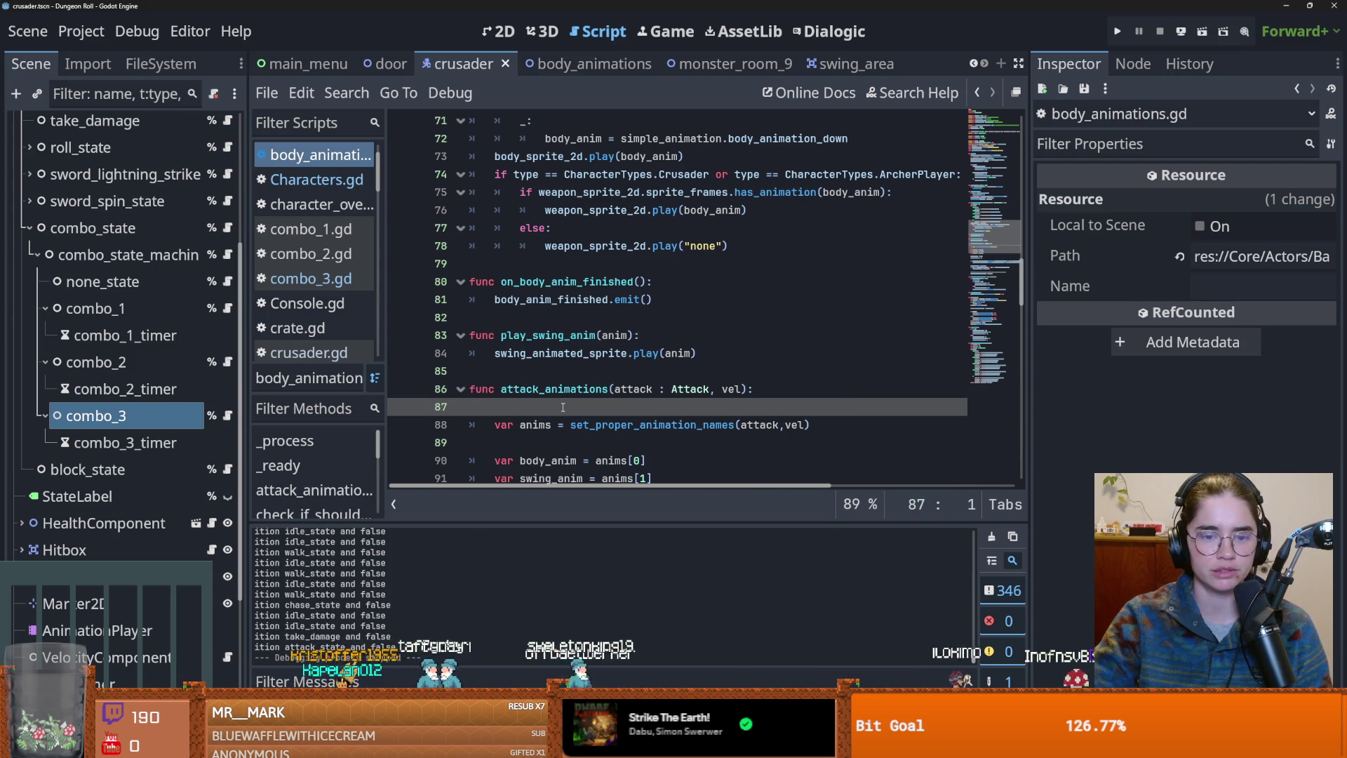
{"action": "key", "text": "Delete"}
{"action": "key", "text": "ctrl+s"}
{"action": "key", "text": "End"}
{"action": "key", "text": "ctrl+s"}
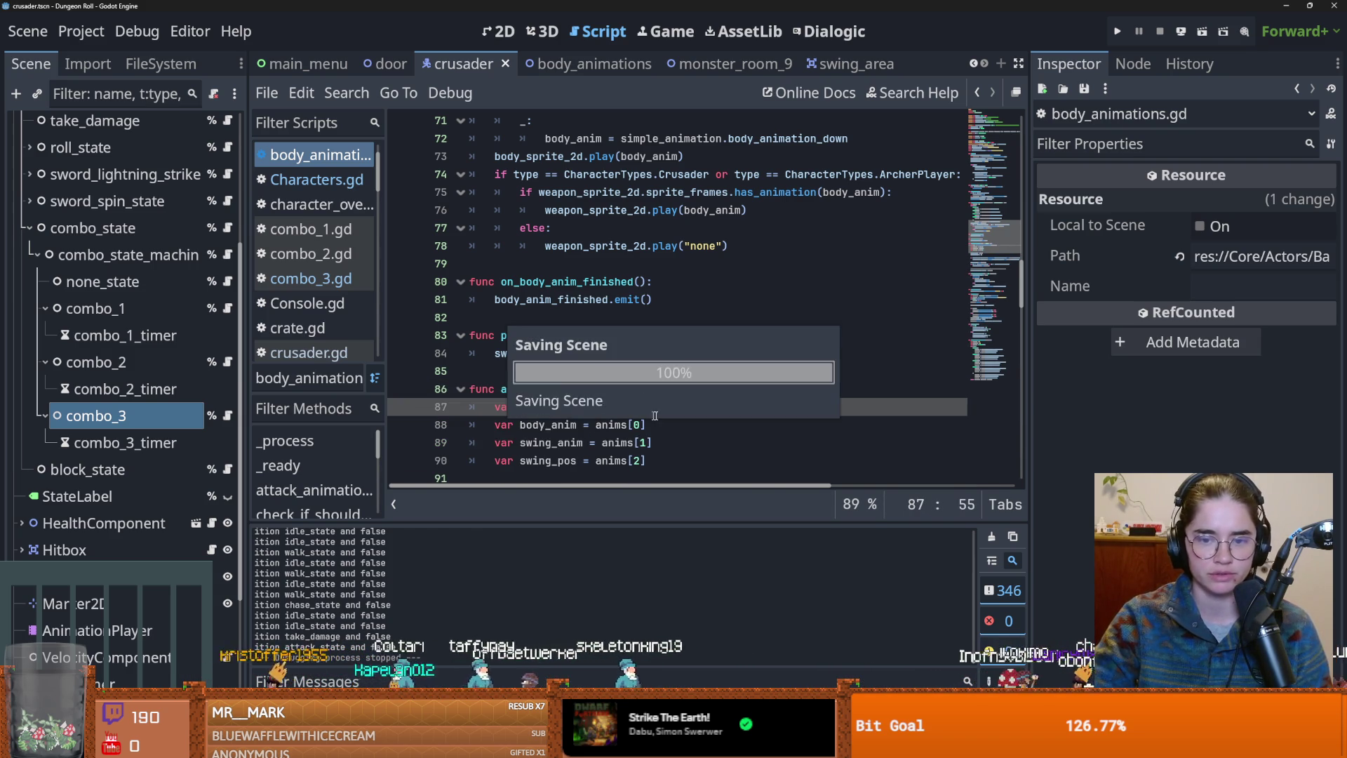
{"action": "key", "text": "Return"}
{"action": "key", "text": "Up"}
{"action": "key", "text": "ctrl+shift+Return"}
{"action": "key", "text": "ctrl+s"}
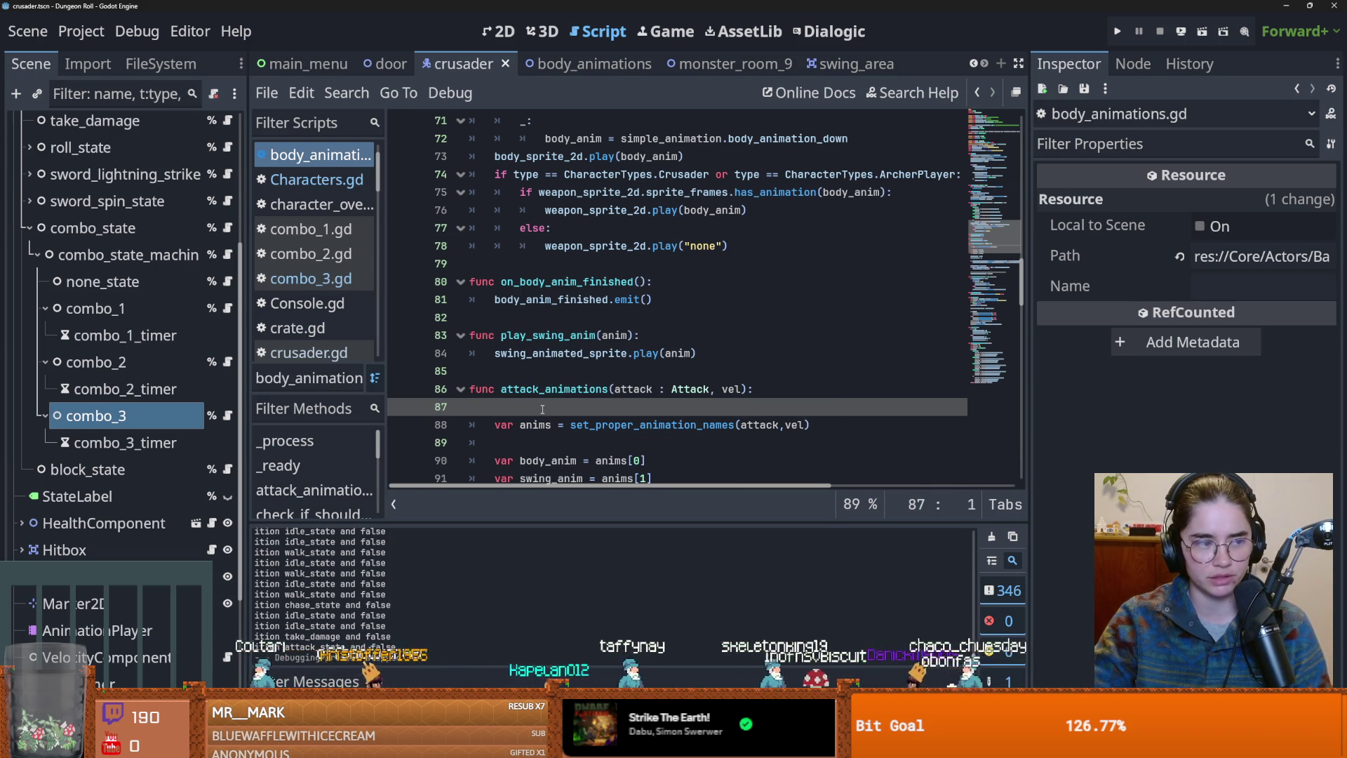
Step through lines 85, 82 and 79, scroll up, and save the script again
{"action": "key", "text": "ctrl+s"}
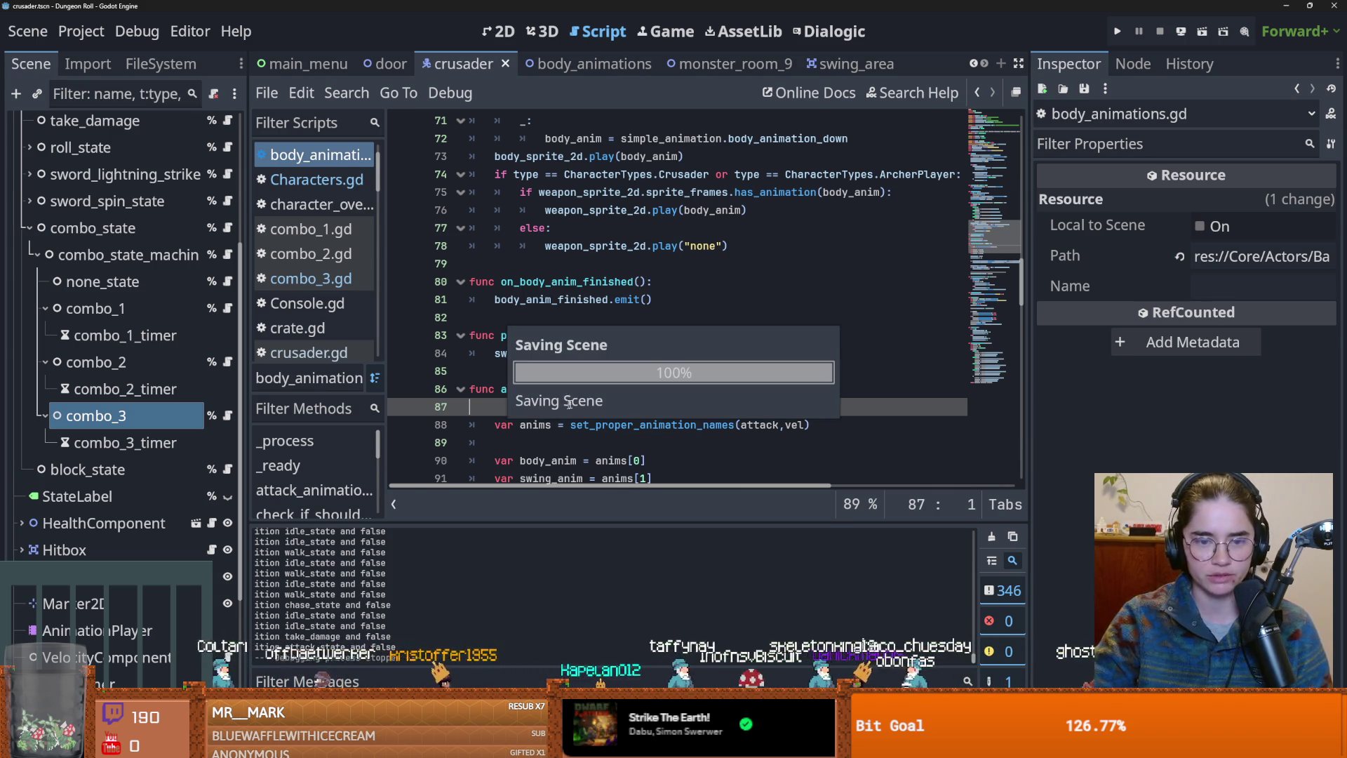
{"action": "left_click", "coordinate": [631, 374]}
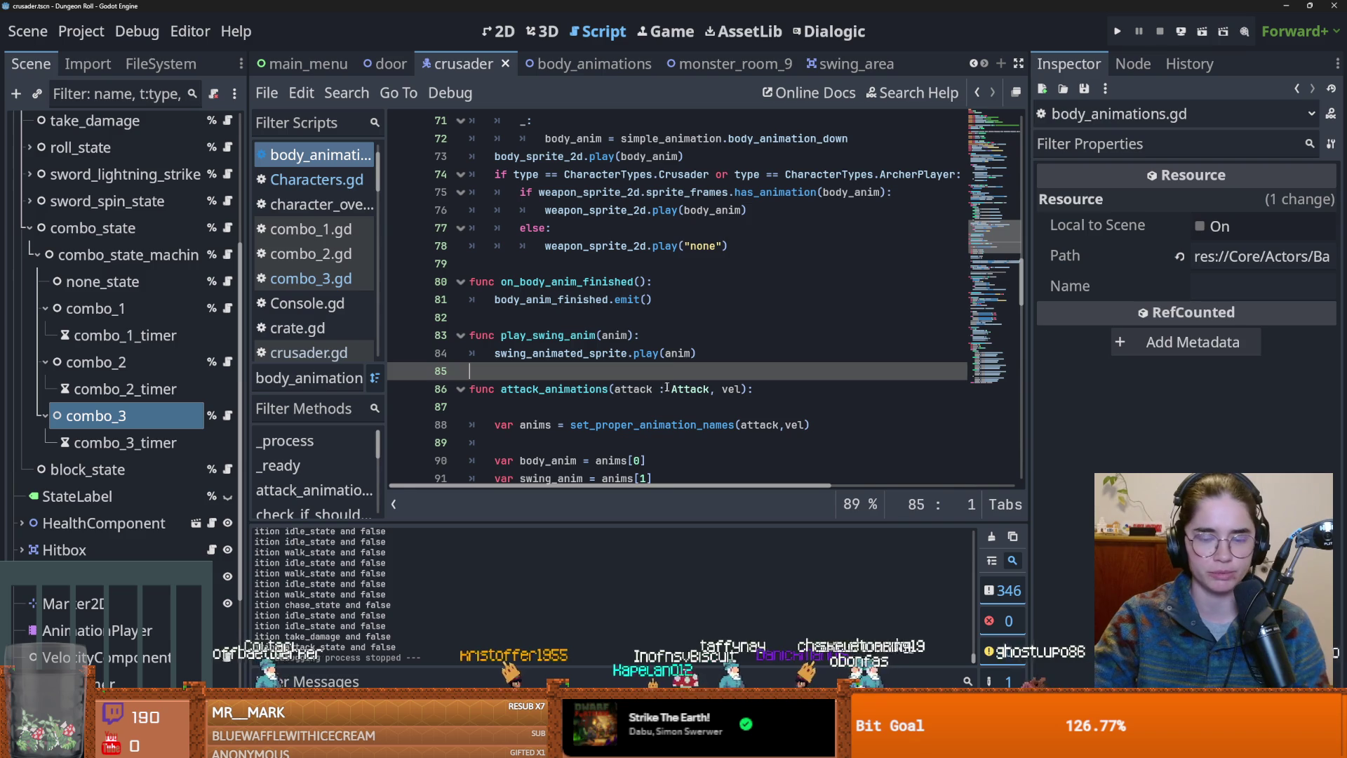
{"action": "left_click", "coordinate": [658, 341]}
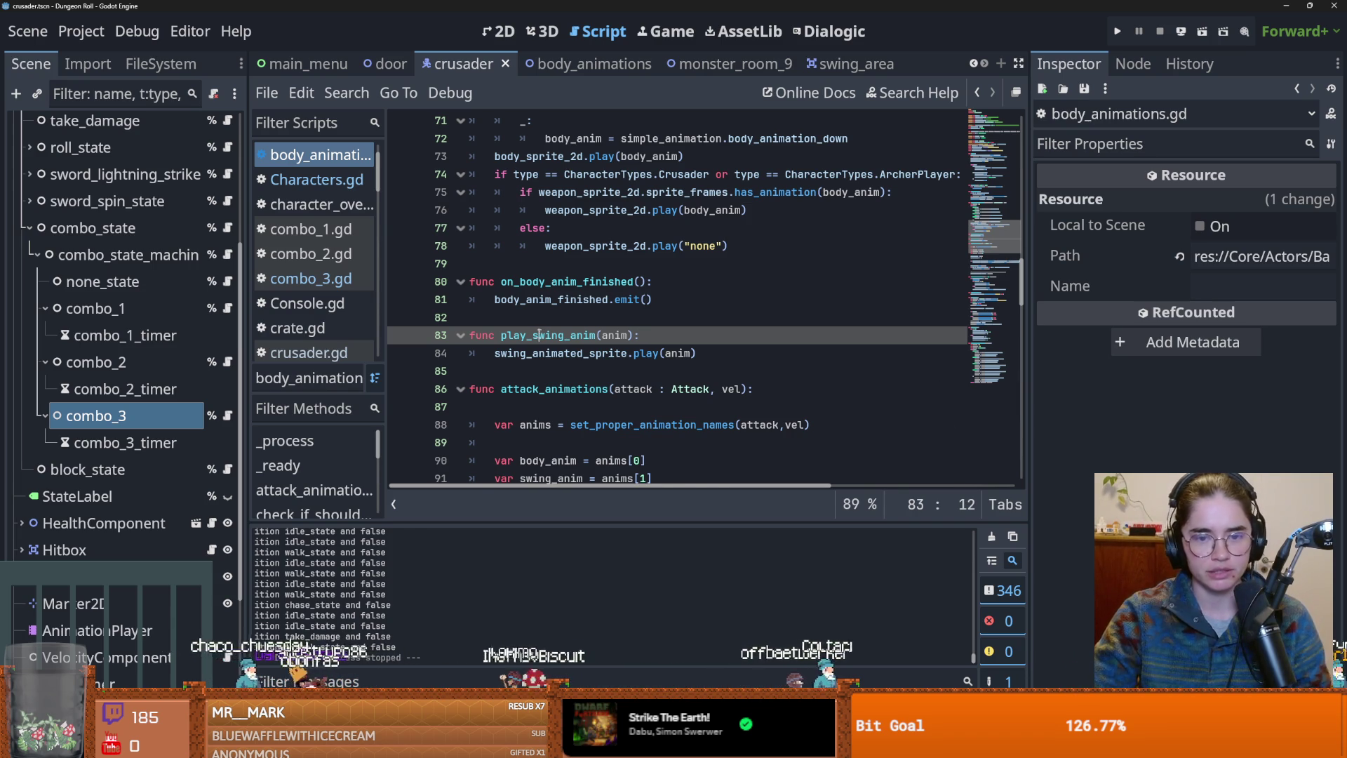
{"action": "left_click", "coordinate": [573, 322]}
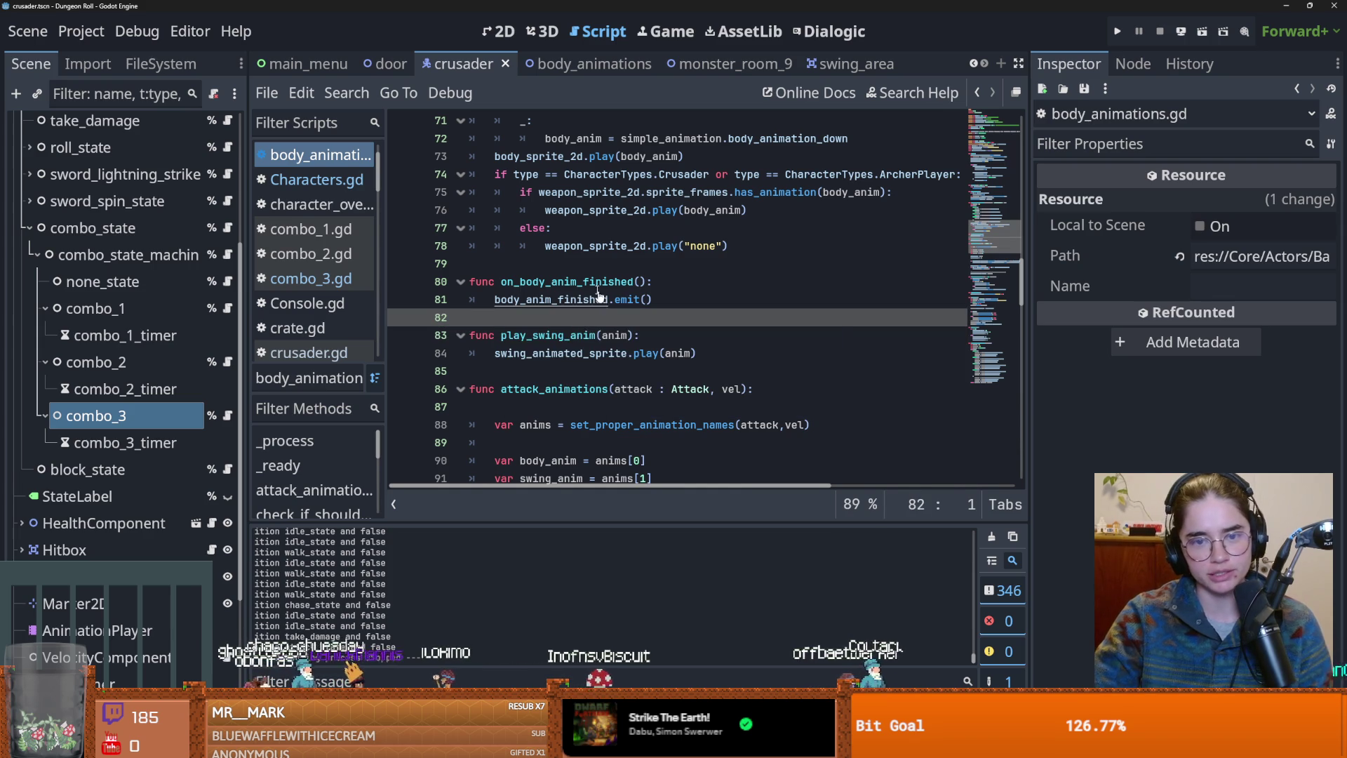
{"action": "left_click", "coordinate": [563, 265]}
{"action": "scroll", "coordinate": [605, 425], "scroll_direction": "up", "scroll_amount": 9}
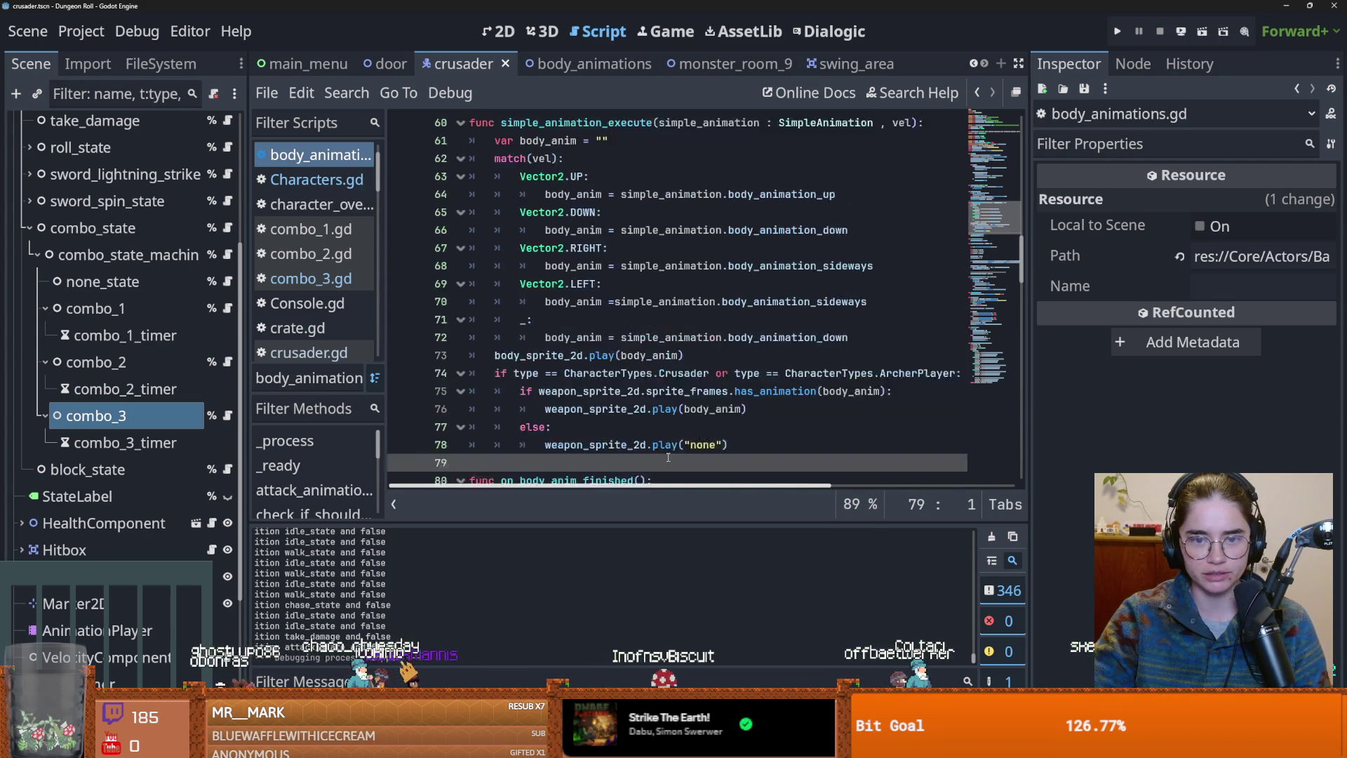
{"action": "key", "text": "ctrl+s"}
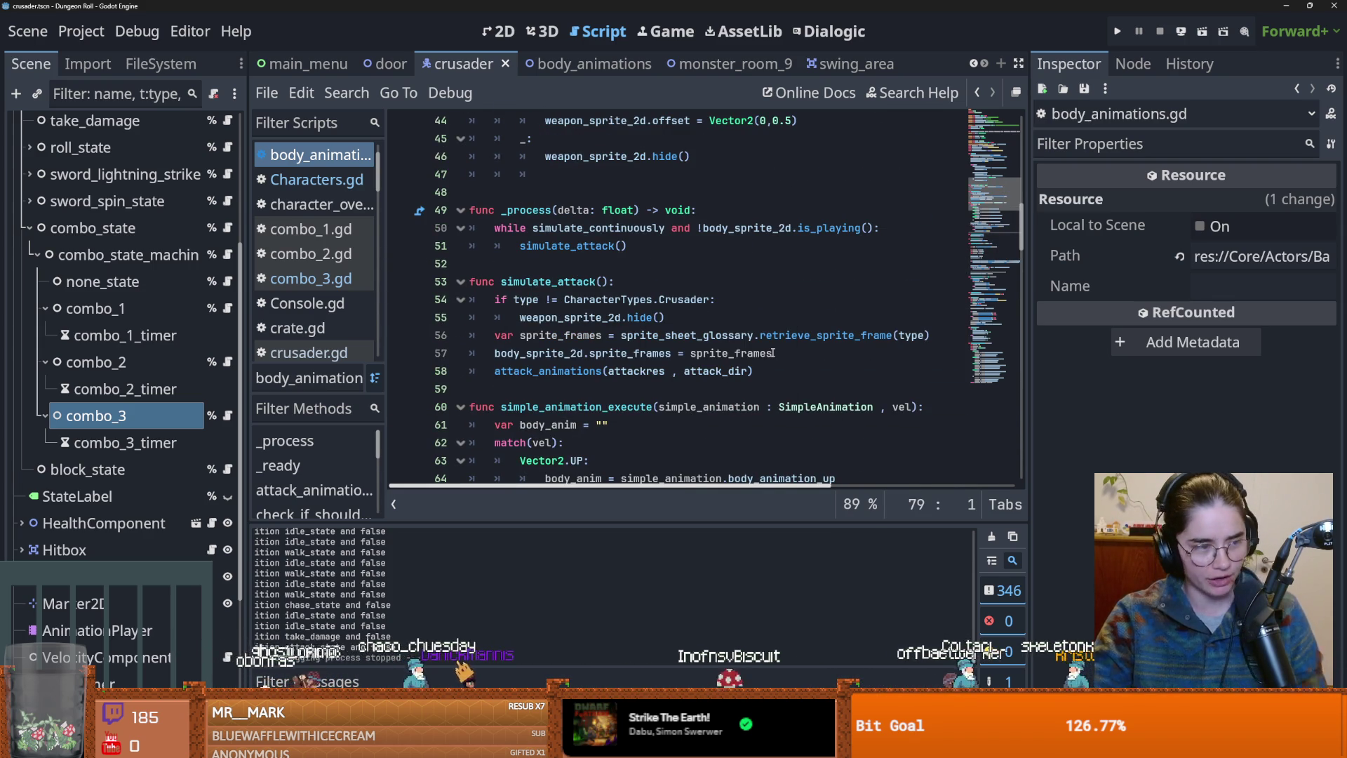
{"action": "mouse_move", "coordinate": [773, 352]}
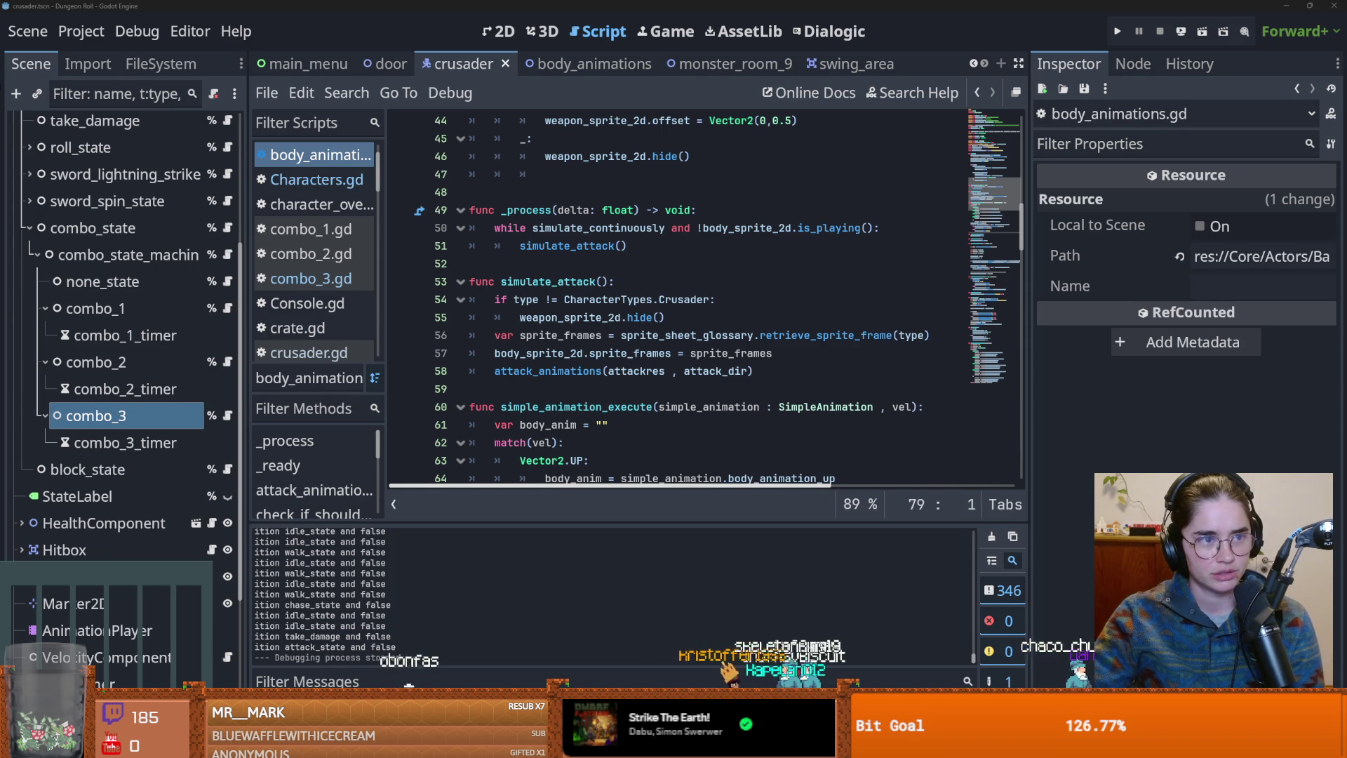
Delete the stray tab-only line 47 after weapon_sprite_2d.hide() and save the script
{"action": "left_click", "coordinate": [552, 261]}
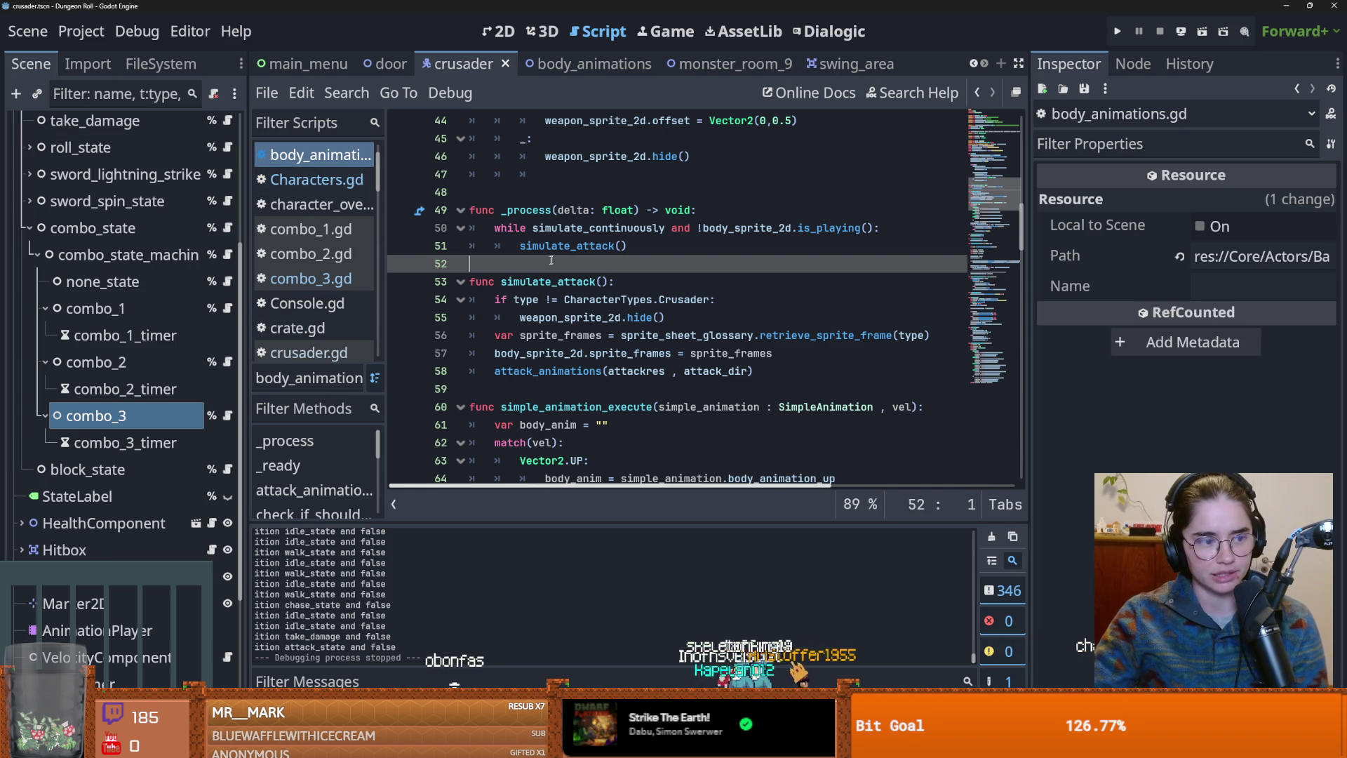
{"action": "scroll", "coordinate": [553, 261], "scroll_direction": "up", "scroll_amount": 3}
{"action": "scroll", "coordinate": [528, 393], "scroll_direction": "down", "scroll_amount": 5}
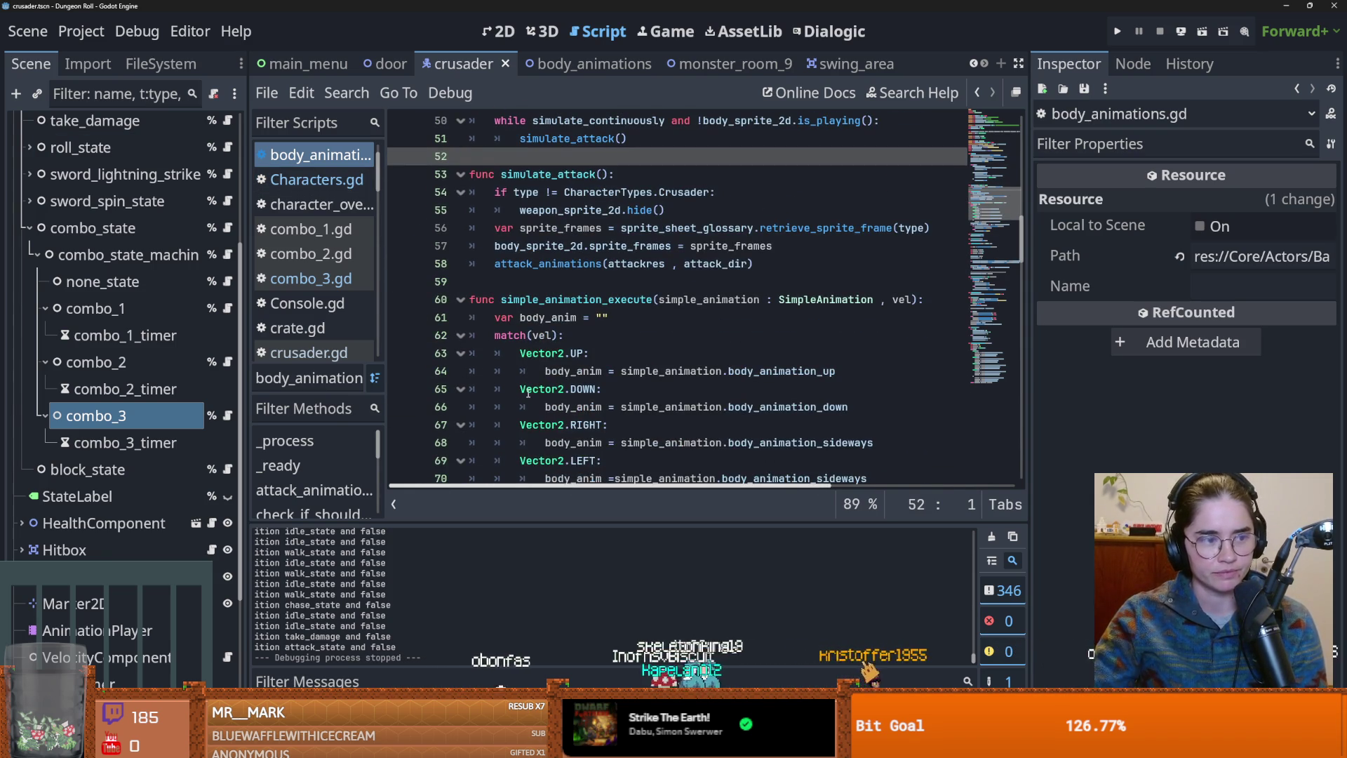
{"action": "scroll", "coordinate": [528, 393], "scroll_direction": "up", "scroll_amount": 5}
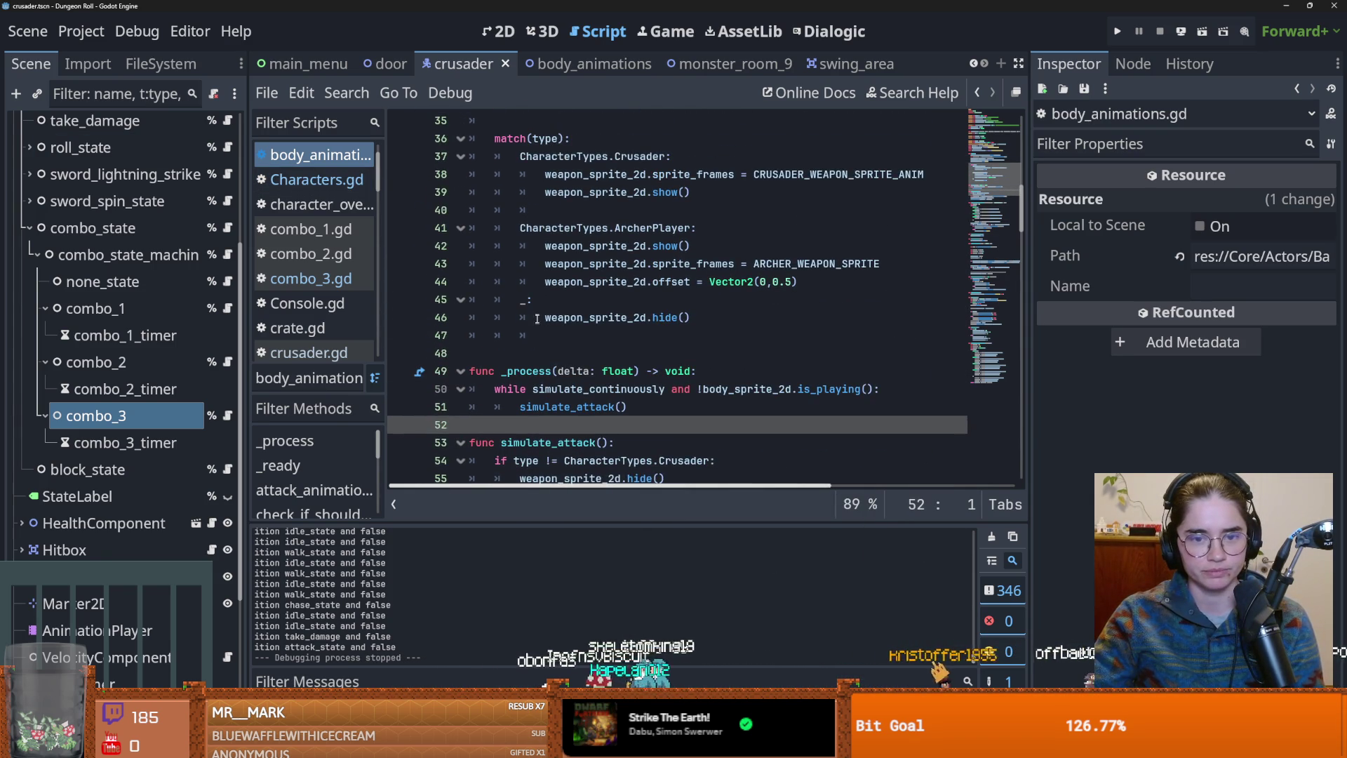
{"action": "left_click", "coordinate": [539, 330]}
{"action": "key", "text": "BackSpace"}
{"action": "key", "text": "BackSpace"}
{"action": "key", "text": "BackSpace"}
{"action": "key", "text": "ctrl+s"}
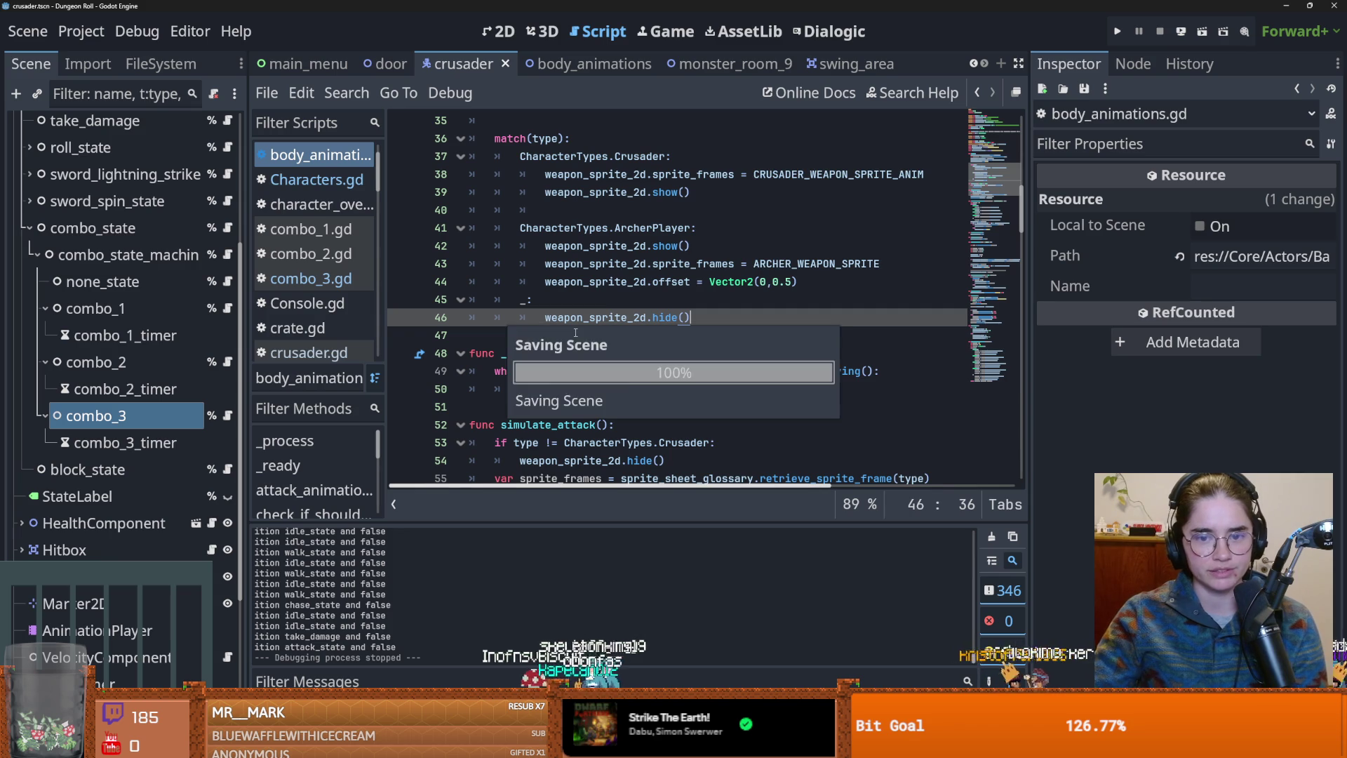
Move the caret to blank line 35 in _ready, then switch to the browser
{"action": "left_click", "coordinate": [575, 333]}
{"action": "scroll", "coordinate": [575, 333], "scroll_direction": "up", "scroll_amount": 3}
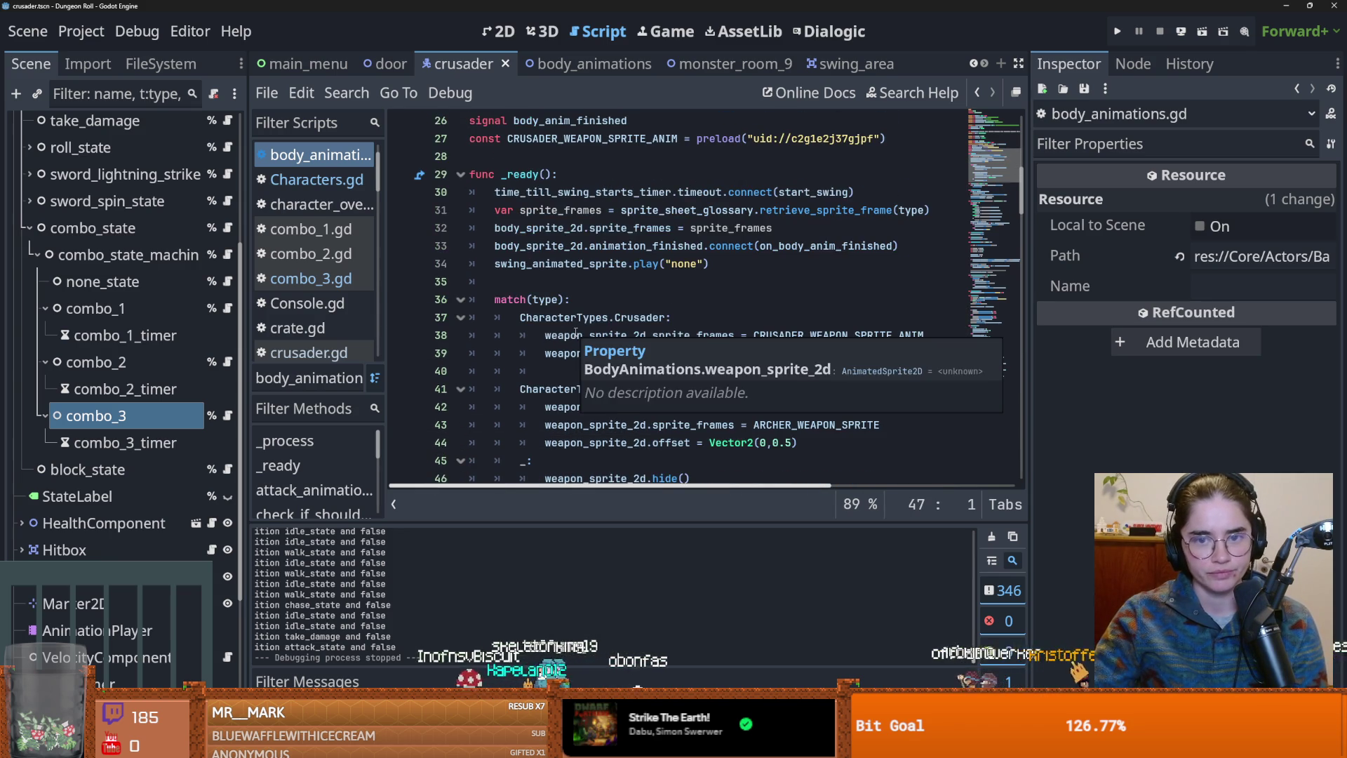
{"action": "left_click", "coordinate": [588, 288]}
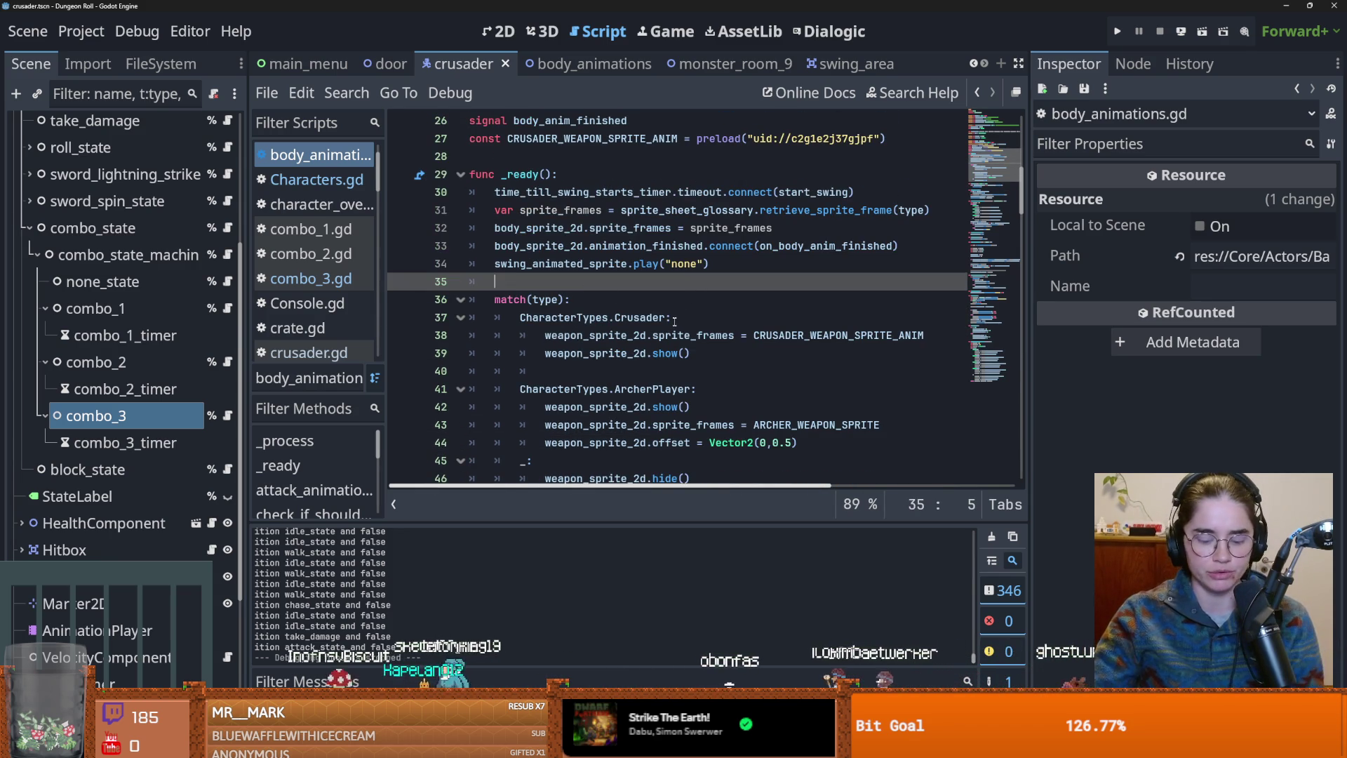
{"action": "key", "text": "alt+Tab"}
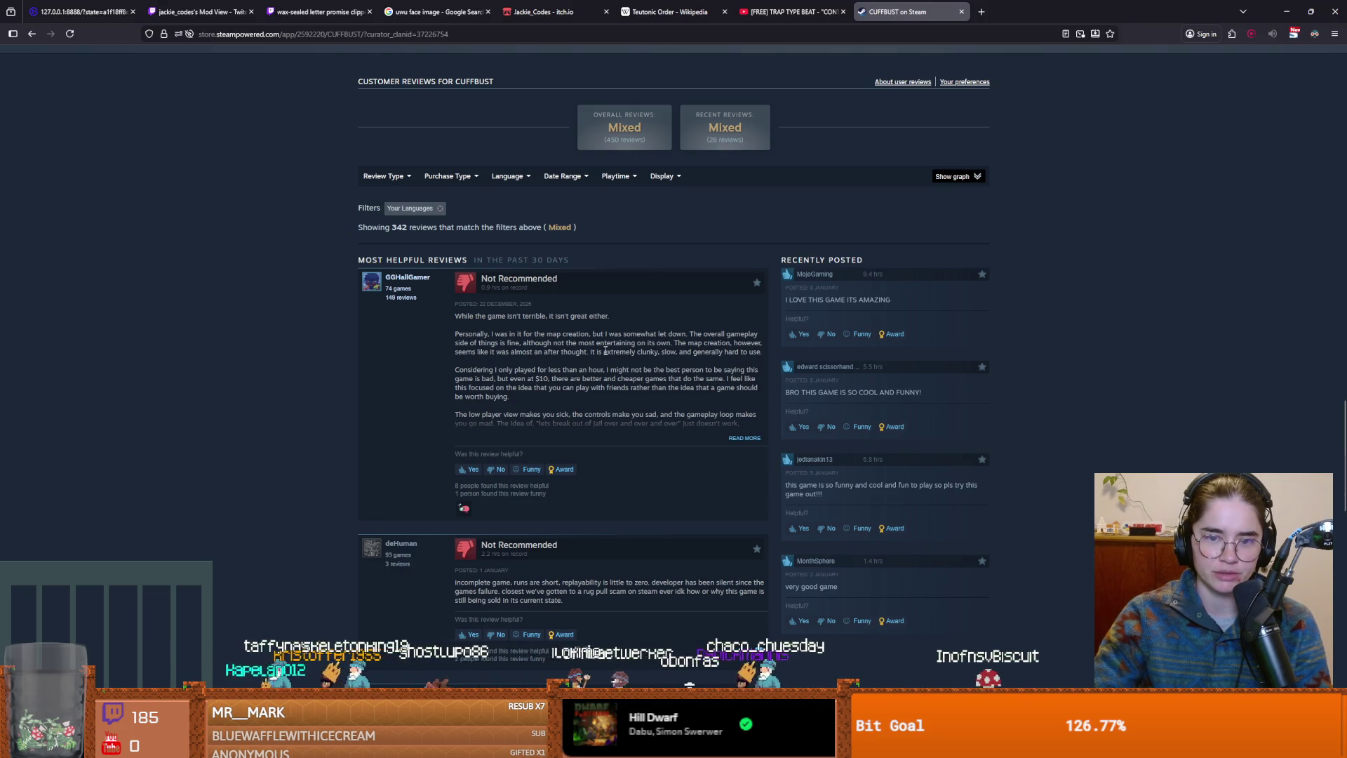
Highlight passages of the top Not Recommended CUFFBUST review and expand it with READ MORE
{"action": "left_click_drag", "start_coordinate": [704, 334], "coordinate": [504, 351]}
{"action": "left_click", "coordinate": [503, 351]}
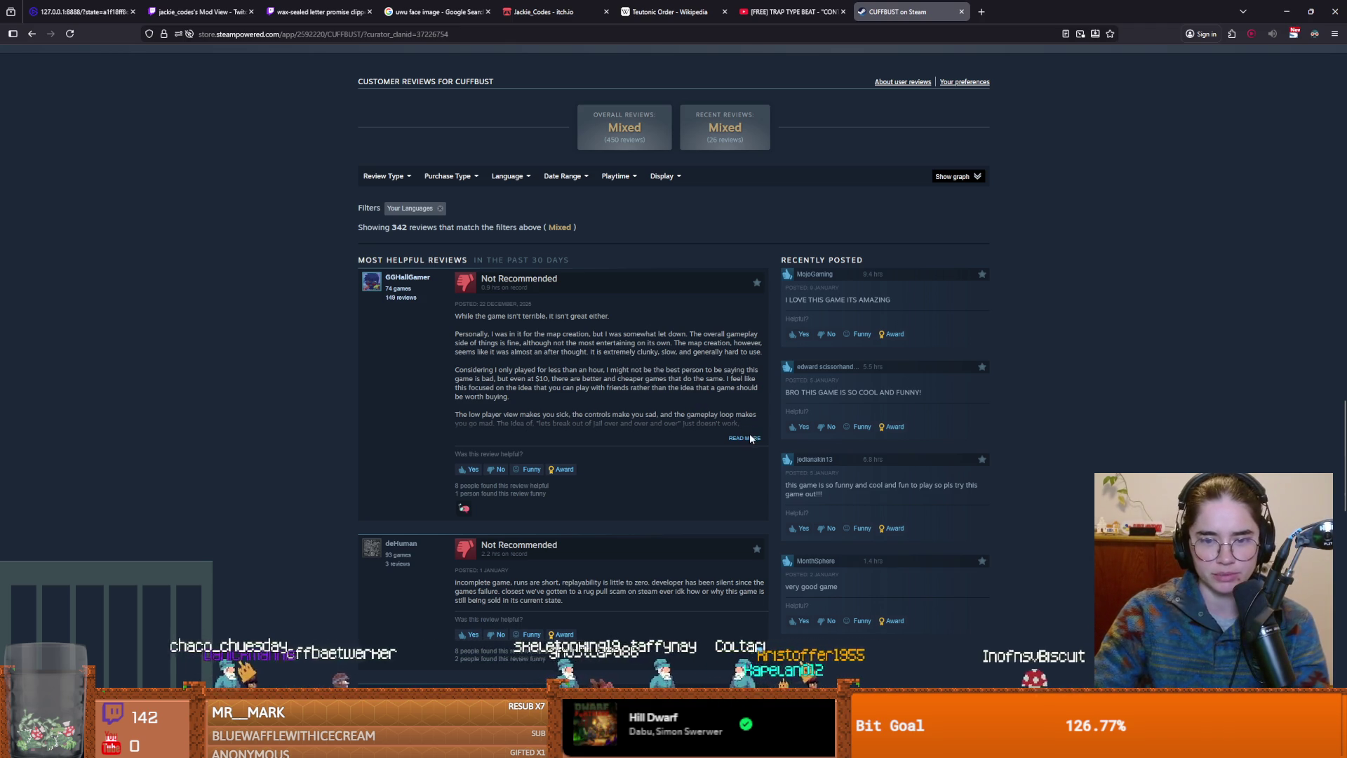
{"action": "mouse_move", "coordinate": [730, 380]}
{"action": "left_mouse_down"}
{"action": "mouse_move", "coordinate": [483, 390]}
{"action": "mouse_move", "coordinate": [559, 399]}
{"action": "left_mouse_up"}
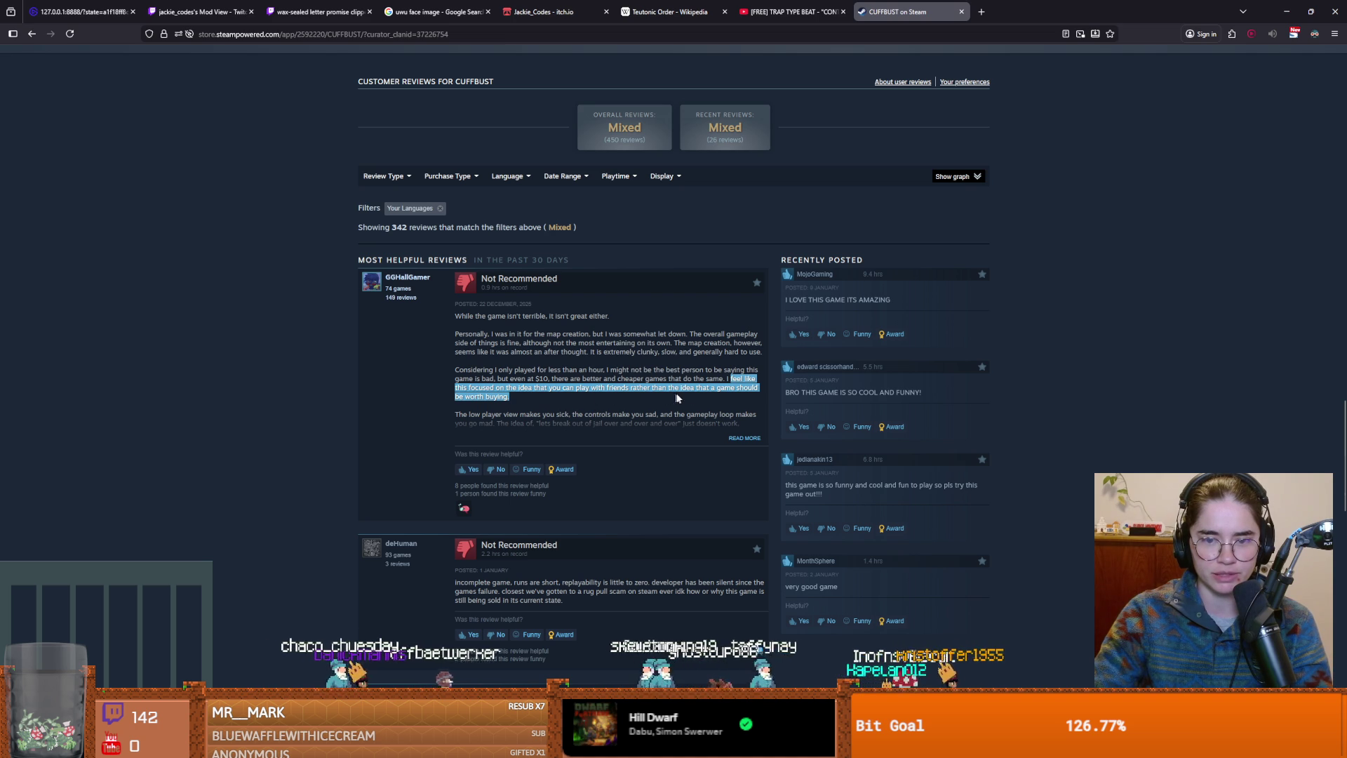
{"action": "left_click", "coordinate": [734, 438]}
{"action": "scroll", "coordinate": [524, 406], "scroll_direction": "down", "scroll_amount": 1}
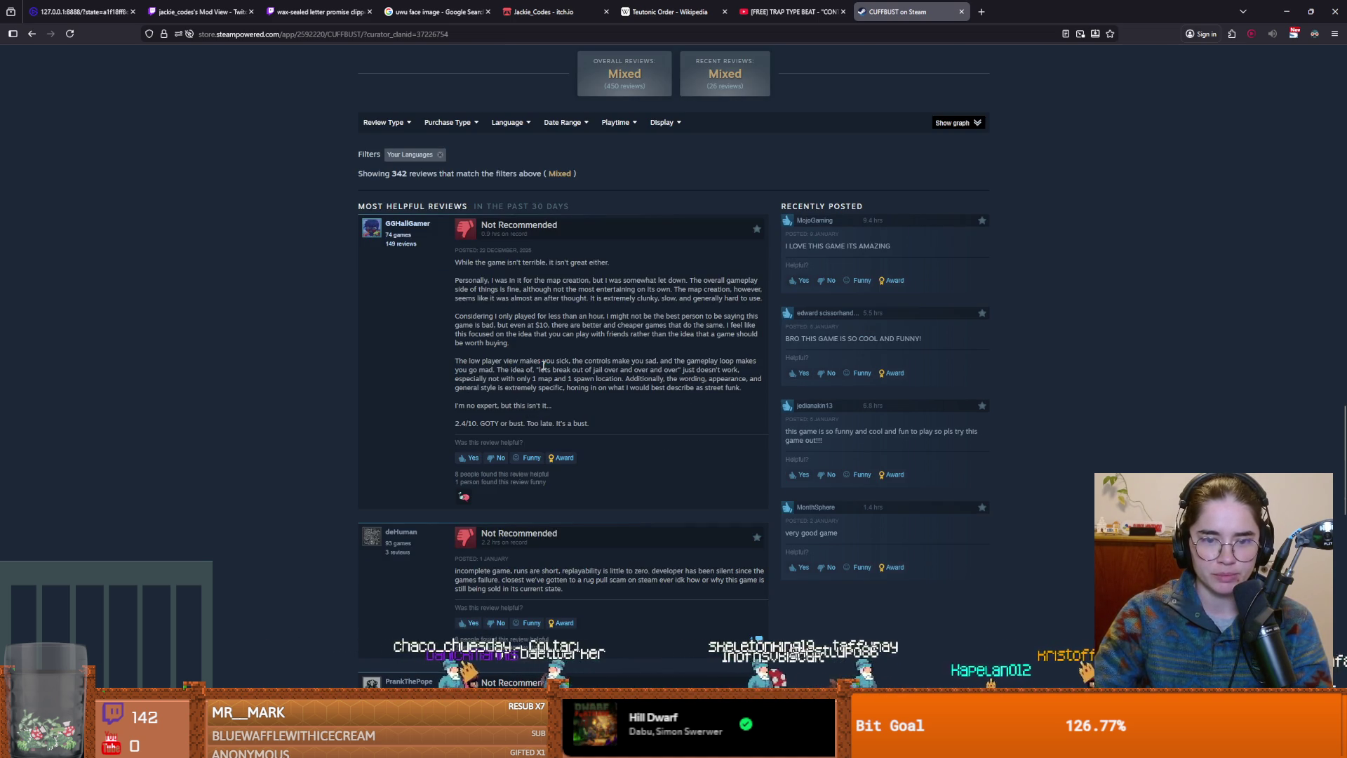
{"action": "mouse_move", "coordinate": [575, 361]}
{"action": "left_mouse_down"}
{"action": "mouse_move", "coordinate": [743, 361]}
{"action": "mouse_move", "coordinate": [495, 370]}
{"action": "mouse_move", "coordinate": [685, 370]}
{"action": "left_mouse_up"}
{"action": "mouse_move", "coordinate": [688, 370]}
{"action": "left_mouse_down"}
{"action": "mouse_move", "coordinate": [505, 379]}
{"action": "mouse_move", "coordinate": [713, 379]}
{"action": "mouse_move", "coordinate": [491, 397]}
{"action": "mouse_move", "coordinate": [539, 405]}
{"action": "mouse_move", "coordinate": [566, 388]}
{"action": "mouse_move", "coordinate": [583, 402]}
{"action": "mouse_move", "coordinate": [666, 382]}
{"action": "mouse_move", "coordinate": [713, 394]}
{"action": "mouse_move", "coordinate": [447, 434]}
{"action": "mouse_move", "coordinate": [605, 421]}
{"action": "mouse_move", "coordinate": [595, 431]}
{"action": "left_mouse_up"}
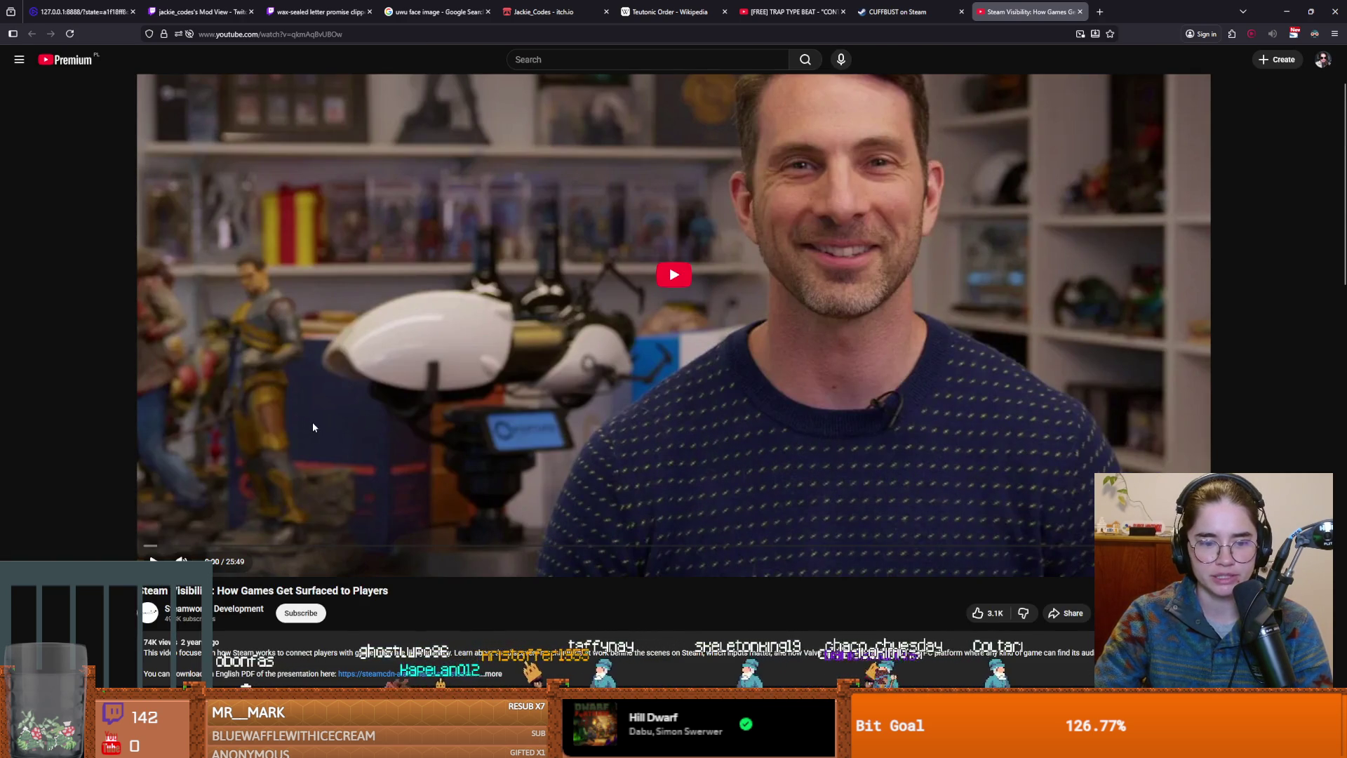
Like the 'Steam Visibility: How Games Get Surfaced to Players' video and switch back to Godot
{"action": "scroll", "coordinate": [313, 425], "scroll_direction": "down", "scroll_amount": 2}
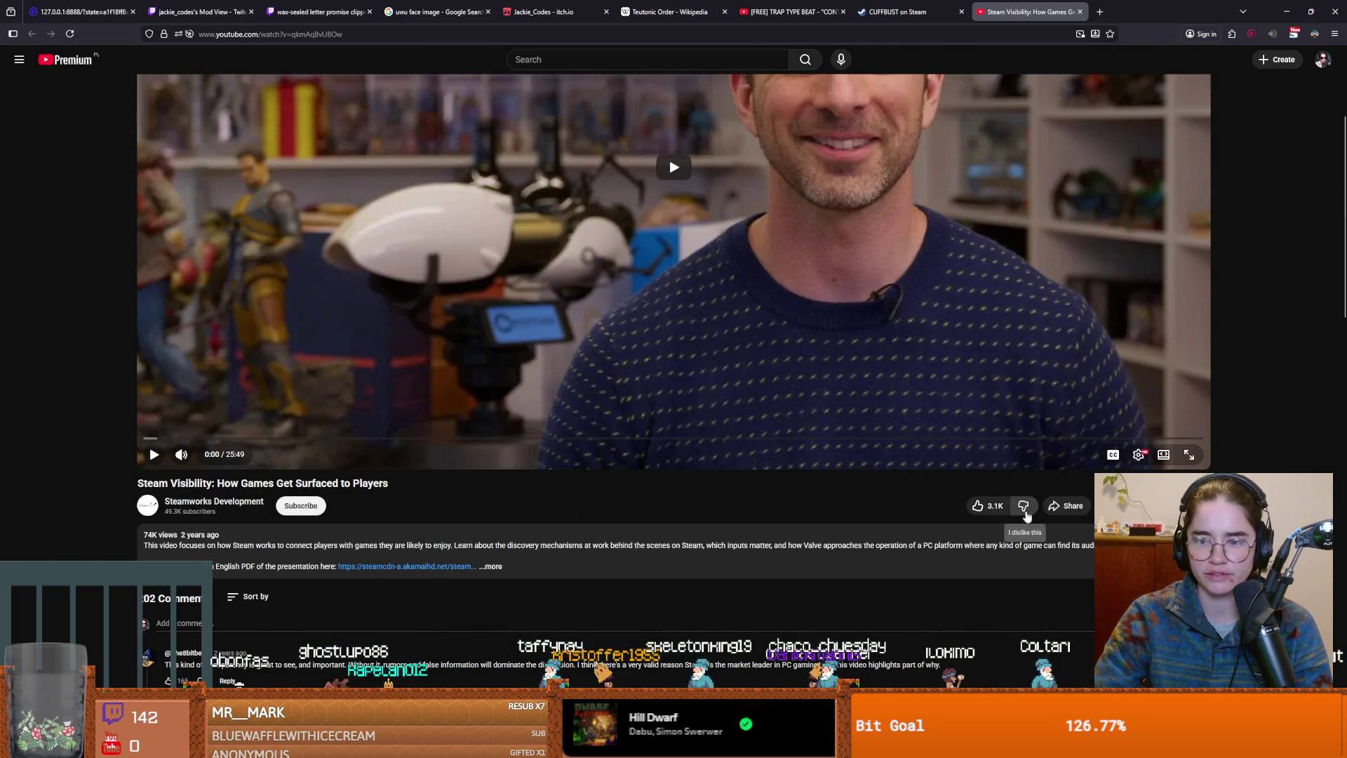
{"action": "left_click", "coordinate": [985, 511]}
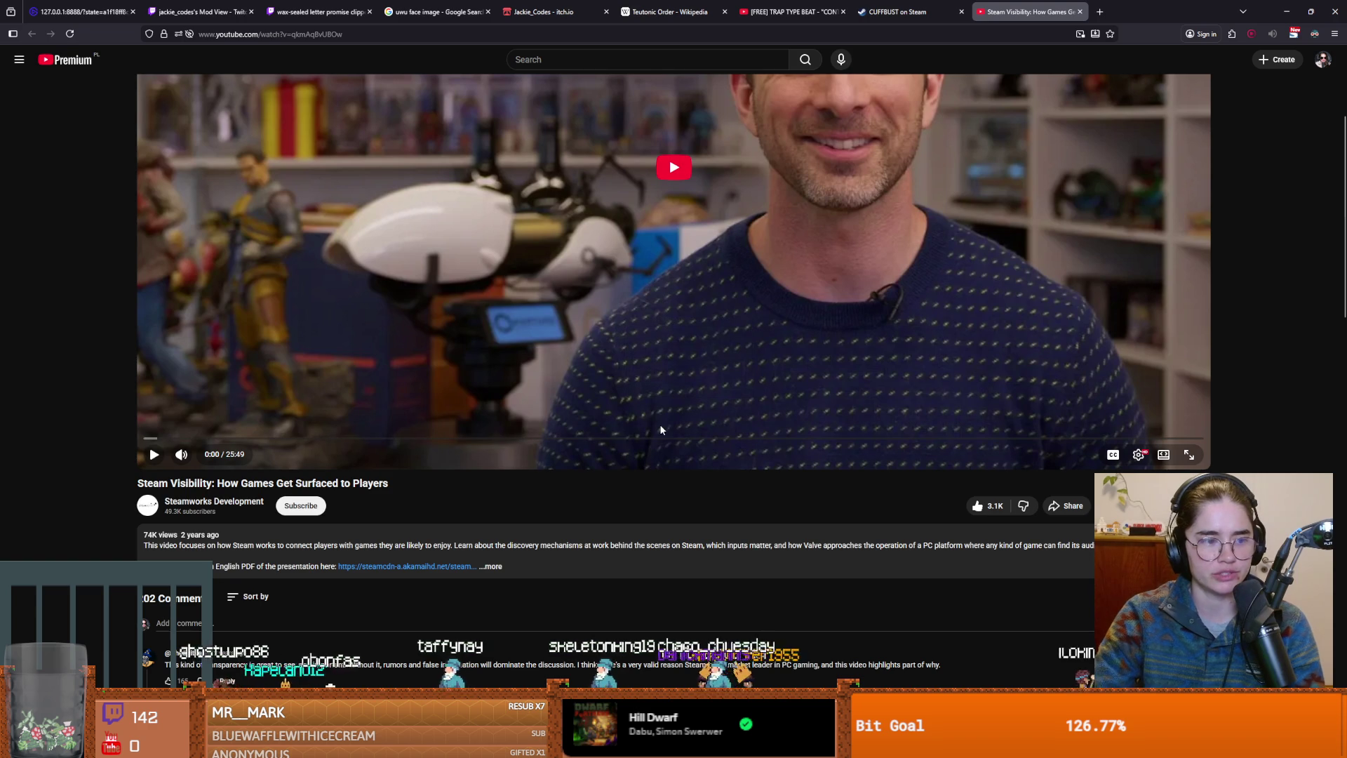
{"action": "key", "text": "alt+Tab"}
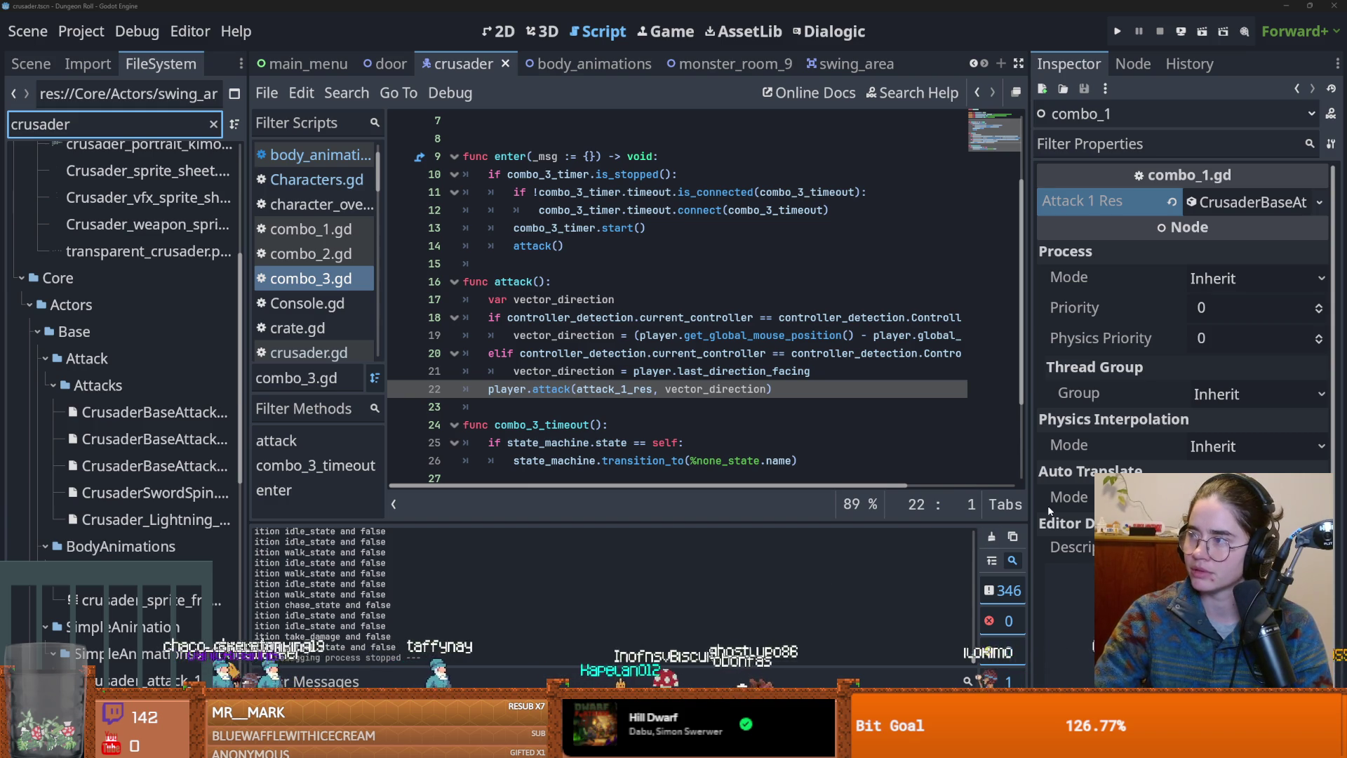
Switch to the CUFFBUST Steam page and scroll up to its header and trailer
{"action": "key", "text": "alt+Tab"}
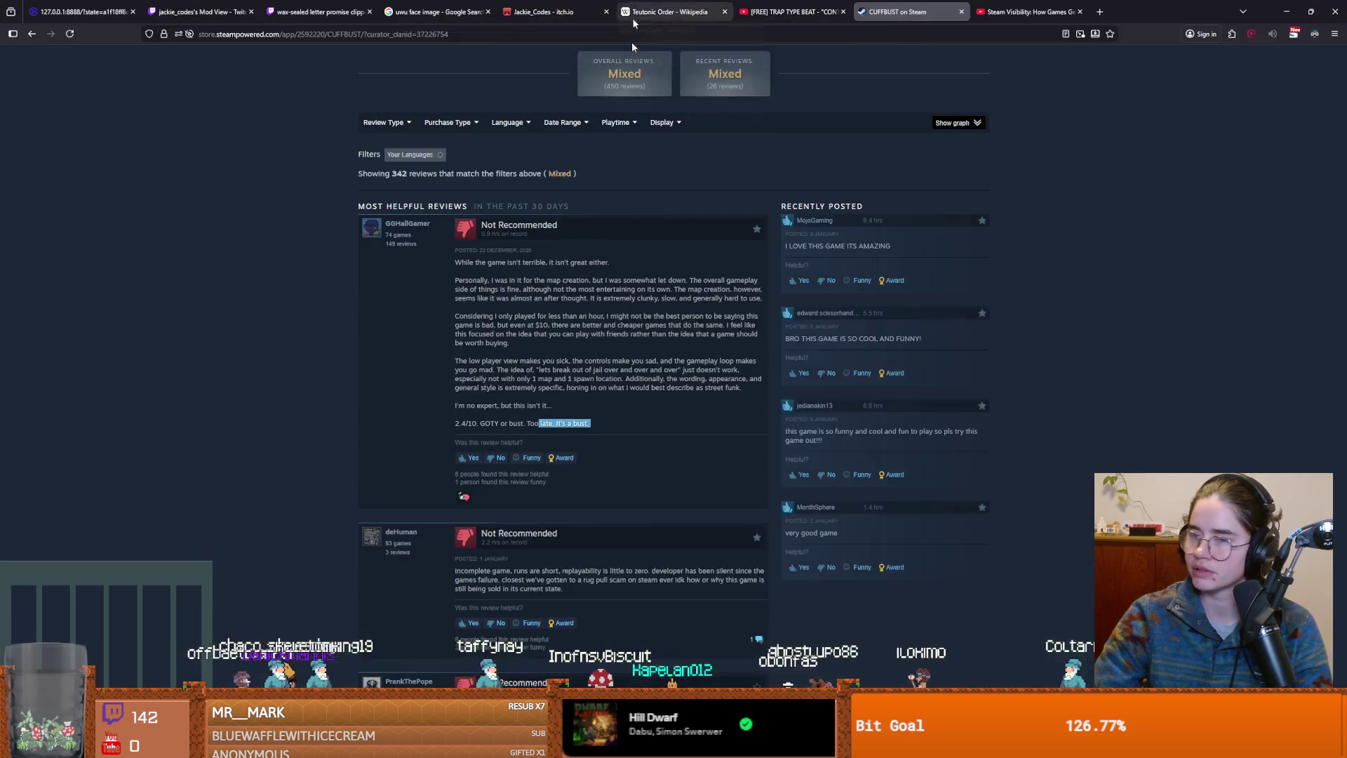
{"action": "scroll", "coordinate": [691, 442], "scroll_direction": "up", "scroll_amount": 10}
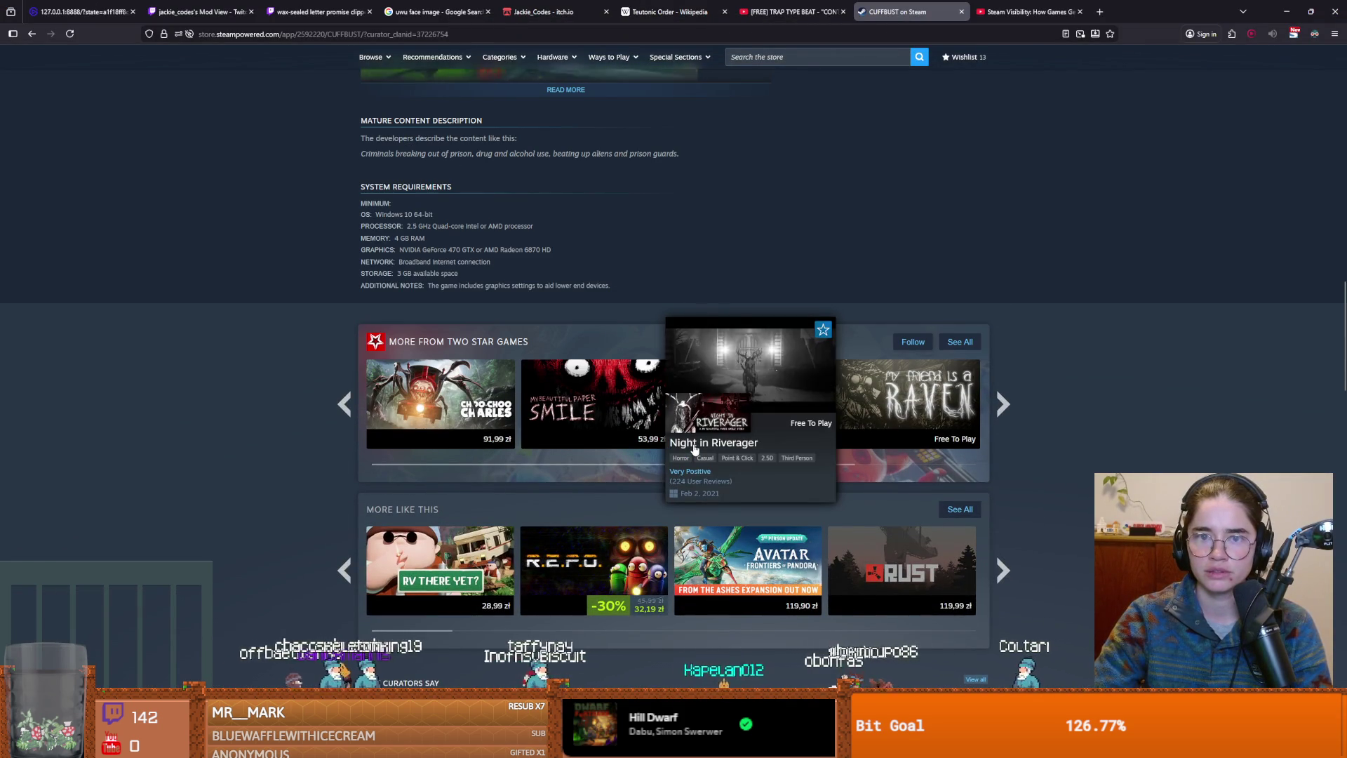
{"action": "scroll", "coordinate": [694, 449], "scroll_direction": "up", "scroll_amount": 10}
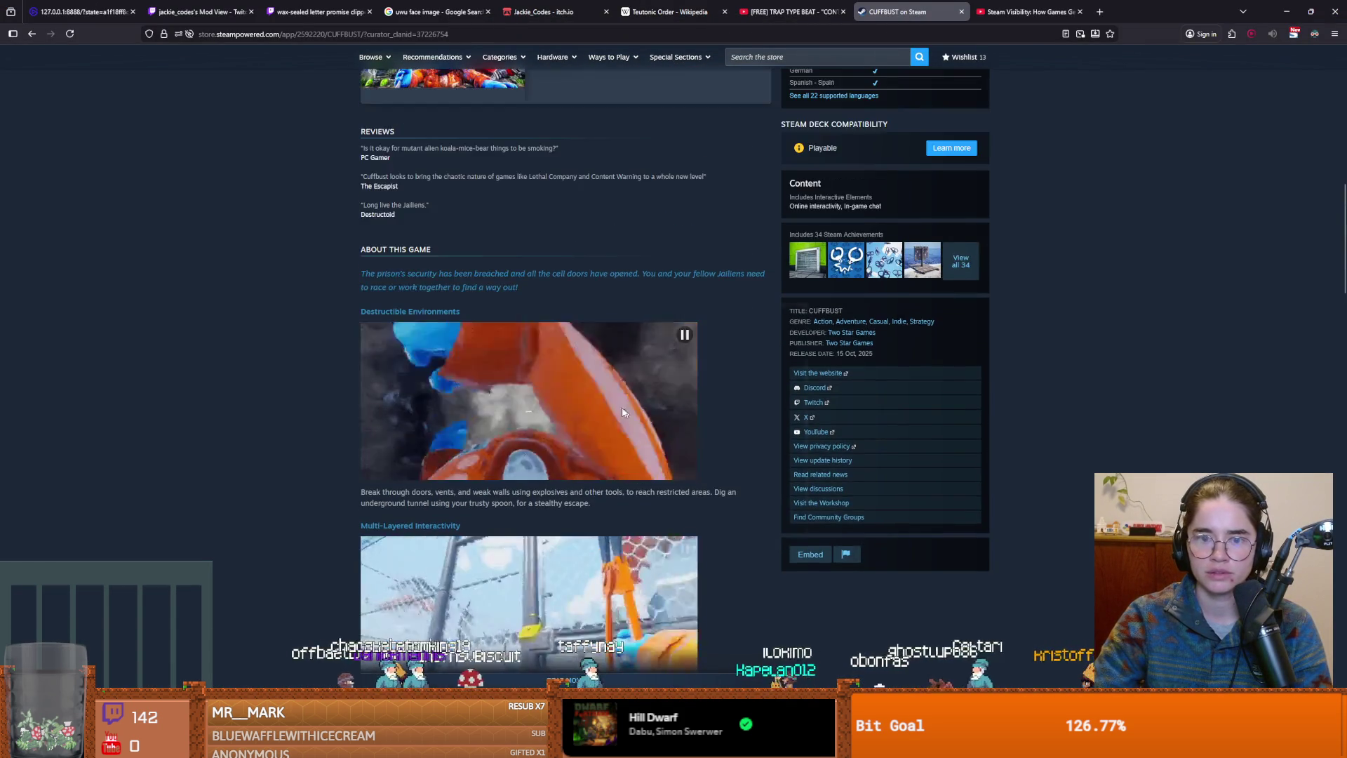
{"action": "scroll", "coordinate": [623, 407], "scroll_direction": "up", "scroll_amount": 15}
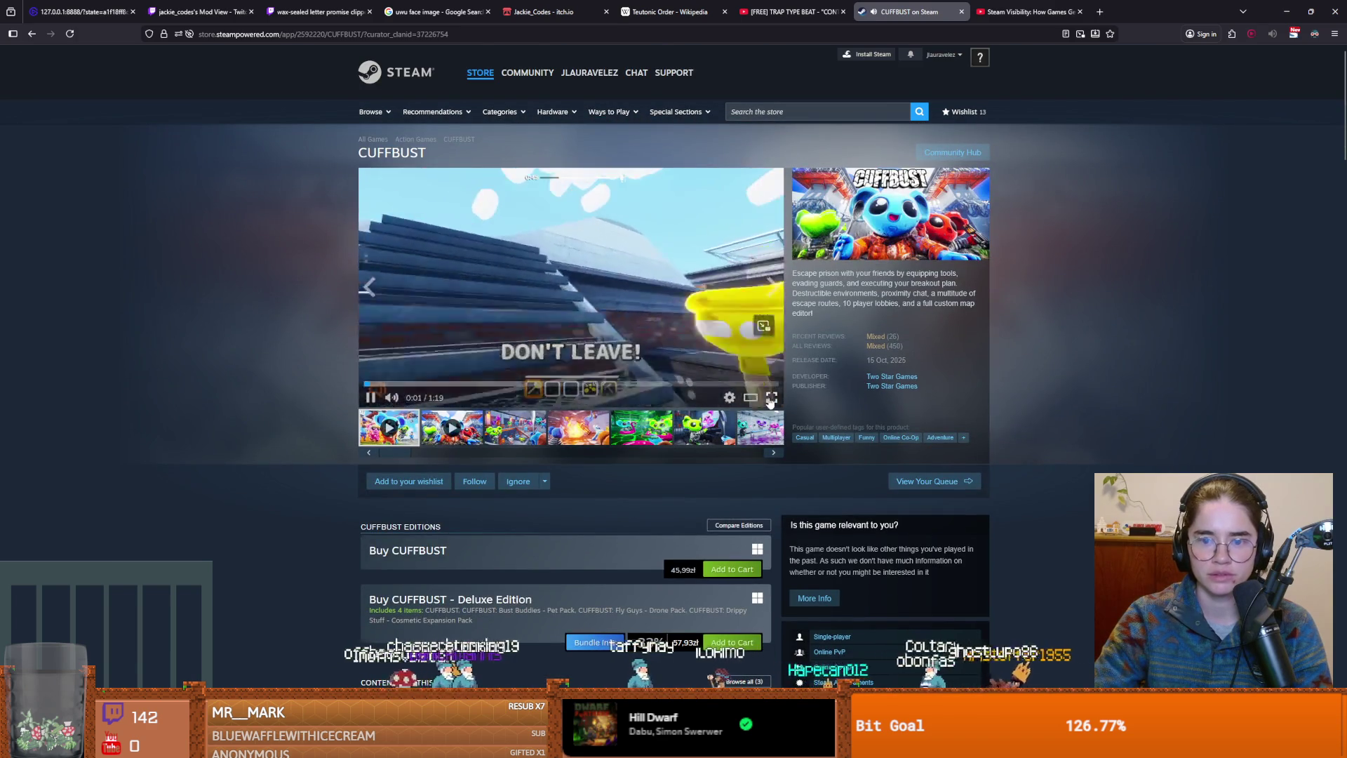
Watch the CUFFBUST trailer fullscreen, then jump to the customer reviews section
{"action": "left_click", "coordinate": [771, 398]}
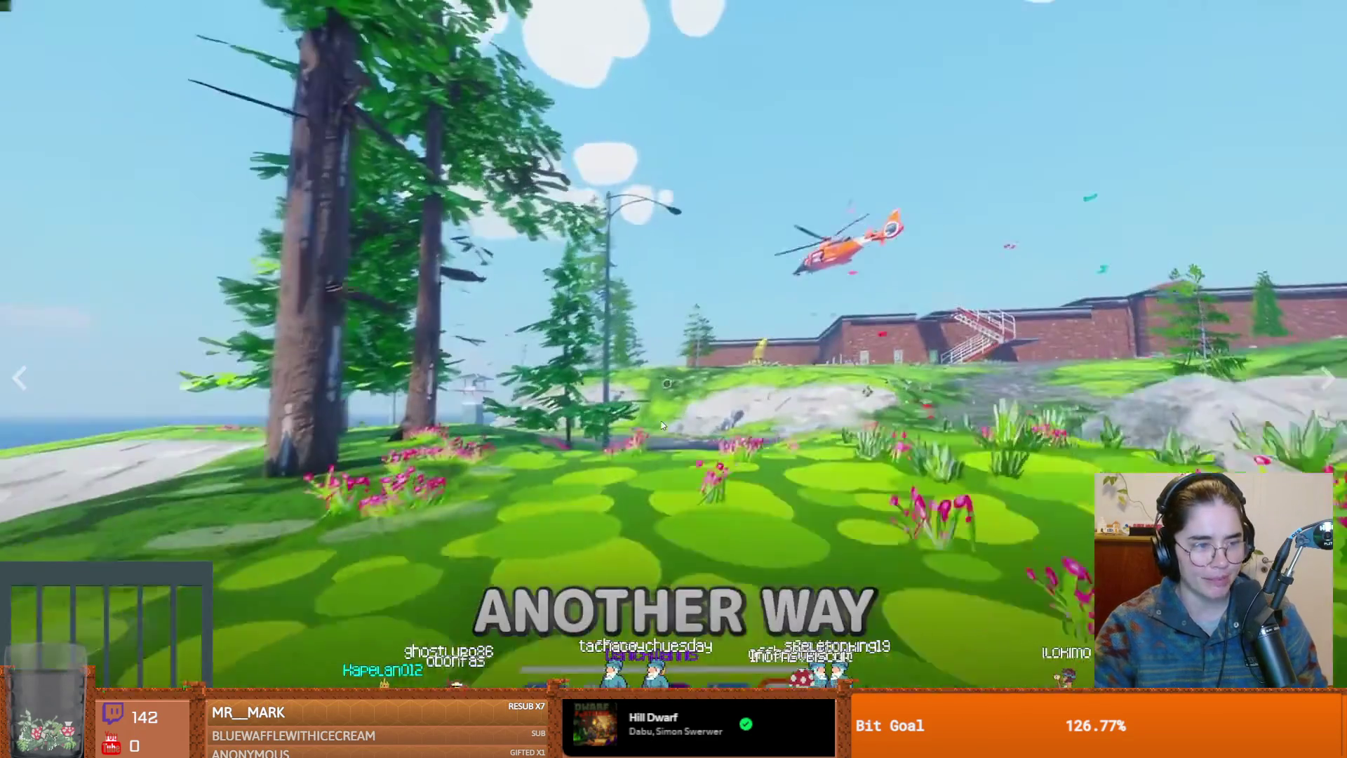
{"action": "mouse_move", "coordinate": [662, 425]}
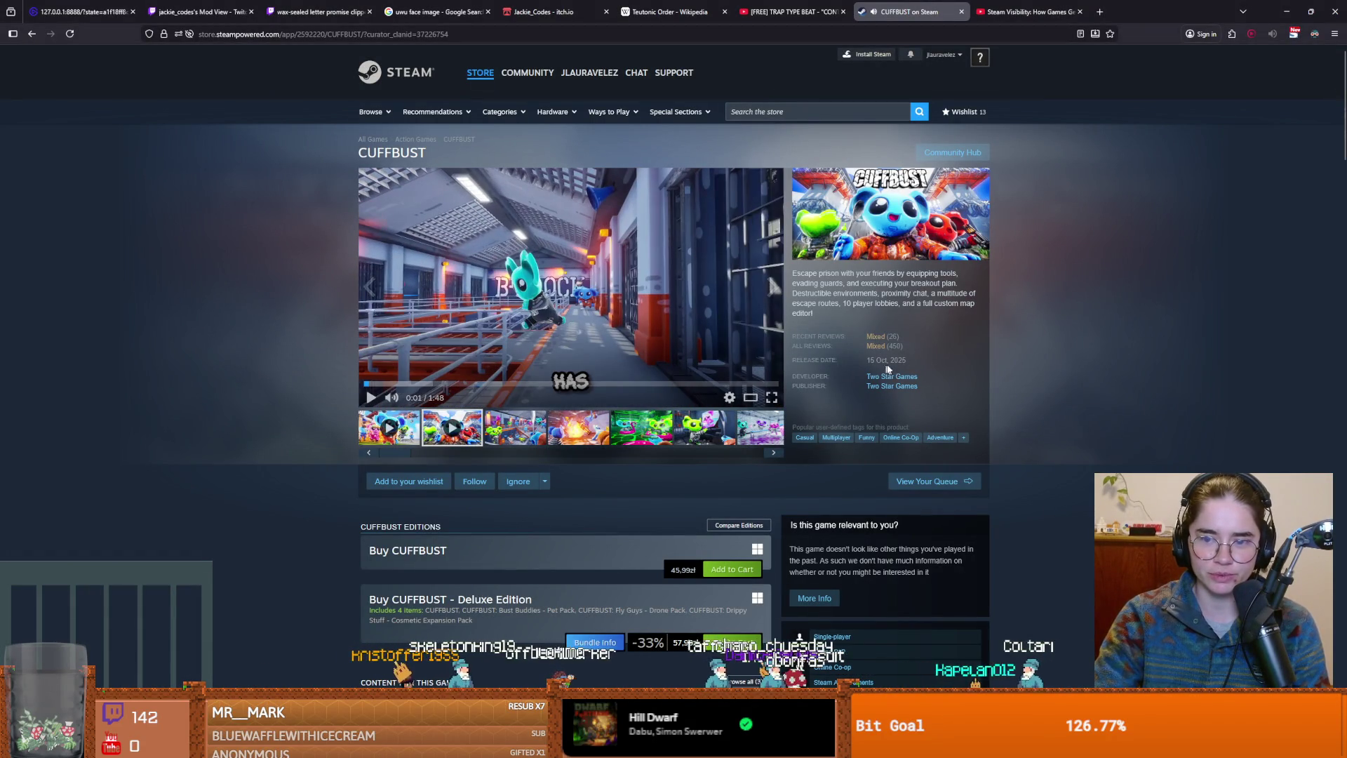
{"action": "left_click", "coordinate": [876, 348]}
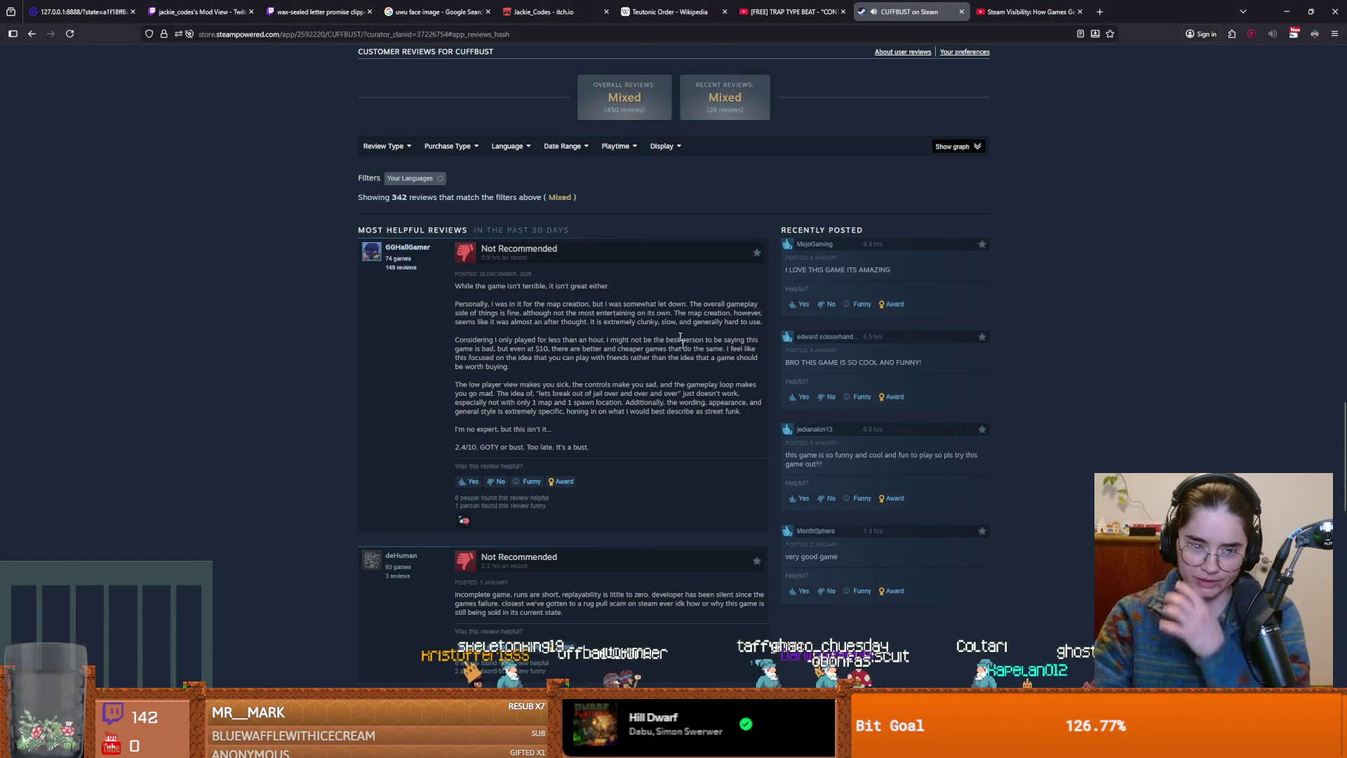
Open the Choo-Choo Charles store page, then the Two Star Games developer page
{"action": "scroll", "coordinate": [888, 421], "scroll_direction": "up", "scroll_amount": 10}
{"action": "scroll", "coordinate": [892, 441], "scroll_direction": "up", "scroll_amount": 5}
{"action": "scroll", "coordinate": [772, 442], "scroll_direction": "down", "scroll_amount": 4}
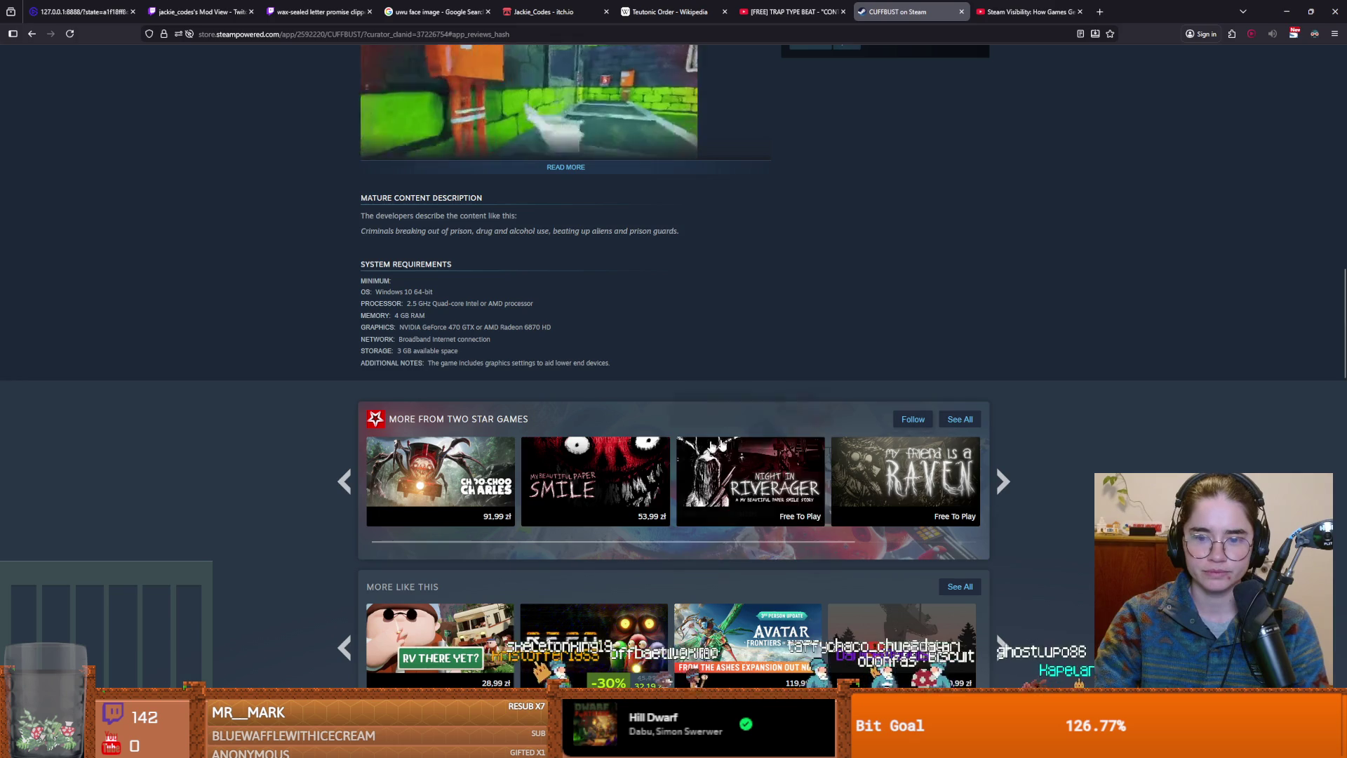
{"action": "scroll", "coordinate": [696, 444], "scroll_direction": "up", "scroll_amount": 2}
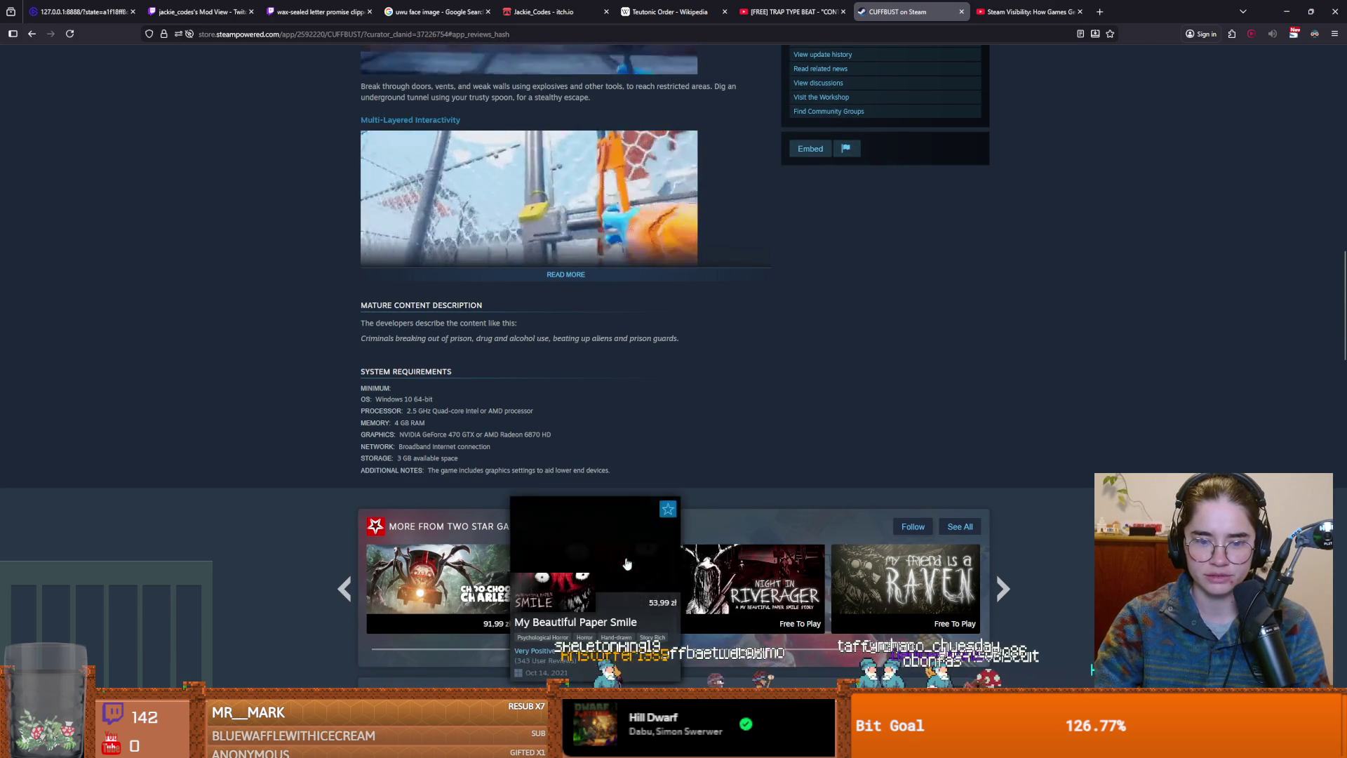
{"action": "left_click", "coordinate": [441, 583]}
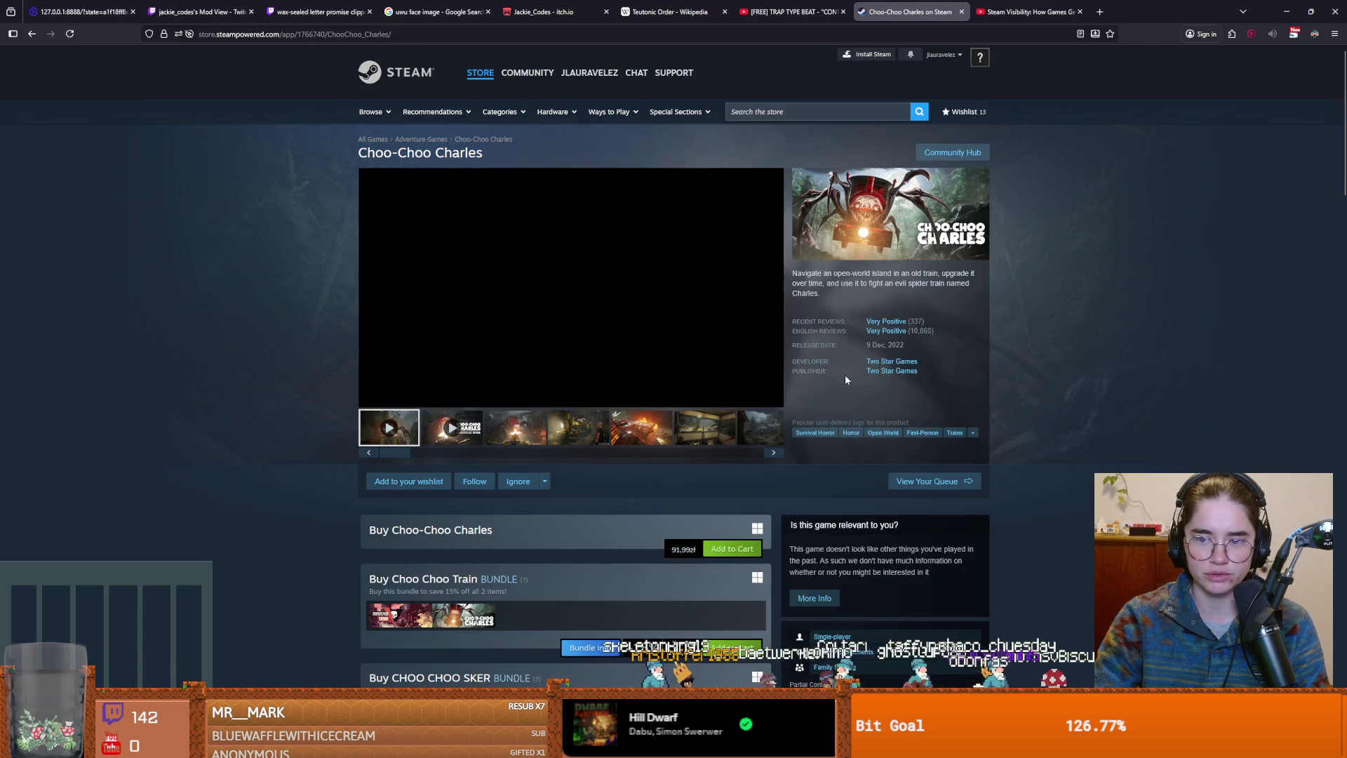
{"action": "left_click", "coordinate": [884, 362]}
Scroll through the Two Star Games New Releases list
{"action": "scroll", "coordinate": [885, 366], "scroll_direction": "down", "scroll_amount": 8}
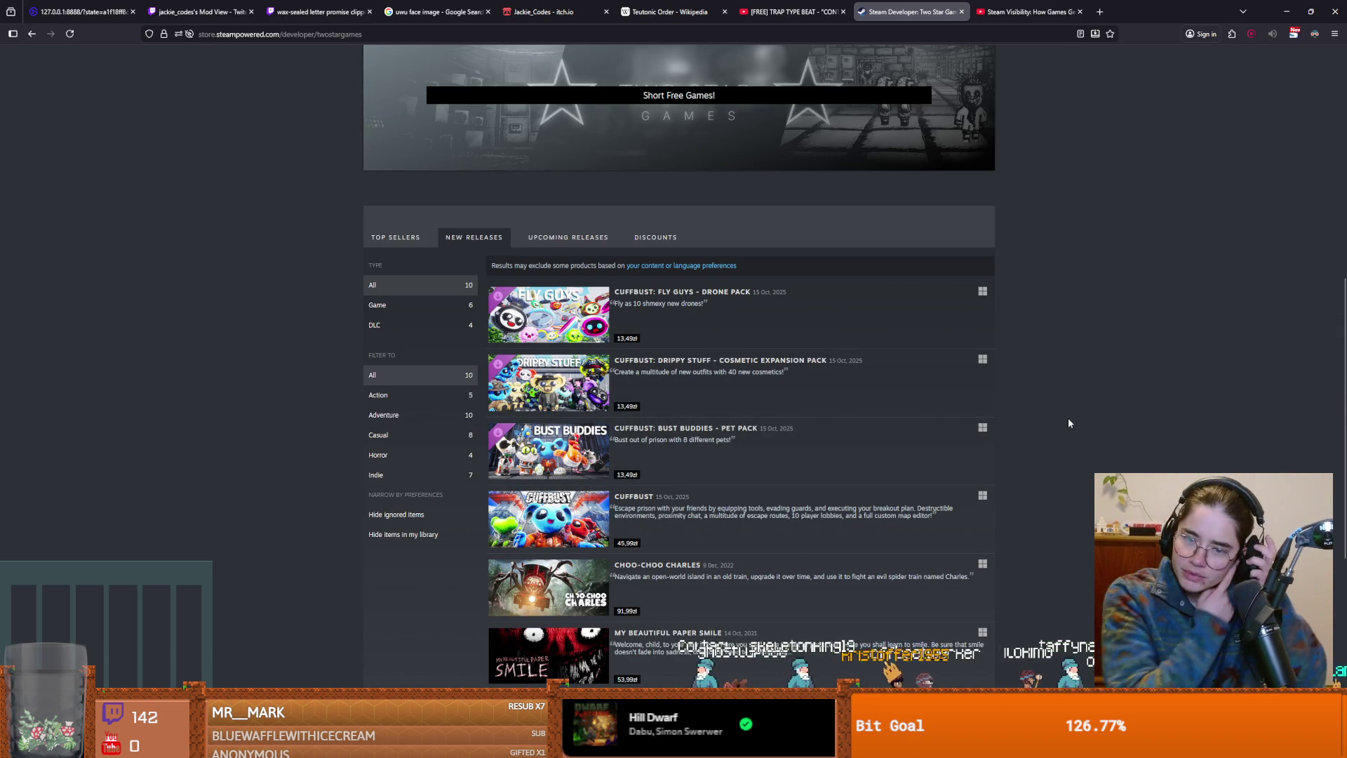
{"action": "scroll", "coordinate": [1052, 393], "scroll_direction": "down", "scroll_amount": 3}
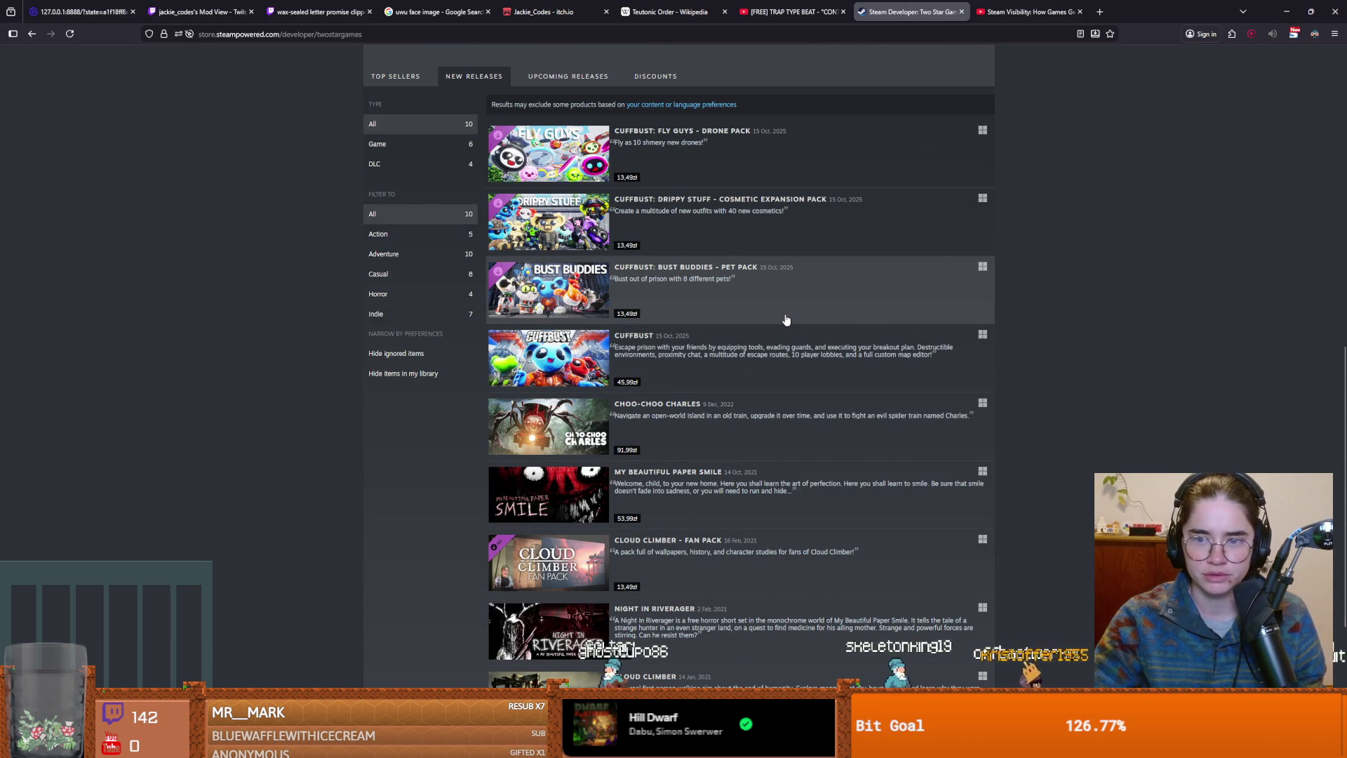
{"action": "scroll", "coordinate": [753, 349], "scroll_direction": "down", "scroll_amount": 1}
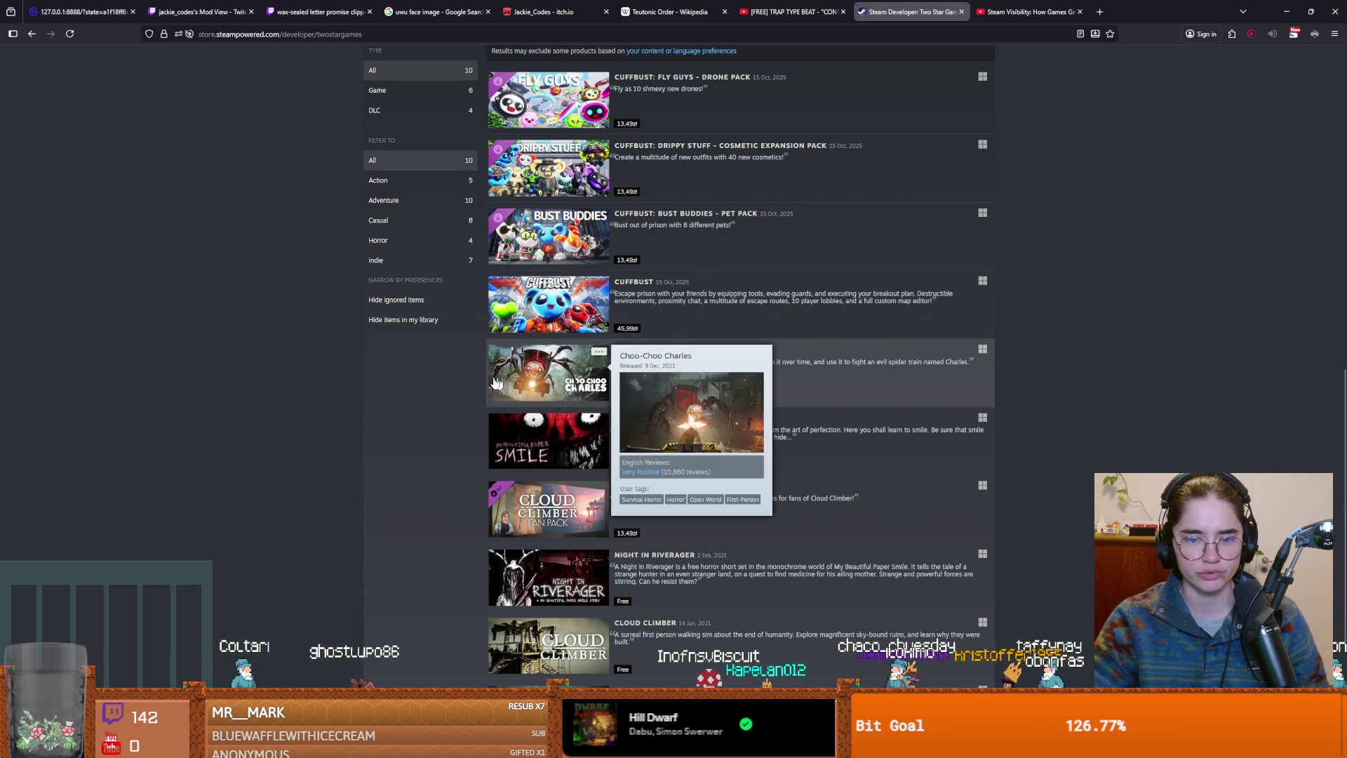
{"action": "scroll", "coordinate": [1090, 425], "scroll_direction": "up", "scroll_amount": 4}
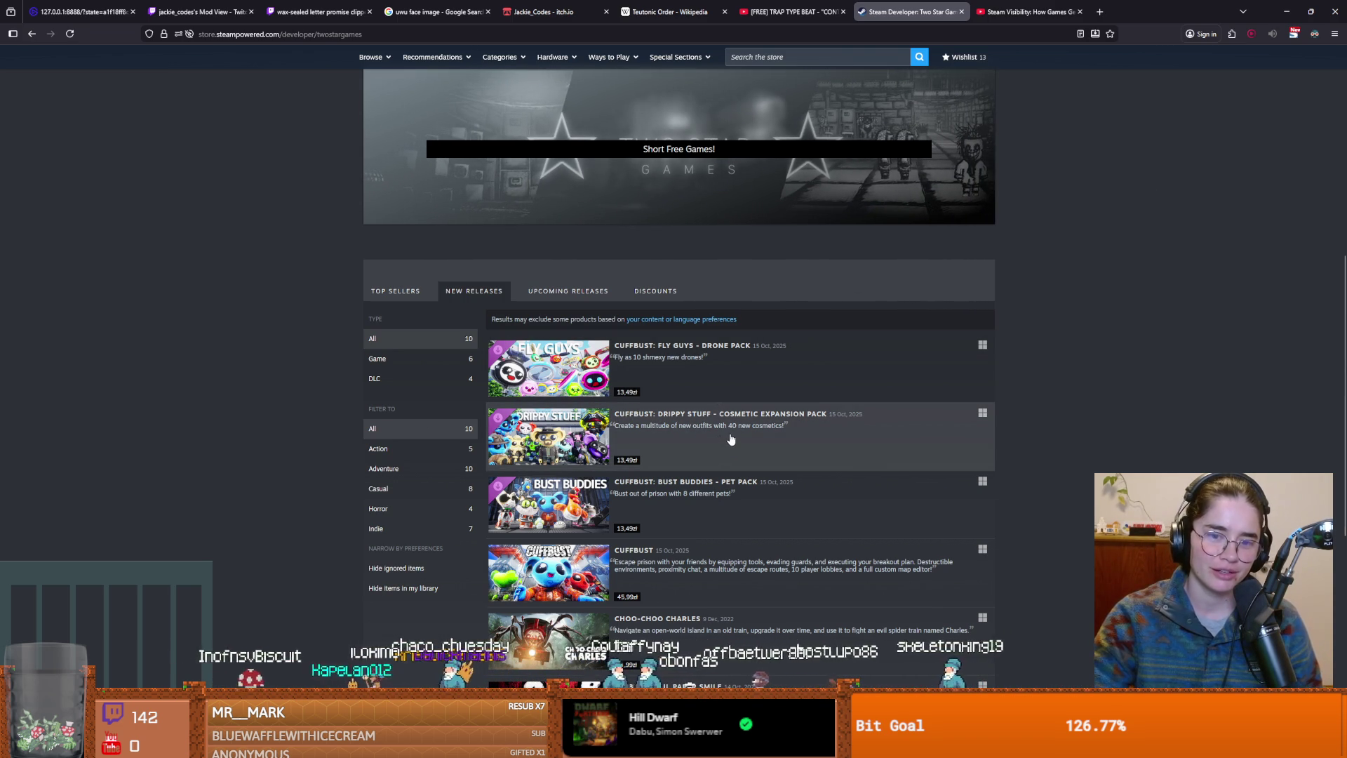
{"action": "scroll", "coordinate": [731, 434], "scroll_direction": "down", "scroll_amount": 3}
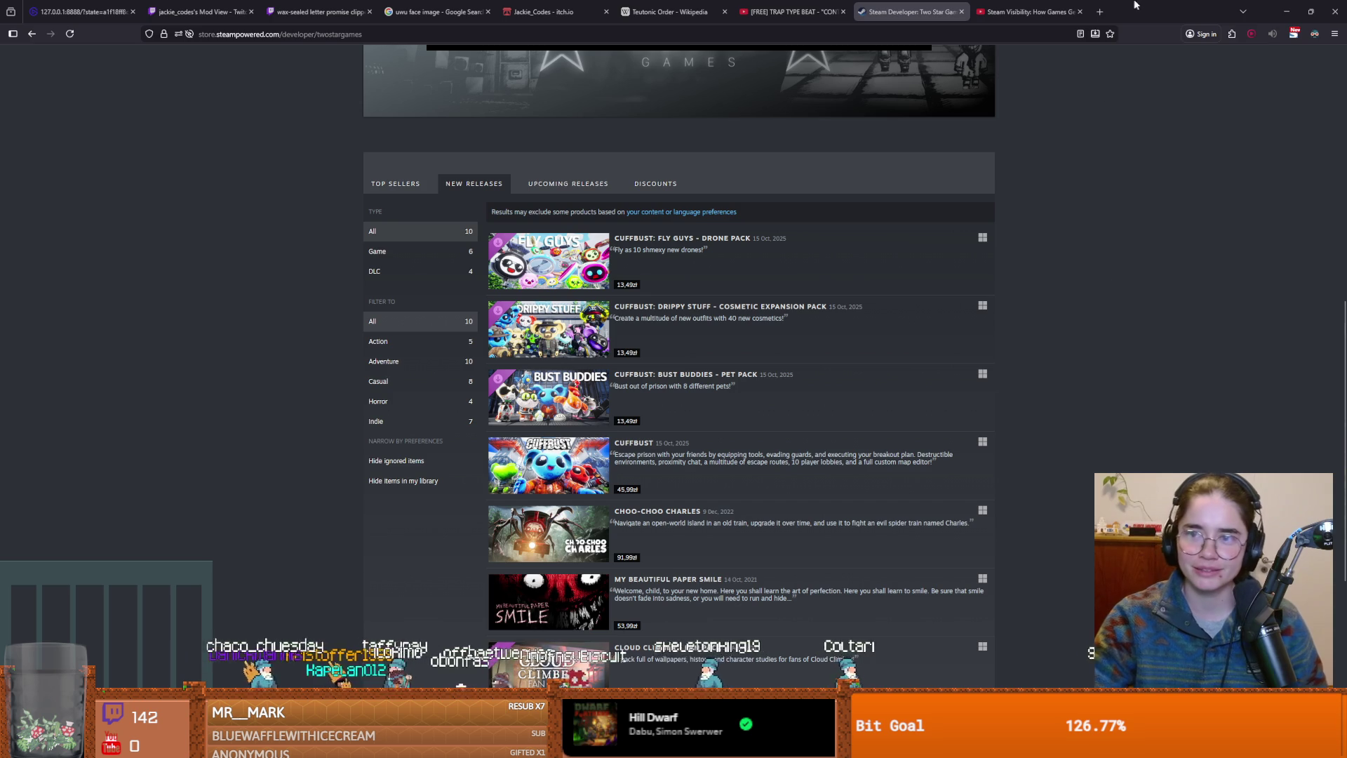
Glance back at Godot, then open the CUFFBUST: Bust Buddies - Pet Pack store page
{"action": "key", "text": "alt+Tab"}
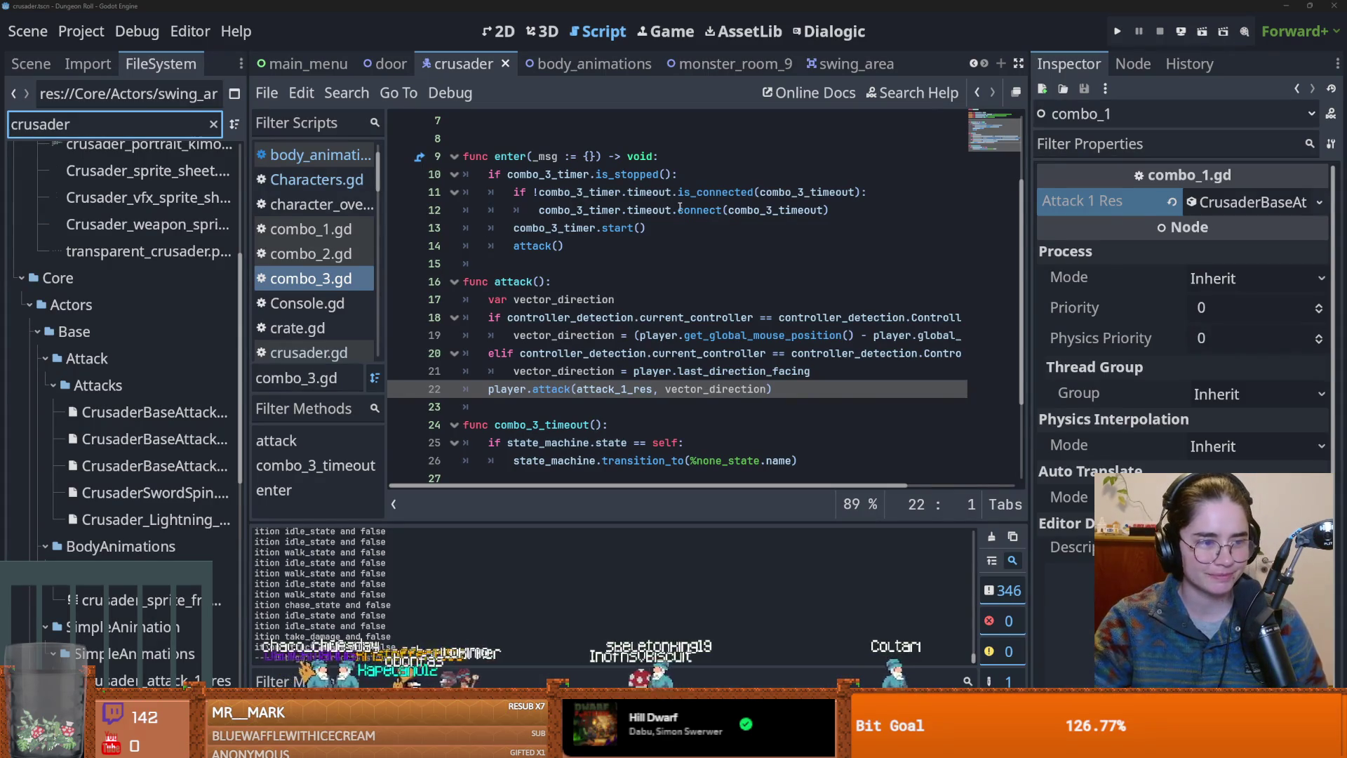
{"action": "mouse_move", "coordinate": [679, 208]}
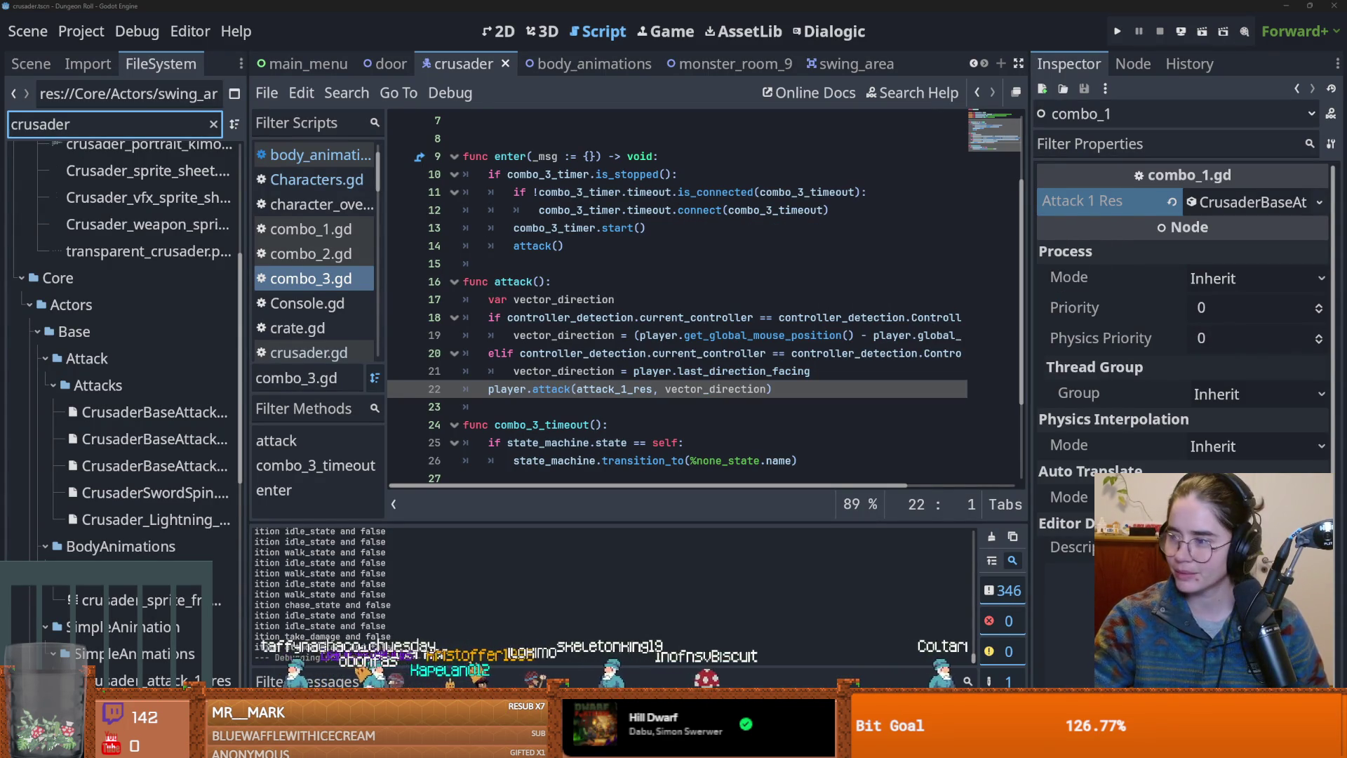
{"action": "key", "text": "alt+Tab"}
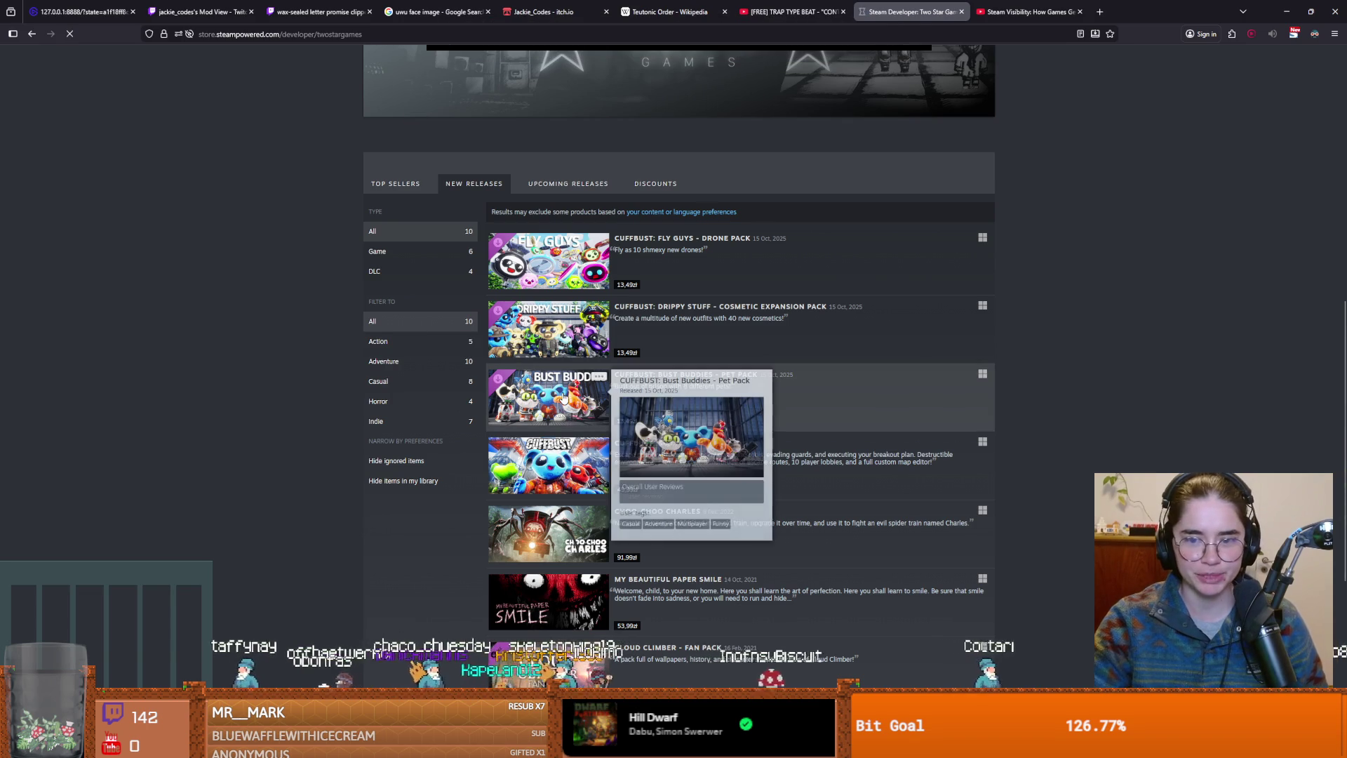
{"action": "left_click", "coordinate": [610, 382]}
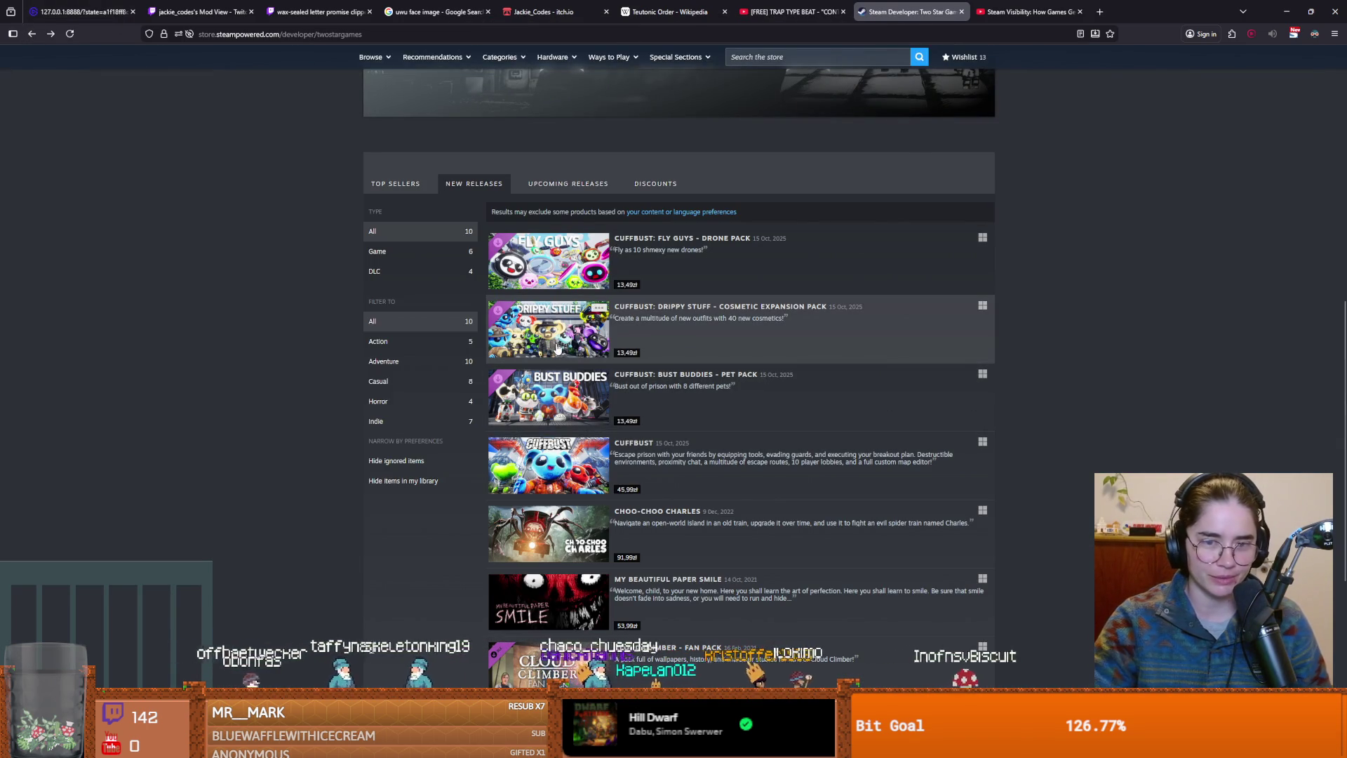
Open the CUFFBUST: Drippy Stuff - Cosmetic Expansion Pack page, then switch back to Godot
{"action": "left_click", "coordinate": [557, 348]}
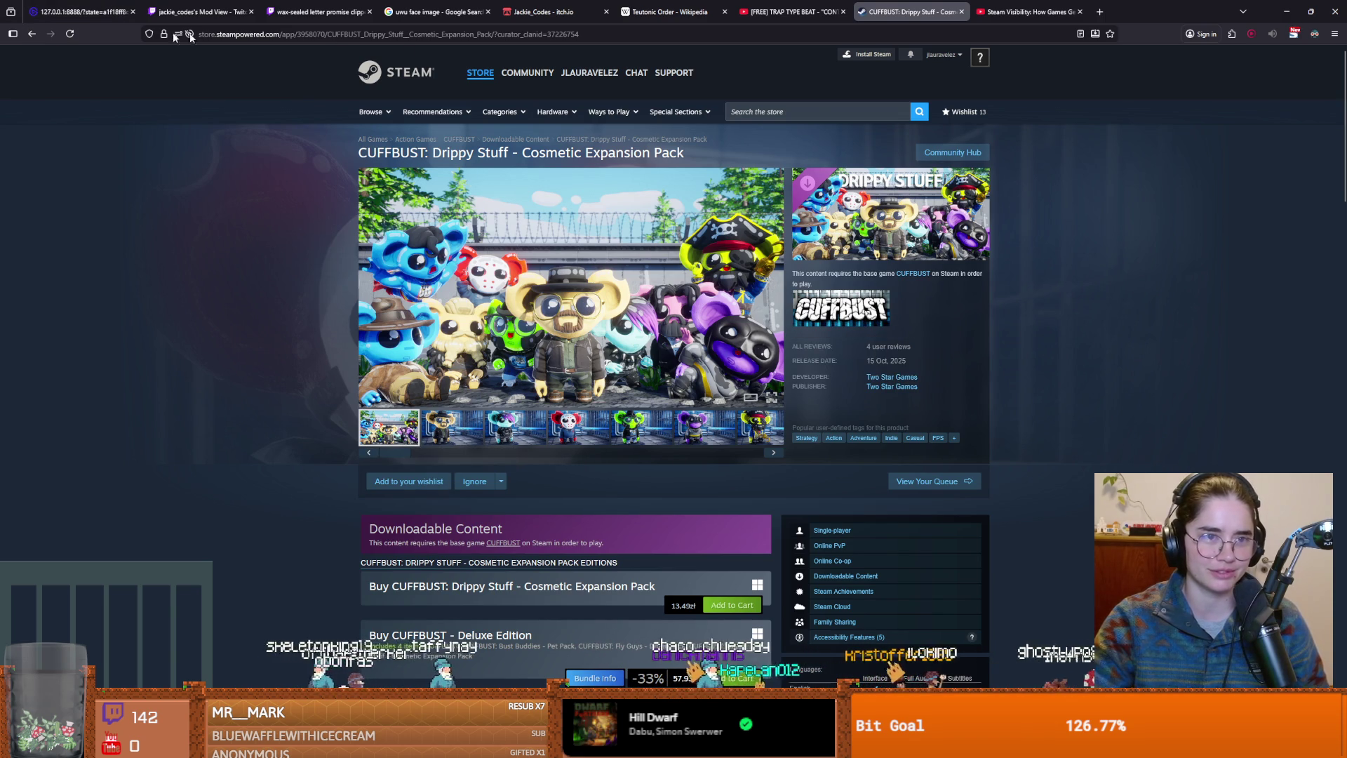
{"action": "key", "text": "alt+Tab"}
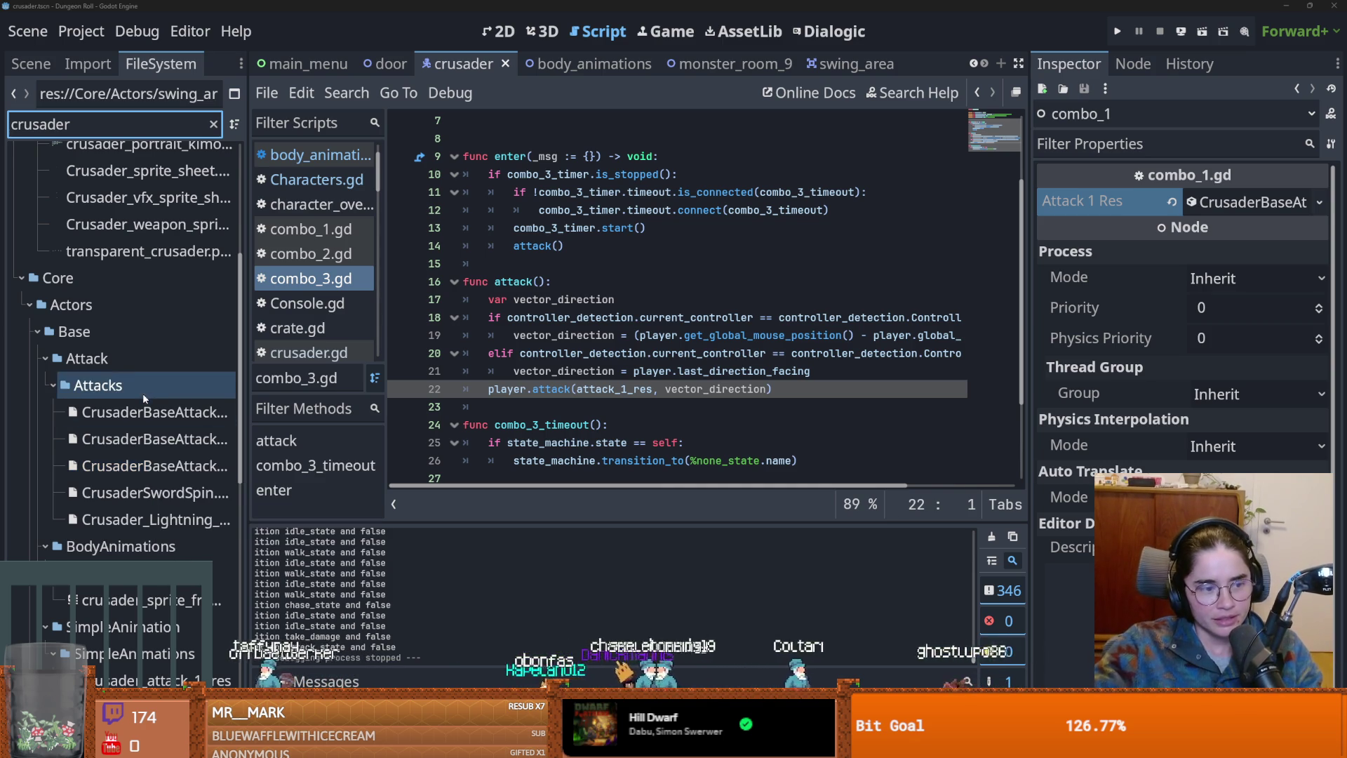
Widen the FileSystem panel, peek at the Attack 1 Res resource, and widen the code area
{"action": "left_click", "coordinate": [668, 284]}
{"action": "key", "text": "ctrl+s"}
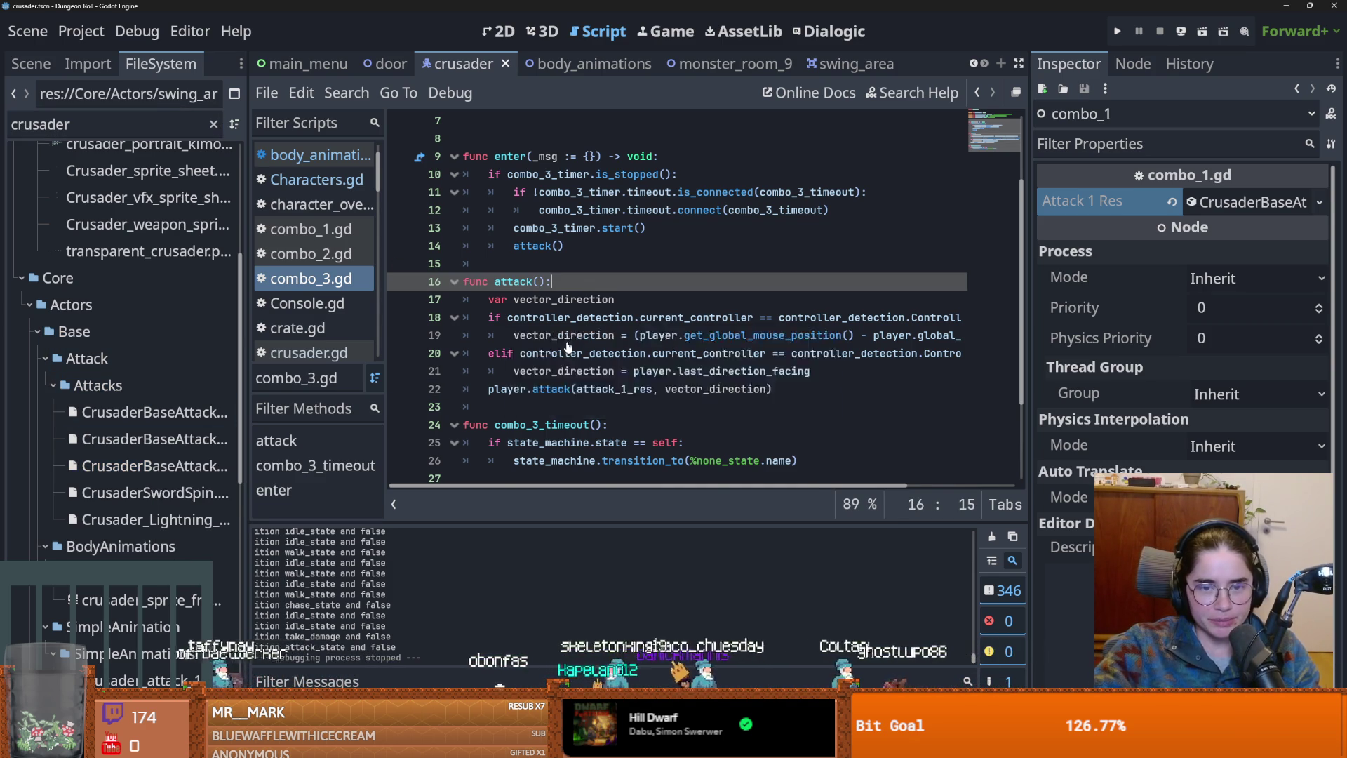
{"action": "key", "text": "ctrl+s"}
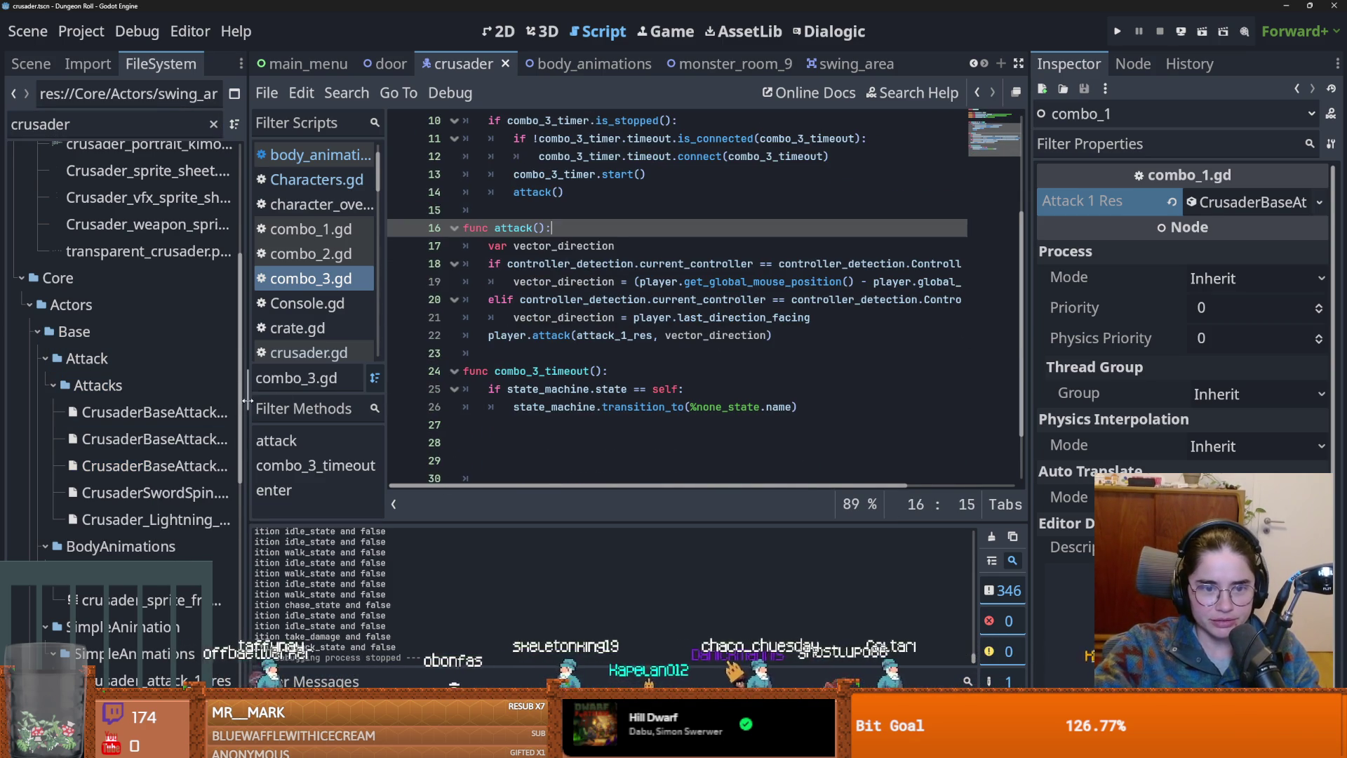
{"action": "left_click_drag", "start_coordinate": [244, 399], "coordinate": [343, 413]}
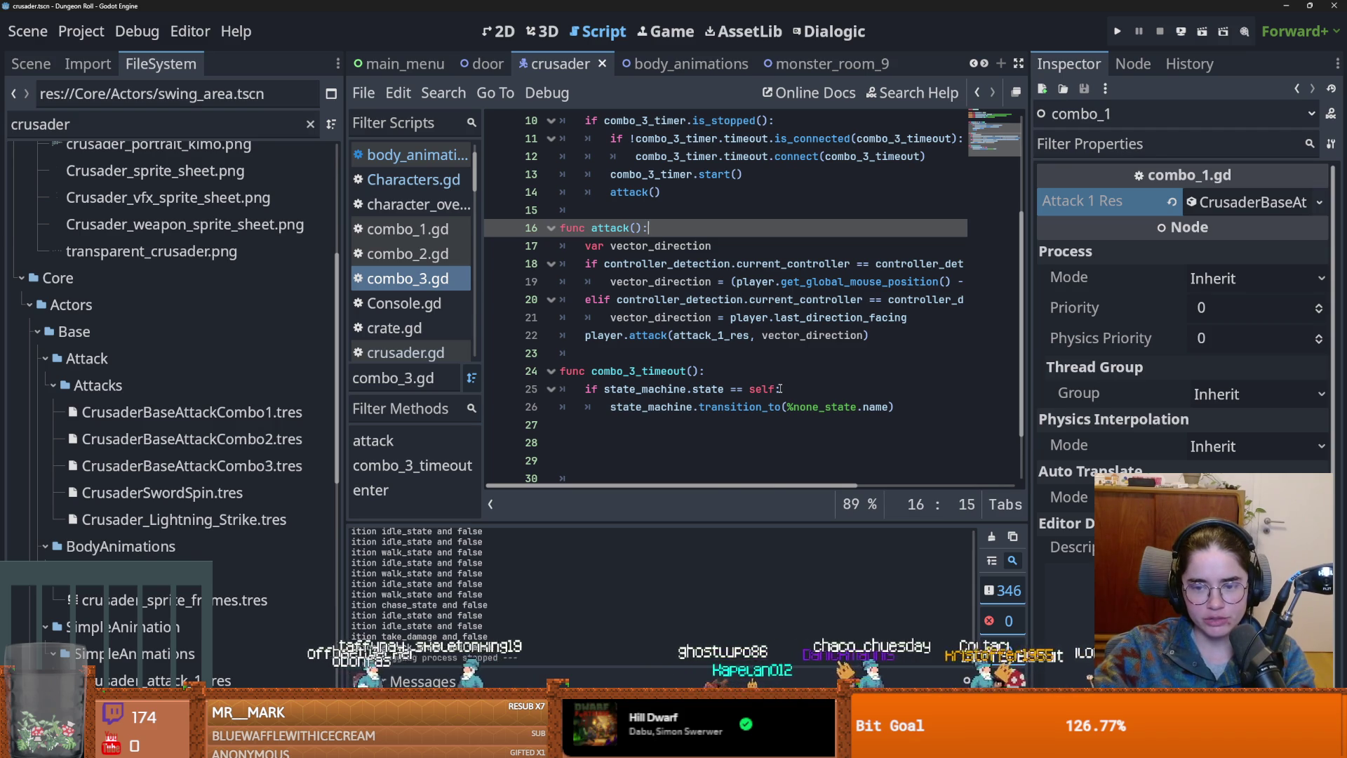
{"action": "scroll", "coordinate": [779, 388], "scroll_direction": "up", "scroll_amount": 2}
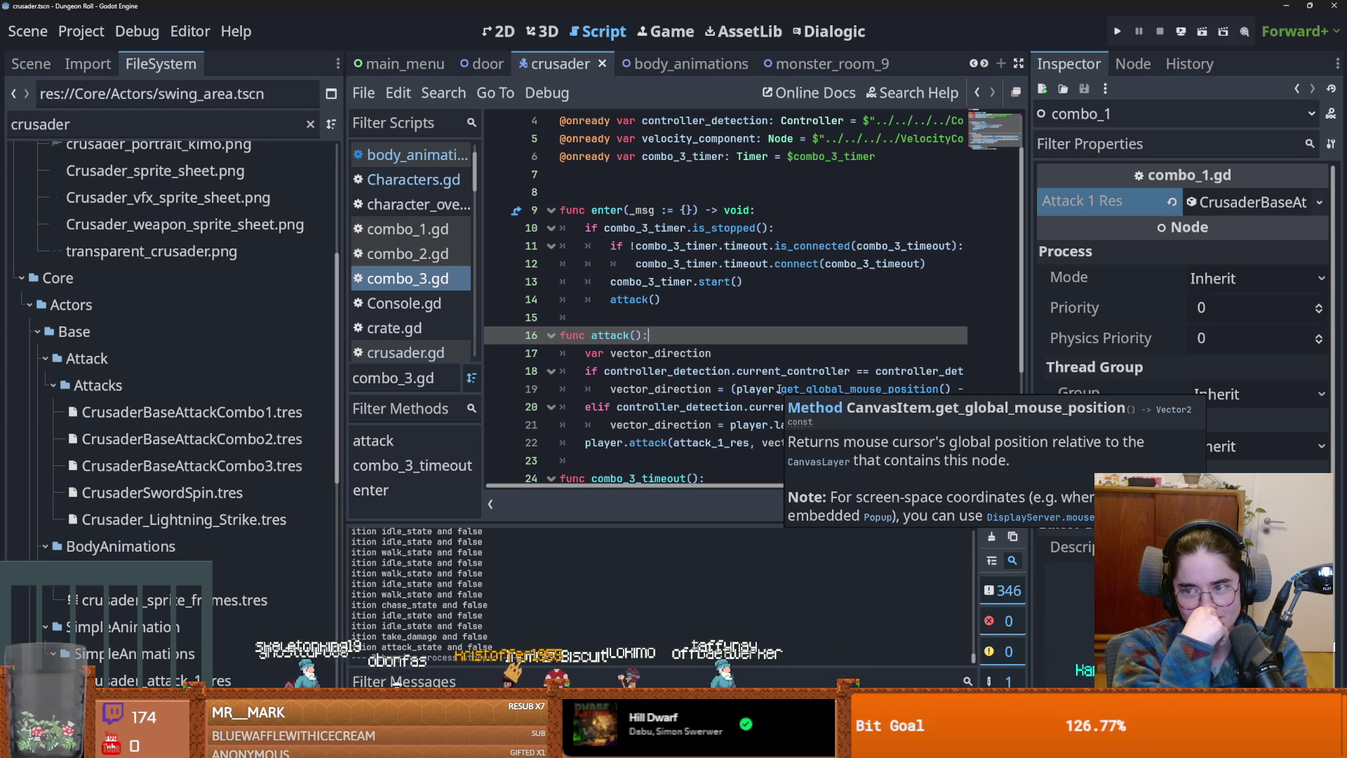
{"action": "left_click", "coordinate": [1224, 203]}
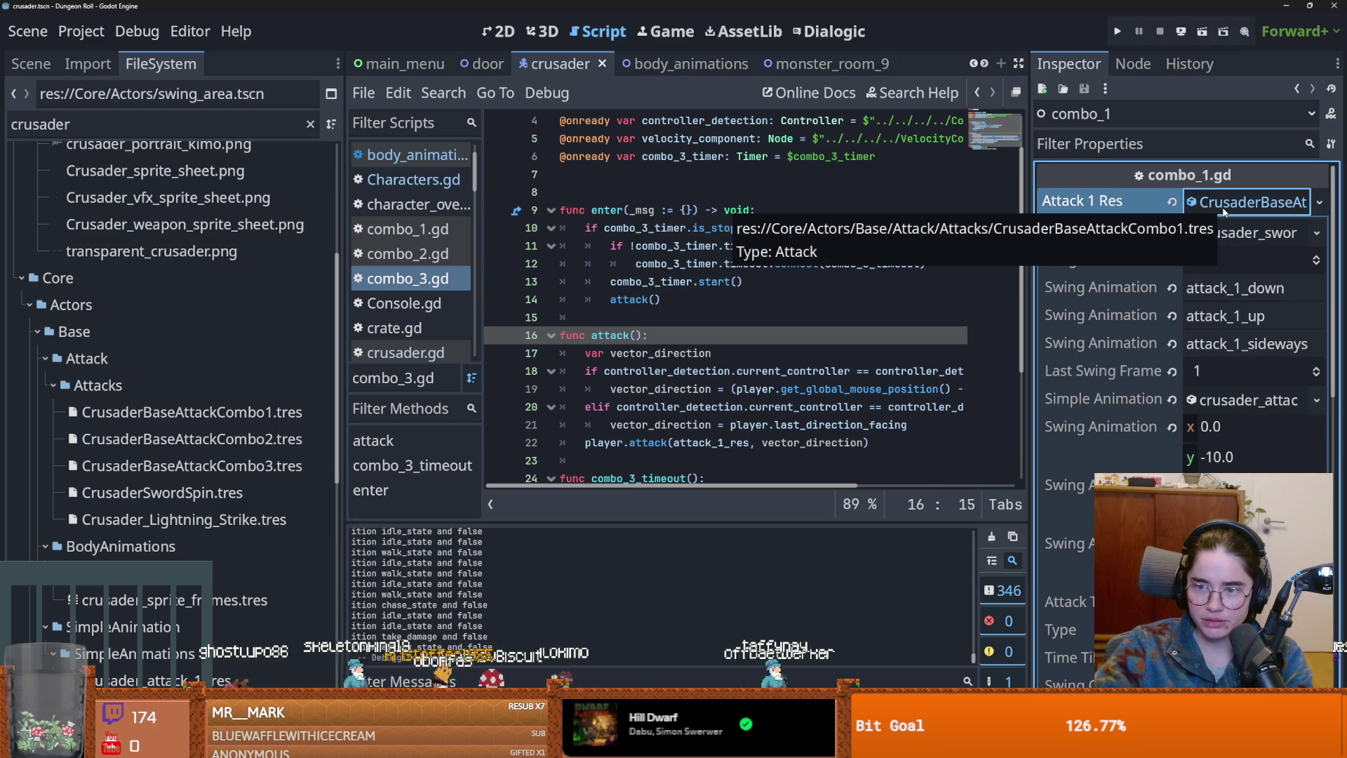
{"action": "left_click", "coordinate": [1224, 203]}
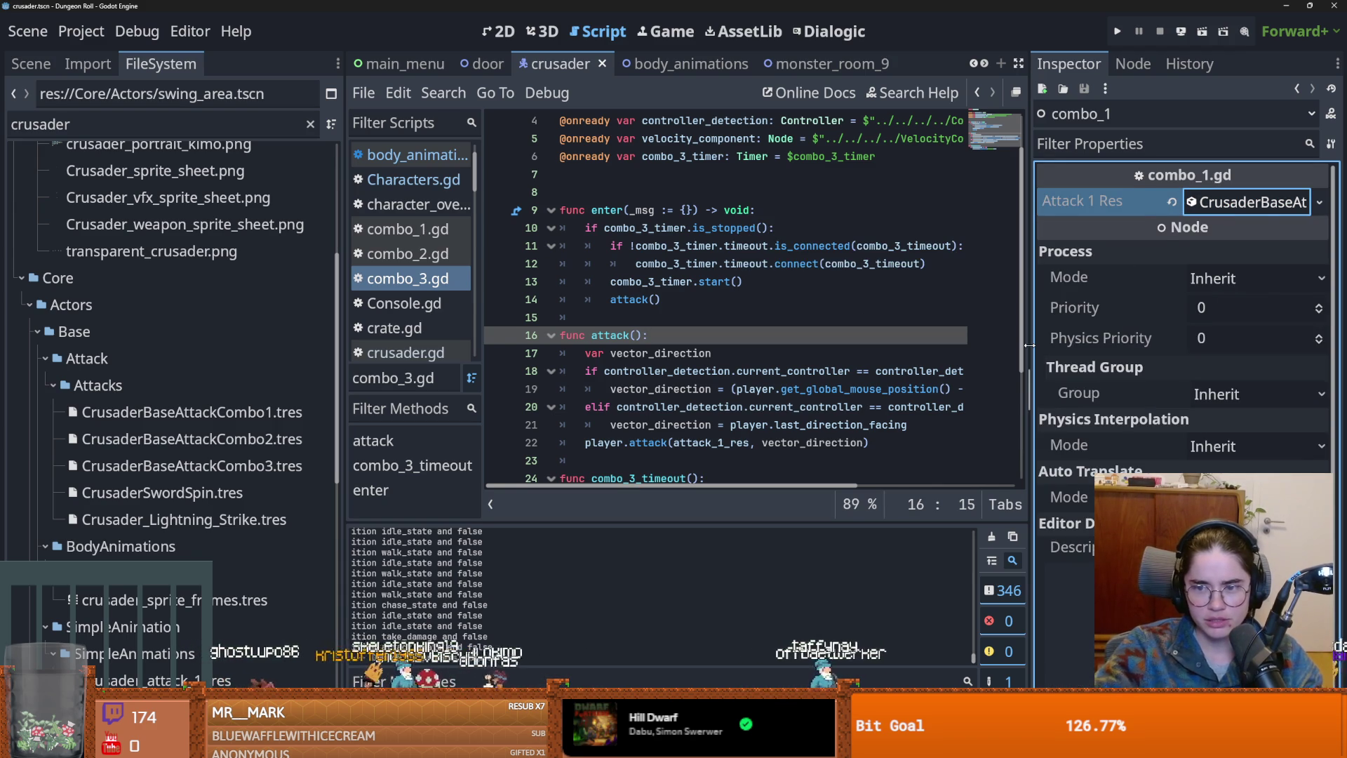
{"action": "left_click_drag", "start_coordinate": [1029, 344], "coordinate": [1161, 344]}
Remove the extra blank line above func enter in combo_3.gd and save
{"action": "left_click", "coordinate": [660, 370]}
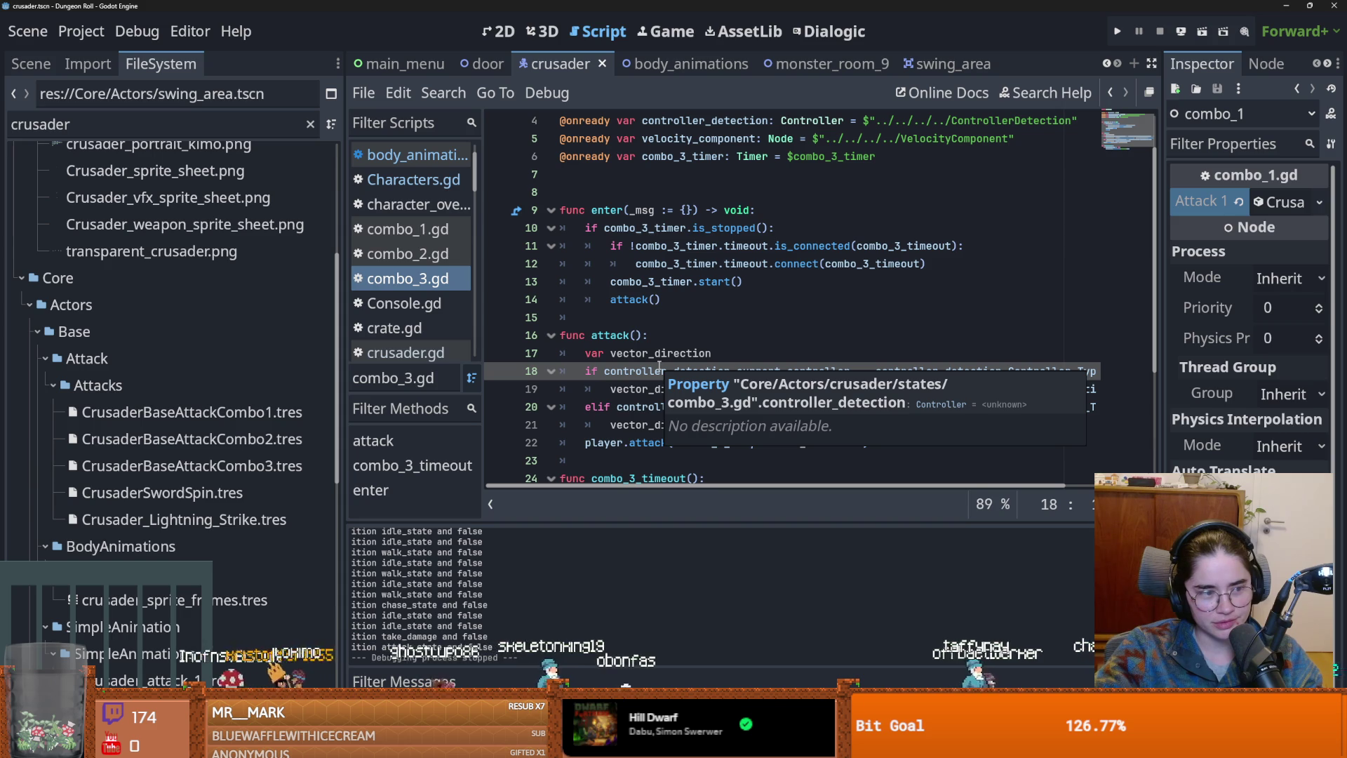
{"action": "left_click", "coordinate": [739, 318]}
{"action": "key", "text": "ctrl+s"}
{"action": "key", "text": "ctrl+s"}
{"action": "key", "text": "ctrl+z"}
{"action": "key", "text": "ctrl+s"}
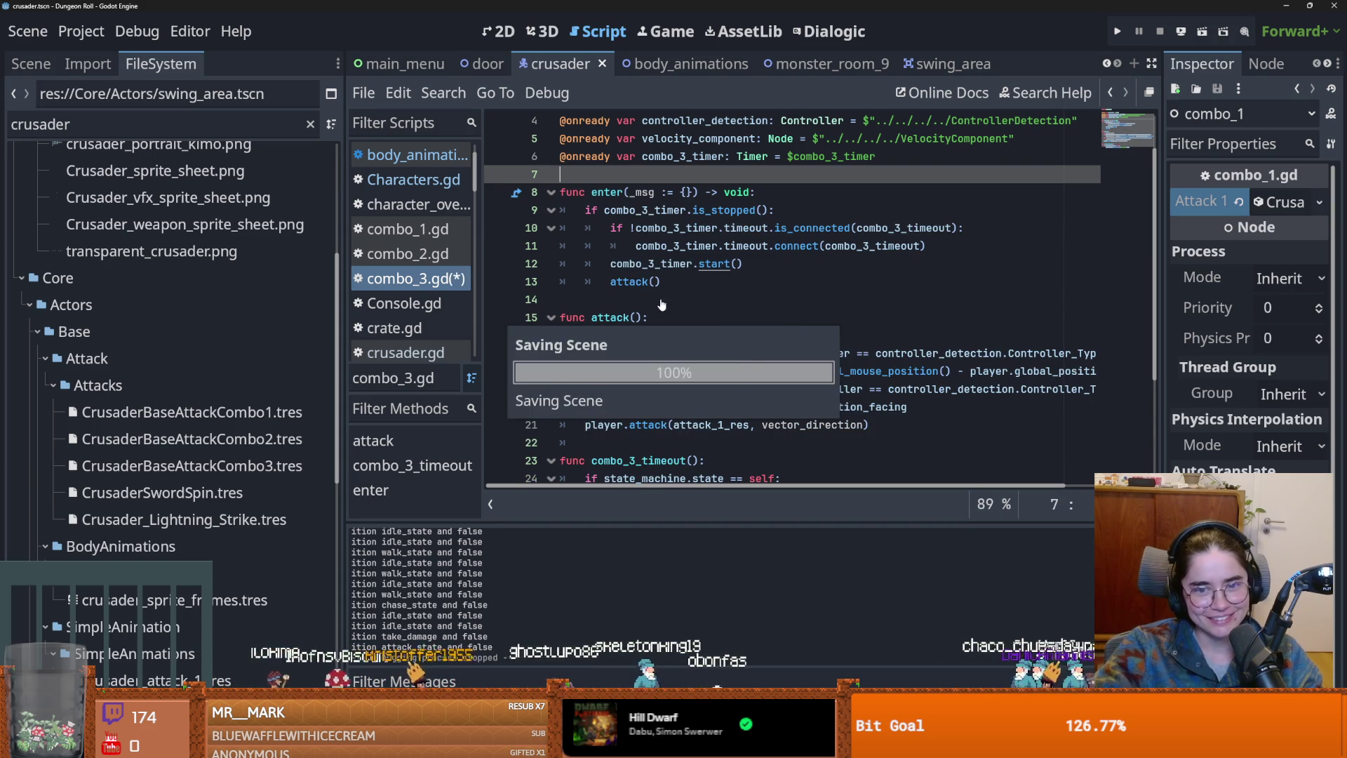
{"action": "key", "text": "ctrl+s"}
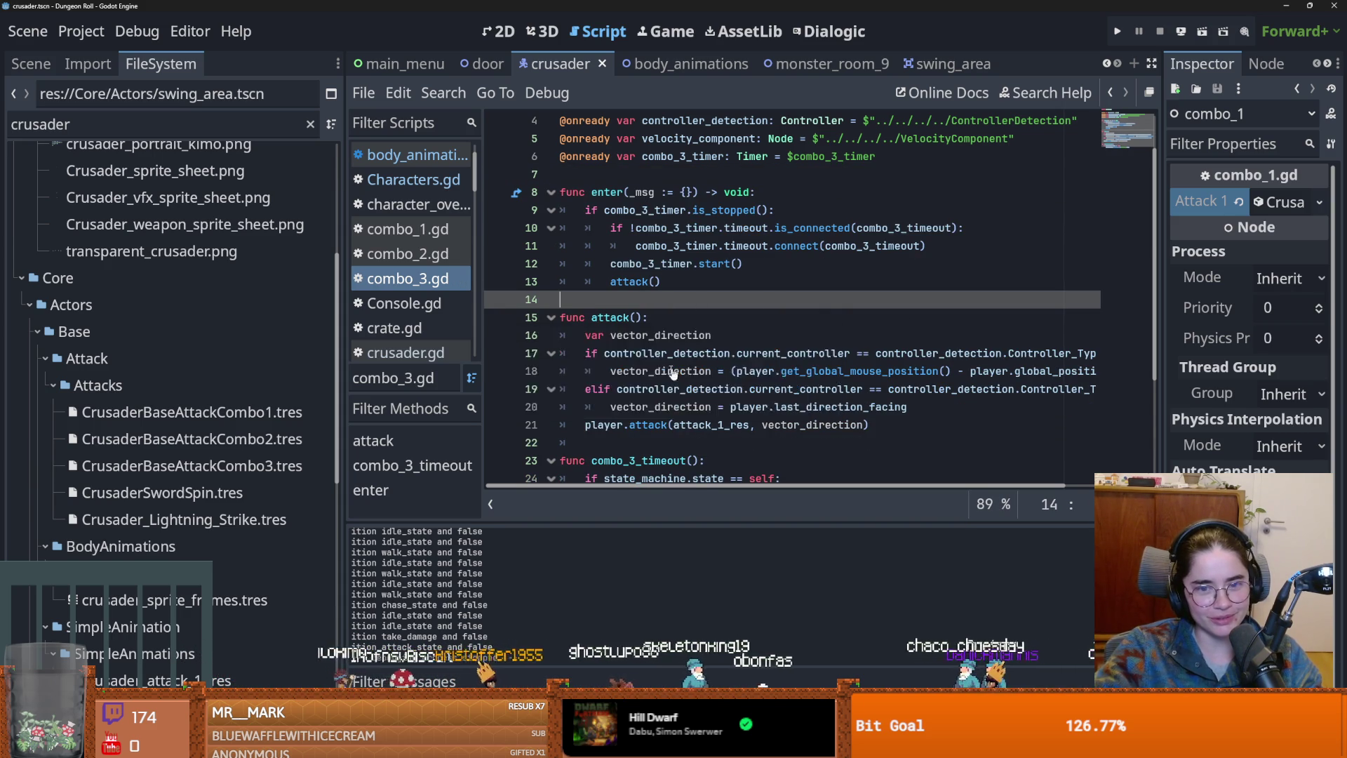
Scroll through combo_3.gd, placing the caret on lines 23 and 14
{"action": "scroll", "coordinate": [779, 306], "scroll_direction": "down", "scroll_amount": 3}
{"action": "left_click", "coordinate": [708, 302]}
{"action": "scroll", "coordinate": [714, 342], "scroll_direction": "up", "scroll_amount": 3}
{"action": "scroll", "coordinate": [714, 341], "scroll_direction": "up", "scroll_amount": 2}
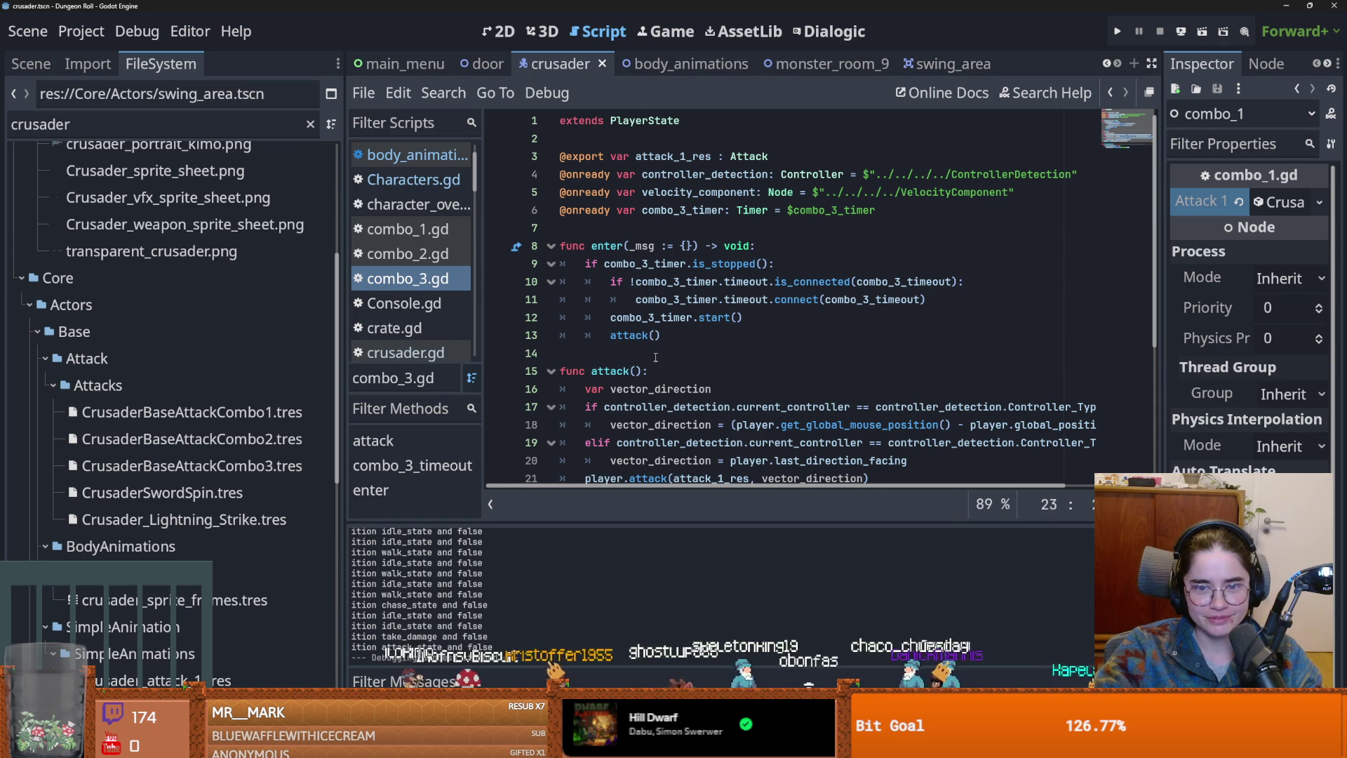
{"action": "left_click", "coordinate": [702, 358]}
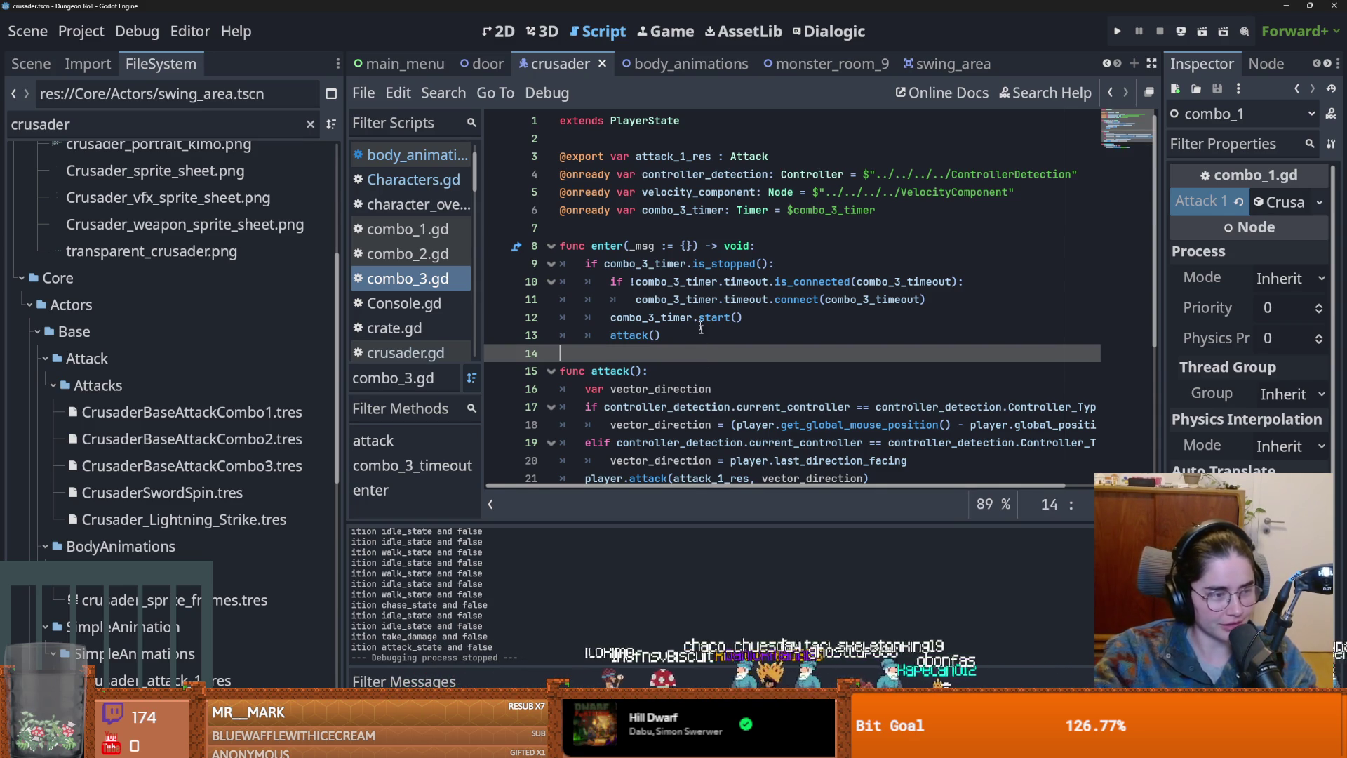
{"action": "mouse_move", "coordinate": [723, 312]}
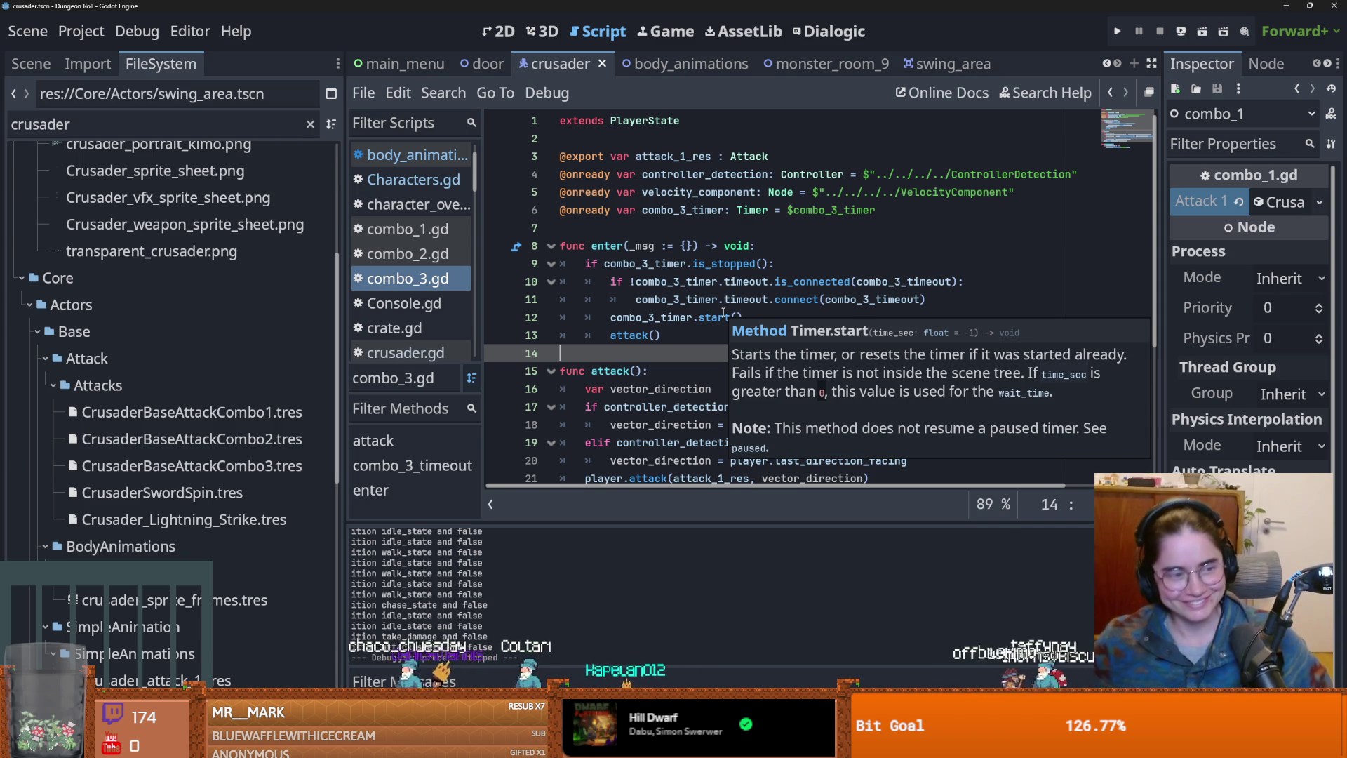
Switch the left dock from FileSystem to the crusader scene tree and widen the Inspector
{"action": "left_click", "coordinate": [674, 370]}
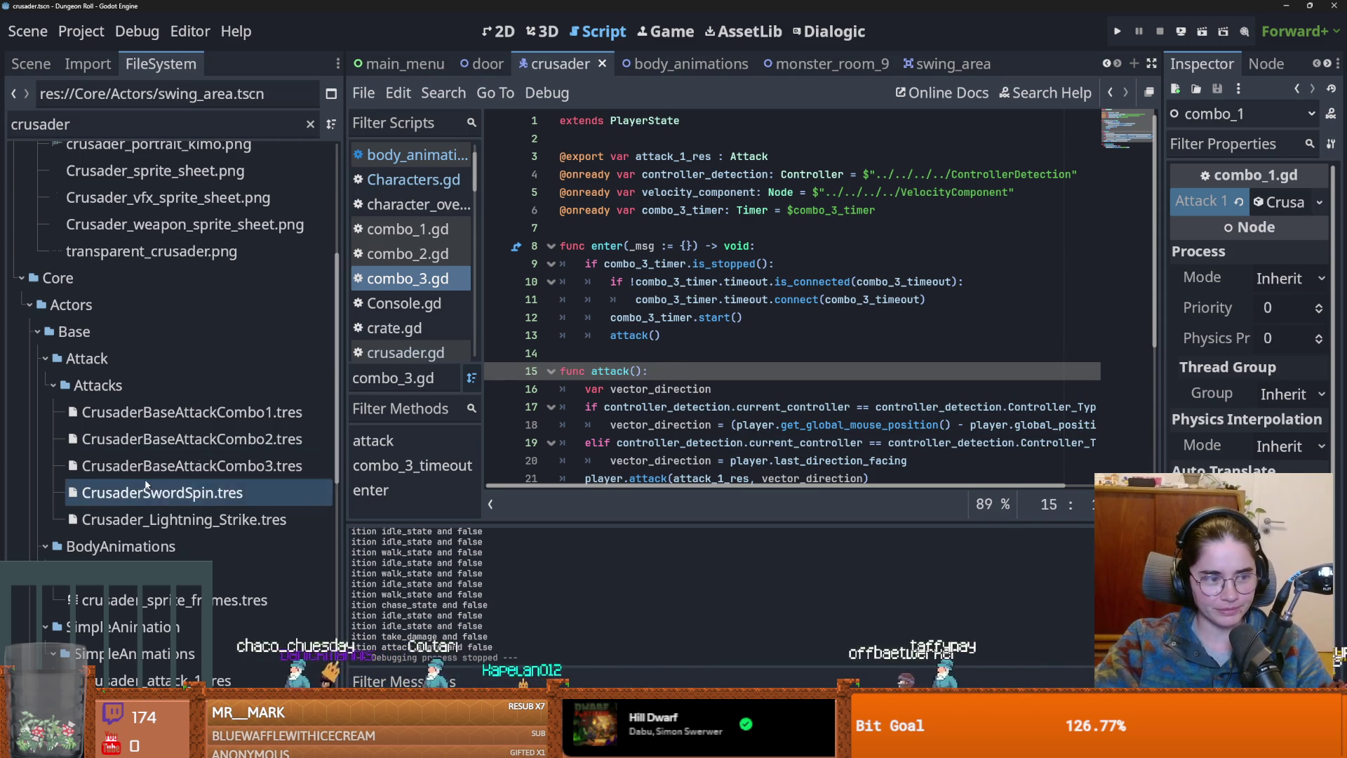
{"action": "scroll", "coordinate": [157, 378], "scroll_direction": "up", "scroll_amount": 5}
{"action": "scroll", "coordinate": [188, 524], "scroll_direction": "down", "scroll_amount": 2}
{"action": "scroll", "coordinate": [187, 523], "scroll_direction": "down", "scroll_amount": 3}
{"action": "scroll", "coordinate": [195, 519], "scroll_direction": "down", "scroll_amount": 3}
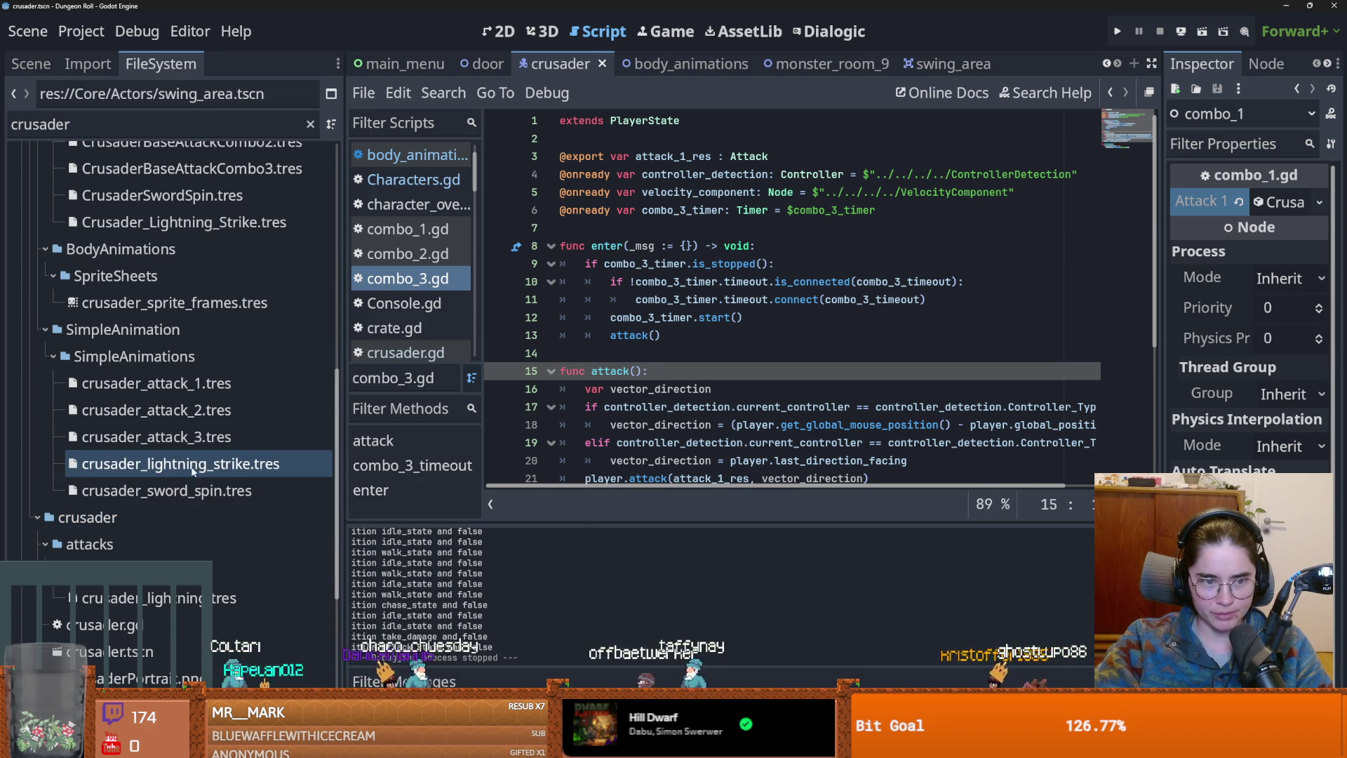
{"action": "left_click", "coordinate": [31, 63]}
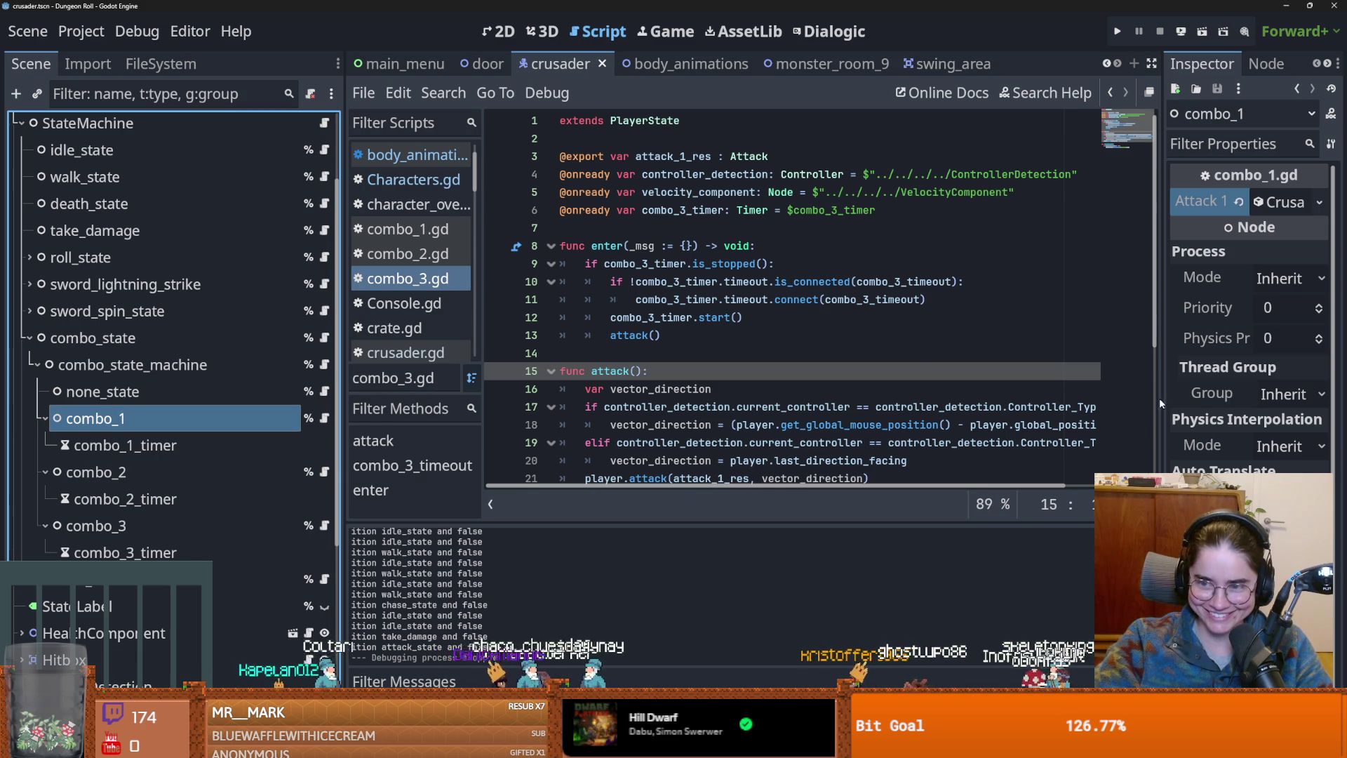
{"action": "left_click_drag", "start_coordinate": [1163, 421], "coordinate": [855, 421]}
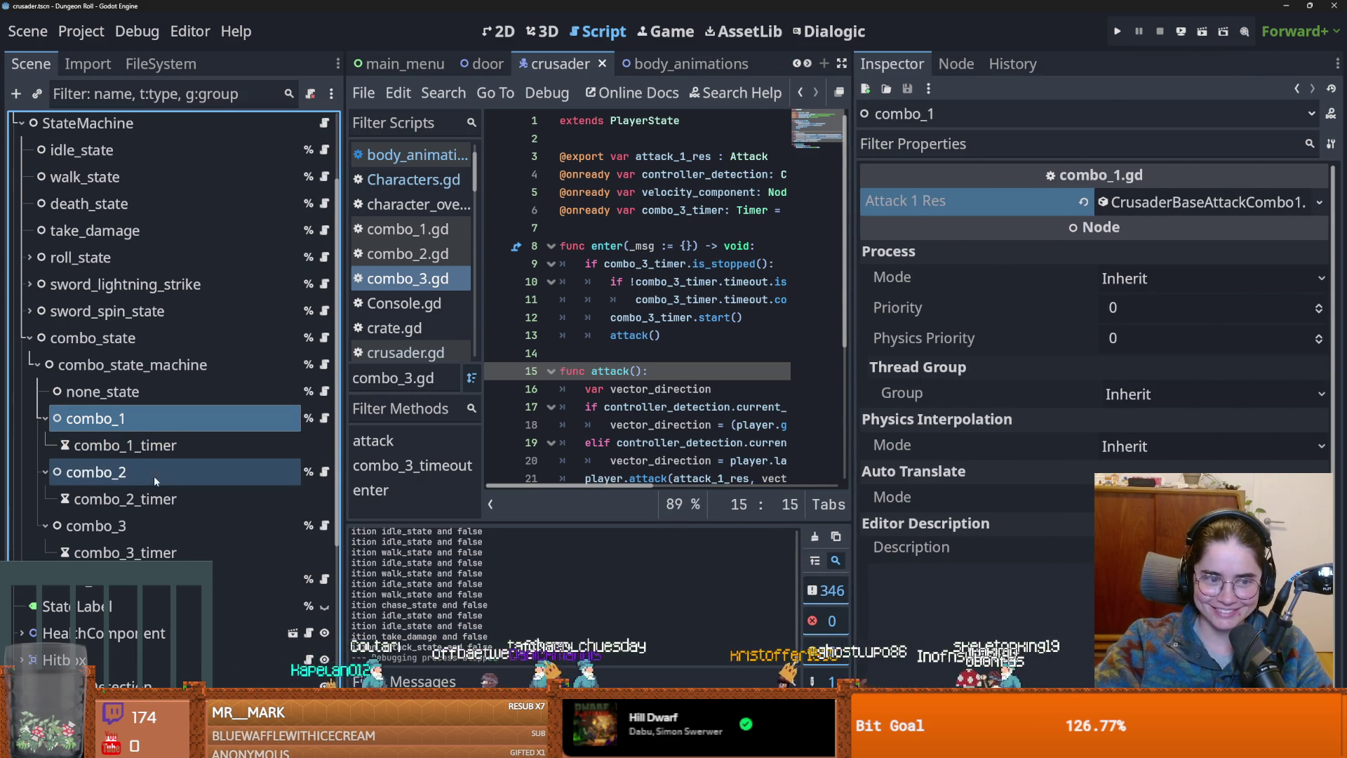
Select the combo_2 and then combo_3 nodes in the crusader scene, saving the scene
{"action": "left_click", "coordinate": [153, 479]}
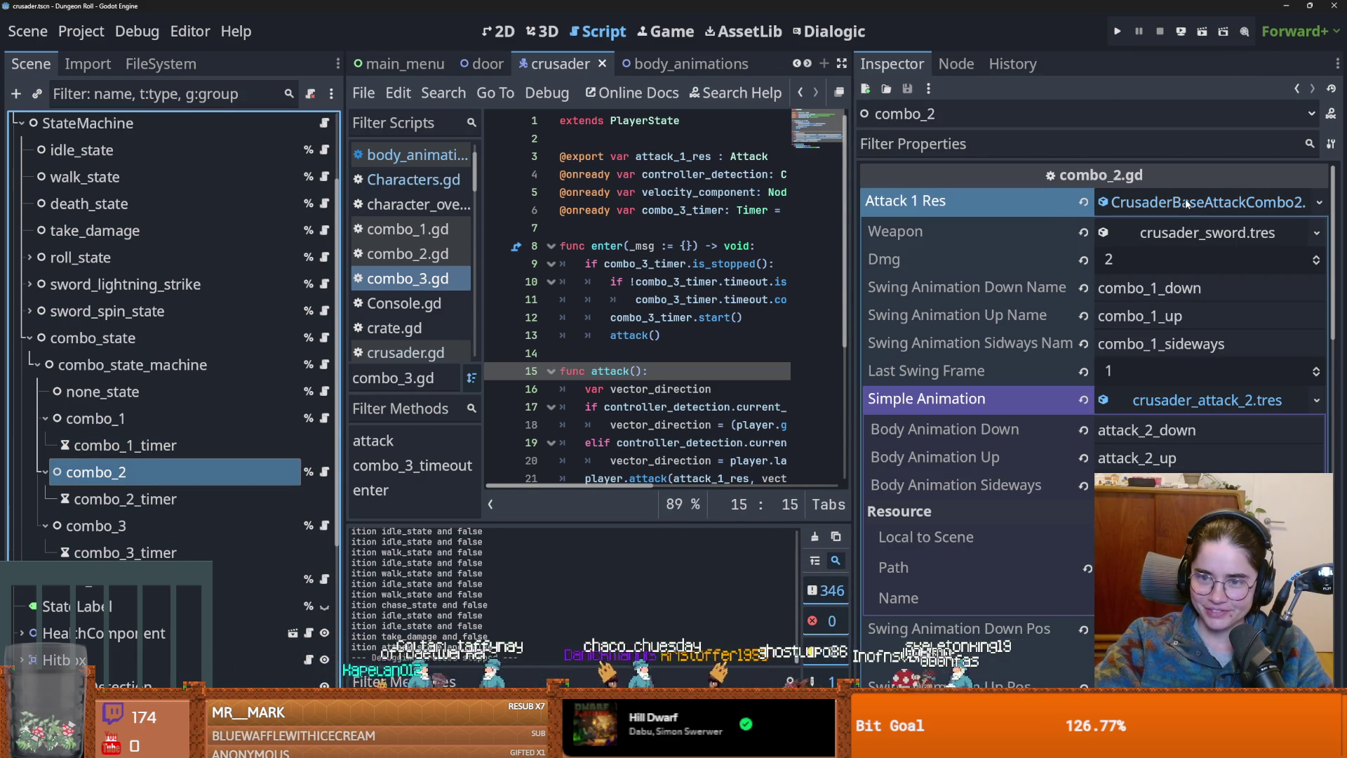
{"action": "key", "text": "ctrl+s"}
{"action": "left_click", "coordinate": [96, 526]}
{"action": "left_click", "coordinate": [1131, 204]}
{"action": "left_click", "coordinate": [1131, 204]}
{"action": "key", "text": "ctrl+s"}
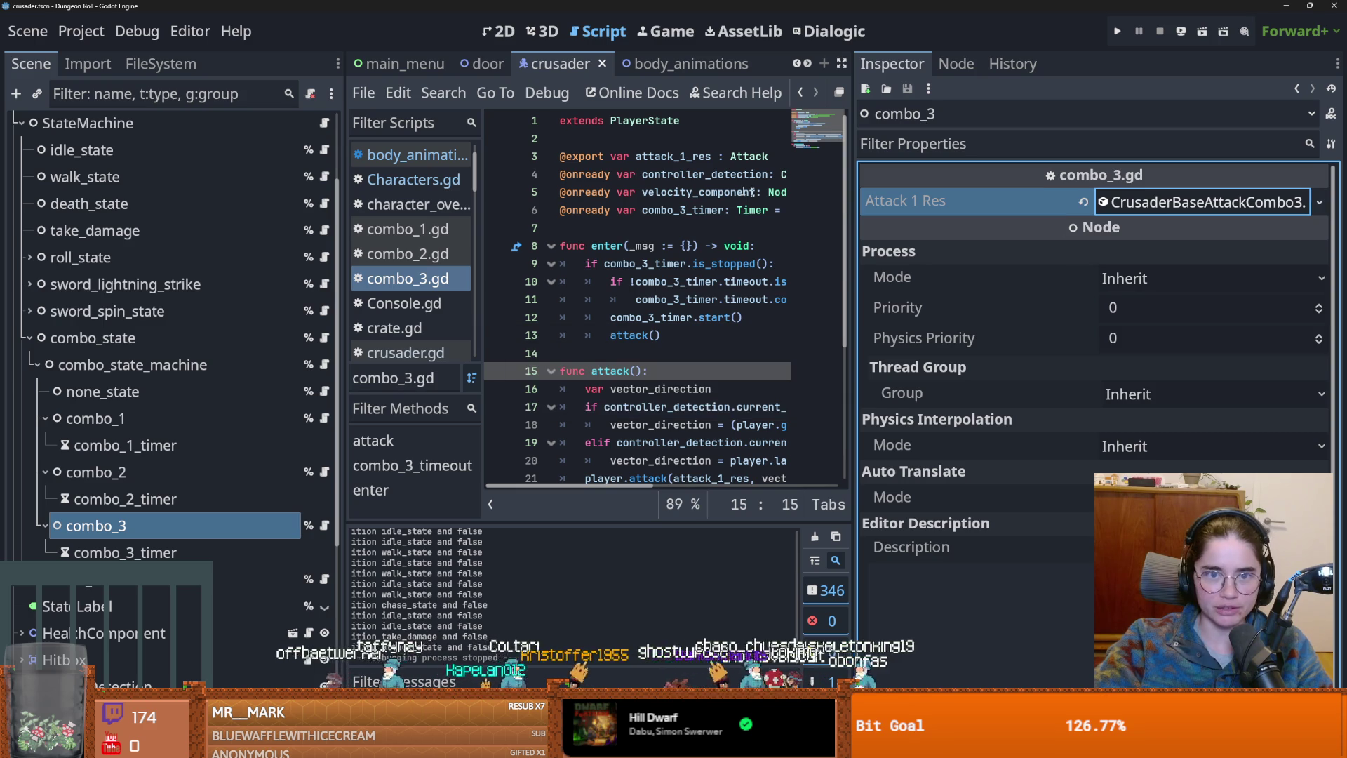
{"action": "left_click_drag", "start_coordinate": [853, 250], "coordinate": [912, 250]}
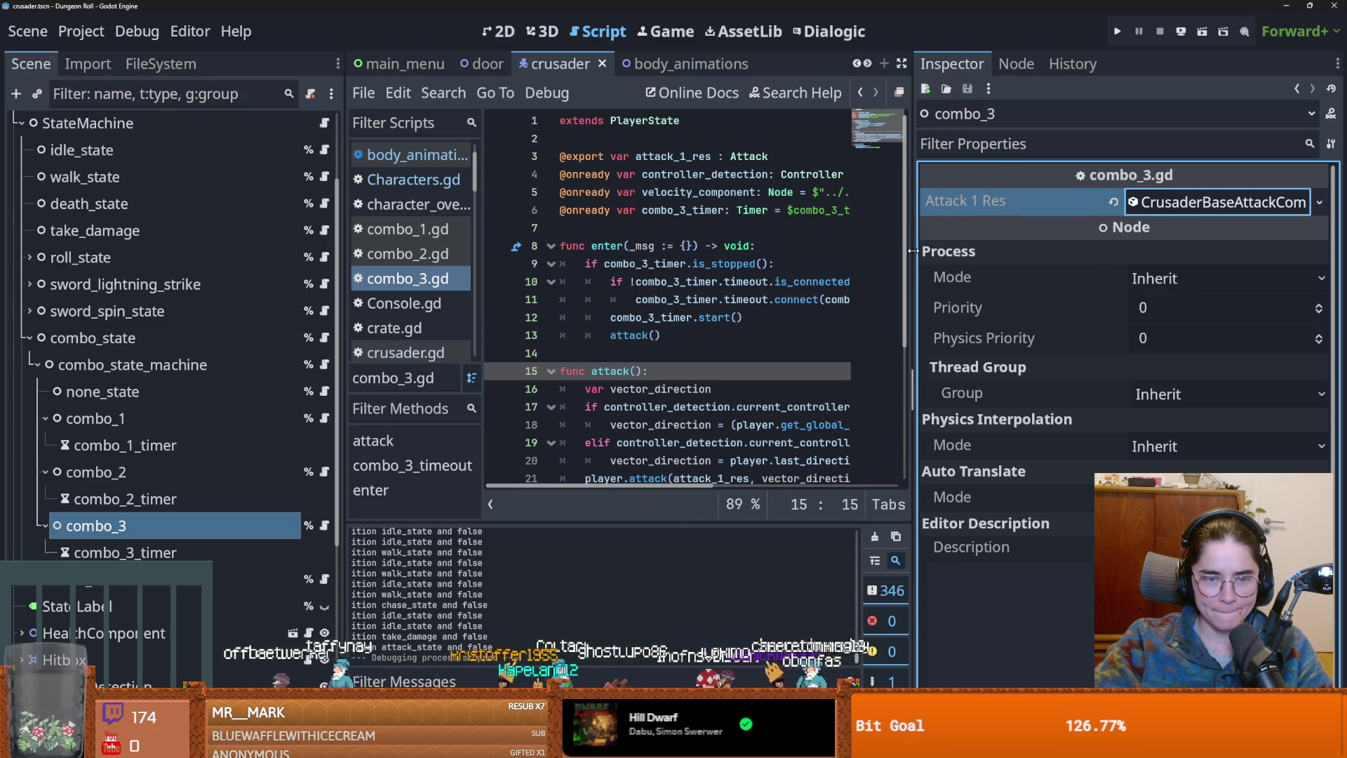
Review combo_3's attack: weapon crusader_sword.tres, Dmg 3, animation crusader_attack_3.tres; then widen the editor
{"action": "left_click", "coordinate": [1183, 209]}
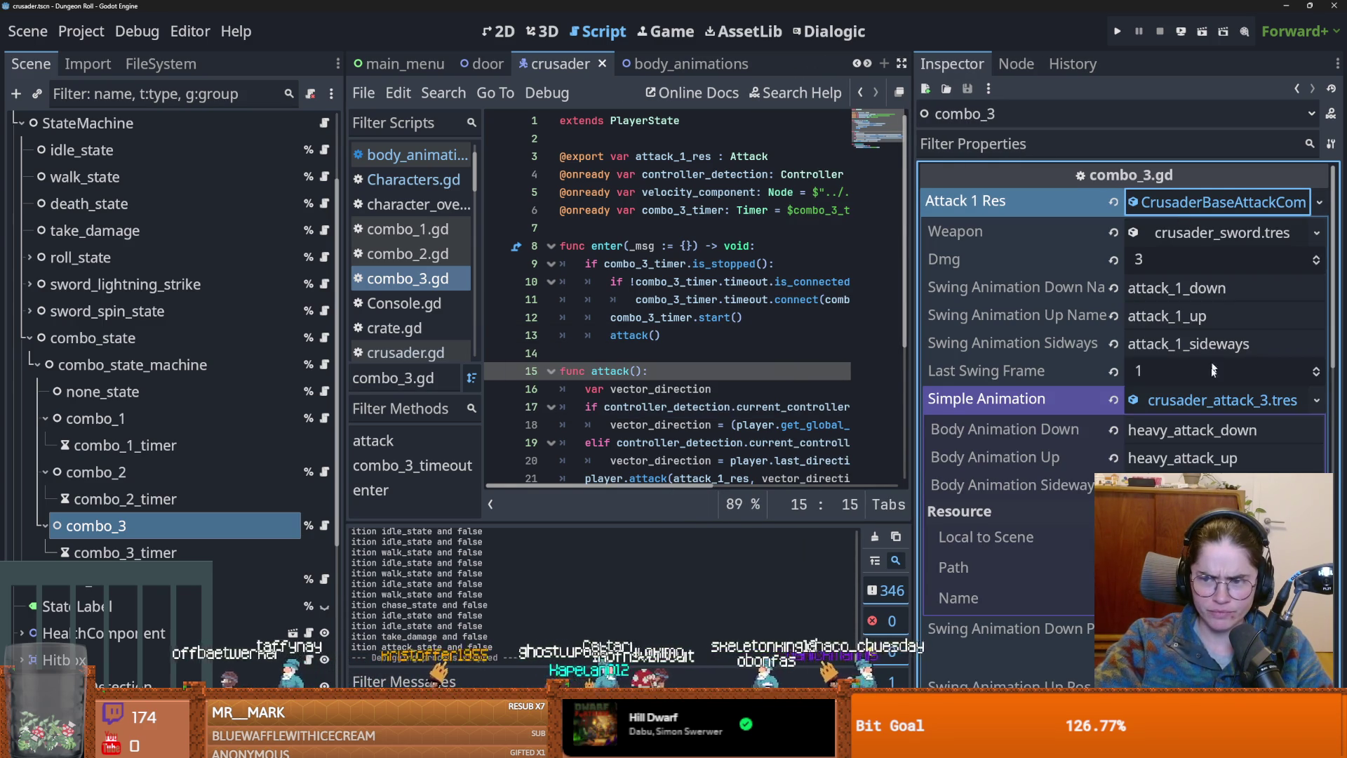
{"action": "left_click", "coordinate": [1214, 401]}
{"action": "scroll", "coordinate": [1211, 412], "scroll_direction": "down", "scroll_amount": 4}
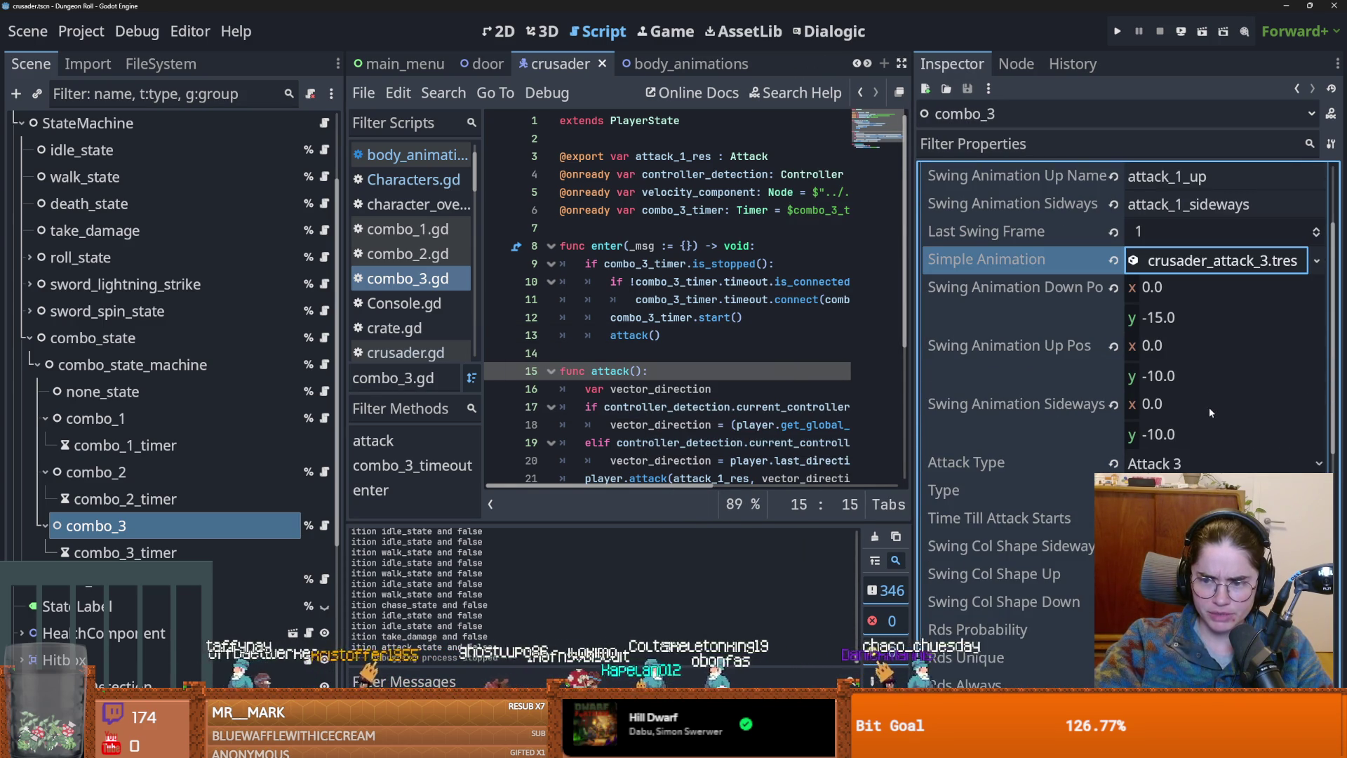
{"action": "scroll", "coordinate": [1114, 461], "scroll_direction": "down", "scroll_amount": 2}
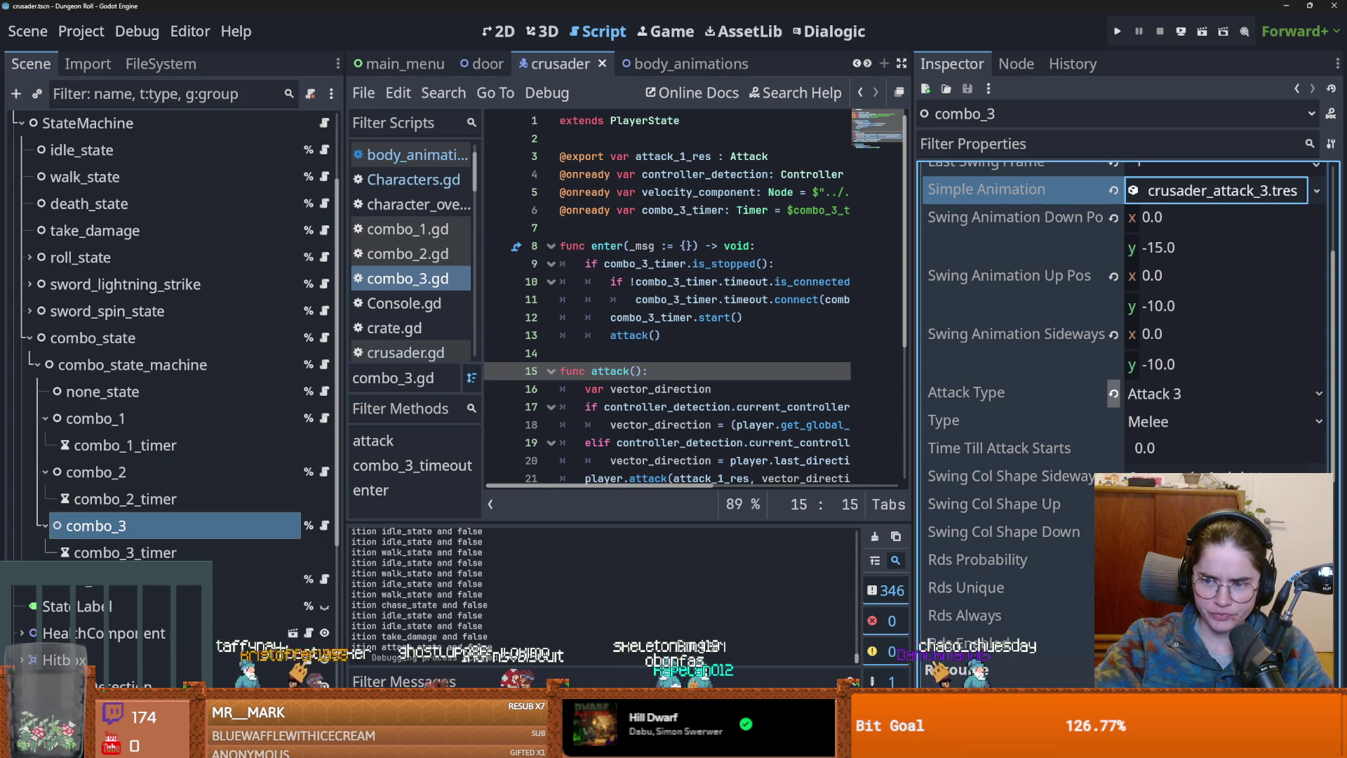
{"action": "scroll", "coordinate": [1162, 466], "scroll_direction": "up", "scroll_amount": 6}
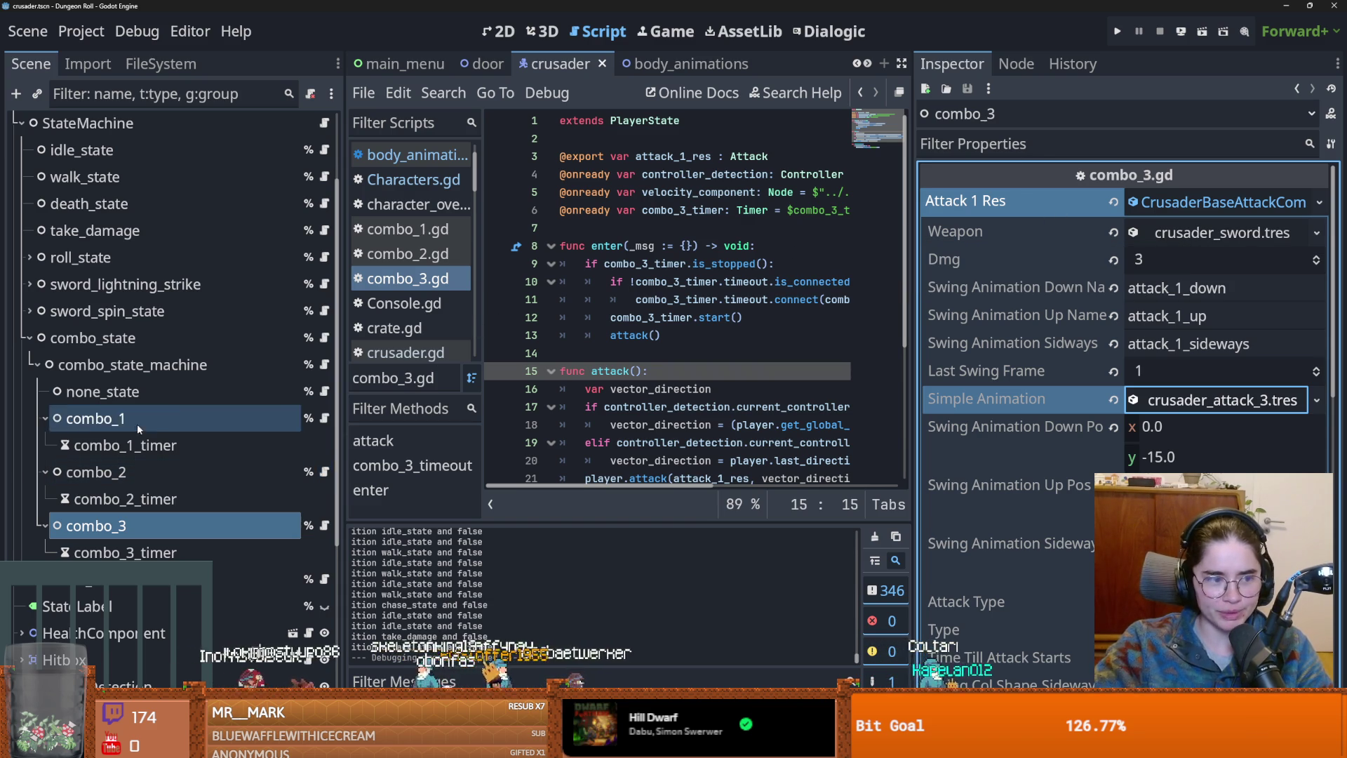
{"action": "scroll", "coordinate": [140, 310], "scroll_direction": "up", "scroll_amount": 3}
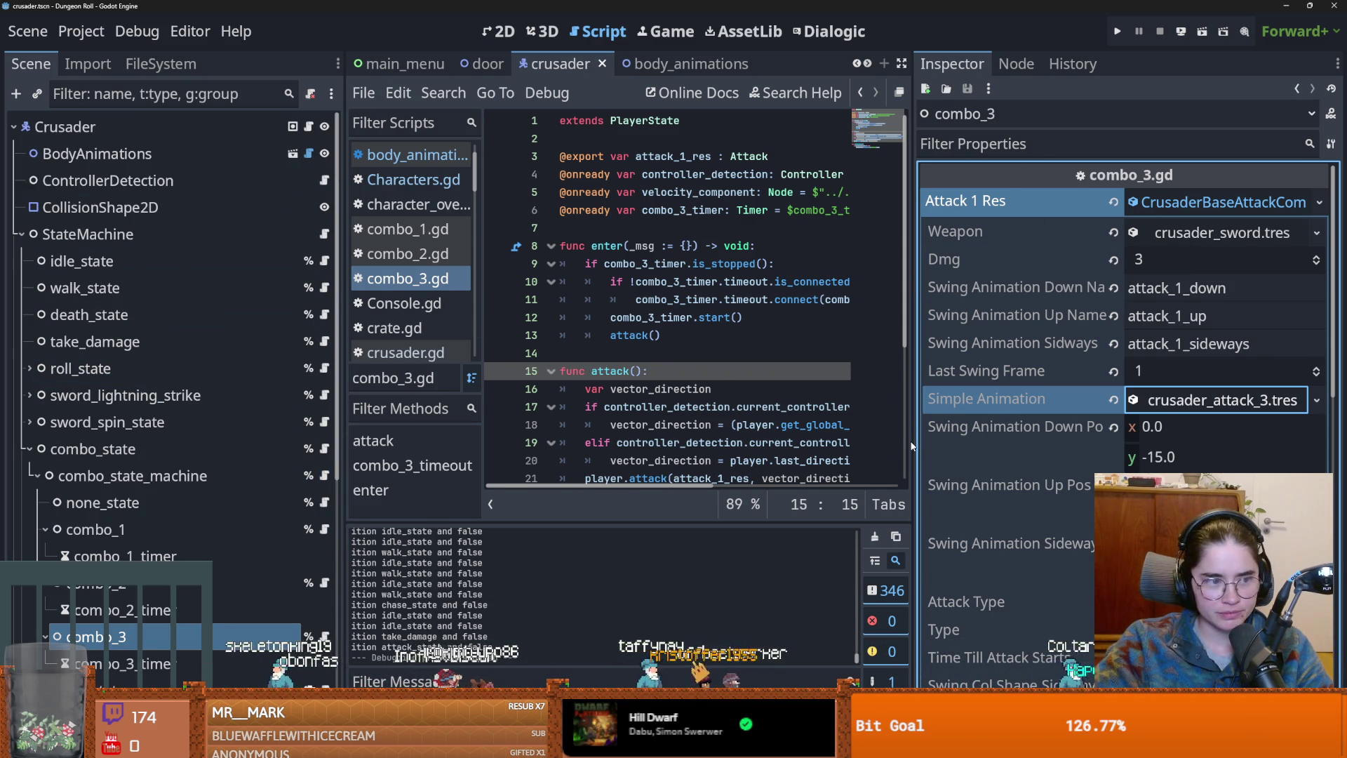
{"action": "left_click_drag", "start_coordinate": [911, 446], "coordinate": [1170, 446]}
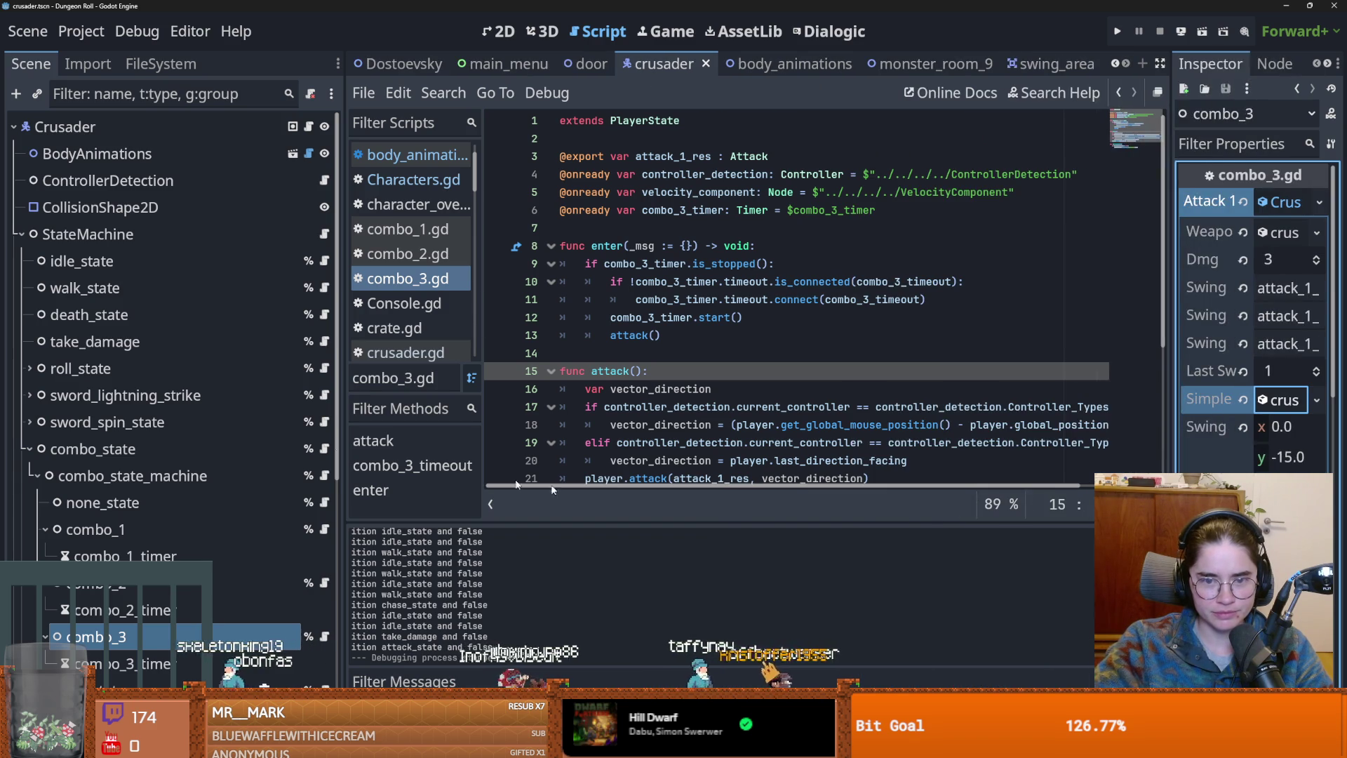
Widen the script editor and jump from attack() into its definition in Characters.gd
{"action": "left_click_drag", "start_coordinate": [343, 413], "coordinate": [284, 411]}
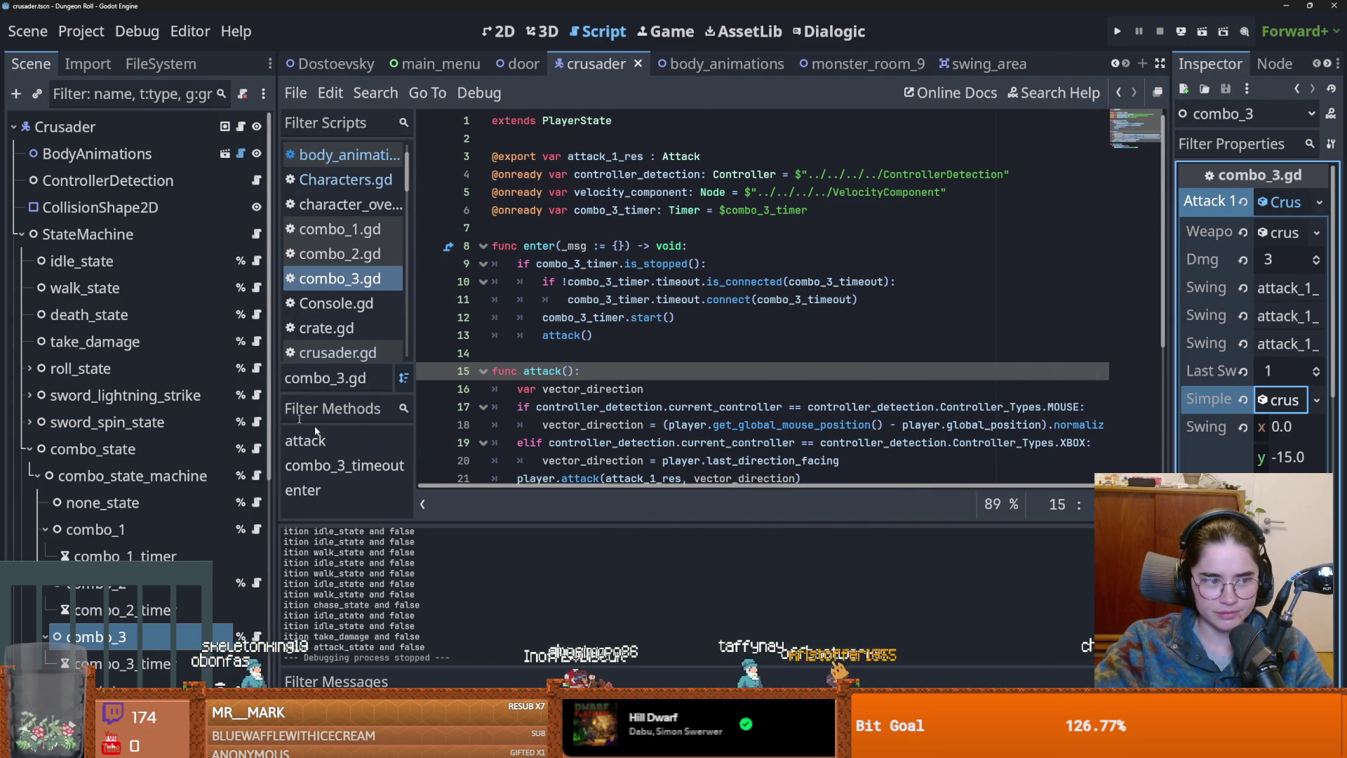
{"action": "scroll", "coordinate": [626, 393], "scroll_direction": "down", "scroll_amount": 3}
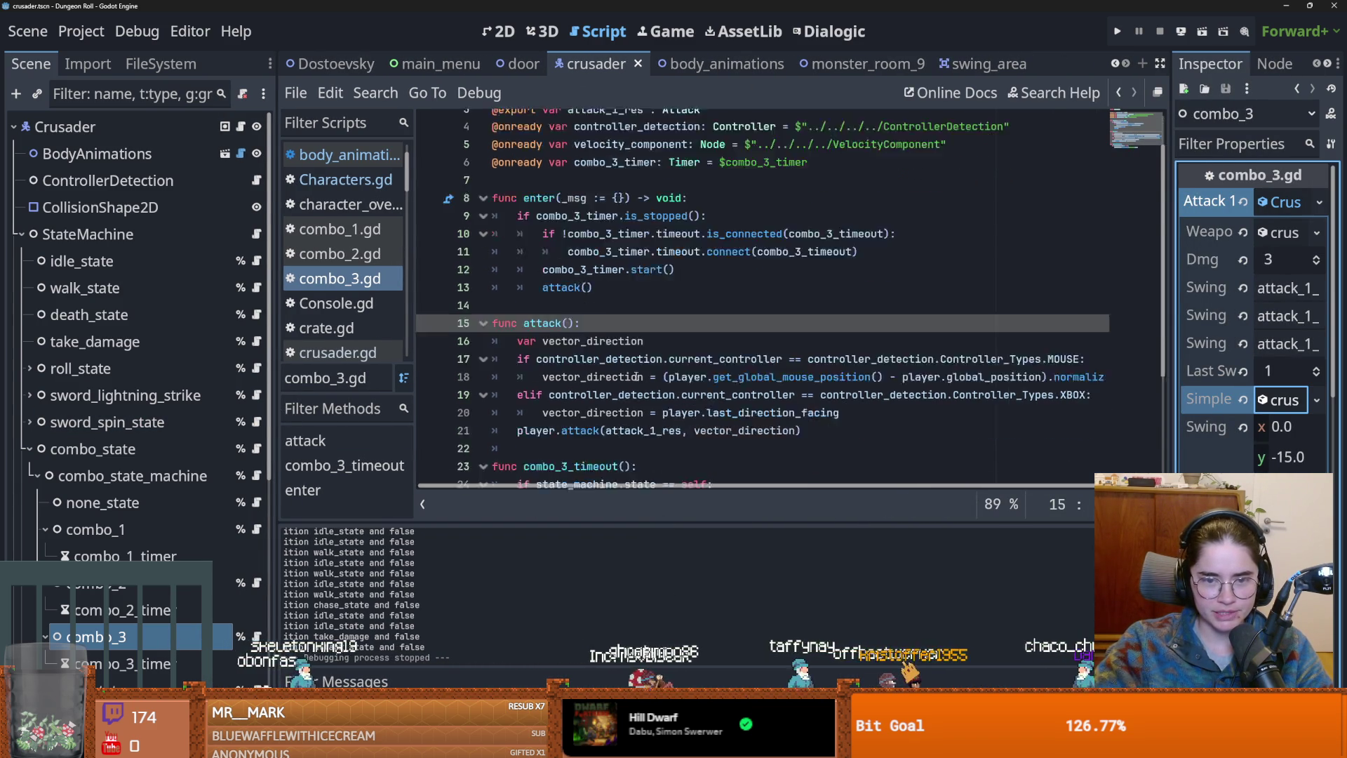
{"action": "left_click", "coordinate": [562, 417], "text": "ctrl"}
{"action": "scroll", "coordinate": [627, 381], "scroll_direction": "down", "scroll_amount": 10}
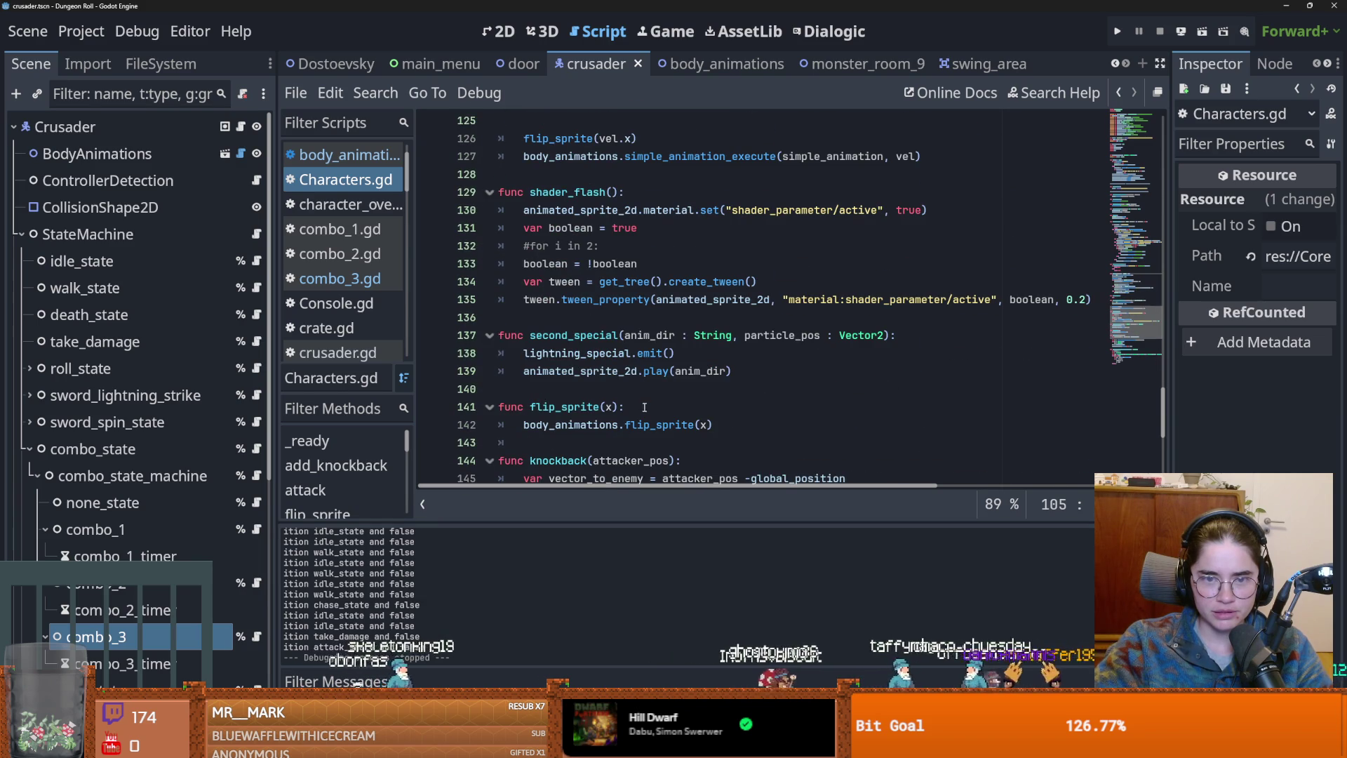
{"action": "scroll", "coordinate": [653, 409], "scroll_direction": "down", "scroll_amount": 5}
{"action": "scroll", "coordinate": [665, 410], "scroll_direction": "down", "scroll_amount": 2}
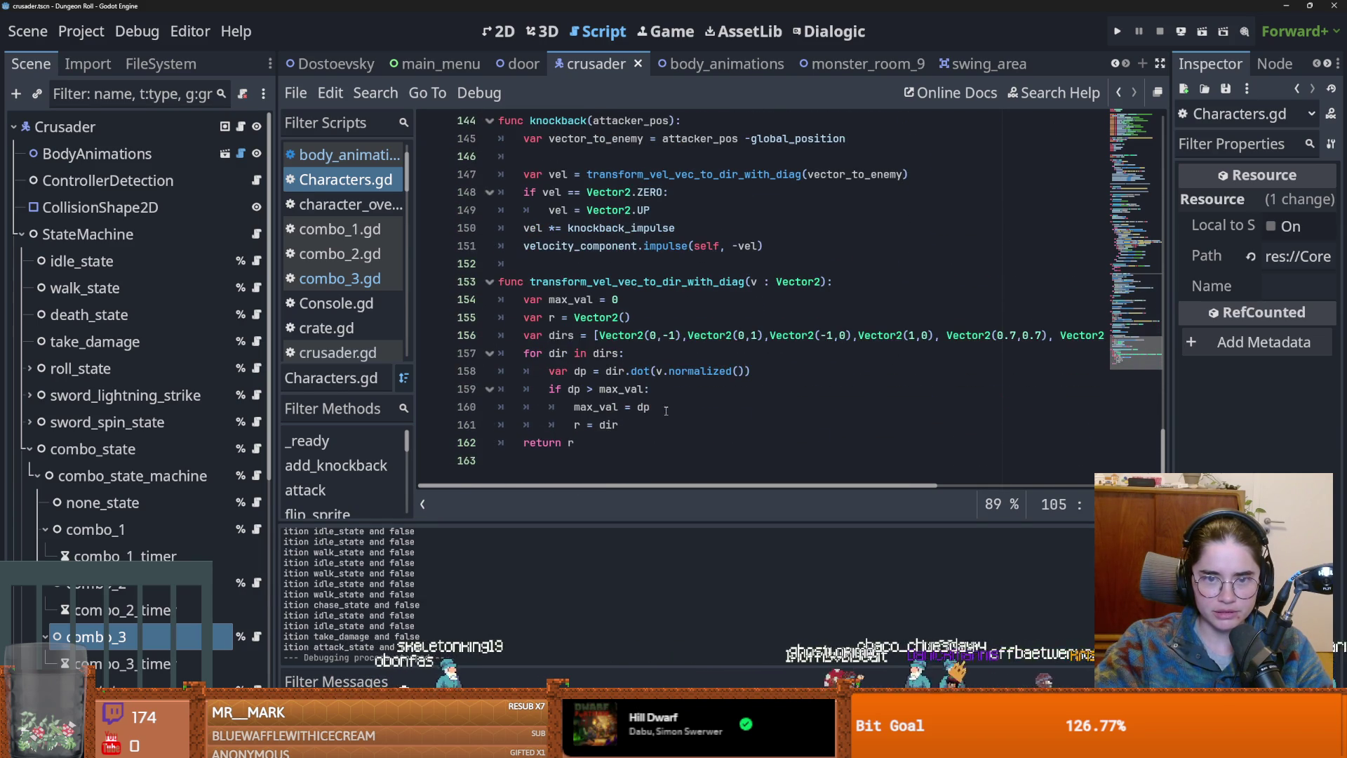
Open body_animations.gd at line 134, where swing_area.weapon is set from current_attack.weapon
{"action": "left_click", "coordinate": [241, 153]}
{"action": "scroll", "coordinate": [744, 331], "scroll_direction": "down", "scroll_amount": 10}
{"action": "scroll", "coordinate": [744, 331], "scroll_direction": "down", "scroll_amount": 5}
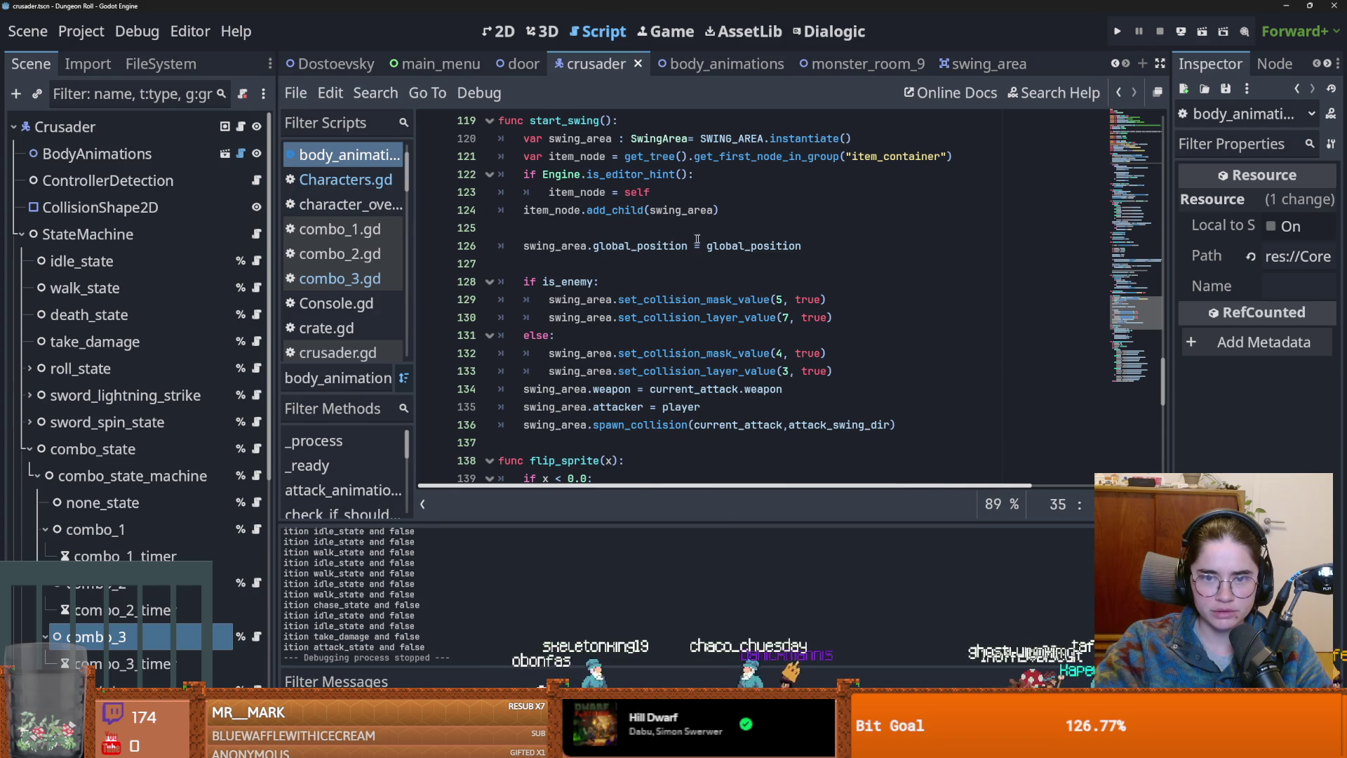
{"action": "scroll", "coordinate": [640, 353], "scroll_direction": "down", "scroll_amount": 1}
{"action": "left_click", "coordinate": [642, 337]}
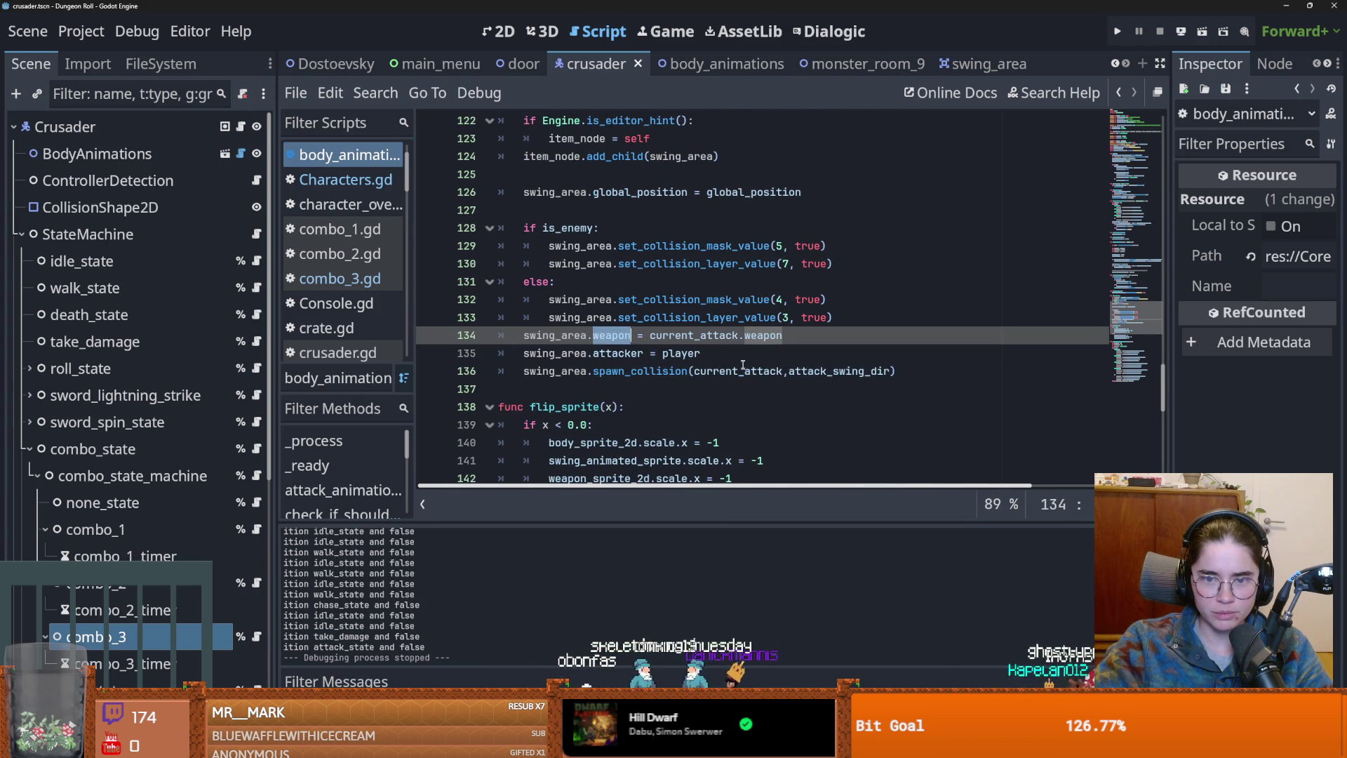
{"action": "double_click", "coordinate": [642, 337]}
{"action": "double_click", "coordinate": [554, 335]}
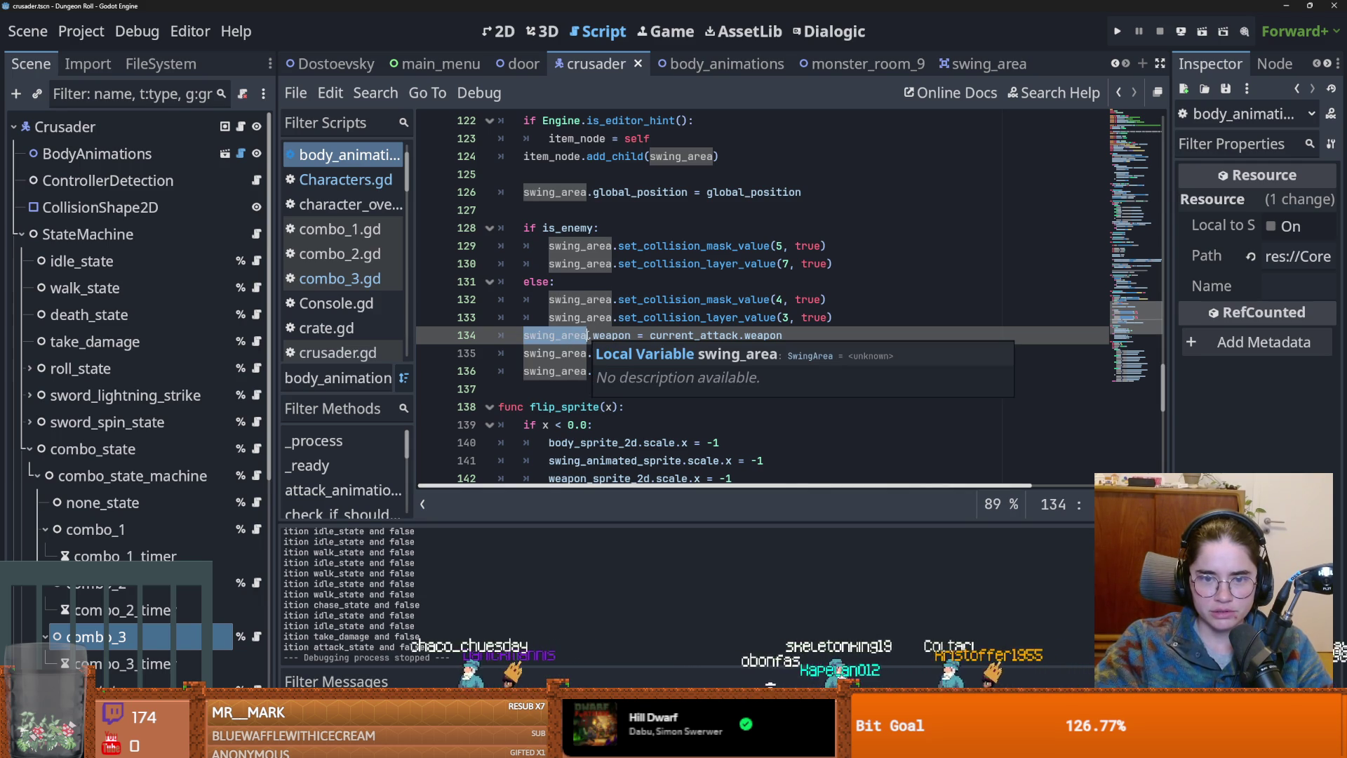
In swing_area.gd, rename the weapon property to attack typed Attack and save
{"action": "left_click", "coordinate": [612, 335], "text": "ctrl"}
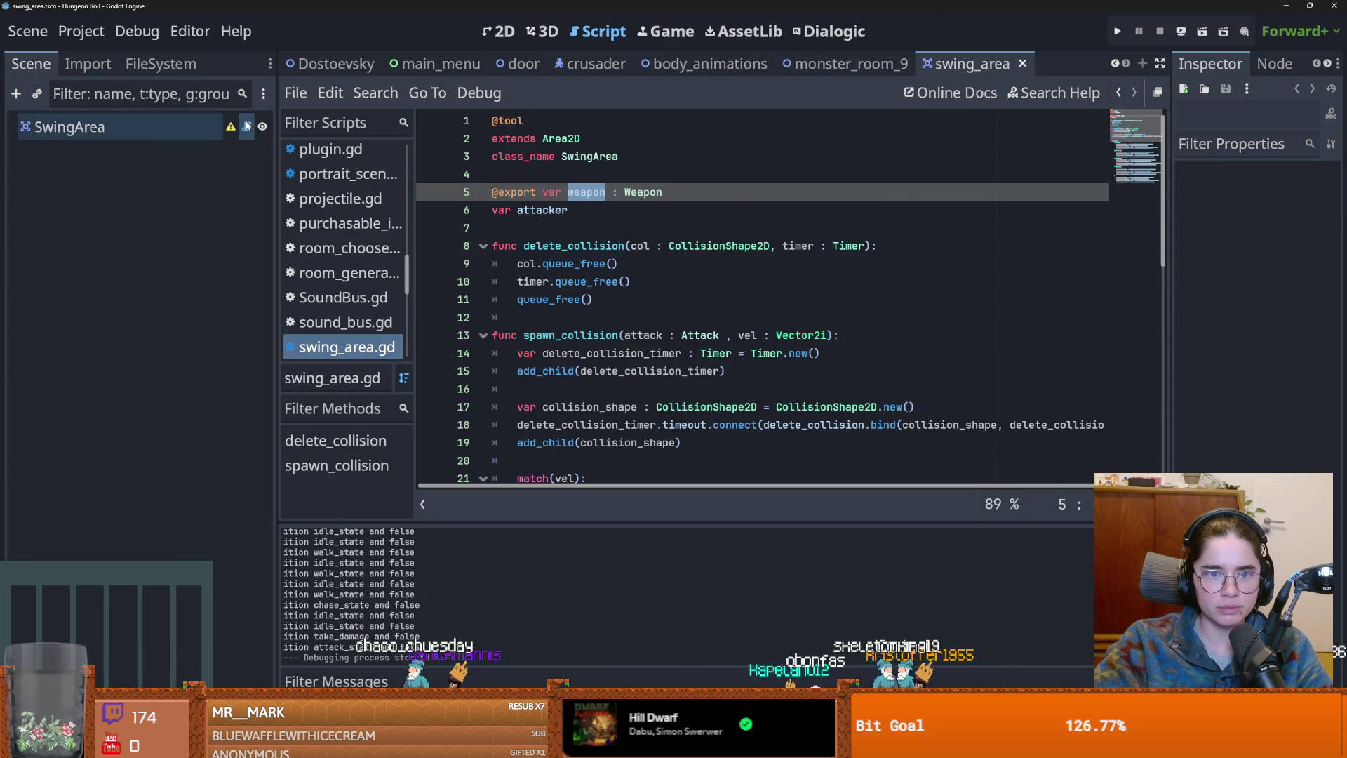
{"action": "type", "text": "attac"}
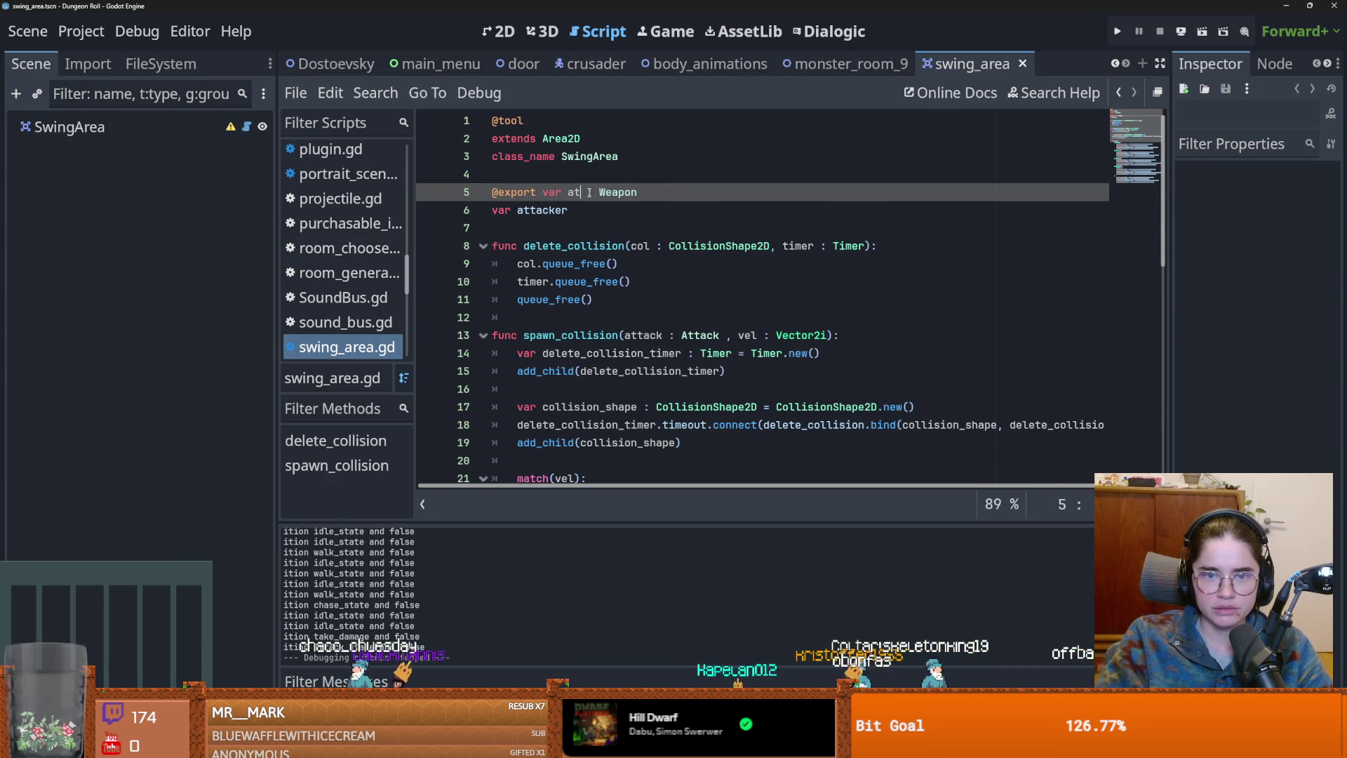
{"action": "type", "text": "k"}
{"action": "double_click", "coordinate": [637, 192]}
{"action": "type", "text": "att"}
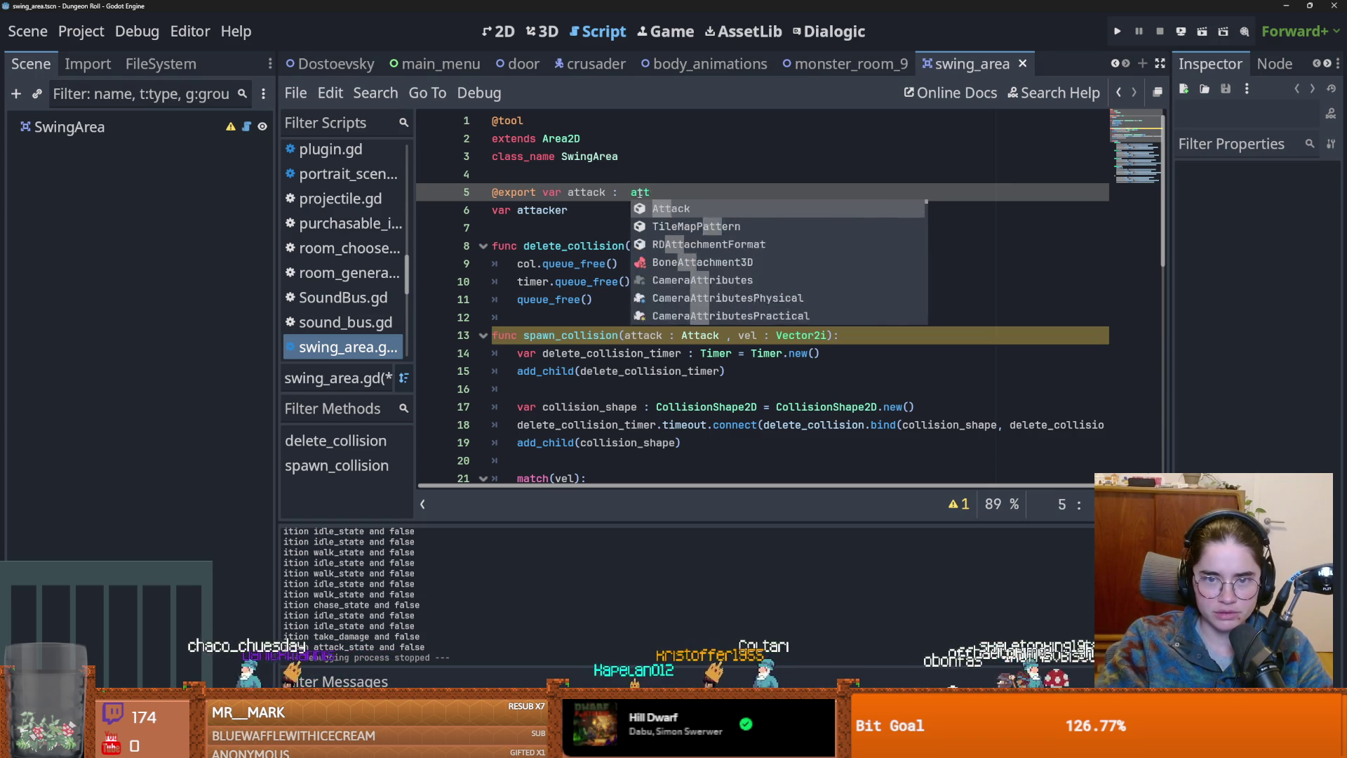
{"action": "key", "text": "BackSpace"}
{"action": "type", "text": "Attack"}
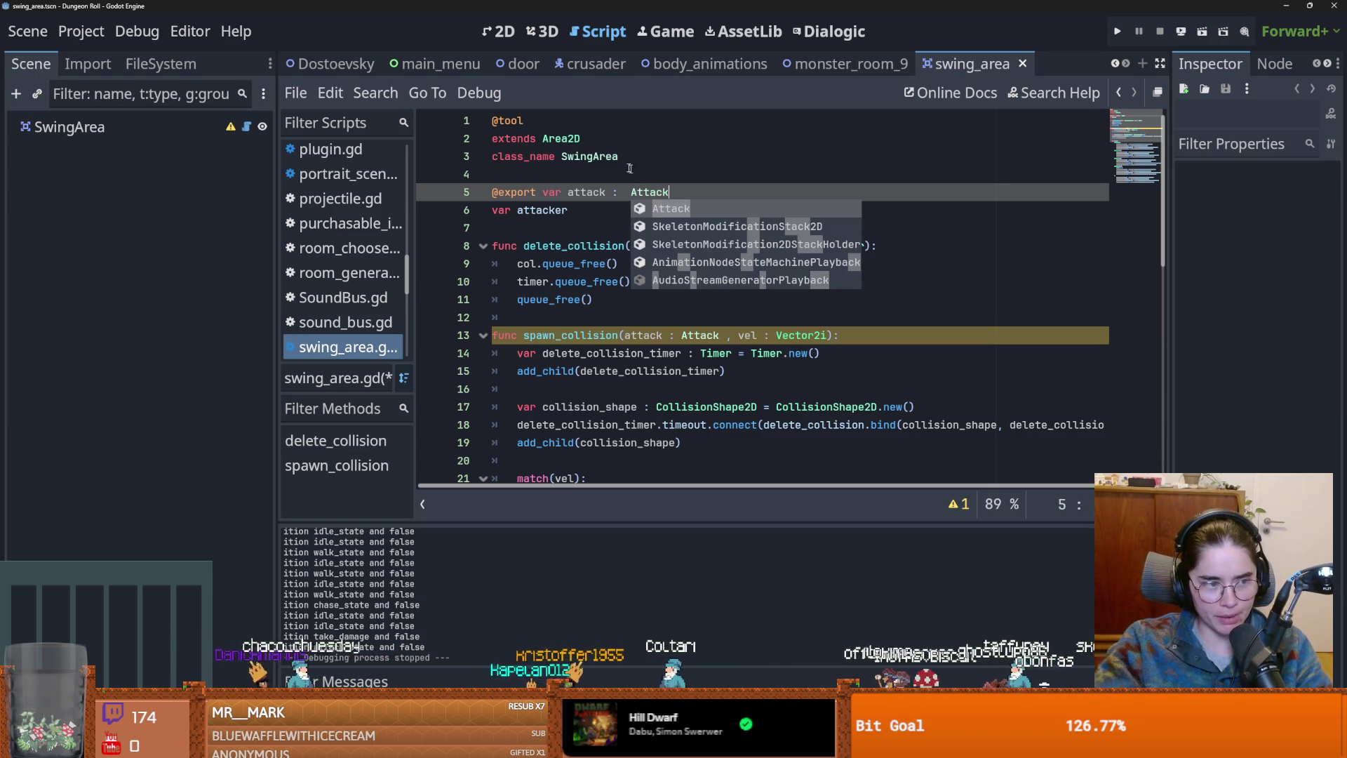
{"action": "left_click", "coordinate": [582, 263]}
{"action": "key", "text": "ctrl+s"}
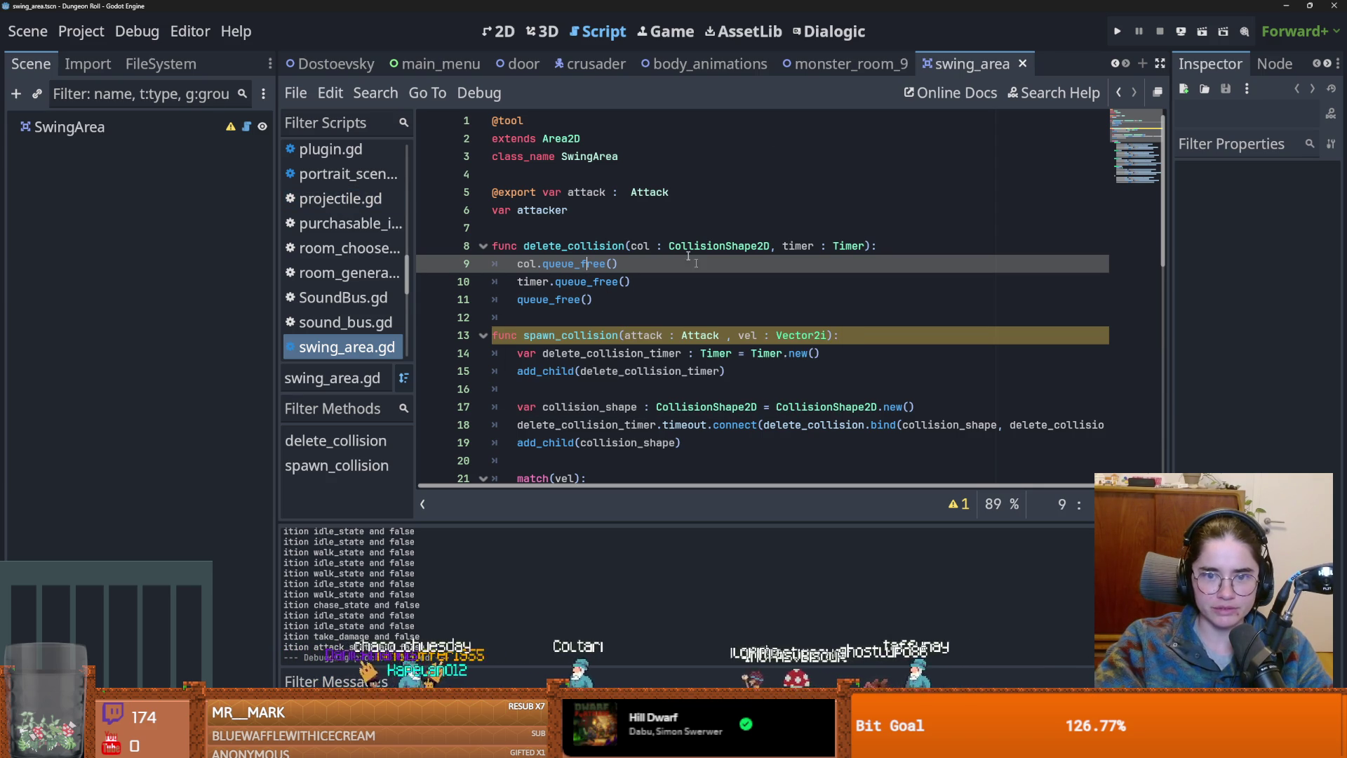
Make line 134 assign current_attack to swing_area.attack, save, and return to crusader.gd
{"action": "left_click", "coordinate": [600, 193]}
{"action": "double_click", "coordinate": [600, 193]}
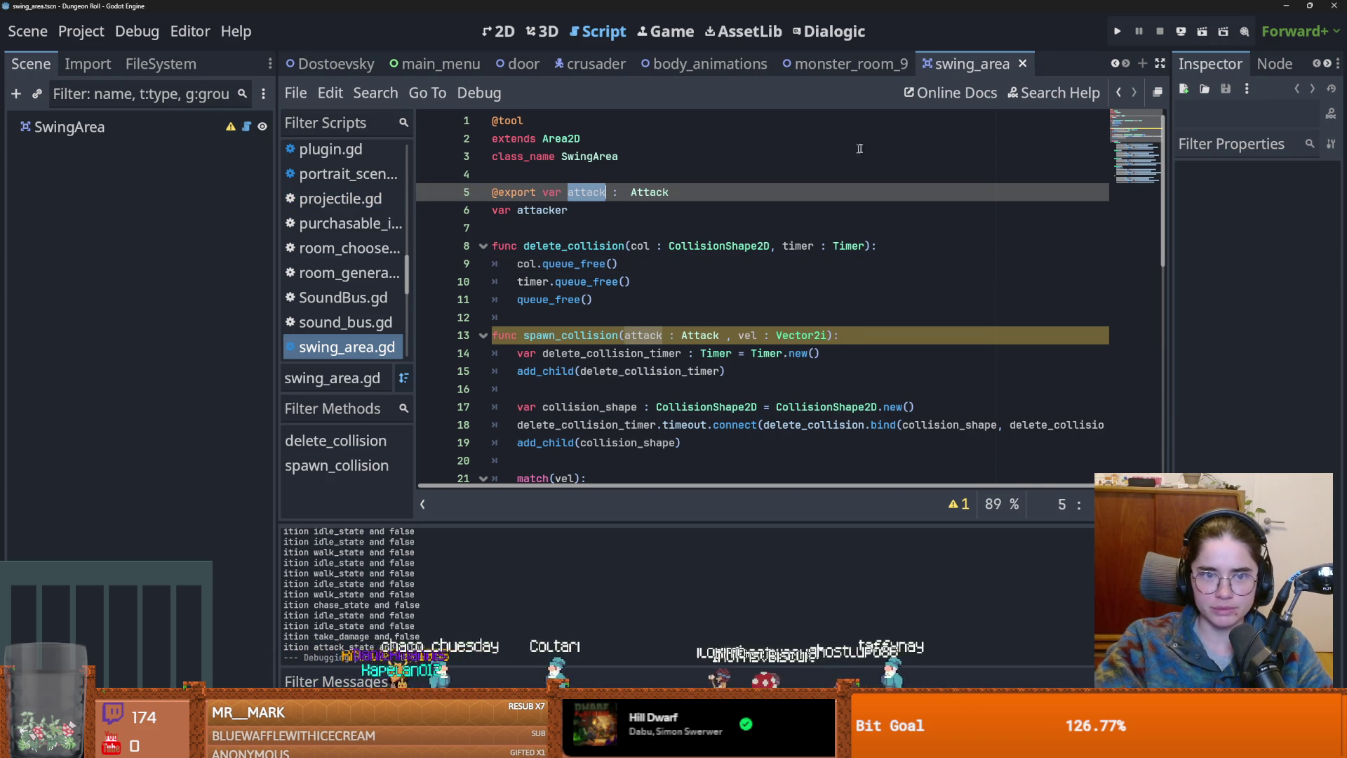
{"action": "left_click", "coordinate": [1120, 92]}
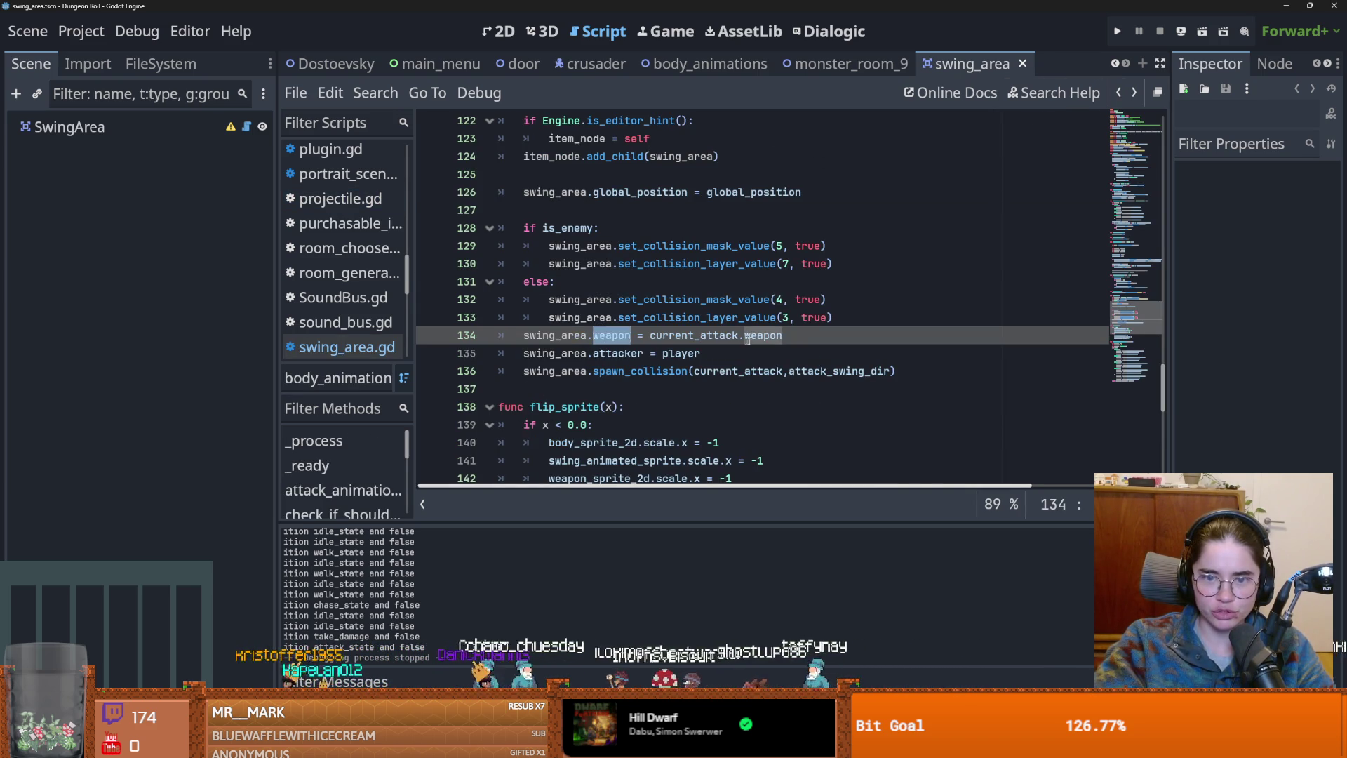
{"action": "key", "text": "ctrl+s"}
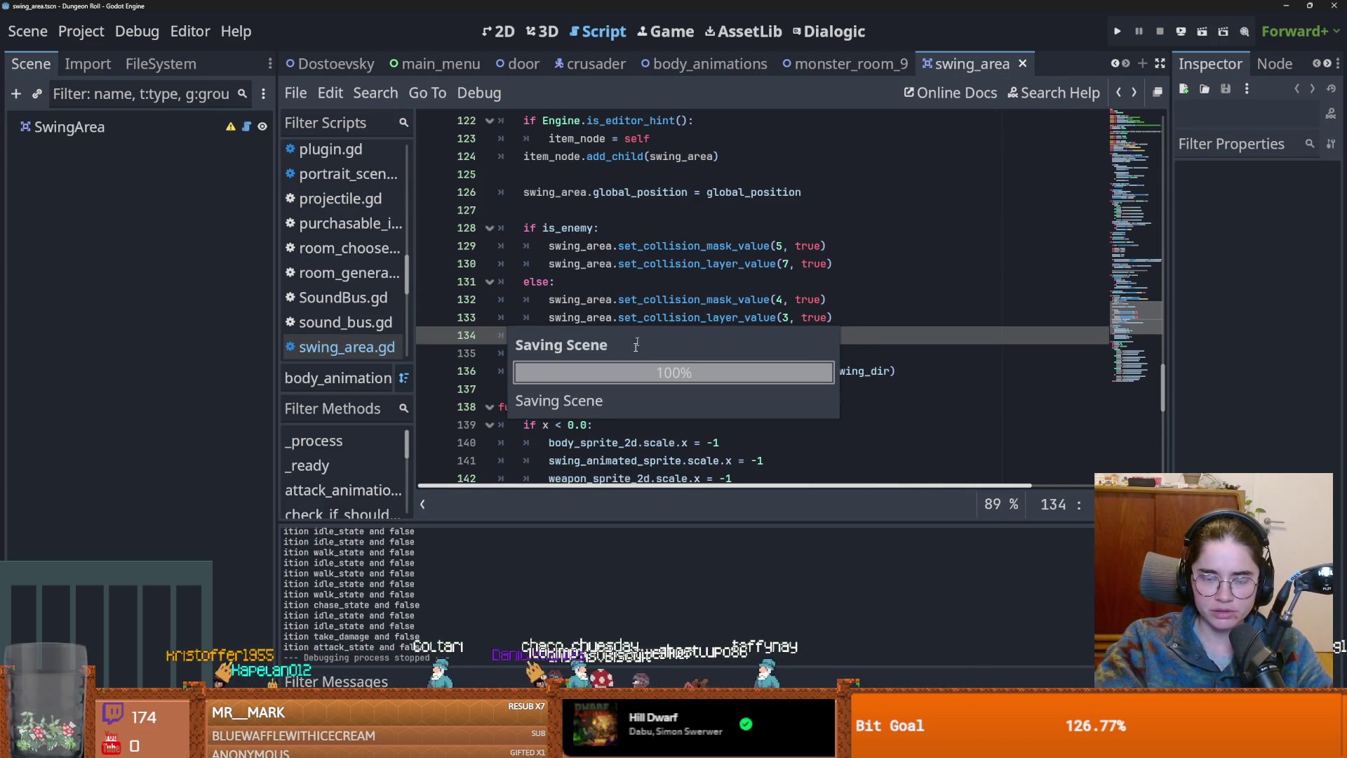
{"action": "double_click", "coordinate": [611, 335]}
{"action": "key", "text": "ctrl+s"}
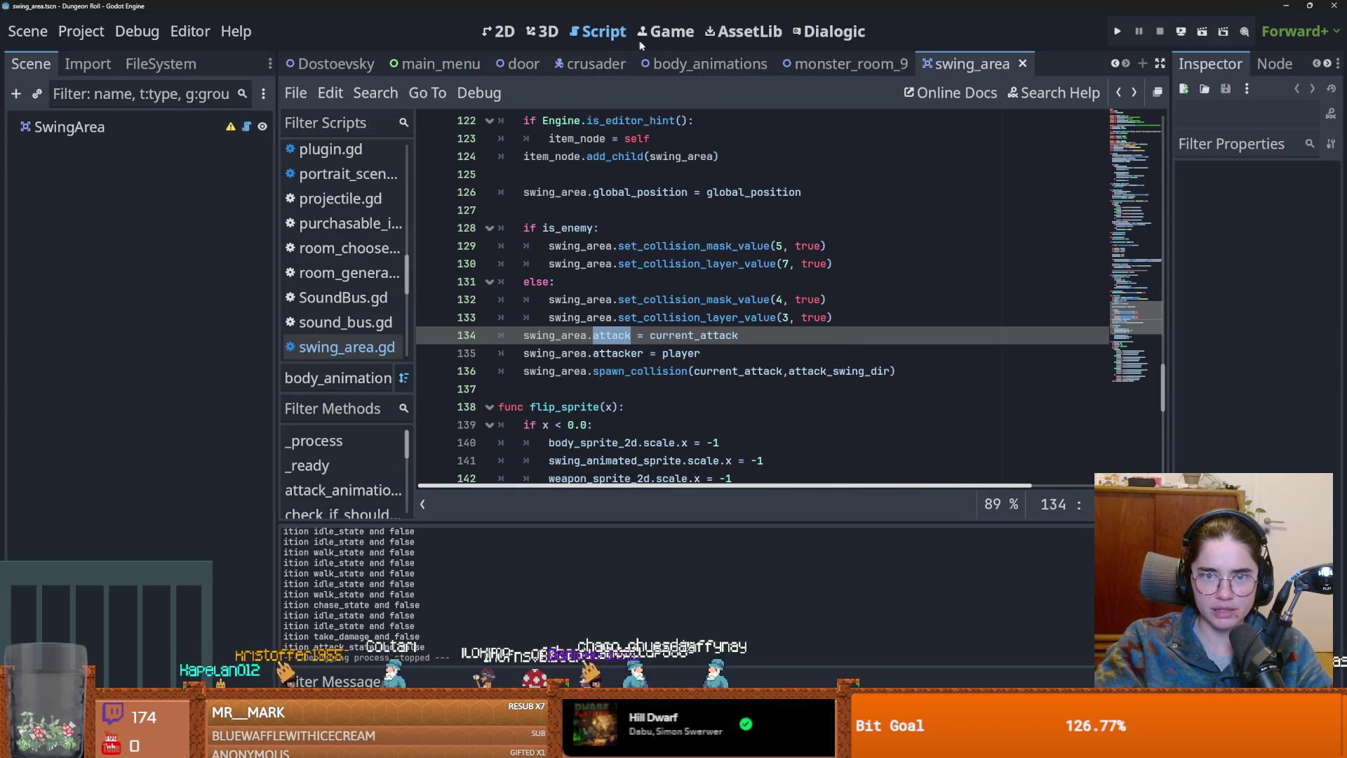
{"action": "left_click", "coordinate": [598, 67]}
{"action": "scroll", "coordinate": [161, 462], "scroll_direction": "down", "scroll_amount": 5}
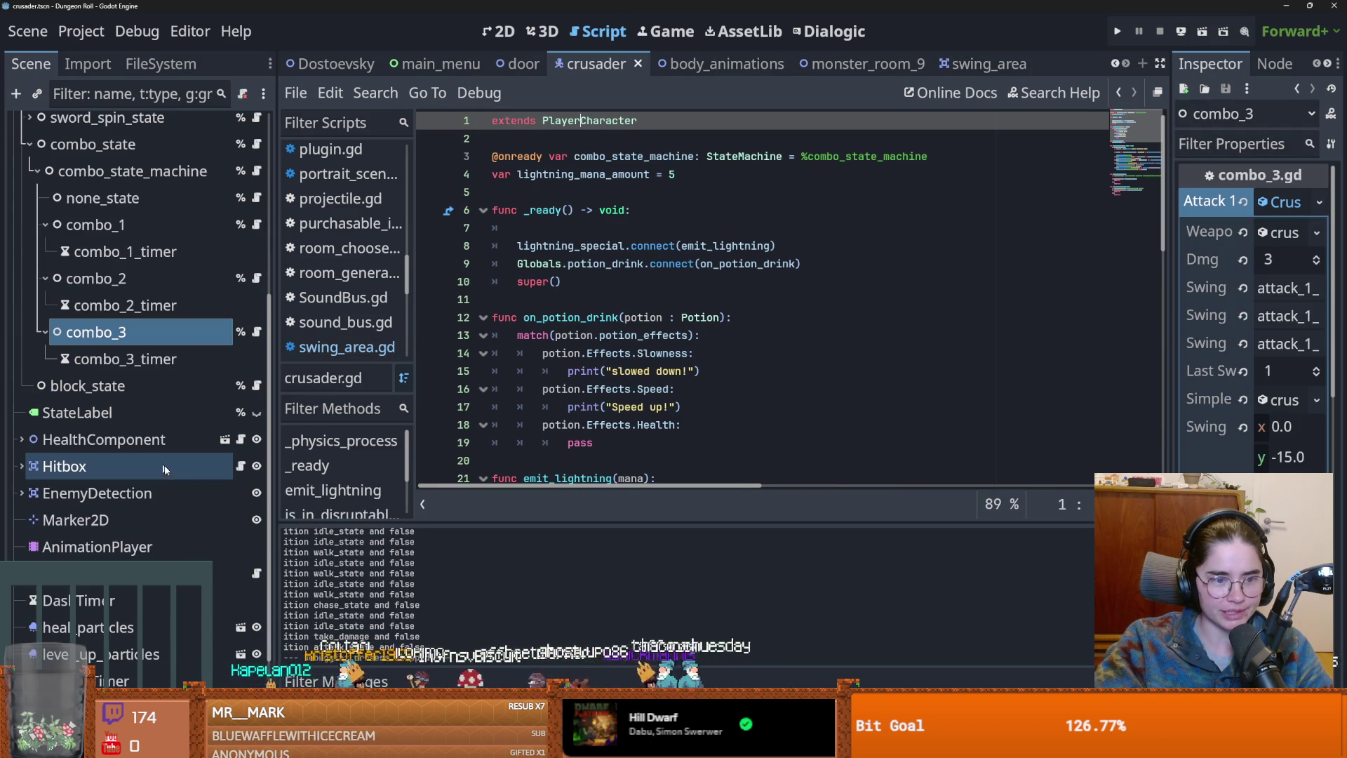
In enemy_hitbox.gd, change the line 30 variable to attack : Attack and save
{"action": "left_click", "coordinate": [240, 466]}
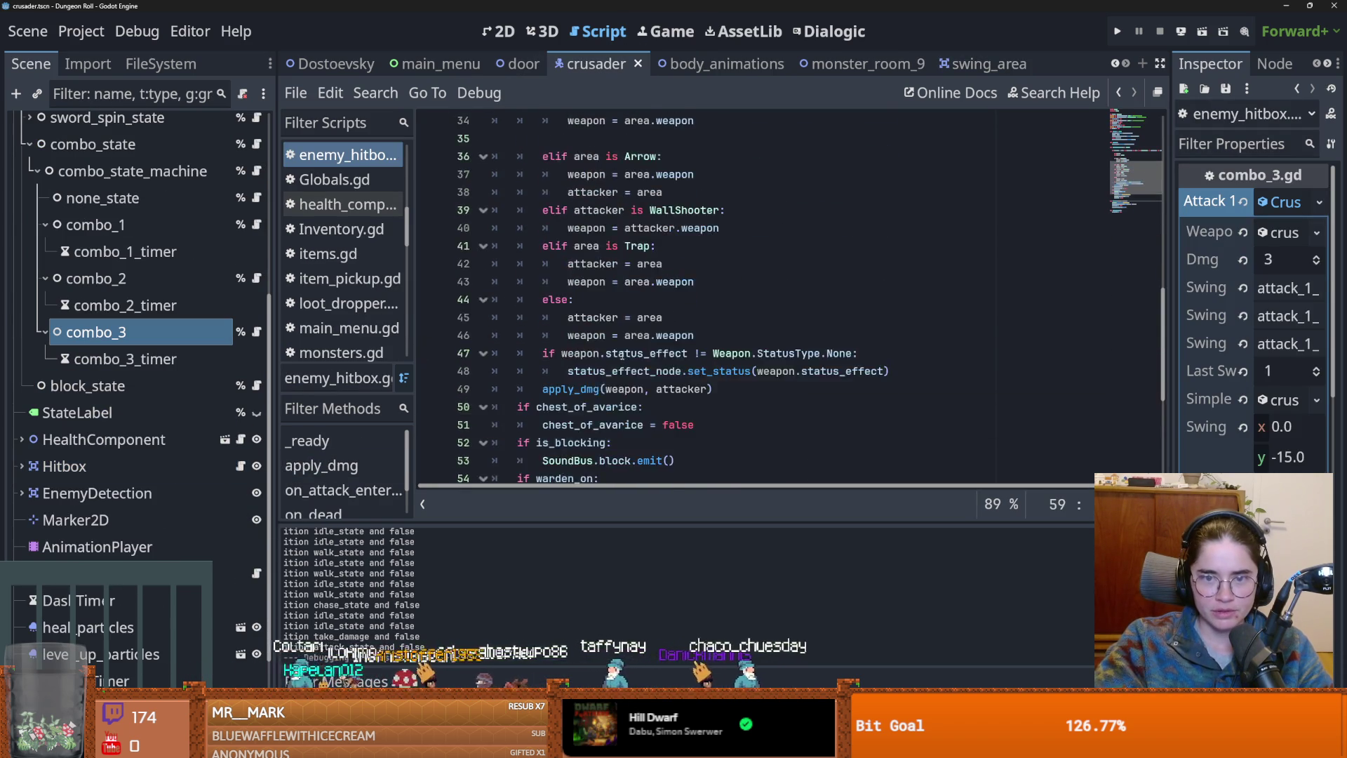
{"action": "scroll", "coordinate": [621, 356], "scroll_direction": "up", "scroll_amount": 4}
{"action": "double_click", "coordinate": [597, 264]}
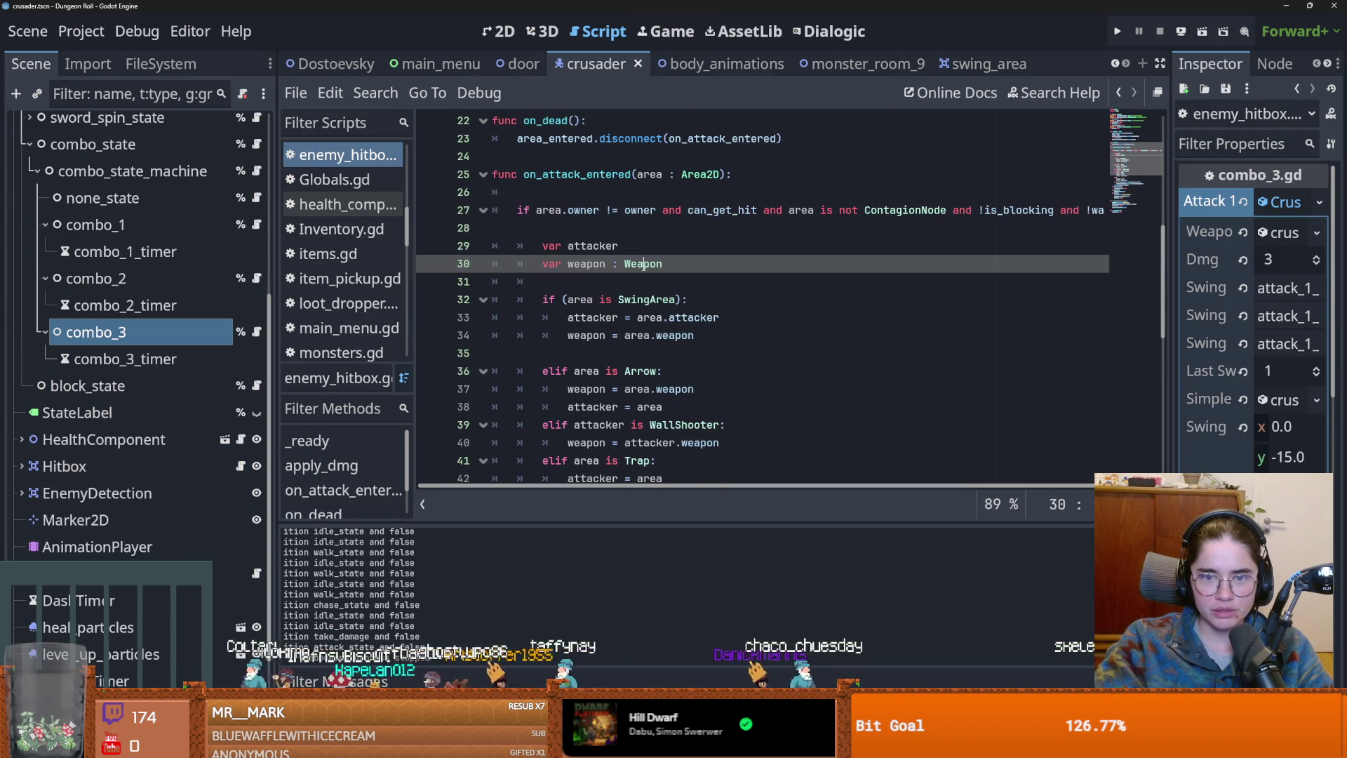
{"action": "type", "text": "attack"}
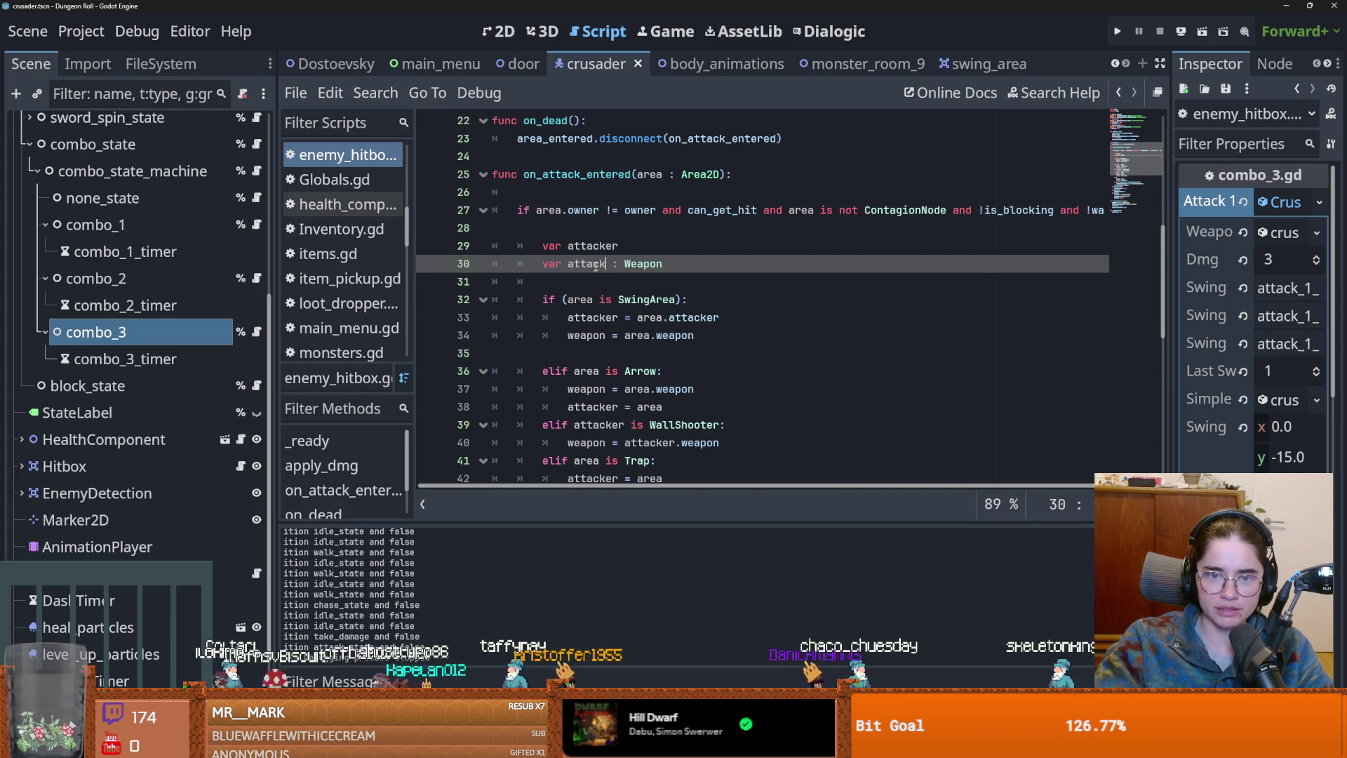
{"action": "double_click", "coordinate": [642, 264]}
{"action": "type", "text": "Attack"}
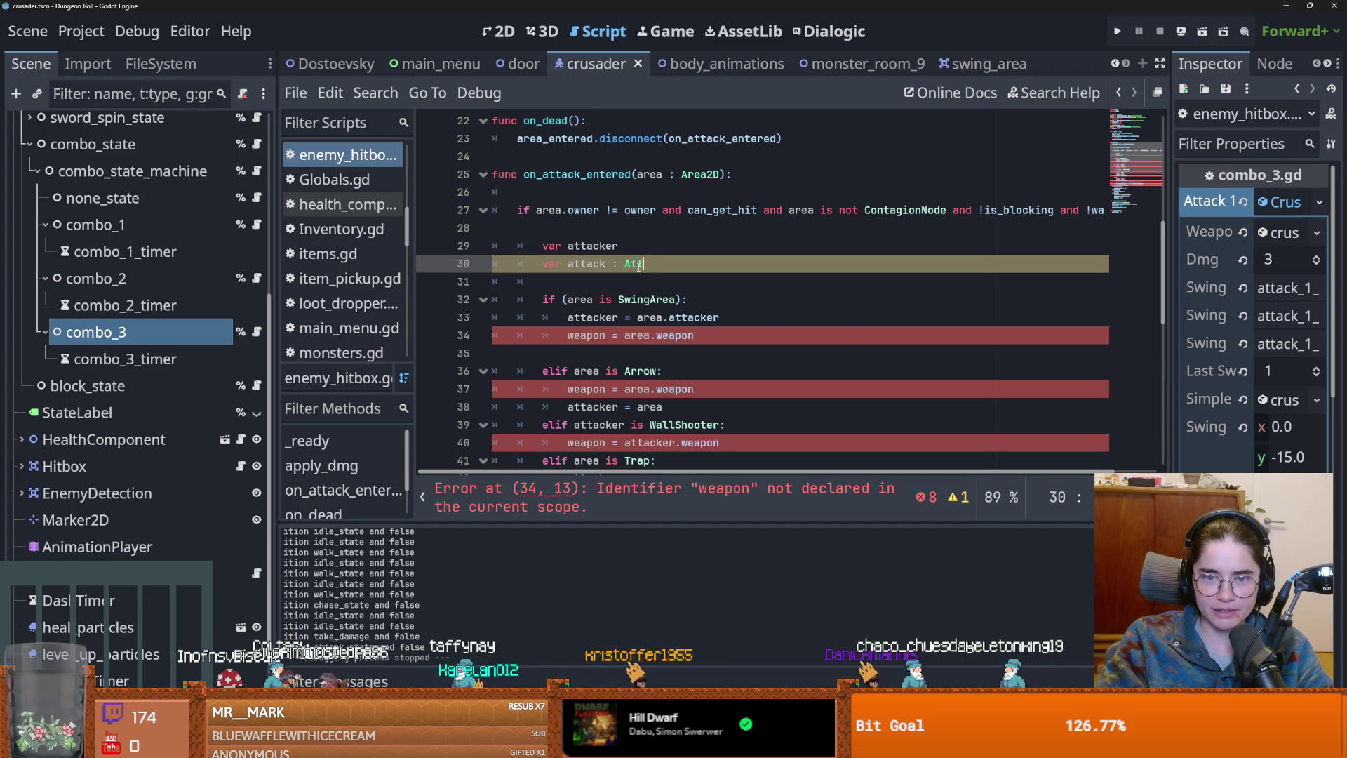
{"action": "key", "text": "Escape"}
{"action": "key", "text": "ctrl+s"}
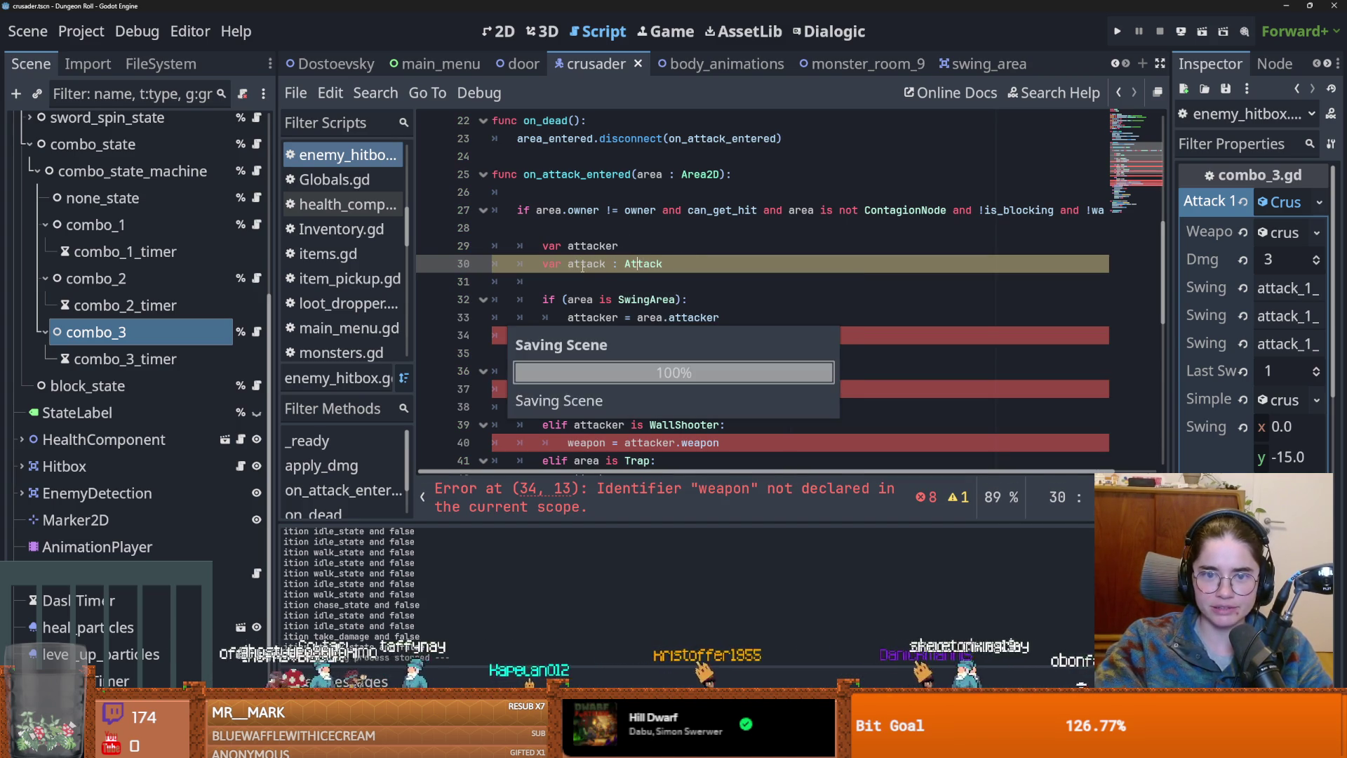
Rename weapon to attack on lines 34, 37, 40, 43 and 46
{"action": "left_click", "coordinate": [595, 335]}
{"action": "double_click", "coordinate": [595, 335]}
{"action": "type", "text": "attack = area.weapon"}
{"action": "scroll", "coordinate": [595, 336], "scroll_direction": "down", "scroll_amount": 1}
{"action": "double_click", "coordinate": [586, 336]}
{"action": "type", "text": "attack"}
{"action": "double_click", "coordinate": [587, 388]}
{"action": "type", "text": "attack"}
{"action": "double_click", "coordinate": [586, 442]}
{"action": "type", "text": "attack"}
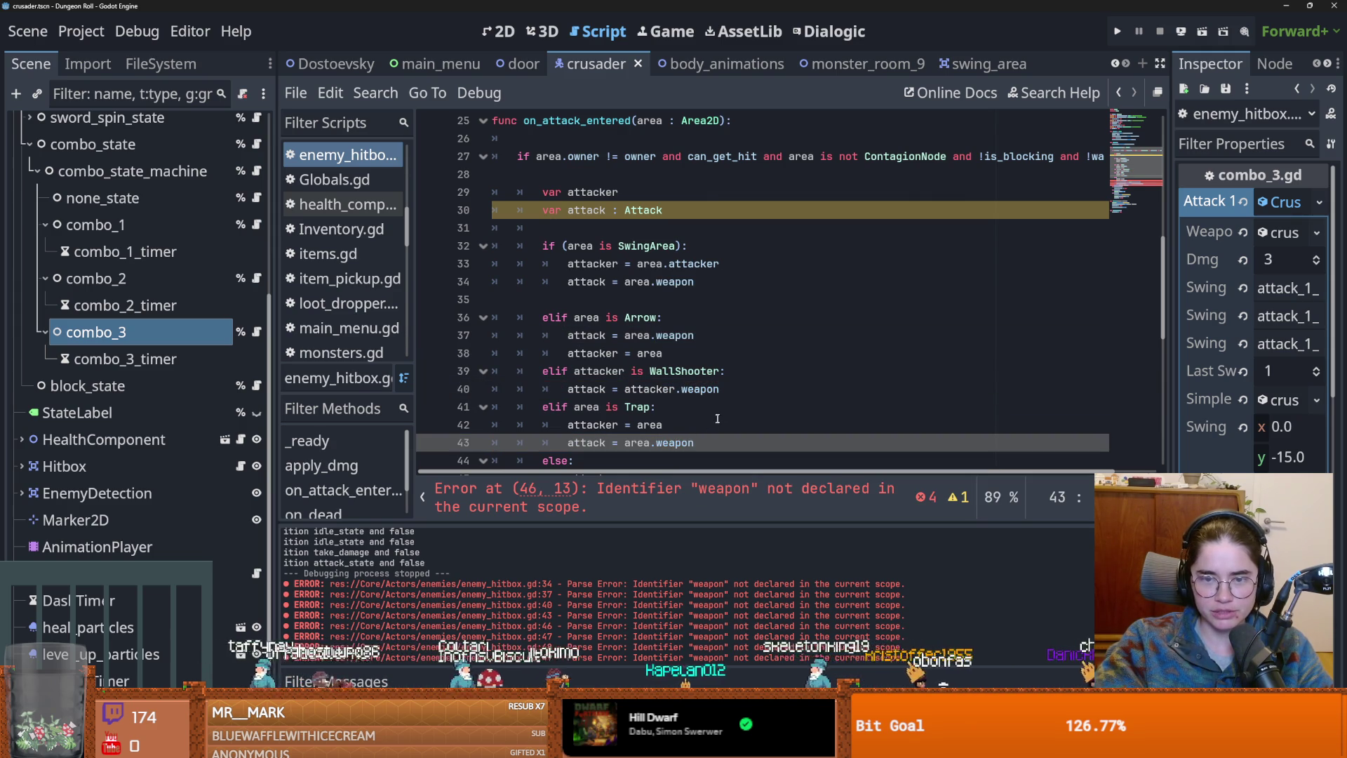
{"action": "scroll", "coordinate": [726, 409], "scroll_direction": "down", "scroll_amount": 2}
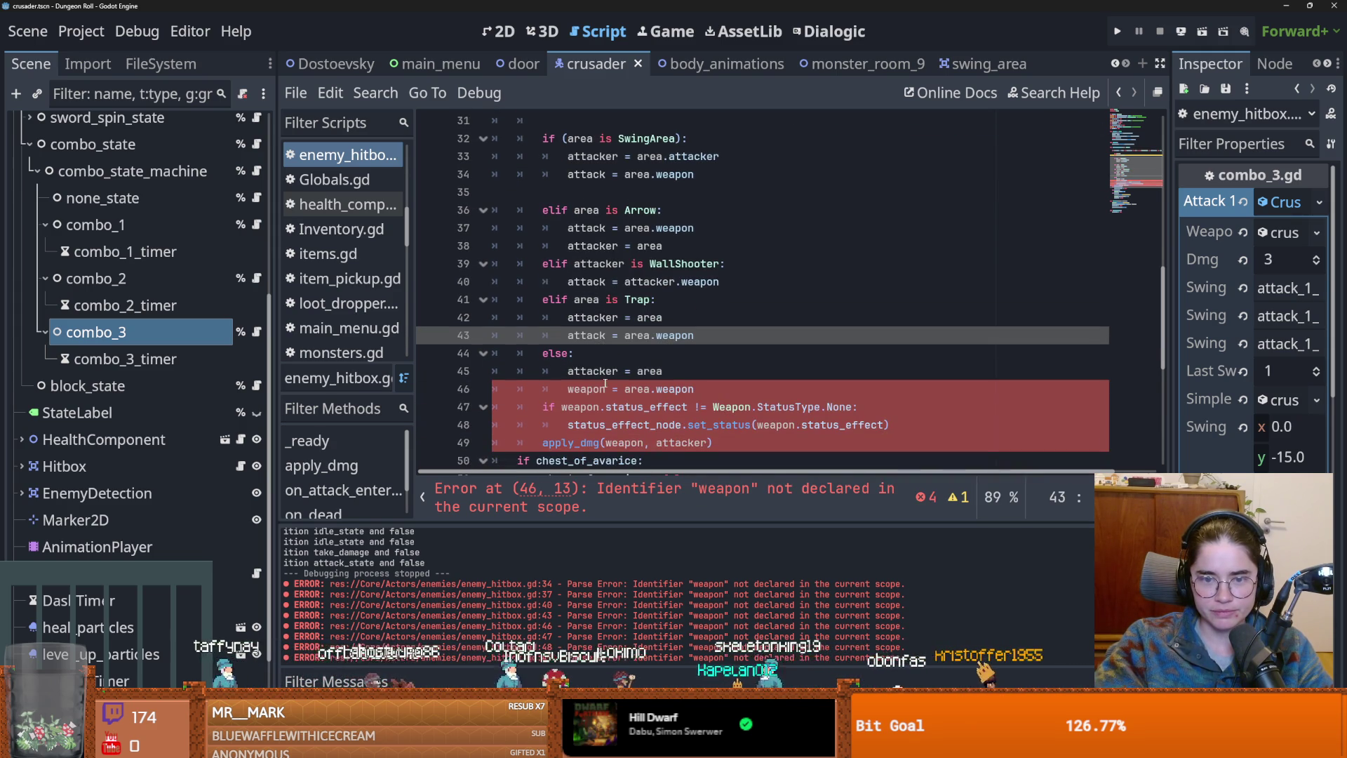
{"action": "double_click", "coordinate": [587, 389]}
{"action": "type", "text": "attack"}
{"action": "scroll", "coordinate": [636, 343], "scroll_direction": "down", "scroll_amount": 1}
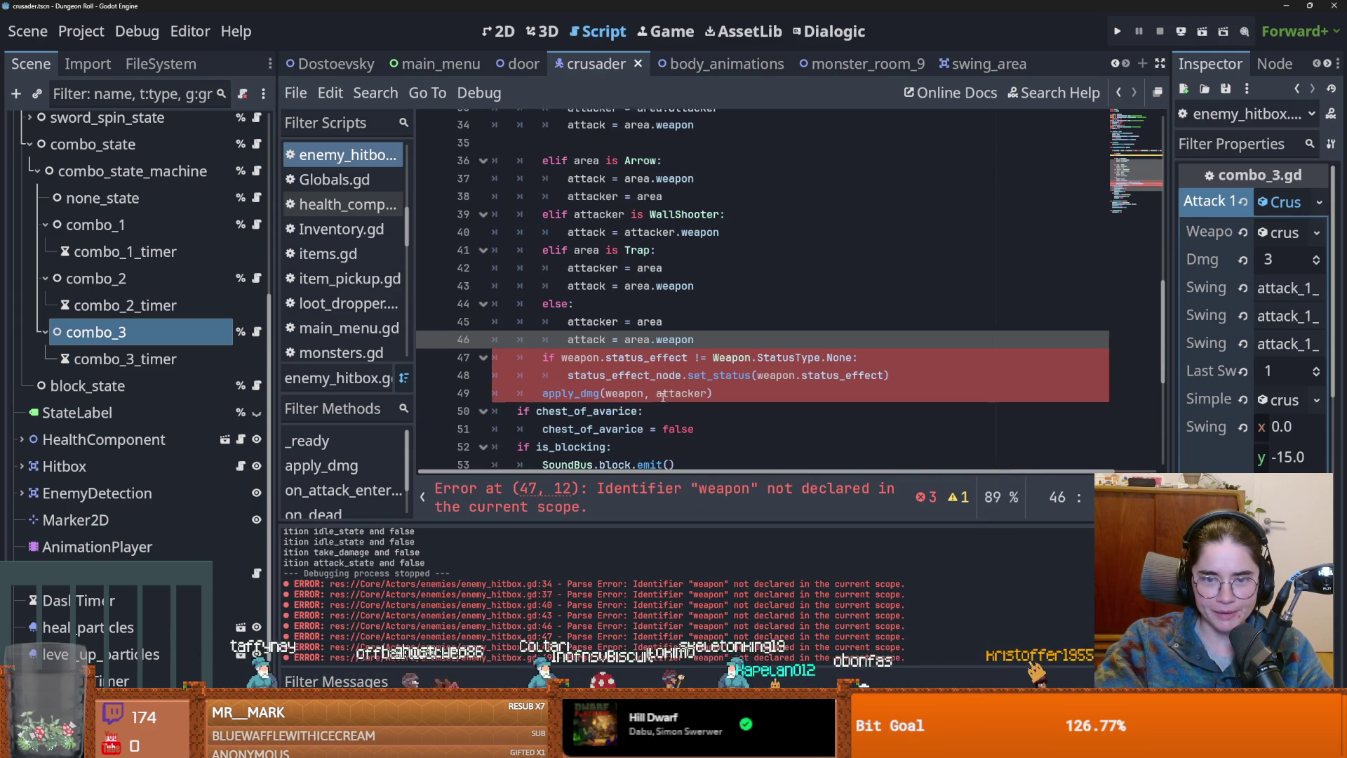
Use attack.weapon in the status effect check and set_status, pass attack to apply_dmg, and save
{"action": "double_click", "coordinate": [637, 337]}
{"action": "double_click", "coordinate": [581, 354]}
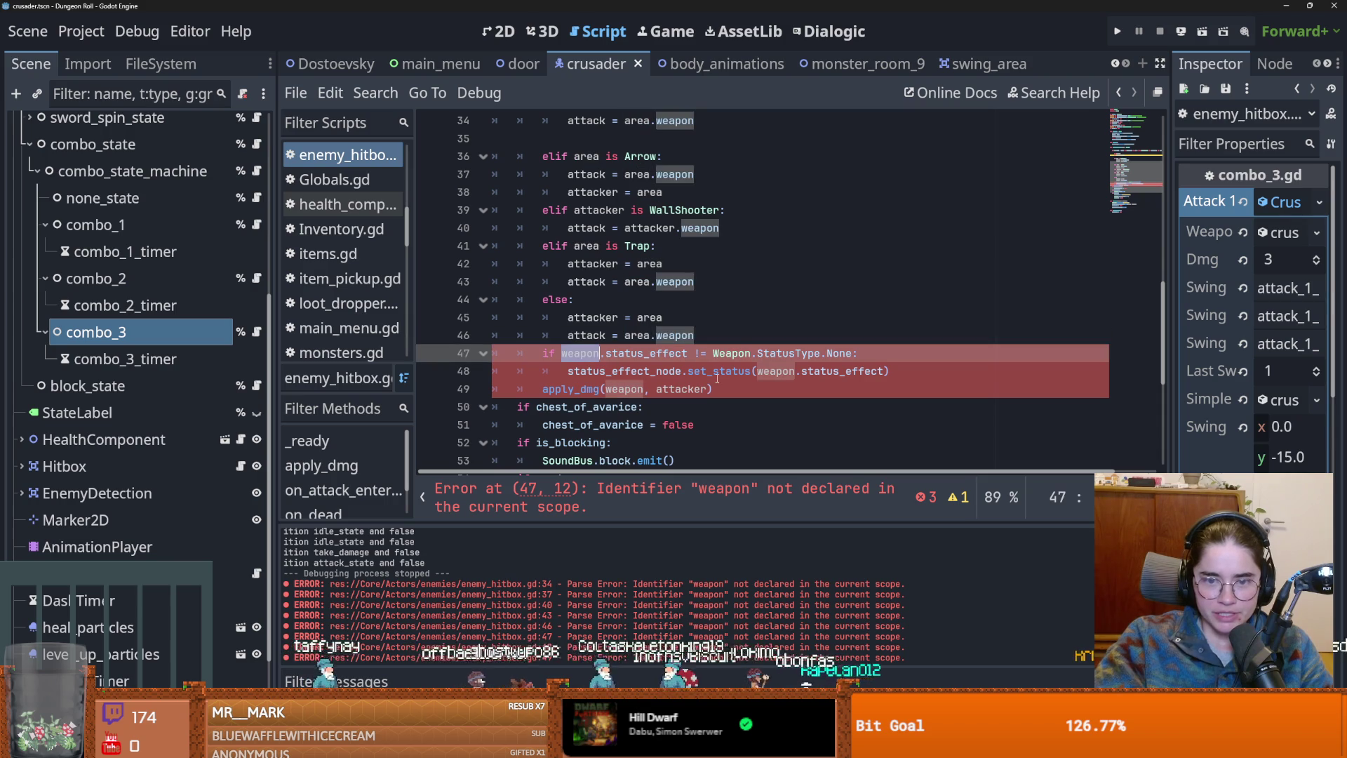
{"action": "type", "text": "attack.wea"}
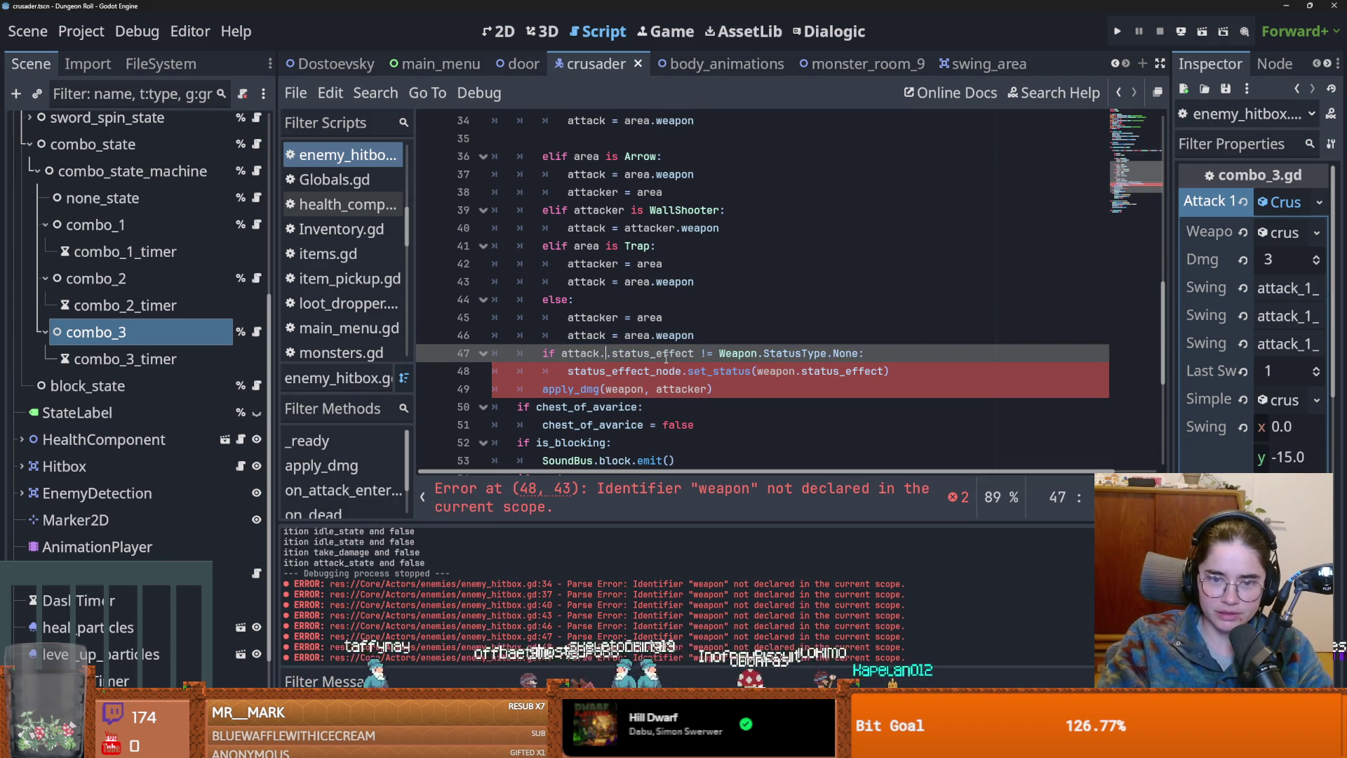
{"action": "key", "text": "Return"}
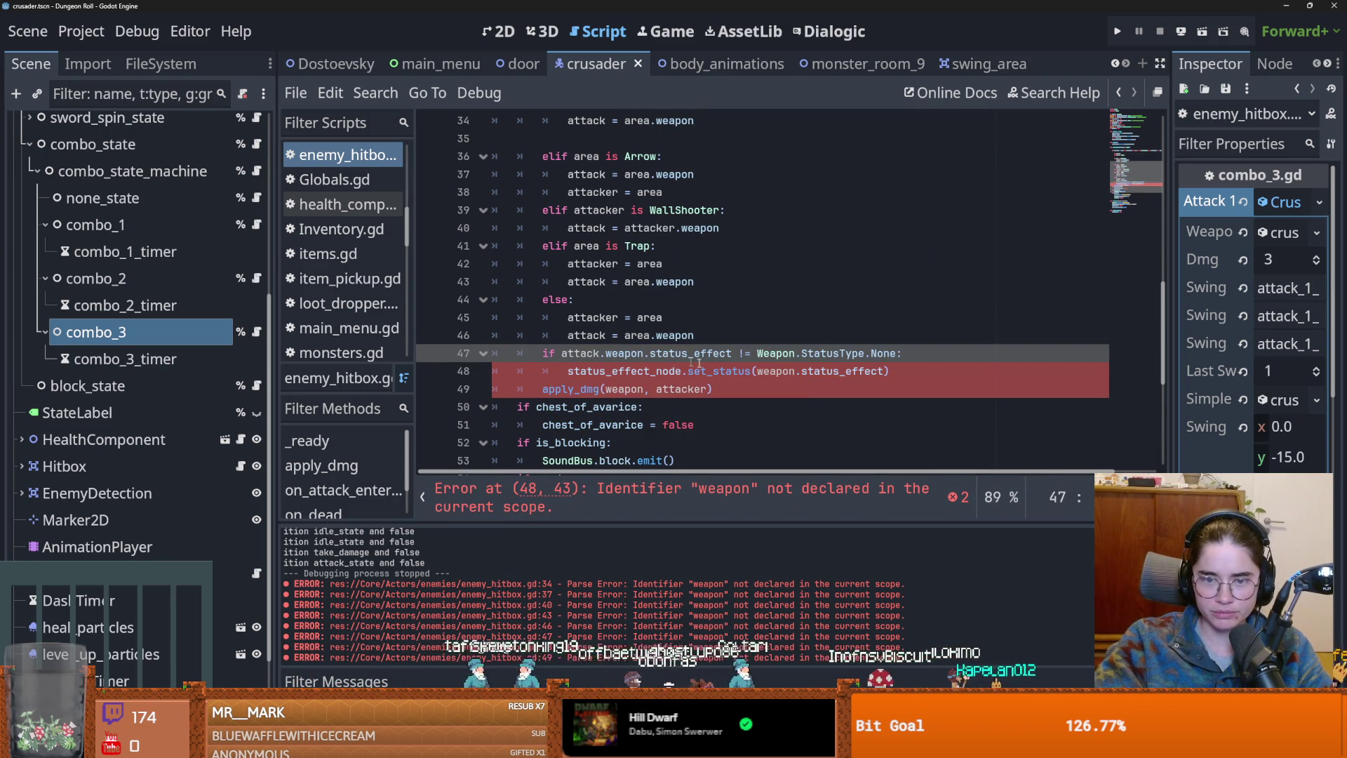
{"action": "left_click_drag", "start_coordinate": [607, 354], "coordinate": [562, 354]}
{"action": "key", "text": "ctrl+c"}
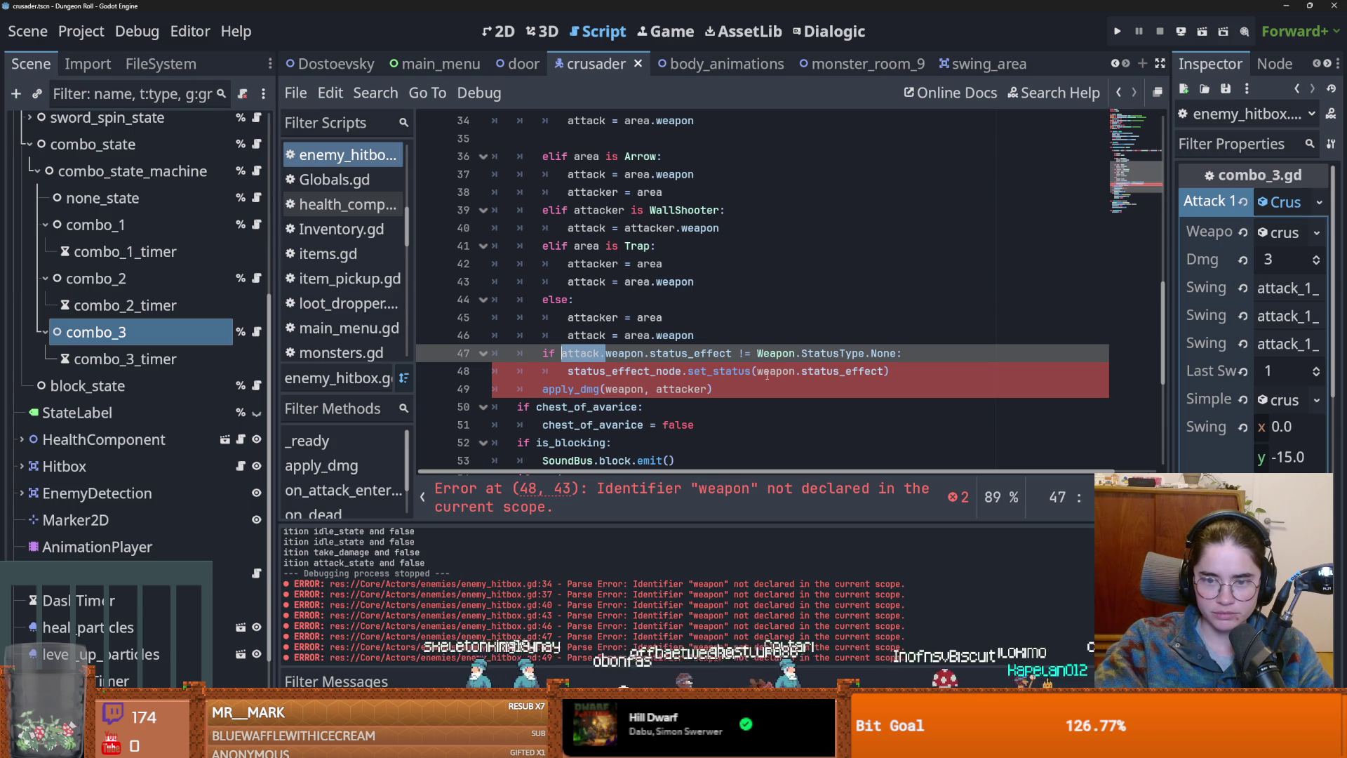
{"action": "left_click", "coordinate": [757, 372]}
{"action": "key", "text": "ctrl+v"}
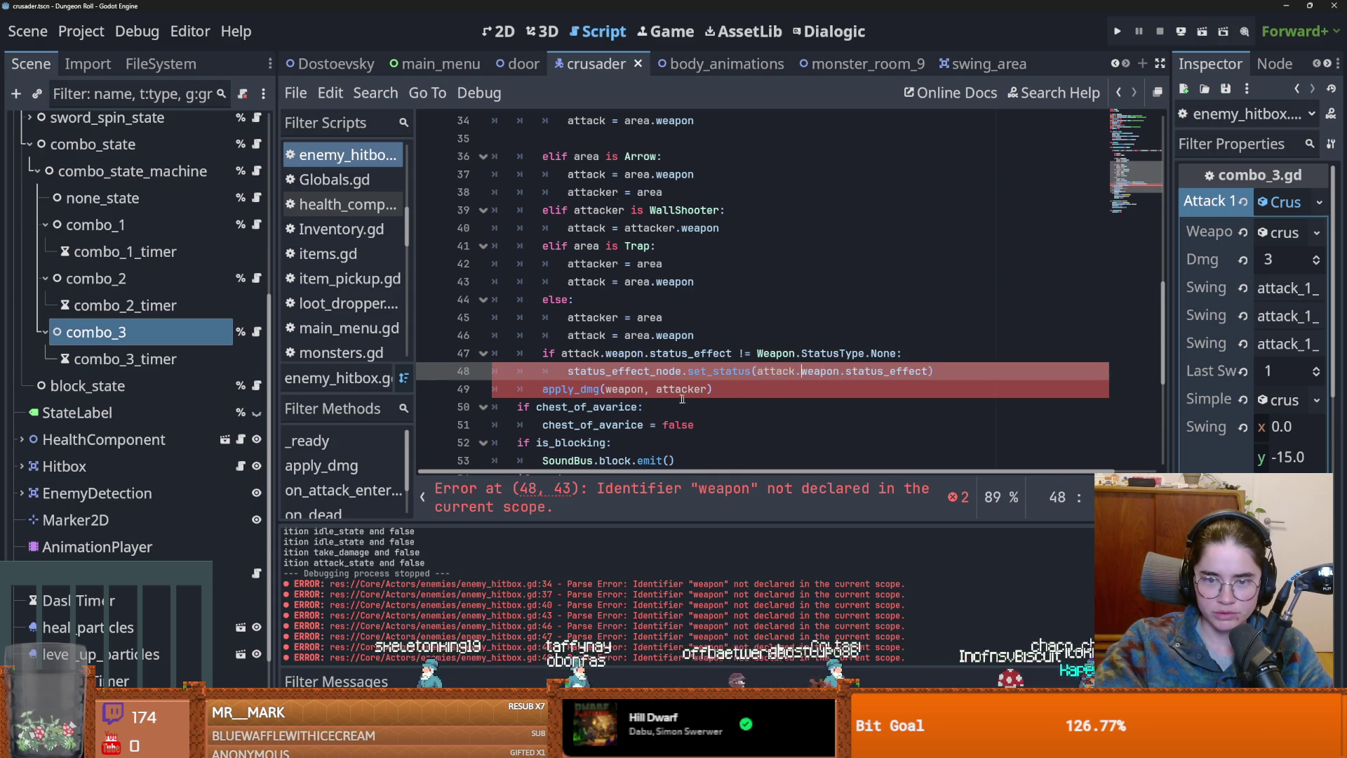
{"action": "left_click", "coordinate": [605, 389]}
{"action": "key", "text": "ctrl+v"}
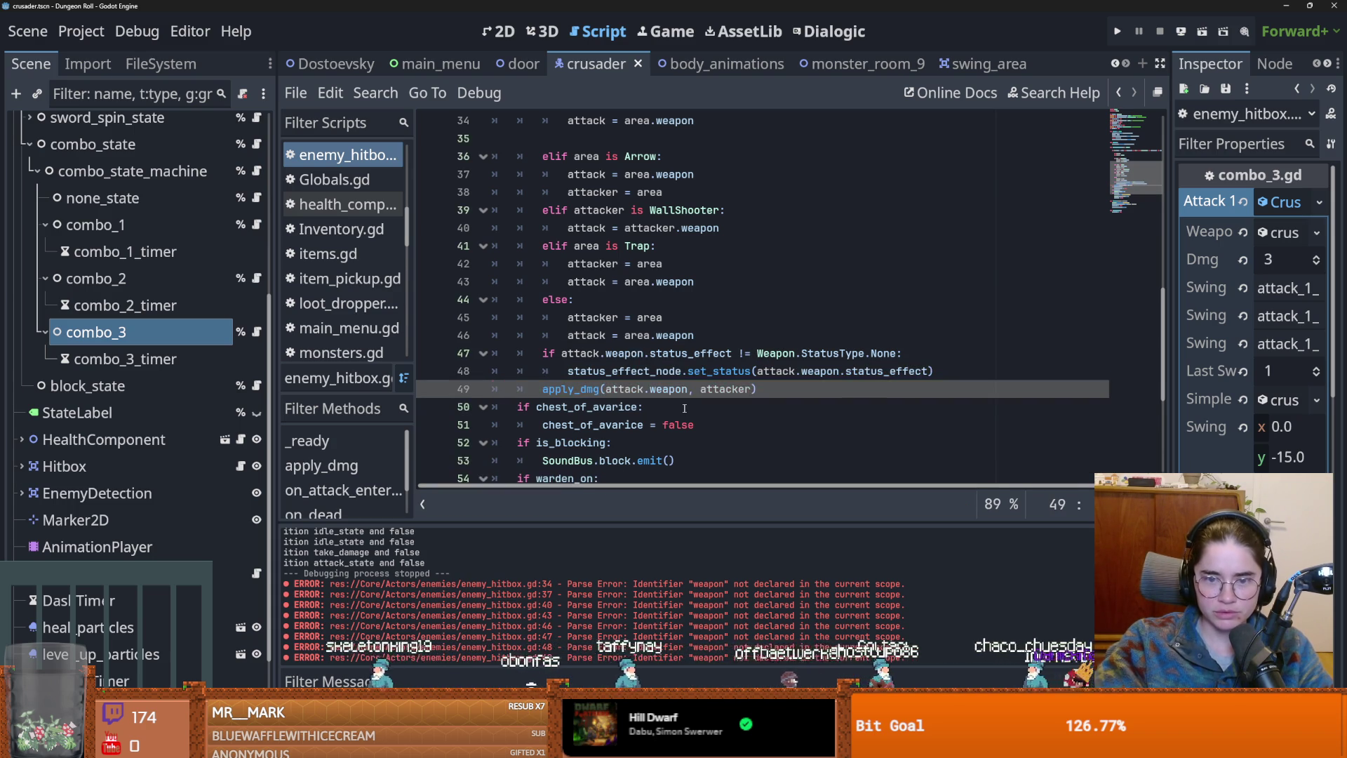
{"action": "scroll", "coordinate": [669, 342], "scroll_direction": "down", "scroll_amount": 1}
{"action": "double_click", "coordinate": [669, 336]}
{"action": "key", "text": "BackSpace"}
{"action": "key", "text": "BackSpace"}
{"action": "key", "text": "ctrl+s"}
Change apply_dmg's parameter to attack : Attack
{"action": "left_click", "coordinate": [574, 336], "text": "ctrl"}
{"action": "double_click", "coordinate": [604, 300]}
{"action": "type", "text": "attack : Attack"}
{"action": "key", "text": "Escape"}
{"action": "double_click", "coordinate": [719, 335]}
Pass attack to hurt() and change hurt's parameter type in health_component.gd to Attack
{"action": "type", "text": "attack"}
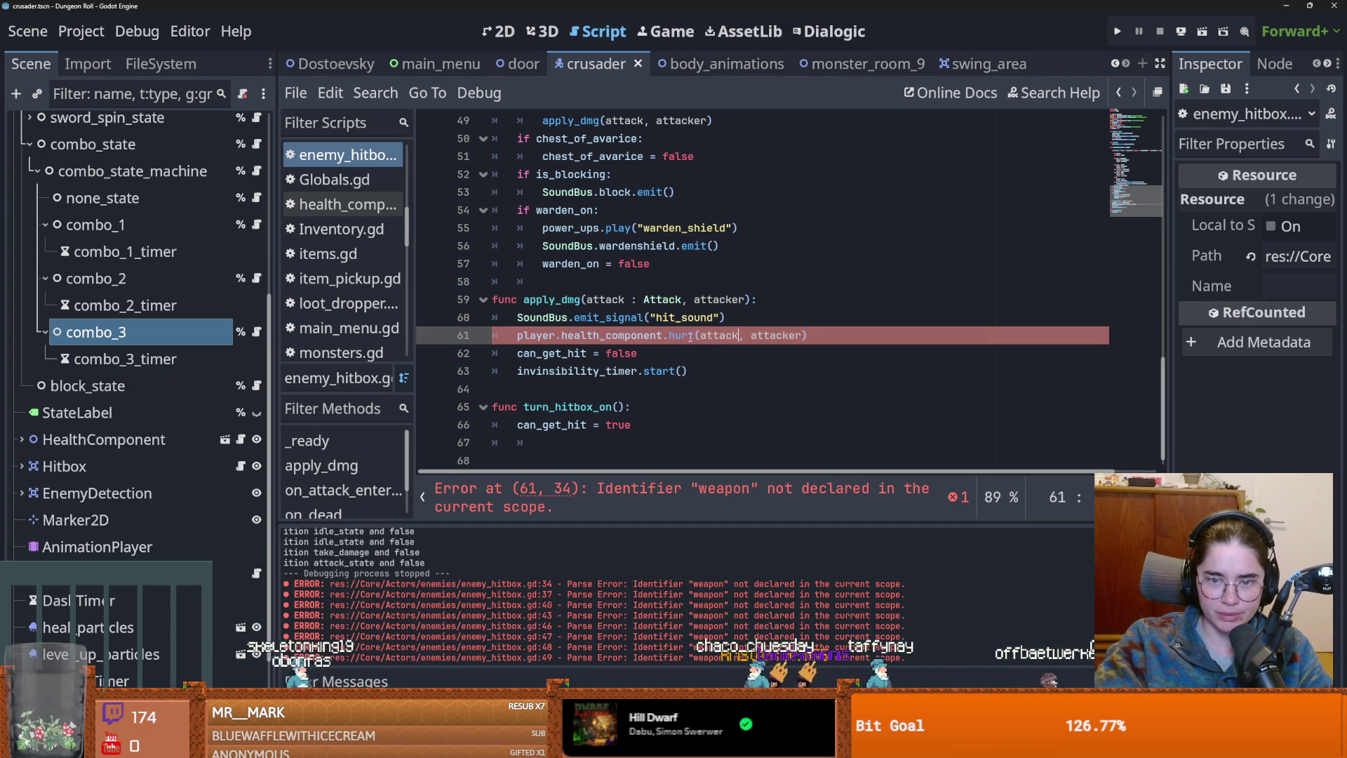
{"action": "left_click", "coordinate": [683, 336], "text": "ctrl"}
{"action": "key", "text": "BackSpace"}
{"action": "left_click", "coordinate": [635, 299]}
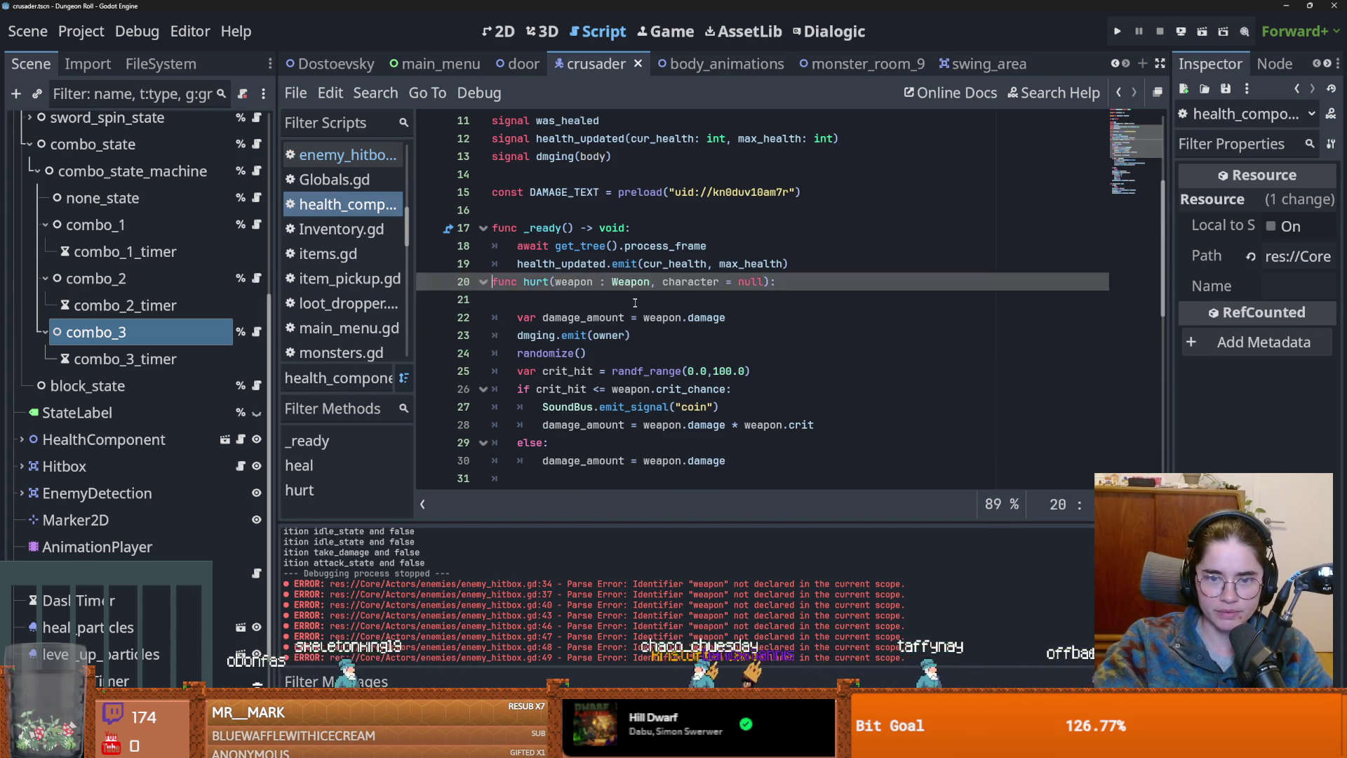
{"action": "key", "text": "ctrl+z"}
{"action": "double_click", "coordinate": [624, 299]}
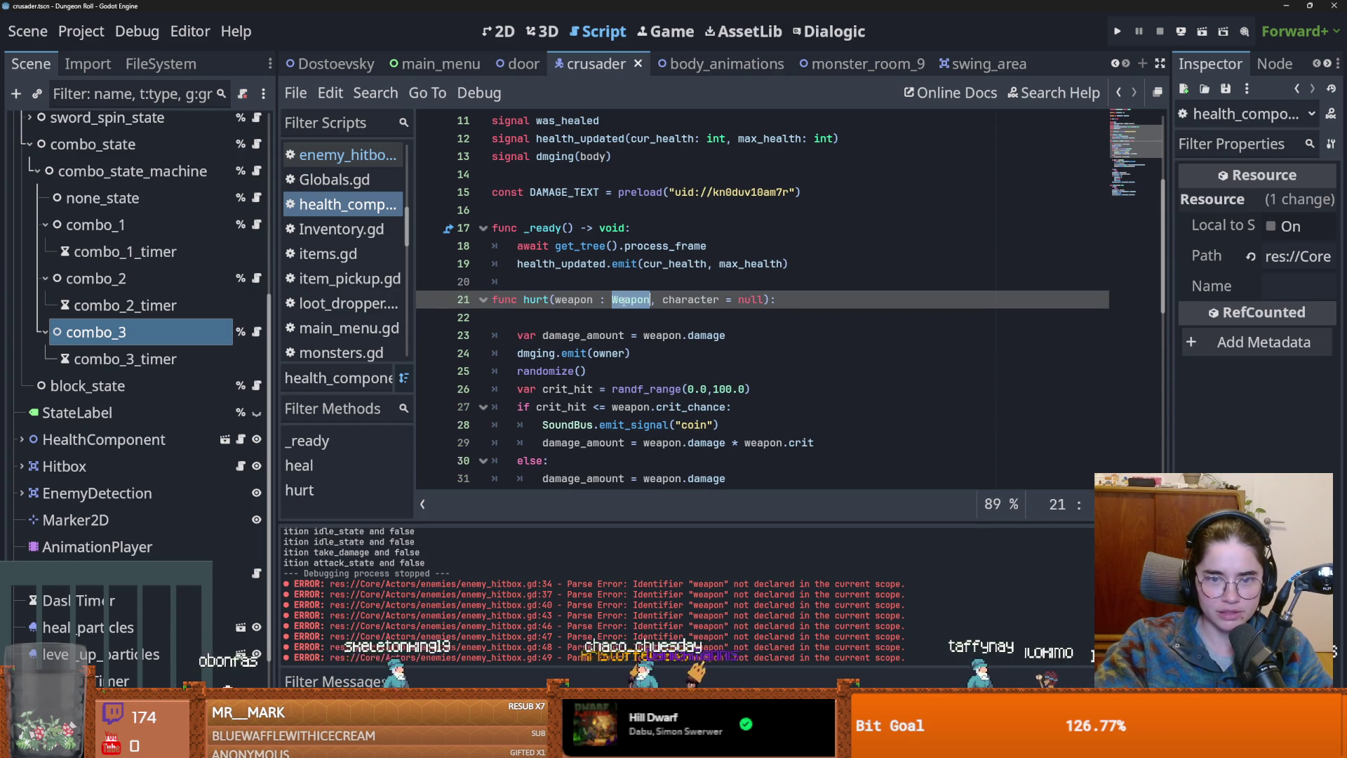
{"action": "type", "text": "Attack"}
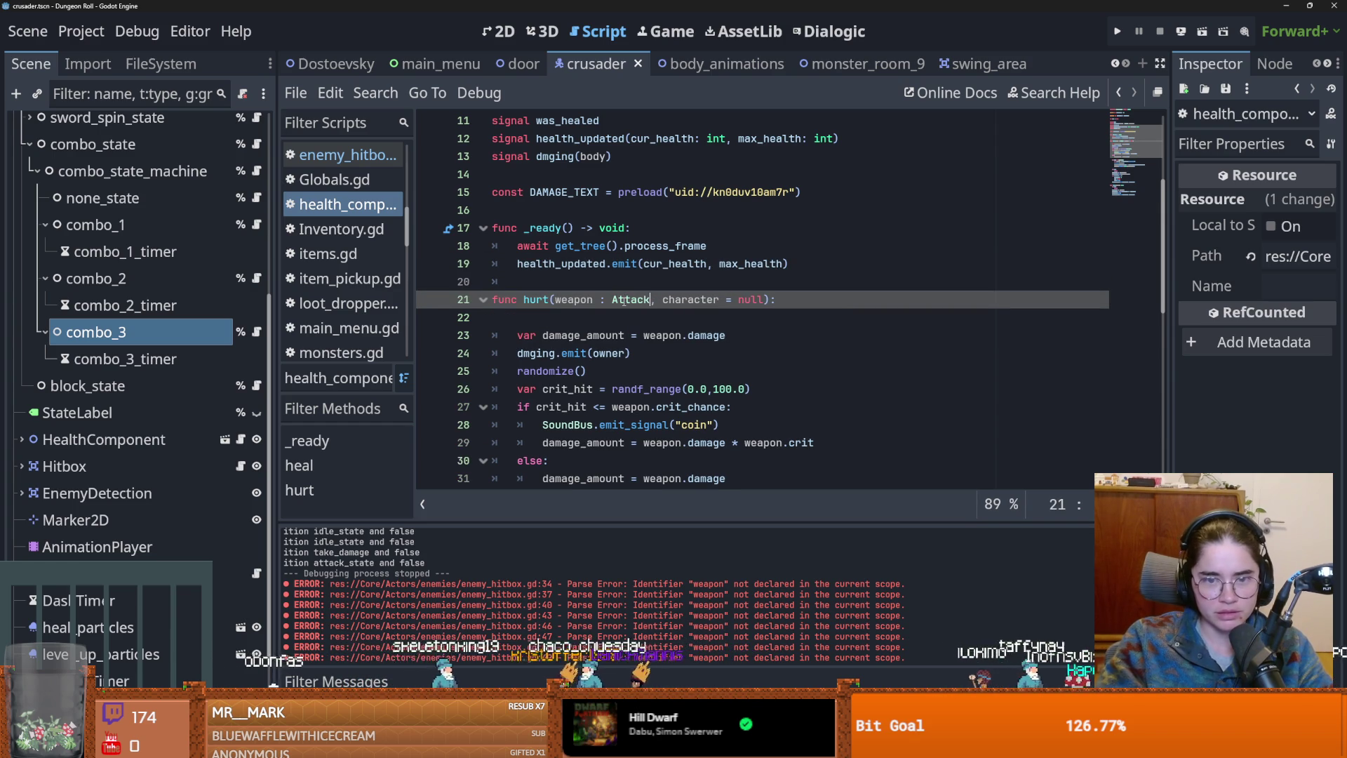
{"action": "key", "text": "Escape"}
Rename hurt's parameter to attack and compute line 23 damage from attack.dmg
{"action": "left_click", "coordinate": [702, 335]}
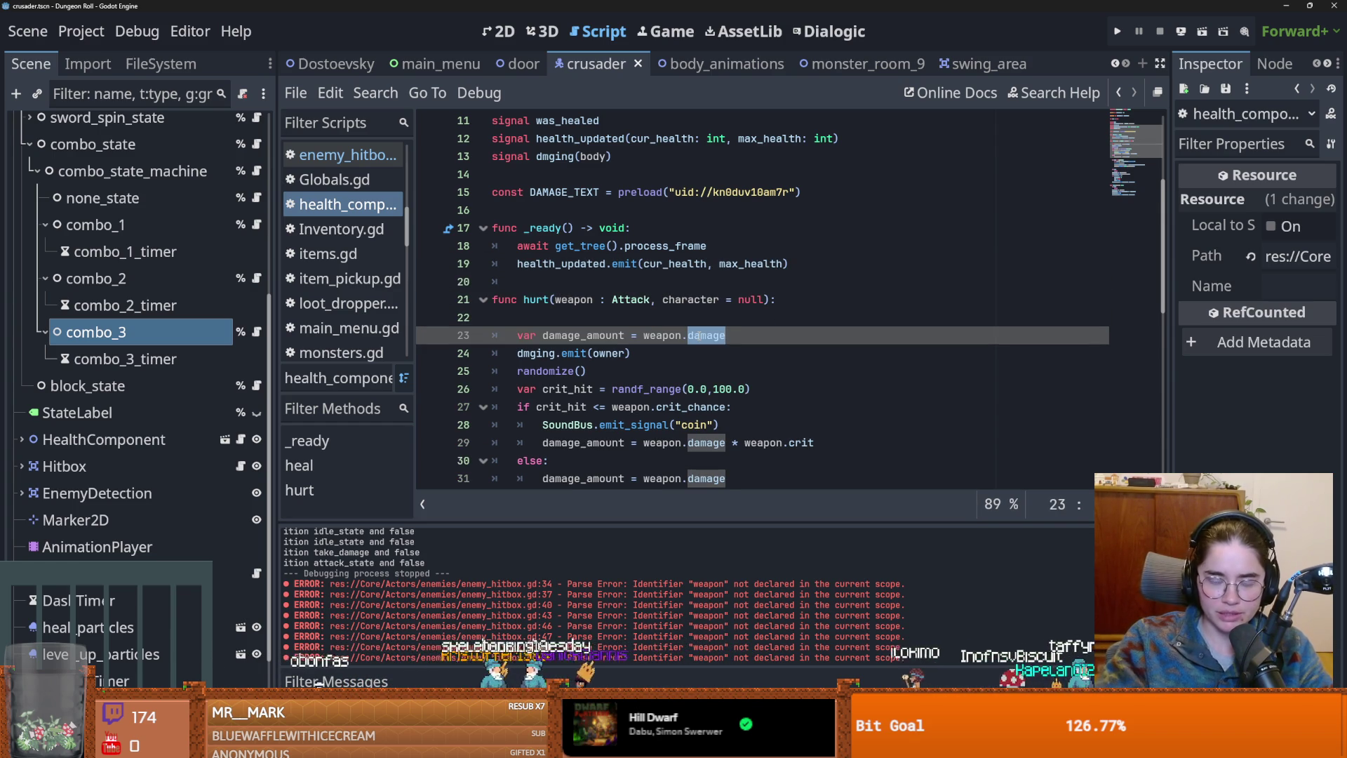
{"action": "double_click", "coordinate": [574, 299]}
{"action": "type", "text": "attack"}
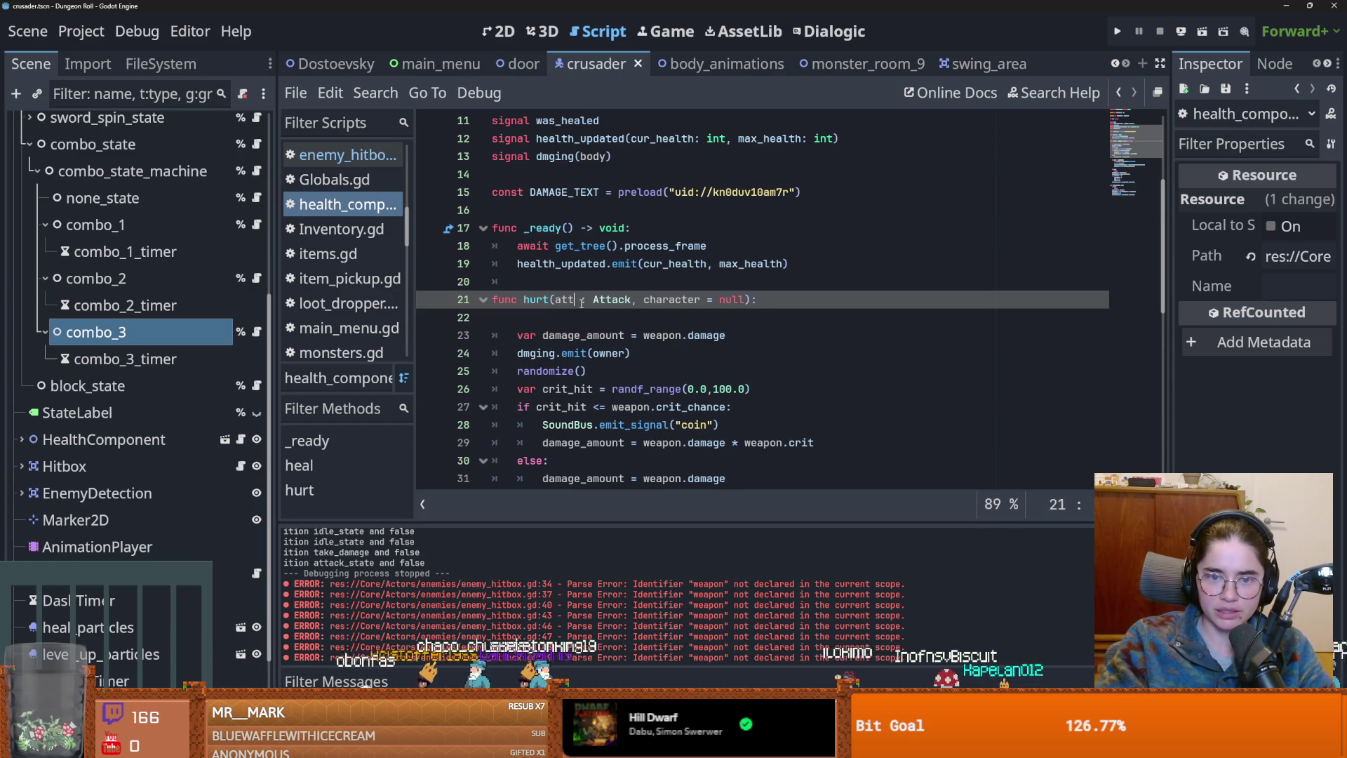
{"action": "double_click", "coordinate": [663, 335]}
{"action": "type", "text": "attack"}
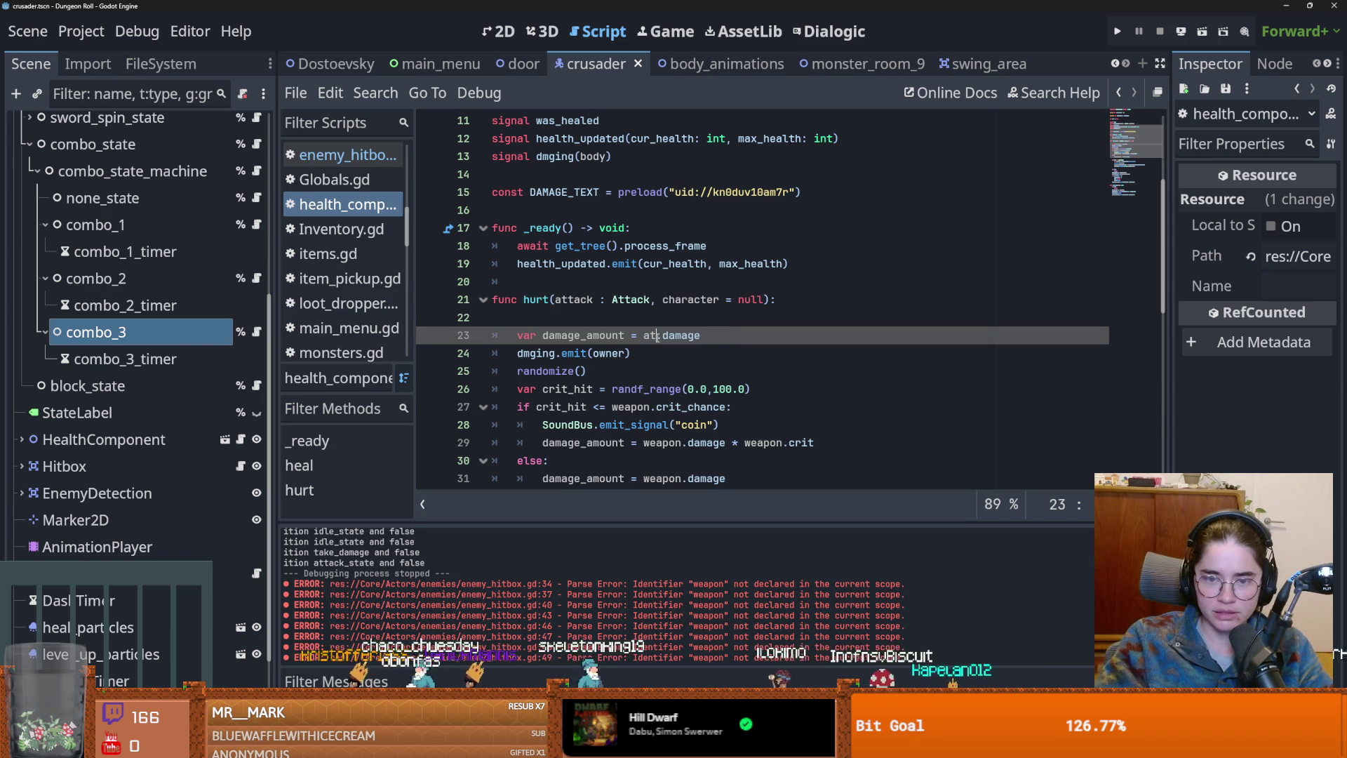
{"action": "double_click", "coordinate": [706, 336]}
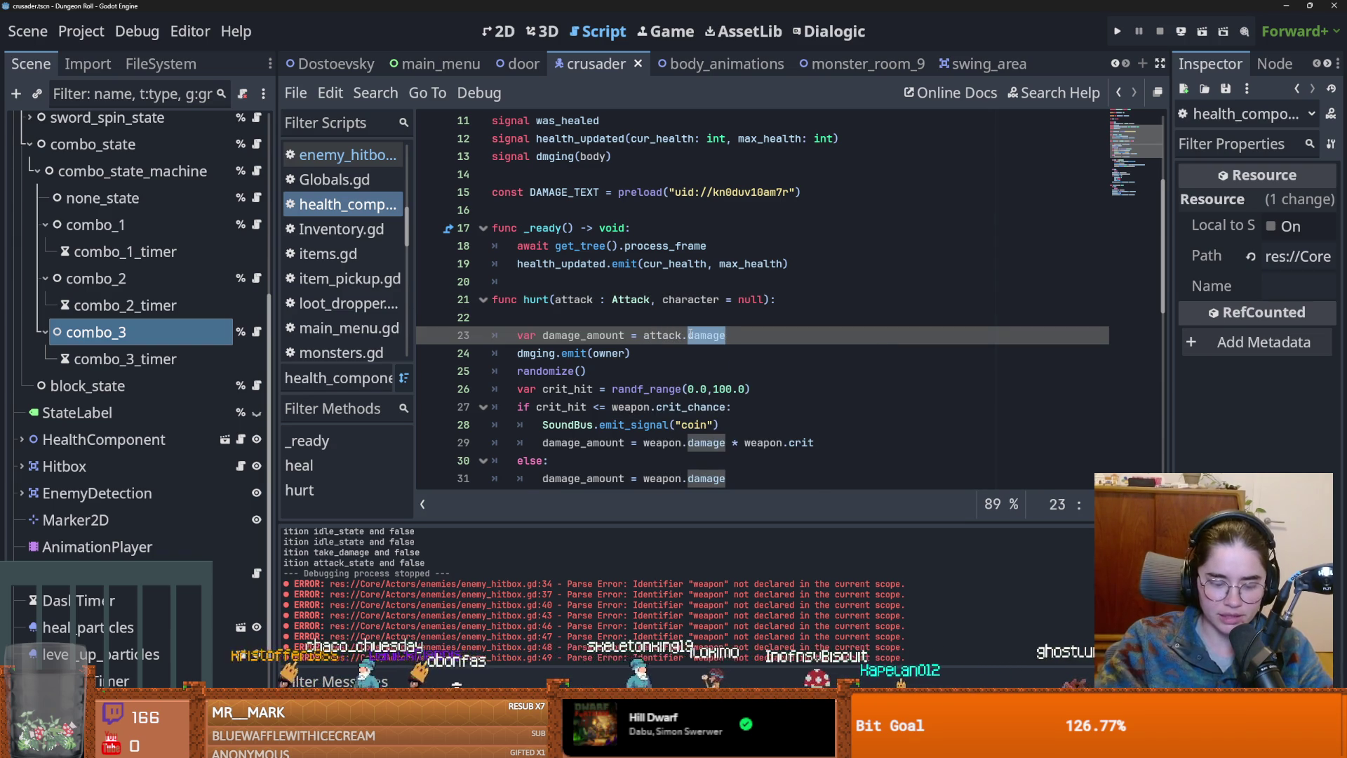
{"action": "type", "text": "dm"}
Prefix the line 27 crit chance check's weapon with attack
{"action": "scroll", "coordinate": [670, 335], "scroll_direction": "down", "scroll_amount": 1}
{"action": "left_click", "coordinate": [671, 371]}
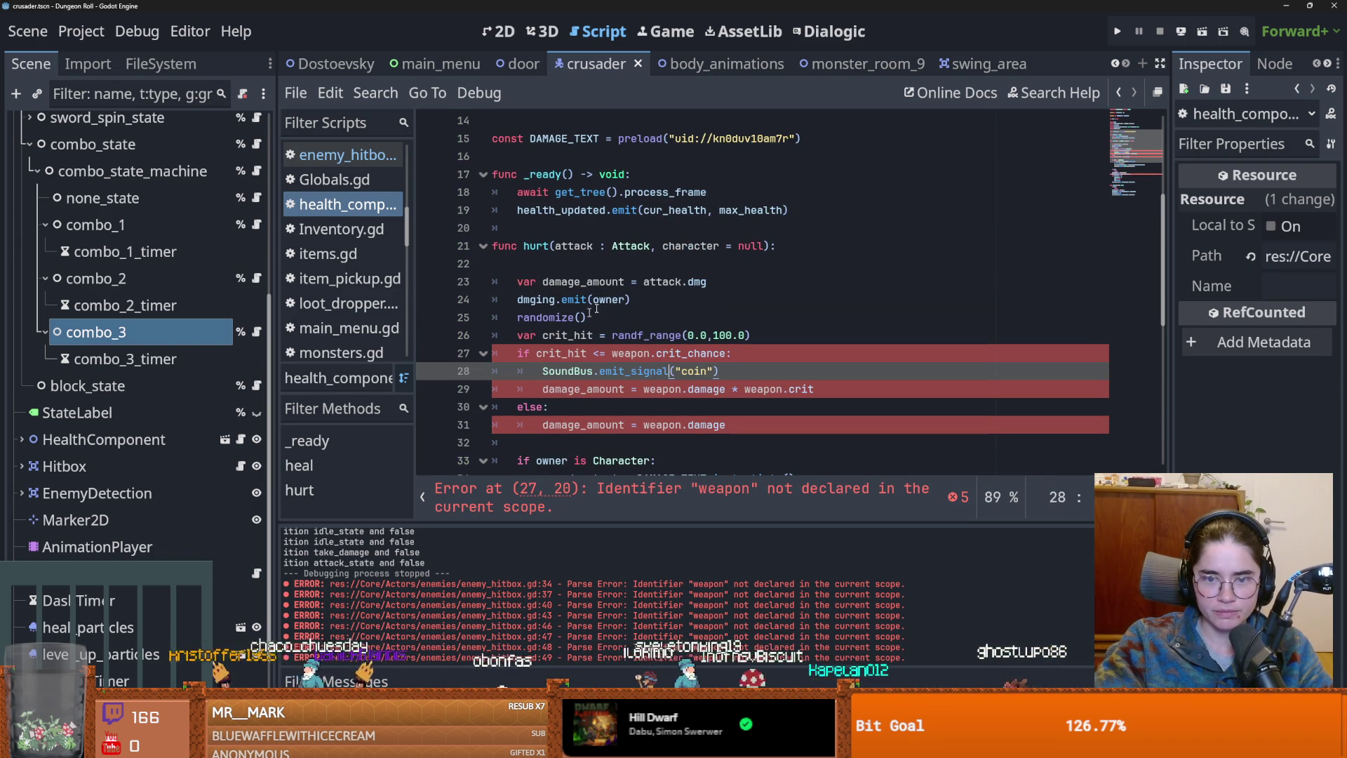
{"action": "left_click", "coordinate": [683, 284]}
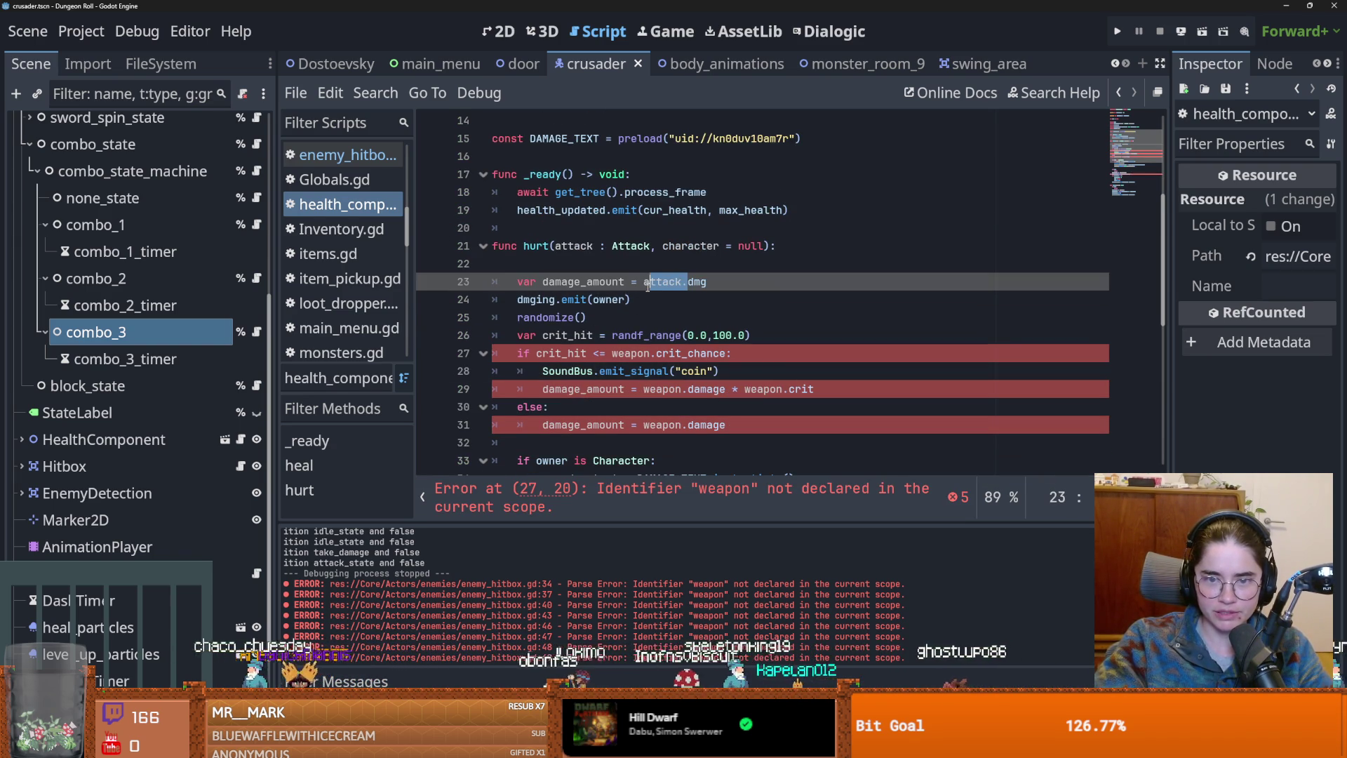
{"action": "left_click", "coordinate": [612, 354]}
{"action": "type", "text": "attack."}
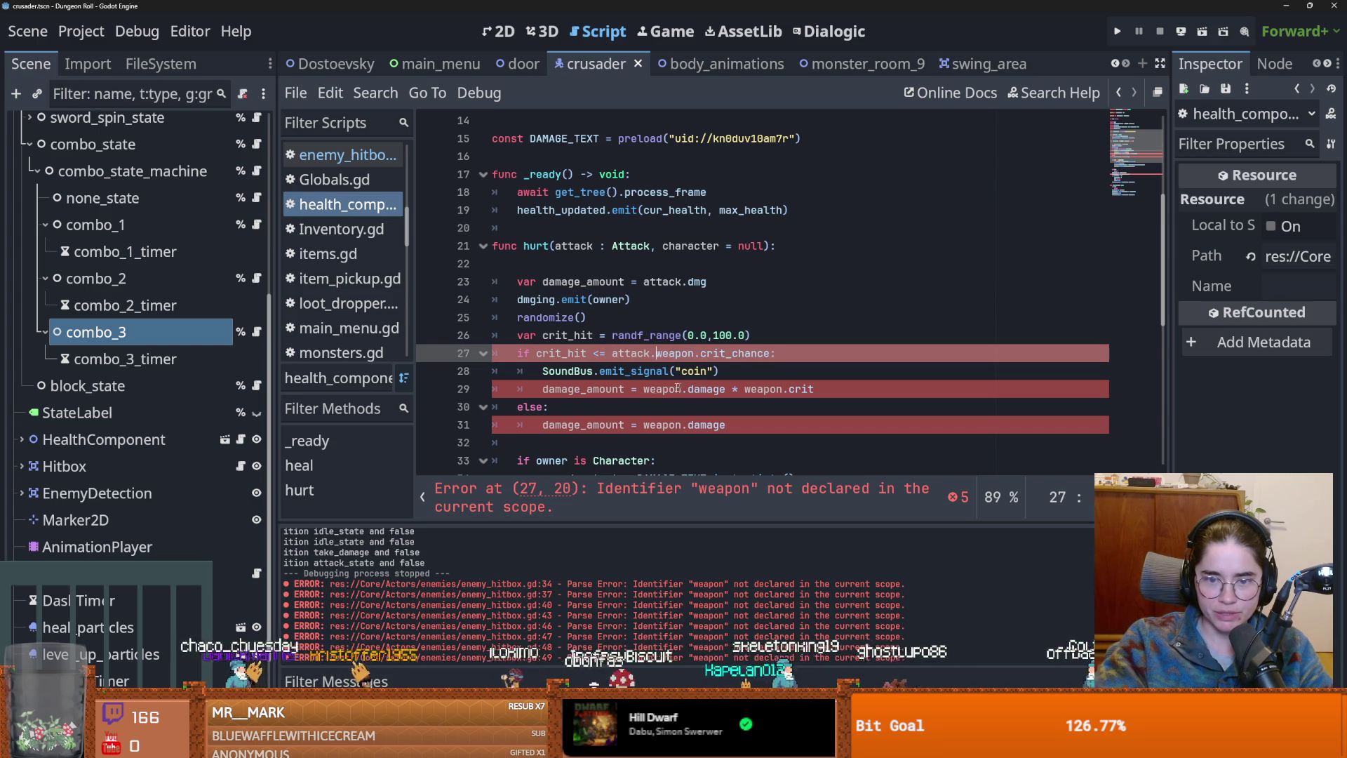
{"action": "double_click", "coordinate": [603, 388]}
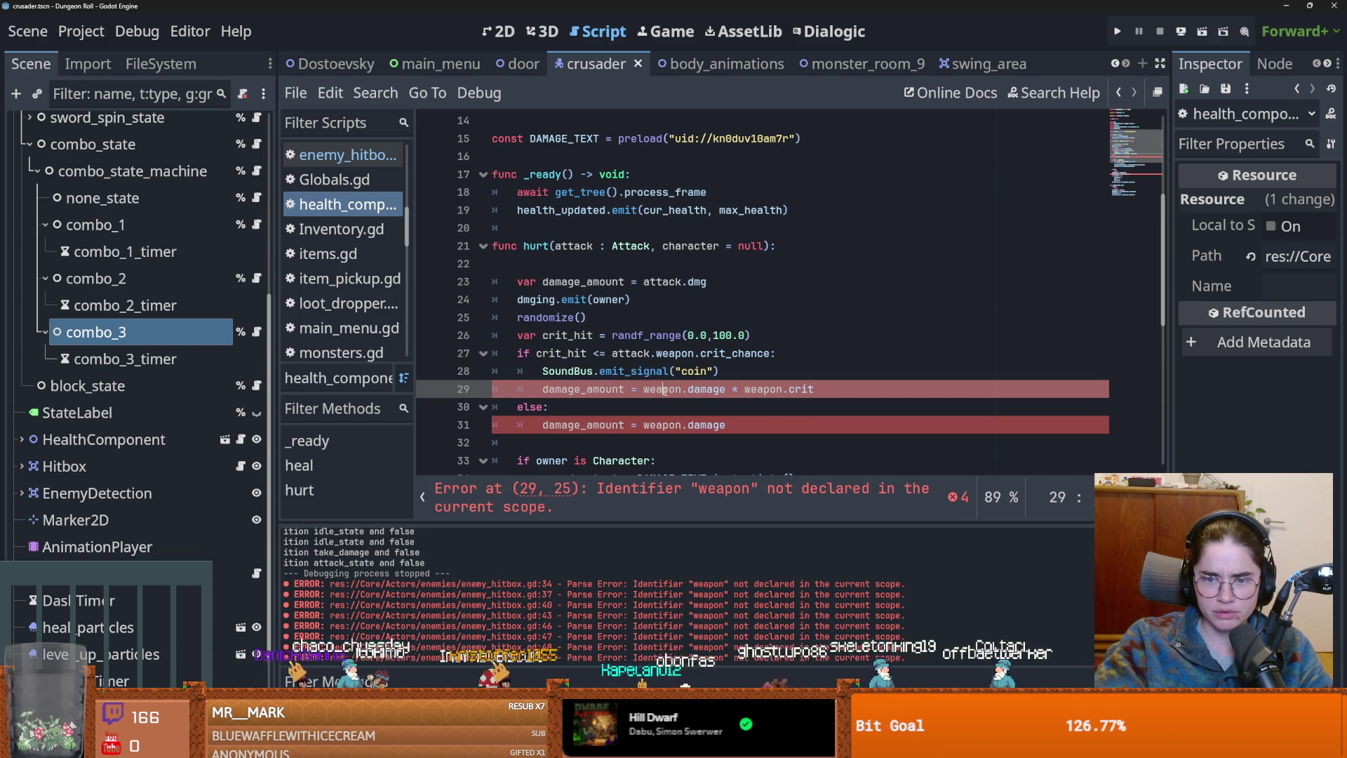
{"action": "left_click", "coordinate": [689, 354]}
Make the crit and else damage lines 29 and 31 use attack.dmg, then save
{"action": "double_click", "coordinate": [630, 353]}
{"action": "key", "text": "ctrl+c"}
{"action": "double_click", "coordinate": [662, 388]}
{"action": "key", "text": "ctrl+v"}
{"action": "left_click", "coordinate": [670, 423]}
{"action": "double_click", "coordinate": [670, 423]}
{"action": "key", "text": "ctrl+v"}
{"action": "double_click", "coordinate": [706, 388]}
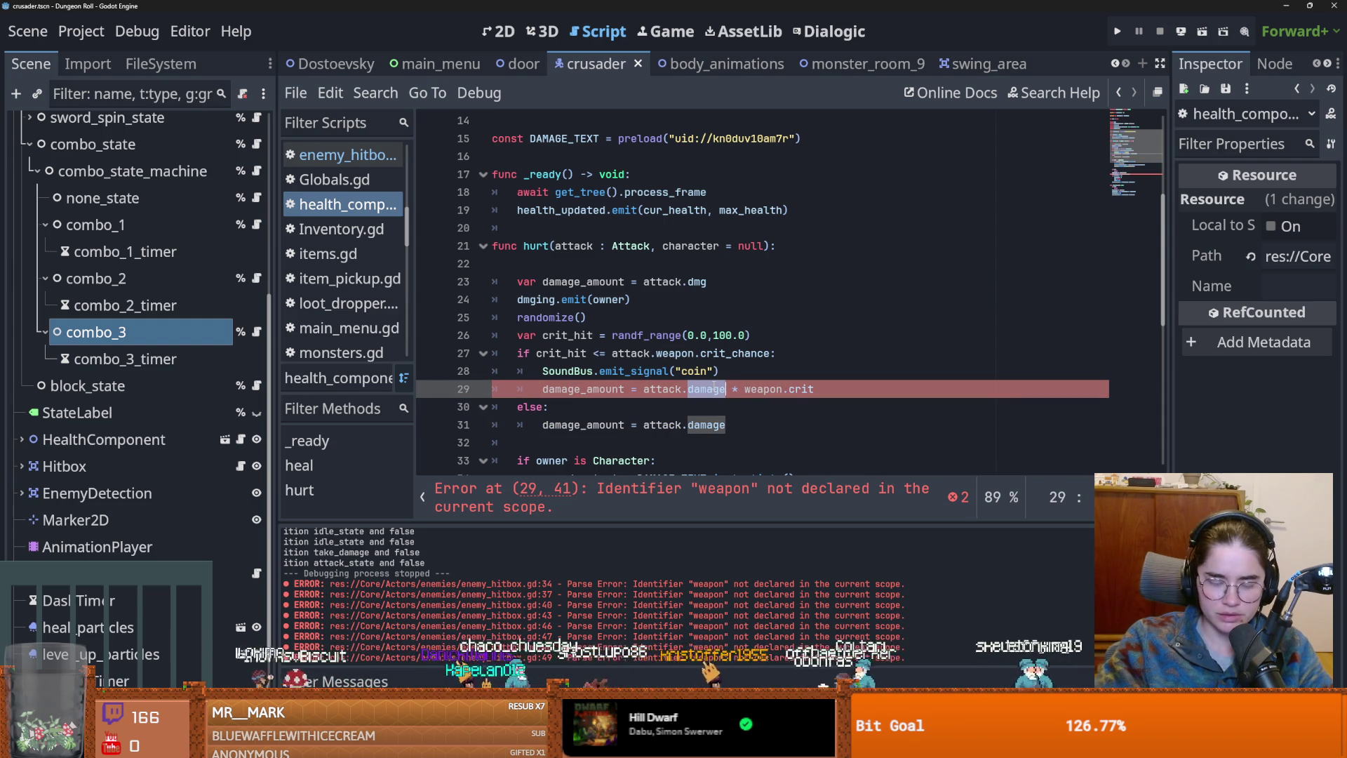
{"action": "type", "text": "dmg"}
{"action": "double_click", "coordinate": [700, 425]}
{"action": "type", "text": "dm"}
{"action": "key", "text": "ctrl+s"}
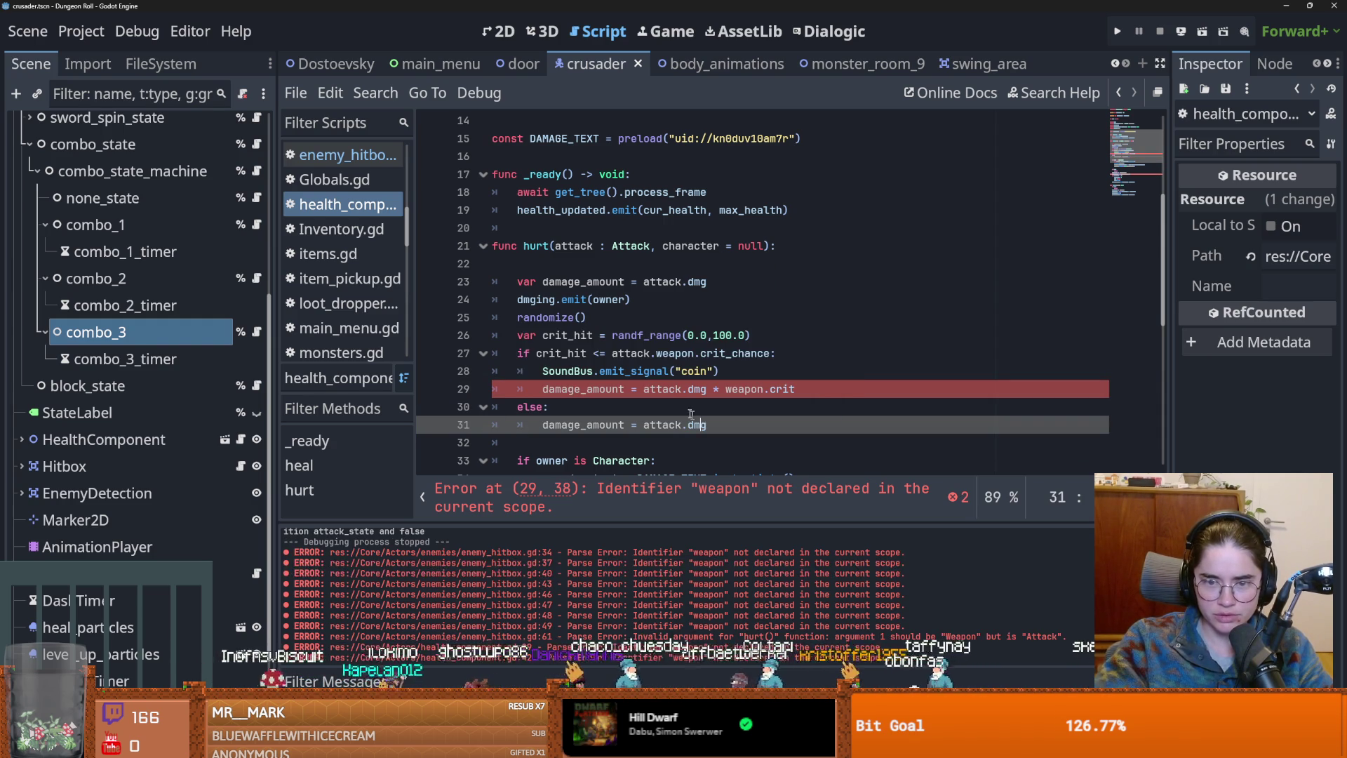
Change weapon.crit on line 29 to attack.weapon.crit and save
{"action": "double_click", "coordinate": [672, 397]}
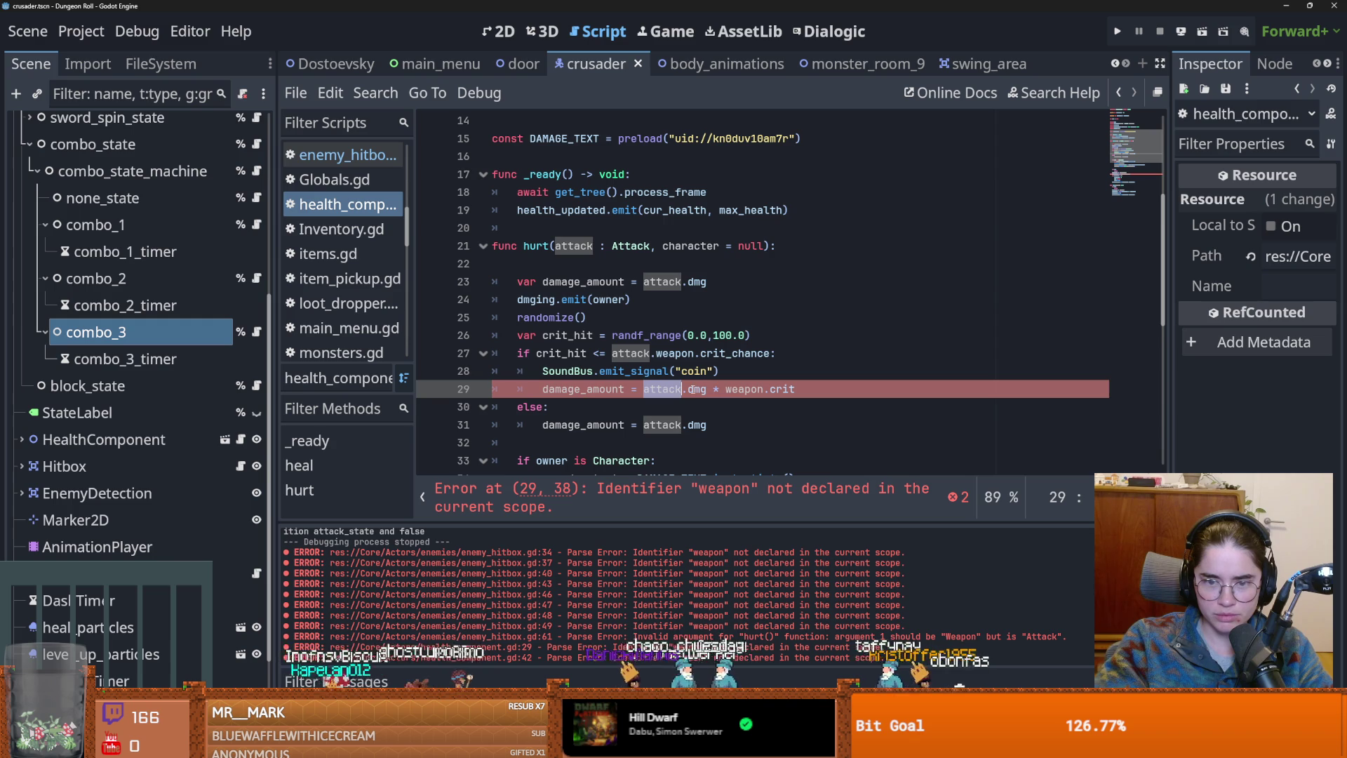
{"action": "double_click", "coordinate": [753, 387]}
{"action": "left_click_drag", "start_coordinate": [691, 388], "coordinate": [642, 388]}
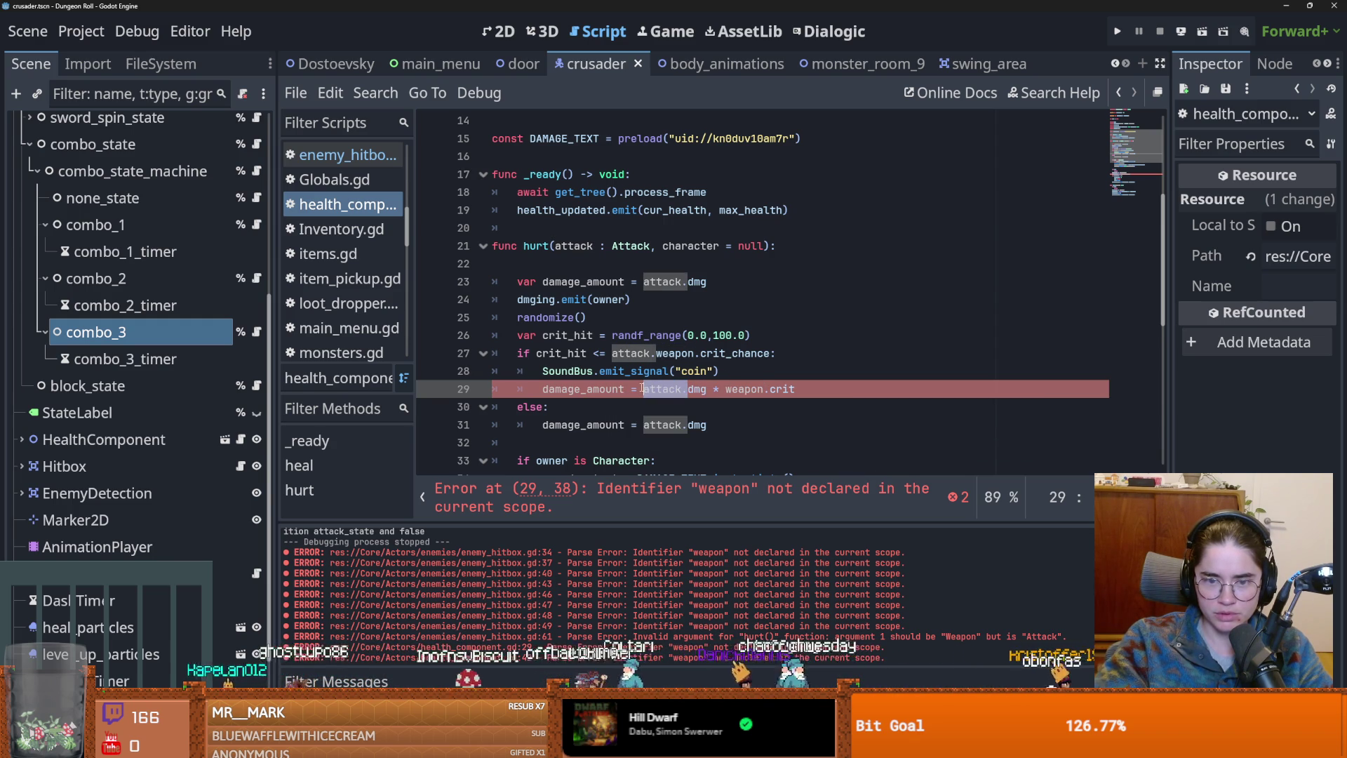
{"action": "key", "text": "ctrl+c"}
{"action": "left_click", "coordinate": [726, 389]}
{"action": "key", "text": "ctrl+v"}
{"action": "key", "text": "ctrl+s"}
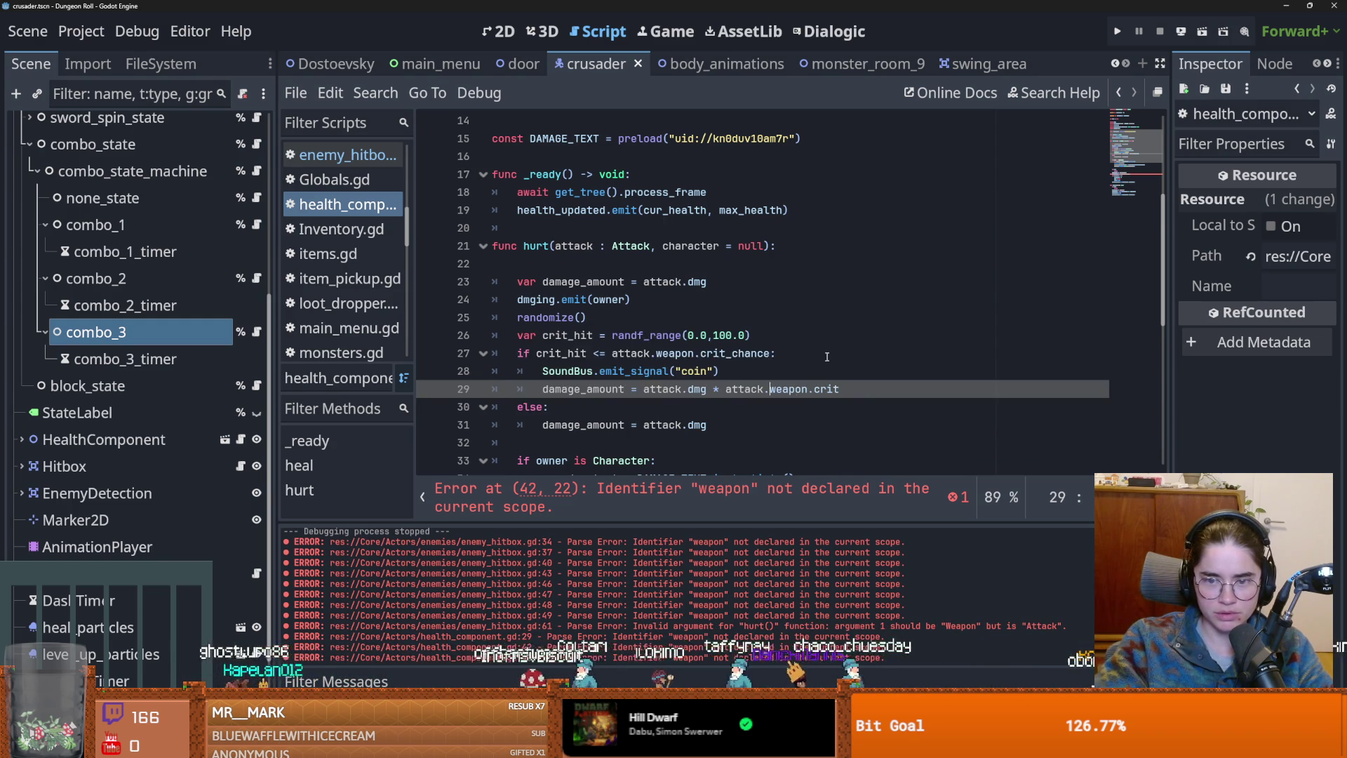
{"action": "left_click", "coordinate": [793, 355]}
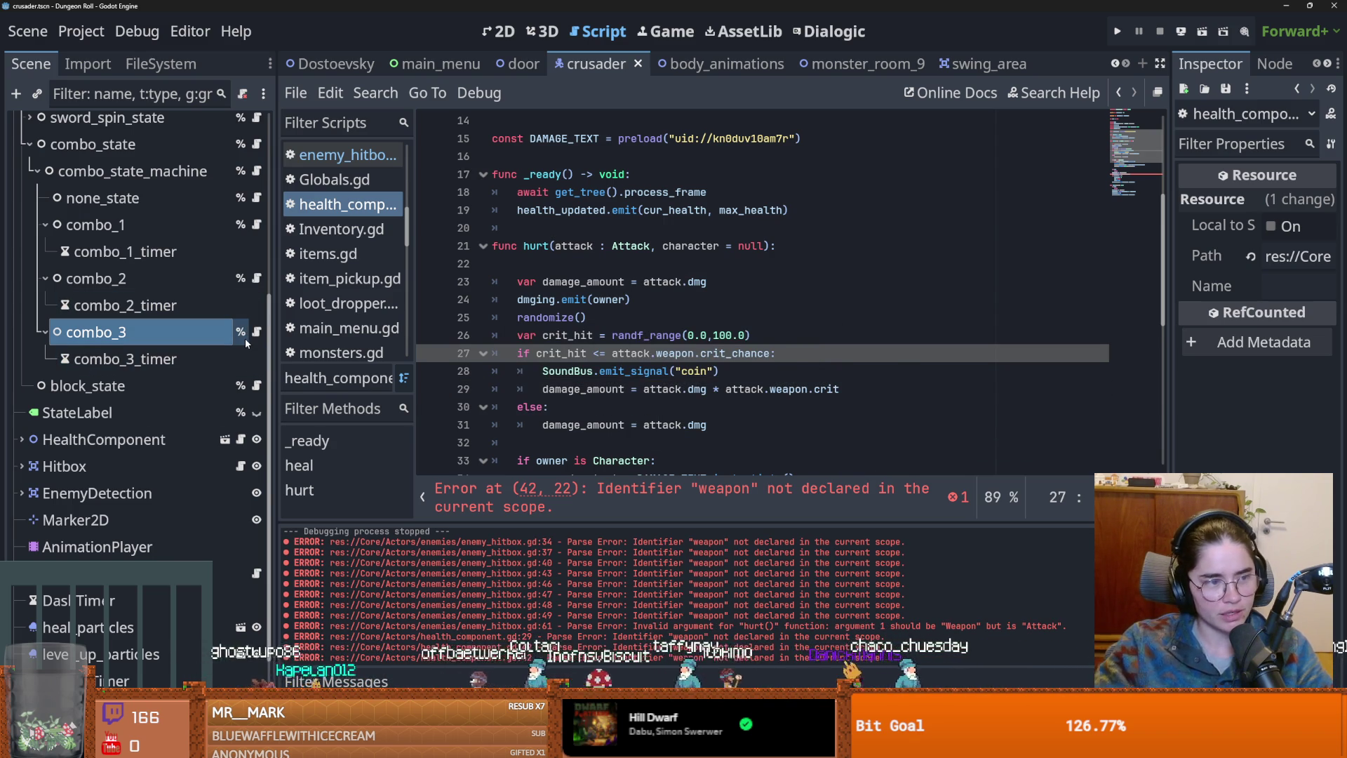
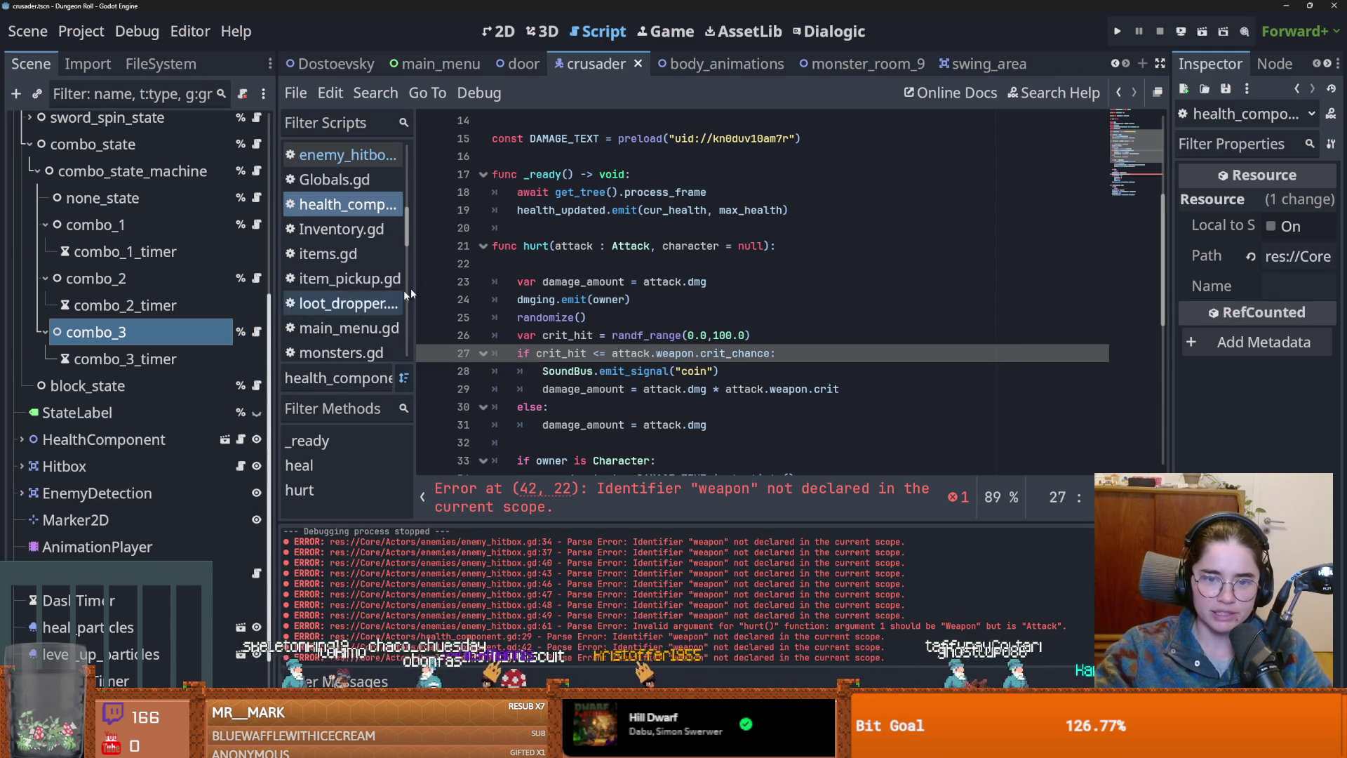
Add blank lines around the crit_hit roll and check in hurt(), saving the script
{"action": "left_click", "coordinate": [717, 307]}
{"action": "key", "text": "ctrl+s"}
{"action": "left_click", "coordinate": [758, 336]}
{"action": "key", "text": "Return"}
{"action": "key", "text": "ctrl+s"}
{"action": "key", "text": "Up"}
{"action": "key", "text": "Return"}
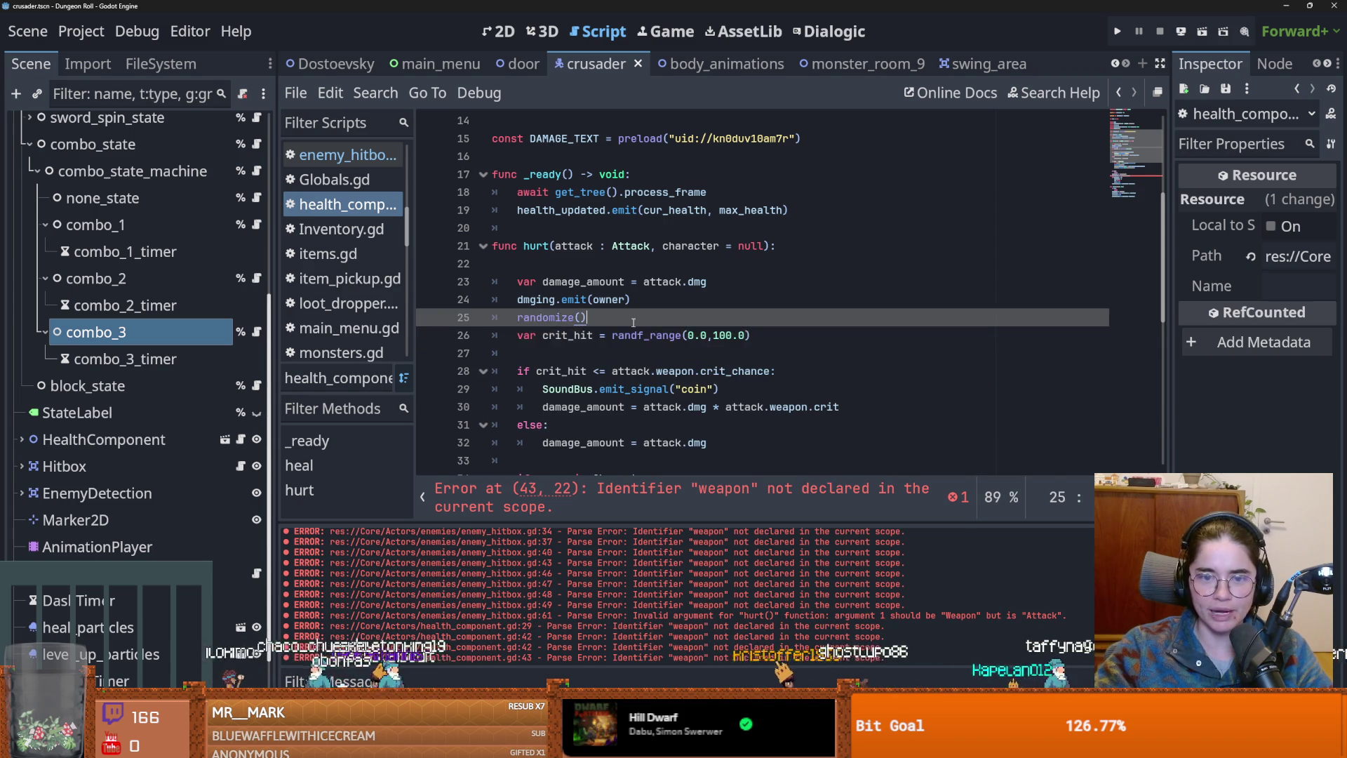
{"action": "key", "text": "ctrl+s"}
{"action": "scroll", "coordinate": [643, 300], "scroll_direction": "down", "scroll_amount": 1}
{"action": "scroll", "coordinate": [642, 301], "scroll_direction": "up", "scroll_amount": 1}
{"action": "key", "text": "ctrl+s"}
Add a blank line after dmging.emit(owner) and remove the one above randomize()
{"action": "left_click", "coordinate": [642, 300]}
{"action": "key", "text": "Return"}
{"action": "left_click", "coordinate": [737, 281]}
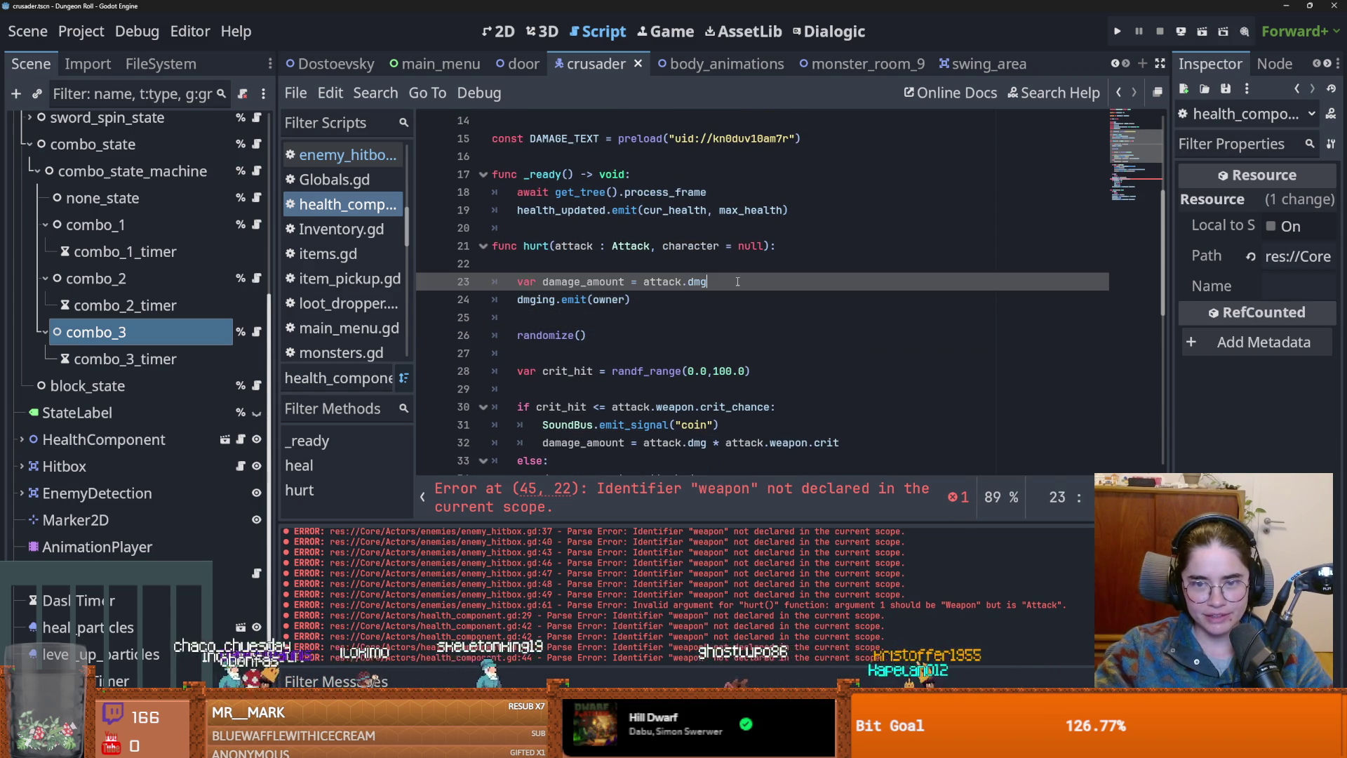
{"action": "key", "text": "Down"}
{"action": "key", "text": "Down"}
{"action": "key", "text": "BackSpace"}
{"action": "key", "text": "Down"}
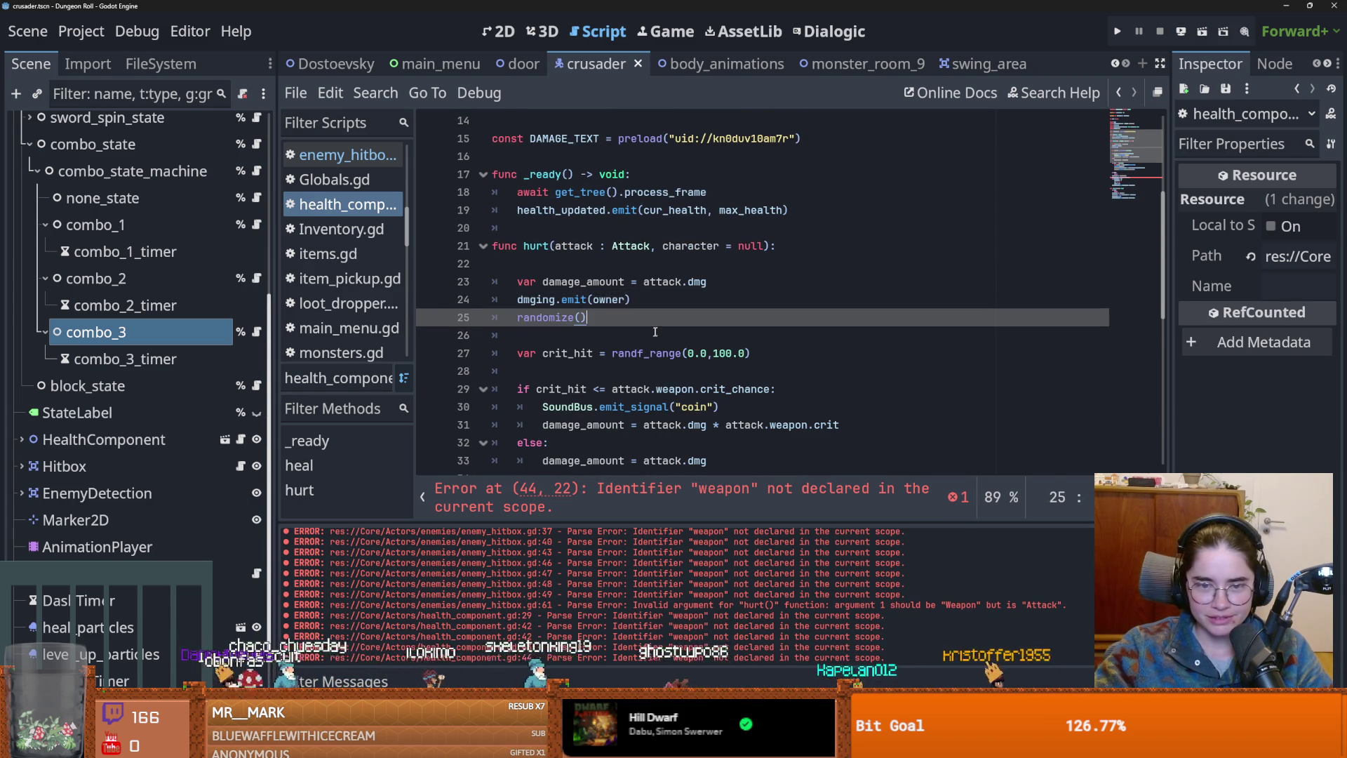
{"action": "scroll", "coordinate": [647, 341], "scroll_direction": "down", "scroll_amount": 2}
{"action": "scroll", "coordinate": [648, 342], "scroll_direction": "down", "scroll_amount": 2}
{"action": "scroll", "coordinate": [649, 372], "scroll_direction": "down", "scroll_amount": 1}
Prefix 'weapon' on line 44 with 'attack.', copied from line 29, and save
{"action": "left_click", "coordinate": [650, 393]}
{"action": "double_click", "coordinate": [650, 390]}
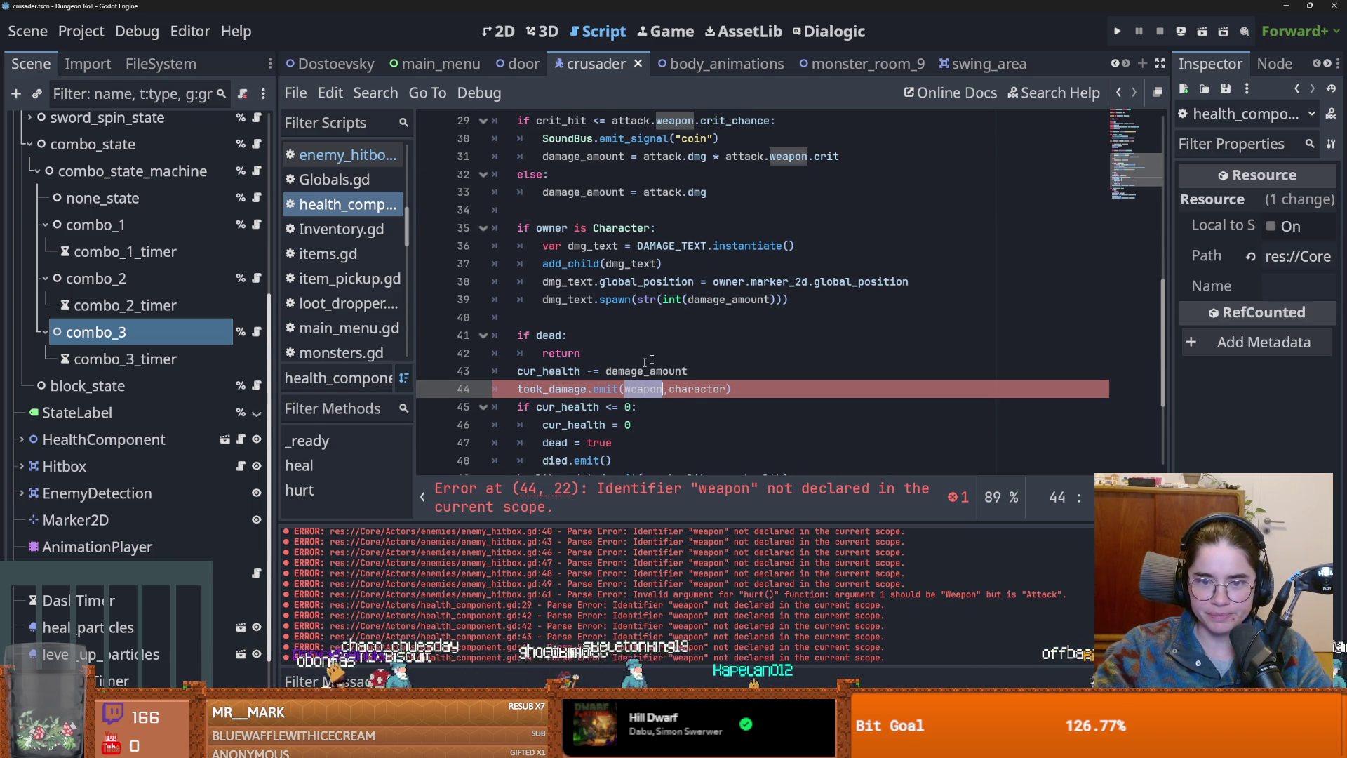
{"action": "scroll", "coordinate": [688, 335], "scroll_direction": "up", "scroll_amount": 1}
{"action": "left_click_drag", "start_coordinate": [656, 175], "coordinate": [616, 180]}
{"action": "key", "text": "ctrl+c"}
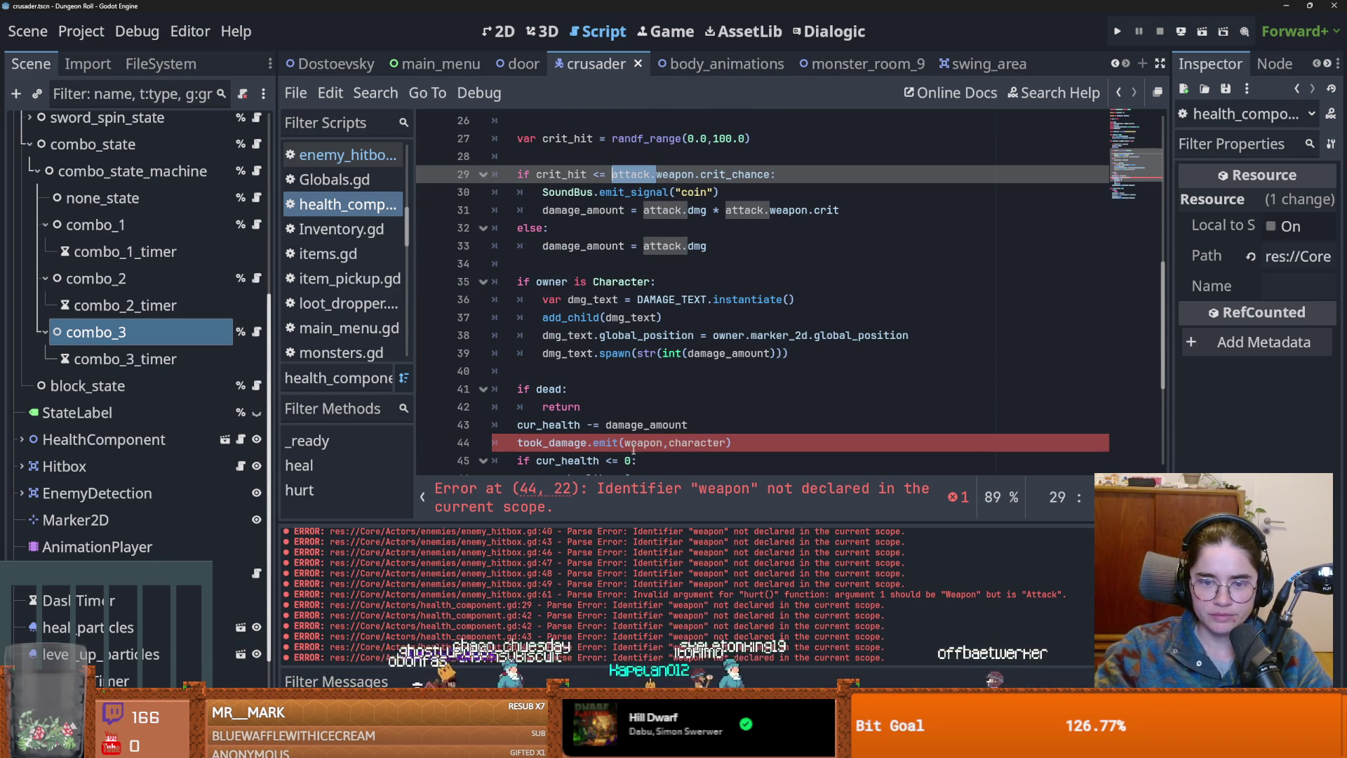
{"action": "left_click", "coordinate": [624, 442]}
{"action": "key", "text": "ctrl+v"}
{"action": "key", "text": "ctrl+s"}
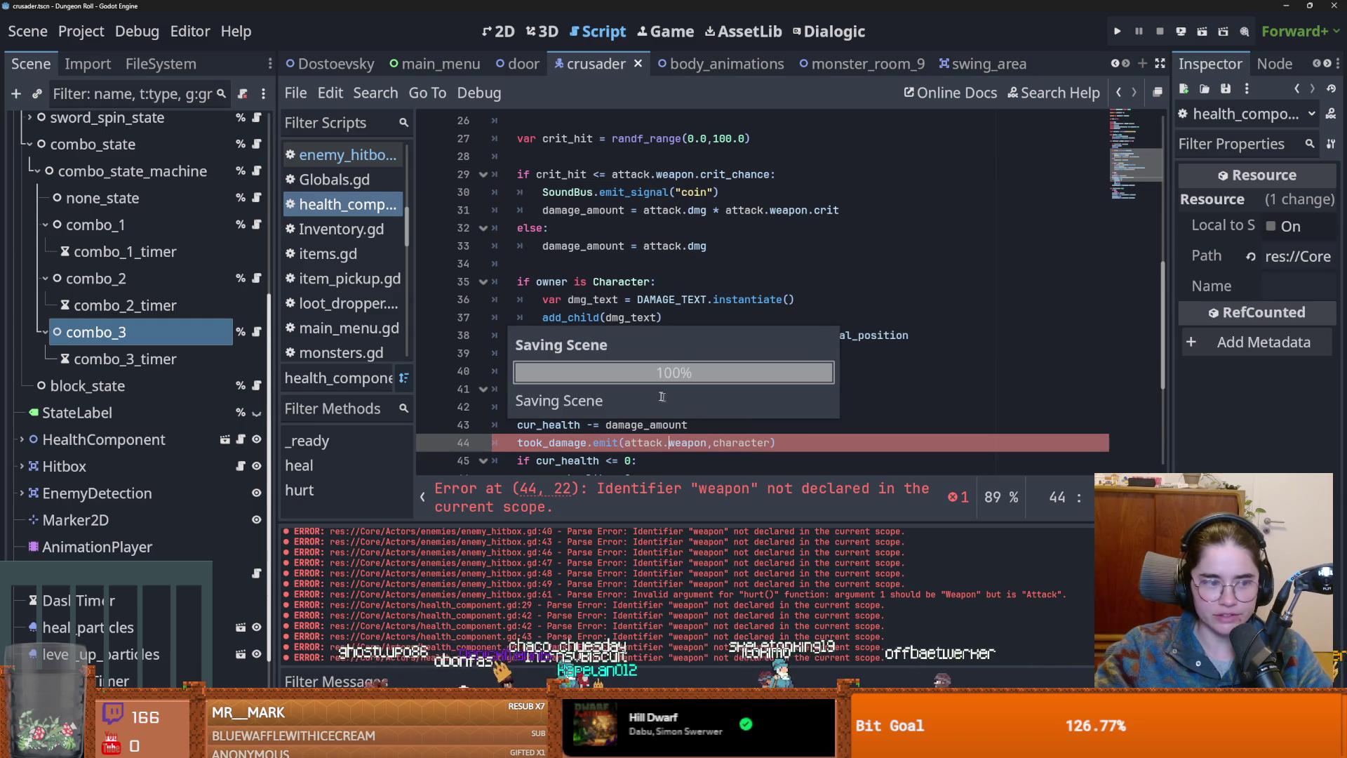
{"action": "left_click", "coordinate": [619, 353]}
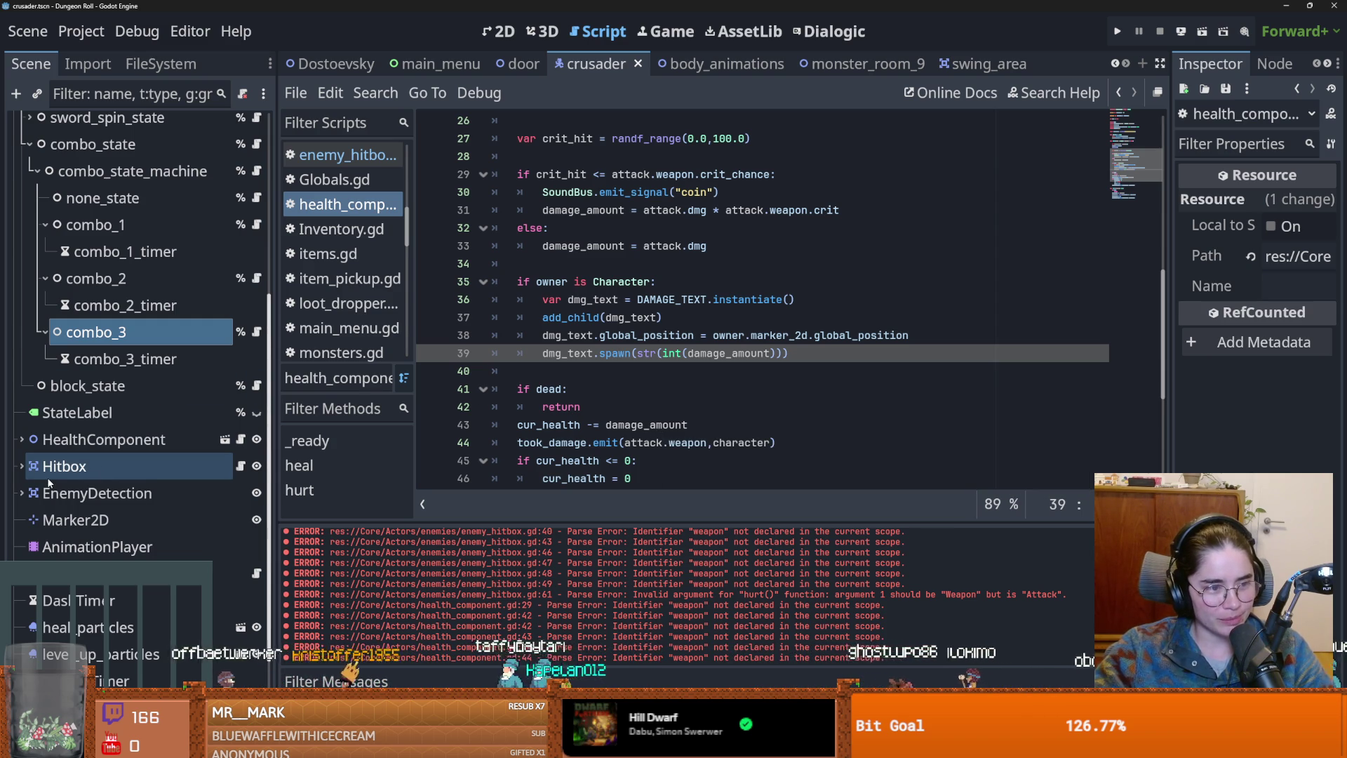
{"action": "left_click", "coordinate": [628, 340]}
{"action": "key", "text": "ctrl+s"}
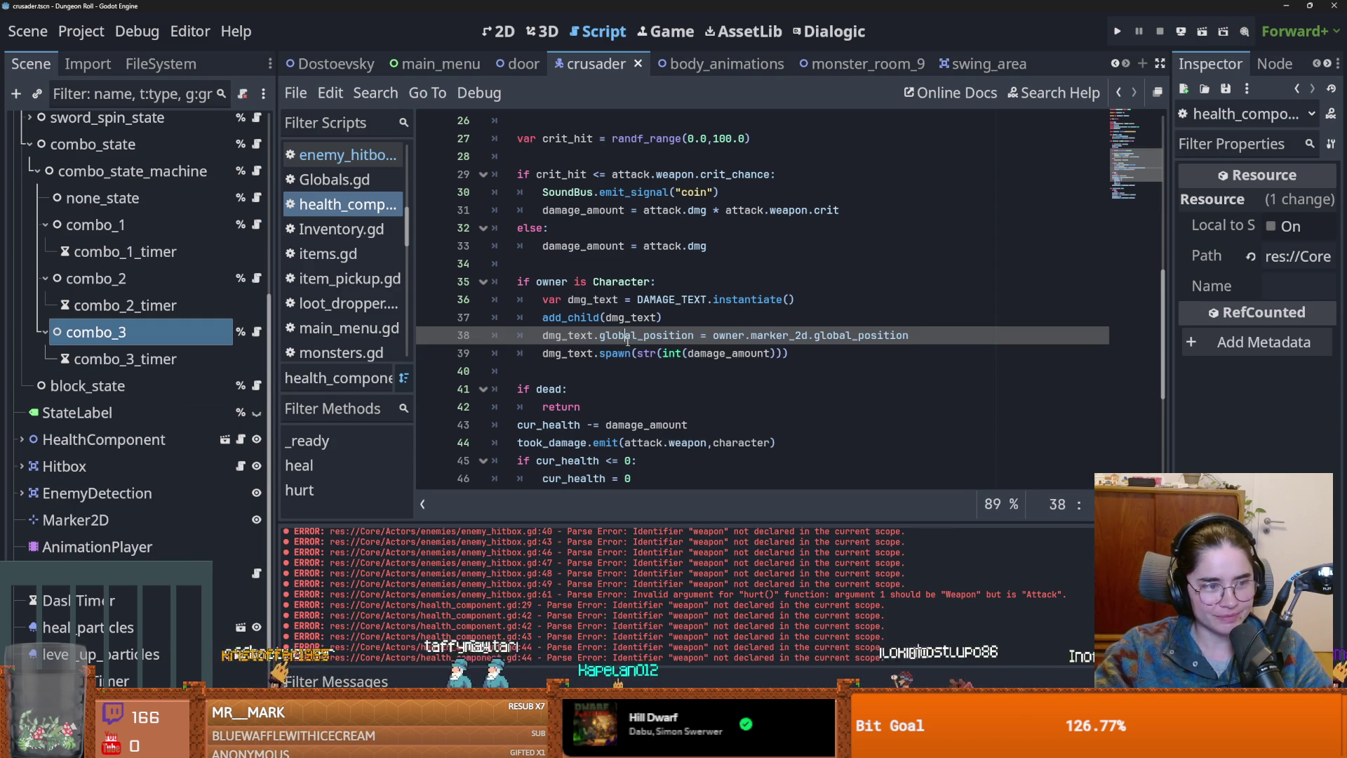
{"action": "left_click", "coordinate": [643, 377]}
{"action": "key", "text": "ctrl+s"}
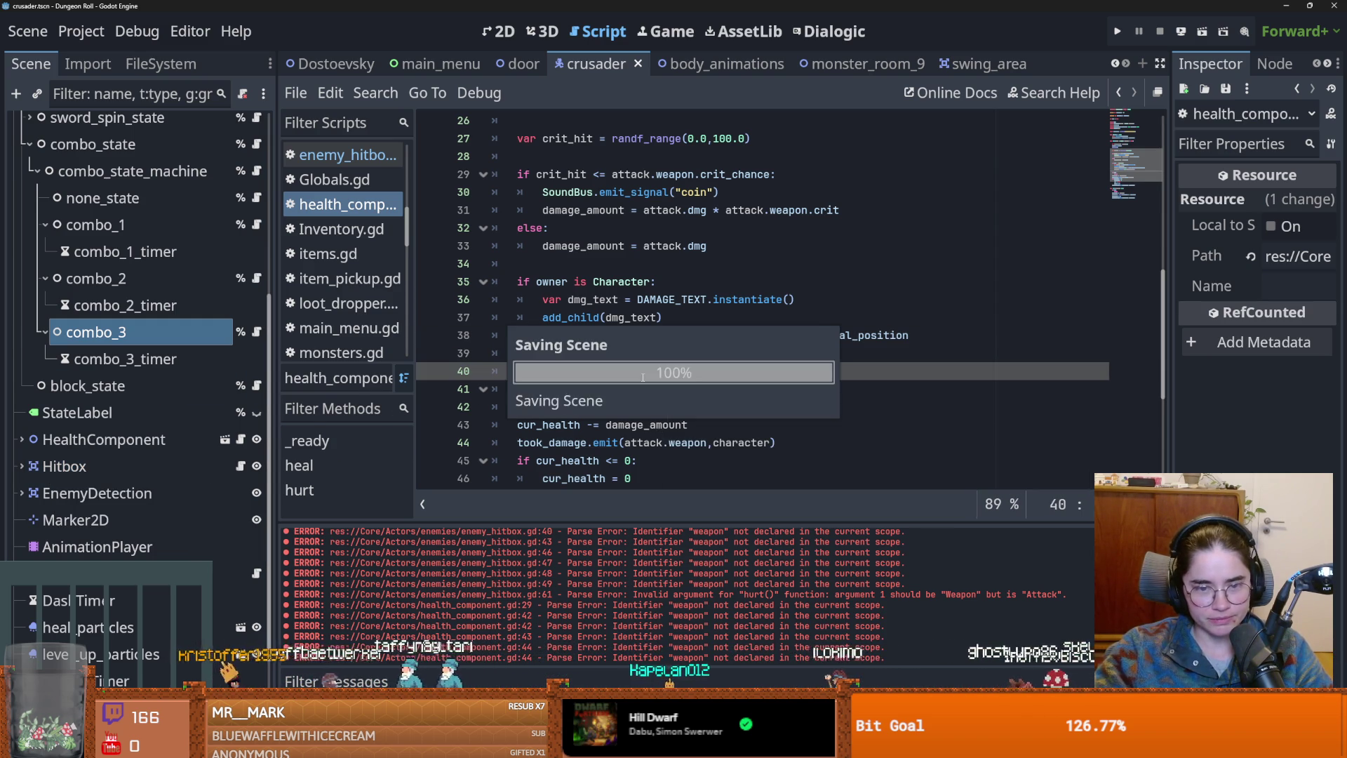
{"action": "scroll", "coordinate": [641, 377], "scroll_direction": "up", "scroll_amount": 1}
{"action": "scroll", "coordinate": [641, 377], "scroll_direction": "down", "scroll_amount": 2}
{"action": "scroll", "coordinate": [632, 364], "scroll_direction": "up", "scroll_amount": 1}
{"action": "scroll", "coordinate": [620, 351], "scroll_direction": "up", "scroll_amount": 1}
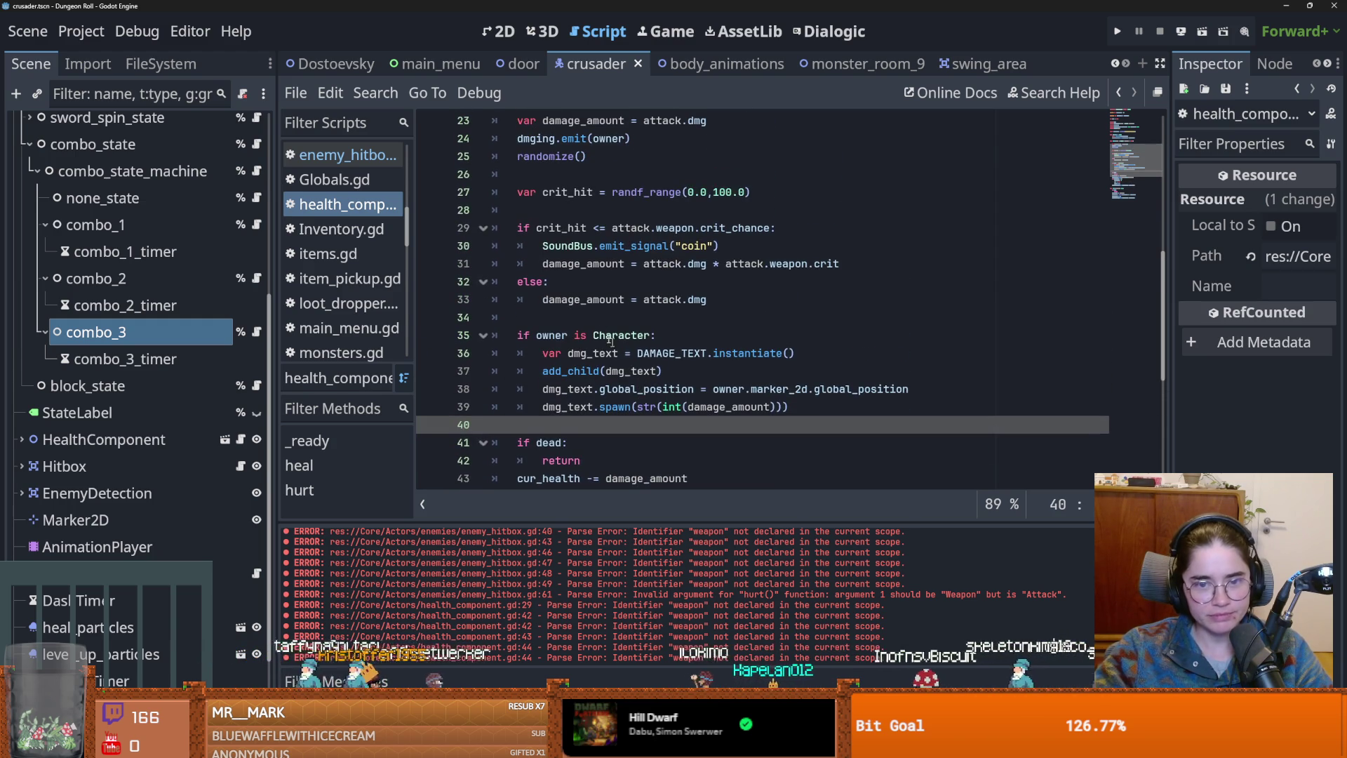
{"action": "left_click", "coordinate": [600, 323]}
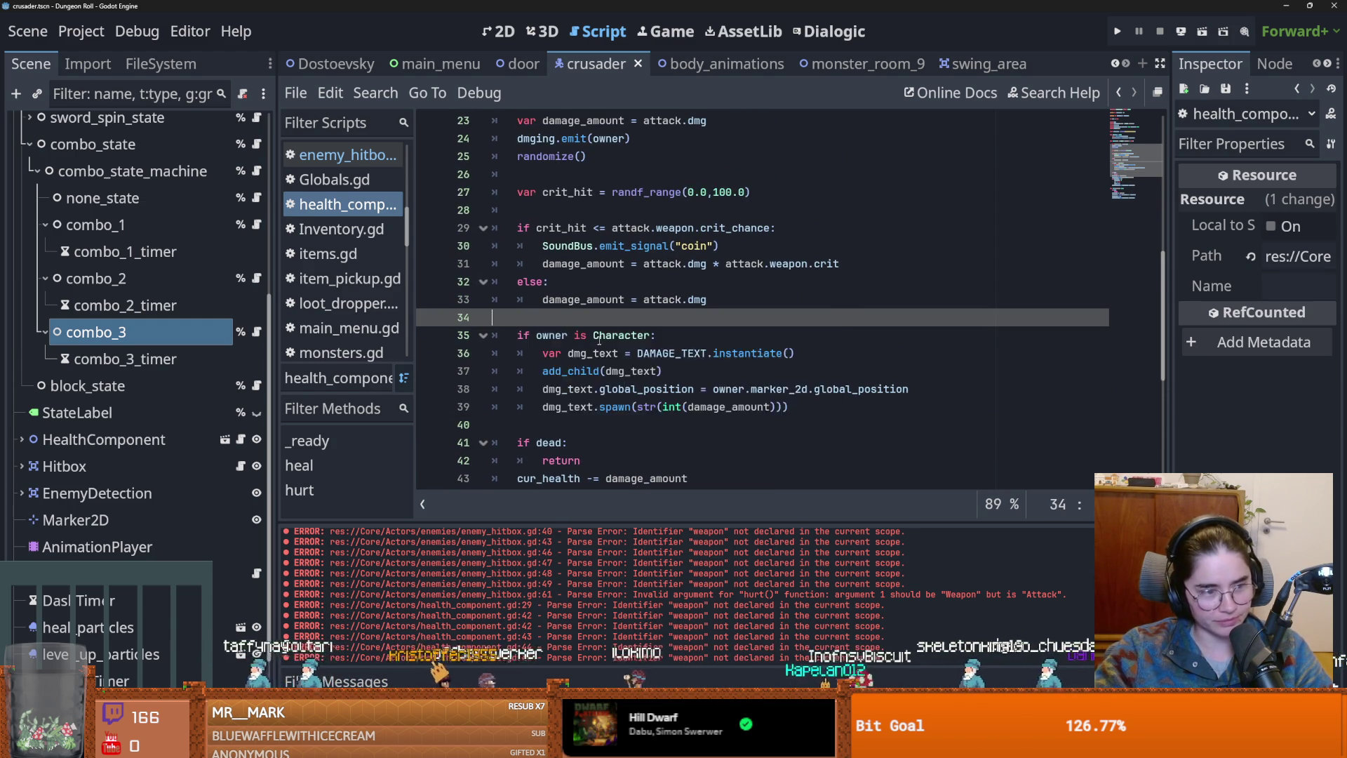
{"action": "scroll", "coordinate": [600, 329], "scroll_direction": "down", "scroll_amount": 1}
{"action": "left_click", "coordinate": [595, 370]}
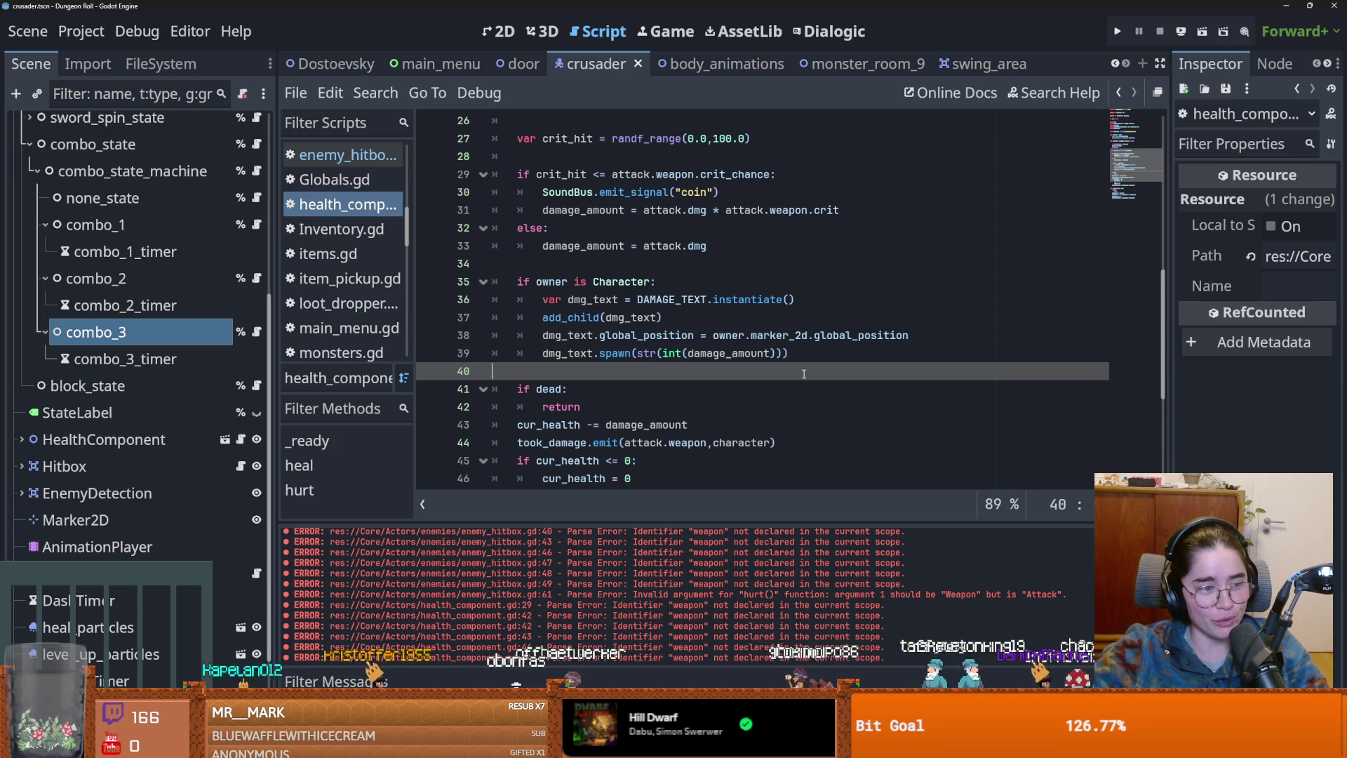
Review the blank lines 34 and 40 in health_component.gd and save the script
{"action": "key", "text": "ctrl+s"}
{"action": "key", "text": "ctrl+s"}
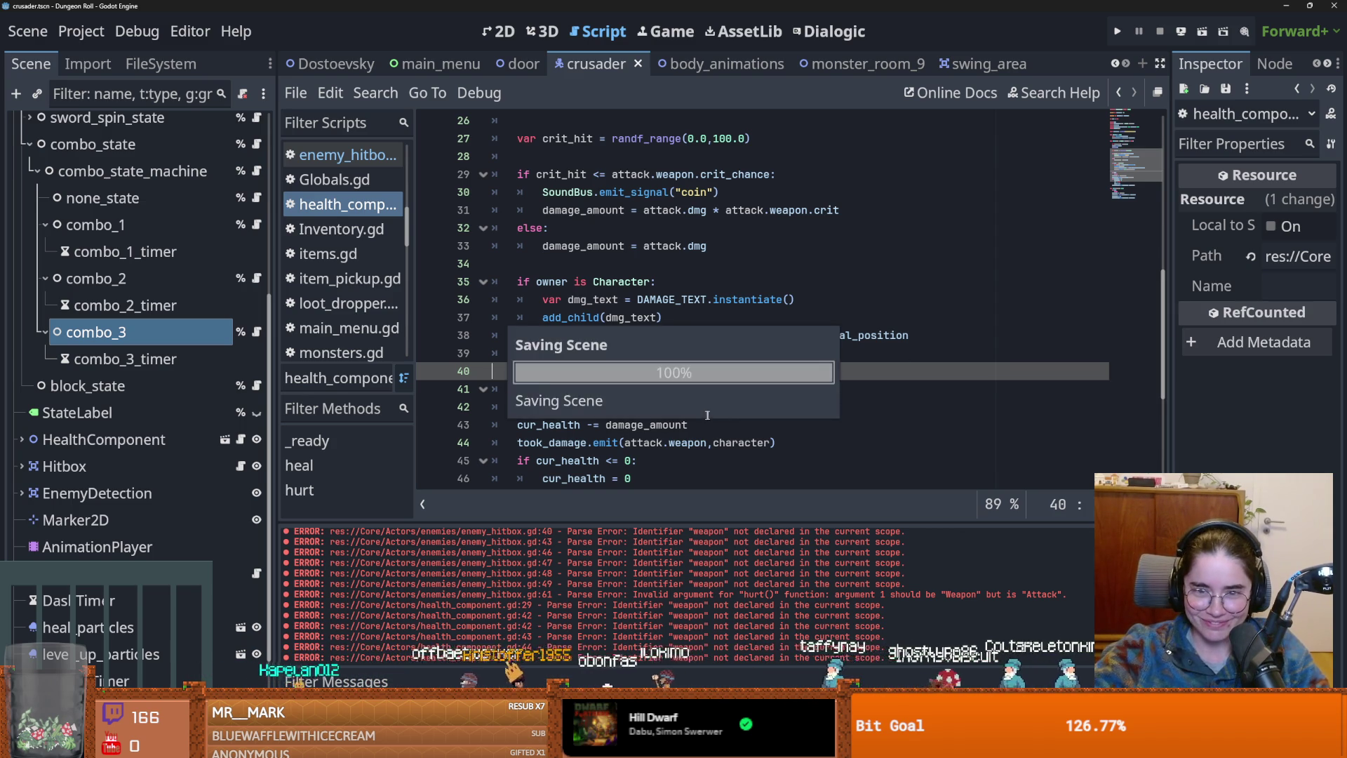
{"action": "key", "text": "ctrl+s"}
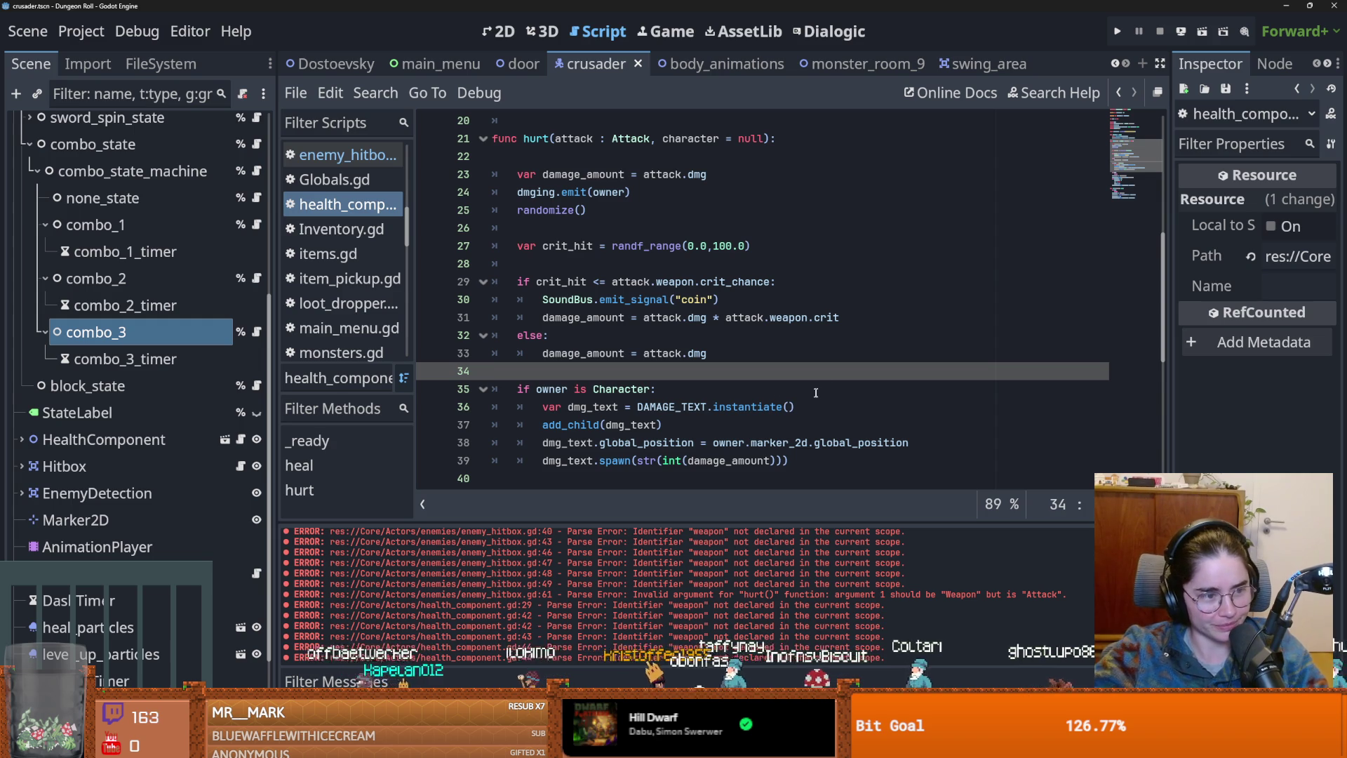
{"action": "scroll", "coordinate": [609, 444], "scroll_direction": "down", "scroll_amount": 2}
{"action": "key", "text": "ctrl+s"}
{"action": "key", "text": "ctrl+s"}
{"action": "scroll", "coordinate": [758, 338], "scroll_direction": "up", "scroll_amount": 1}
{"action": "scroll", "coordinate": [757, 337], "scroll_direction": "down", "scroll_amount": 1}
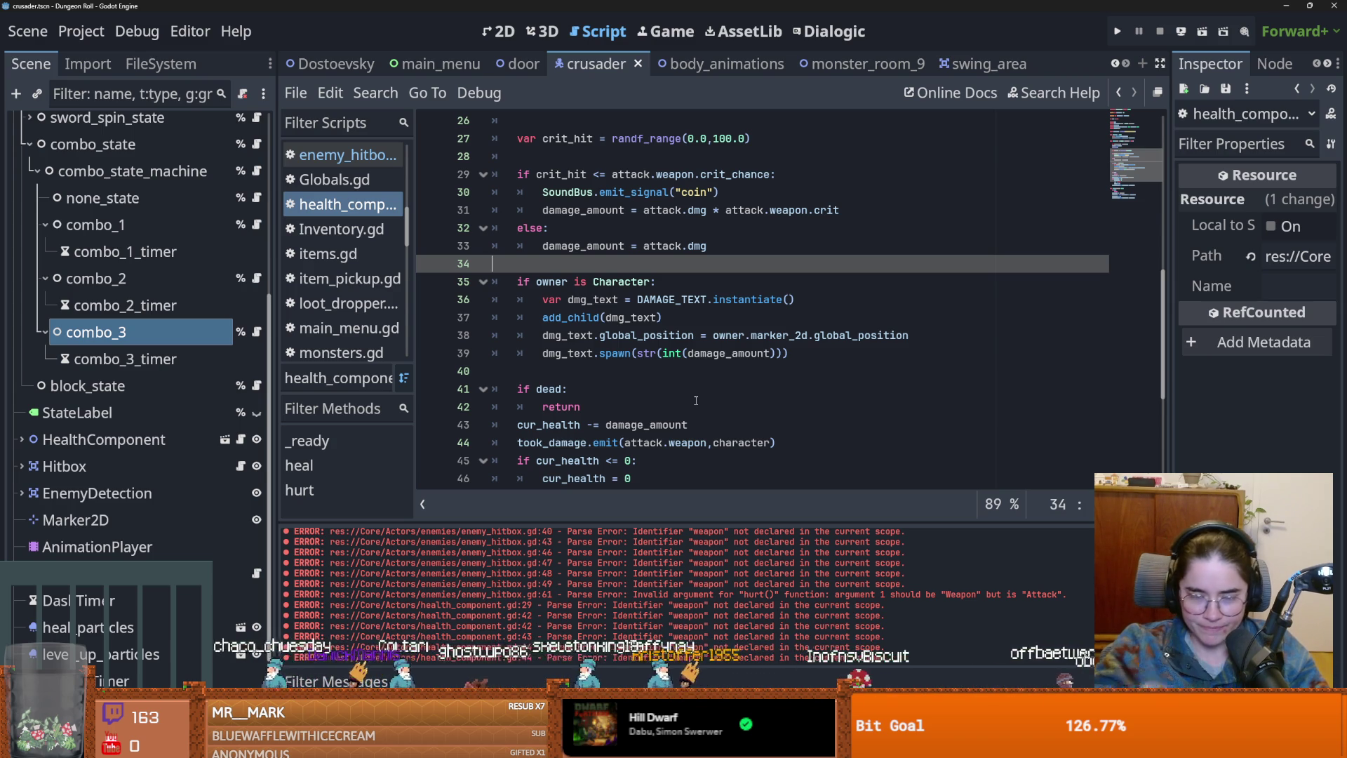
{"action": "left_click", "coordinate": [631, 390]}
{"action": "key", "text": "Up"}
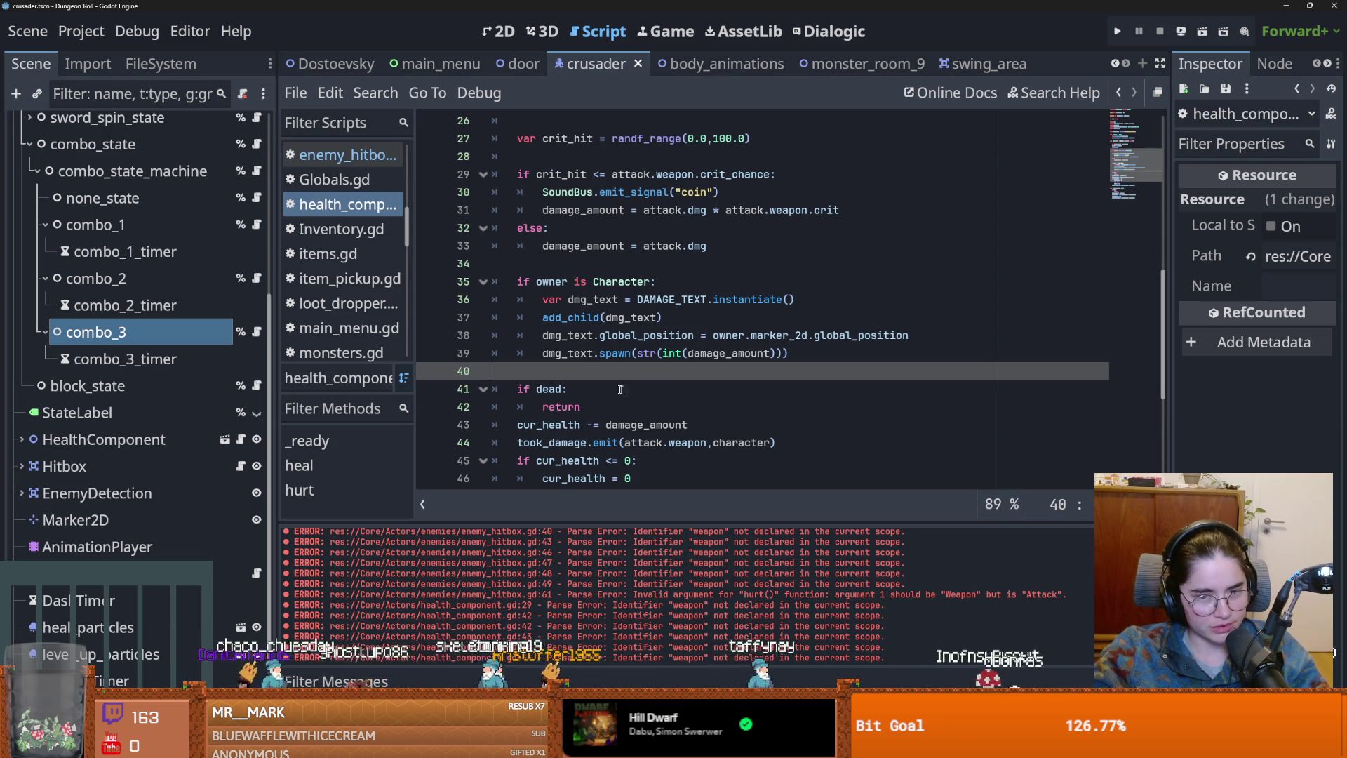
{"action": "key", "text": "Down"}
{"action": "key", "text": "Up"}
{"action": "scroll", "coordinate": [591, 400], "scroll_direction": "up", "scroll_amount": 2}
{"action": "left_click", "coordinate": [617, 370]}
{"action": "scroll", "coordinate": [619, 386], "scroll_direction": "down", "scroll_amount": 1}
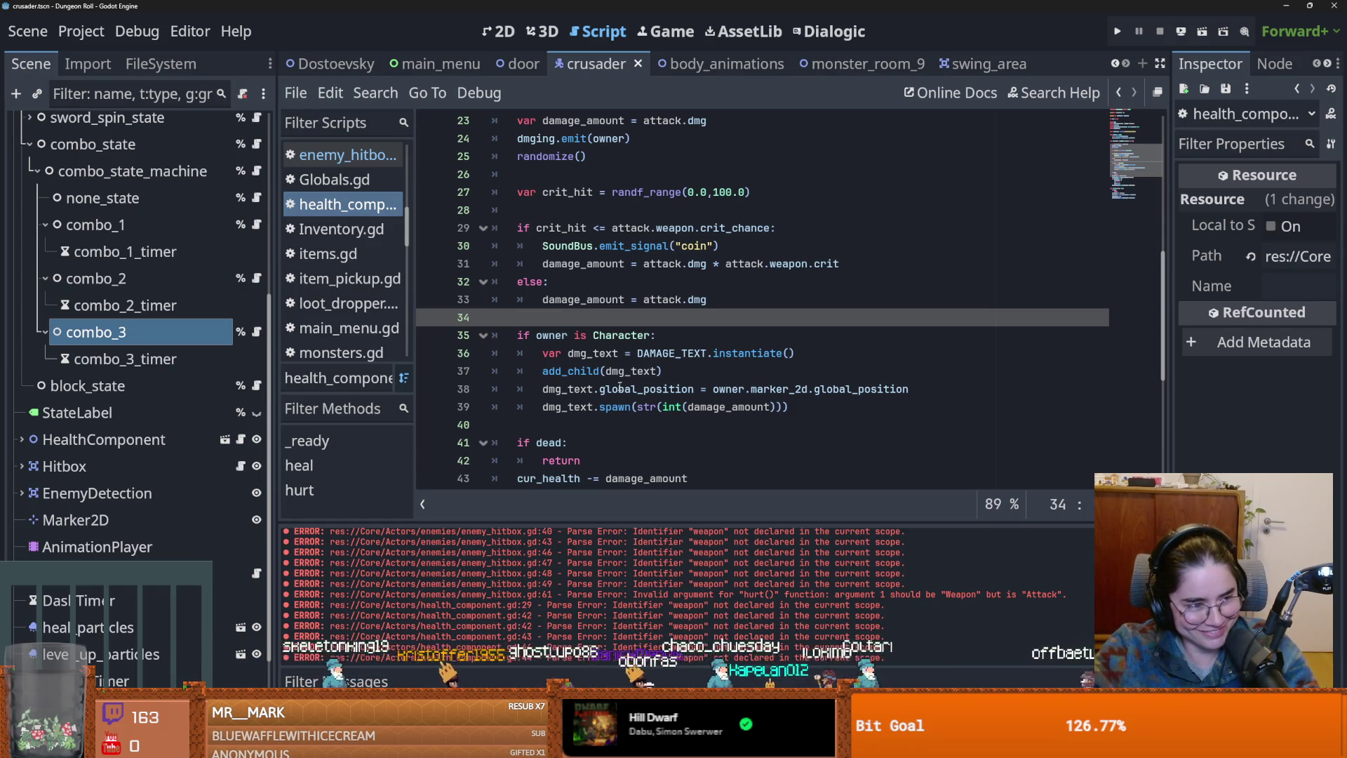
{"action": "key", "text": "ctrl+s"}
{"action": "left_click", "coordinate": [678, 430]}
{"action": "scroll", "coordinate": [674, 424], "scroll_direction": "up", "scroll_amount": 1}
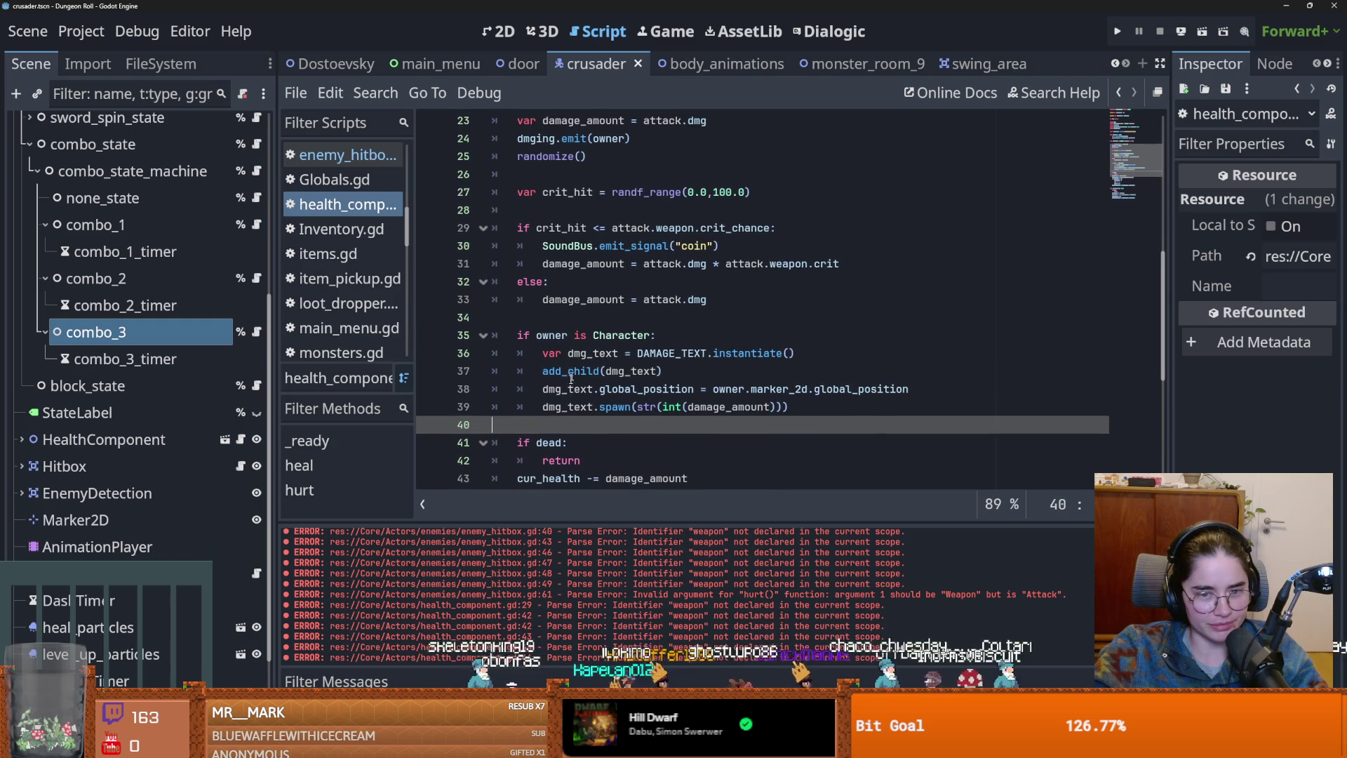
{"action": "key", "text": "ctrl+s"}
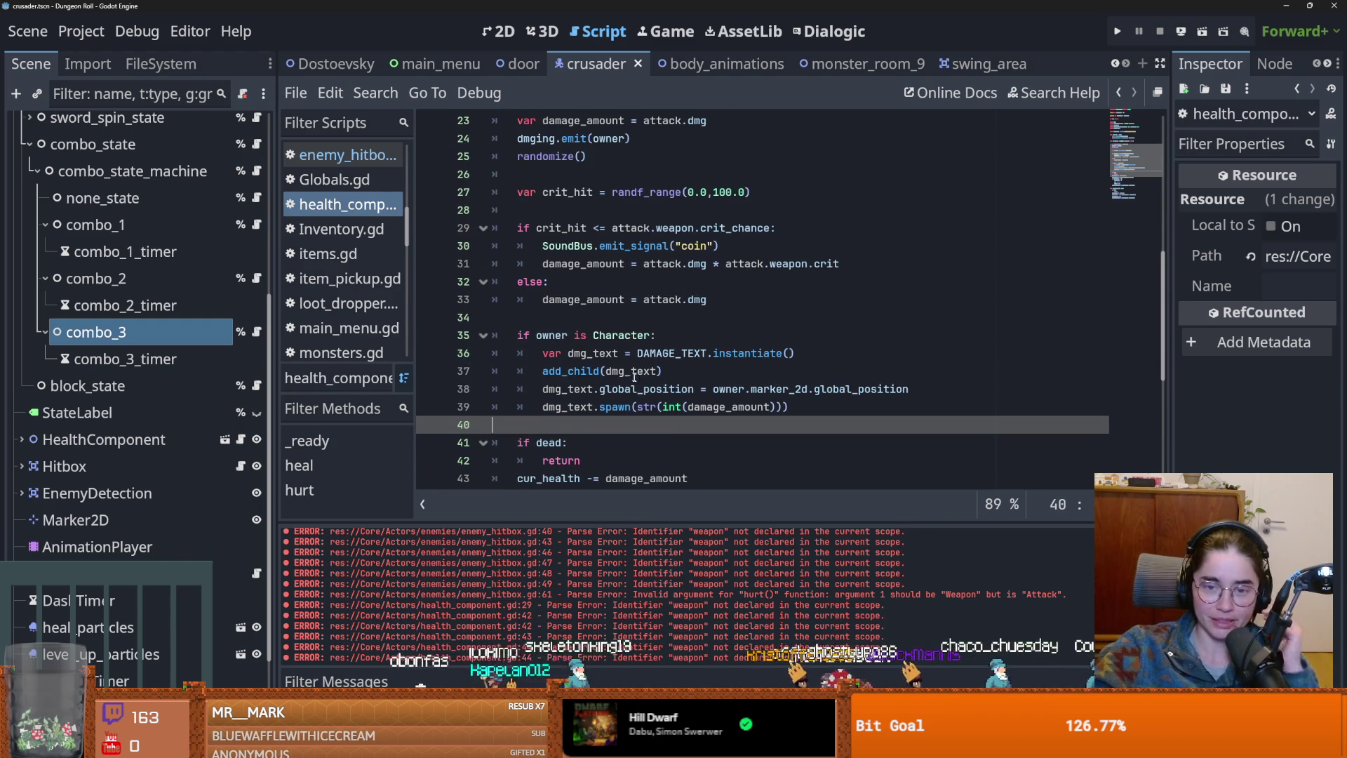
{"action": "scroll", "coordinate": [652, 384], "scroll_direction": "up", "scroll_amount": 3}
Highlight every use of damage_amount, then run the game with F5
{"action": "double_click", "coordinate": [603, 318]}
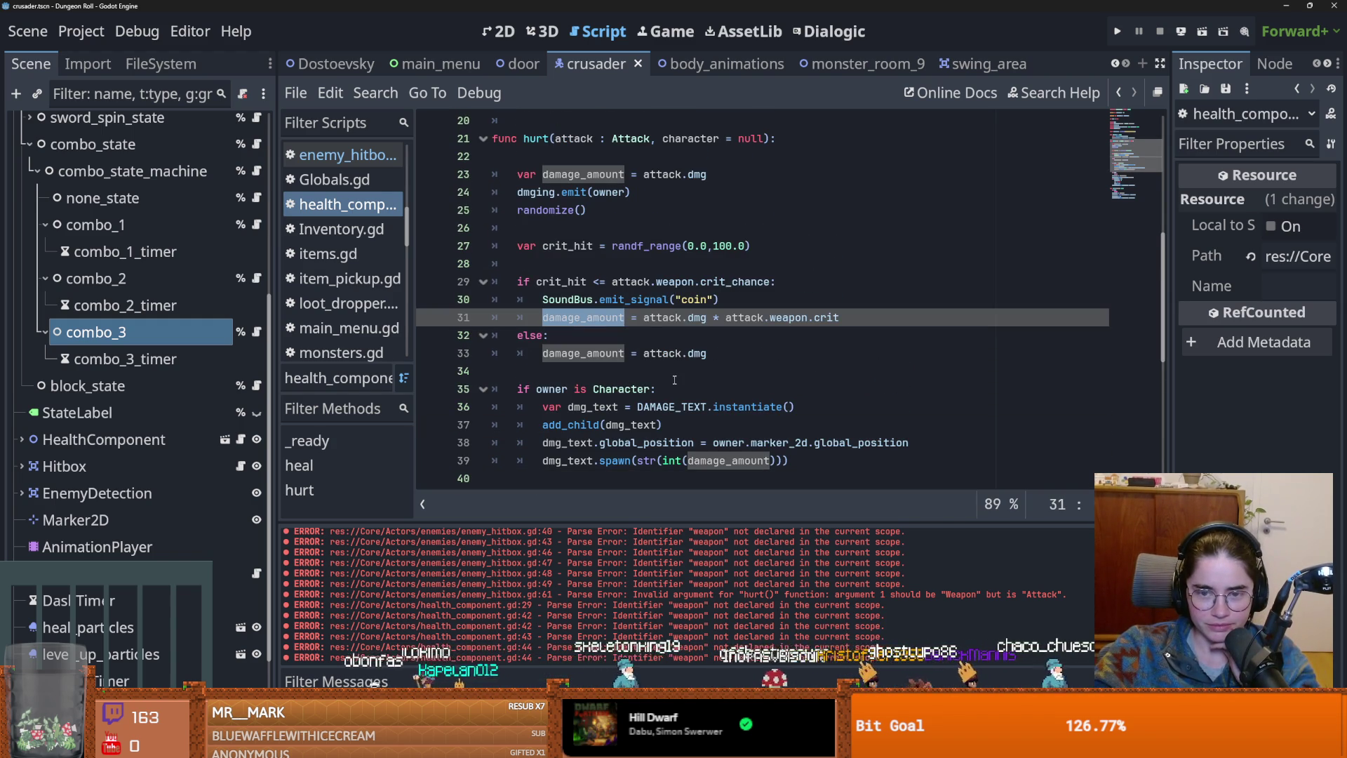
{"action": "scroll", "coordinate": [675, 380], "scroll_direction": "down", "scroll_amount": 1}
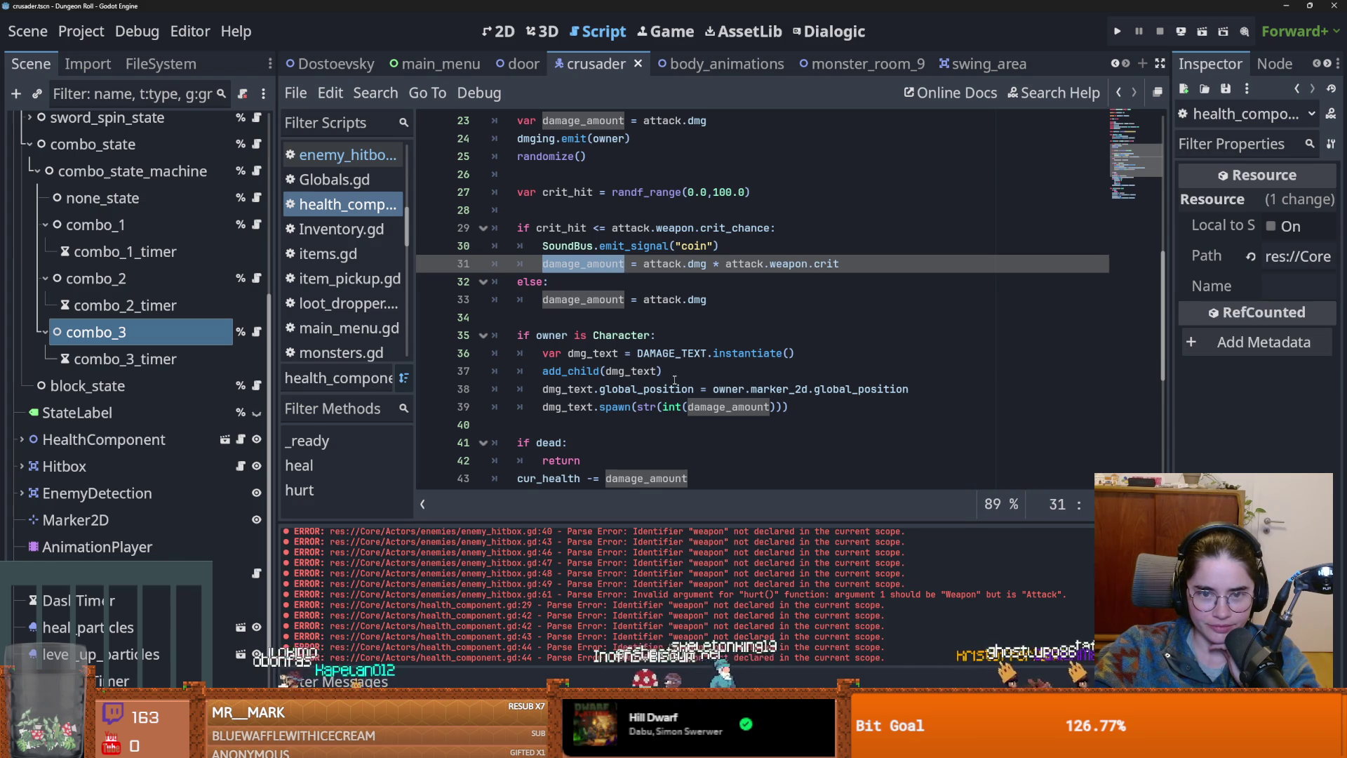
{"action": "scroll", "coordinate": [674, 380], "scroll_direction": "up", "scroll_amount": 1}
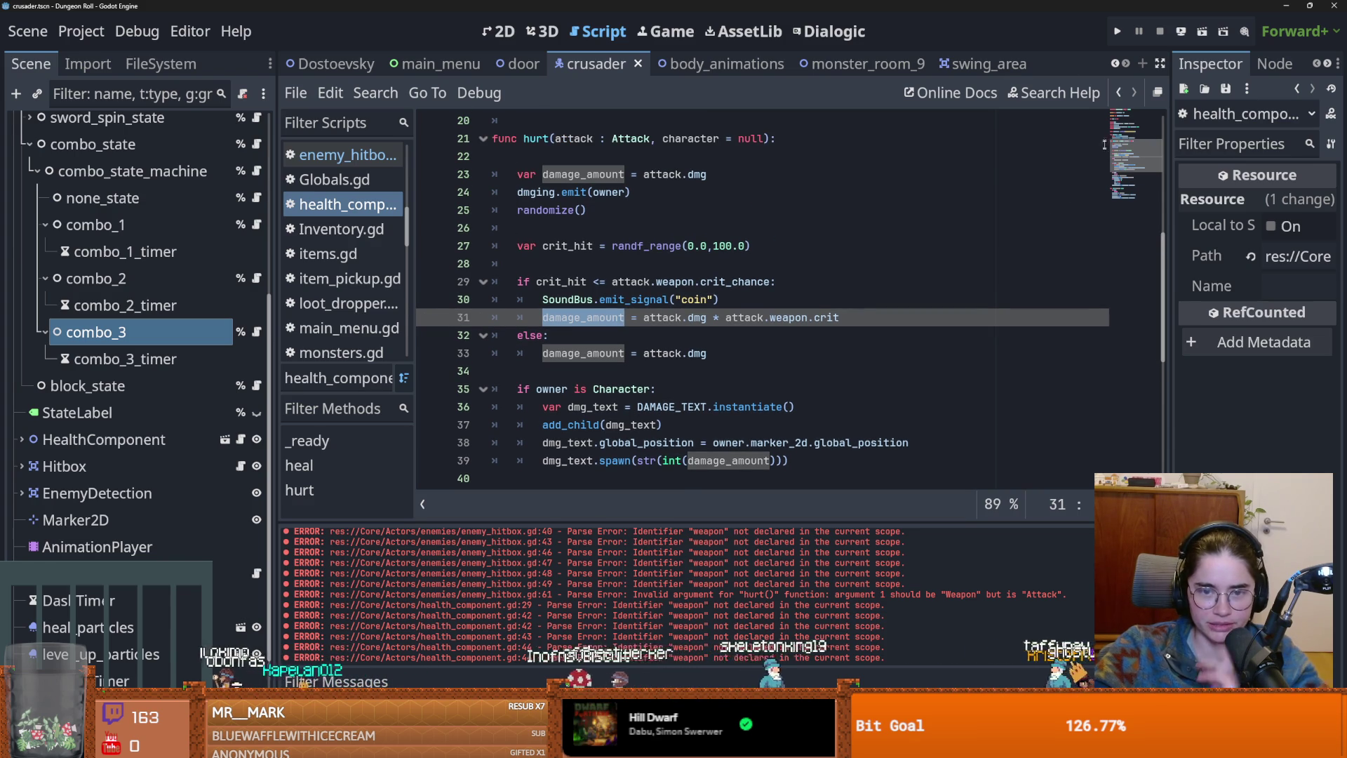
{"action": "key", "text": "F5"}
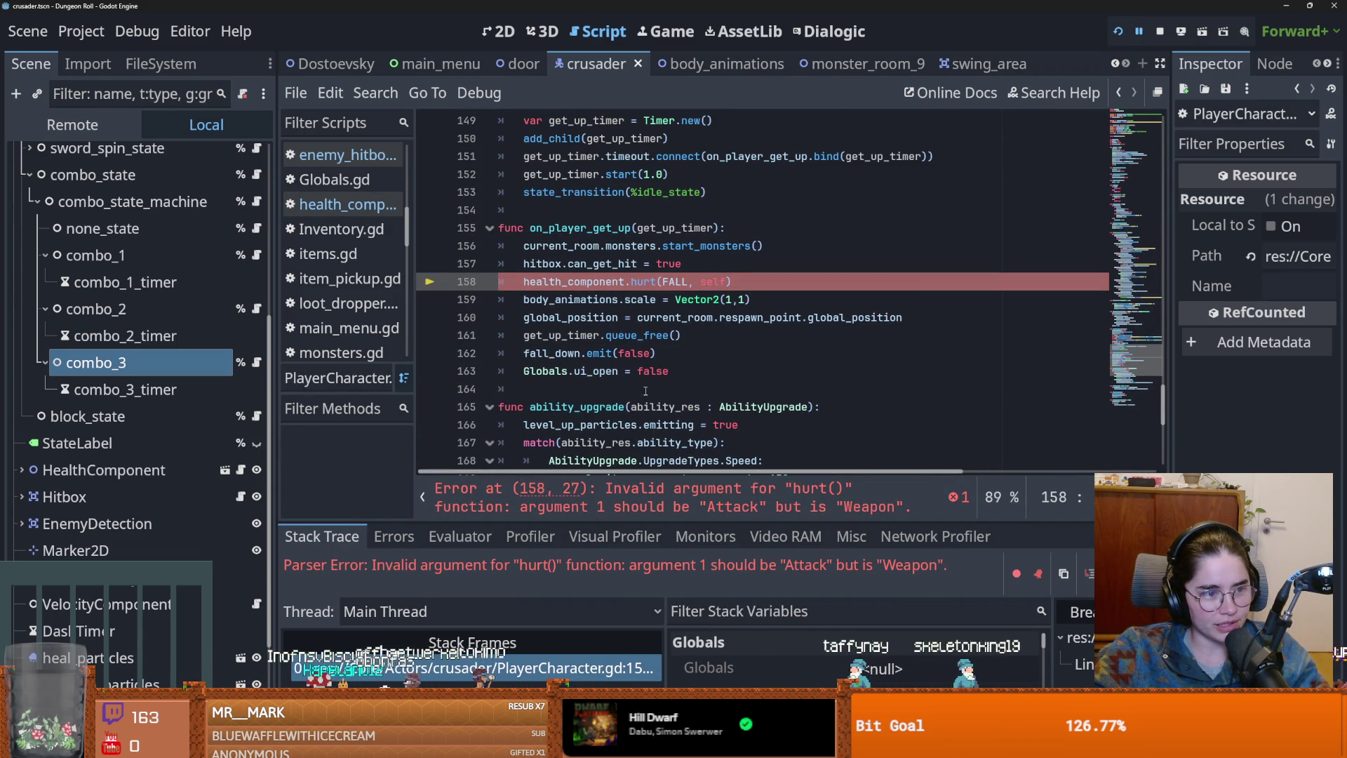
Save, rerun the game, and check the FALL constant on line 16 of PlayerCharacter.gd
{"action": "left_click", "coordinate": [659, 353]}
{"action": "key", "text": "ctrl+s"}
{"action": "key", "text": "F5"}
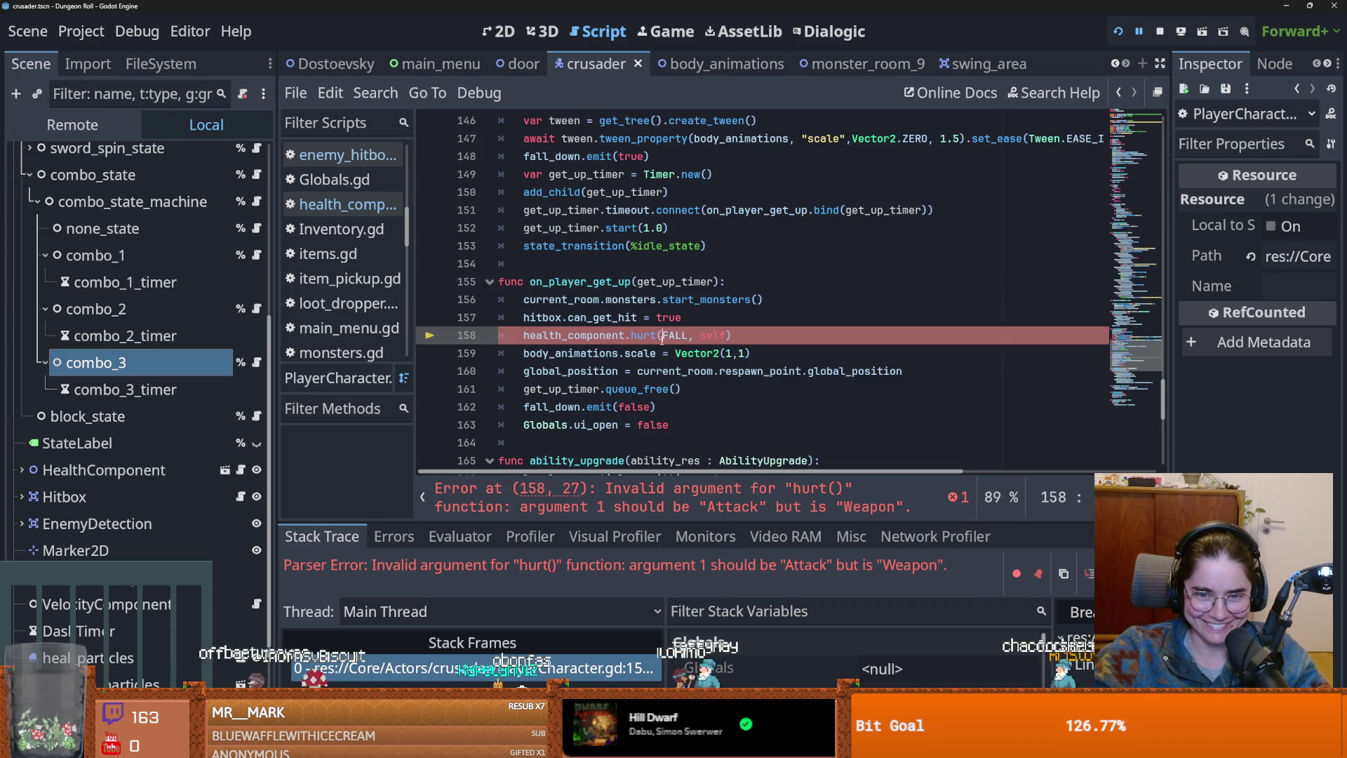
{"action": "scroll", "coordinate": [710, 363], "scroll_direction": "up", "scroll_amount": 20}
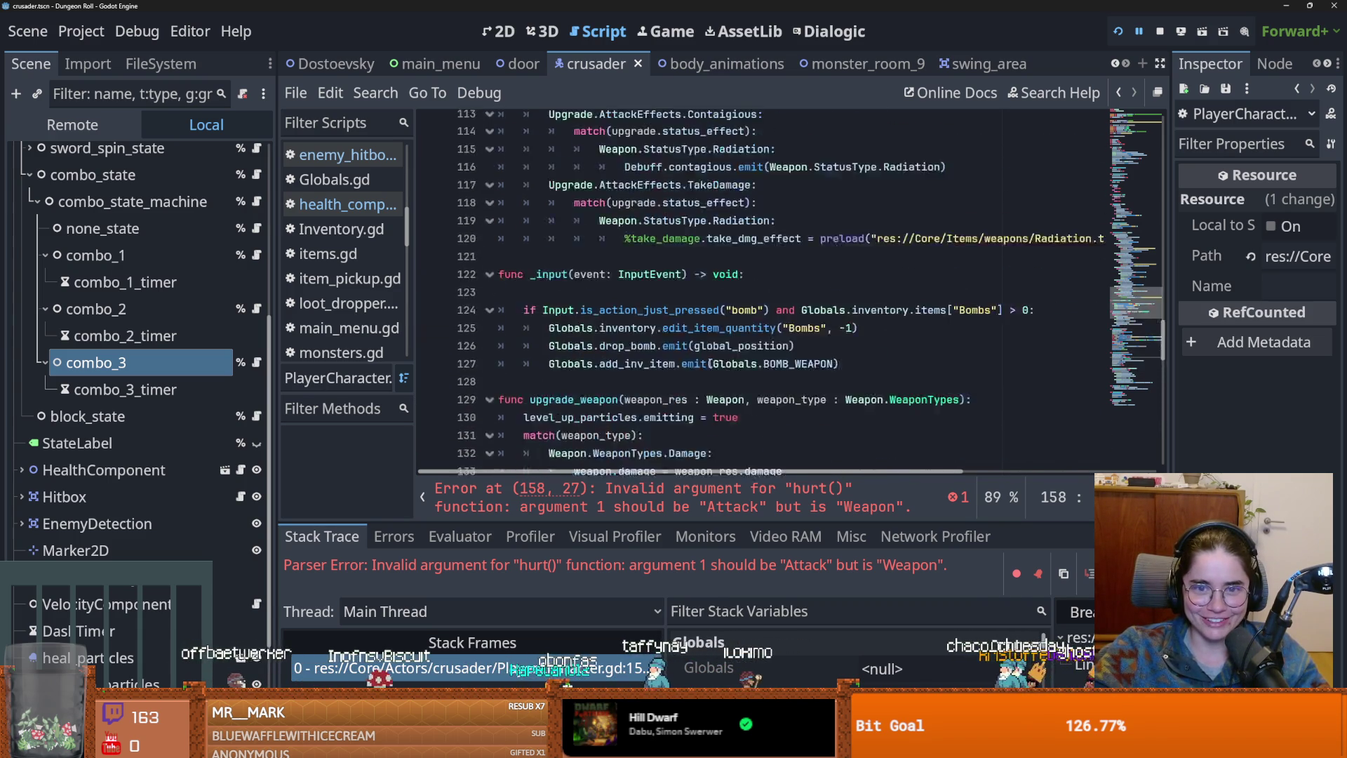
{"action": "scroll", "coordinate": [712, 359], "scroll_direction": "up", "scroll_amount": 15}
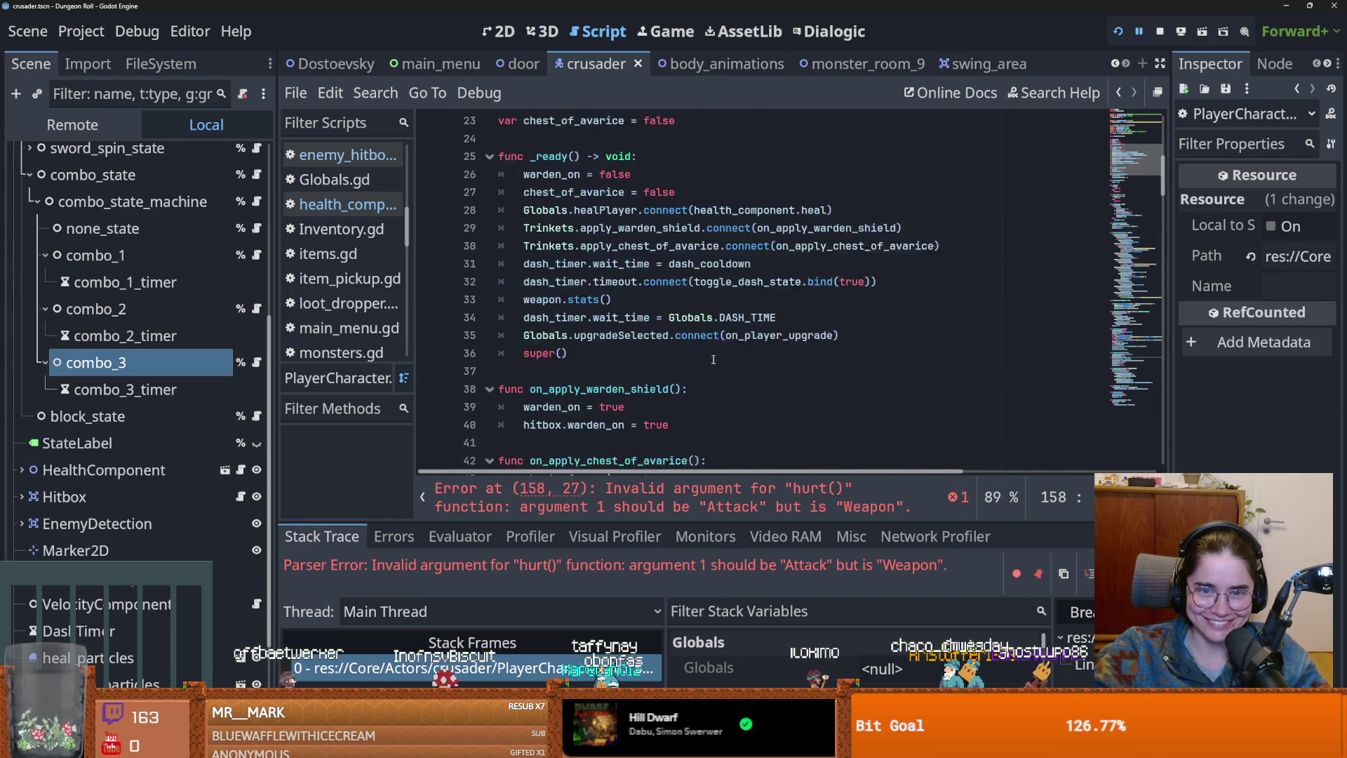
{"action": "double_click", "coordinate": [551, 389]}
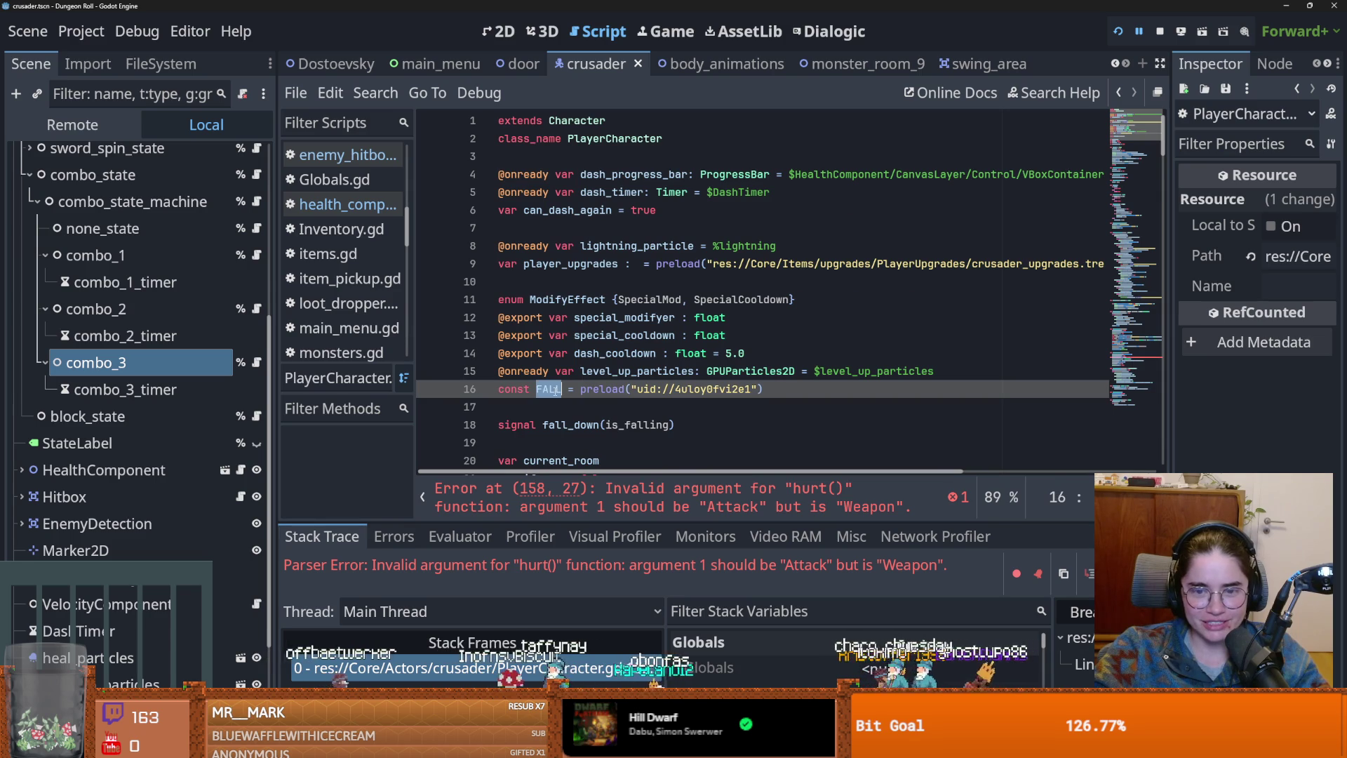
{"action": "scroll", "coordinate": [559, 390], "scroll_direction": "down", "scroll_amount": 16}
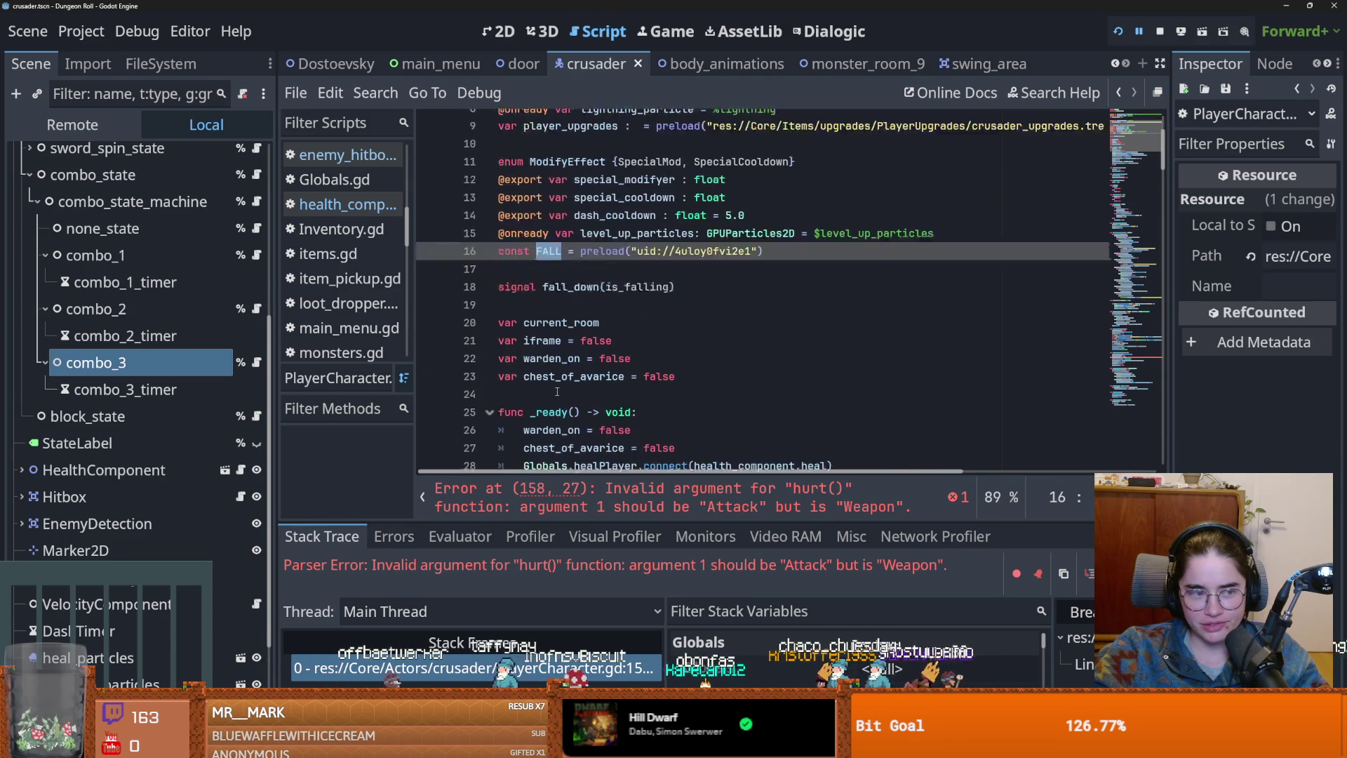
{"action": "scroll", "coordinate": [560, 391], "scroll_direction": "down", "scroll_amount": 3}
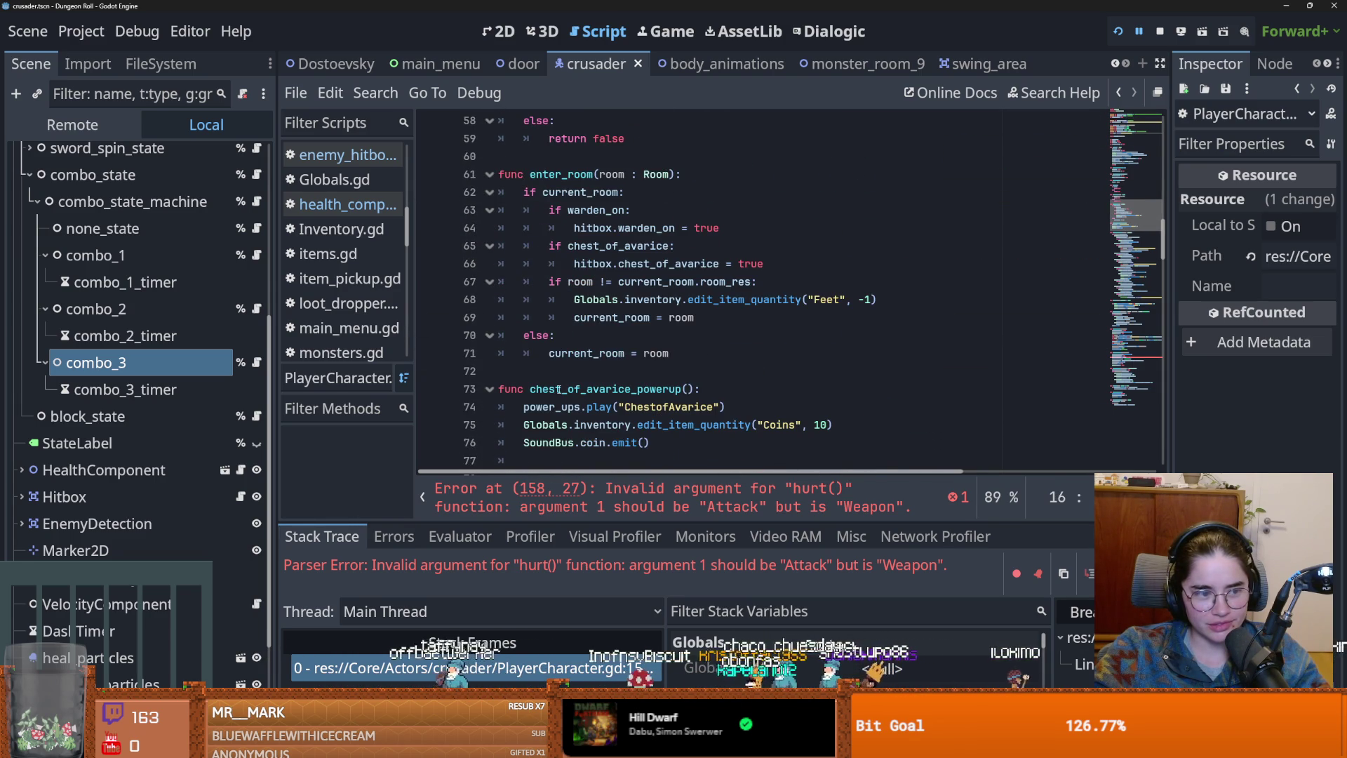
{"action": "scroll", "coordinate": [560, 390], "scroll_direction": "down", "scroll_amount": 2}
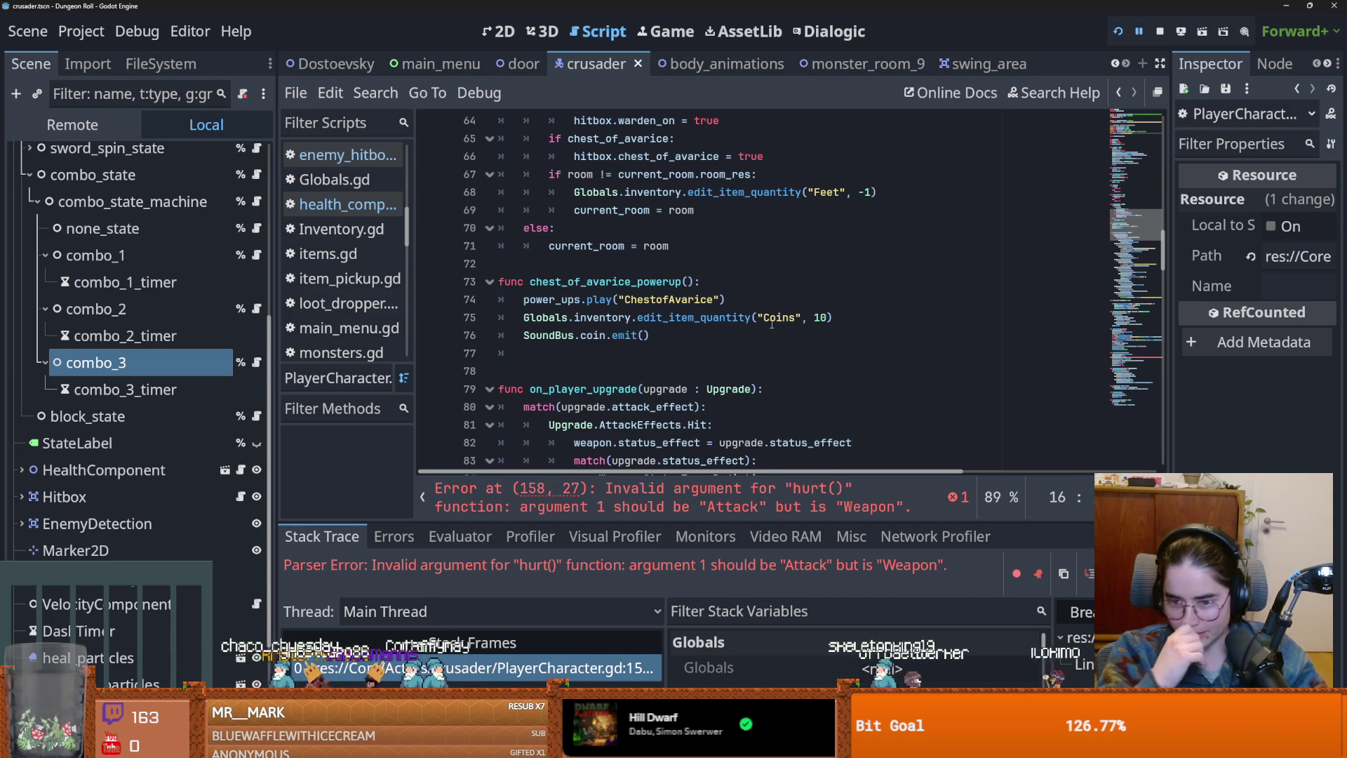
{"action": "scroll", "coordinate": [772, 324], "scroll_direction": "up", "scroll_amount": 3}
{"action": "scroll", "coordinate": [702, 337], "scroll_direction": "down", "scroll_amount": 3}
Delete the extra blank line 78 after chest_of_avarice_powerup and save
{"action": "left_click", "coordinate": [530, 374]}
{"action": "key", "text": "BackSpace"}
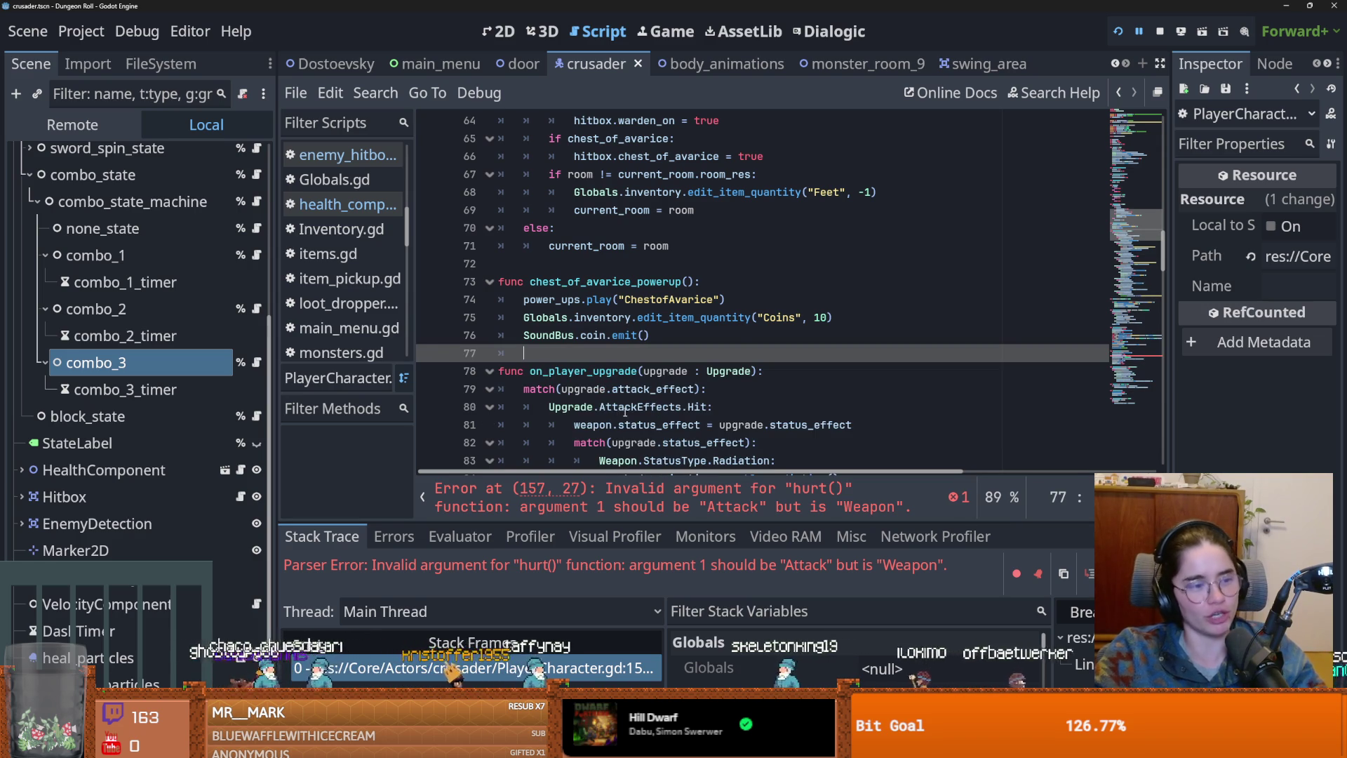
{"action": "scroll", "coordinate": [624, 412], "scroll_direction": "up", "scroll_amount": 1}
{"action": "key", "text": "ctrl+s"}
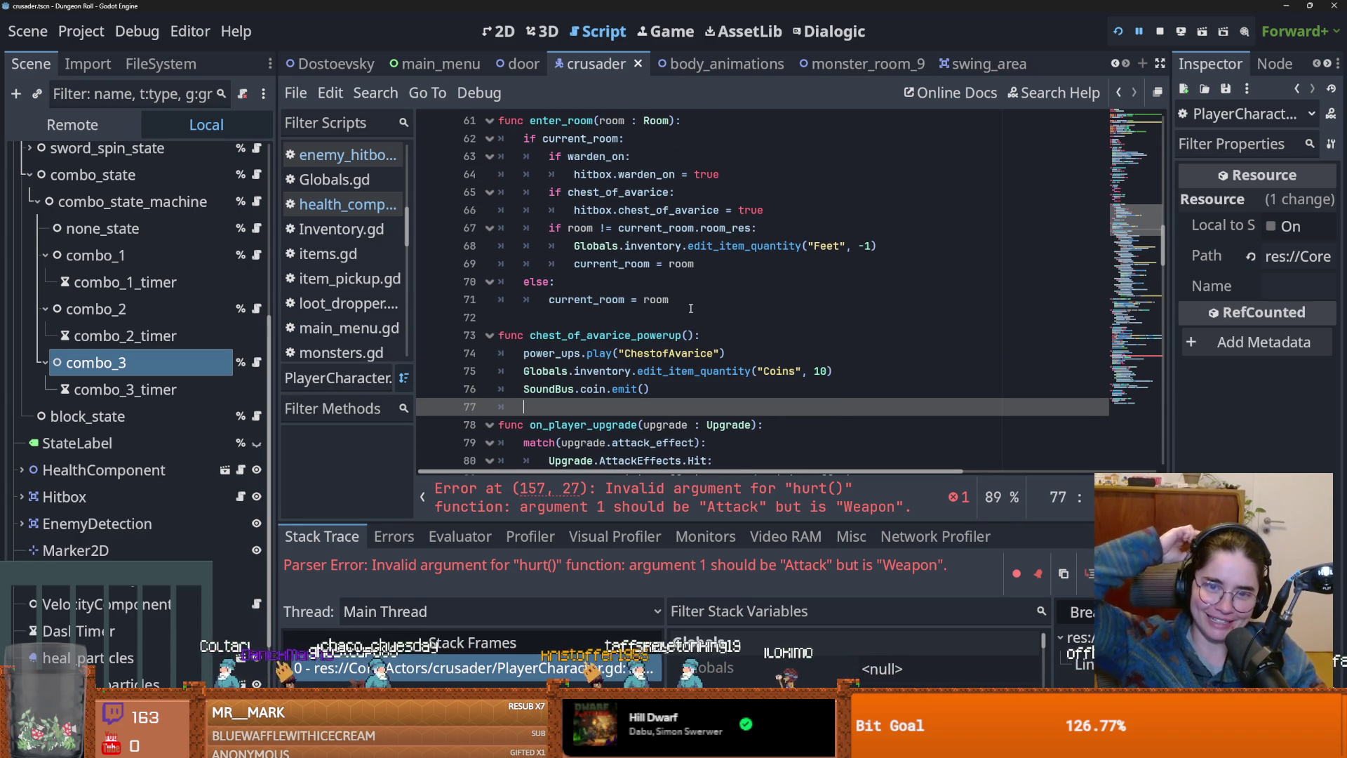
Jump to the hurt(FALL, self) error on line 157 and select FALL
{"action": "scroll", "coordinate": [714, 374], "scroll_direction": "up", "scroll_amount": 2}
{"action": "scroll", "coordinate": [714, 374], "scroll_direction": "up", "scroll_amount": 6}
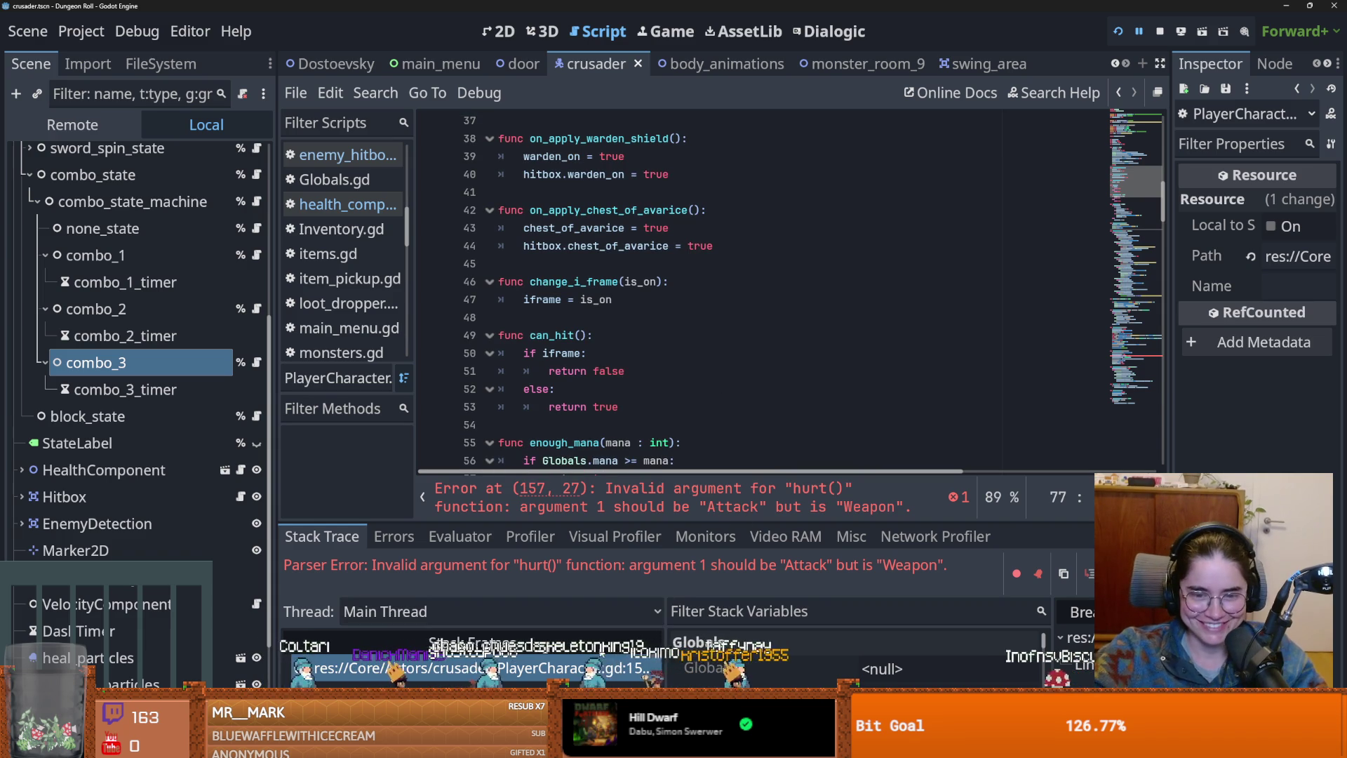
{"action": "left_click", "coordinate": [677, 496]}
{"action": "double_click", "coordinate": [678, 284]}
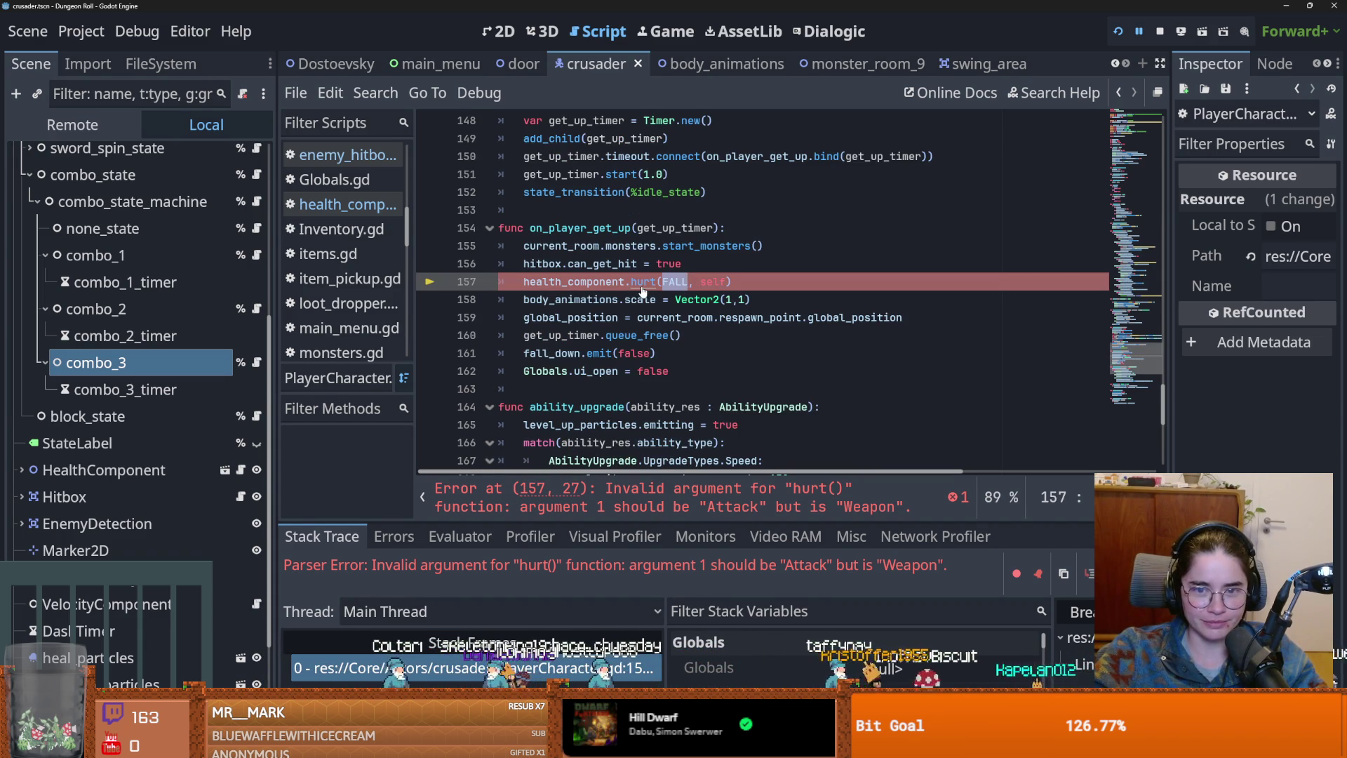
Open the hurt() definition and highlight its Attack-typed attack parameter
{"action": "left_click", "coordinate": [643, 283], "text": "ctrl"}
{"action": "key", "text": "ctrl+d"}
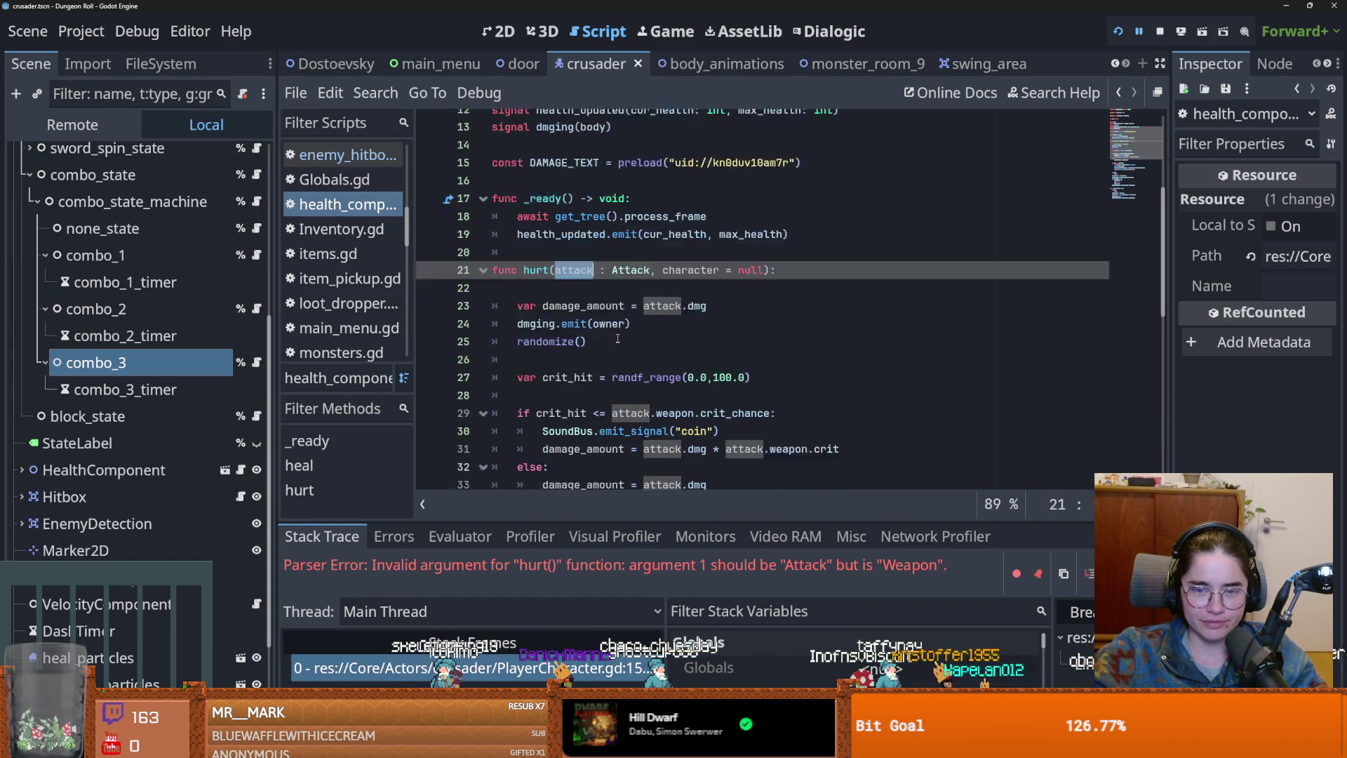
{"action": "scroll", "coordinate": [631, 322], "scroll_direction": "down", "scroll_amount": 1}
{"action": "scroll", "coordinate": [630, 336], "scroll_direction": "up", "scroll_amount": 1}
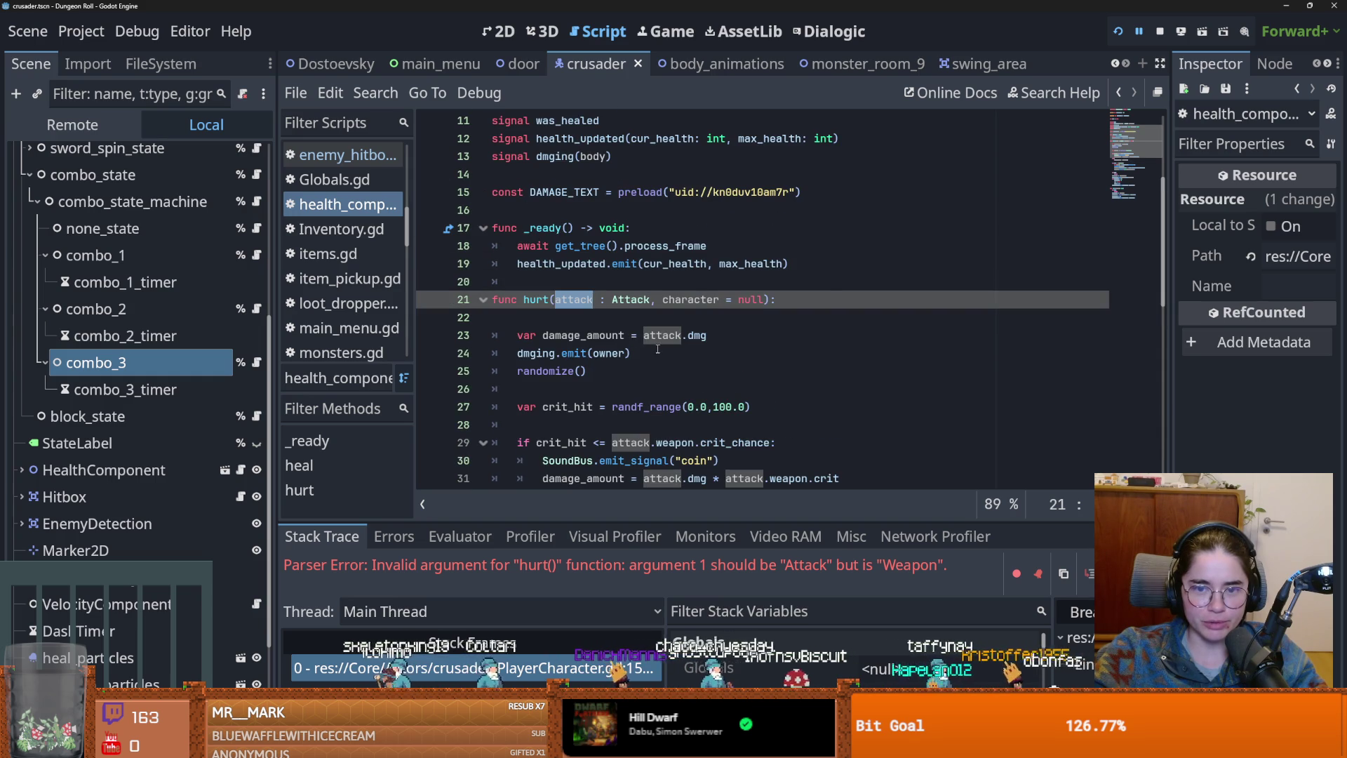
{"action": "scroll", "coordinate": [657, 349], "scroll_direction": "down", "scroll_amount": 2}
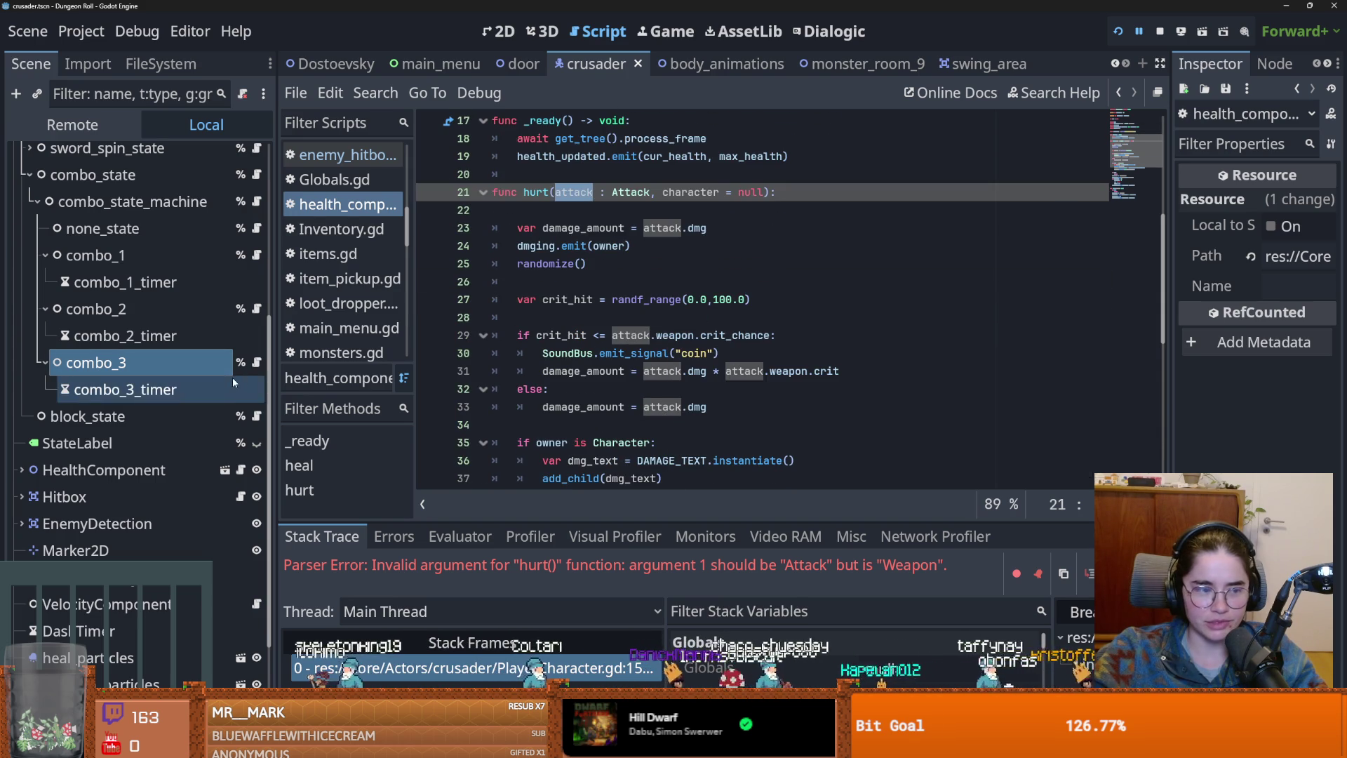
Return to line 157 of PlayerCharacter.gd and open health_component's declaration in Characters.gd
{"action": "left_click", "coordinate": [473, 668]}
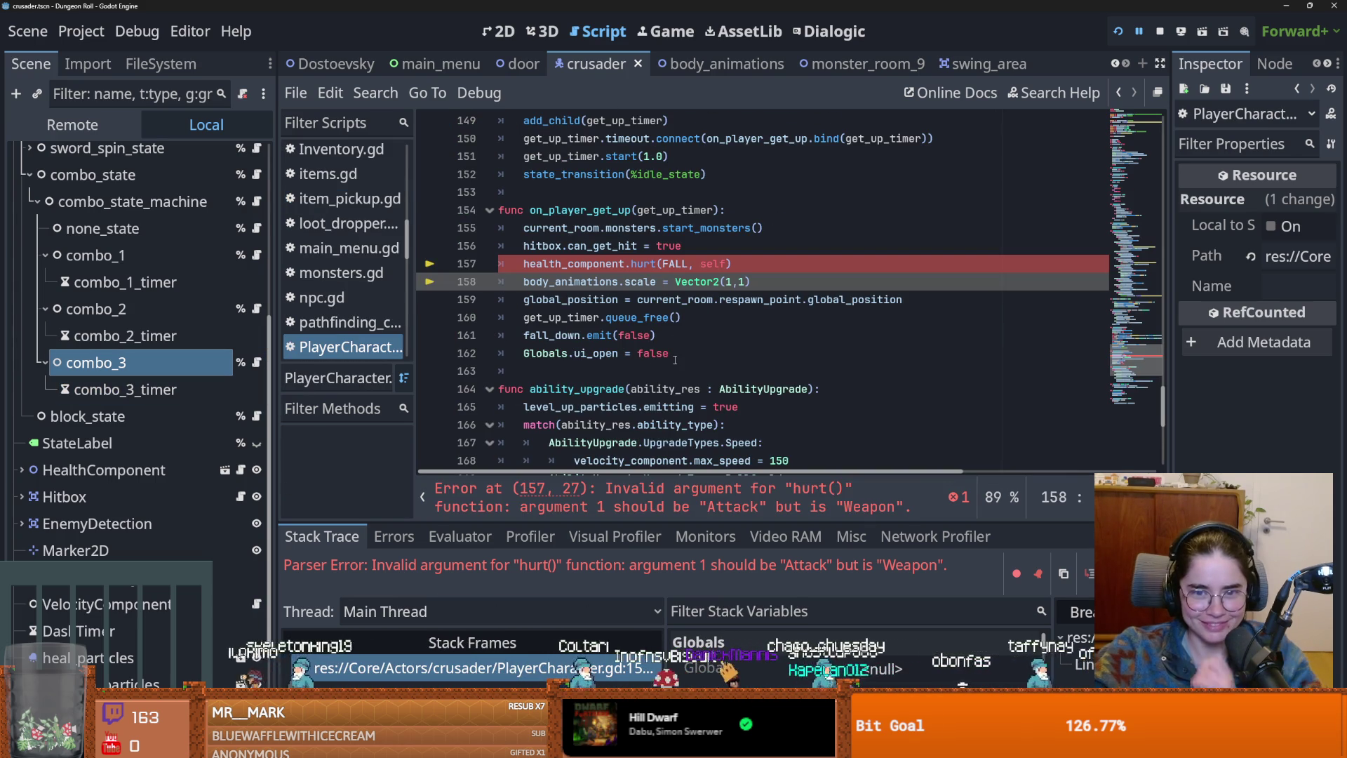
{"action": "scroll", "coordinate": [645, 299], "scroll_direction": "up", "scroll_amount": 1}
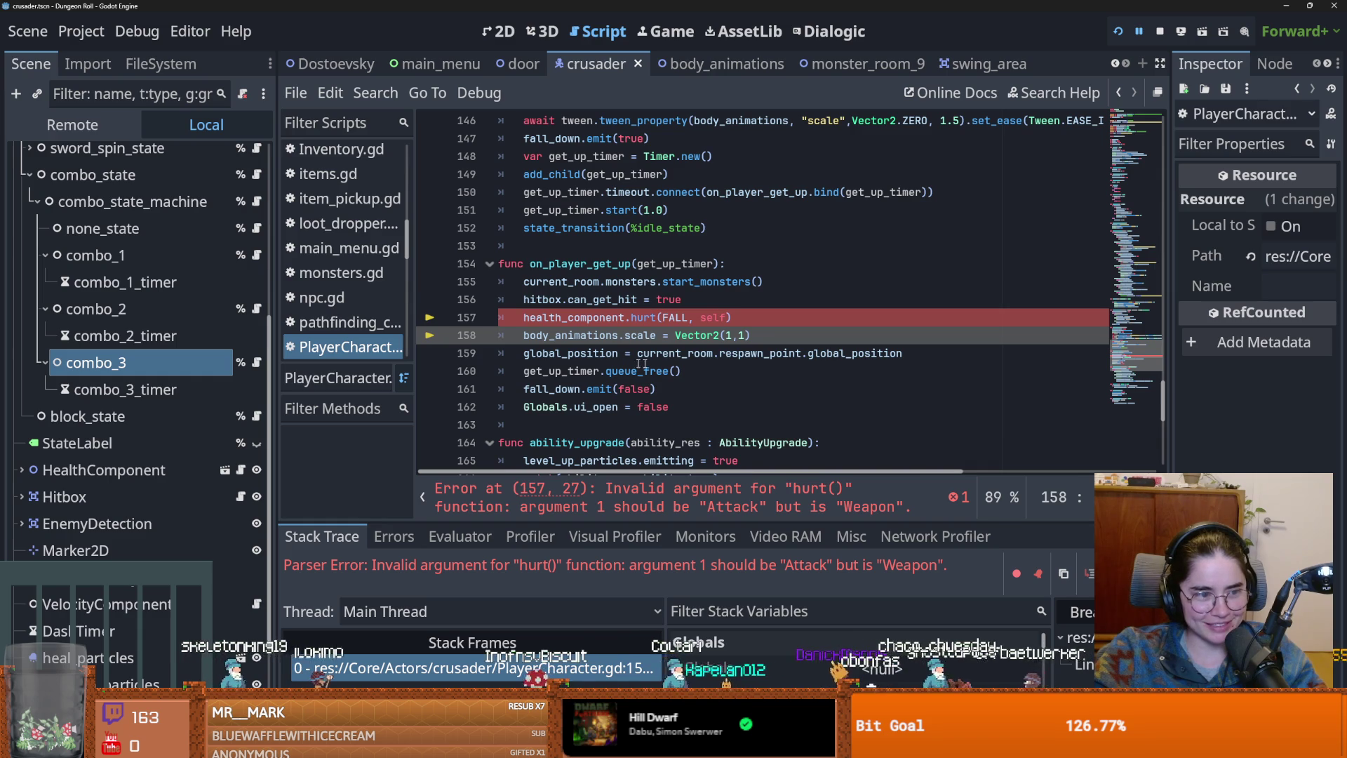
{"action": "scroll", "coordinate": [716, 357], "scroll_direction": "down", "scroll_amount": 1}
{"action": "scroll", "coordinate": [716, 356], "scroll_direction": "up", "scroll_amount": 1}
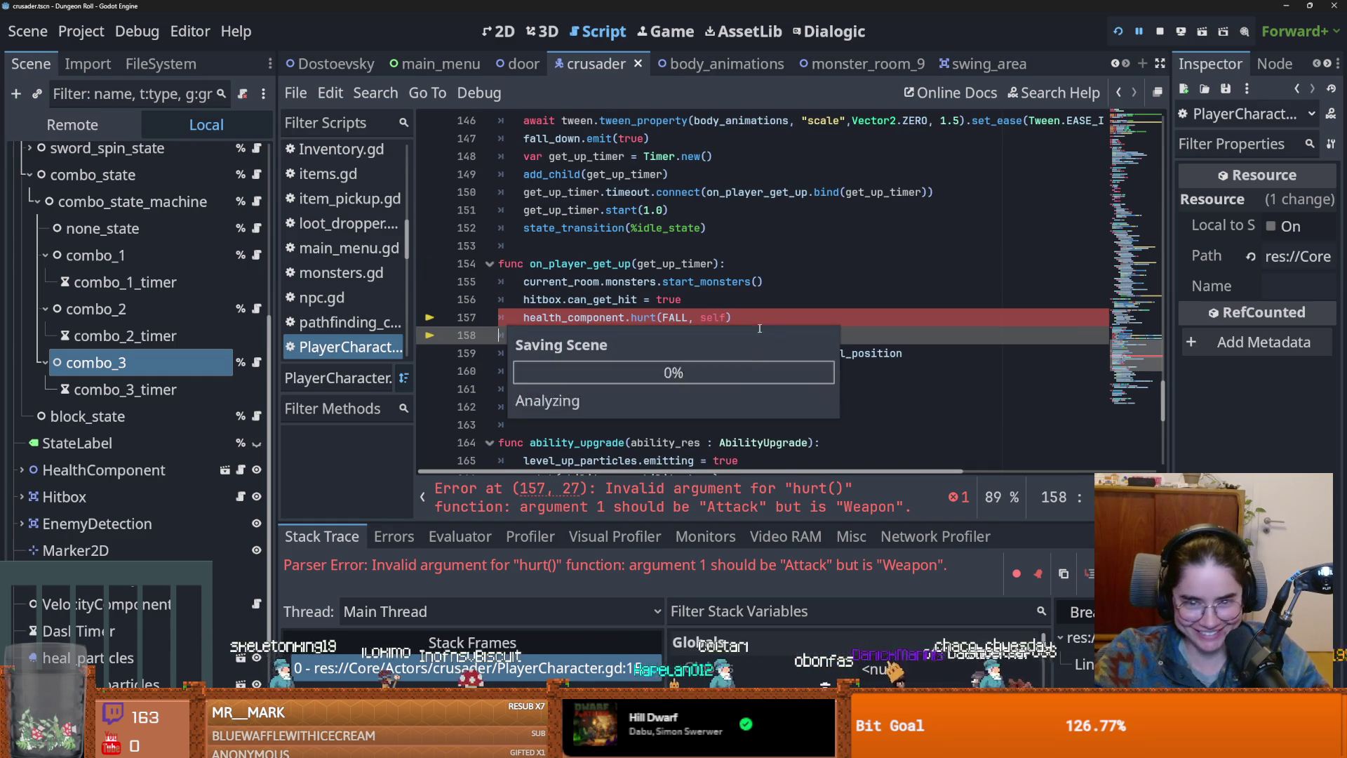
{"action": "scroll", "coordinate": [802, 342], "scroll_direction": "up", "scroll_amount": 10}
{"action": "scroll", "coordinate": [771, 347], "scroll_direction": "down", "scroll_amount": 6}
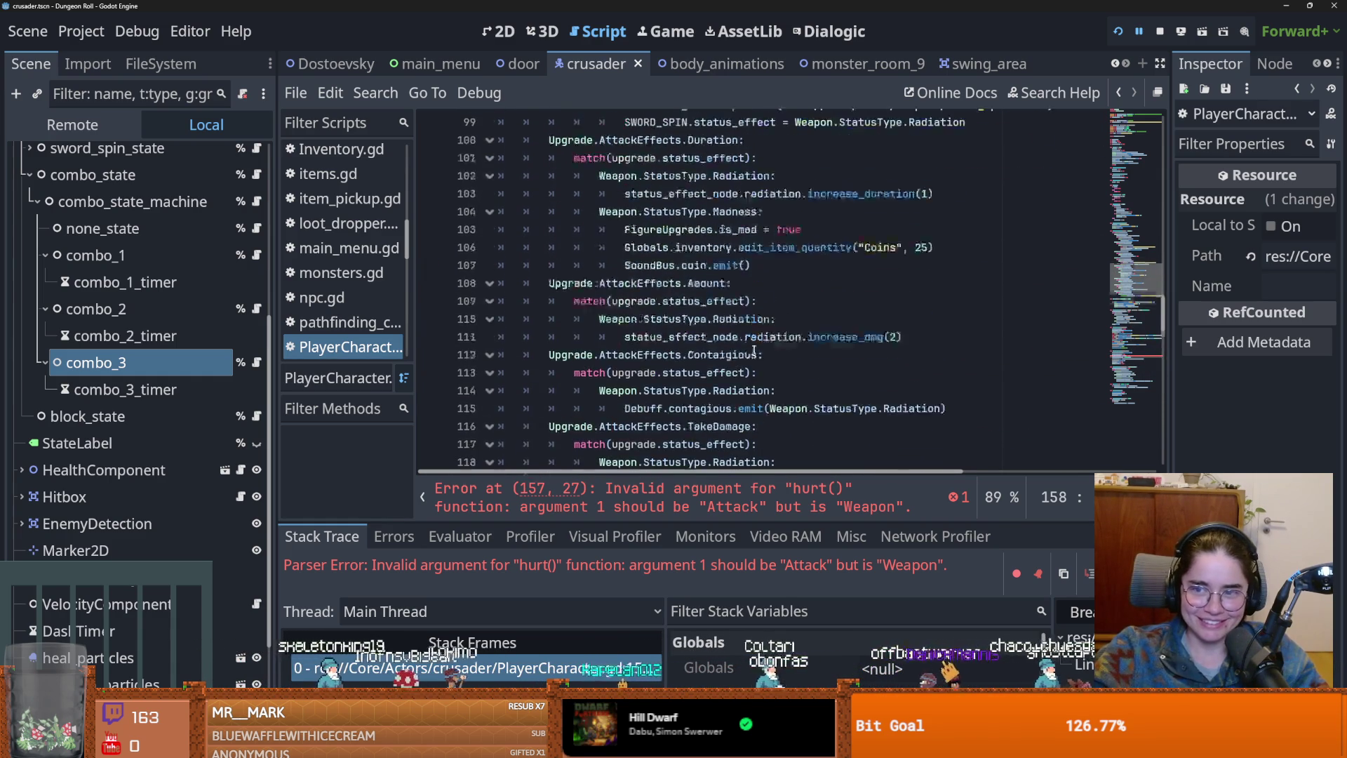
{"action": "scroll", "coordinate": [766, 351], "scroll_direction": "down", "scroll_amount": 5}
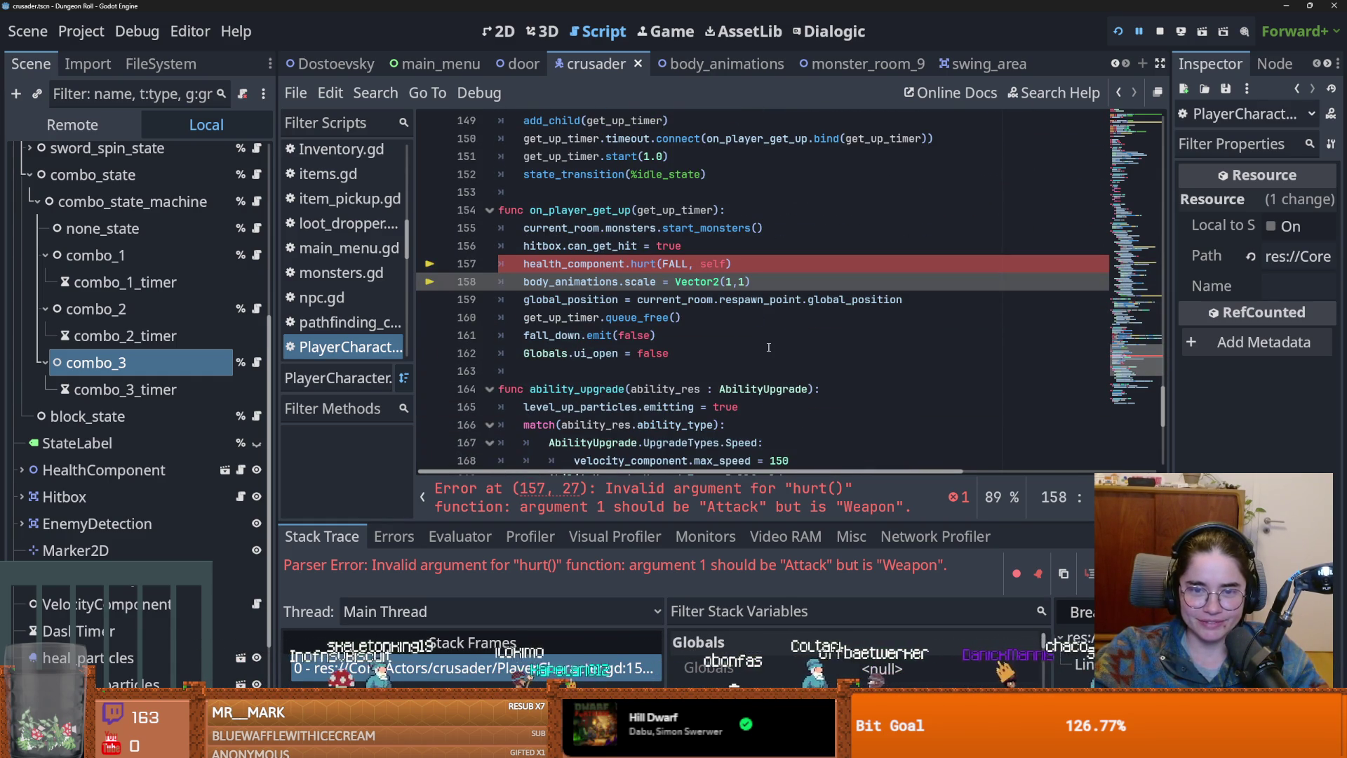
{"action": "left_click", "coordinate": [562, 265], "text": "ctrl"}
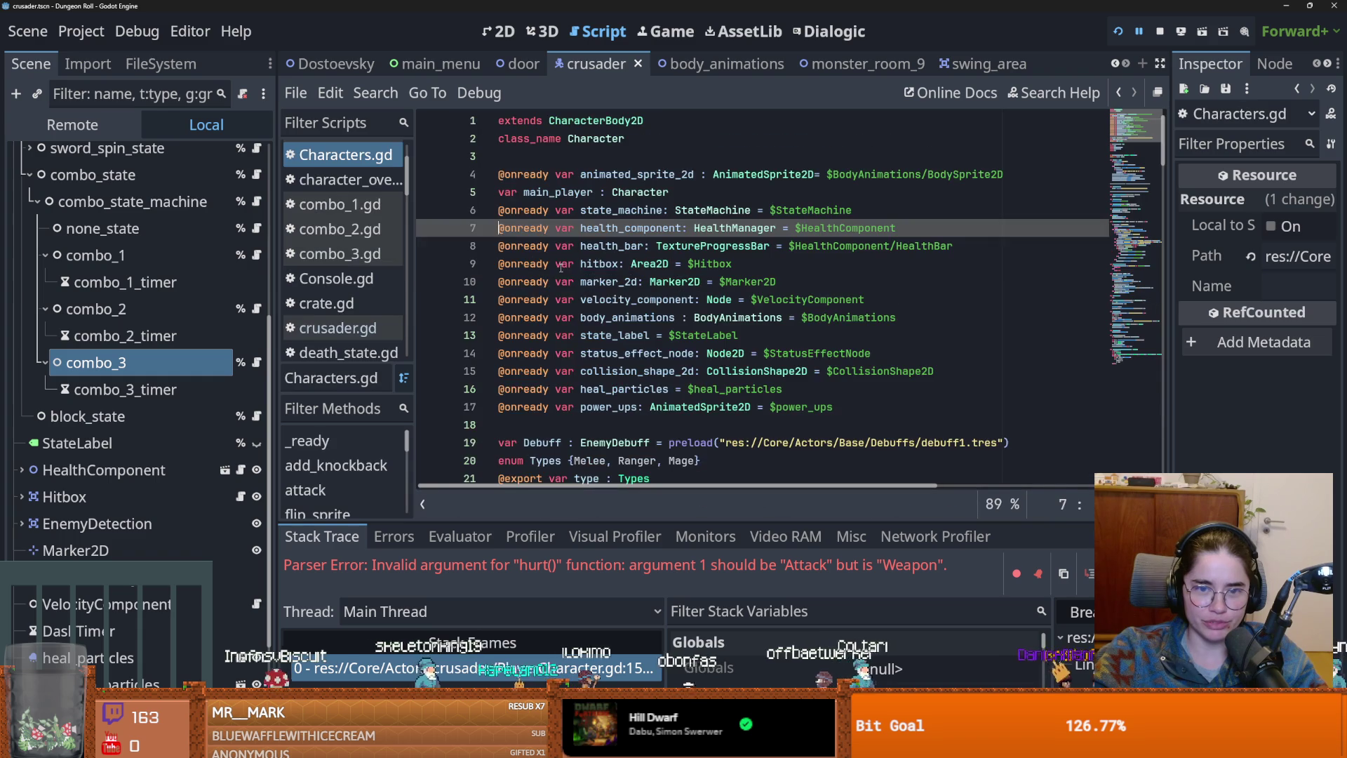
Scroll Characters.gd down to the attack() function
{"action": "scroll", "coordinate": [604, 317], "scroll_direction": "down", "scroll_amount": 20}
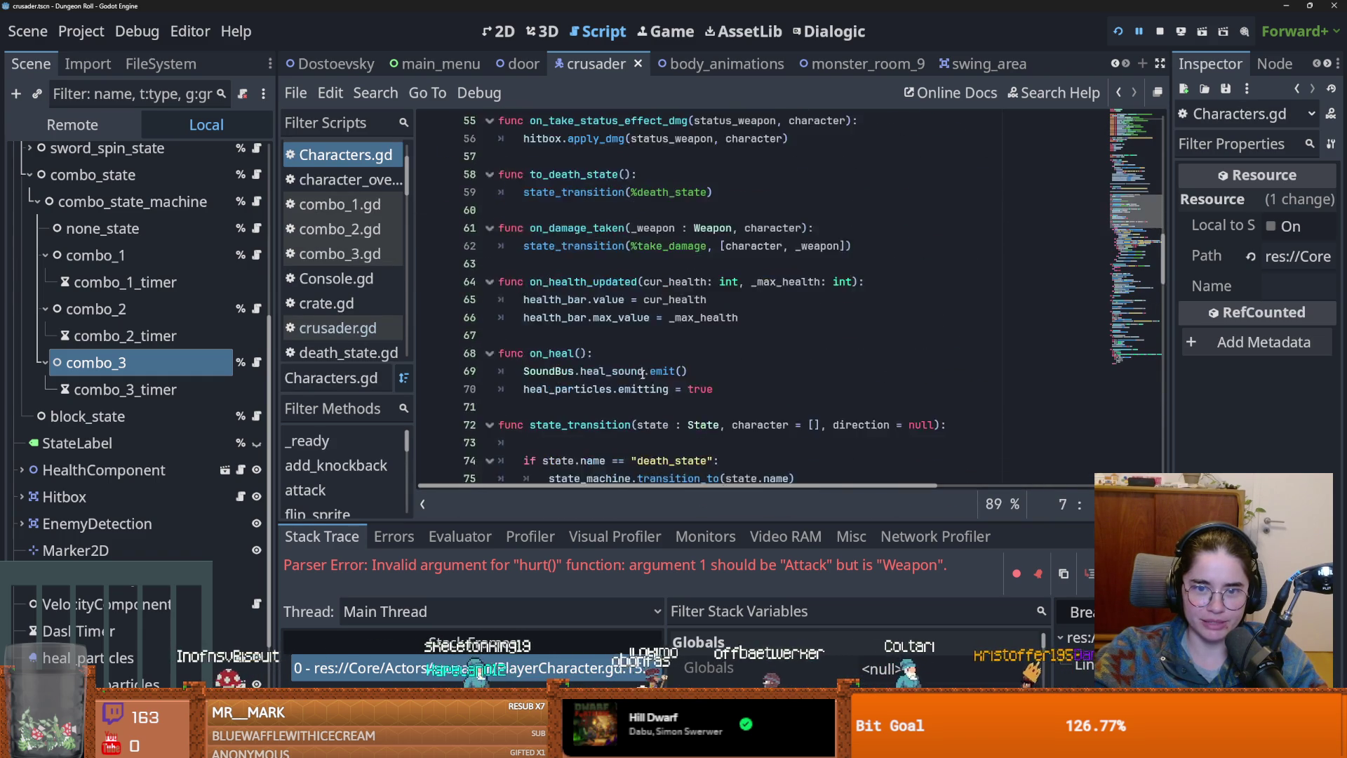
{"action": "scroll", "coordinate": [645, 372], "scroll_direction": "down", "scroll_amount": 11}
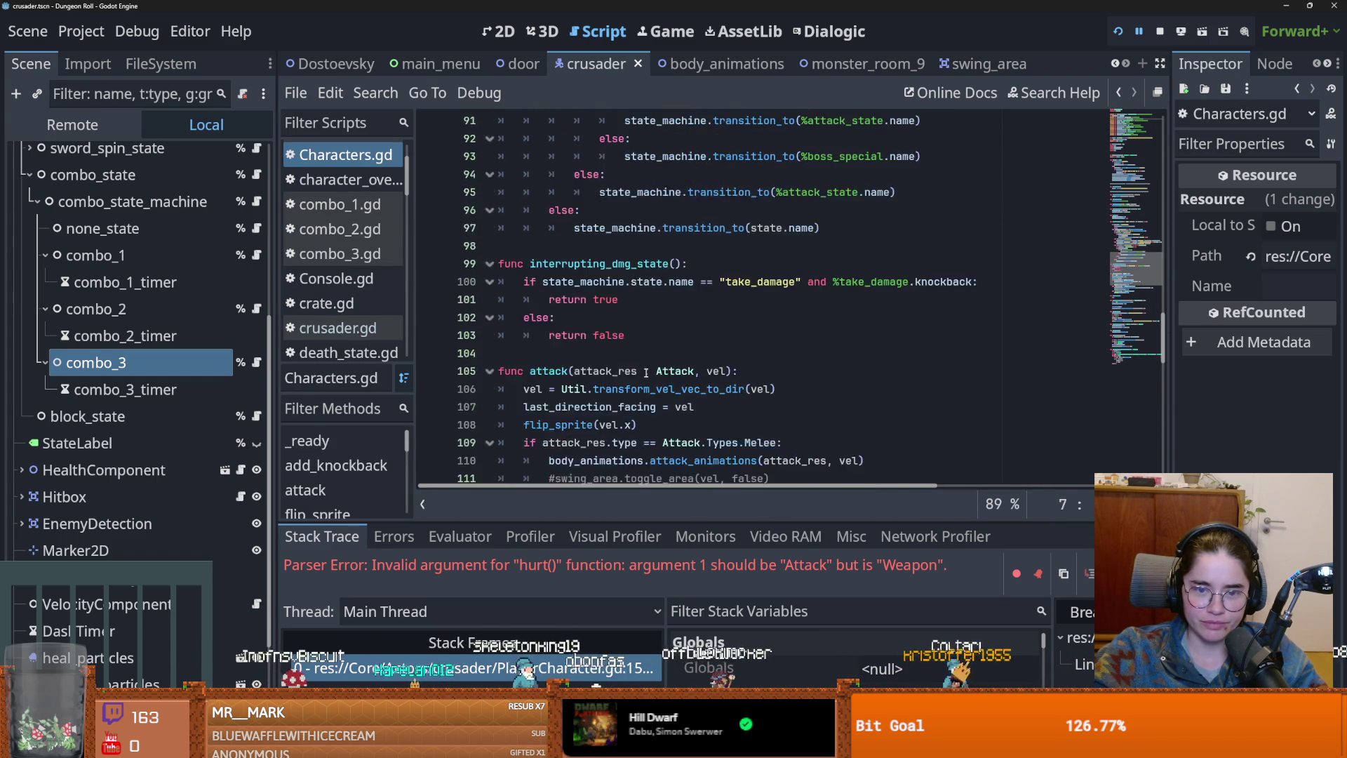
{"action": "mouse_move", "coordinate": [652, 362]}
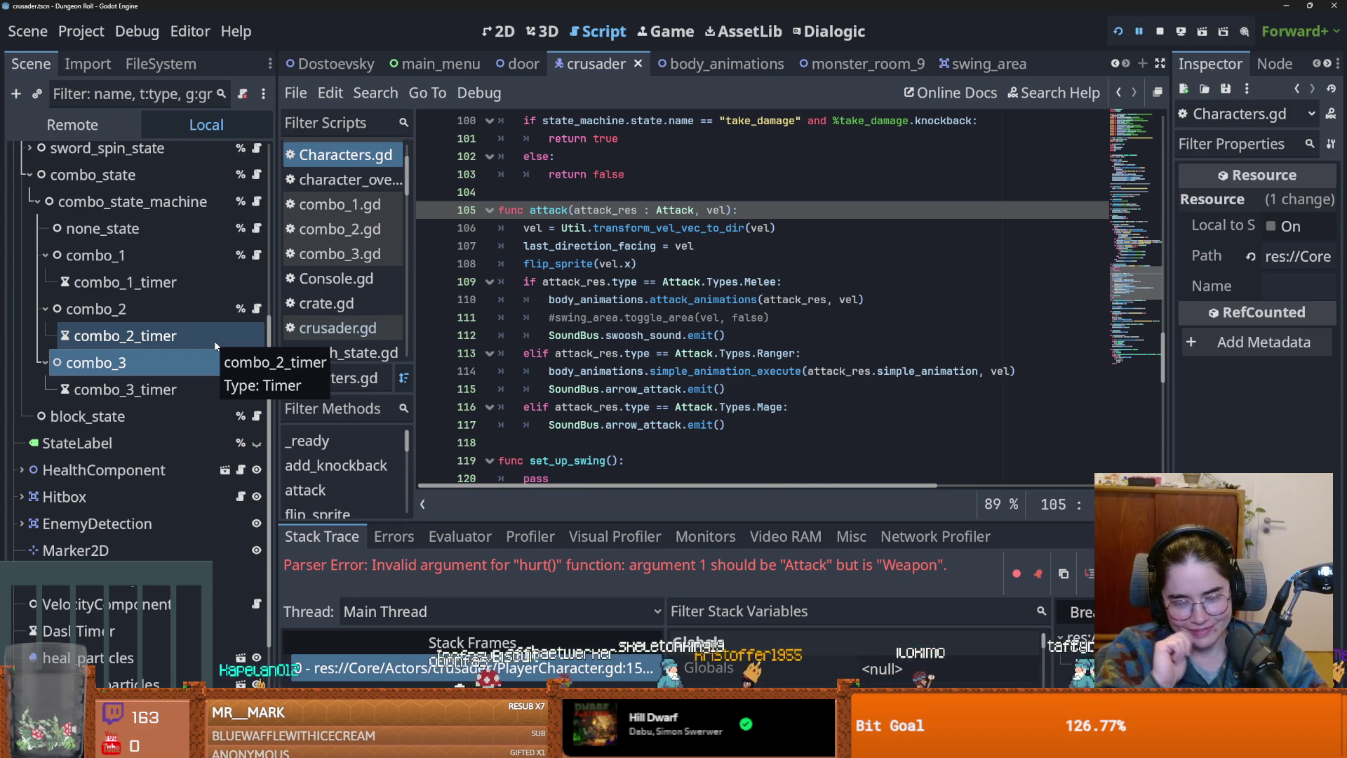
Open combo_3.gd from the combo_3 state node in the Scene dock and save
{"action": "left_click", "coordinate": [128, 257], "text": "ctrl"}
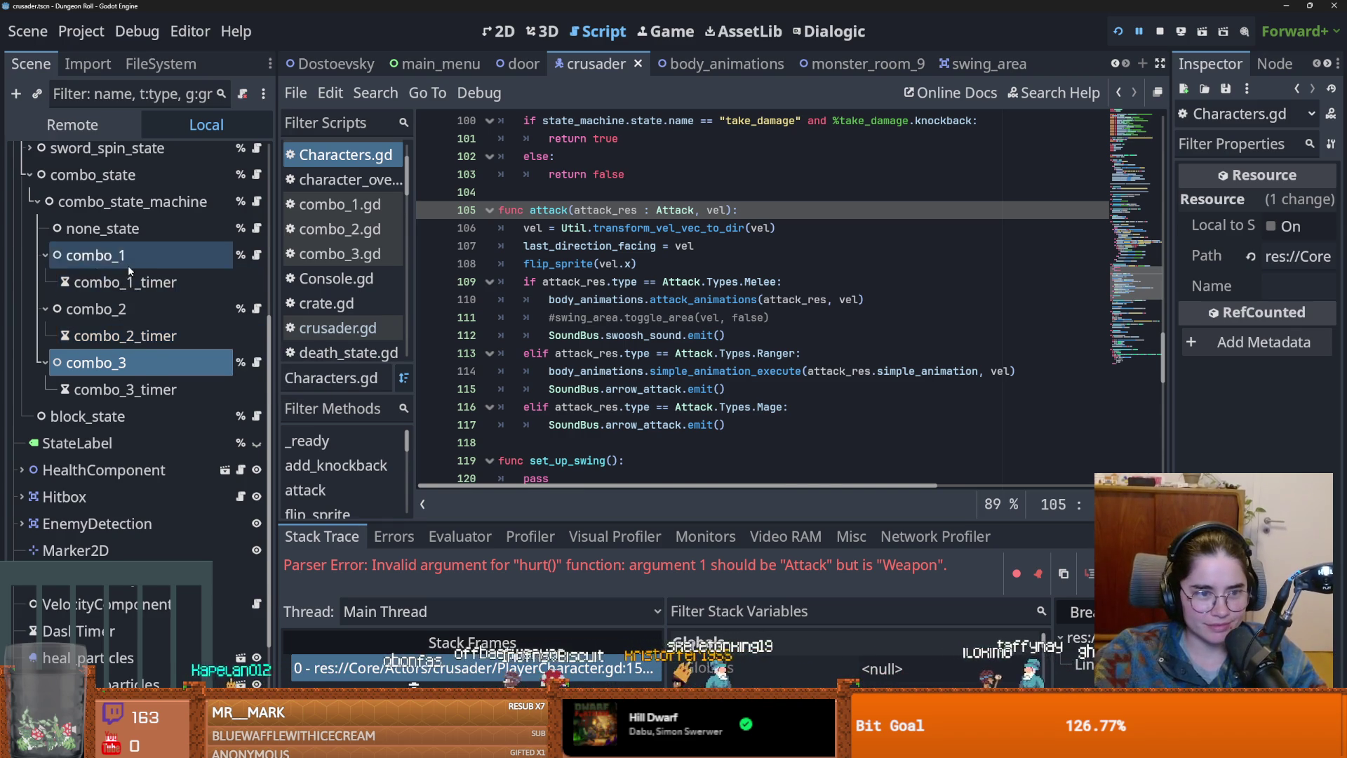
{"action": "scroll", "coordinate": [129, 270], "scroll_direction": "up", "scroll_amount": 2}
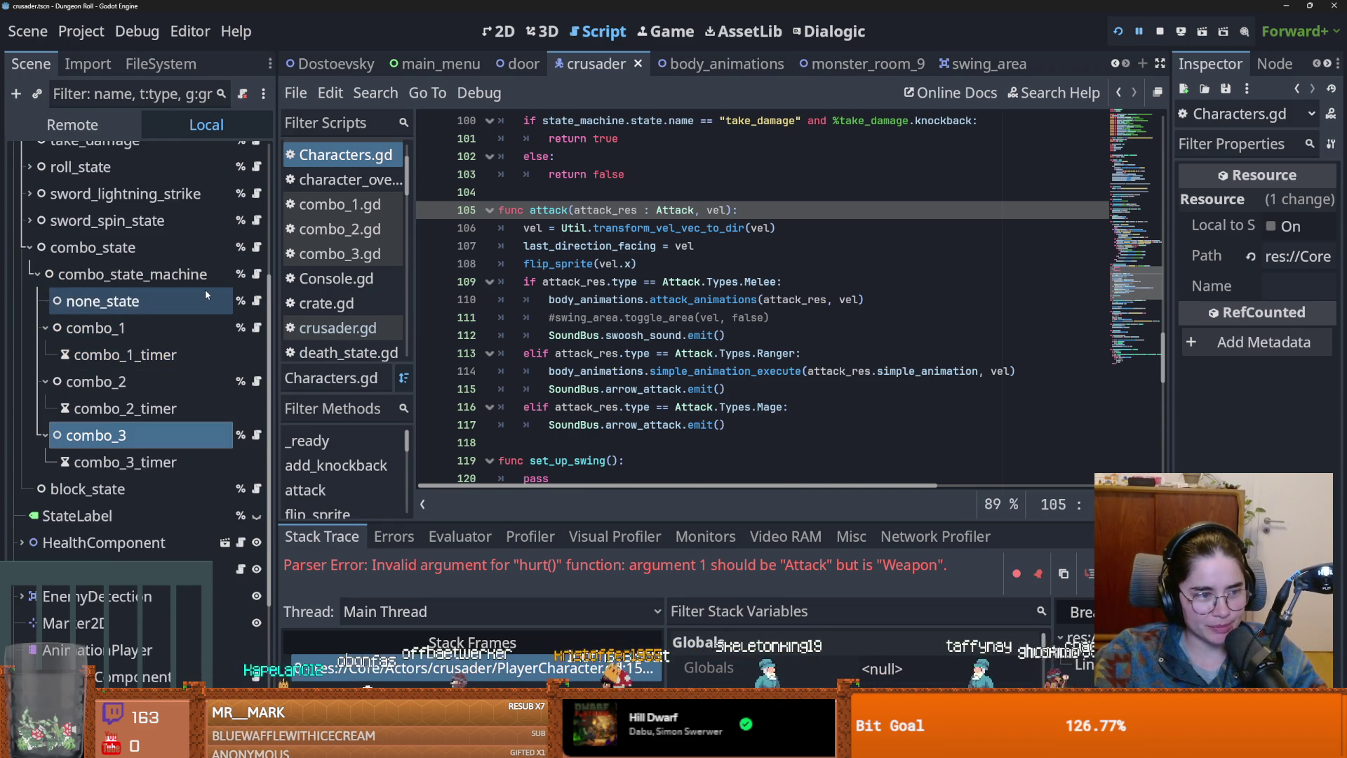
{"action": "left_click", "coordinate": [257, 435]}
{"action": "key", "text": "ctrl+s"}
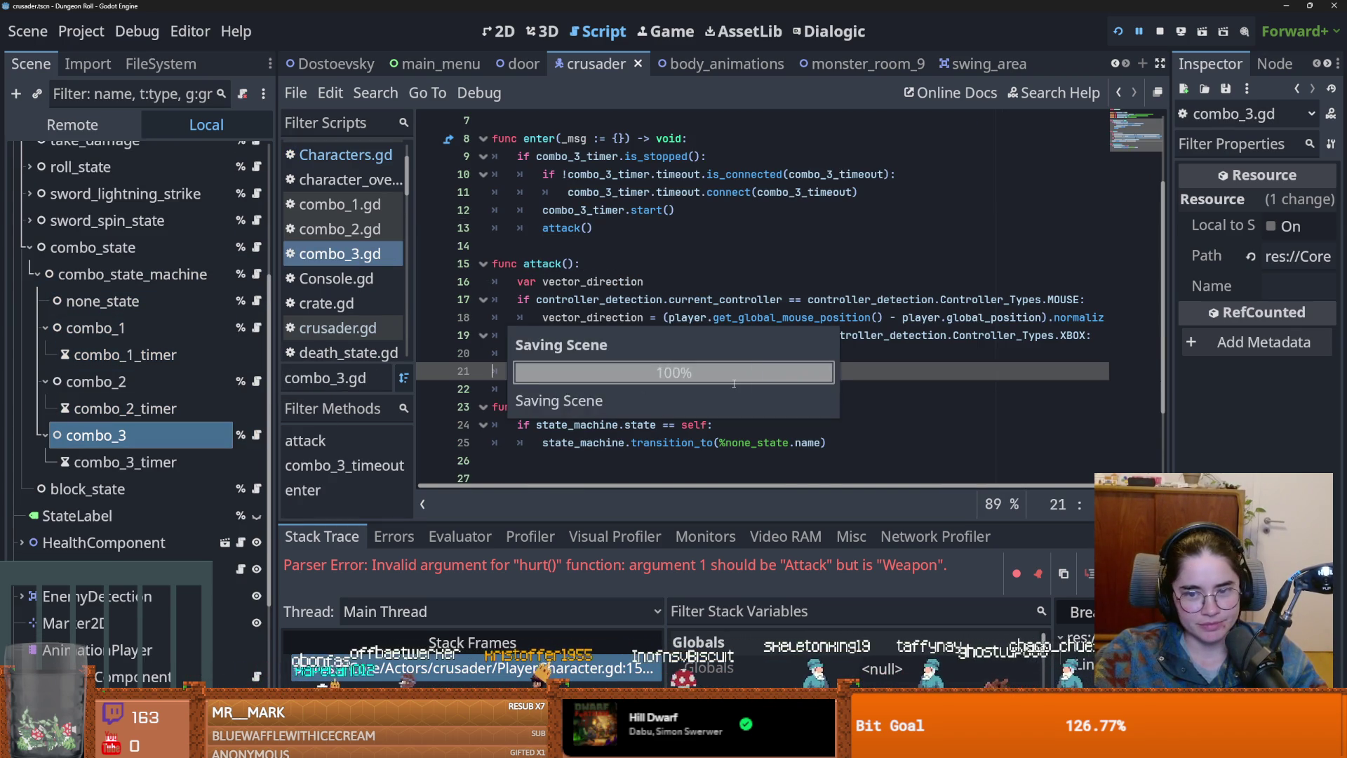
Inspect the type of attack_1_res passed into attack() in combo_3.gd and save
{"action": "double_click", "coordinate": [653, 372]}
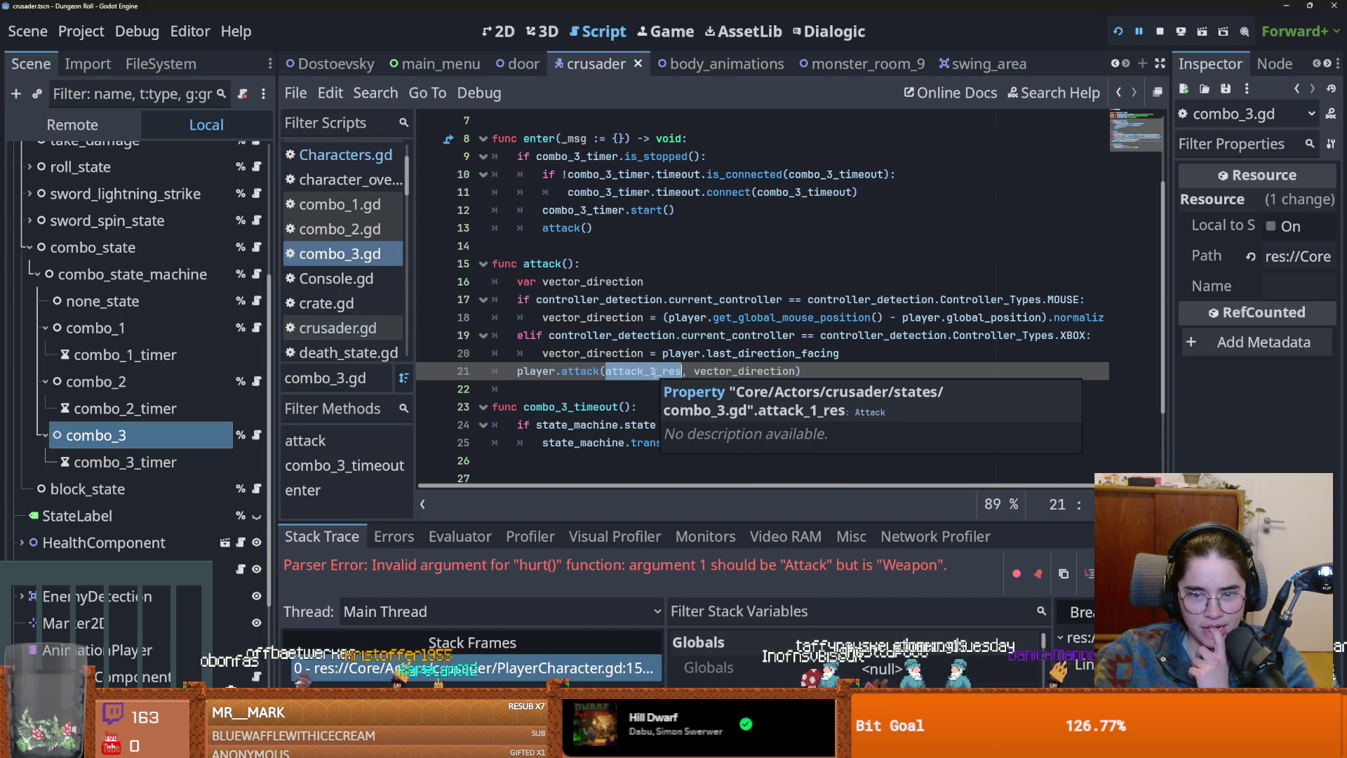
{"action": "mouse_move", "coordinate": [800, 353]}
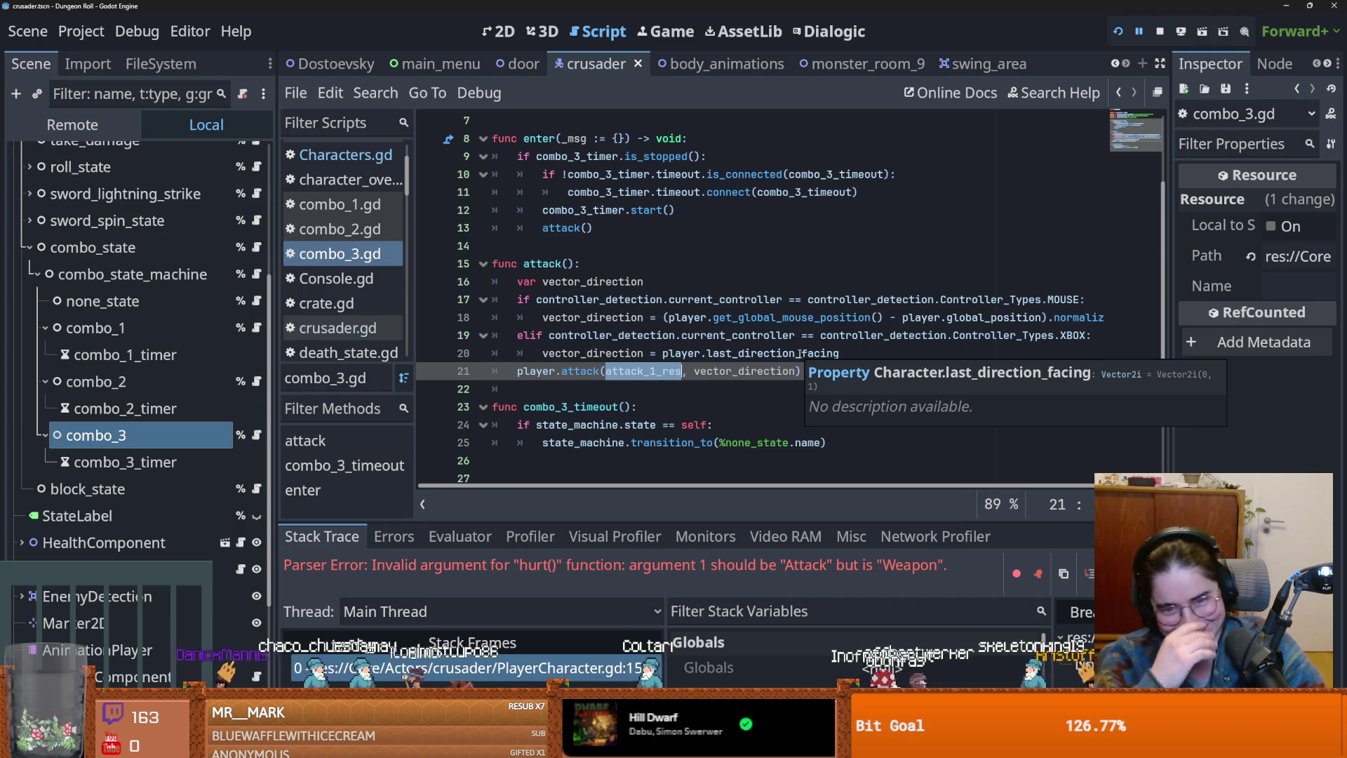
{"action": "key", "text": "Down"}
{"action": "key", "text": "ctrl+s"}
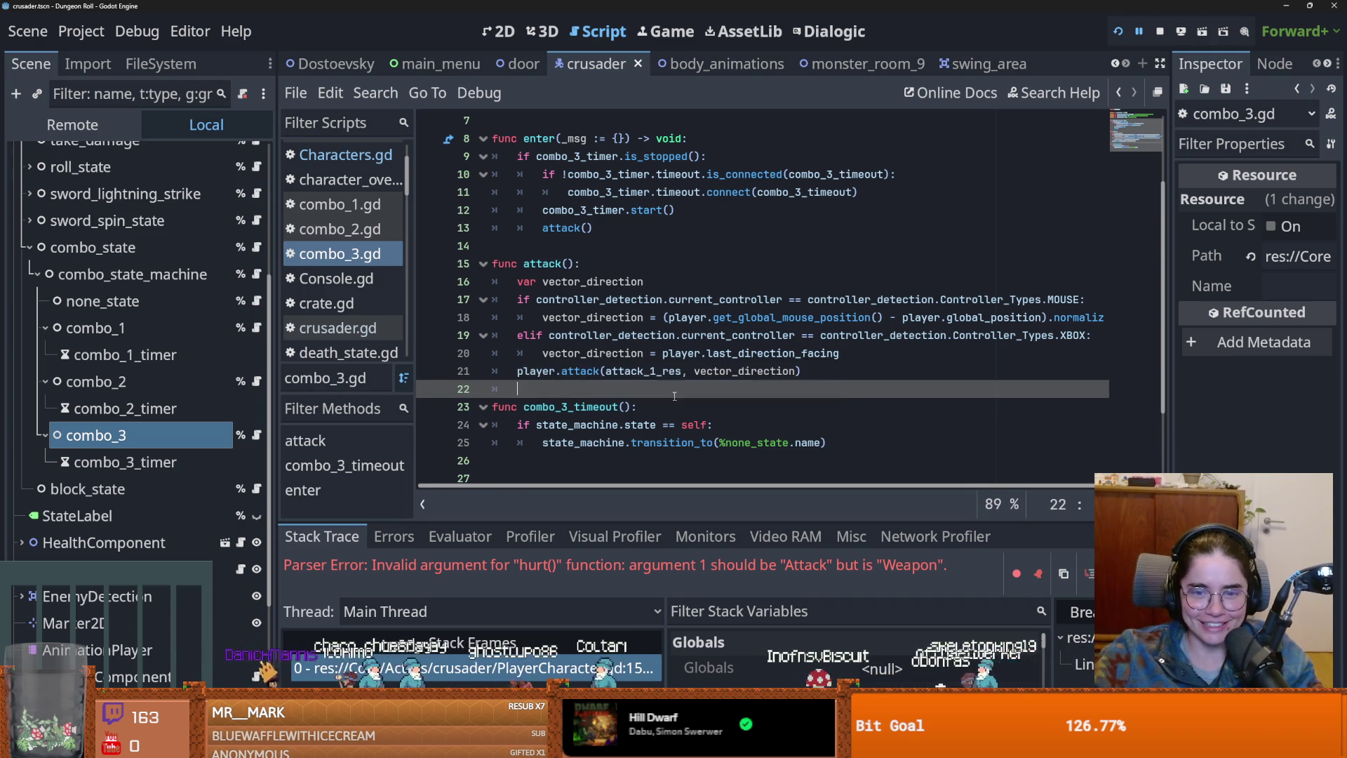
{"action": "key", "text": "ctrl+s"}
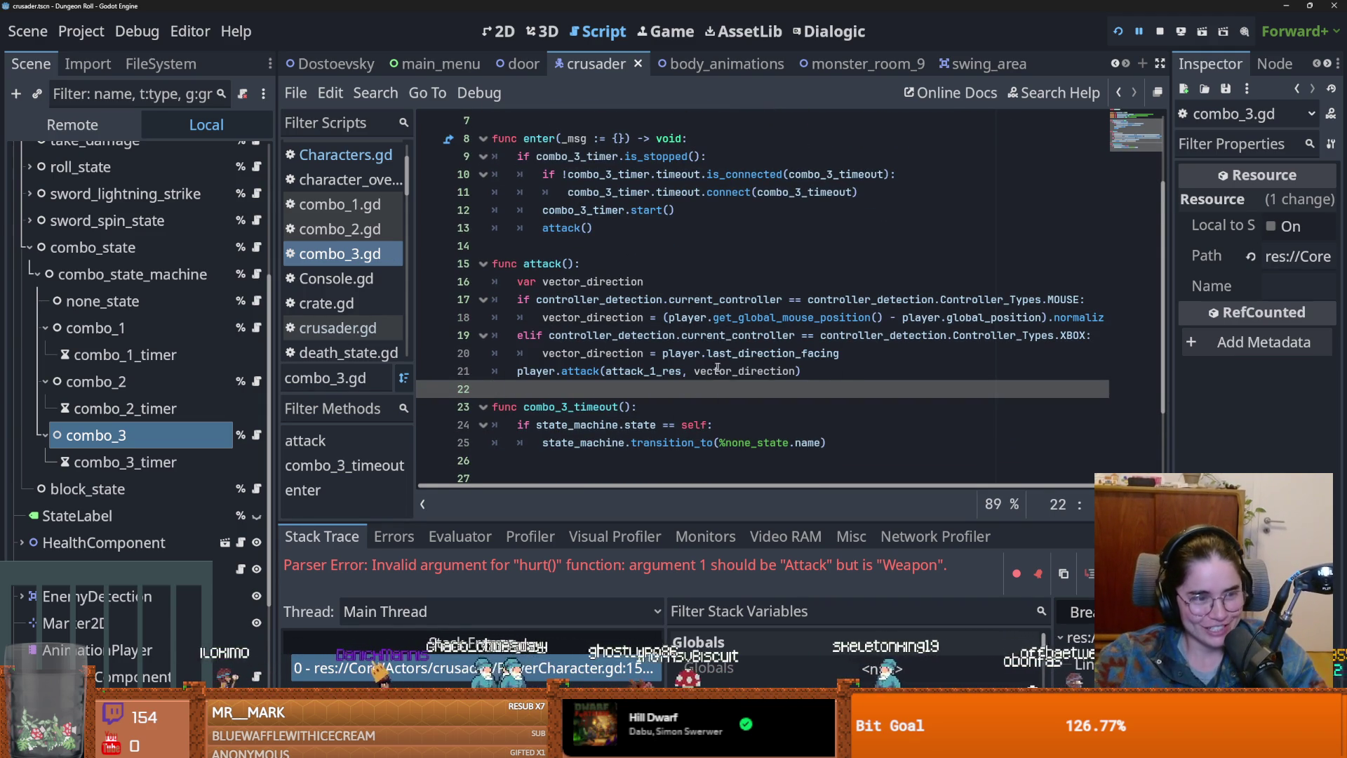
{"action": "key", "text": "ctrl+s"}
Save again and rerun with F5 to return to the line 157 error
{"action": "scroll", "coordinate": [736, 385], "scroll_direction": "down", "scroll_amount": 1}
{"action": "key", "text": "ctrl+s"}
{"action": "scroll", "coordinate": [691, 389], "scroll_direction": "up", "scroll_amount": 3}
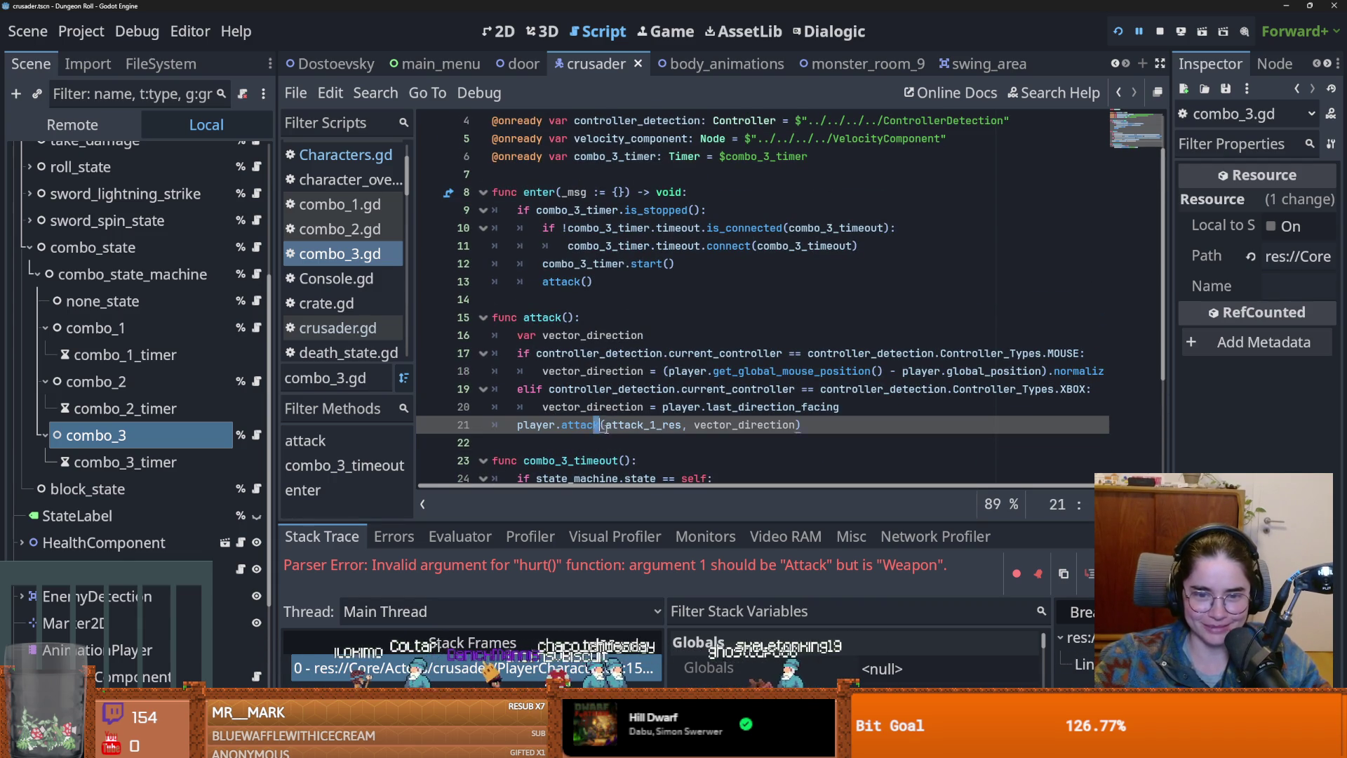
{"action": "key", "text": "F5"}
{"action": "scroll", "coordinate": [743, 381], "scroll_direction": "up", "scroll_amount": 8}
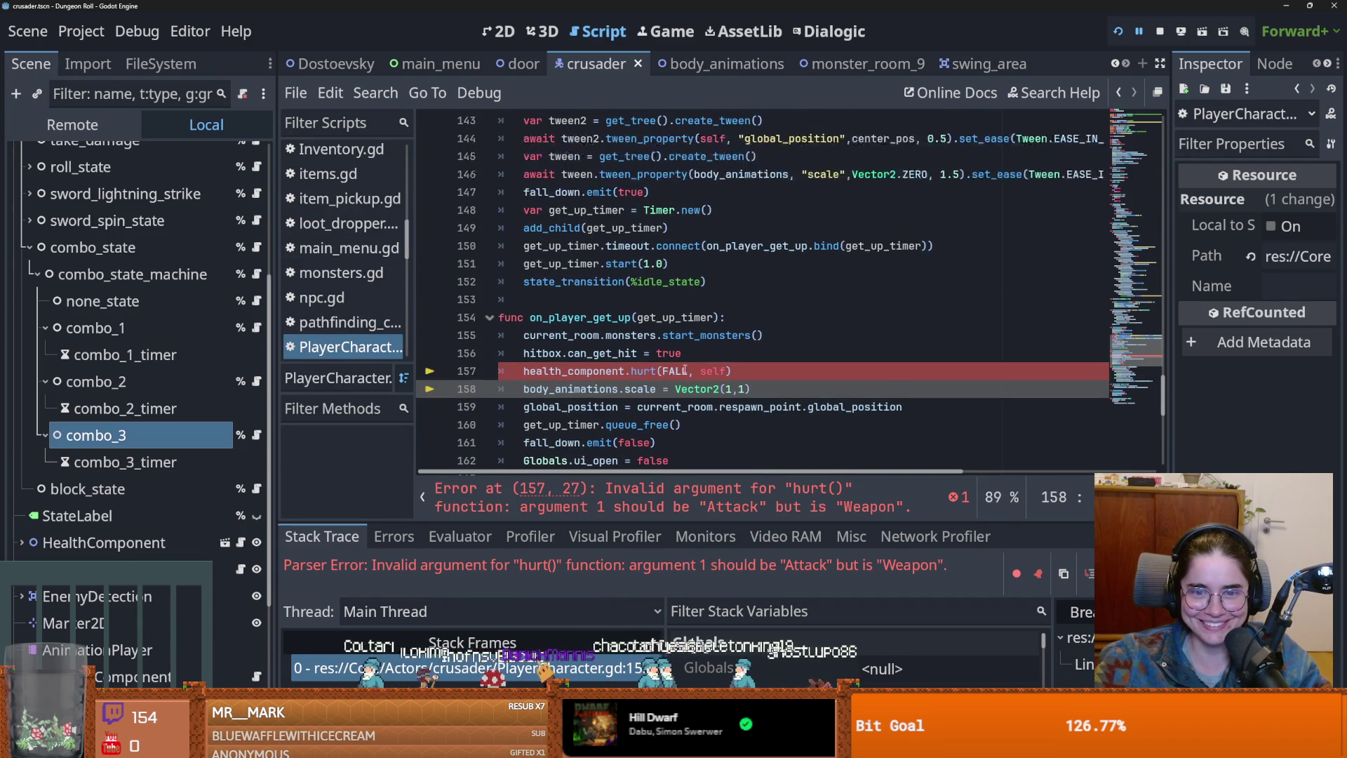
Switch to the FileSystem dock and collapse the SimpleAnimation, BodyAnimations and Attack folders
{"action": "scroll", "coordinate": [744, 381], "scroll_direction": "up", "scroll_amount": 16}
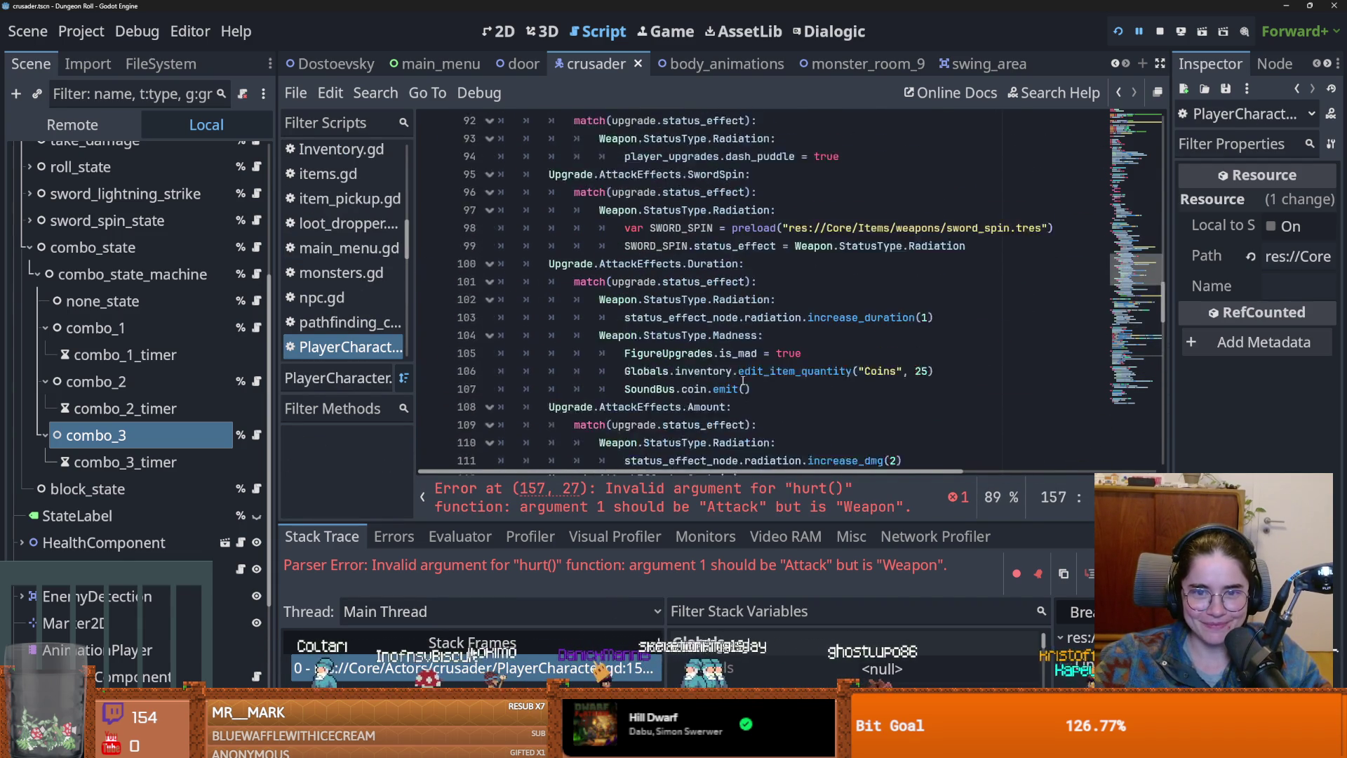
{"action": "scroll", "coordinate": [729, 381], "scroll_direction": "up", "scroll_amount": 9}
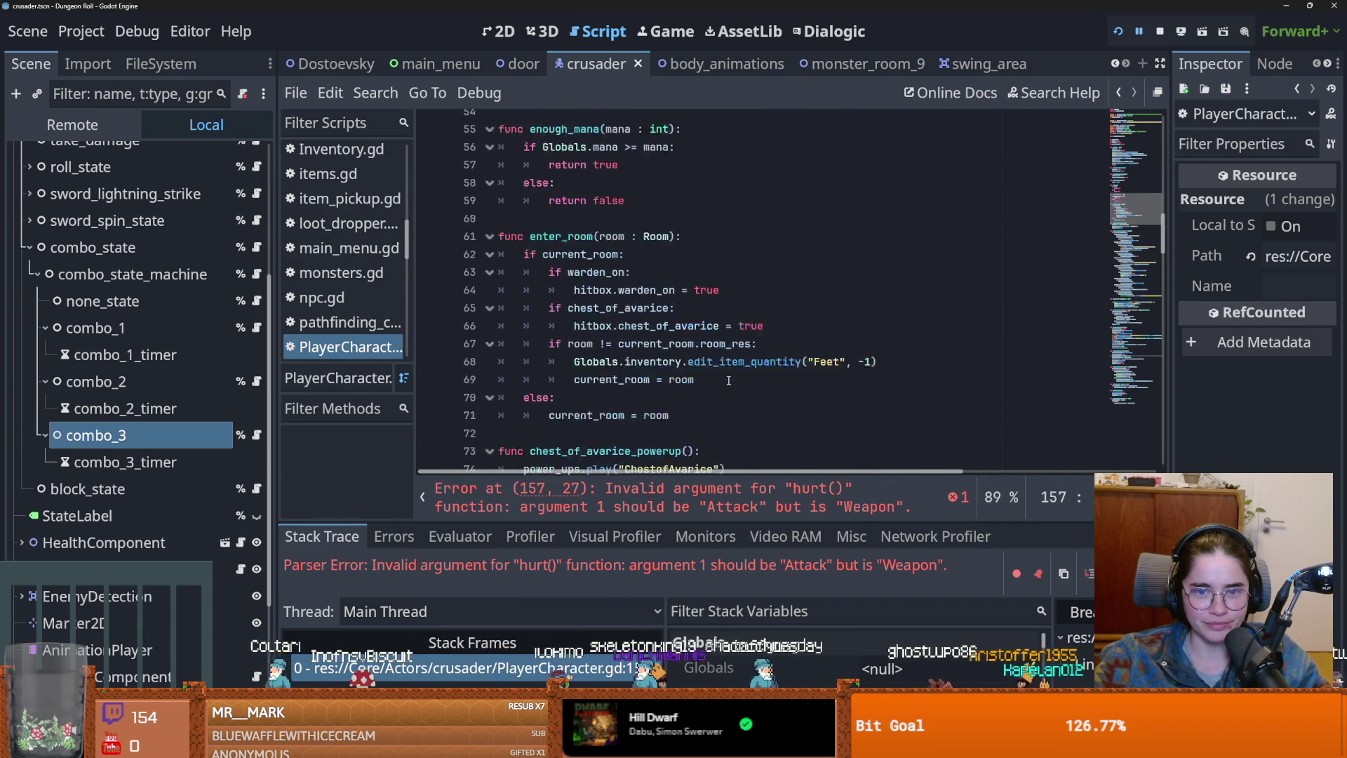
{"action": "left_click", "coordinate": [151, 64]}
{"action": "scroll", "coordinate": [162, 383], "scroll_direction": "down", "scroll_amount": 5}
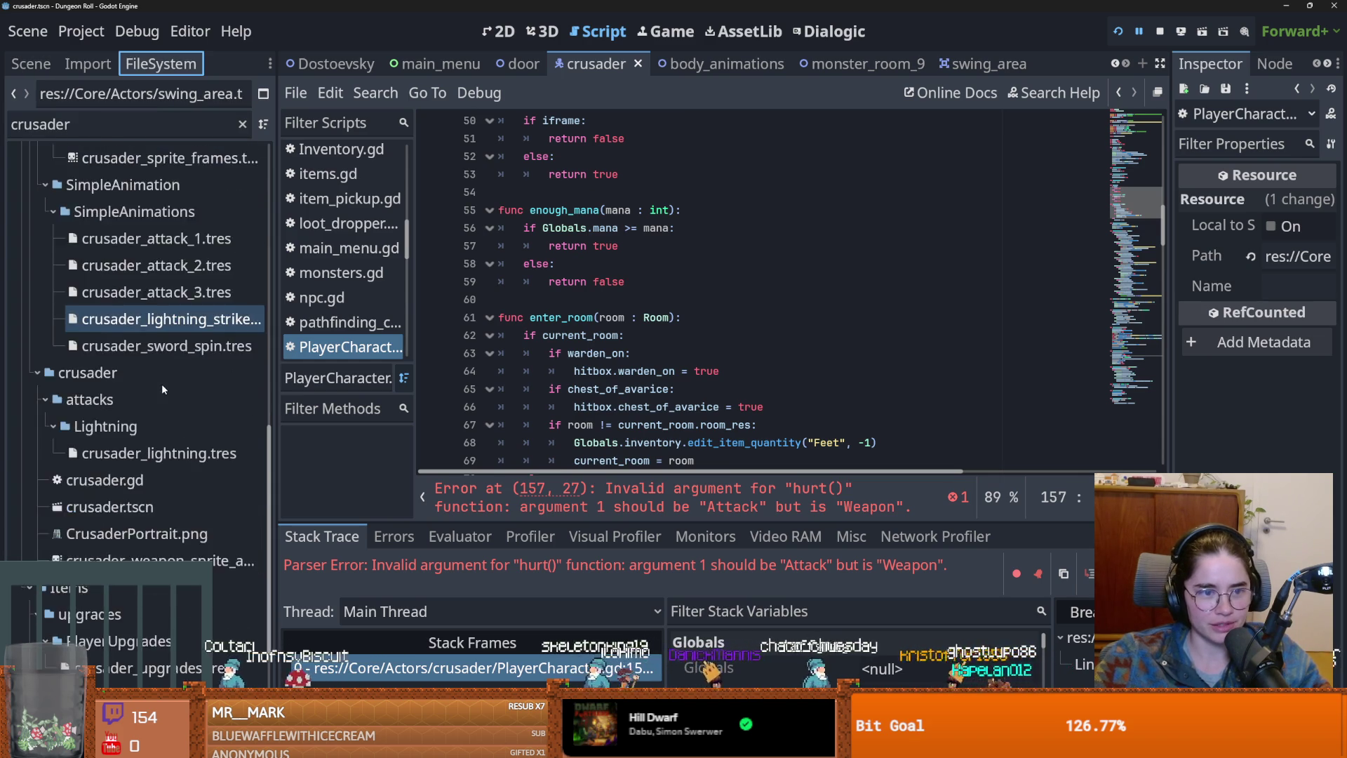
{"action": "scroll", "coordinate": [163, 377], "scroll_direction": "up", "scroll_amount": 3}
{"action": "scroll", "coordinate": [155, 388], "scroll_direction": "up", "scroll_amount": 3}
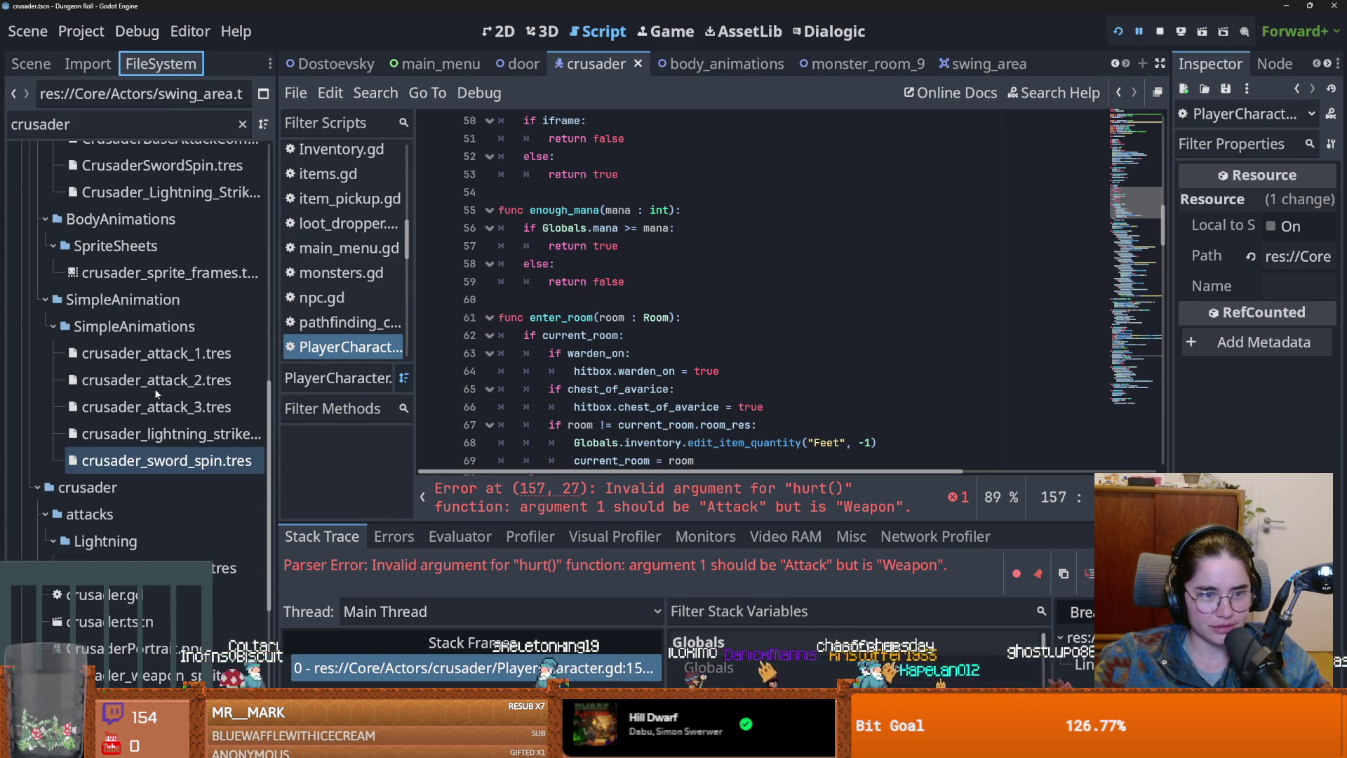
{"action": "scroll", "coordinate": [154, 389], "scroll_direction": "down", "scroll_amount": 3}
{"action": "left_click", "coordinate": [89, 370]}
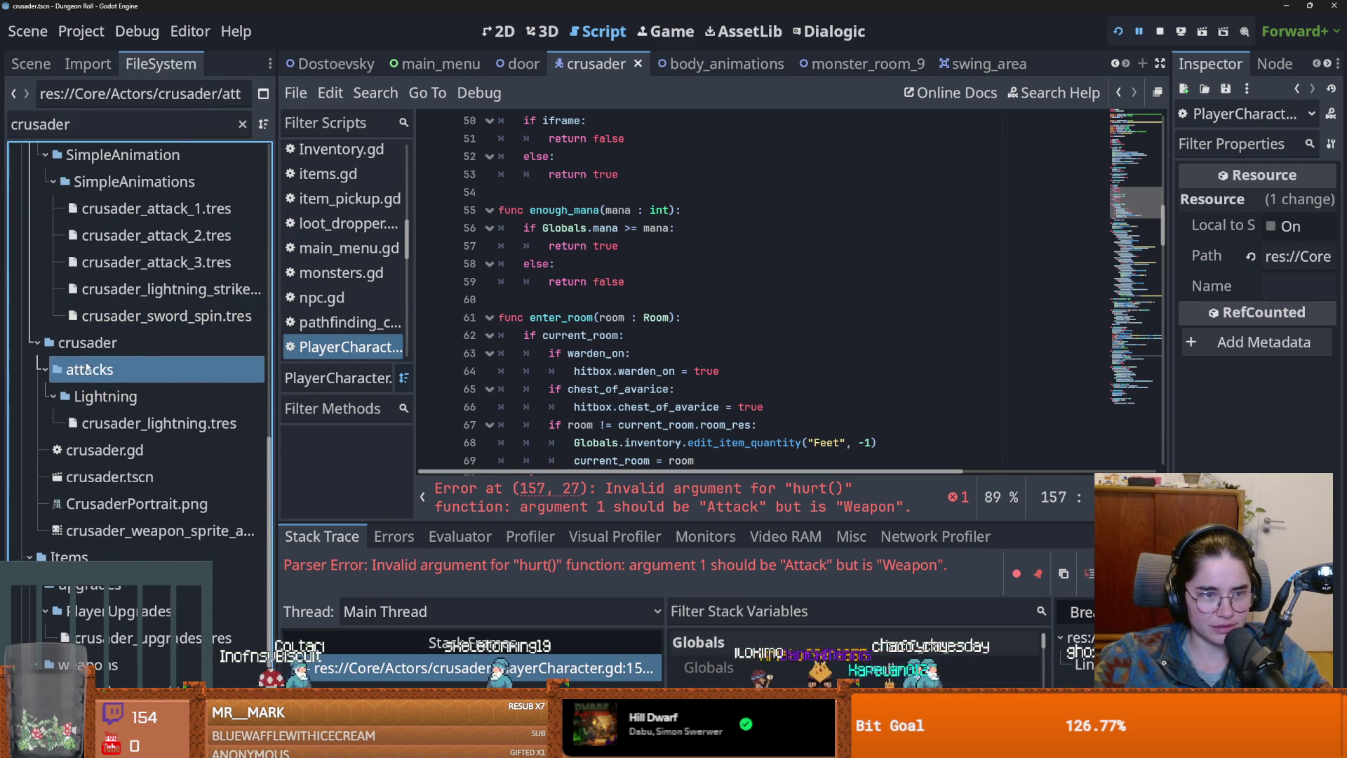
{"action": "scroll", "coordinate": [45, 300], "scroll_direction": "up", "scroll_amount": 3}
{"action": "left_click", "coordinate": [44, 300]}
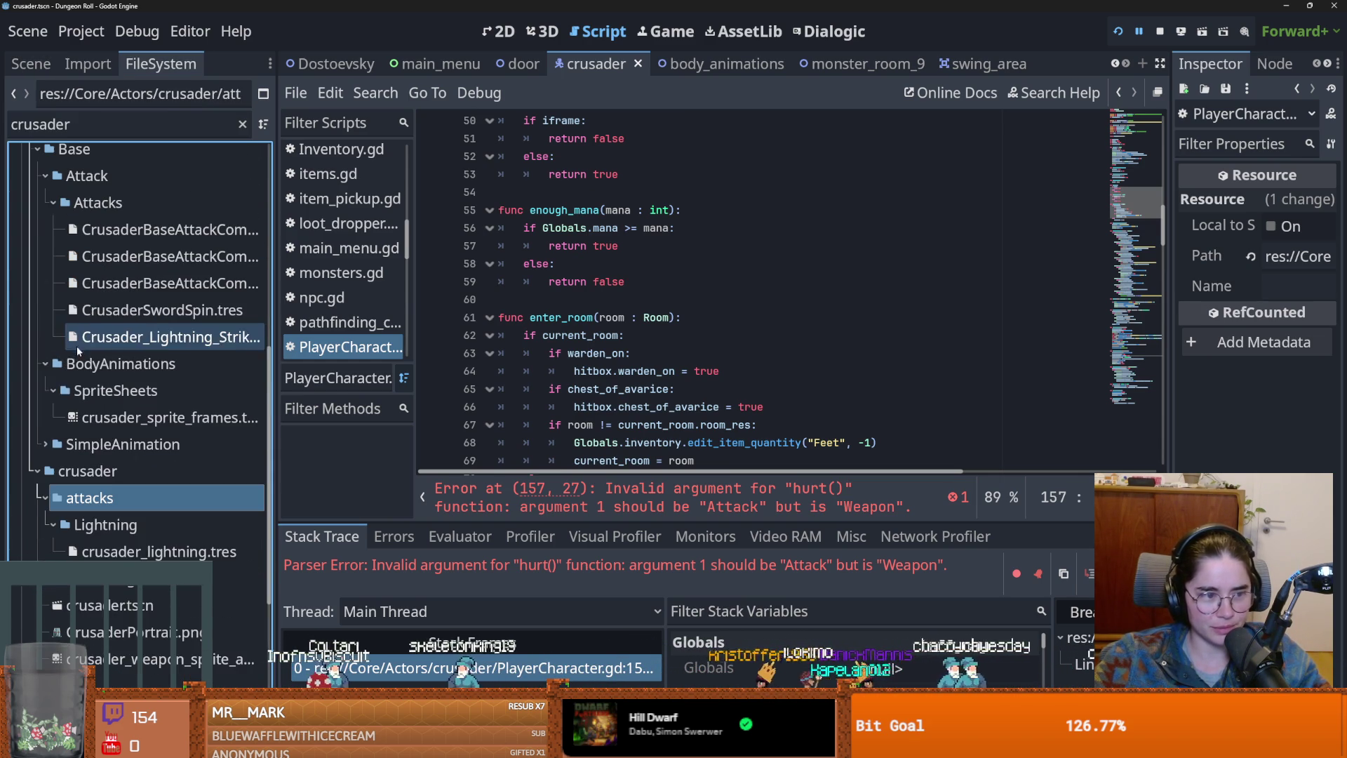
{"action": "left_click", "coordinate": [46, 363]}
{"action": "scroll", "coordinate": [126, 434], "scroll_direction": "up", "scroll_amount": 3}
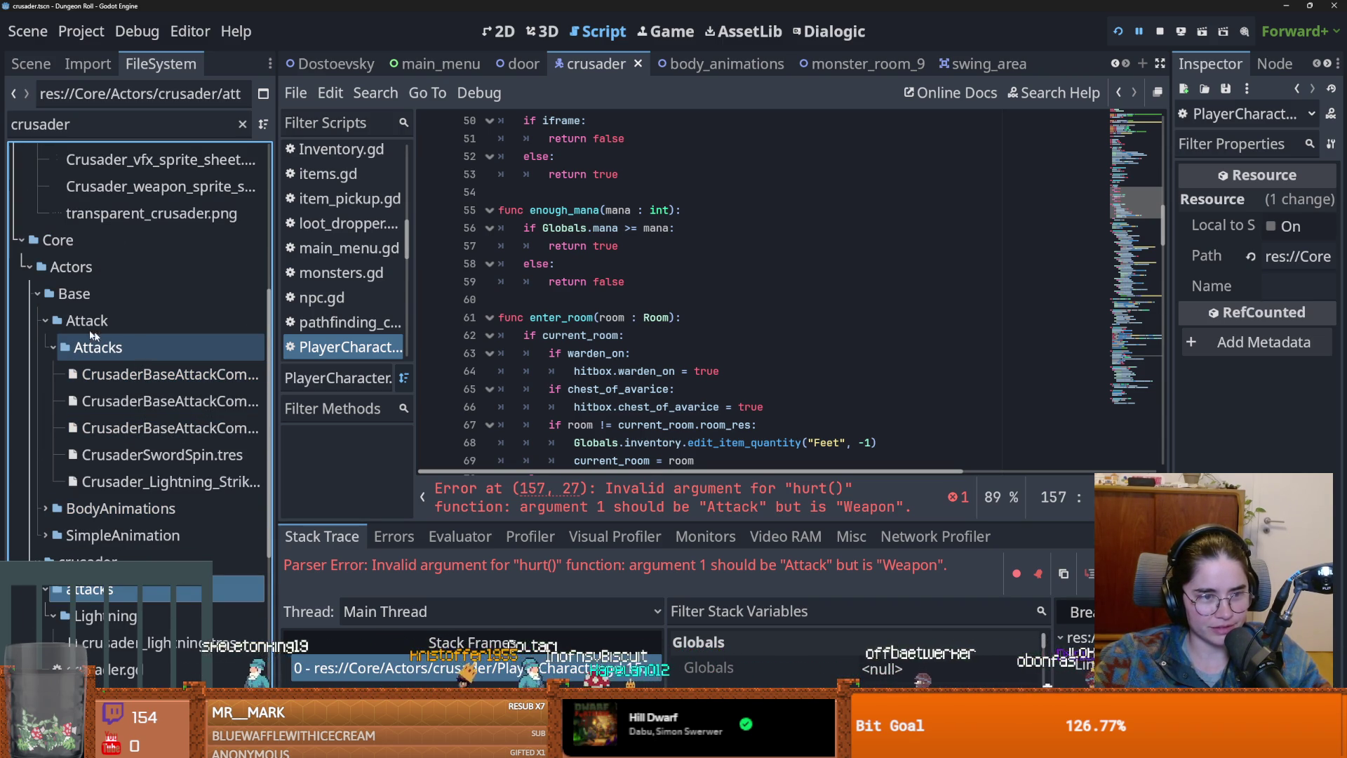
{"action": "left_click", "coordinate": [42, 319]}
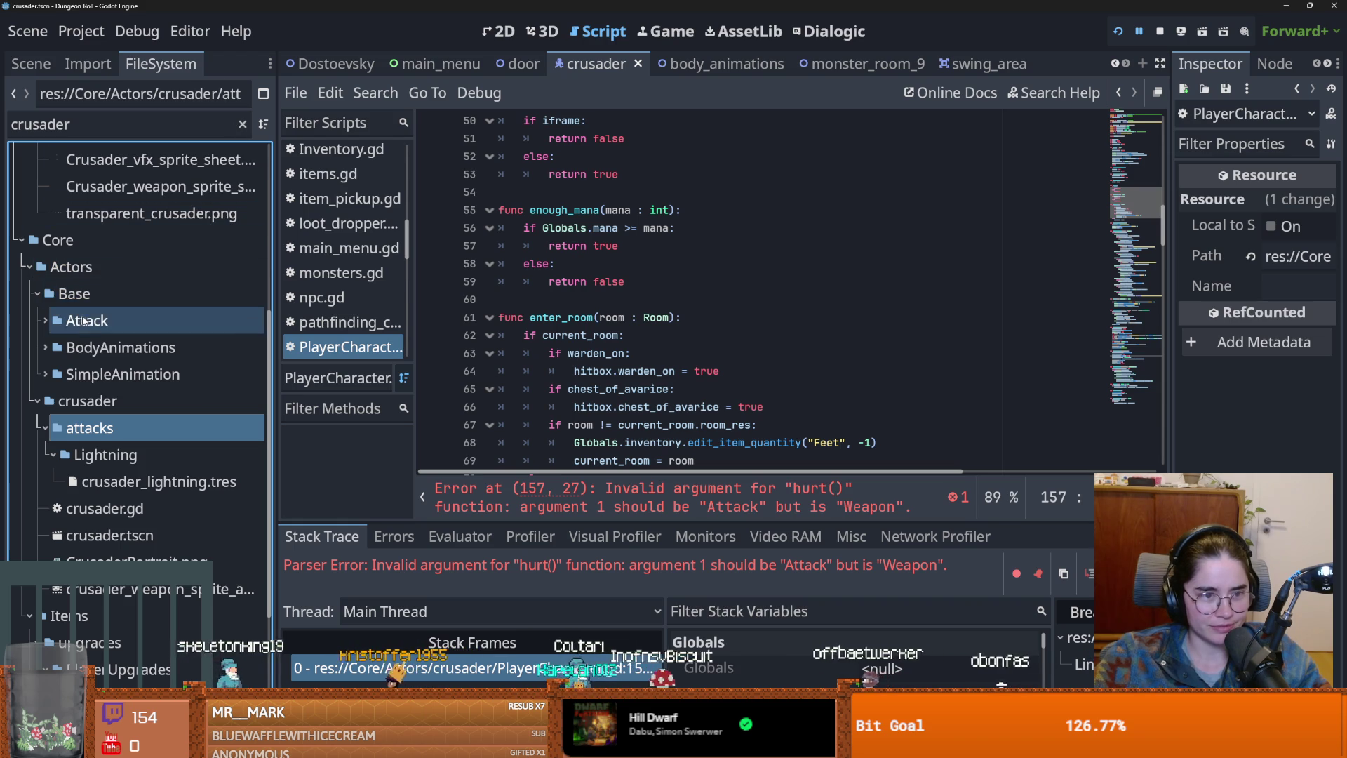
{"action": "left_click", "coordinate": [82, 320]}
Clear the crusader filter and expand Base/Attack/Attacks to list its attack resources
{"action": "left_click", "coordinate": [243, 126]}
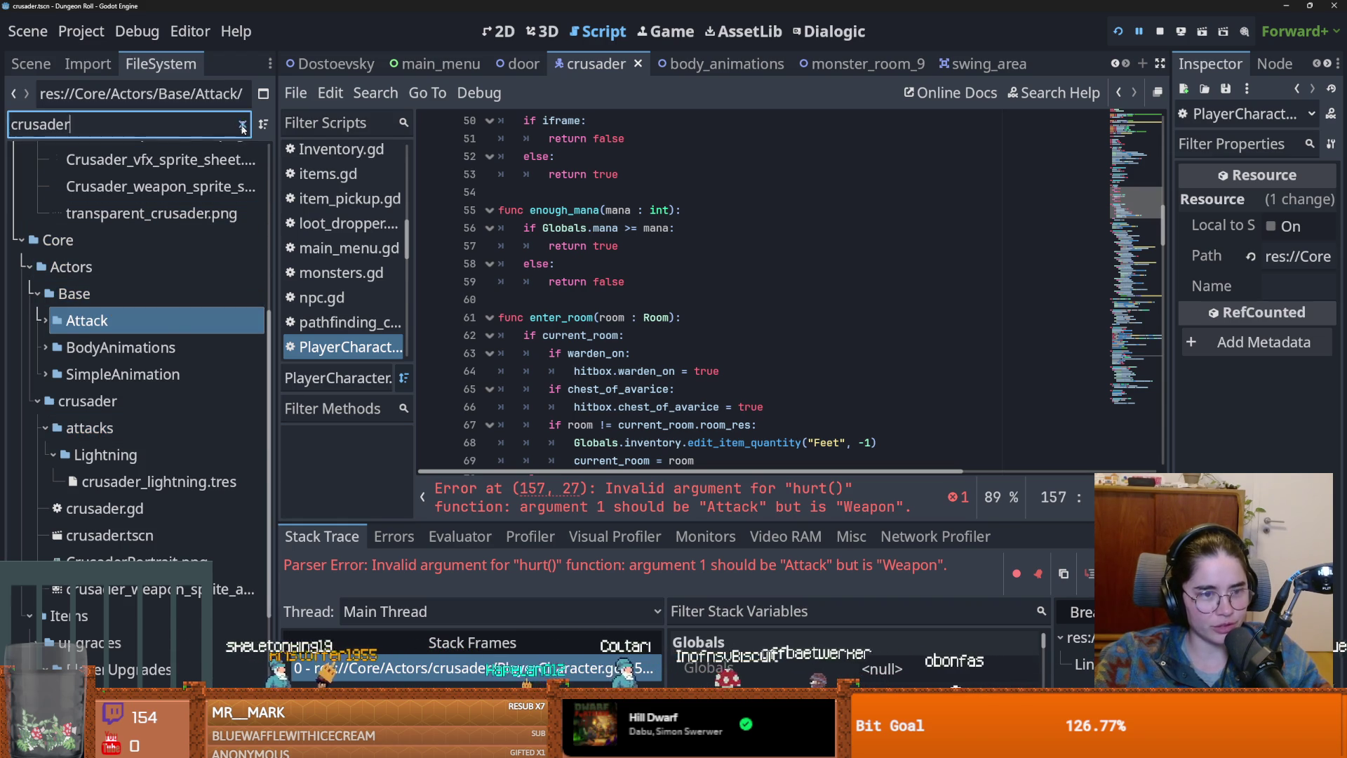
{"action": "left_click", "coordinate": [242, 126]}
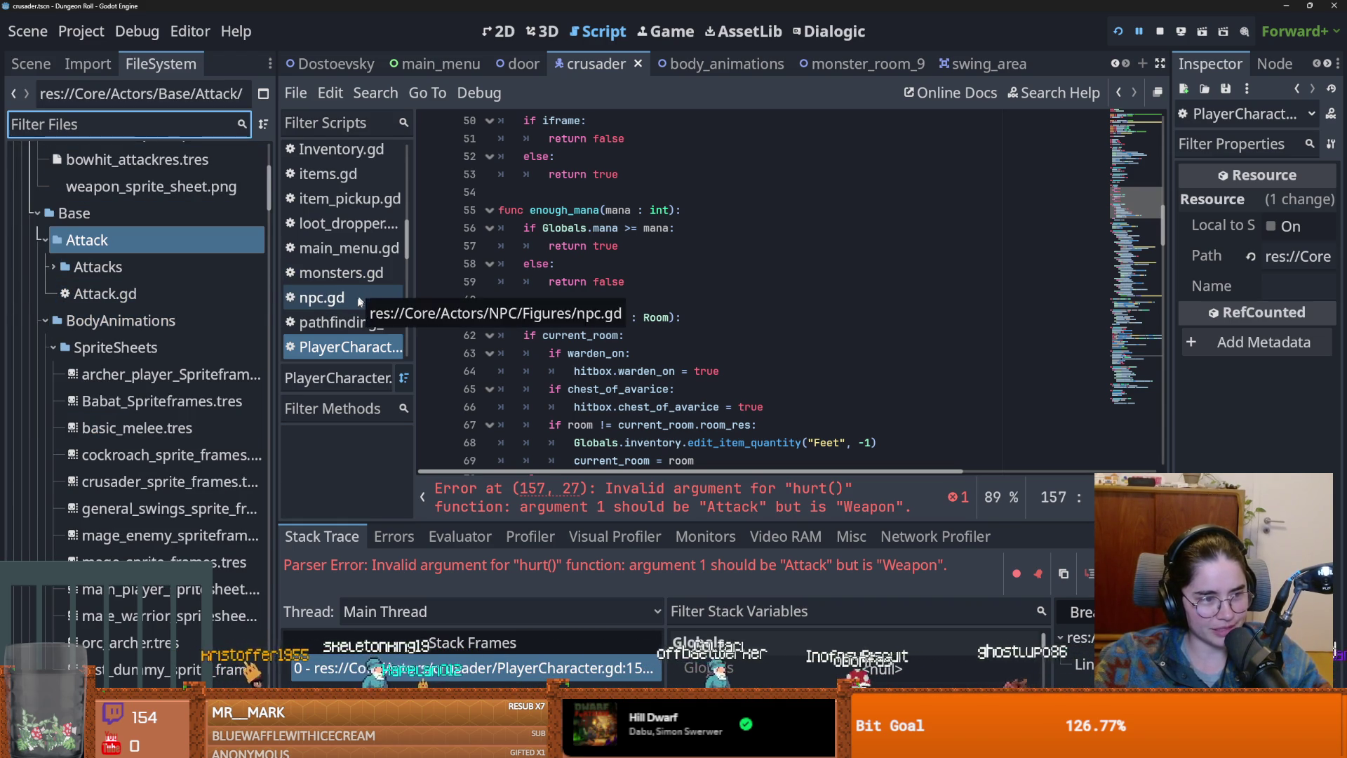
{"action": "left_click", "coordinate": [49, 266]}
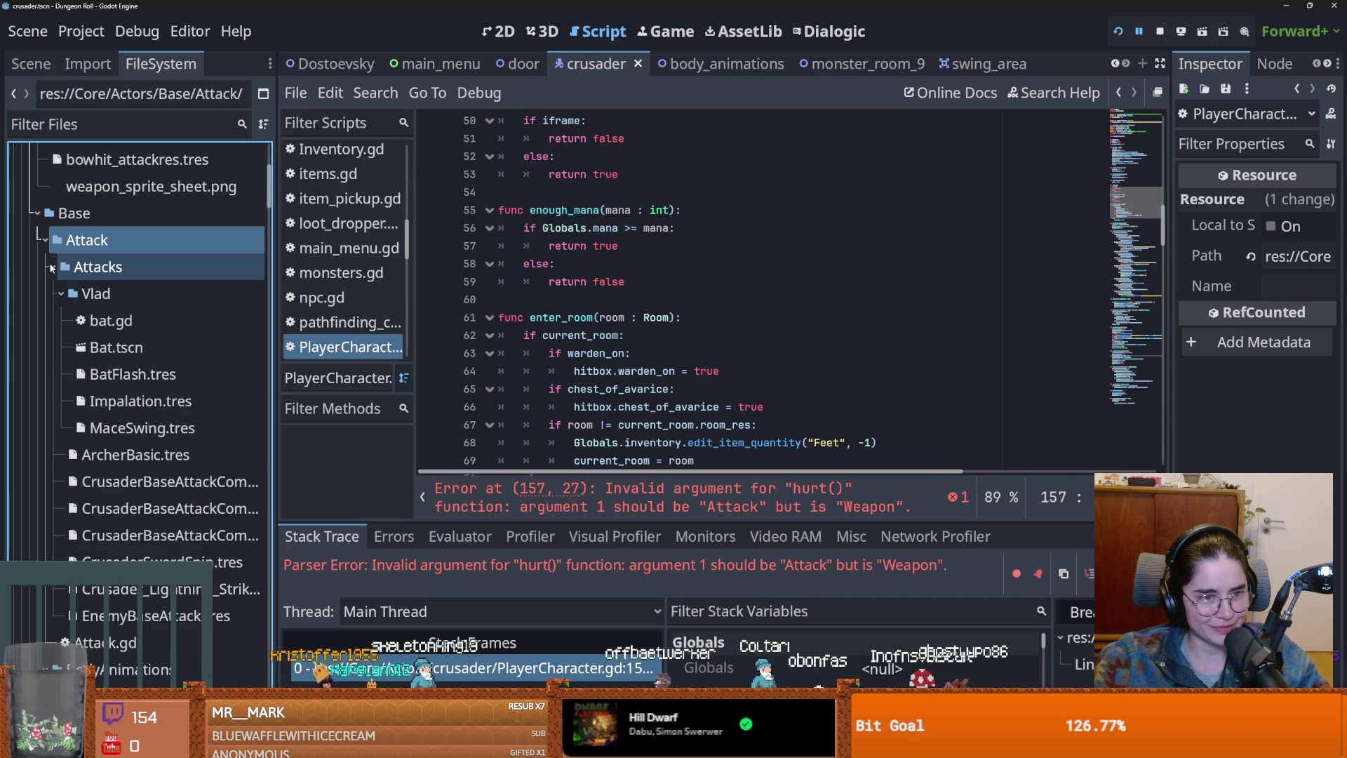
{"action": "left_click", "coordinate": [49, 265]}
{"action": "left_click", "coordinate": [42, 241]}
{"action": "left_click", "coordinate": [42, 268]}
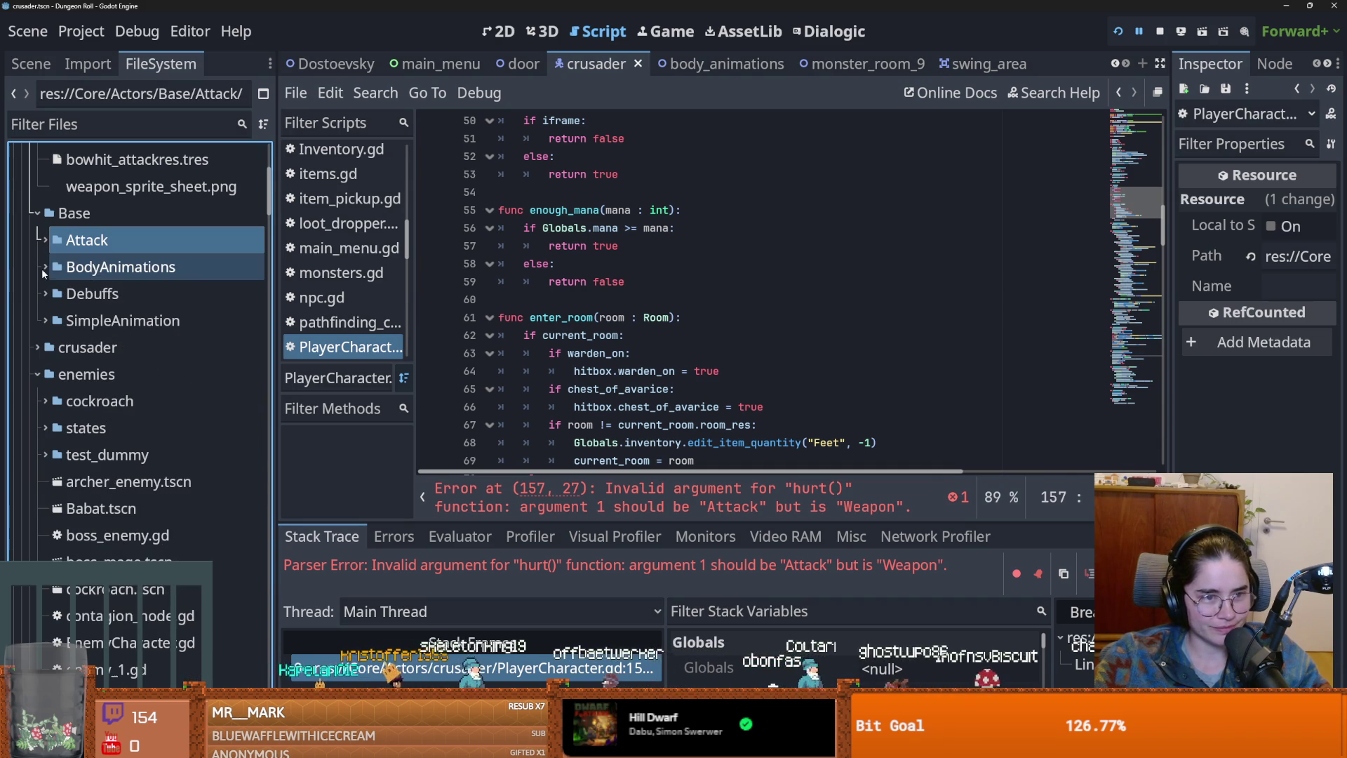
{"action": "left_click", "coordinate": [43, 320]}
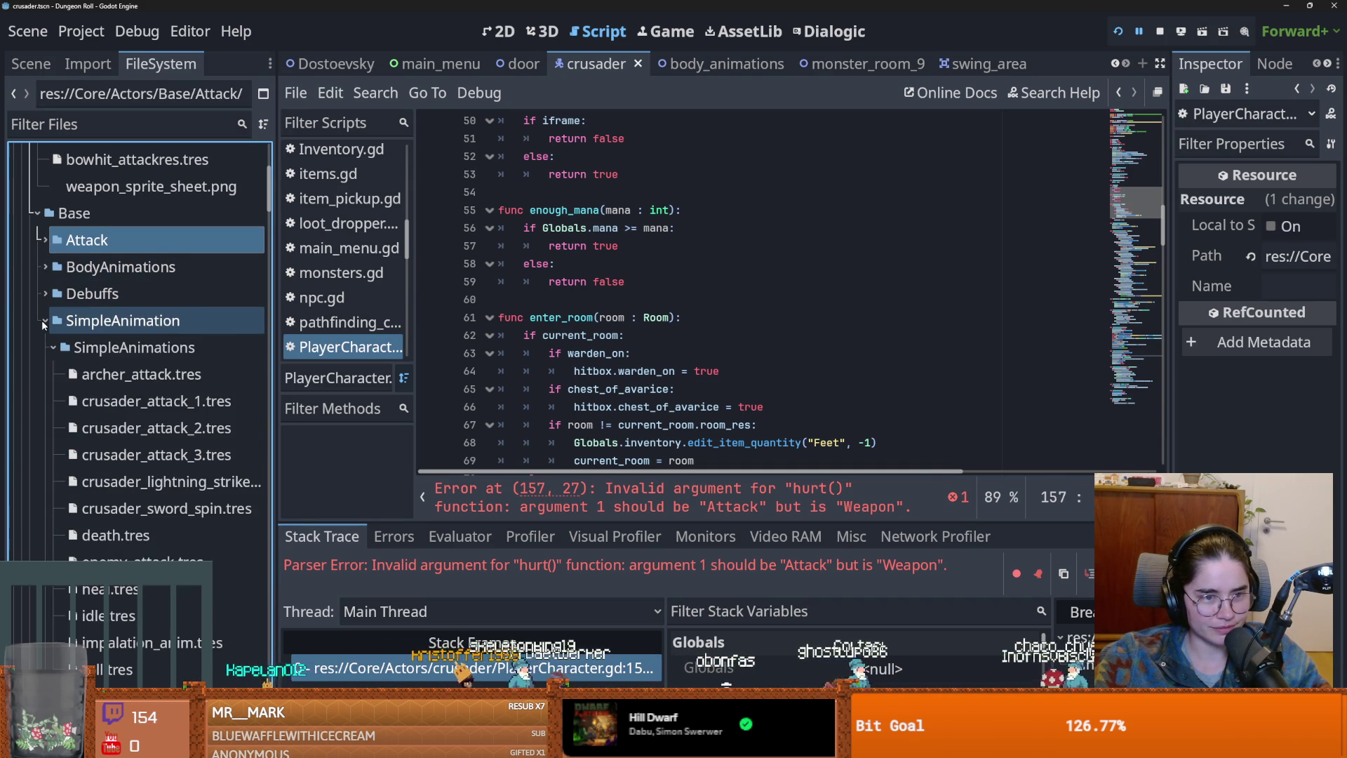
{"action": "left_click", "coordinate": [43, 320]}
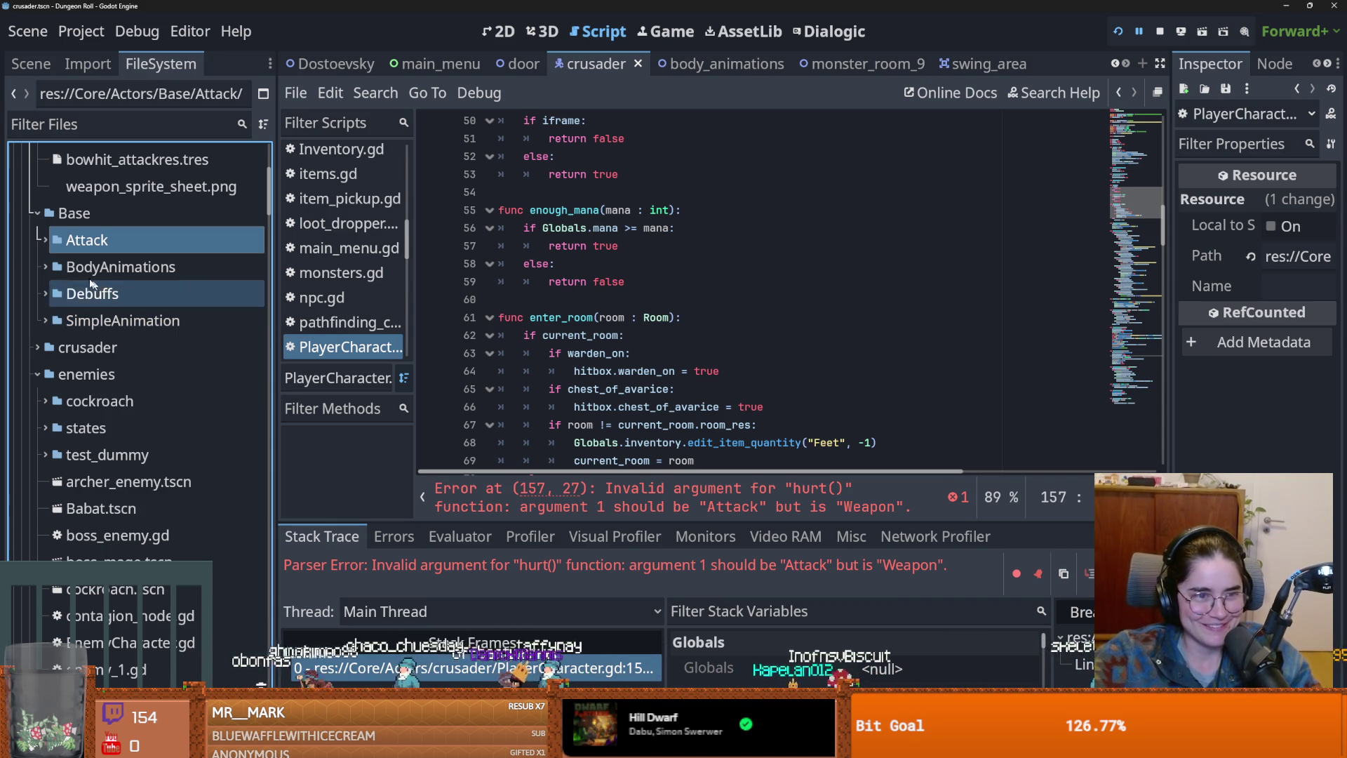
{"action": "left_click", "coordinate": [34, 238]}
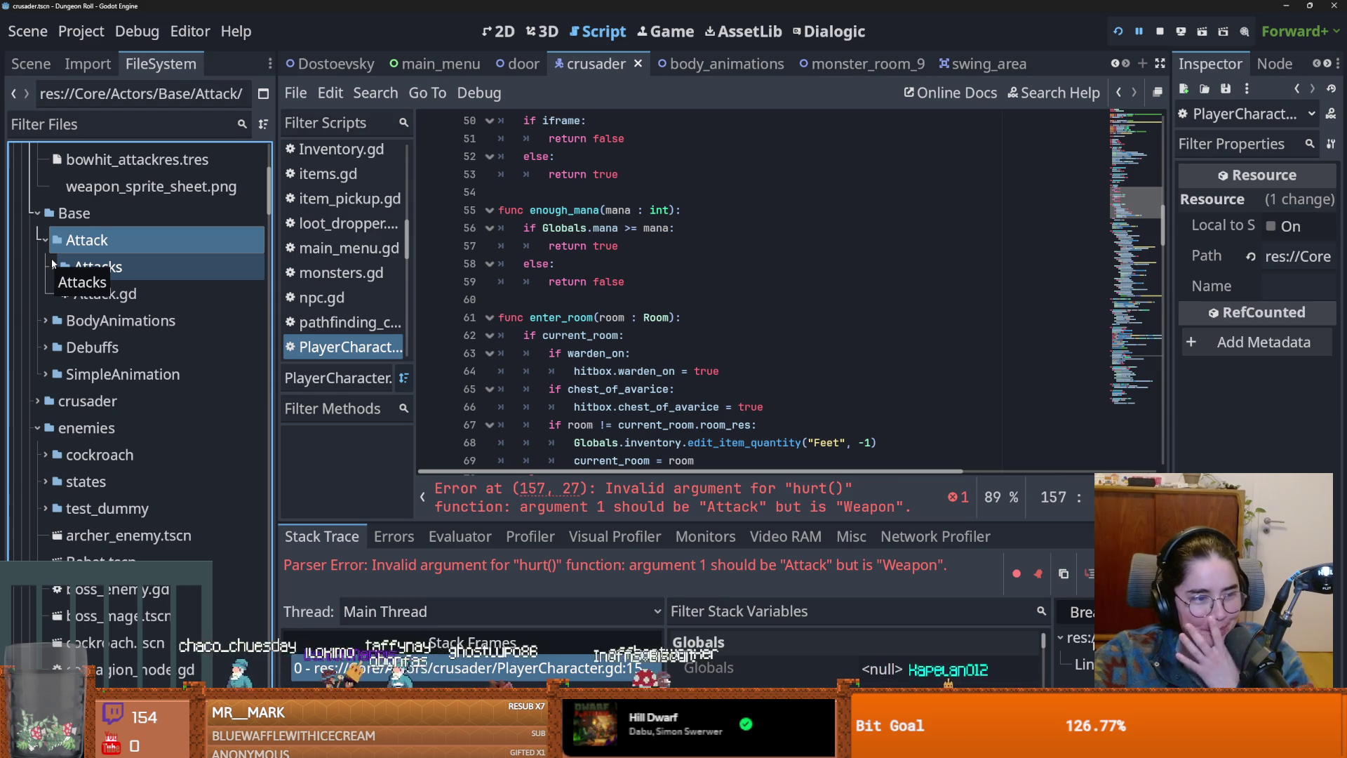
{"action": "left_click", "coordinate": [49, 260]}
{"action": "left_click", "coordinate": [61, 294]}
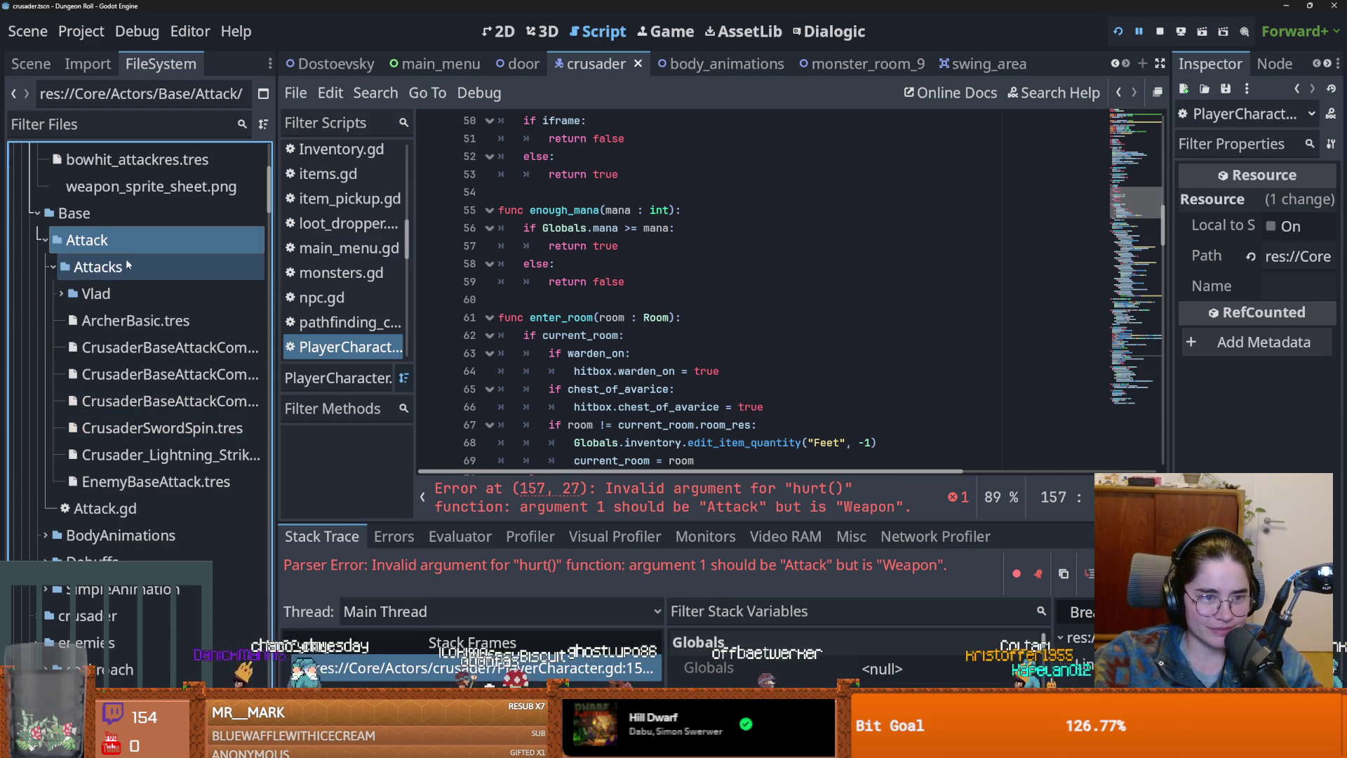
{"action": "left_click", "coordinate": [103, 267]}
Create a new Weapon resource named fall_dmg.tres in the Attacks folder
{"action": "right_click", "coordinate": [103, 267]}
{"action": "mouse_move", "coordinate": [211, 276]}
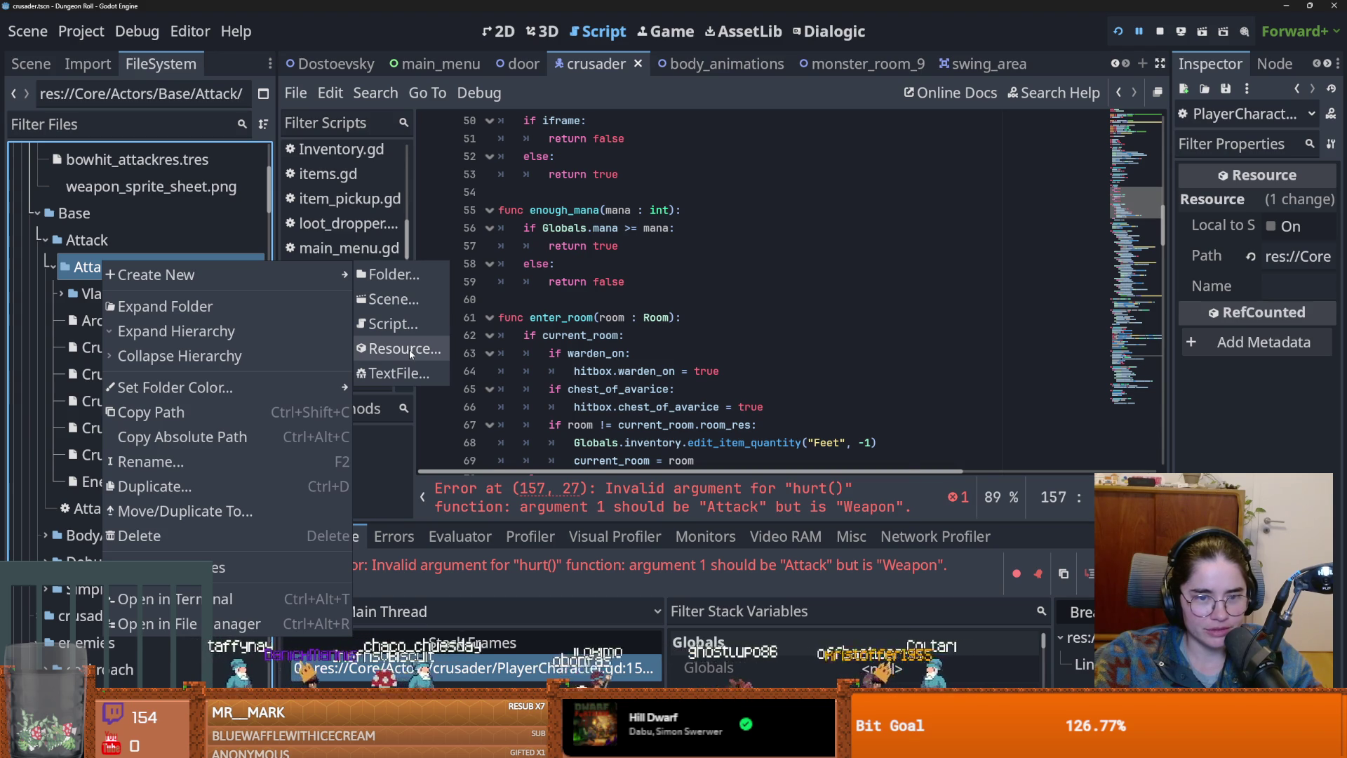
{"action": "left_click", "coordinate": [411, 349]}
{"action": "type", "text": "weapon"}
{"action": "key", "text": "Return"}
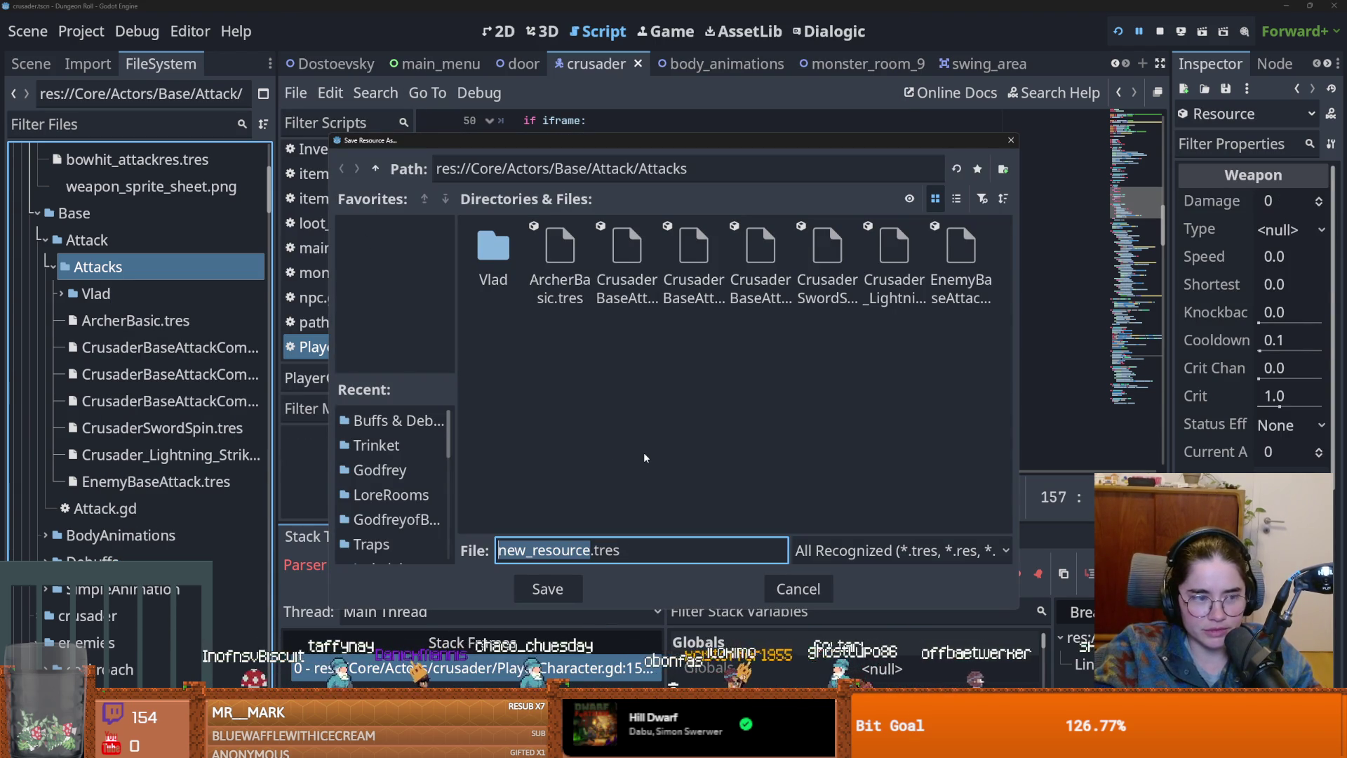
{"action": "type", "text": "fall_dmg"}
{"action": "key", "text": "Return"}
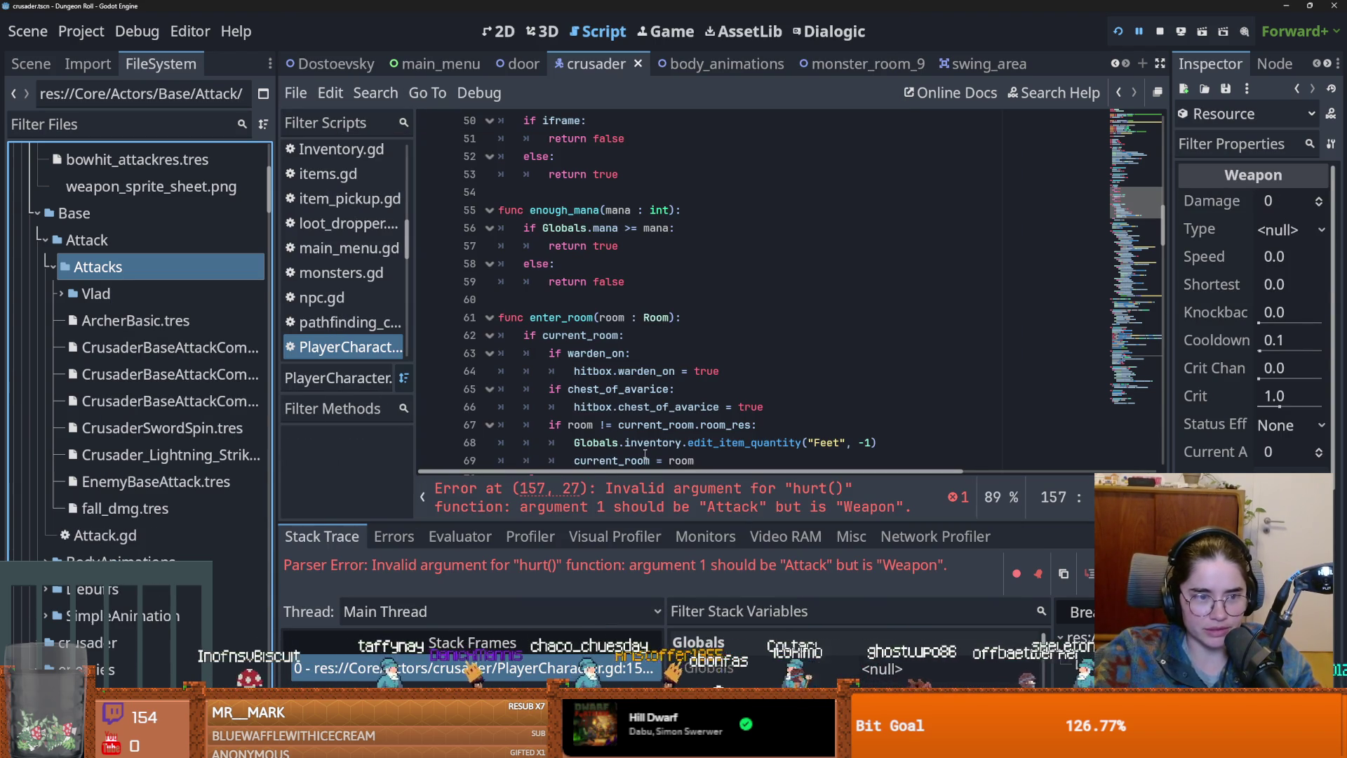
Set fall_dmg.tres to Melee type with Damage 2 and save it
{"action": "left_click", "coordinate": [117, 508]}
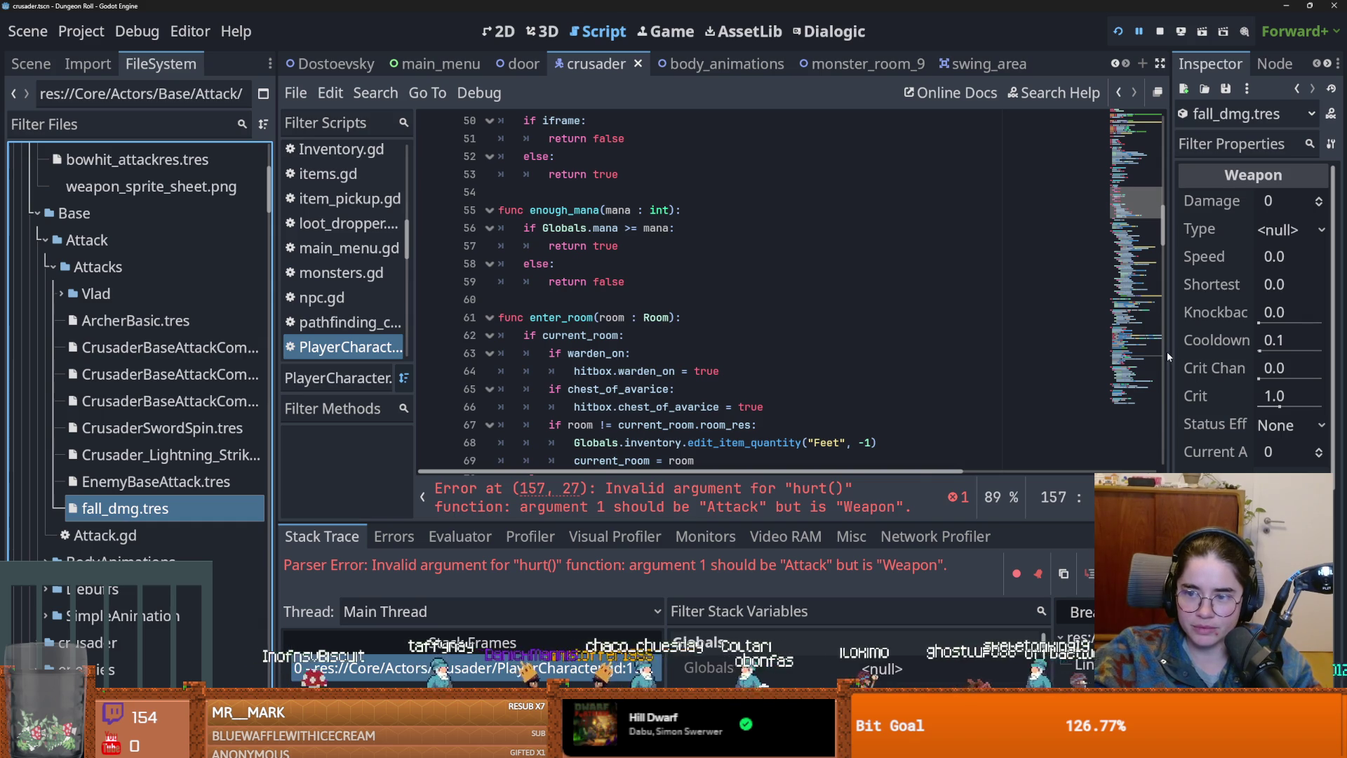
{"action": "left_click_drag", "start_coordinate": [1170, 353], "coordinate": [879, 344]}
{"action": "left_click", "coordinate": [1200, 237]}
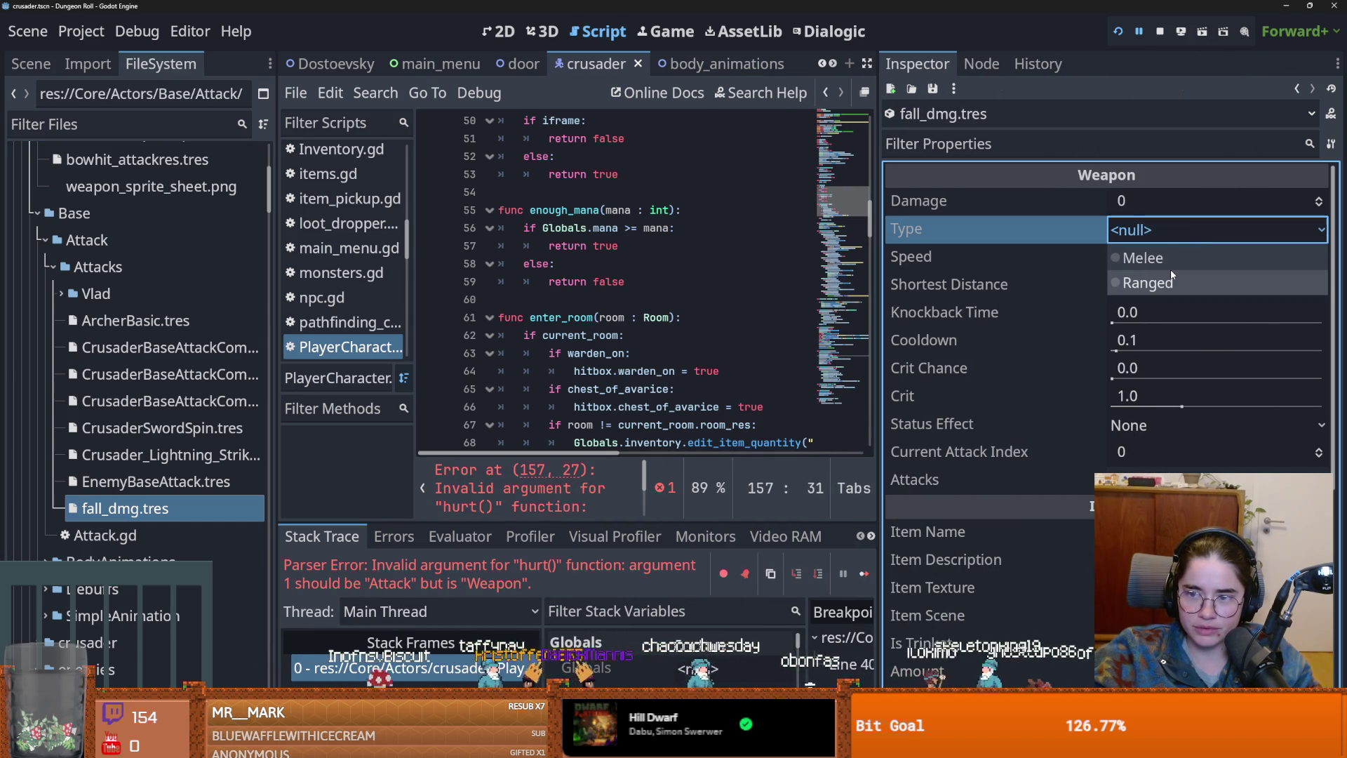
{"action": "left_click", "coordinate": [1167, 258]}
{"action": "left_click", "coordinate": [1319, 199]}
{"action": "left_click", "coordinate": [1319, 200]}
{"action": "key", "text": "ctrl+s"}
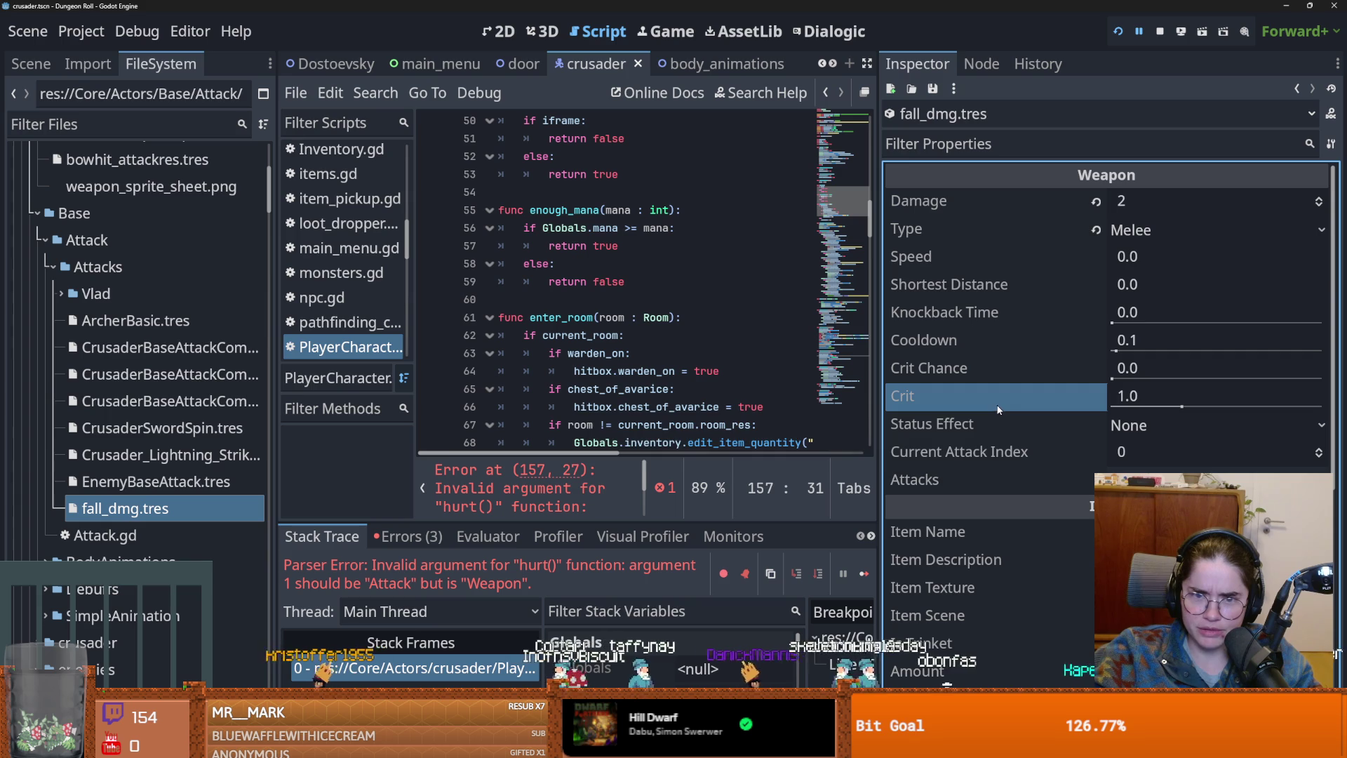
Add an empty element to the Attacks list, then go to the hurt() error on line 157
{"action": "left_click", "coordinate": [990, 480]}
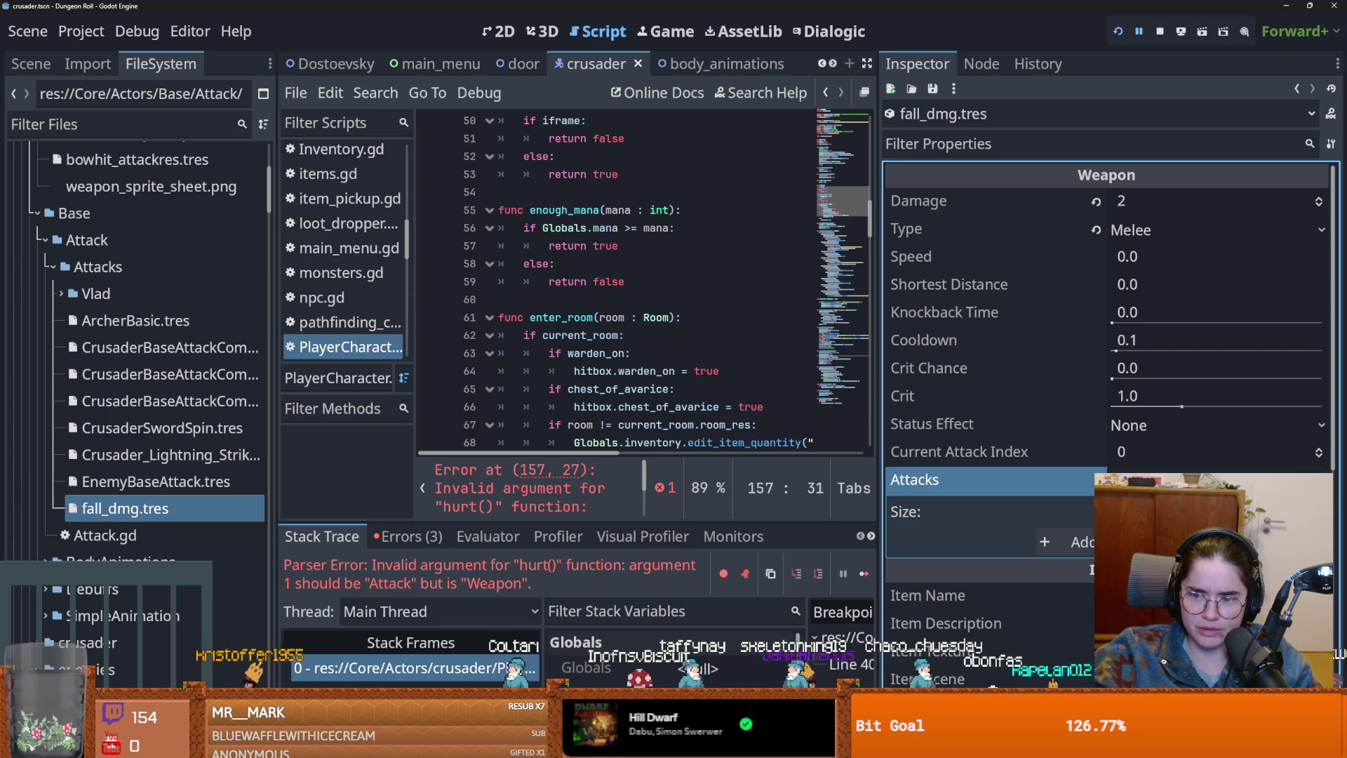
{"action": "left_click", "coordinate": [1056, 541]}
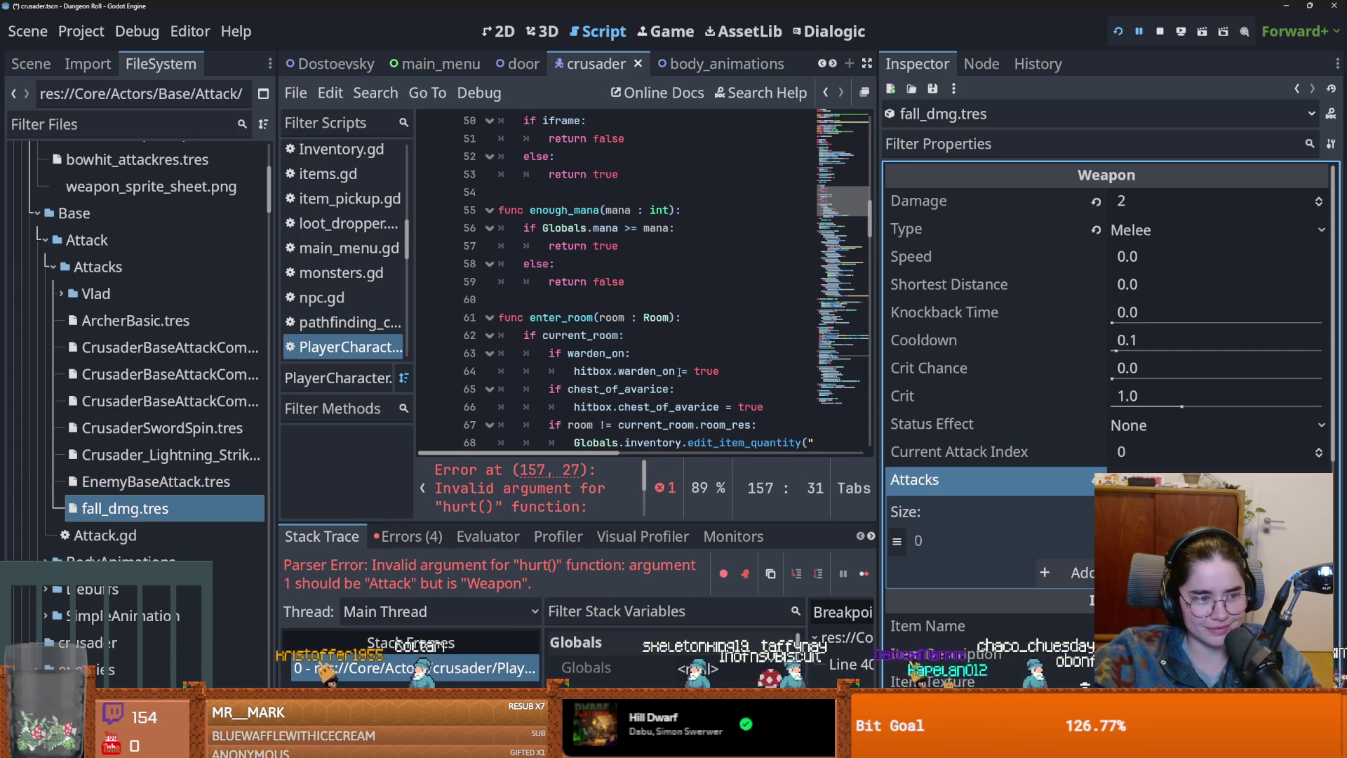
{"action": "left_click", "coordinate": [105, 124]}
{"action": "left_click", "coordinate": [1093, 600]}
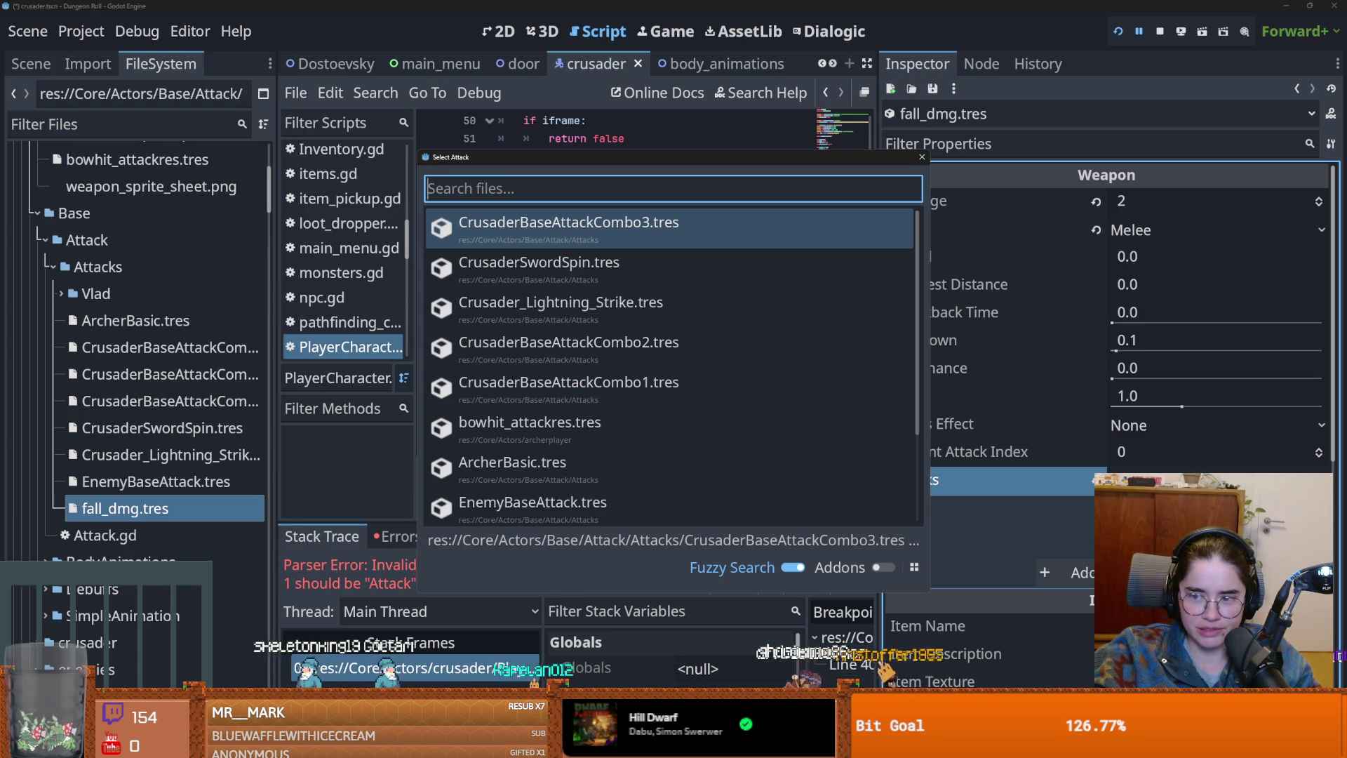
{"action": "type", "text": "dall"}
{"action": "key", "text": "BackSpace"}
{"action": "key", "text": "BackSpace"}
{"action": "key", "text": "BackSpace"}
{"action": "type", "text": "fal"}
{"action": "key", "text": "Escape"}
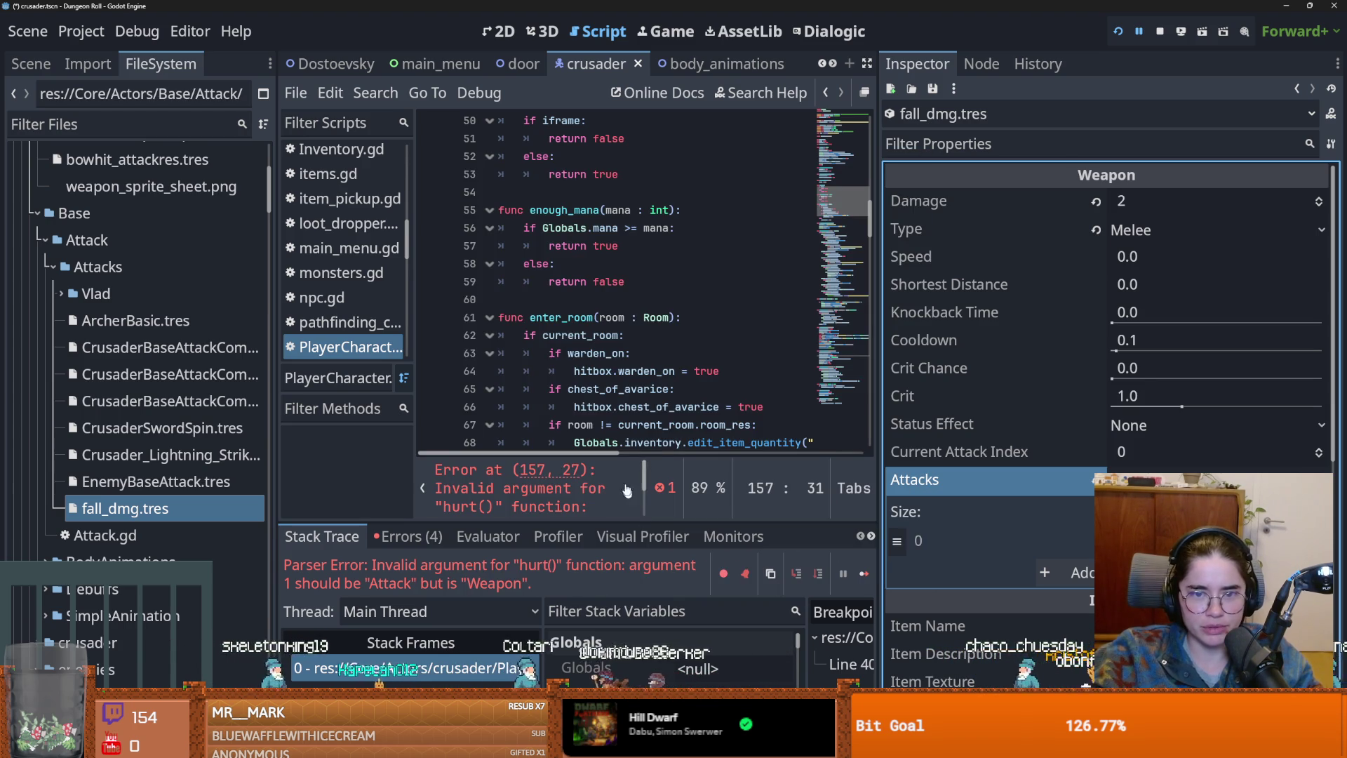
{"action": "left_click", "coordinate": [632, 503]}
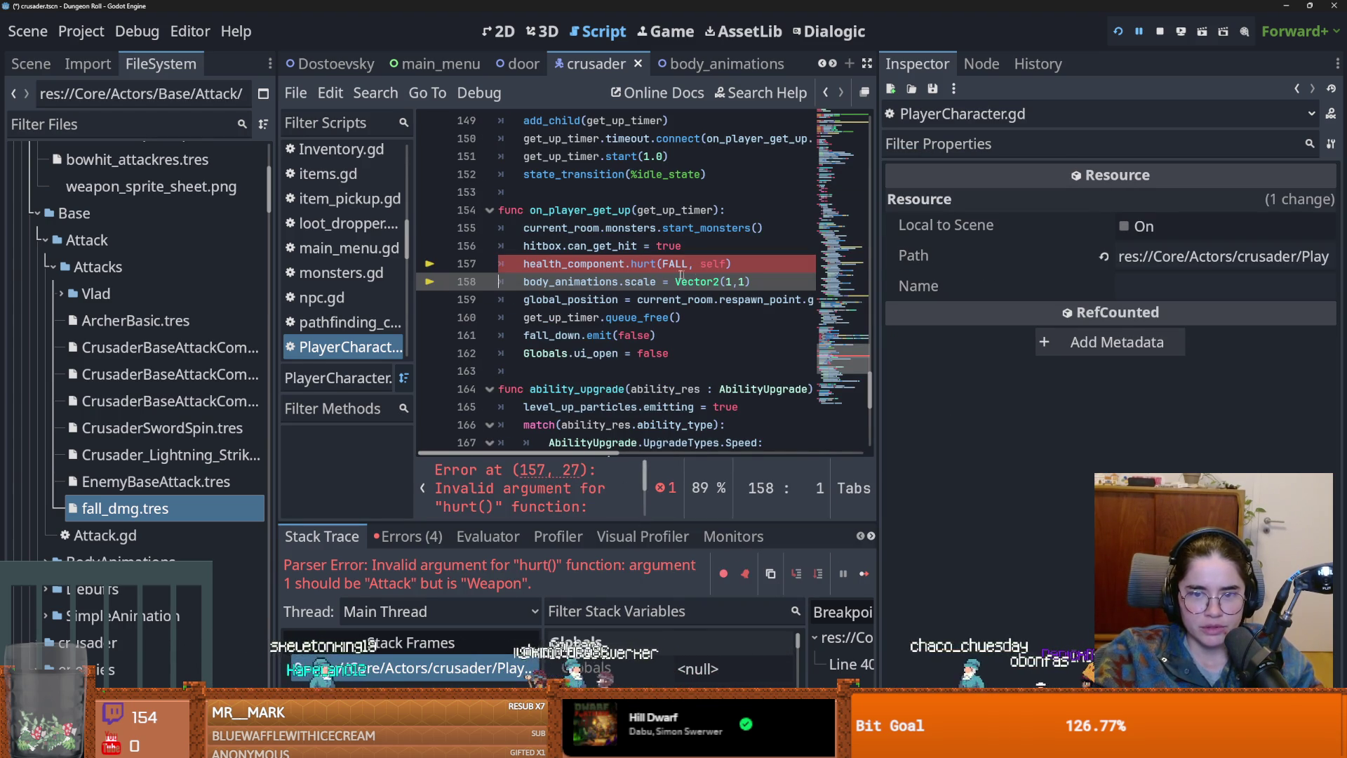
Locate the preloaded fall.tres weapon and add an element to its Attacks list
{"action": "left_click", "coordinate": [690, 272]}
{"action": "scroll", "coordinate": [687, 302], "scroll_direction": "up", "scroll_amount": 20}
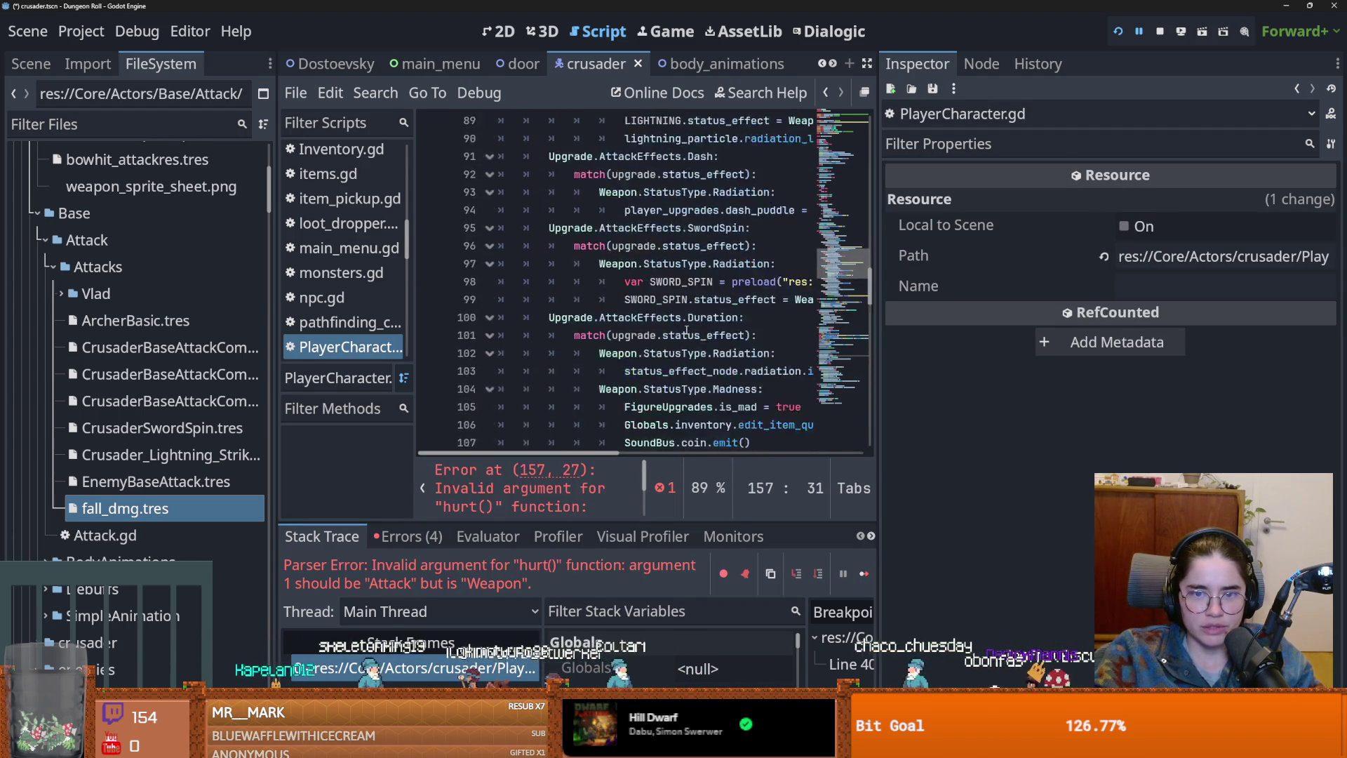
{"action": "scroll", "coordinate": [687, 330], "scroll_direction": "up", "scroll_amount": 20}
{"action": "scroll", "coordinate": [687, 330], "scroll_direction": "down", "scroll_amount": 1}
{"action": "mouse_move", "coordinate": [699, 281]}
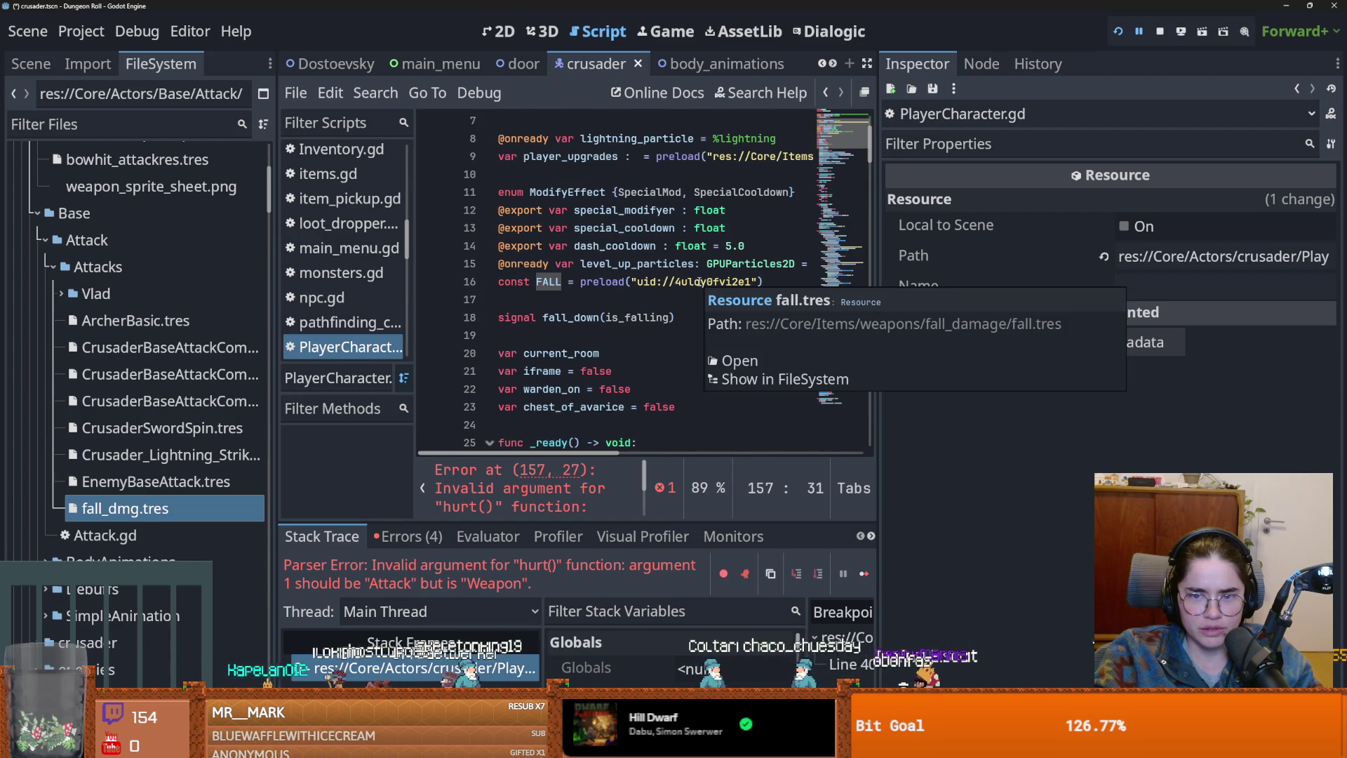
{"action": "left_click", "coordinate": [779, 379]}
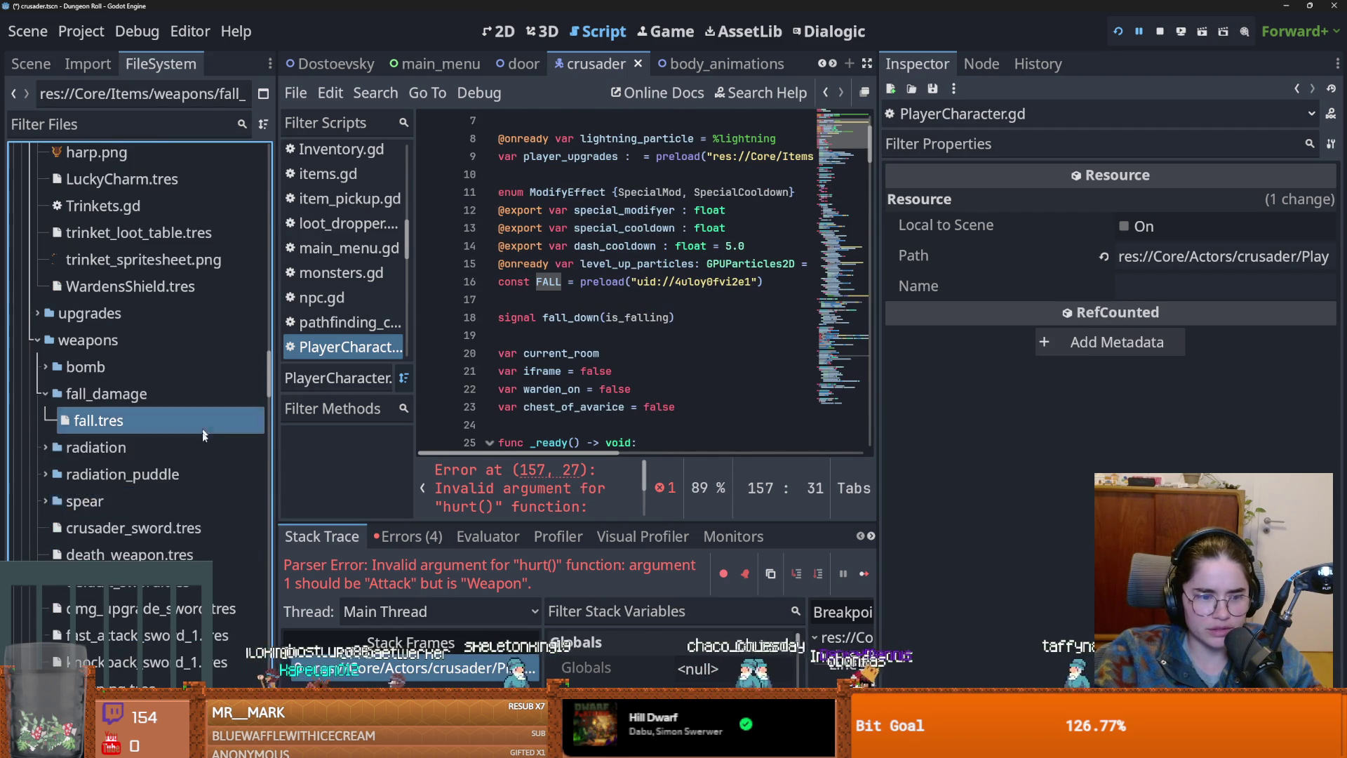
{"action": "left_click", "coordinate": [129, 428]}
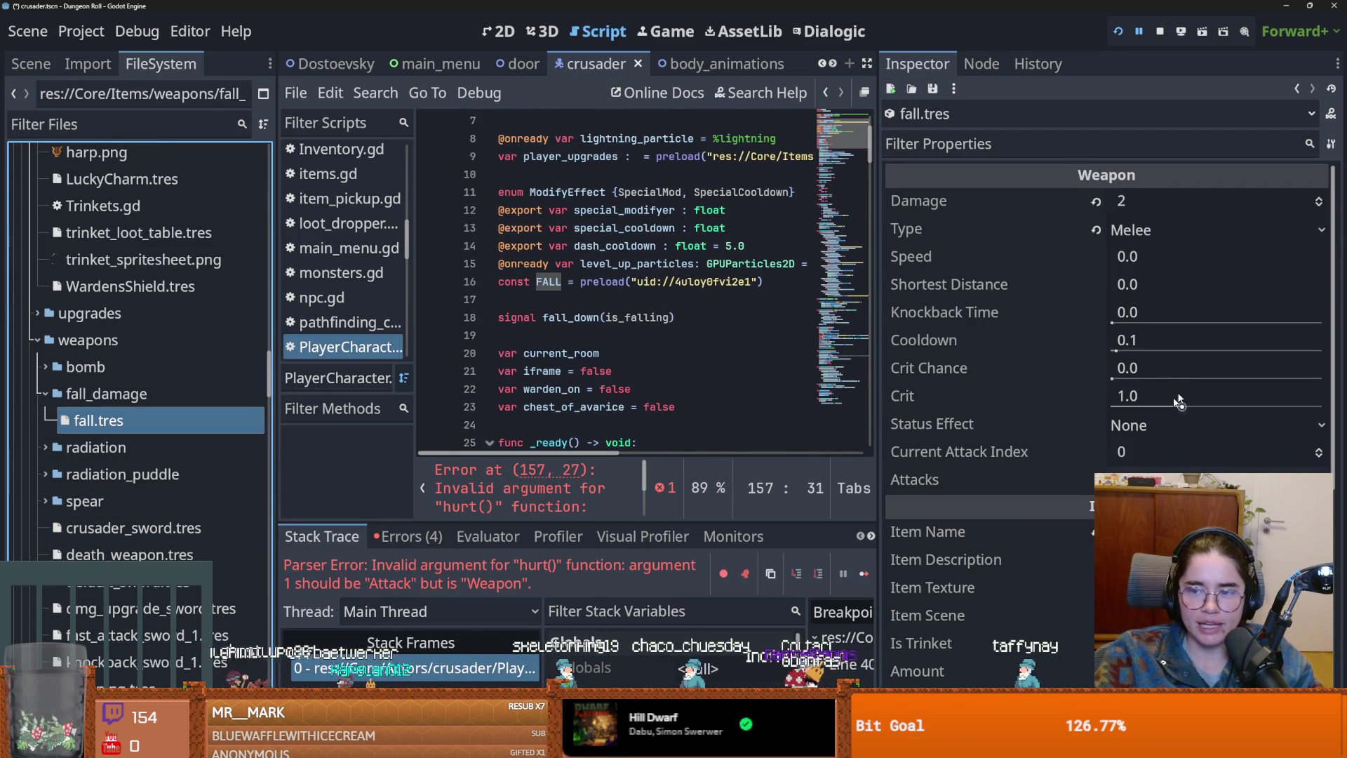
{"action": "left_click", "coordinate": [1123, 479]}
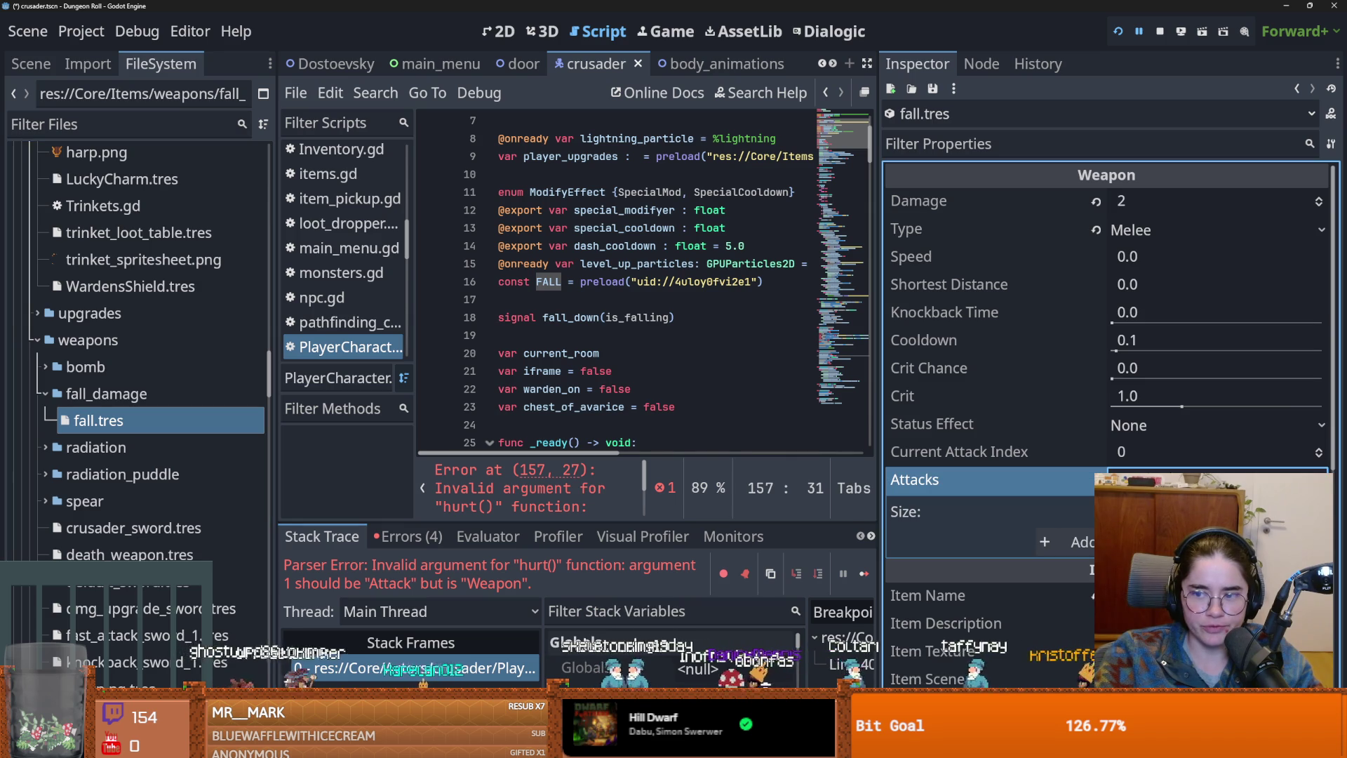
{"action": "left_click", "coordinate": [1063, 541]}
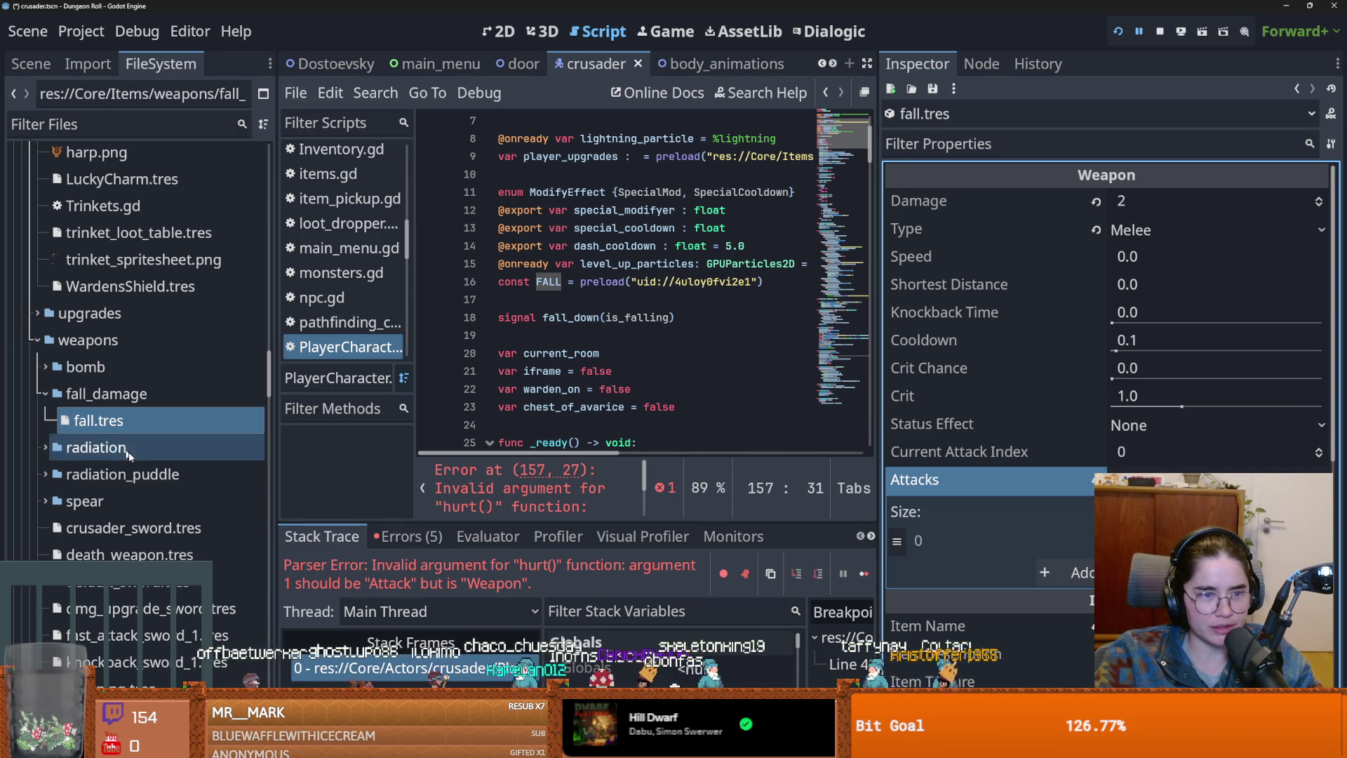
Filter the FileSystem for 'fall' and delete fall_dmg.tres from the project
{"action": "left_click", "coordinate": [111, 124]}
{"action": "type", "text": "fall"}
{"action": "right_click", "coordinate": [136, 344]}
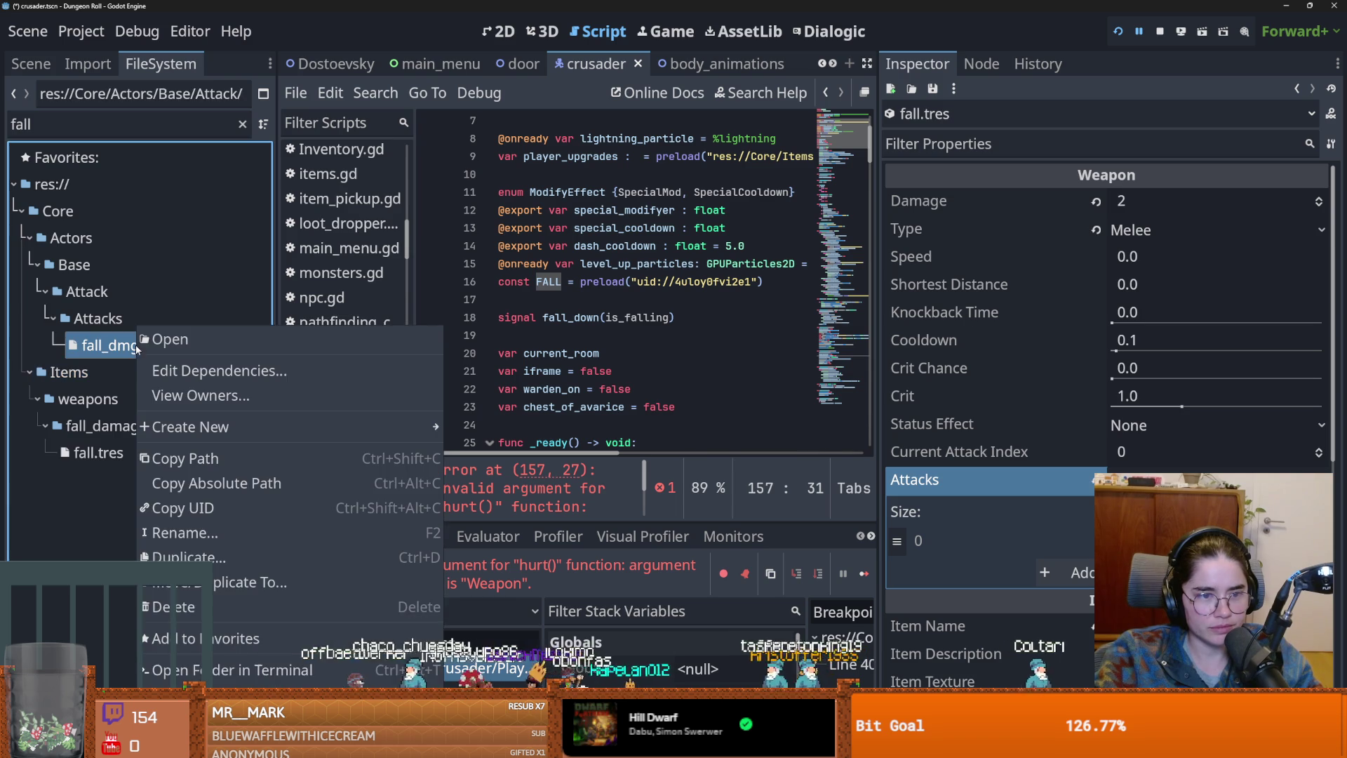
{"action": "left_click", "coordinate": [175, 606]}
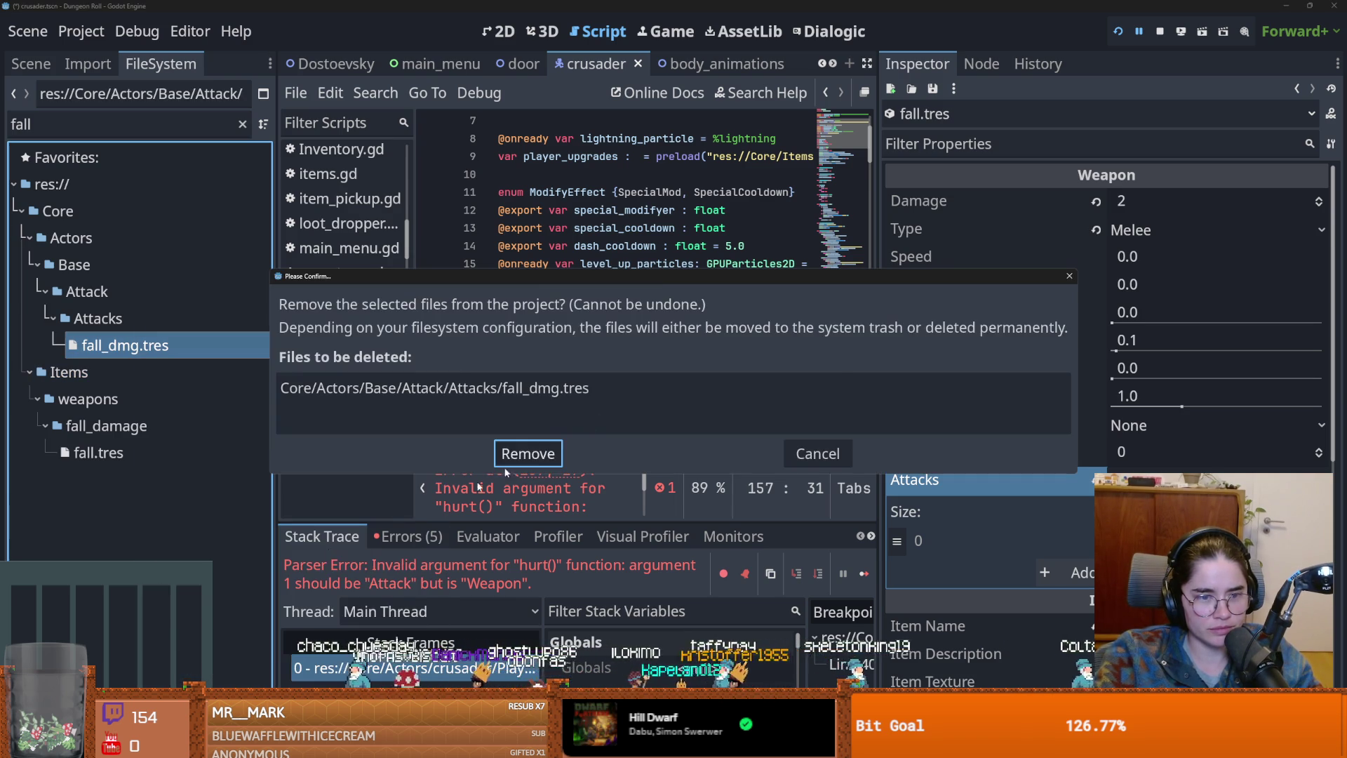
{"action": "left_click", "coordinate": [529, 455]}
Make fall.tres's new Attacks list element an Attack resource
{"action": "left_click", "coordinate": [102, 319]}
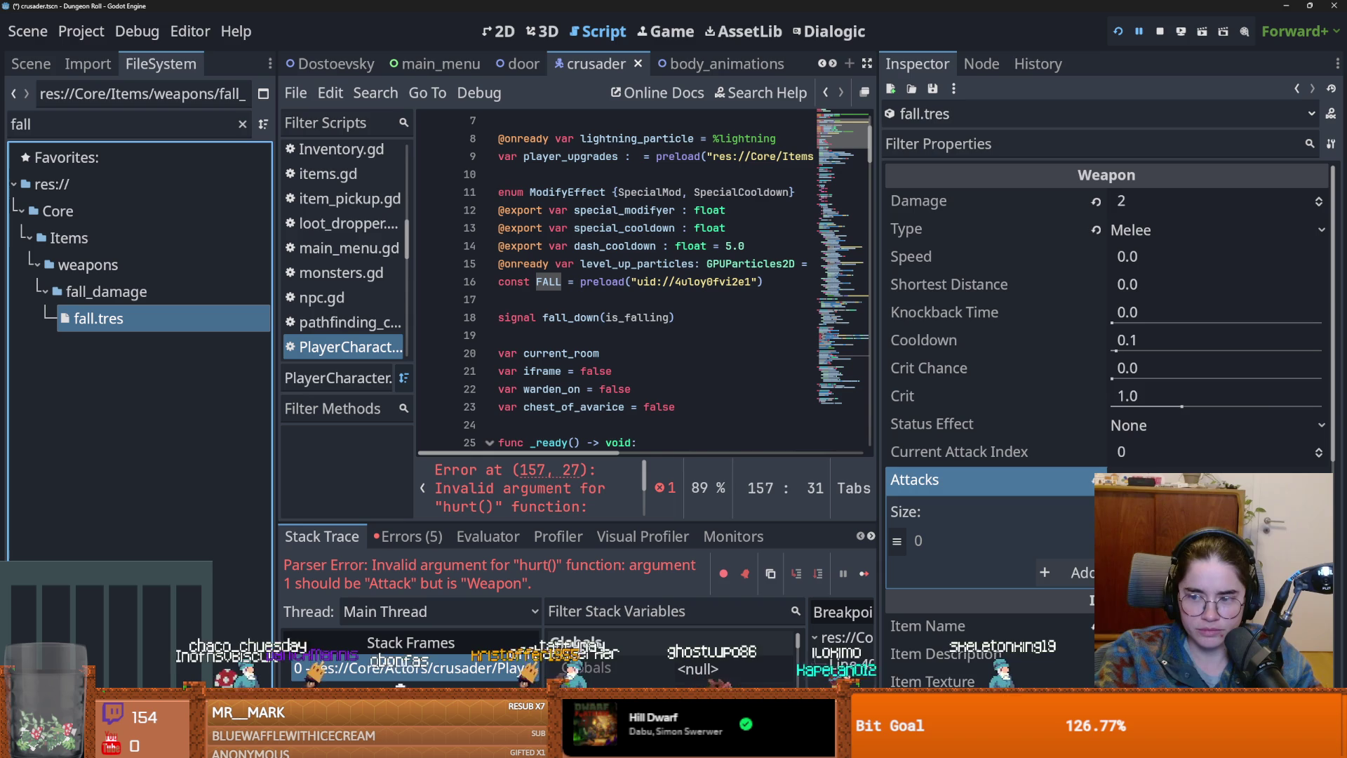
{"action": "left_click", "coordinate": [1107, 174]}
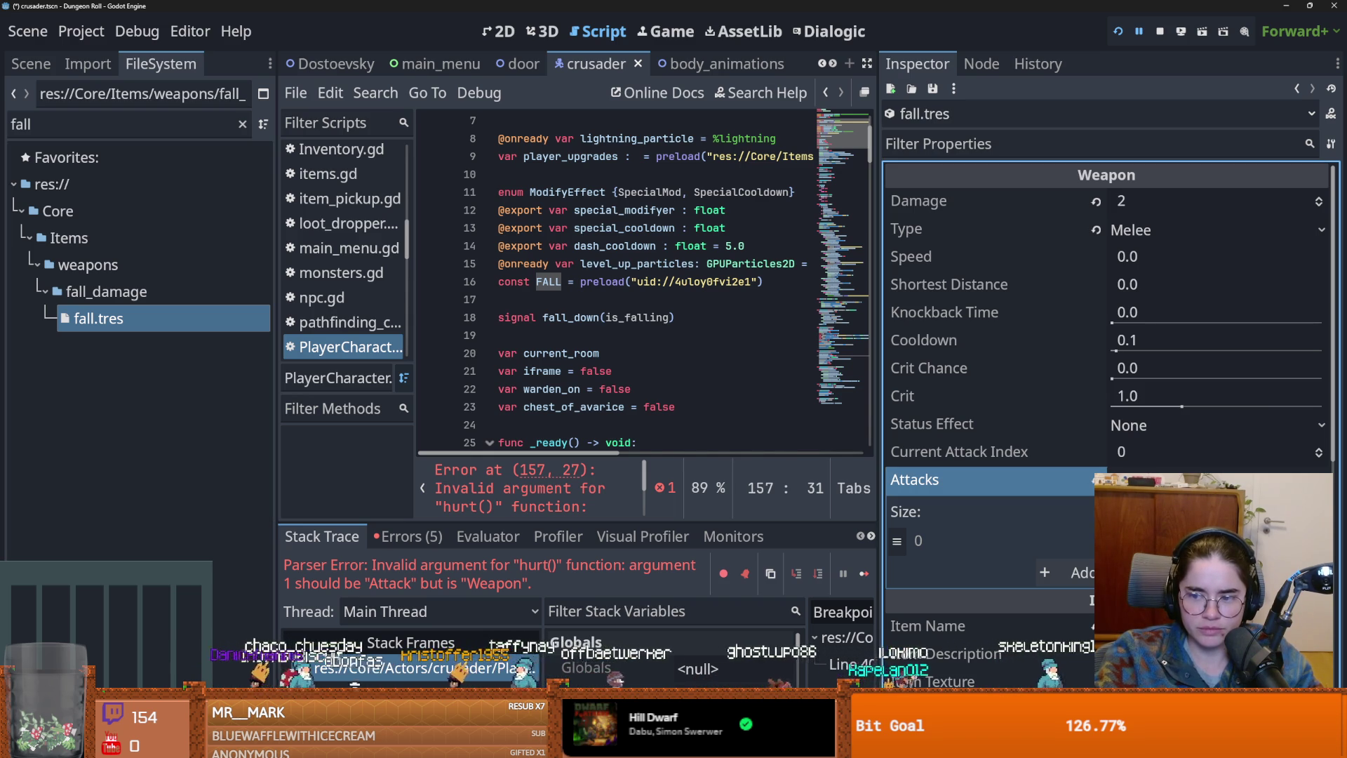
{"action": "left_click", "coordinate": [1052, 572]}
{"action": "scroll", "coordinate": [1171, 435], "scroll_direction": "down", "scroll_amount": 2}
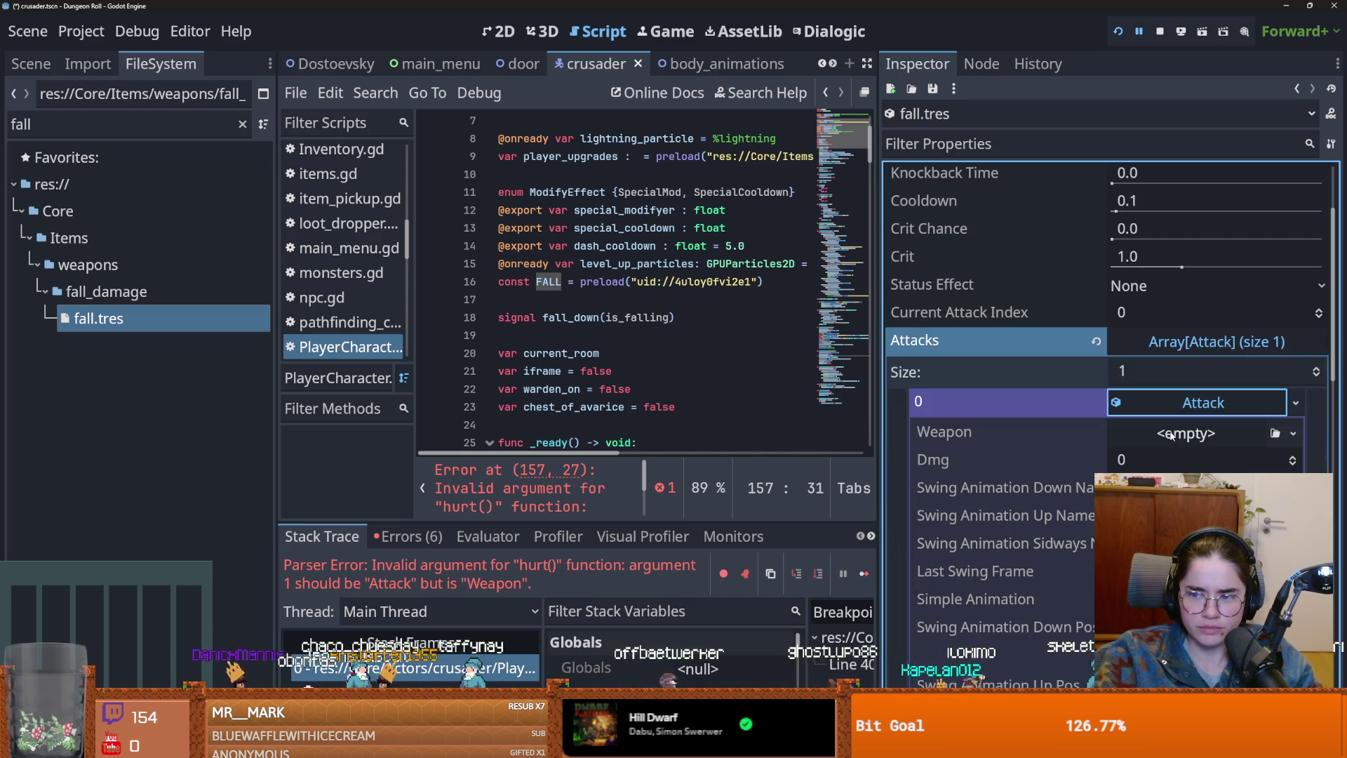
{"action": "left_click", "coordinate": [1172, 435]}
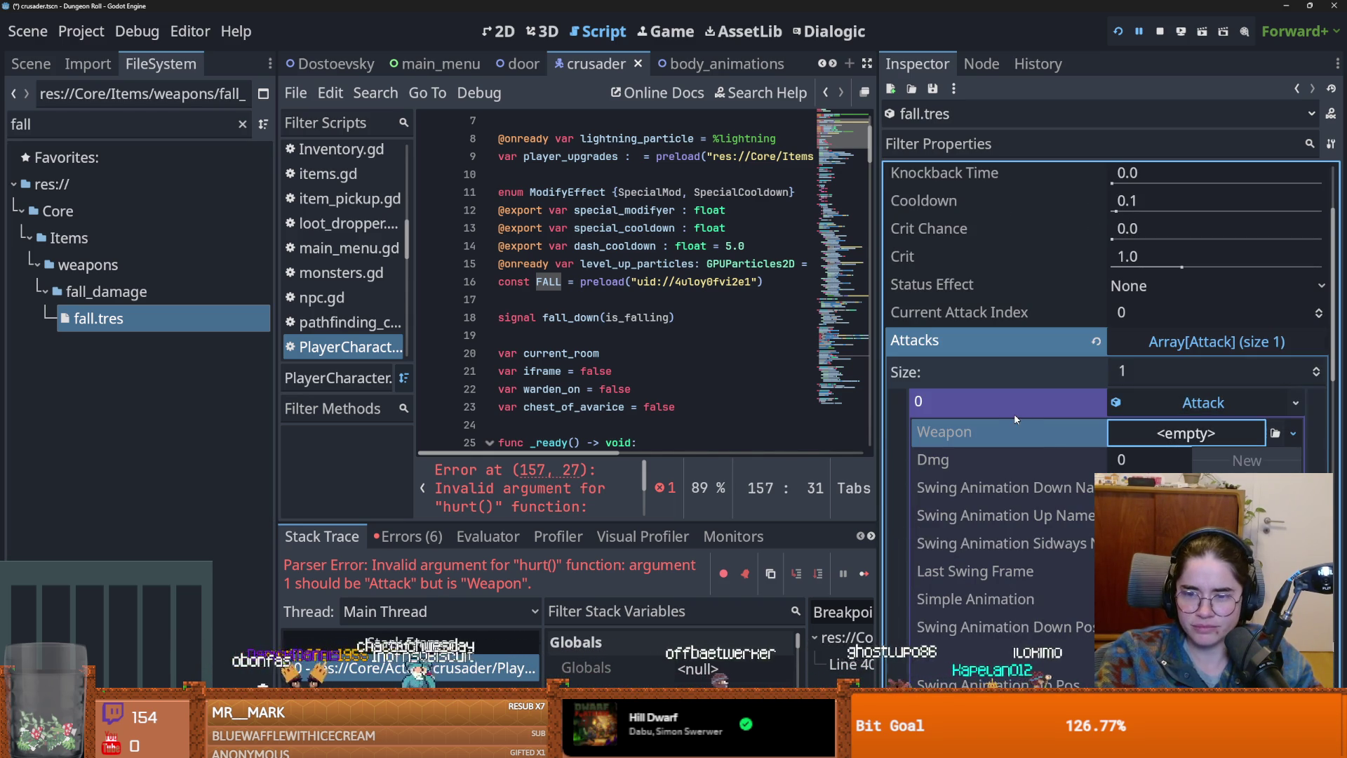
{"action": "scroll", "coordinate": [1093, 456], "scroll_direction": "up", "scroll_amount": 2}
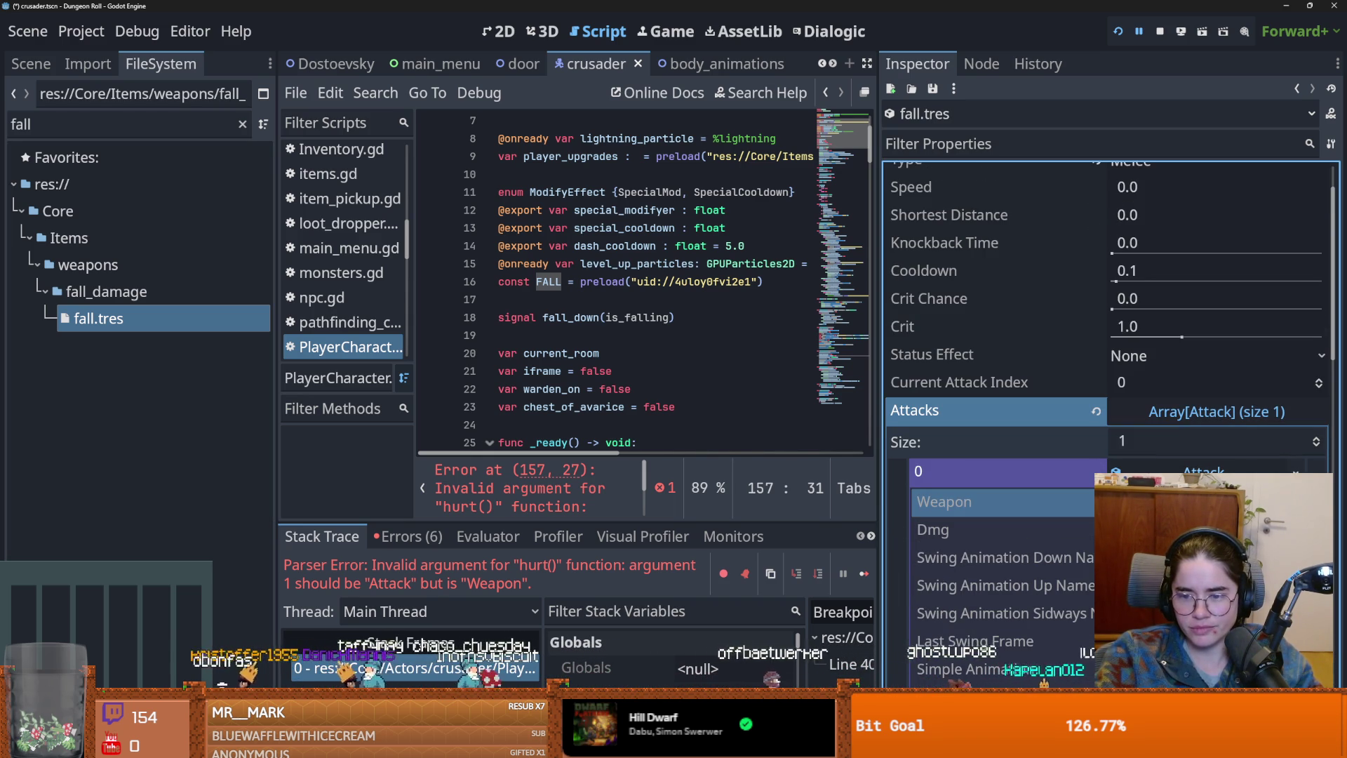
{"action": "scroll", "coordinate": [1079, 473], "scroll_direction": "up", "scroll_amount": 2}
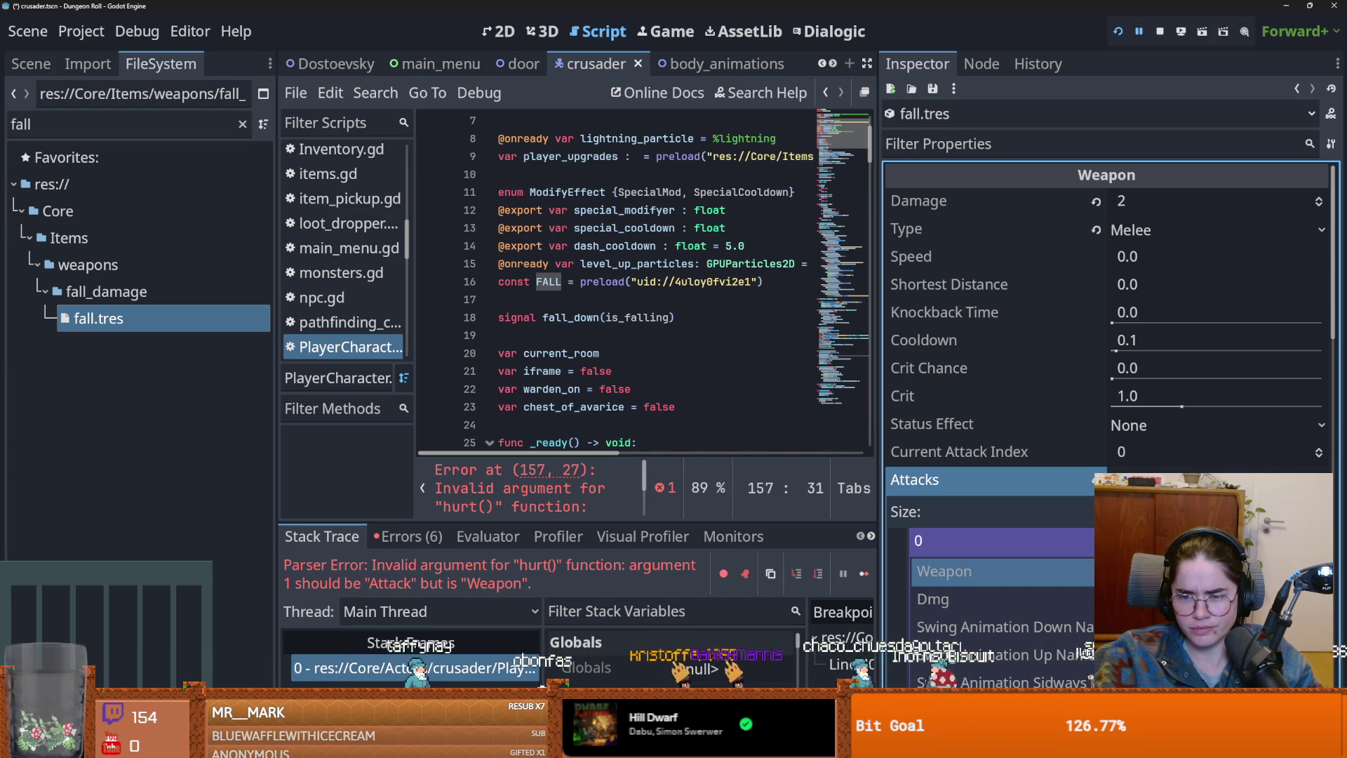
{"action": "left_click", "coordinate": [1139, 479]}
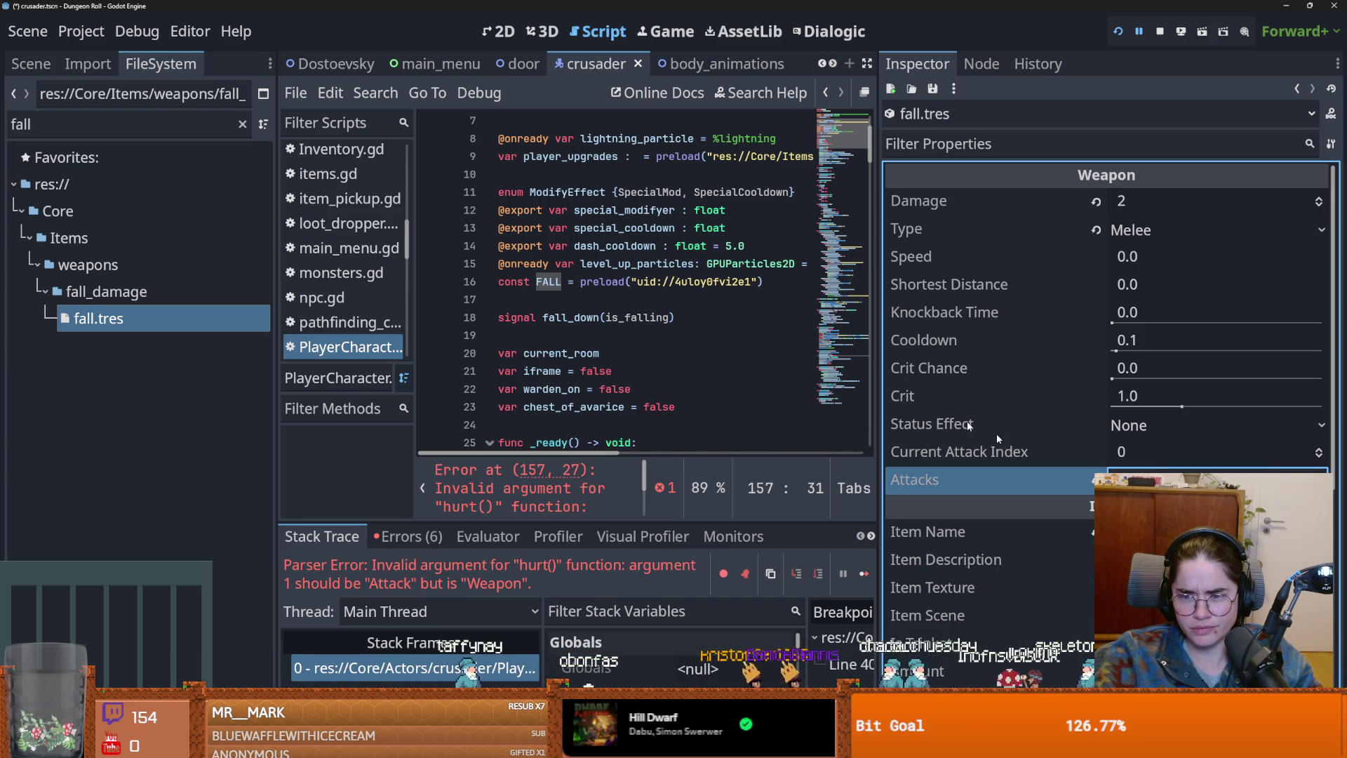
{"action": "left_click", "coordinate": [1140, 478]}
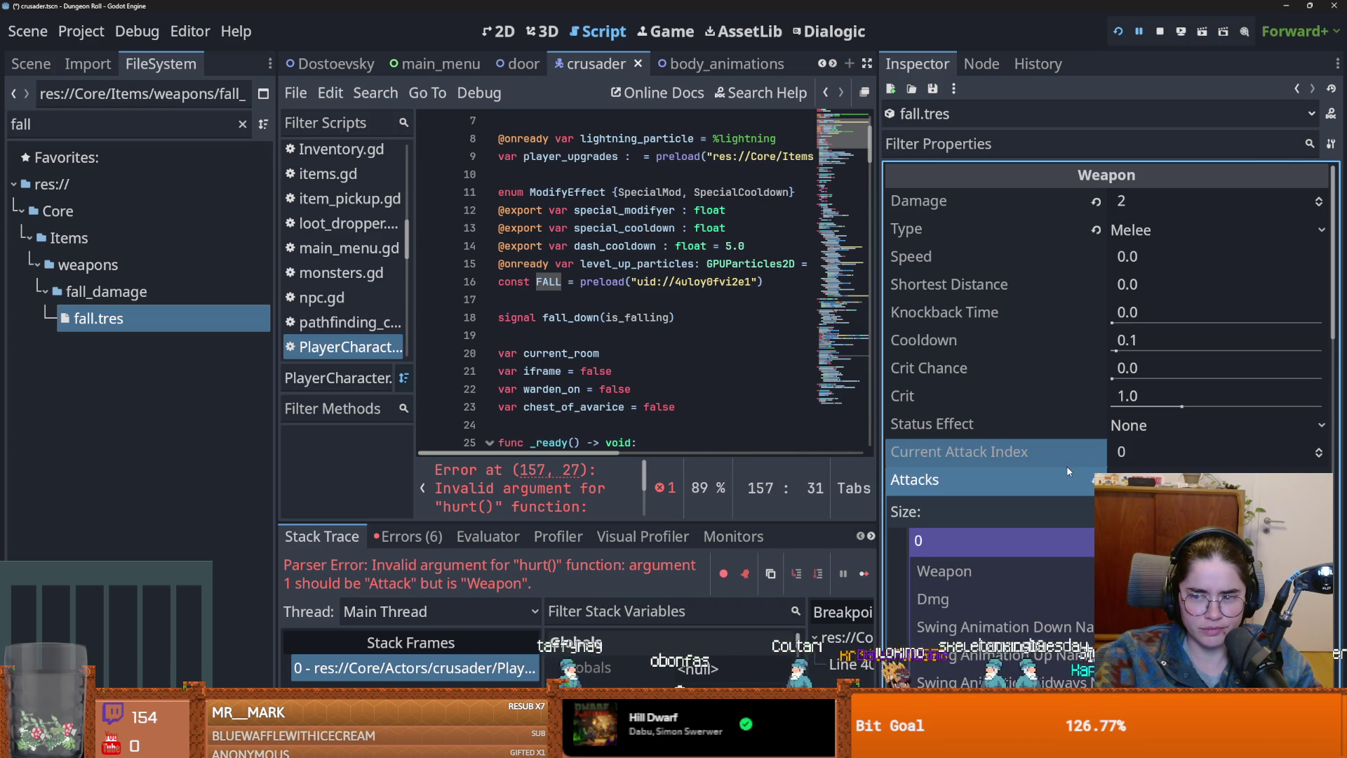
{"action": "left_click", "coordinate": [1067, 479]}
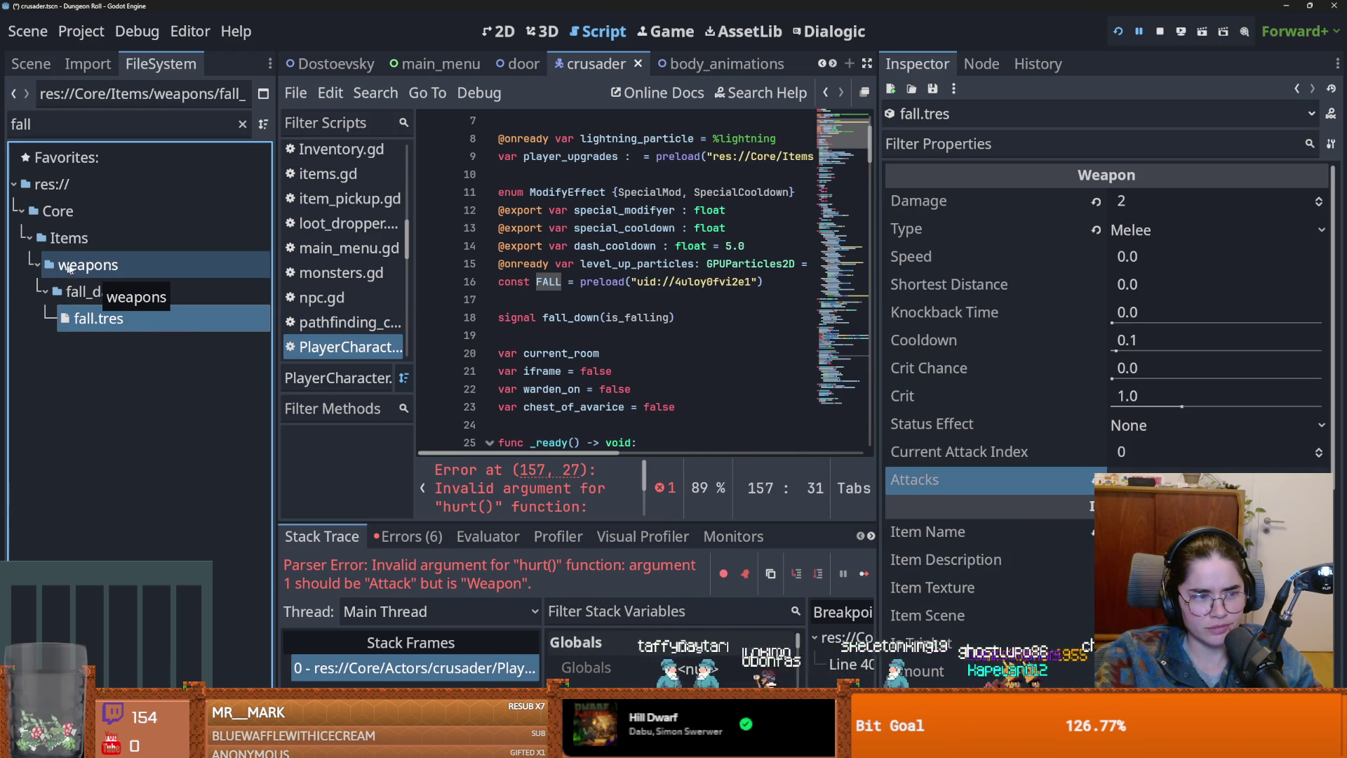
Clear the FileSystem filter and select the Core/Actors/Base/Attack folder
{"action": "left_click", "coordinate": [249, 123]}
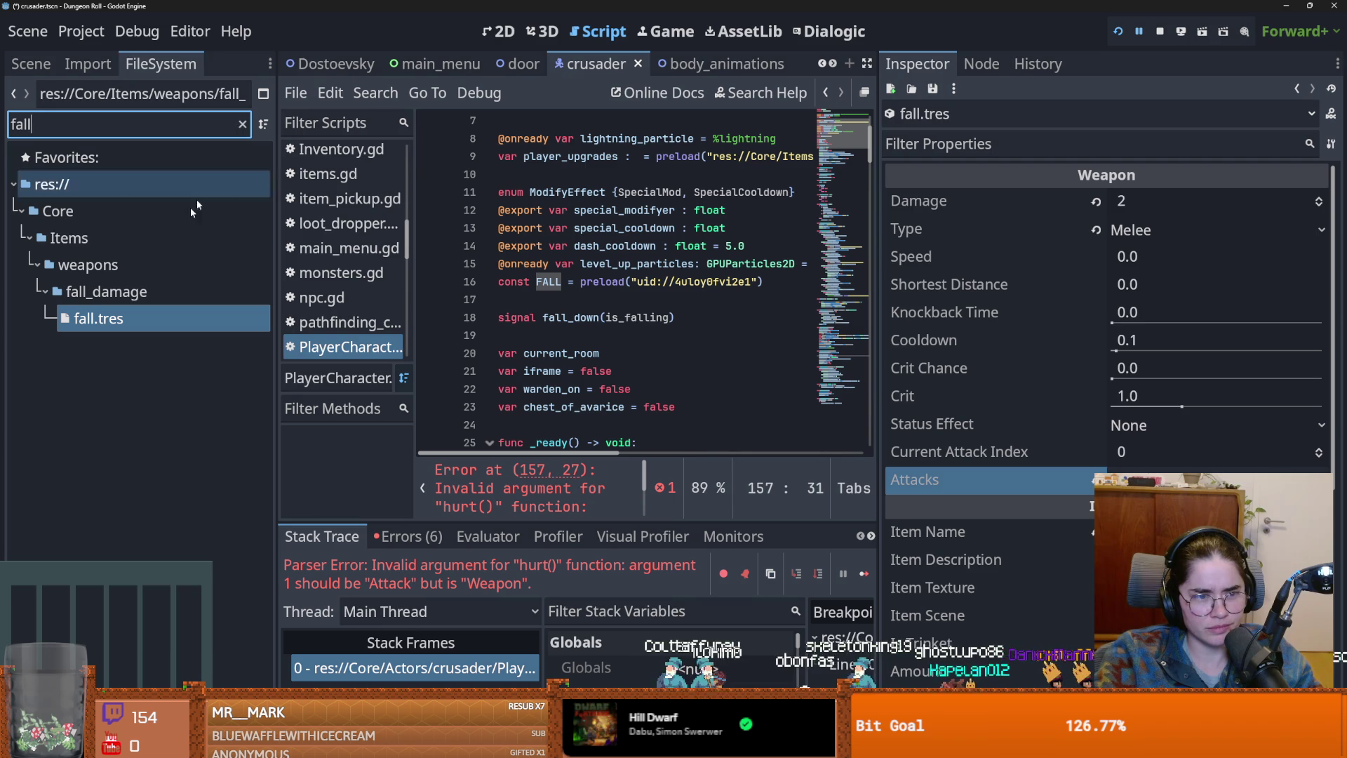
{"action": "left_click", "coordinate": [242, 123]}
{"action": "scroll", "coordinate": [158, 342], "scroll_direction": "up", "scroll_amount": 10}
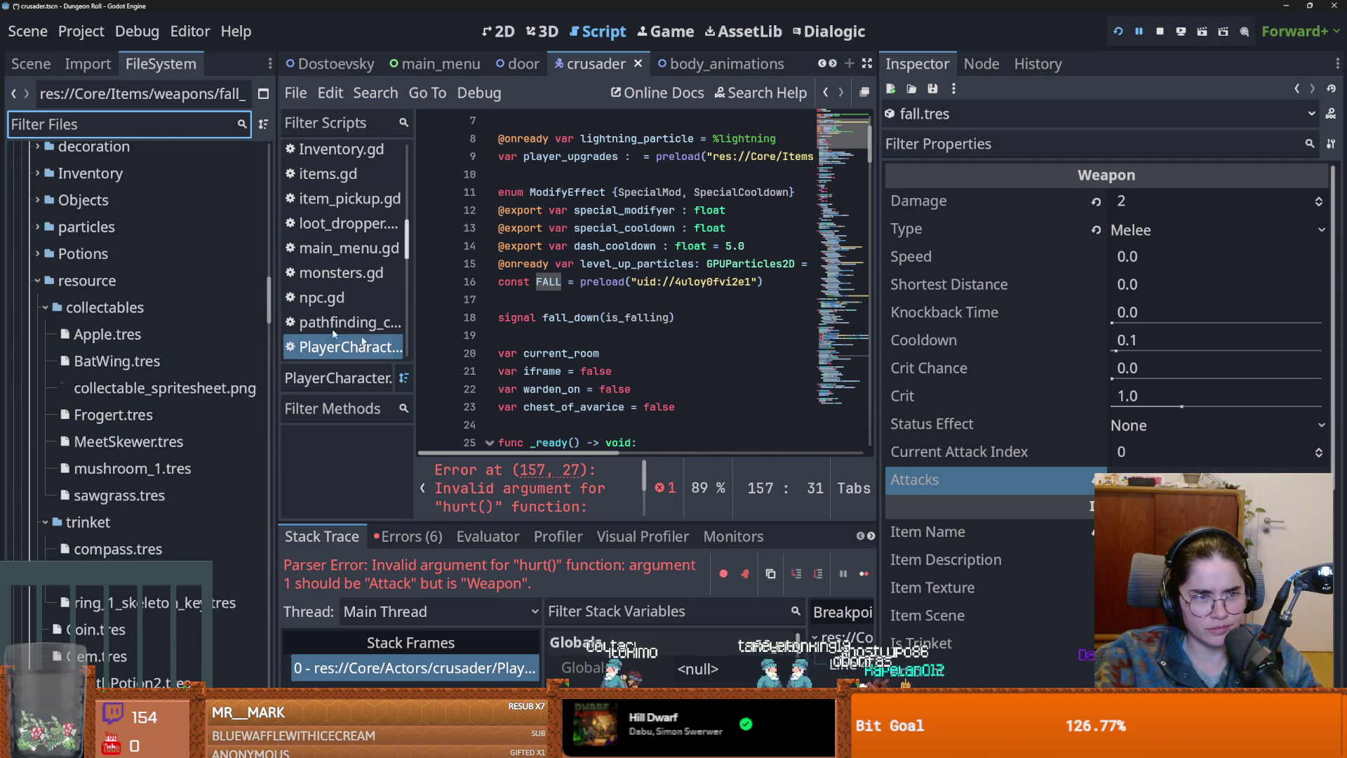
{"action": "scroll", "coordinate": [148, 341], "scroll_direction": "up", "scroll_amount": 15}
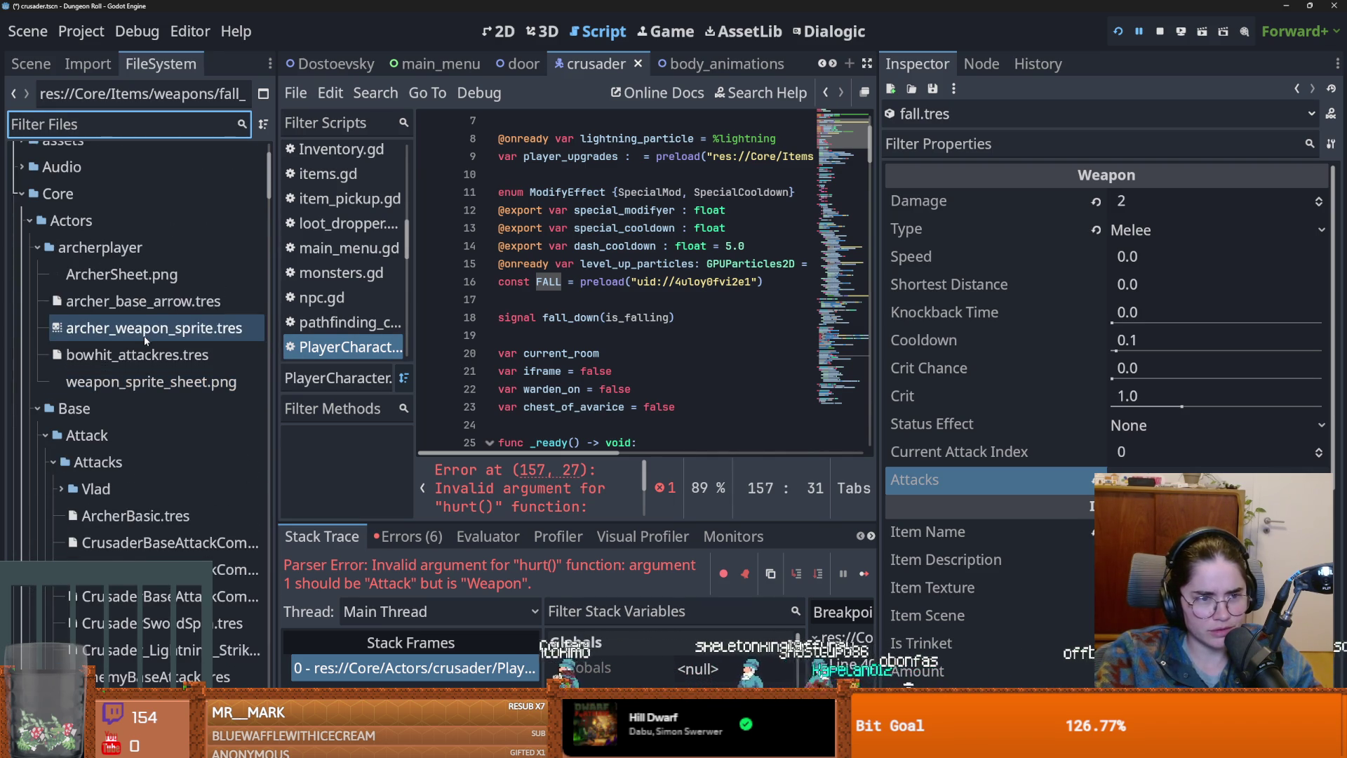
{"action": "left_click", "coordinate": [37, 247]}
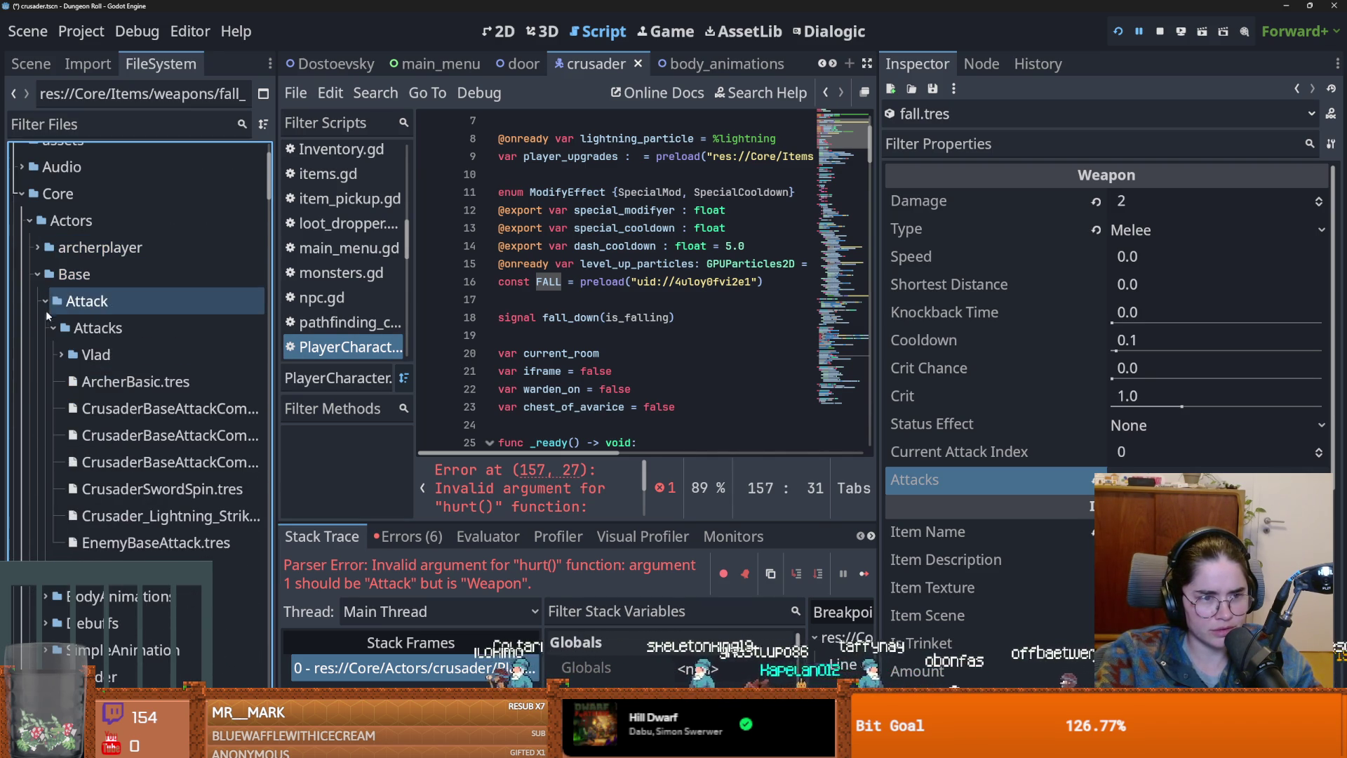
{"action": "left_click", "coordinate": [53, 328]}
{"action": "left_click", "coordinate": [71, 300]}
Create an Attack resource in that folder and save it as FallDamage.tres
{"action": "right_click", "coordinate": [76, 301]}
{"action": "mouse_move", "coordinate": [143, 316]}
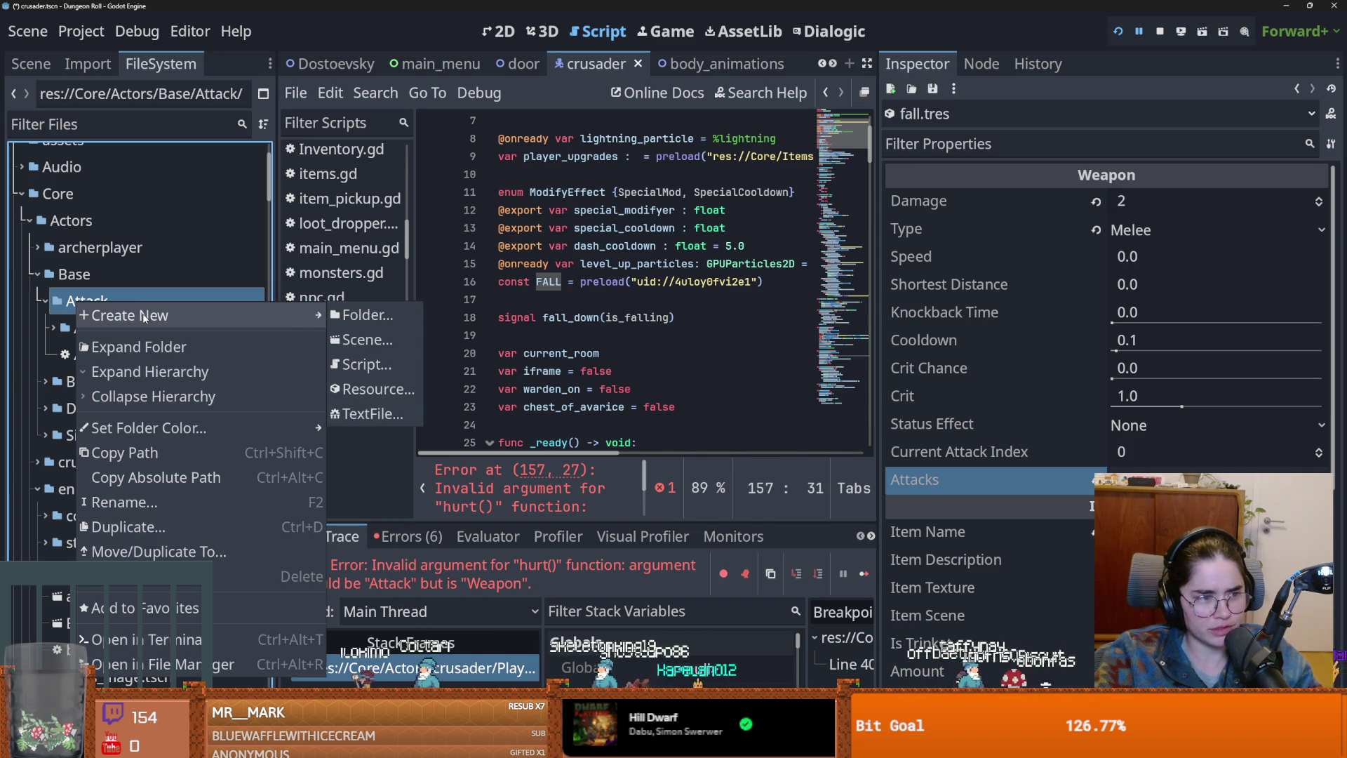
{"action": "left_click", "coordinate": [373, 388]}
{"action": "type", "text": "at"}
{"action": "key", "text": "Return"}
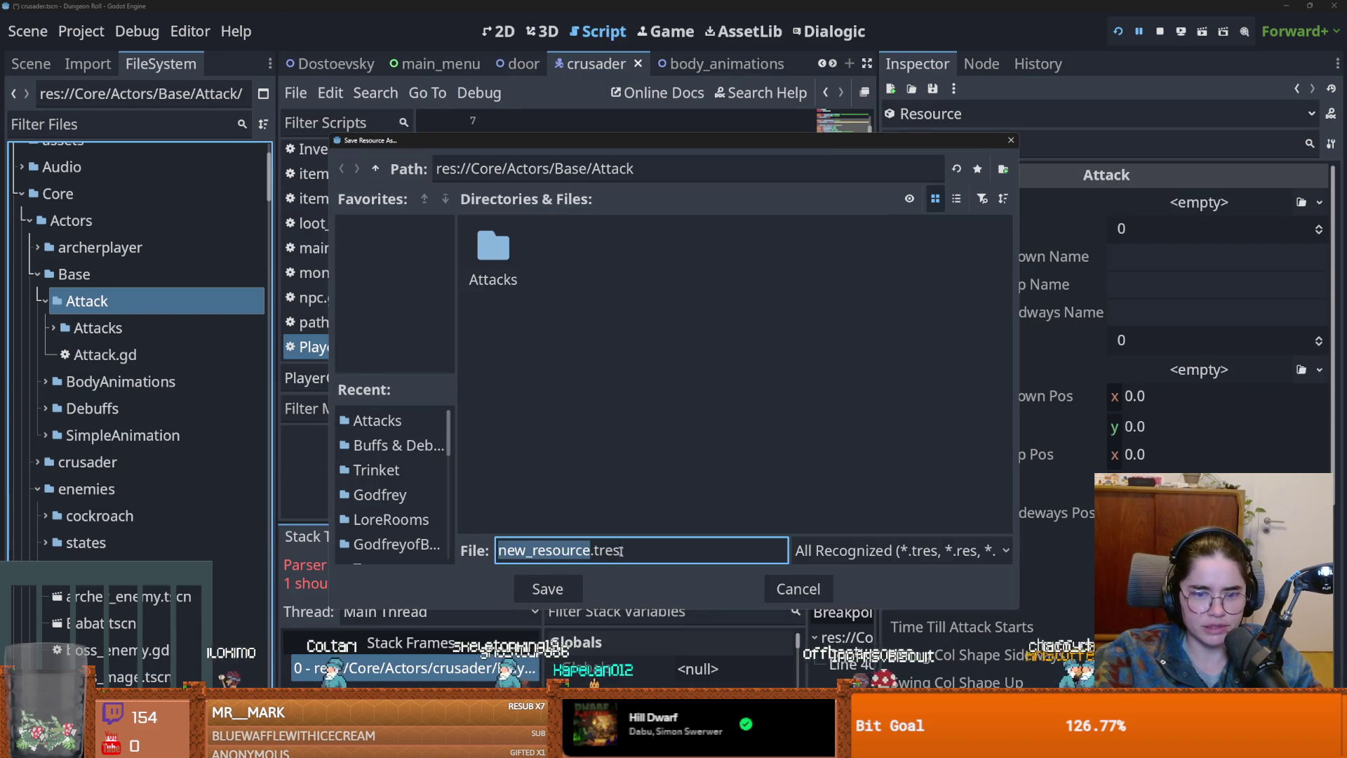
{"action": "type", "text": "FallD"}
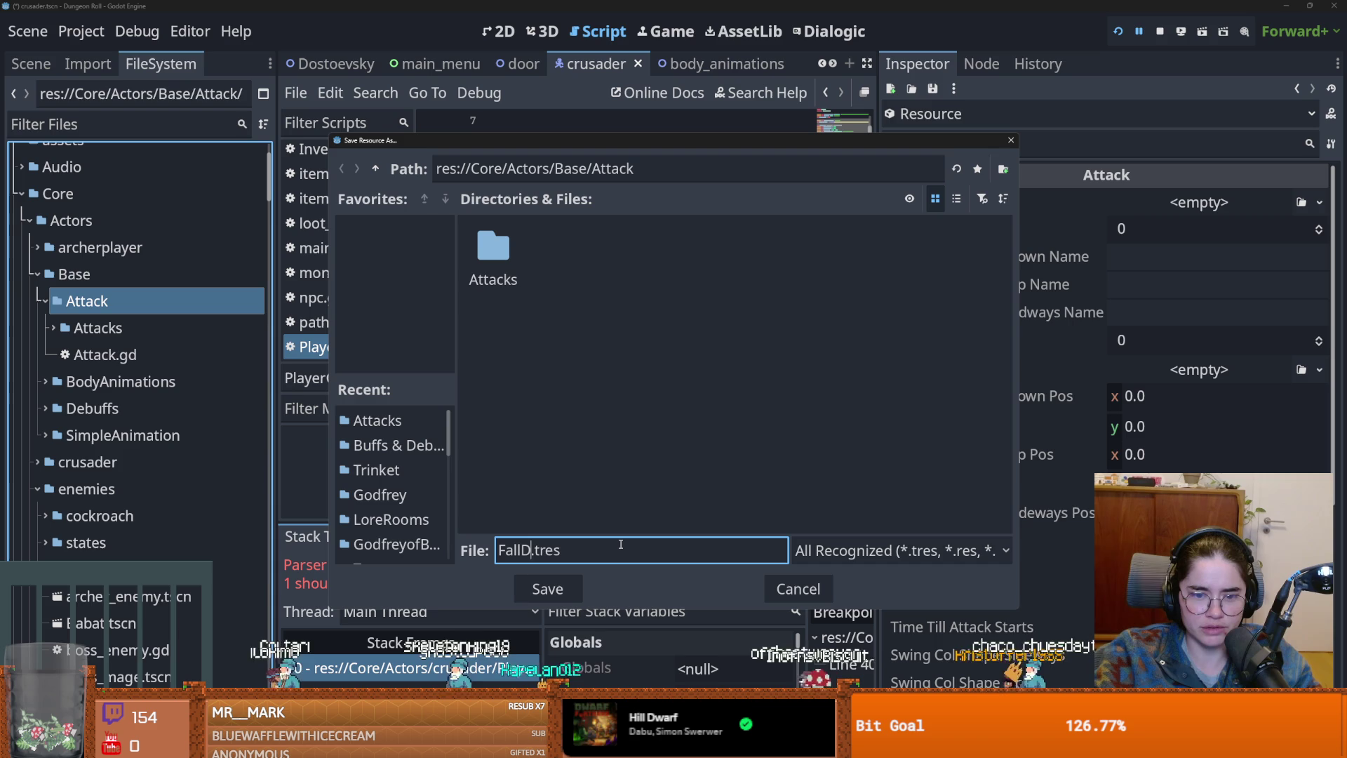
{"action": "type", "text": "e"}
{"action": "key", "text": "Return"}
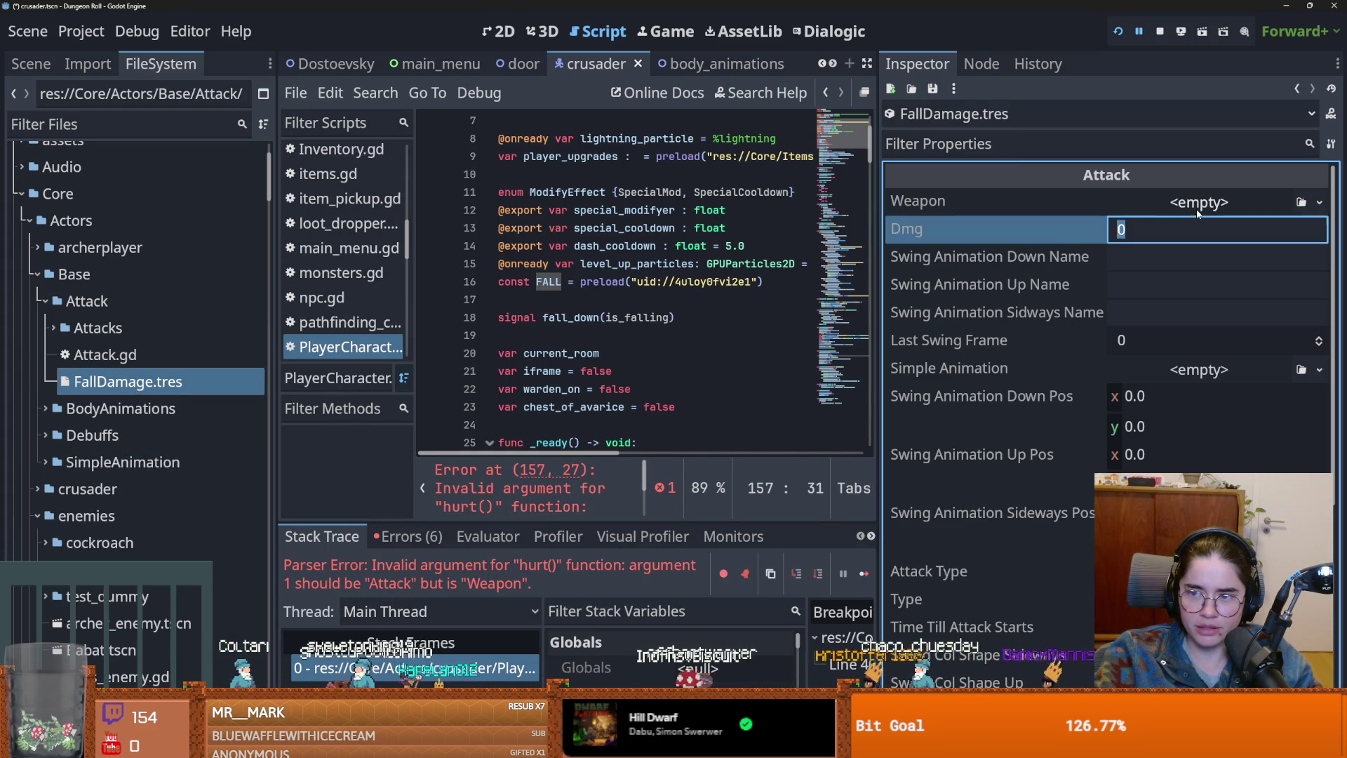
Assign fall.tres as the FallDamage attack's Weapon via Quick Load
{"action": "left_click", "coordinate": [1319, 202]}
{"action": "left_click", "coordinate": [1276, 313]}
{"action": "type", "text": "fall"}
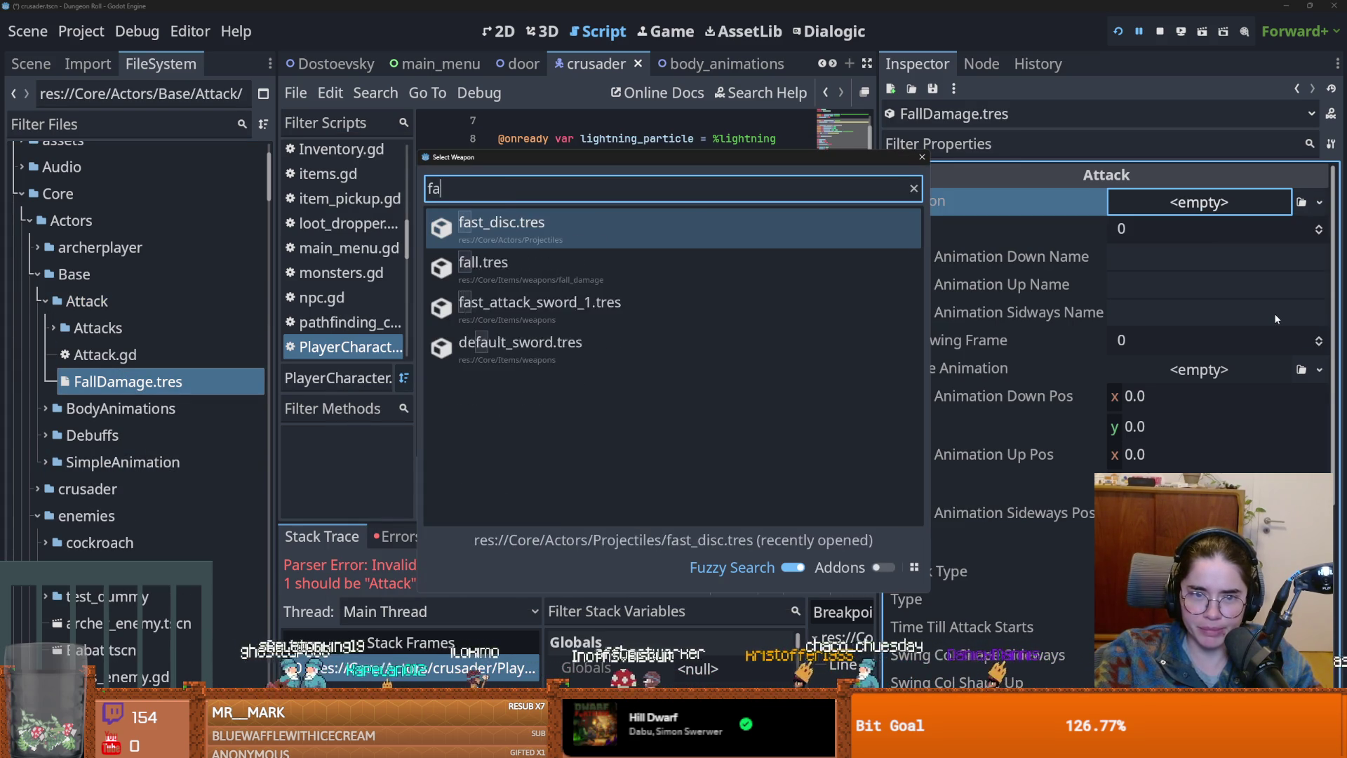
{"action": "key", "text": "Return"}
{"action": "left_click", "coordinate": [1210, 195]}
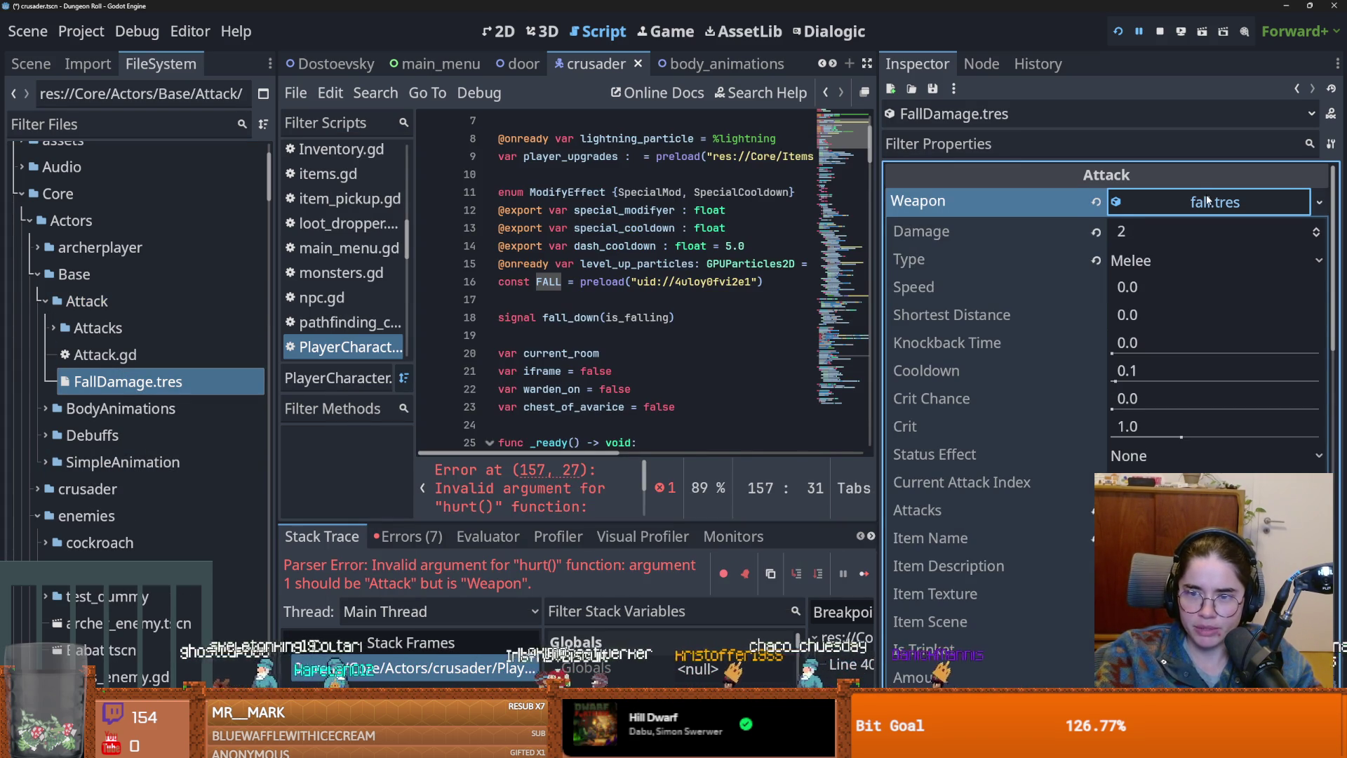
{"action": "left_click", "coordinate": [1208, 202]}
{"action": "scroll", "coordinate": [1111, 339], "scroll_direction": "down", "scroll_amount": 2}
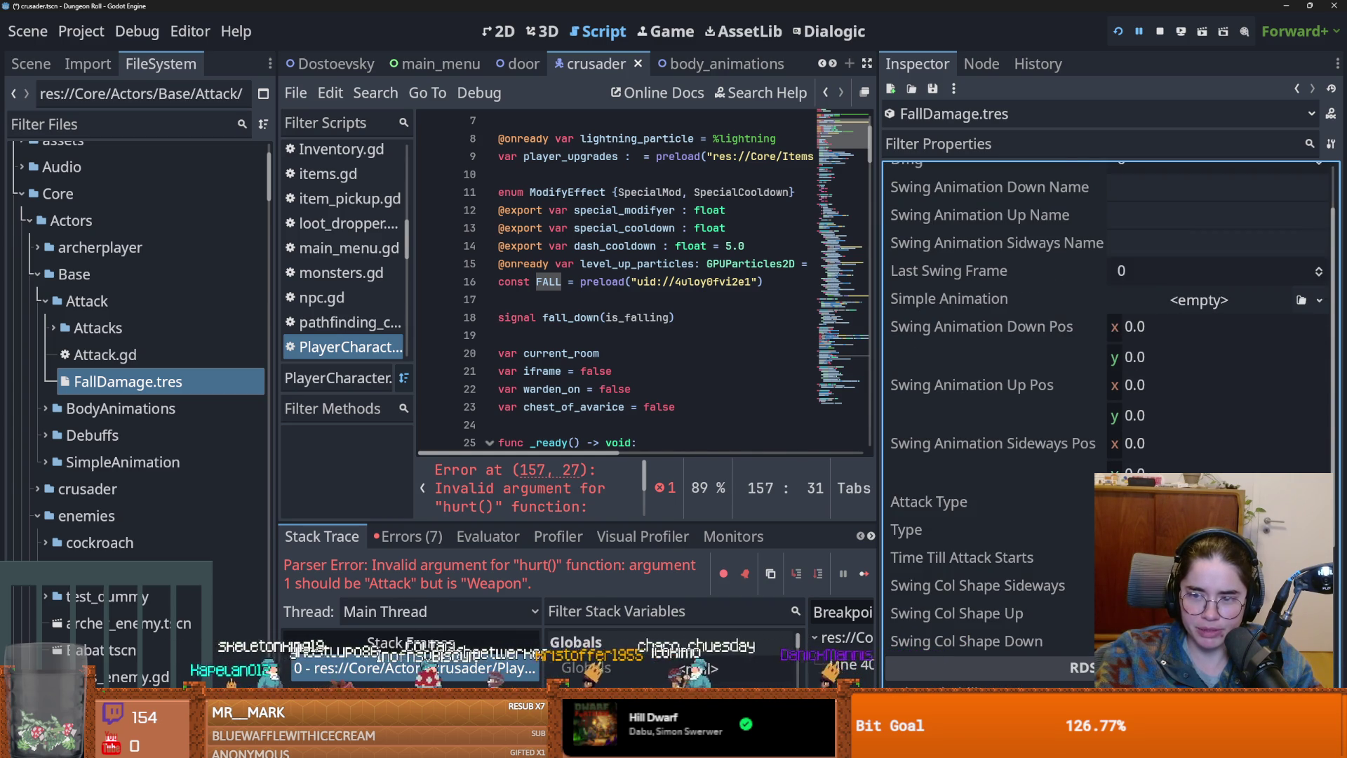
{"action": "scroll", "coordinate": [1111, 339], "scroll_direction": "down", "scroll_amount": 1}
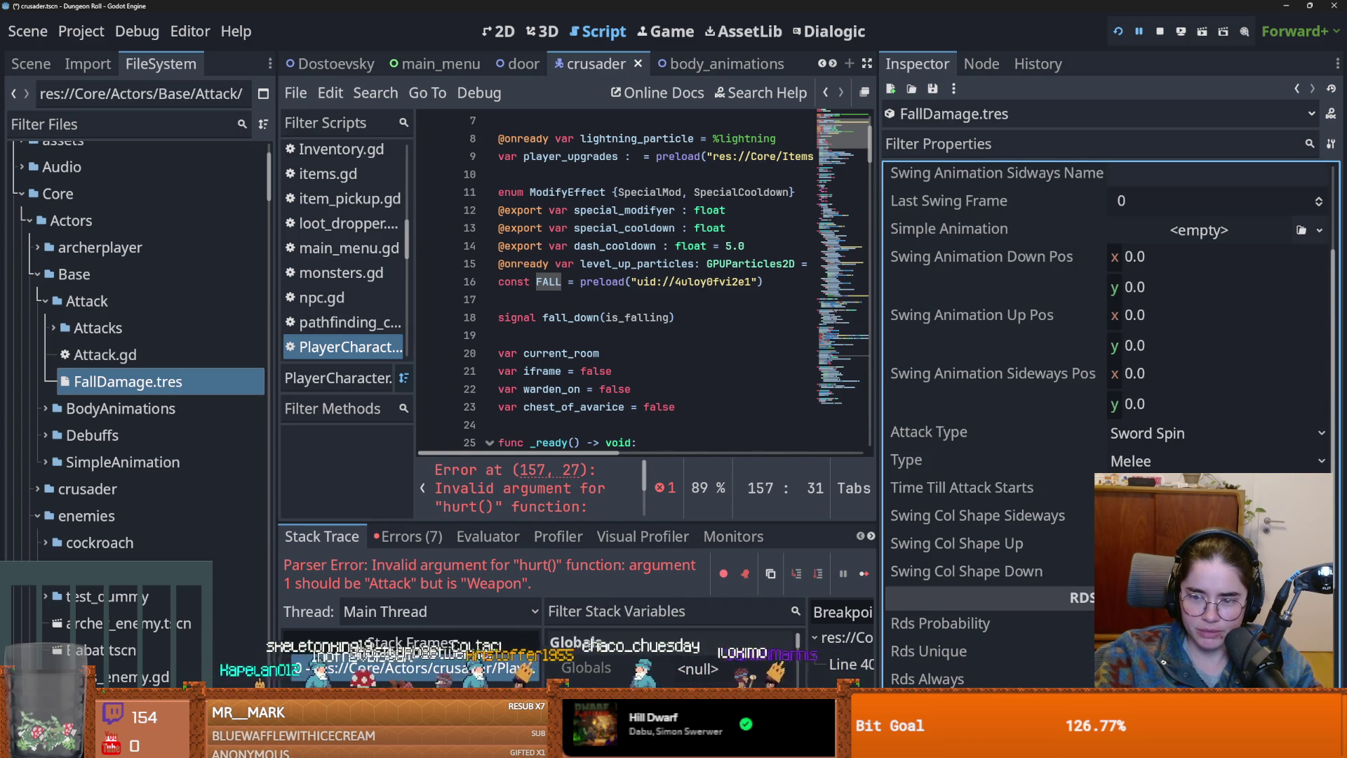
{"action": "scroll", "coordinate": [1144, 464], "scroll_direction": "up", "scroll_amount": 2}
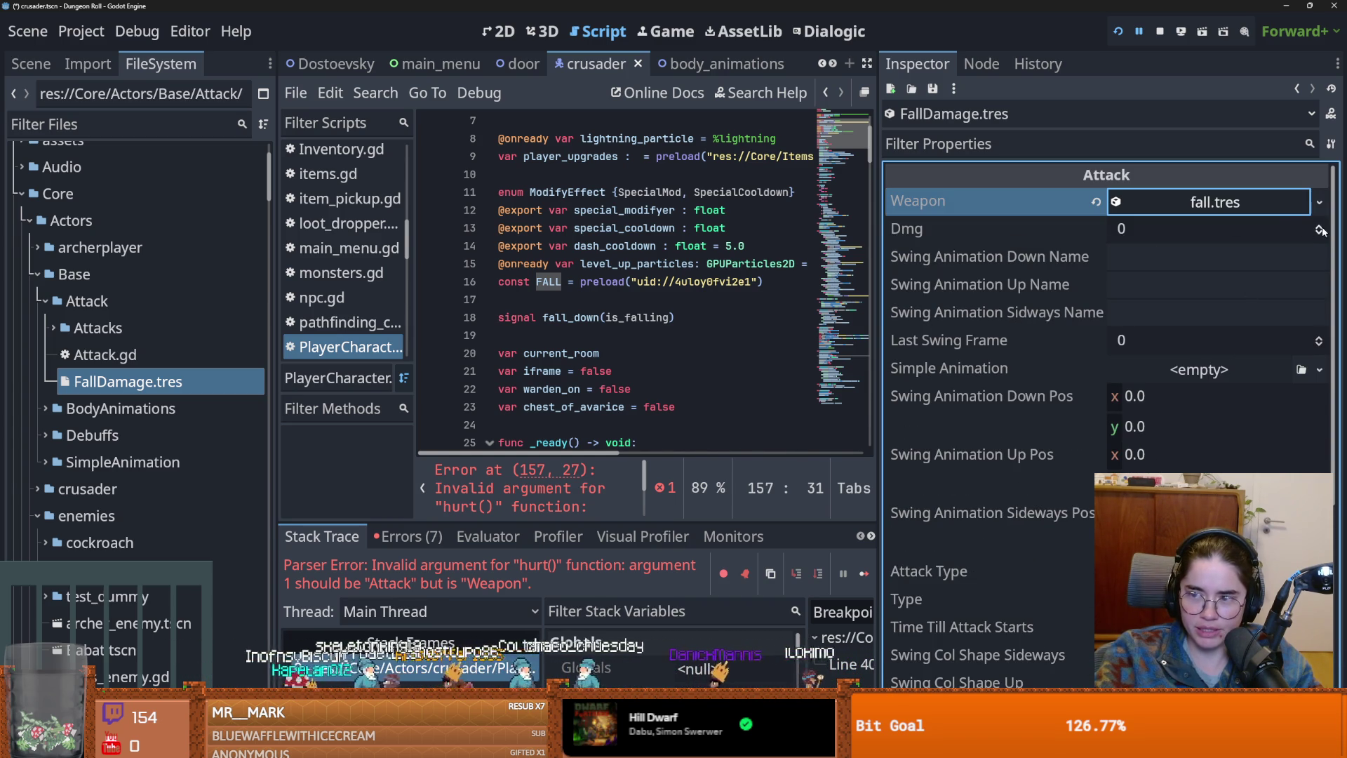
Set the FallDamage attack's Dmg to 2
{"action": "left_click", "coordinate": [1260, 204]}
{"action": "left_click", "coordinate": [1219, 203]}
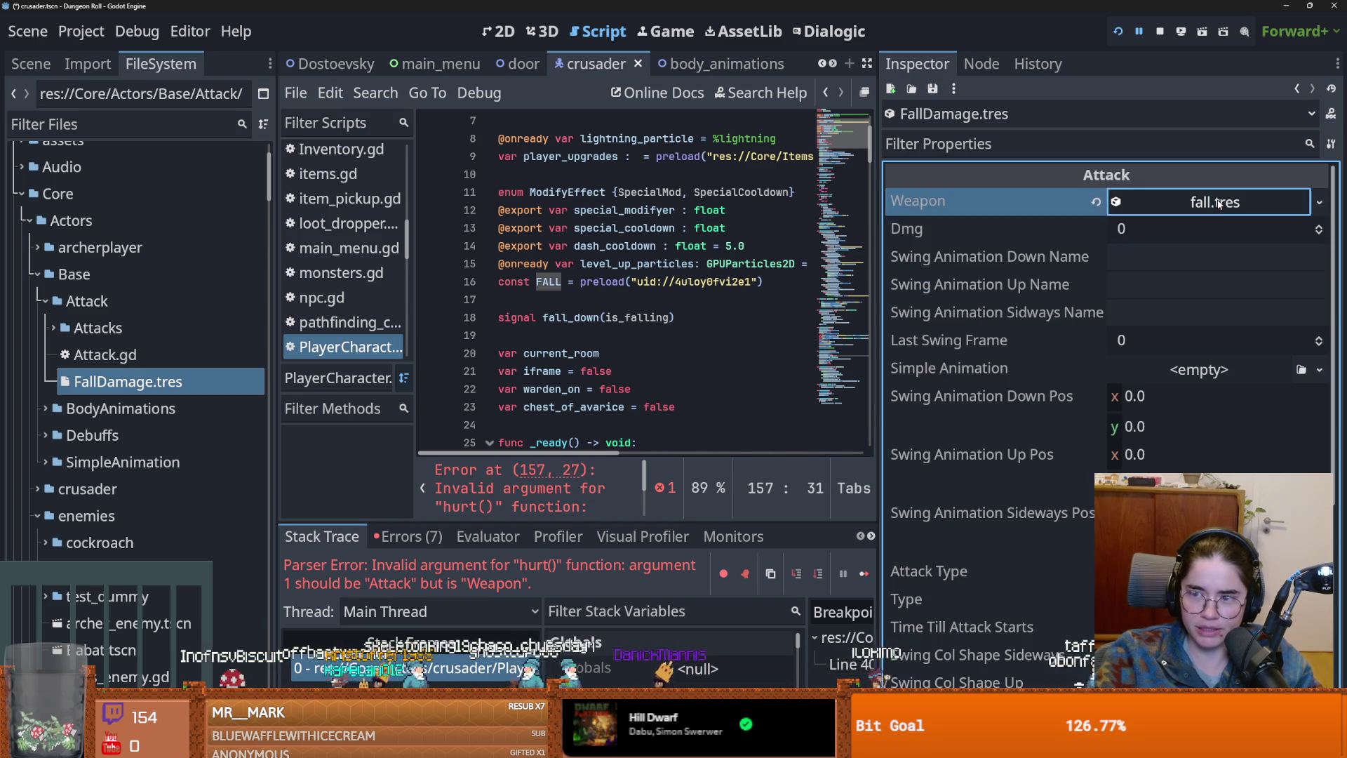
{"action": "left_click", "coordinate": [1213, 230]}
{"action": "type", "text": "2"}
{"action": "key", "text": "Return"}
{"action": "scroll", "coordinate": [701, 337], "scroll_direction": "down", "scroll_amount": 7}
{"action": "scroll", "coordinate": [700, 337], "scroll_direction": "up", "scroll_amount": 6}
Replace the old FALL preload constant with a FALL_DAMAGE preload in PlayerCharacter.gd
{"action": "mouse_move", "coordinate": [128, 381]}
{"action": "left_mouse_down"}
{"action": "mouse_move", "coordinate": [481, 301]}
{"action": "mouse_move", "coordinate": [498, 246]}
{"action": "left_mouse_up"}
{"action": "double_click", "coordinate": [548, 227]}
{"action": "triple_click", "coordinate": [783, 227]}
{"action": "key", "text": "BackSpace"}
{"action": "key", "text": "BackSpace"}
Change the hurt() call on line 158 to pass FALL_DAMAGE, then save and stop debugging
{"action": "left_click", "coordinate": [481, 670]}
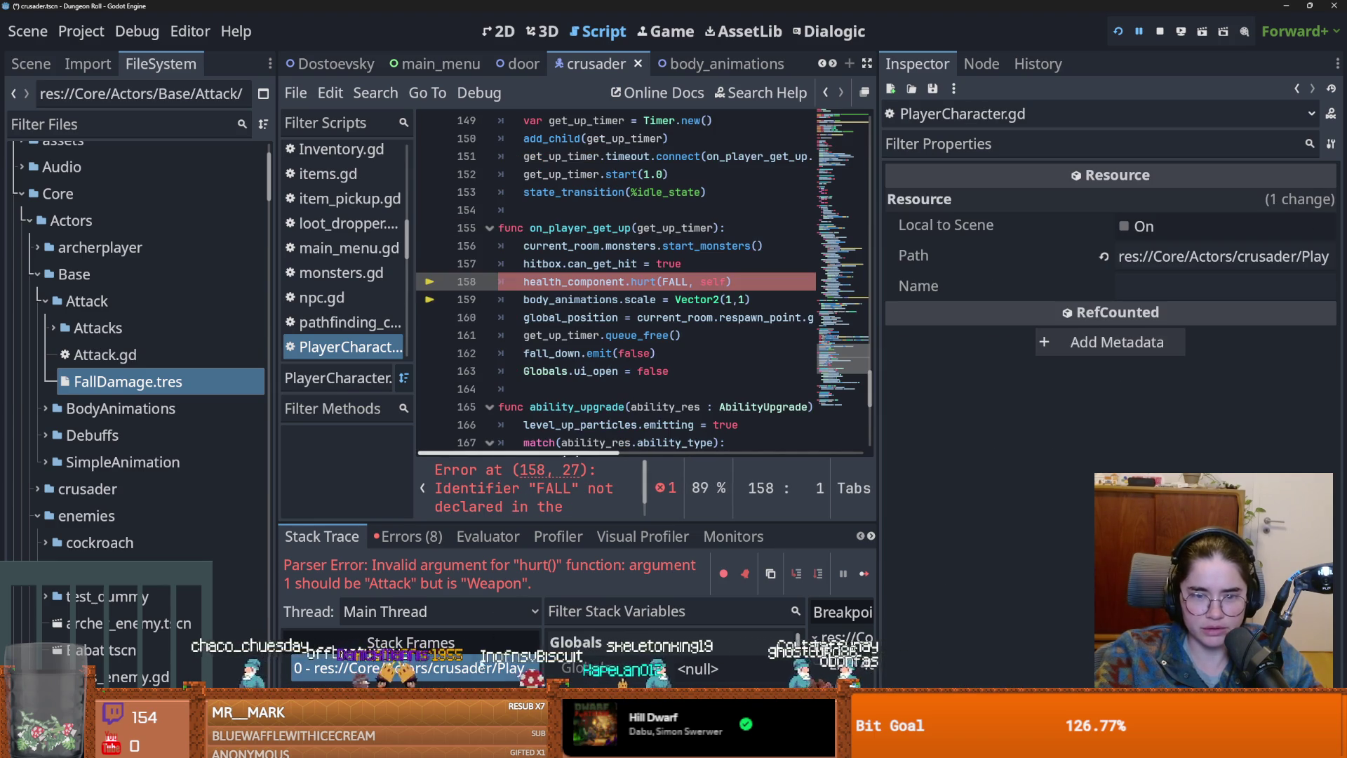
{"action": "double_click", "coordinate": [674, 282]}
{"action": "type", "text": "FALL_DAMAGE"}
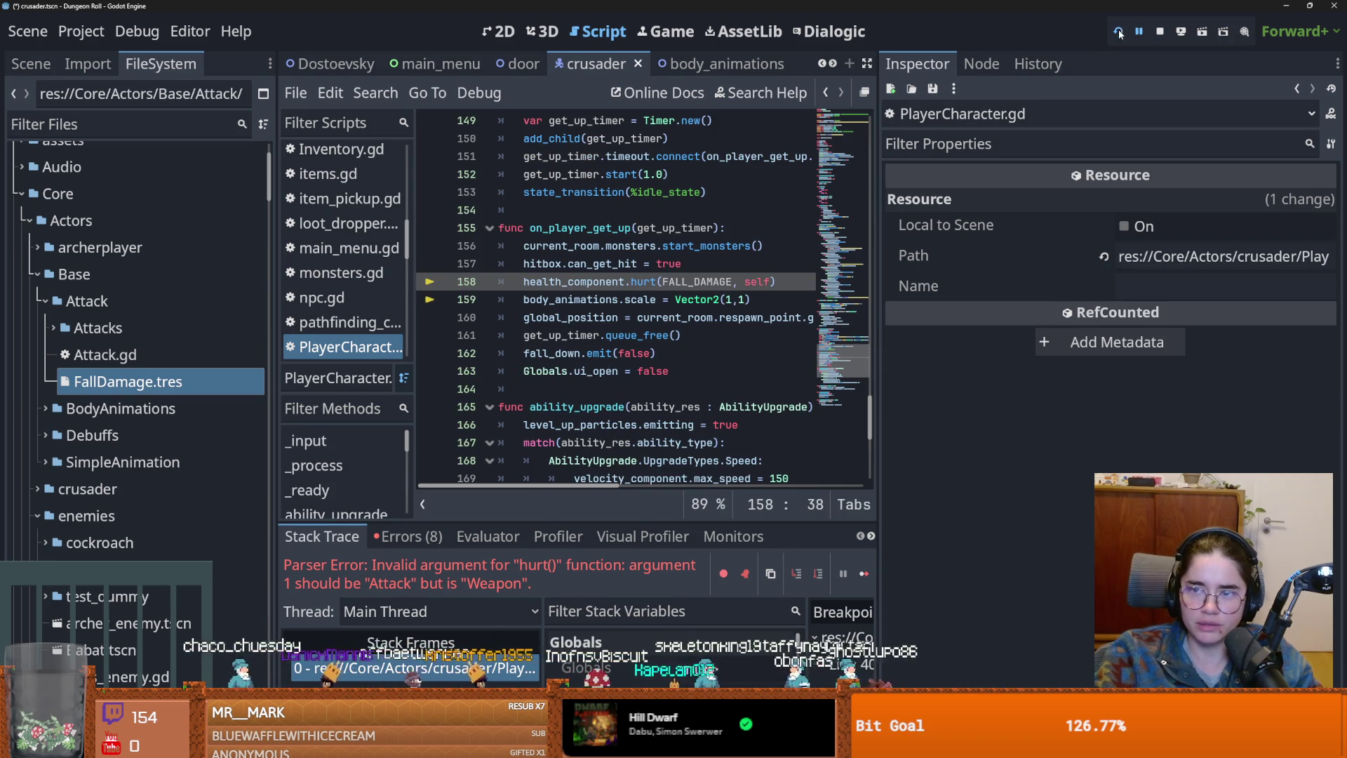
{"action": "left_click", "coordinate": [1119, 32]}
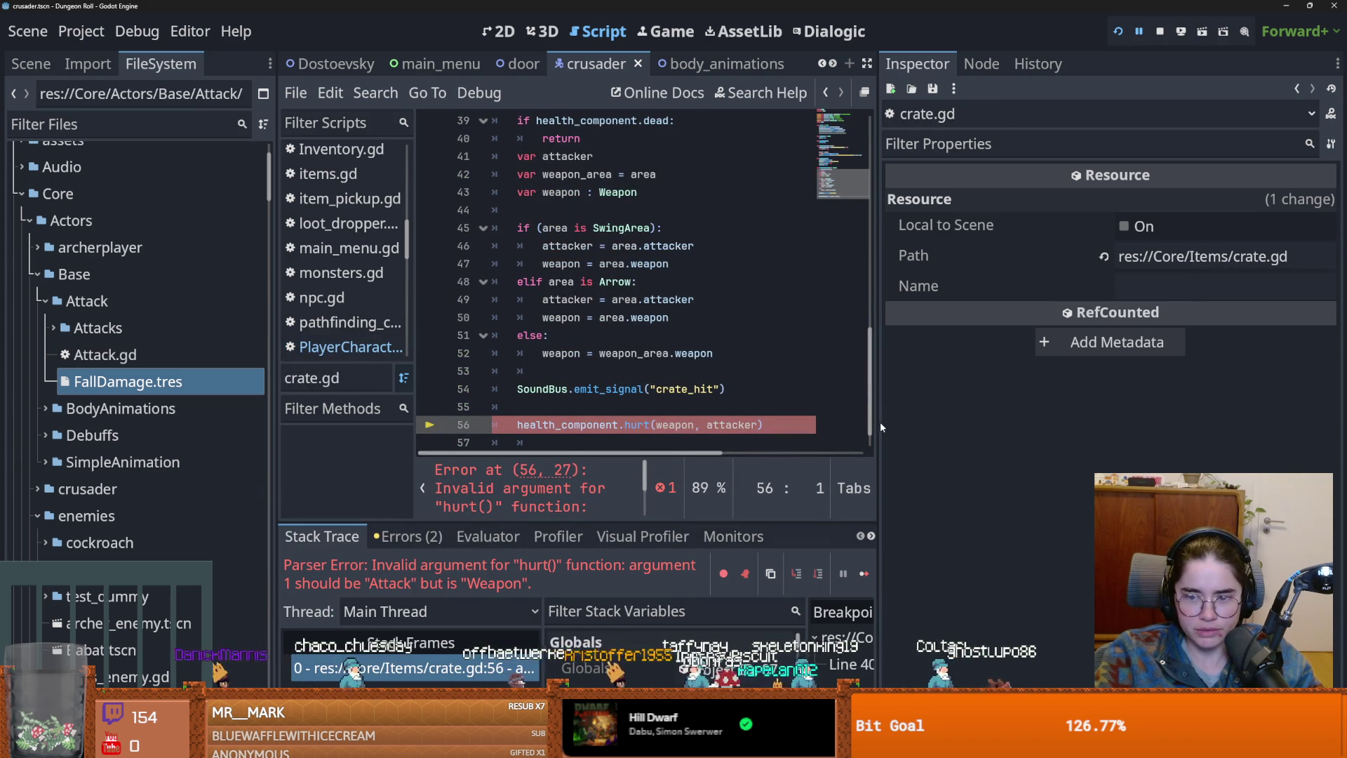
{"action": "left_click_drag", "start_coordinate": [879, 421], "coordinate": [1001, 421]}
Review crate.gd, highlighting every use of the weapon variable
{"action": "left_click", "coordinate": [474, 666]}
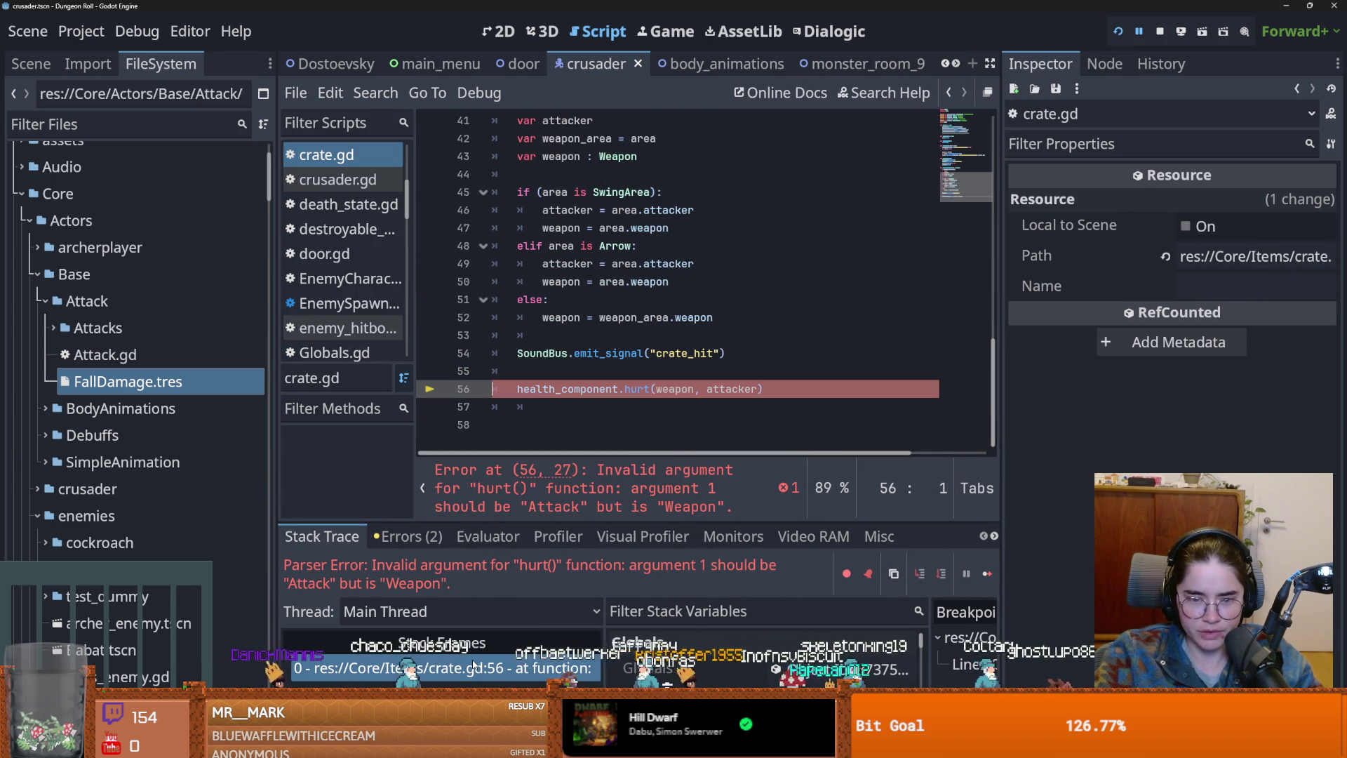
{"action": "scroll", "coordinate": [685, 398], "scroll_direction": "up", "scroll_amount": 10}
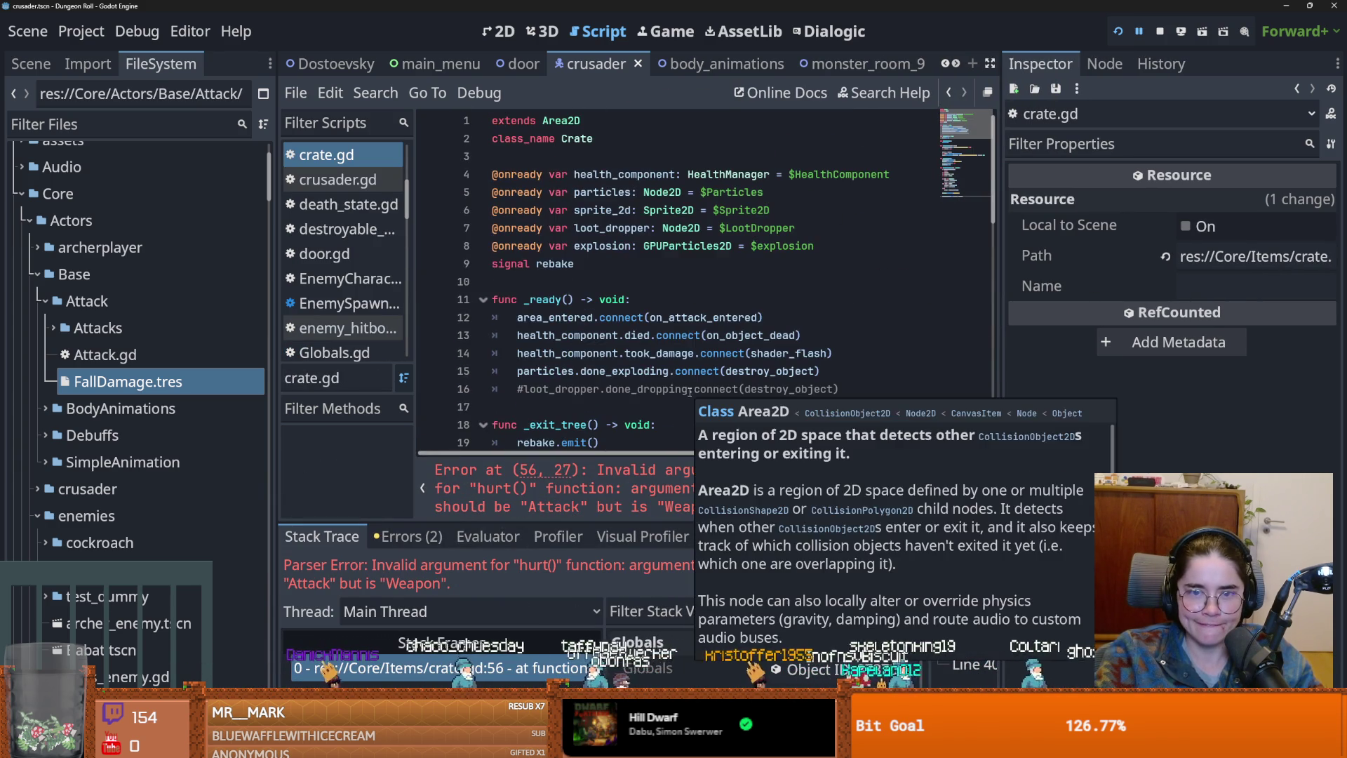
{"action": "left_click", "coordinate": [622, 269]}
{"action": "scroll", "coordinate": [609, 294], "scroll_direction": "down", "scroll_amount": 1}
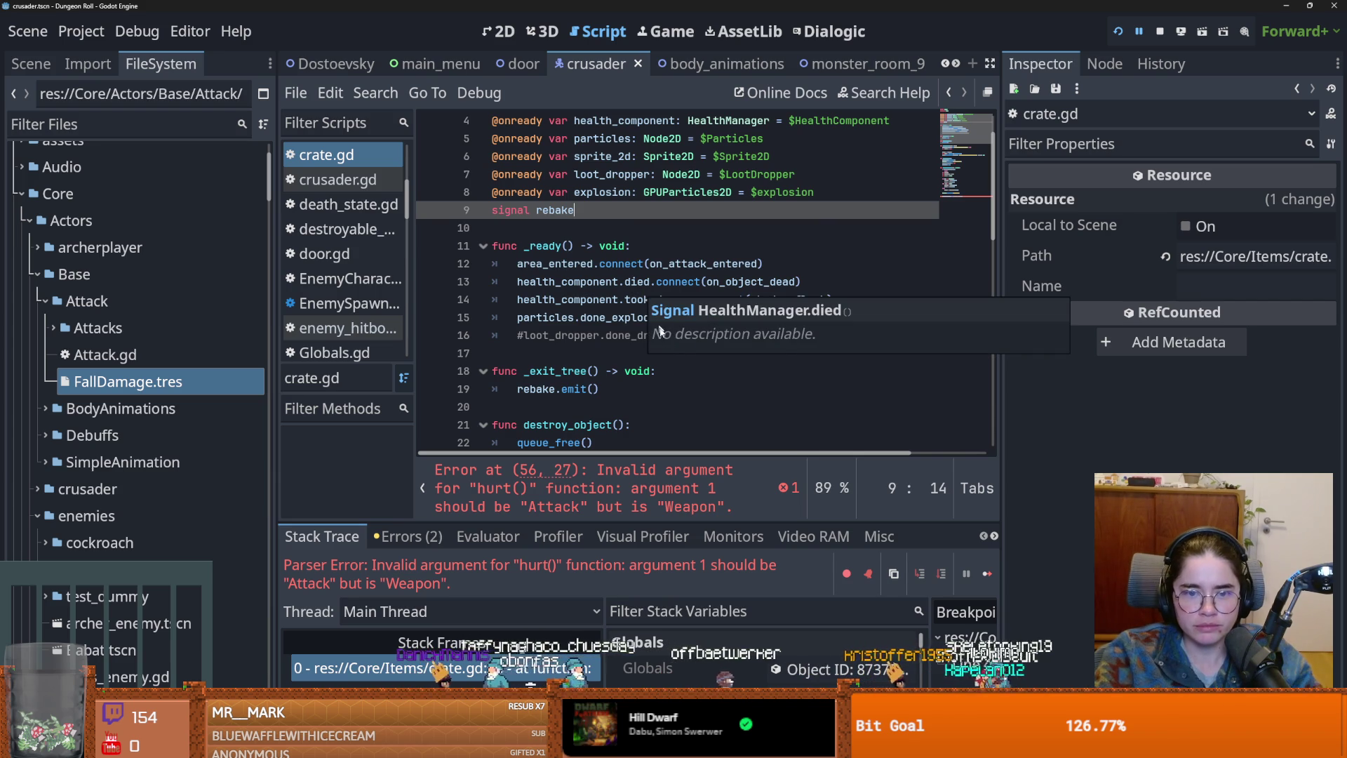
{"action": "scroll", "coordinate": [631, 404], "scroll_direction": "down", "scroll_amount": 12}
{"action": "double_click", "coordinate": [678, 392]}
{"action": "scroll", "coordinate": [679, 393], "scroll_direction": "up", "scroll_amount": 3}
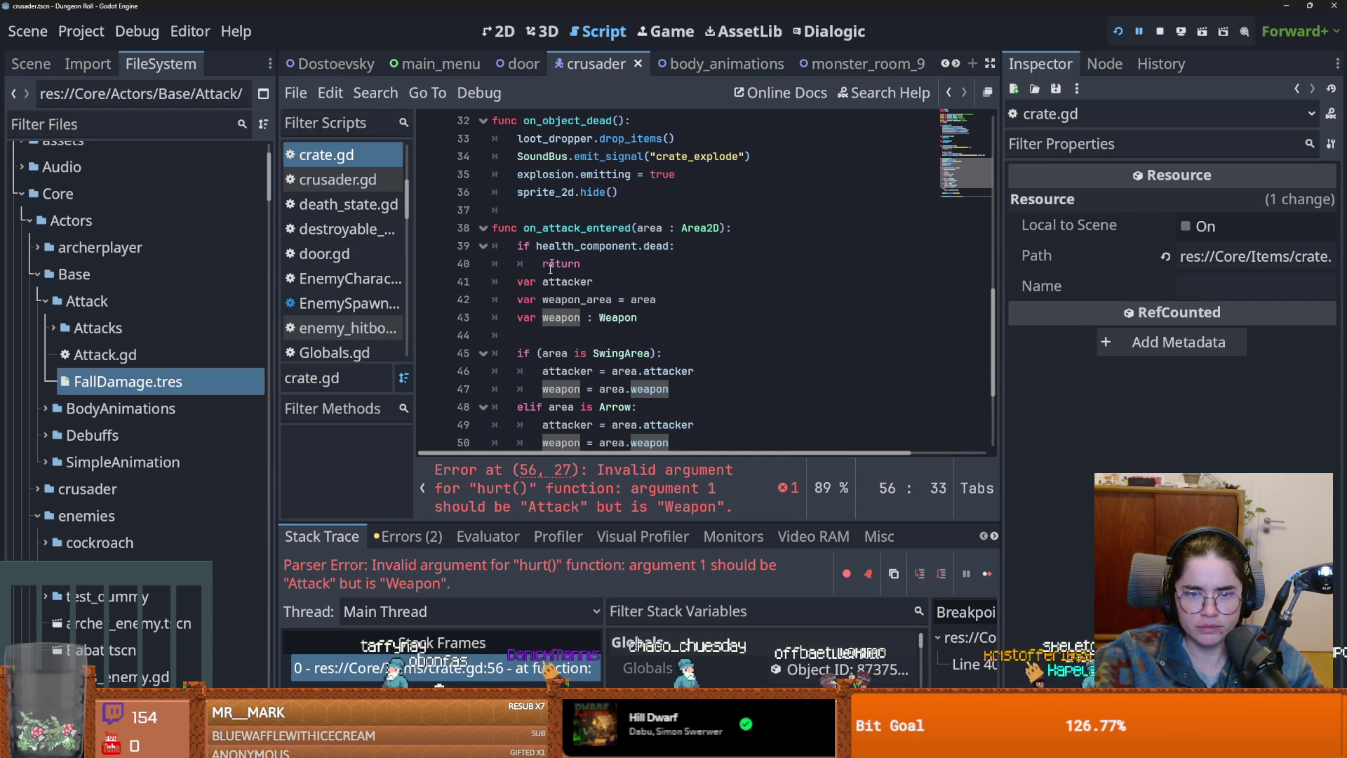
{"action": "scroll", "coordinate": [603, 279], "scroll_direction": "down", "scroll_amount": 1}
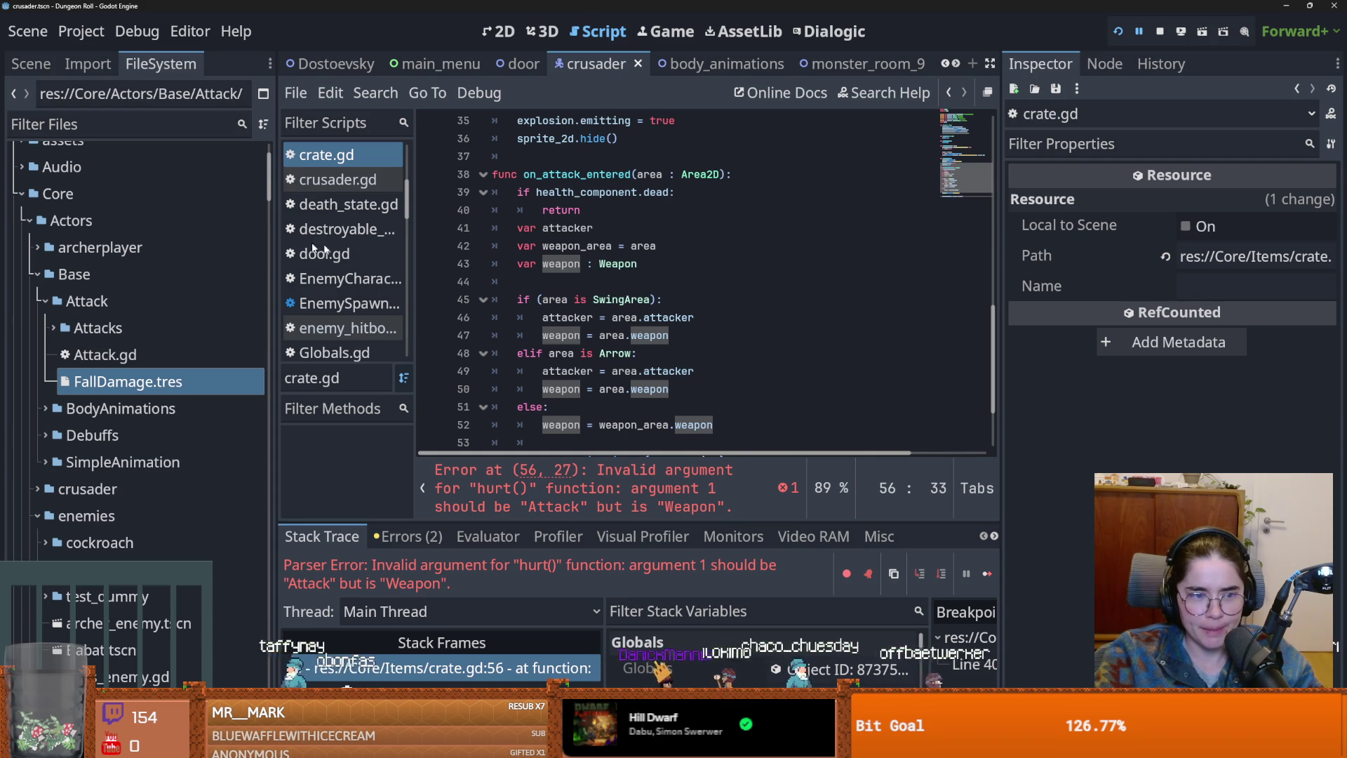
{"action": "scroll", "coordinate": [701, 319], "scroll_direction": "up", "scroll_amount": 5}
{"action": "scroll", "coordinate": [701, 319], "scroll_direction": "down", "scroll_amount": 2}
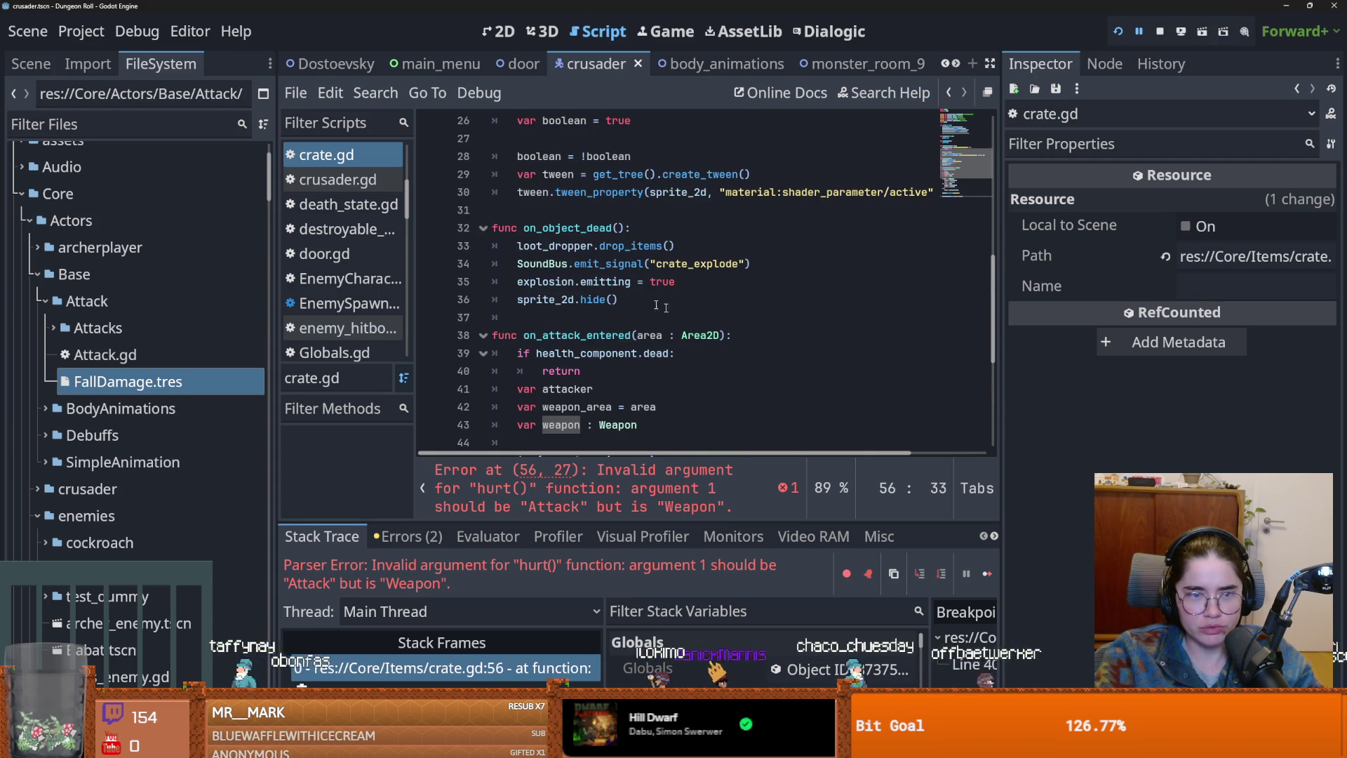
Filter the FileSystem for 'crate' and open crate.tscn
{"action": "left_click", "coordinate": [119, 124]}
{"action": "type", "text": "crate"}
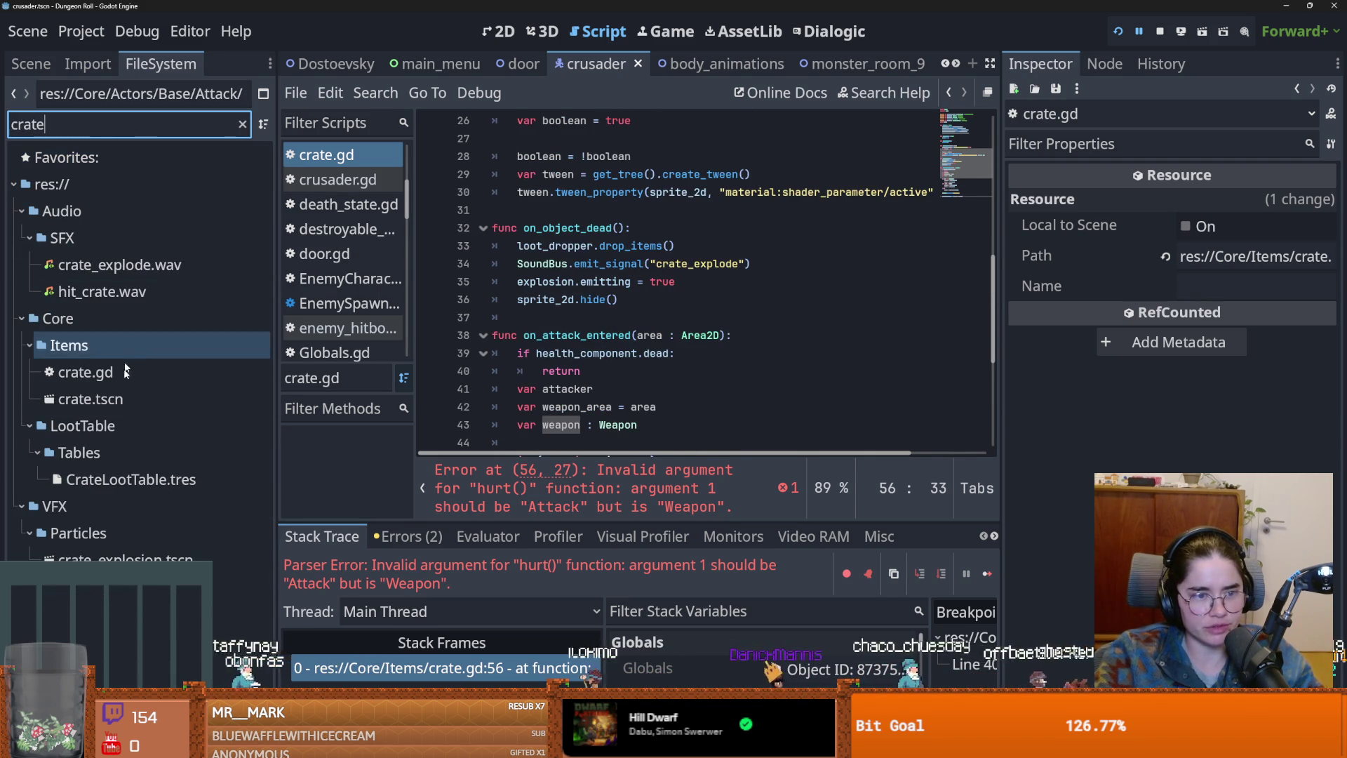
{"action": "double_click", "coordinate": [91, 398]}
Inspect the crate's attached script and its on_attack_entered function
{"action": "left_click", "coordinate": [29, 63]}
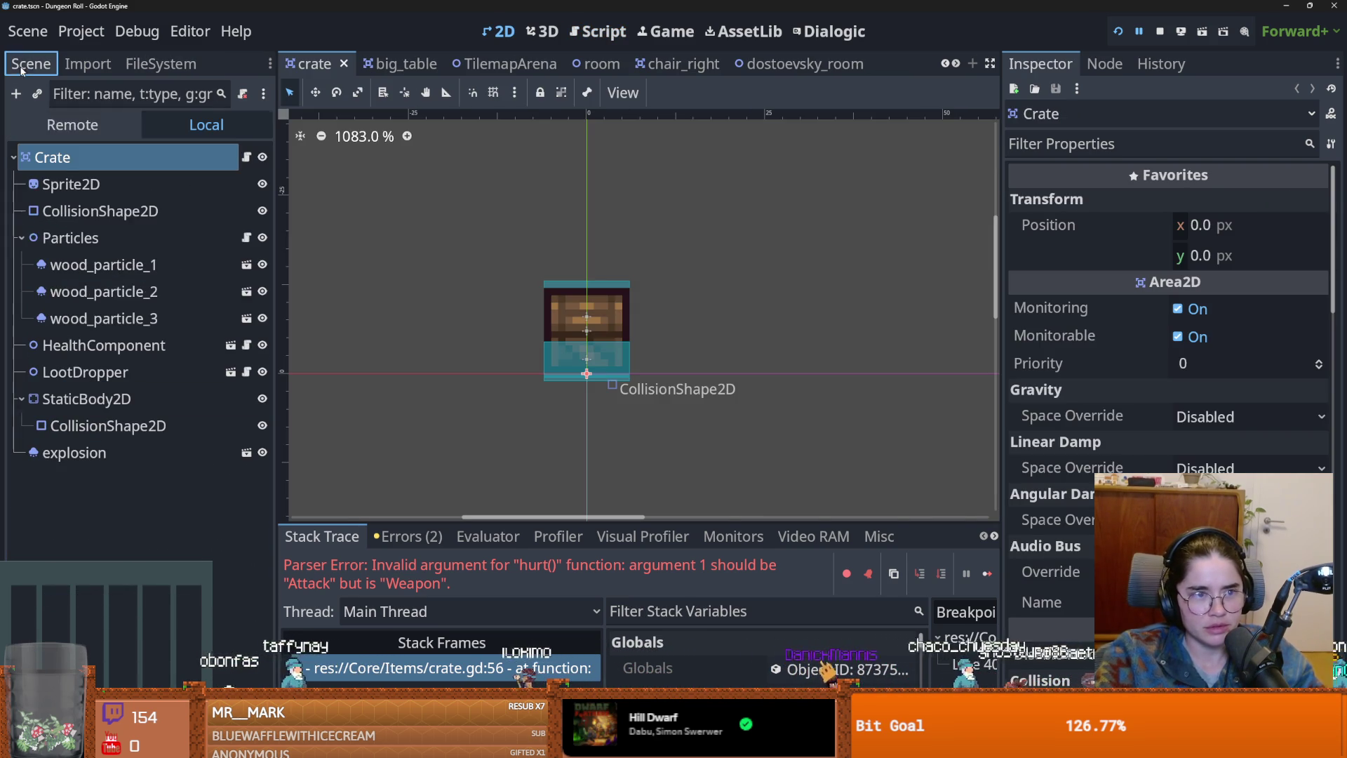
{"action": "left_click", "coordinate": [249, 163]}
{"action": "scroll", "coordinate": [678, 346], "scroll_direction": "down", "scroll_amount": 3}
{"action": "scroll", "coordinate": [678, 346], "scroll_direction": "up", "scroll_amount": 1}
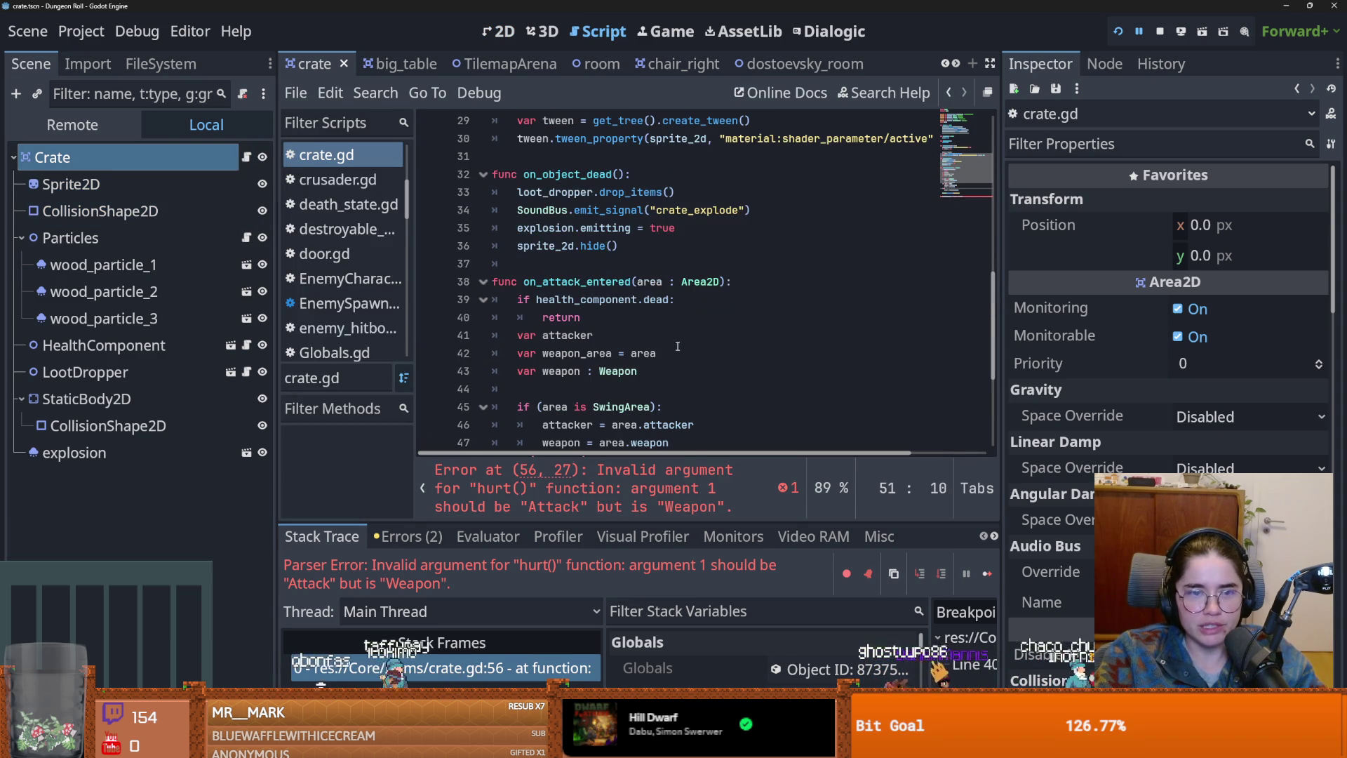
{"action": "double_click", "coordinate": [596, 282]}
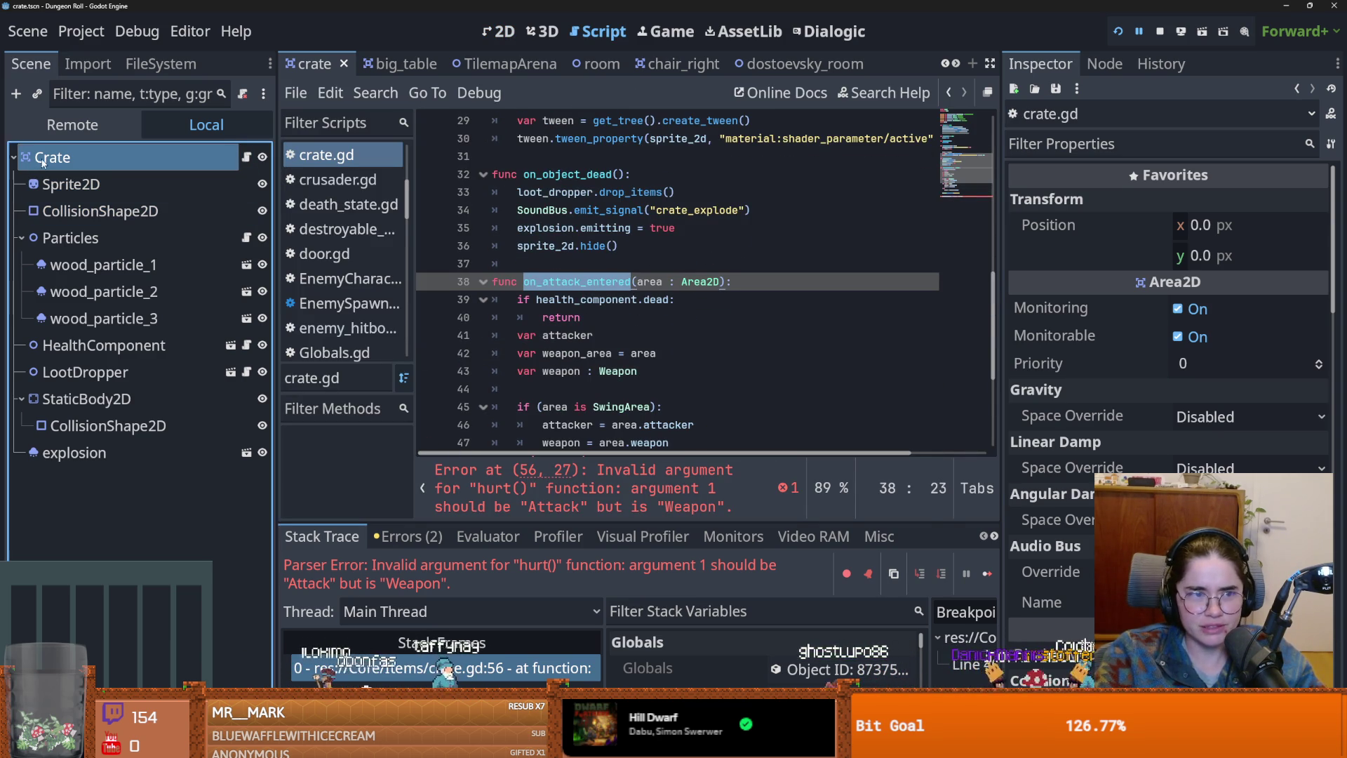
Search the Instantiate Child Scene picker for a hitbox scene, finding none
{"action": "left_click", "coordinate": [33, 101]}
{"action": "type", "text": "hit"}
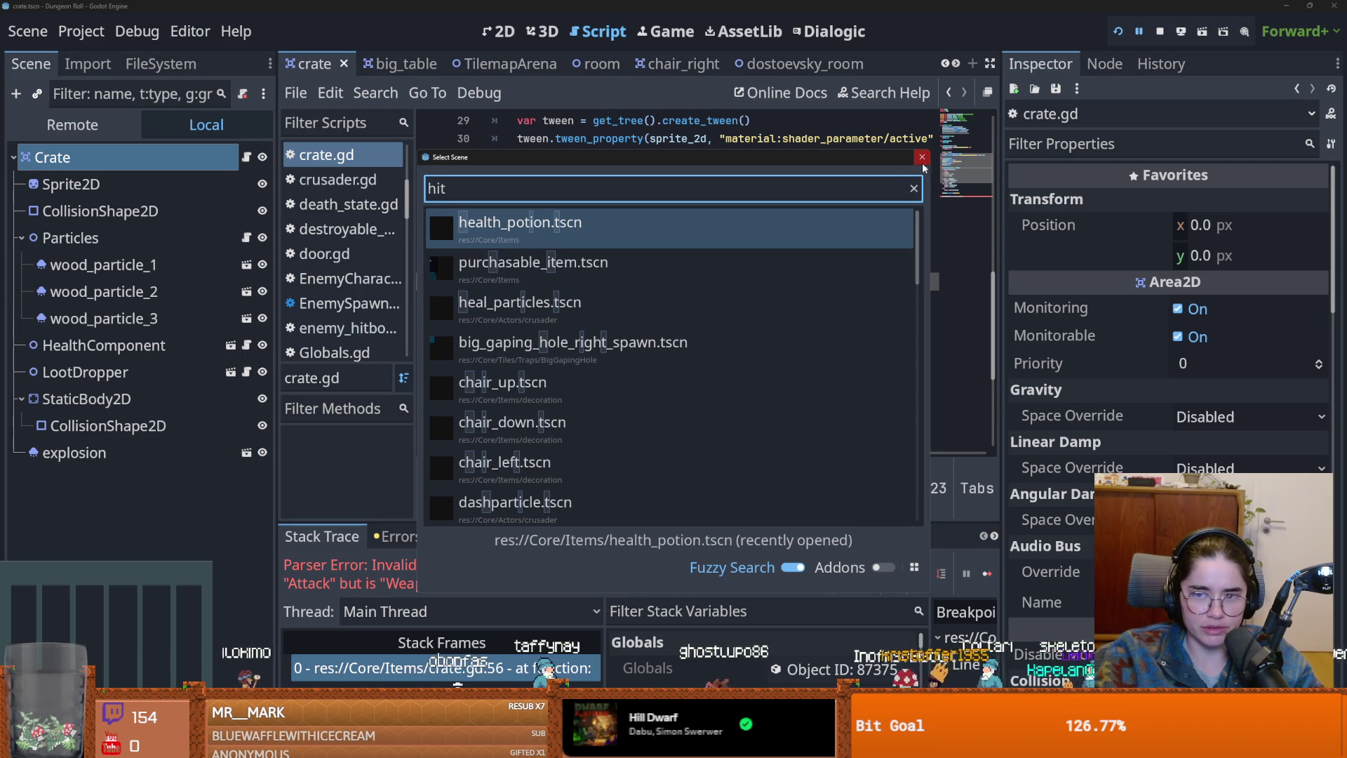
{"action": "left_click", "coordinate": [920, 161]}
{"action": "scroll", "coordinate": [640, 329], "scroll_direction": "up", "scroll_amount": 4}
{"action": "scroll", "coordinate": [640, 329], "scroll_direction": "up", "scroll_amount": 5}
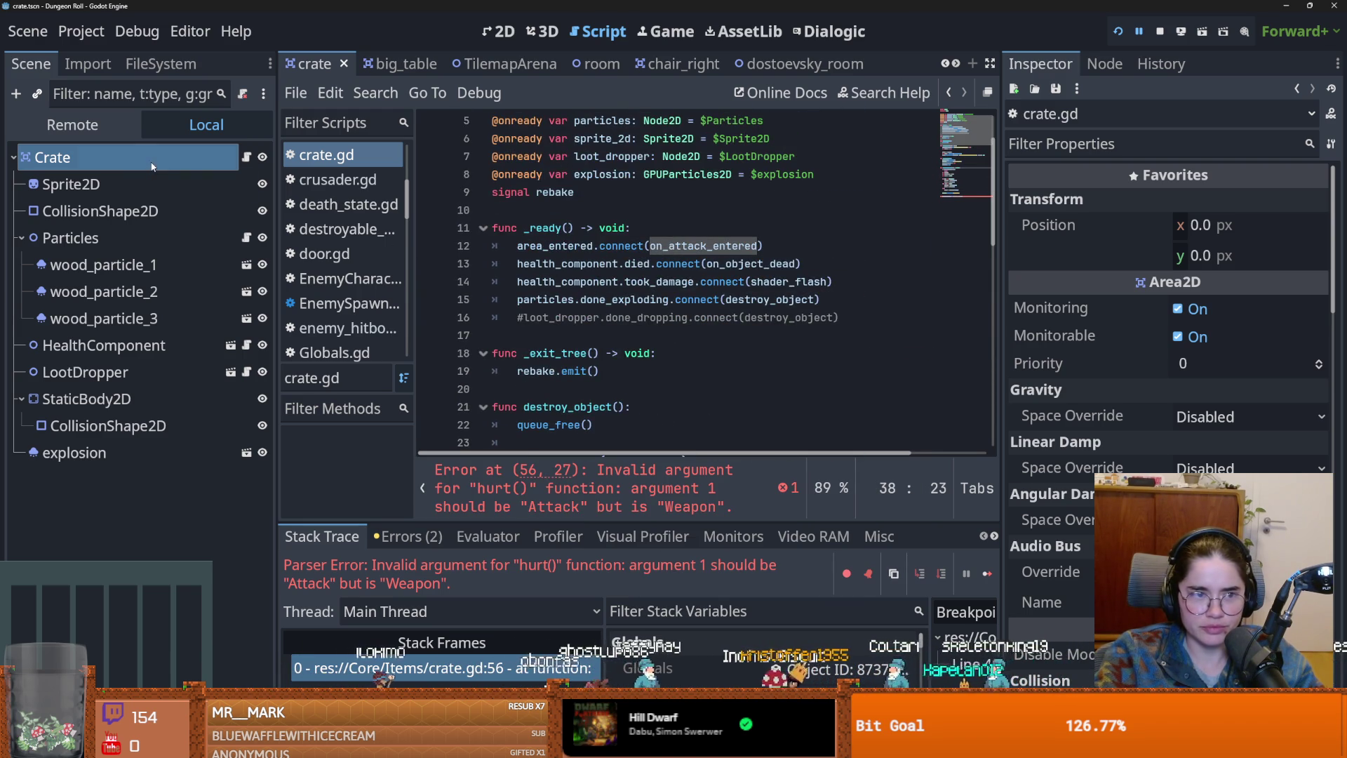
{"action": "left_click", "coordinate": [37, 100]}
{"action": "type", "text": "\\u"}
{"action": "key", "text": "BackSpace"}
{"action": "key", "text": "BackSpace"}
{"action": "type", "text": "hit"}
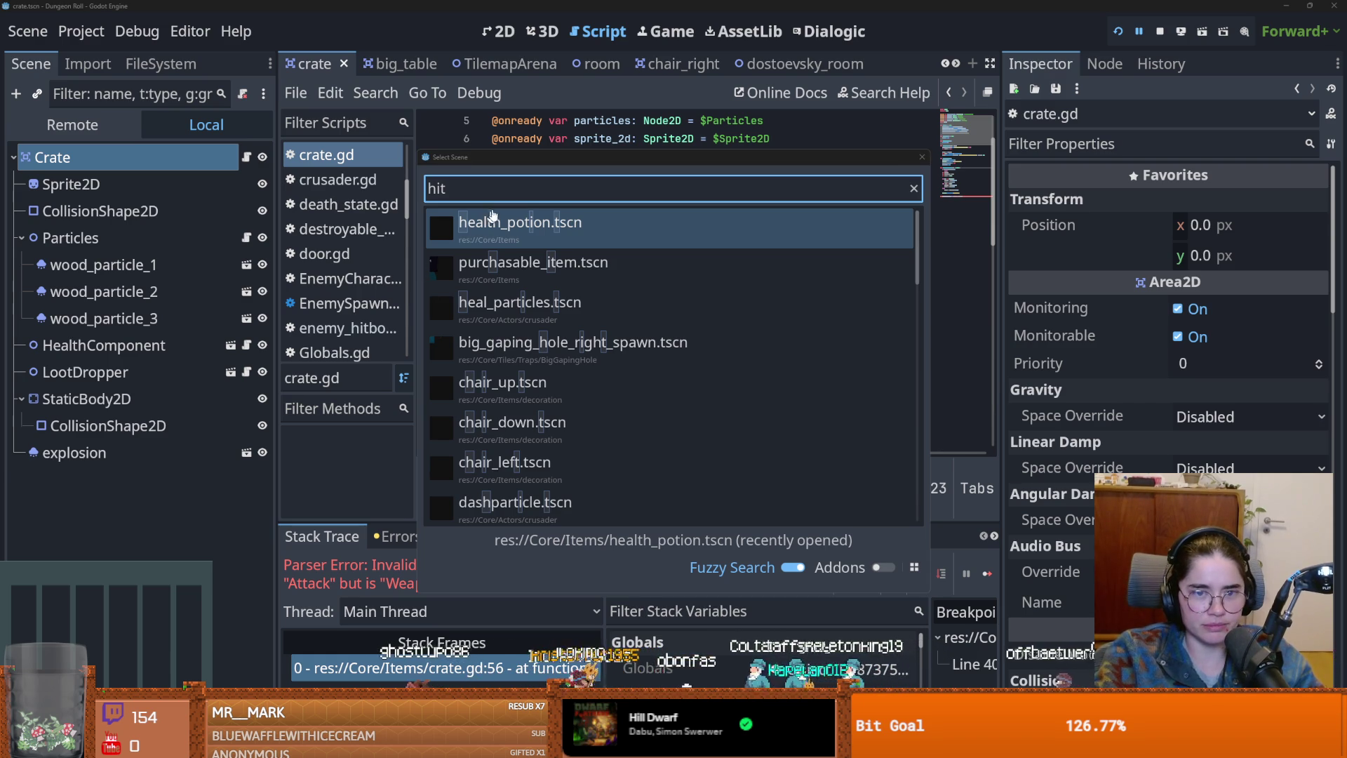
{"action": "type", "text": "_"}
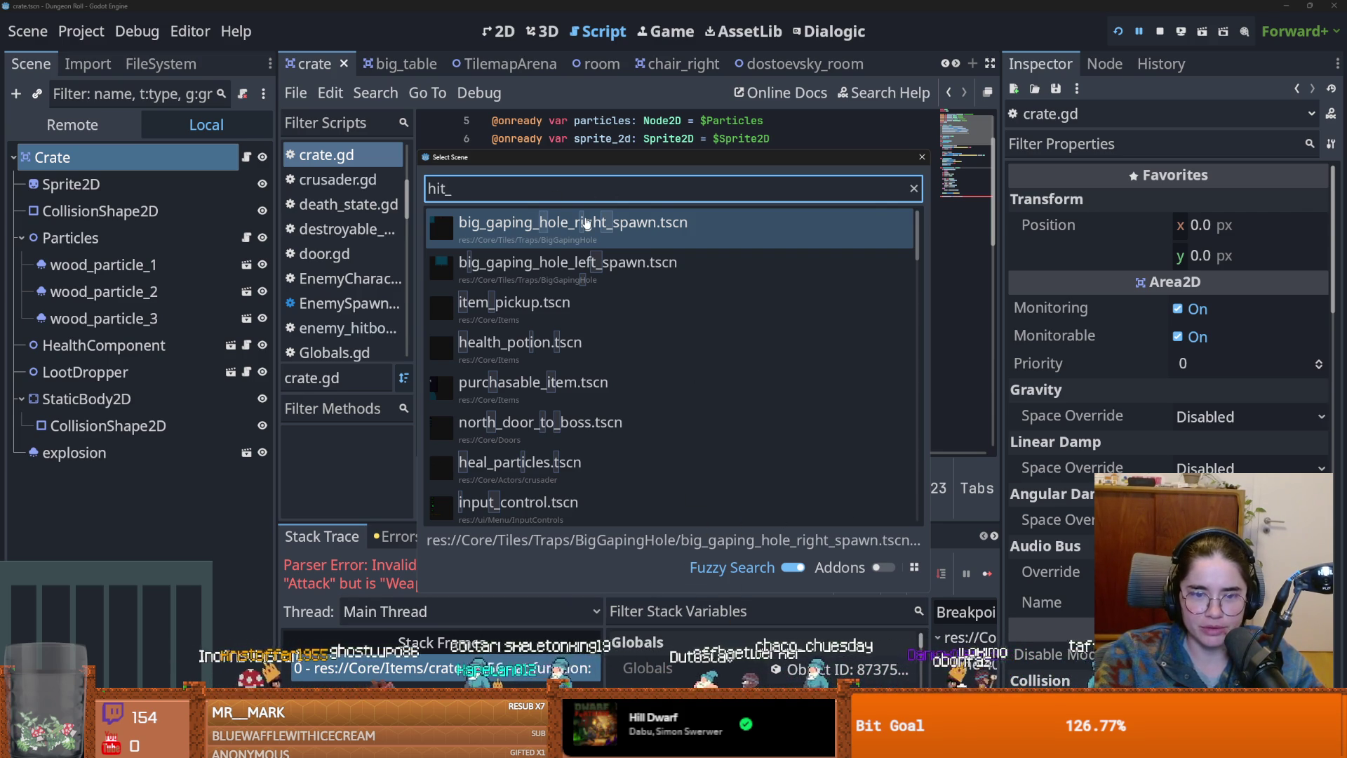
{"action": "type", "text": "b"}
{"action": "type", "text": "oss"}
{"action": "key", "text": "BackSpace"}
{"action": "key", "text": "BackSpace"}
{"action": "key", "text": "BackSpace"}
{"action": "key", "text": "BackSpace"}
{"action": "key", "text": "BackSpace"}
{"action": "type", "text": "tbox"}
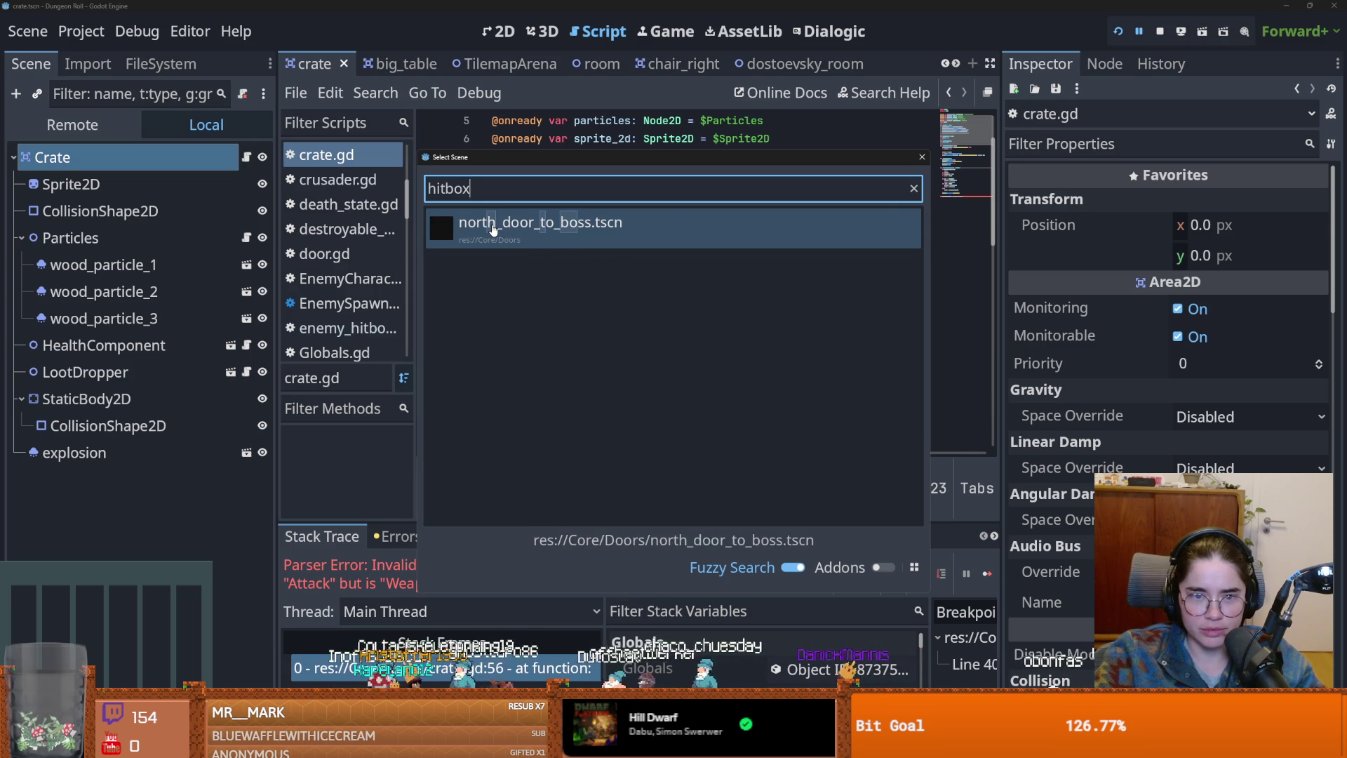
{"action": "key", "text": "Escape"}
Select the Crate root node and save the scene, hitting a file-in-use error
{"action": "left_click", "coordinate": [150, 182]}
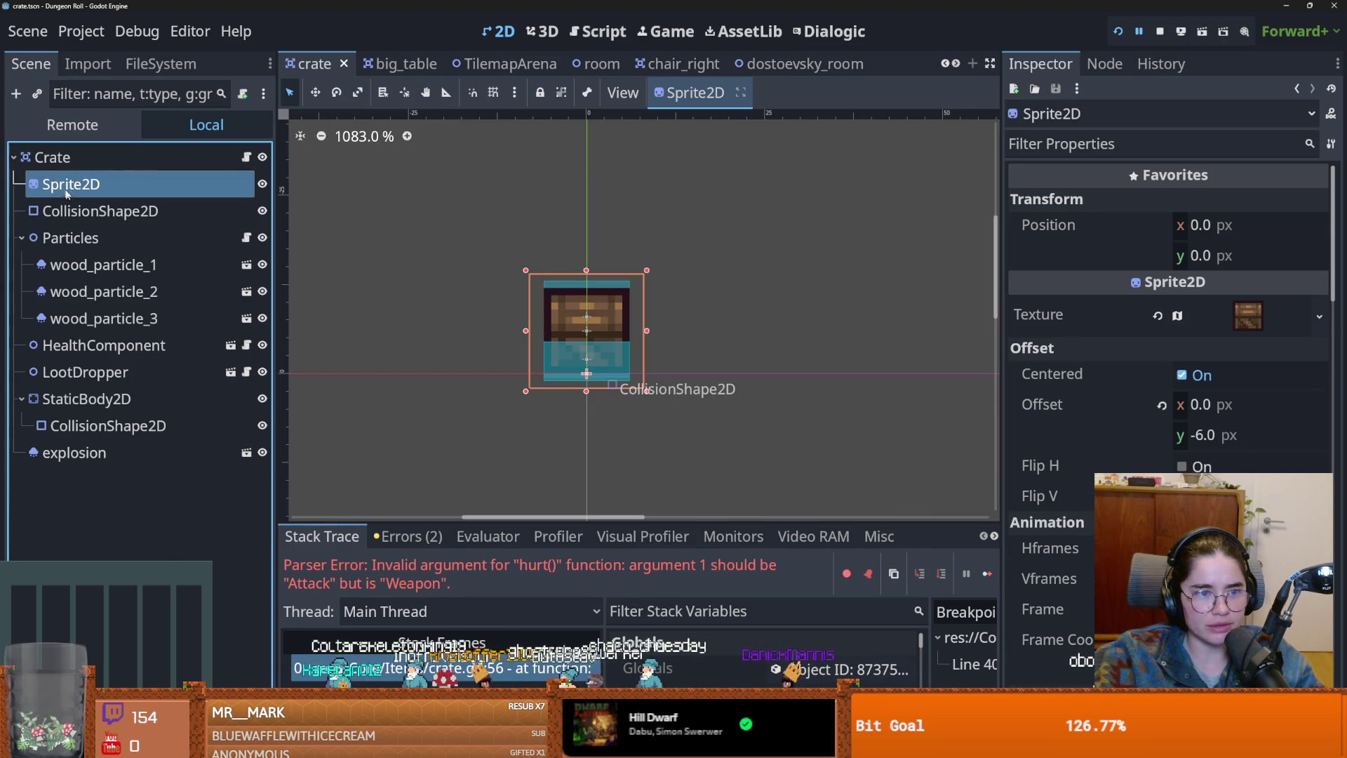
{"action": "left_click", "coordinate": [65, 164]}
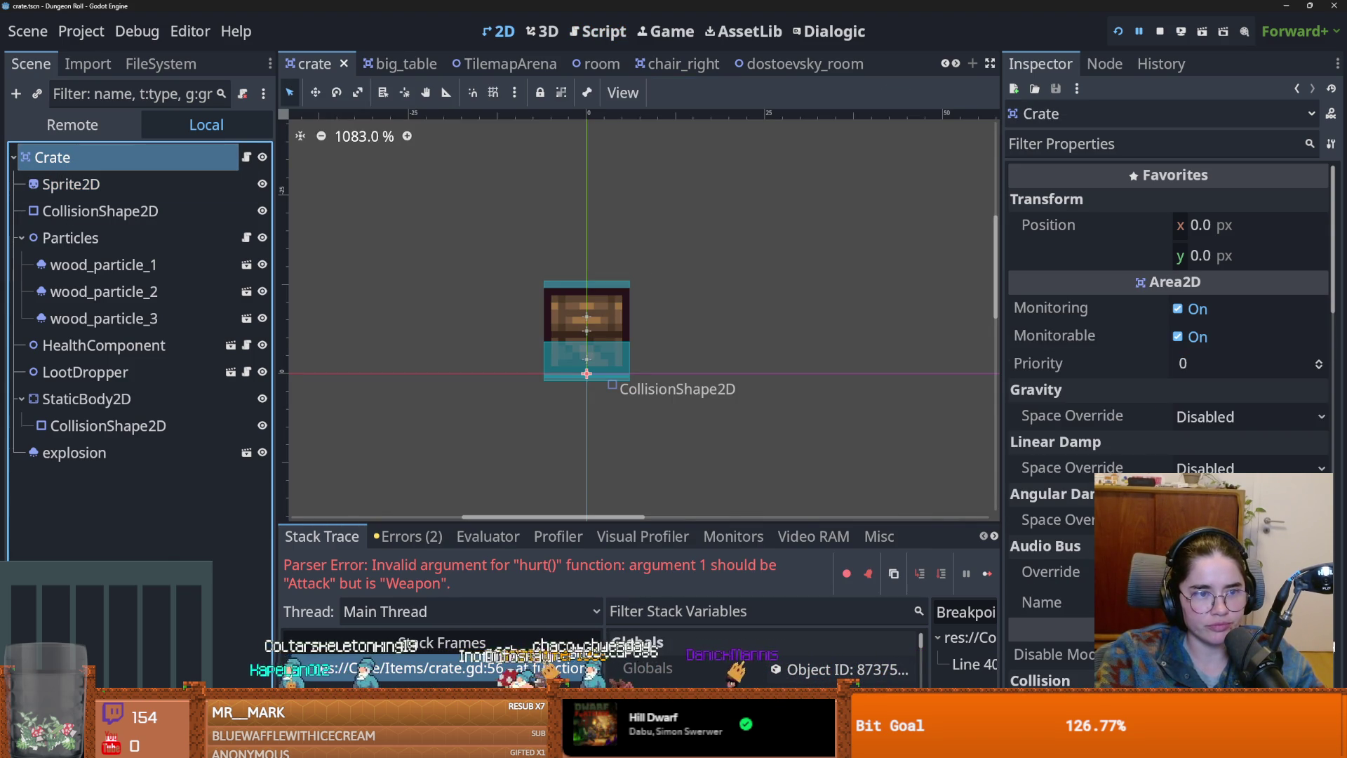
{"action": "left_click", "coordinate": [22, 237]}
{"action": "key", "text": "ctrl+s"}
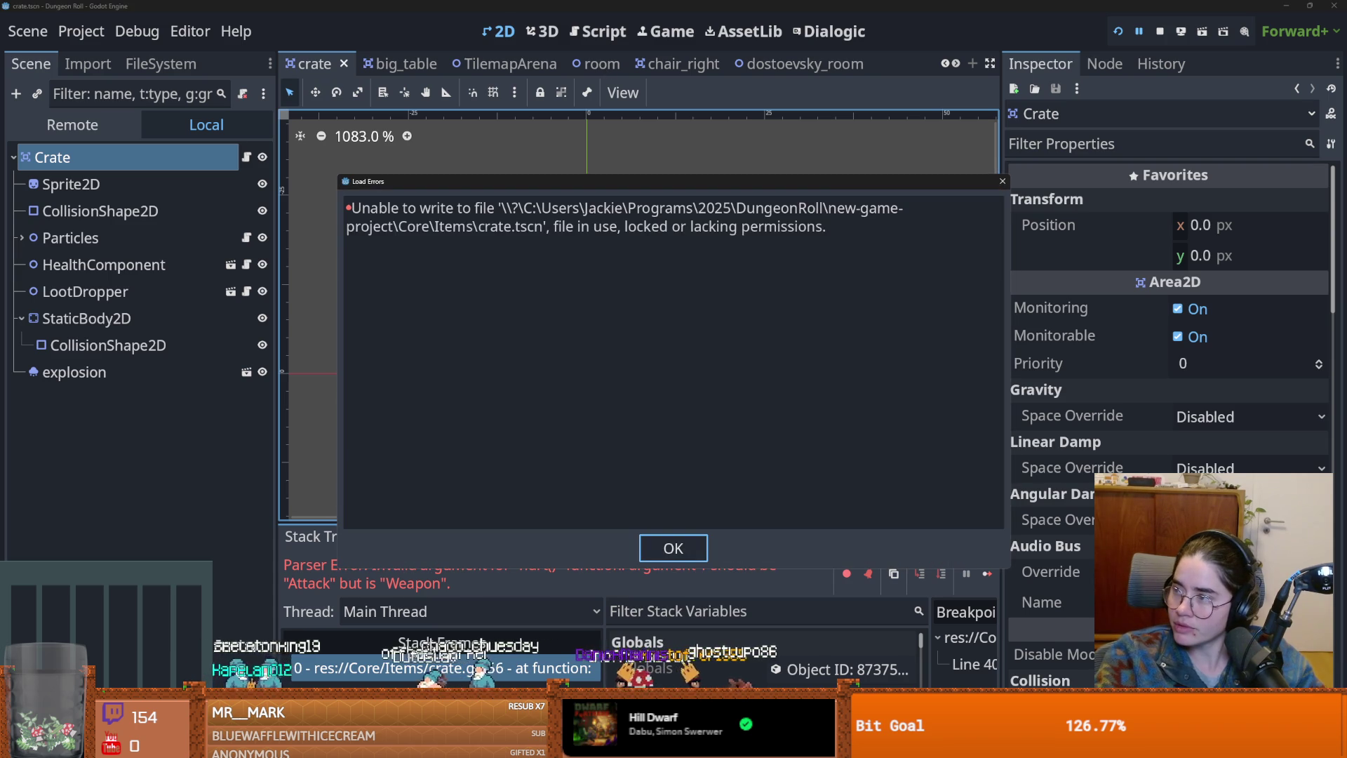
{"action": "key", "text": "alt+Tab"}
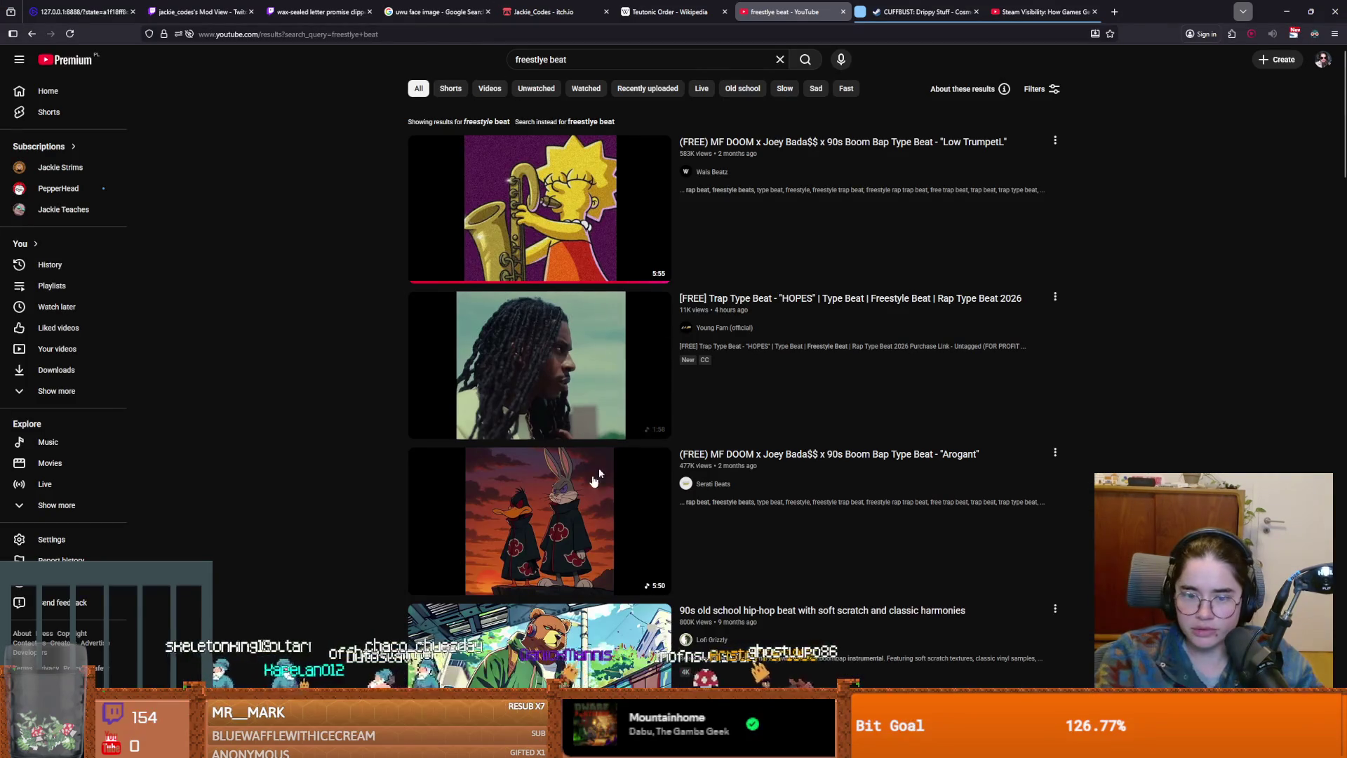
Open the bear hip-hop beat video and jump to a chapter from its tracklist
{"action": "scroll", "coordinate": [871, 538], "scroll_direction": "down", "scroll_amount": 3}
{"action": "left_click", "coordinate": [770, 512]}
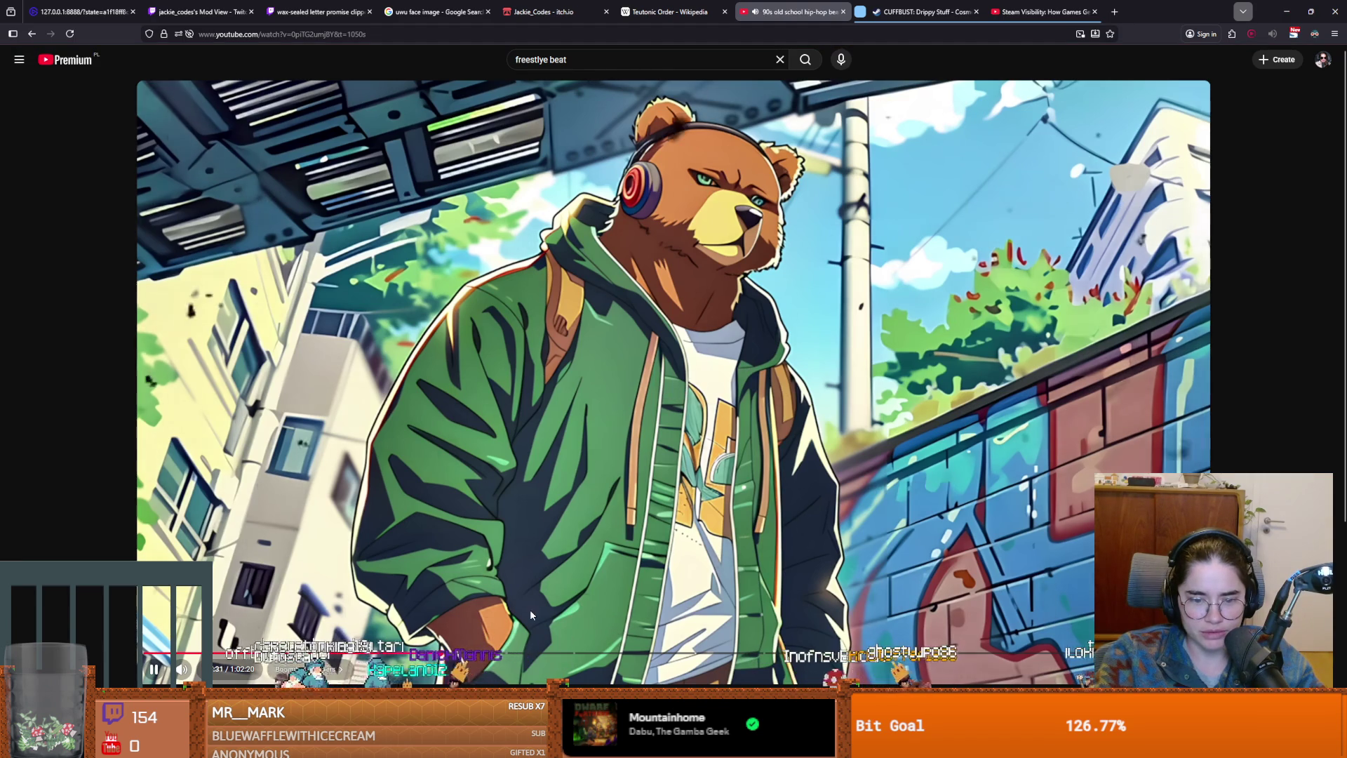
{"action": "left_click", "coordinate": [529, 609]}
{"action": "scroll", "coordinate": [529, 608], "scroll_direction": "down", "scroll_amount": 3}
{"action": "left_click", "coordinate": [174, 460]}
{"action": "scroll", "coordinate": [174, 459], "scroll_direction": "down", "scroll_amount": 3}
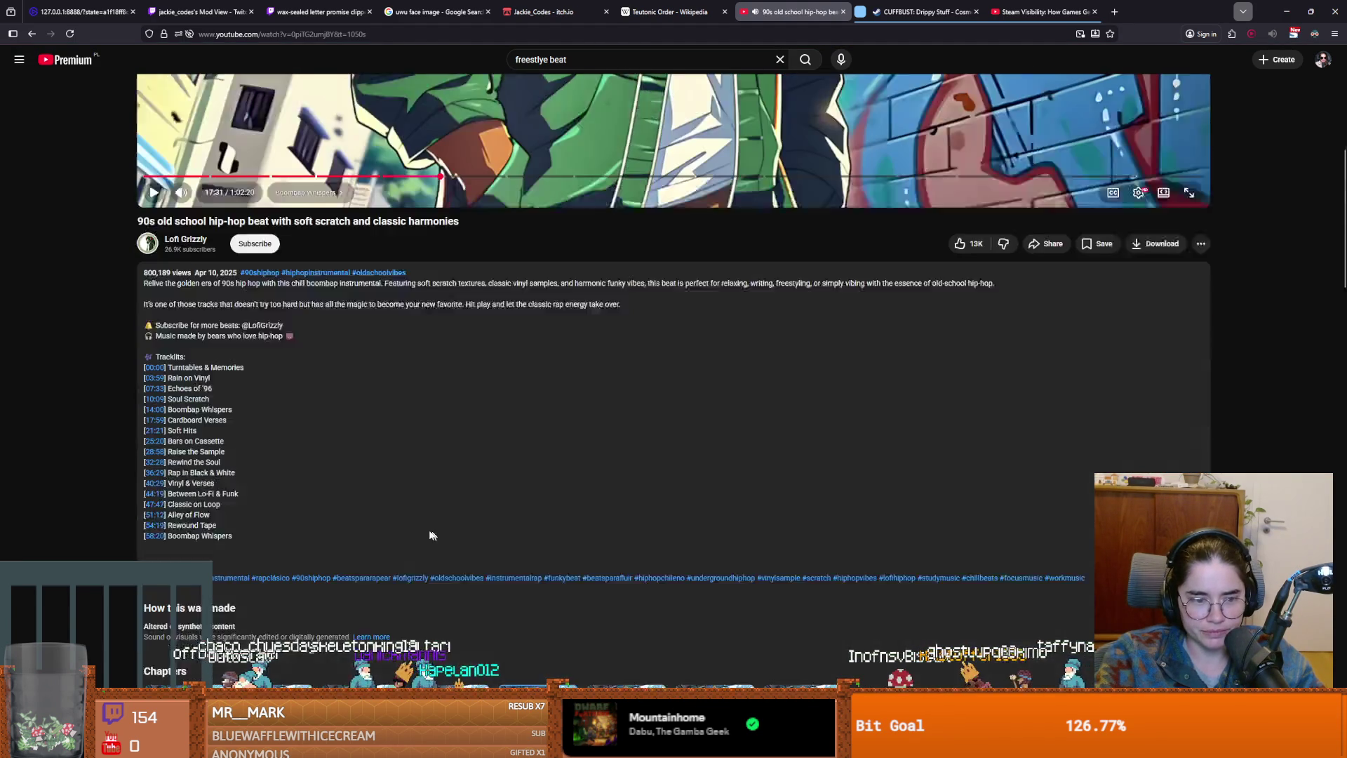
{"action": "left_click", "coordinate": [155, 438]}
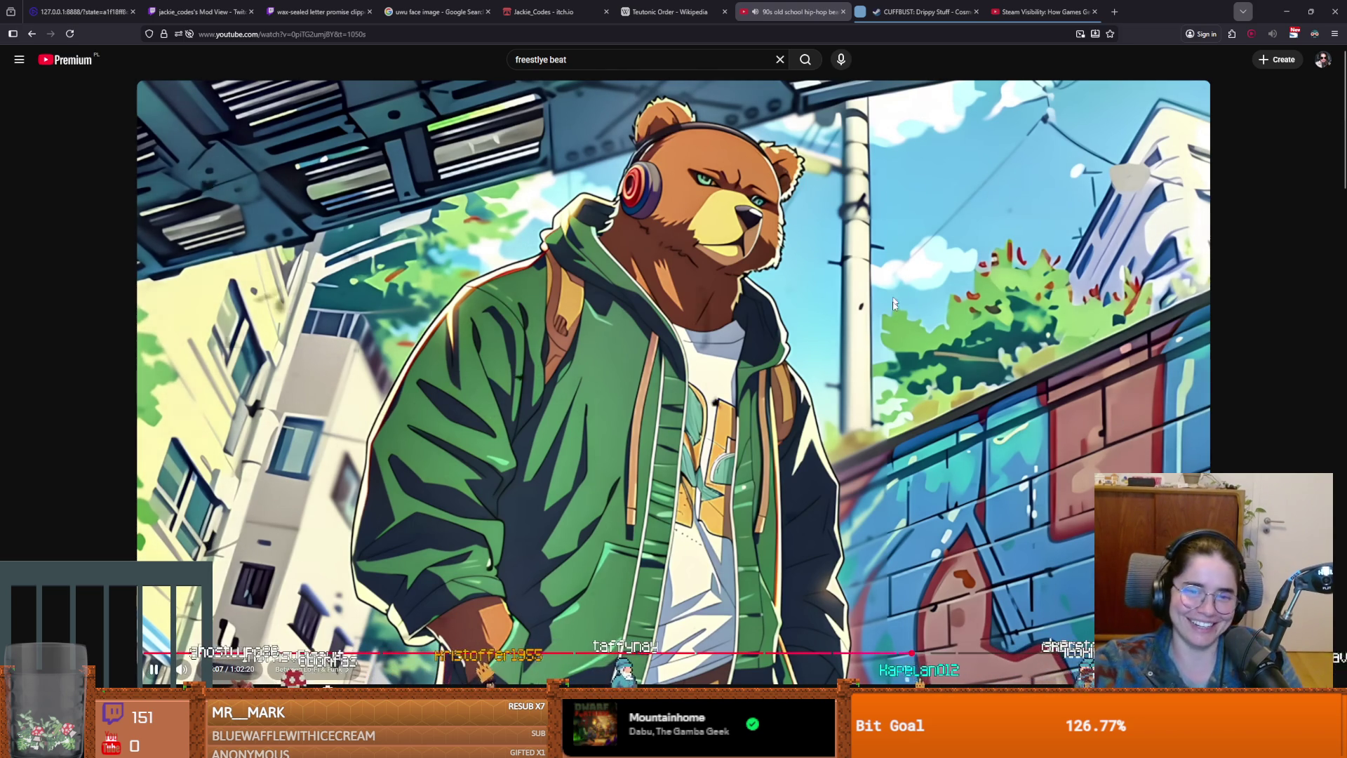
Jump to the Vinyl & Verses chapter at 40:29 and resume playback
{"action": "left_click", "coordinate": [964, 469]}
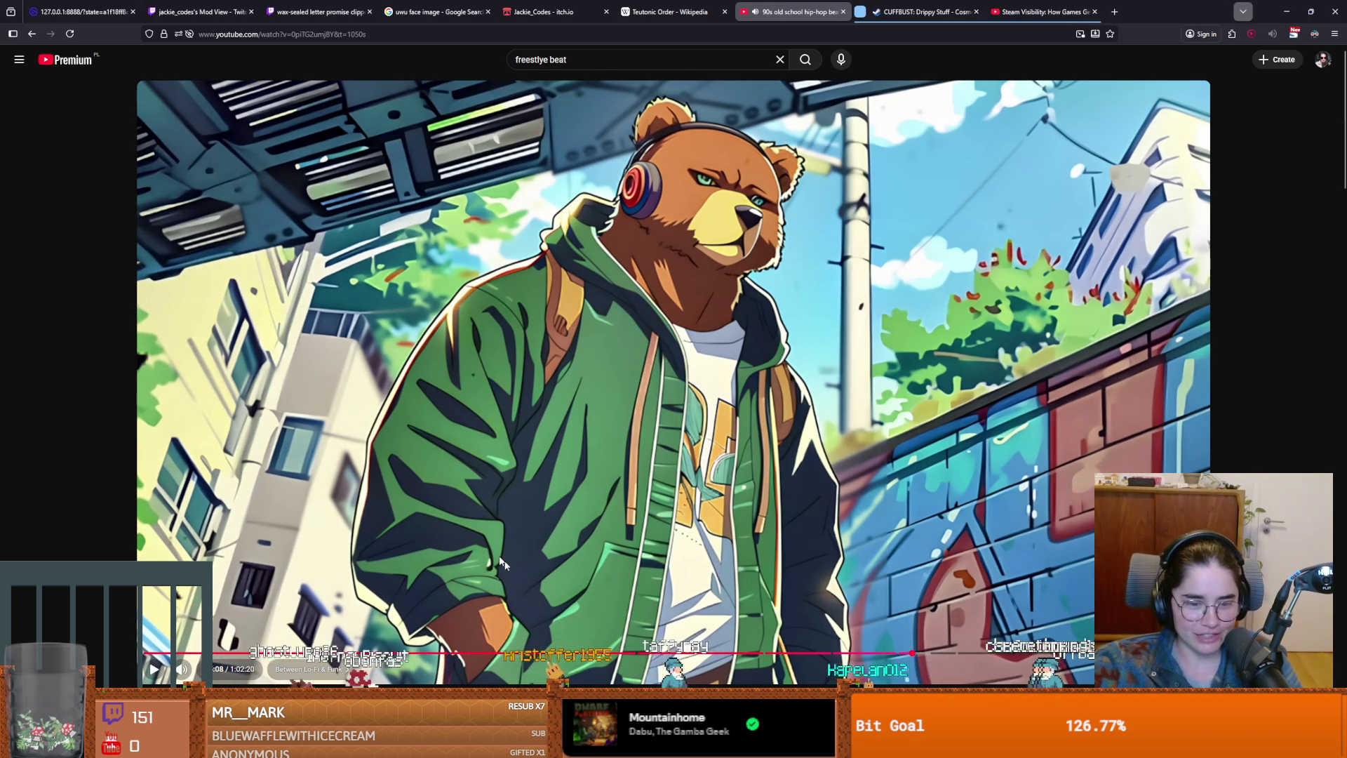
{"action": "scroll", "coordinate": [235, 608], "scroll_direction": "down", "scroll_amount": 5}
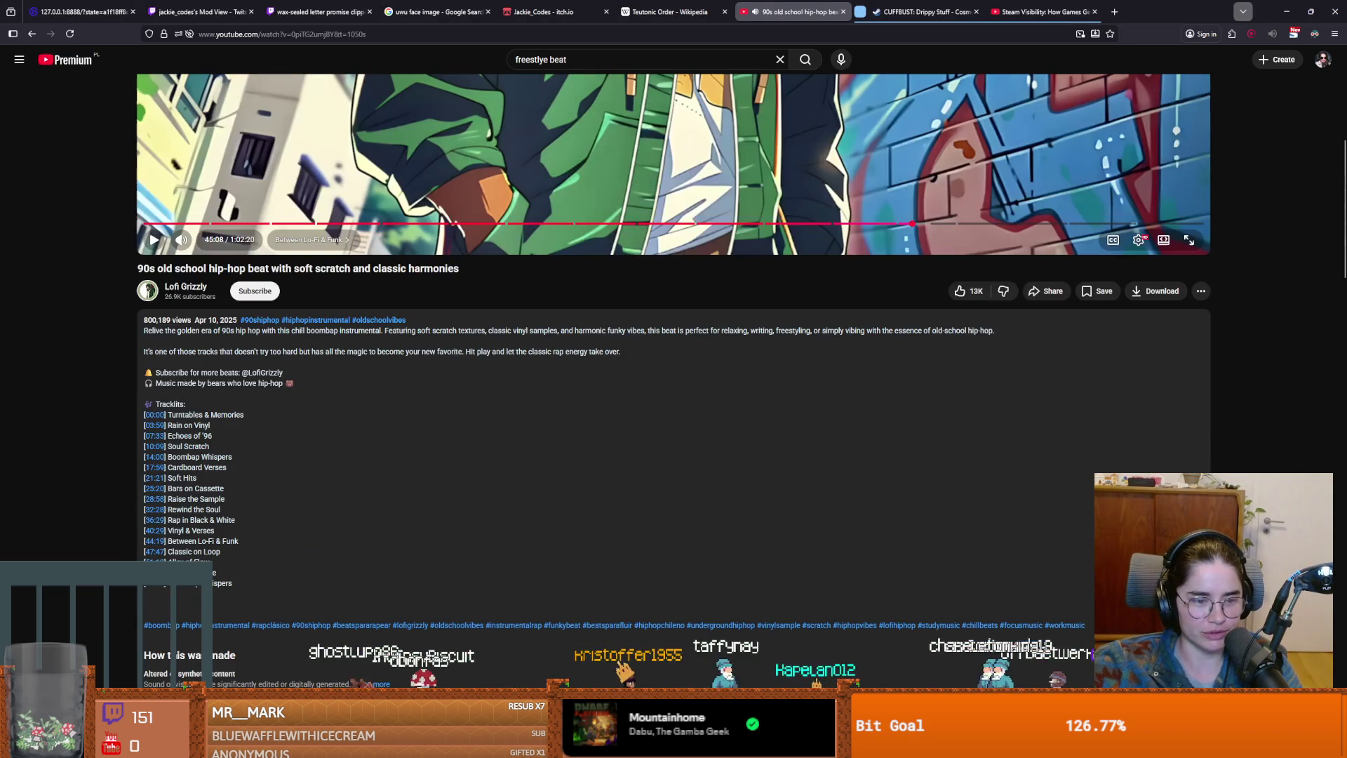
{"action": "left_click", "coordinate": [152, 531]}
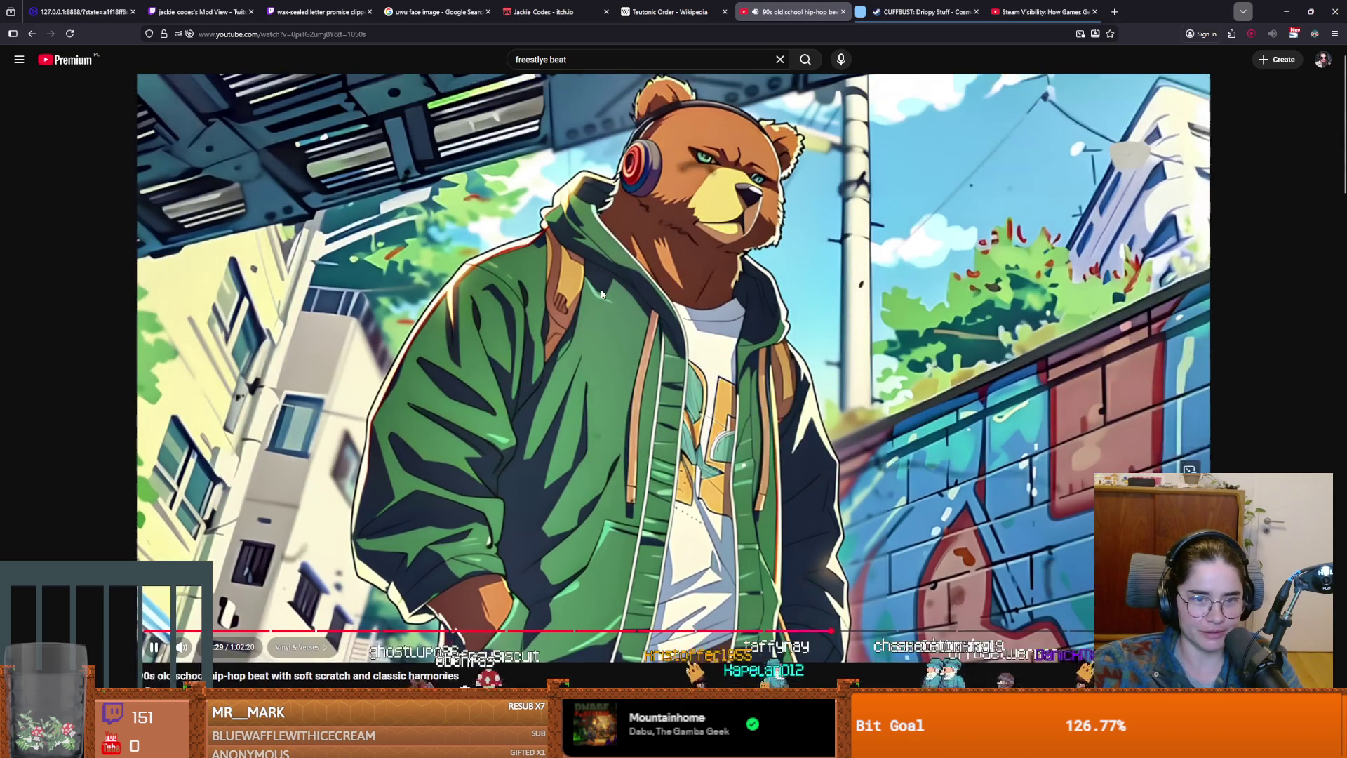
{"action": "left_click", "coordinate": [538, 525]}
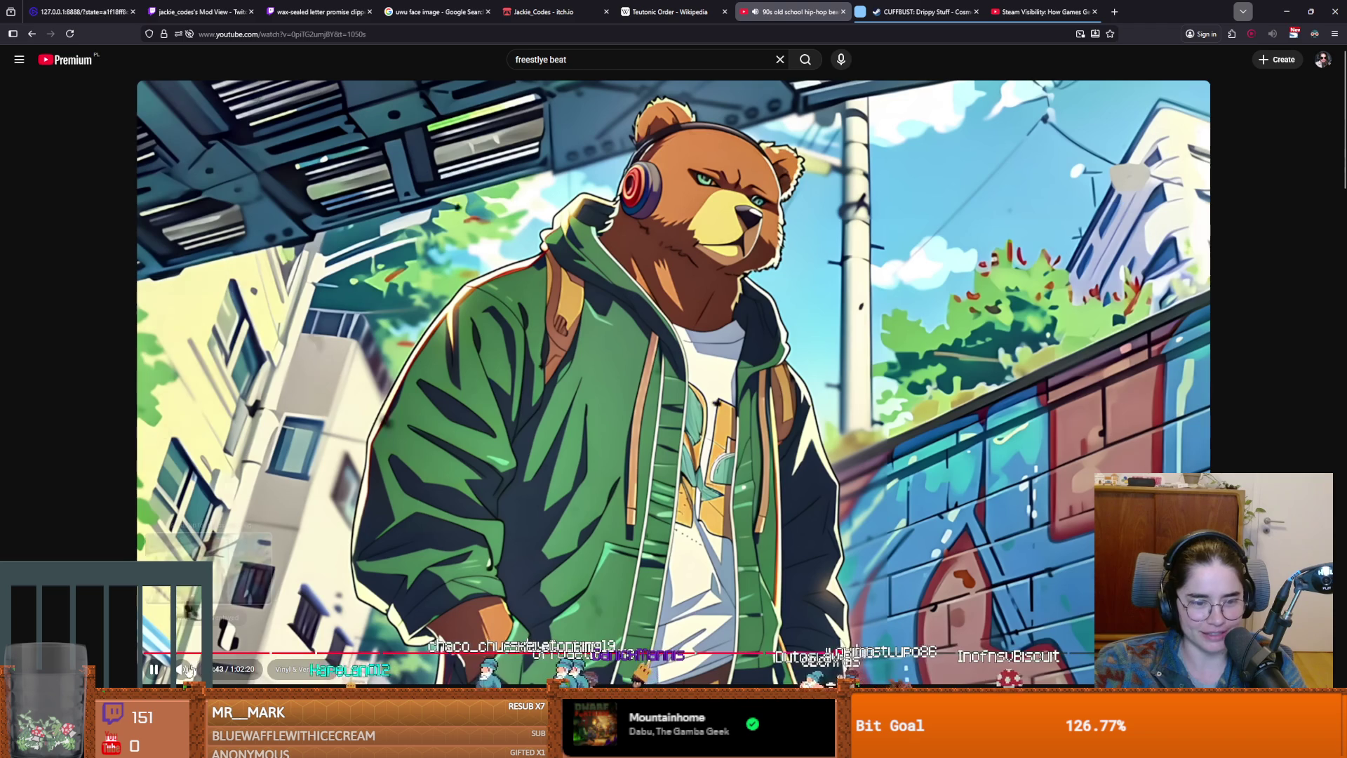
{"action": "left_click", "coordinate": [1272, 34]}
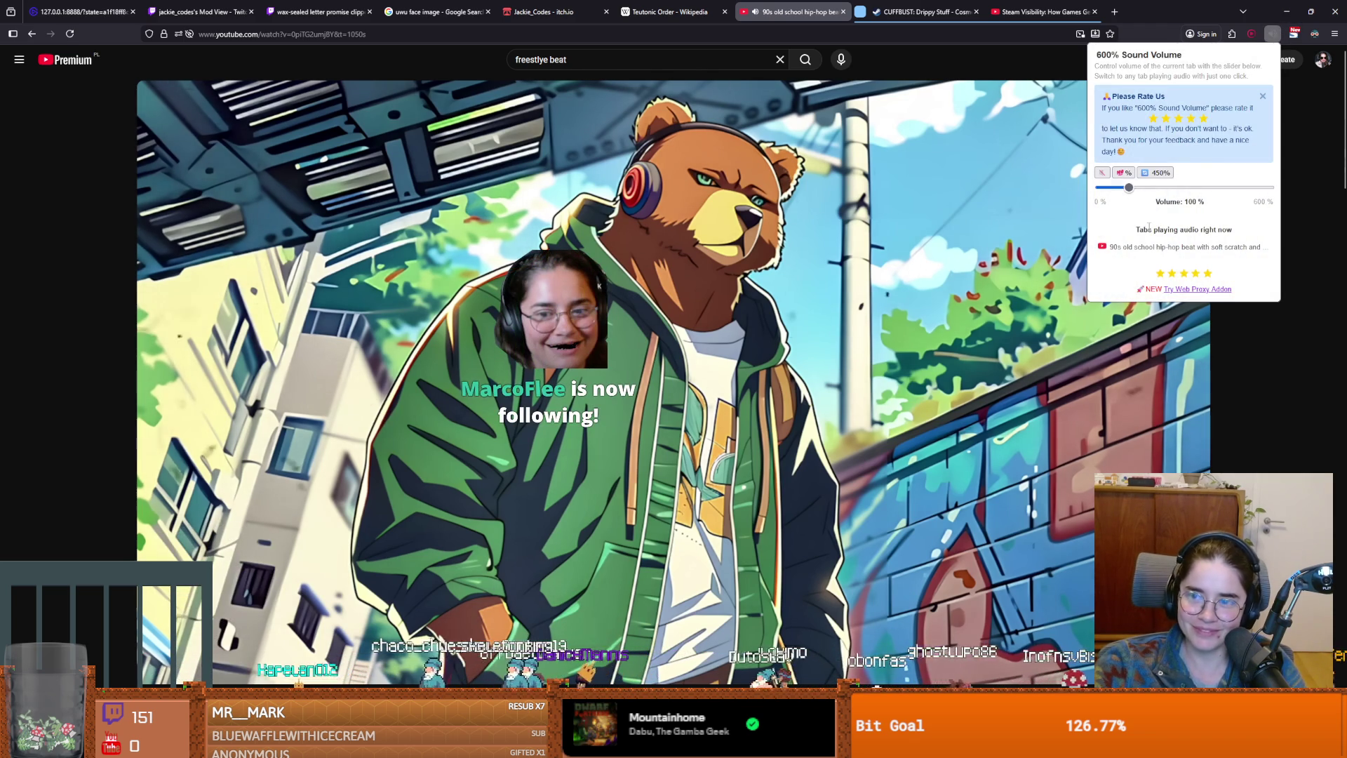
Close the volume booster popup, play the hip-hop beat video, pause it, and return to Godot
{"action": "left_click", "coordinate": [1311, 317]}
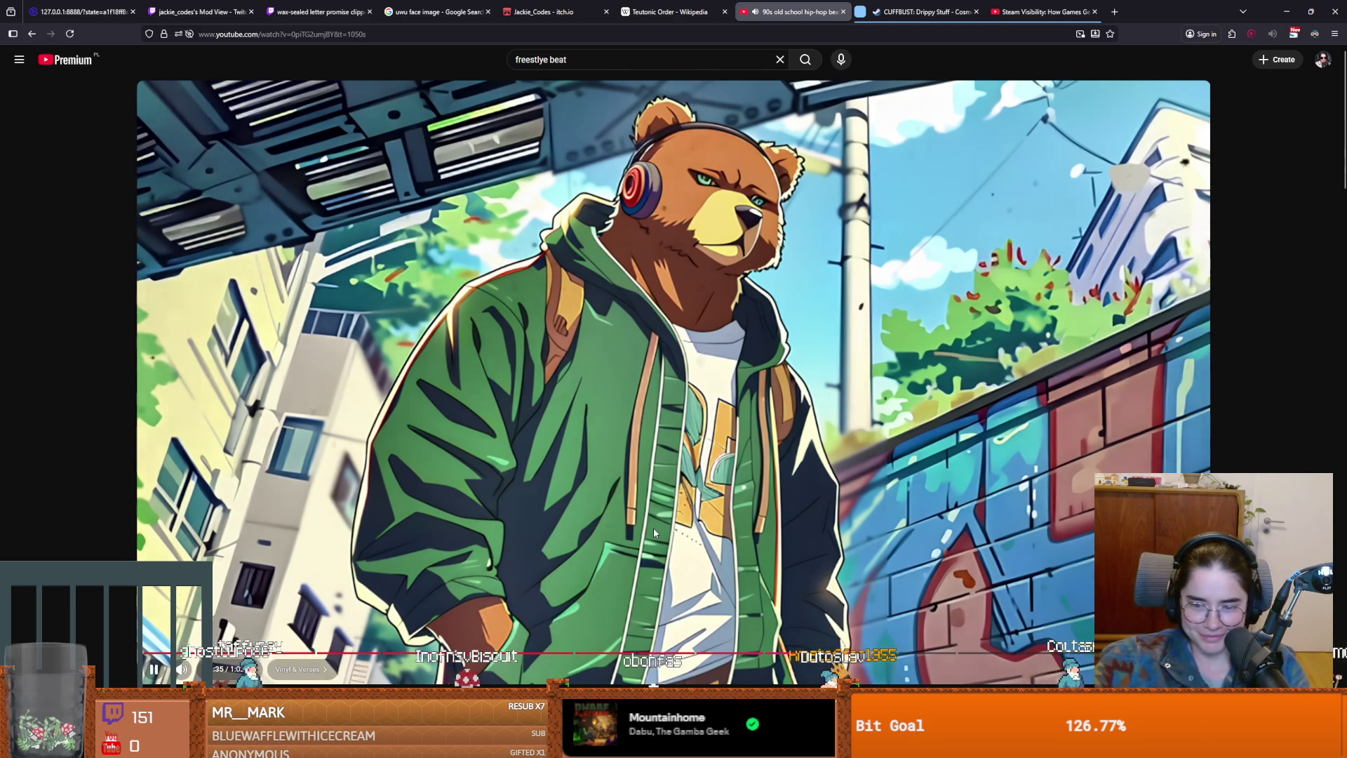
{"action": "left_click", "coordinate": [716, 504]}
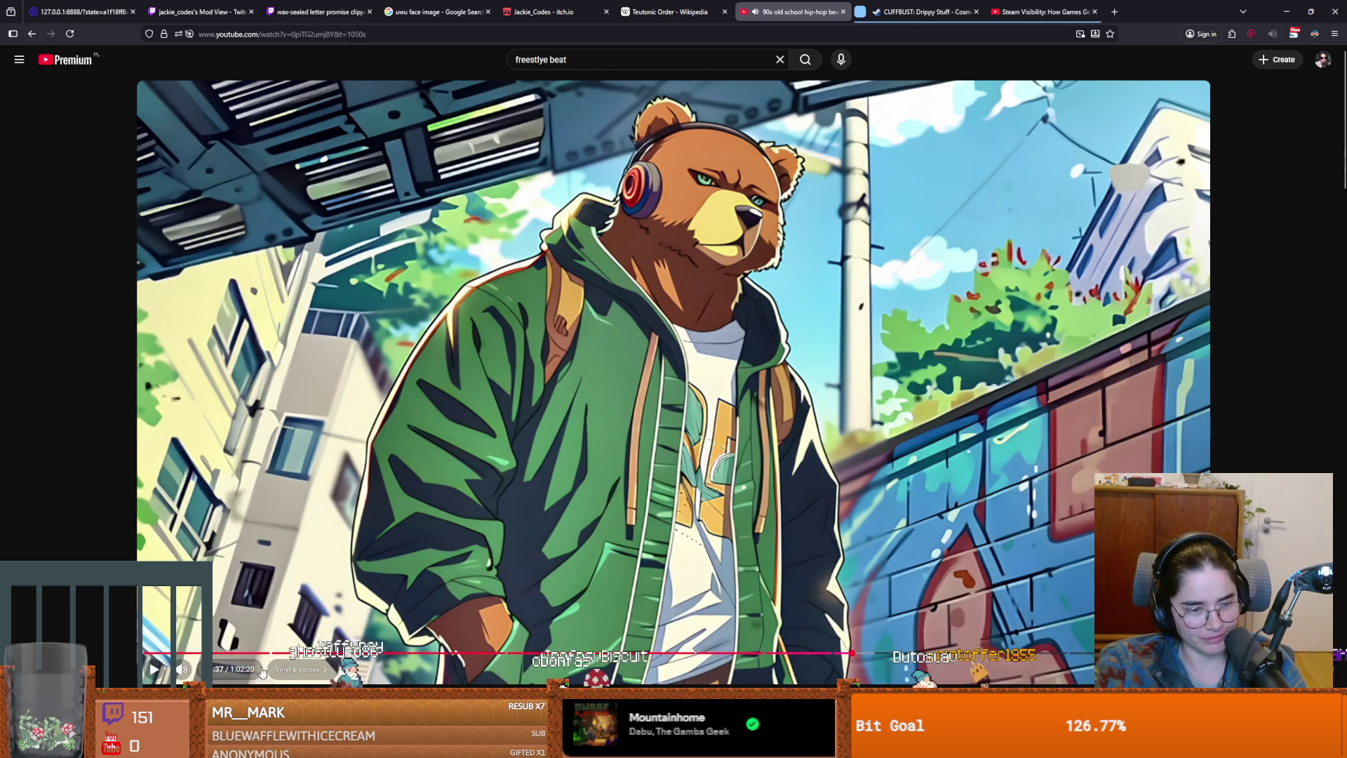
{"action": "left_click", "coordinate": [152, 669]}
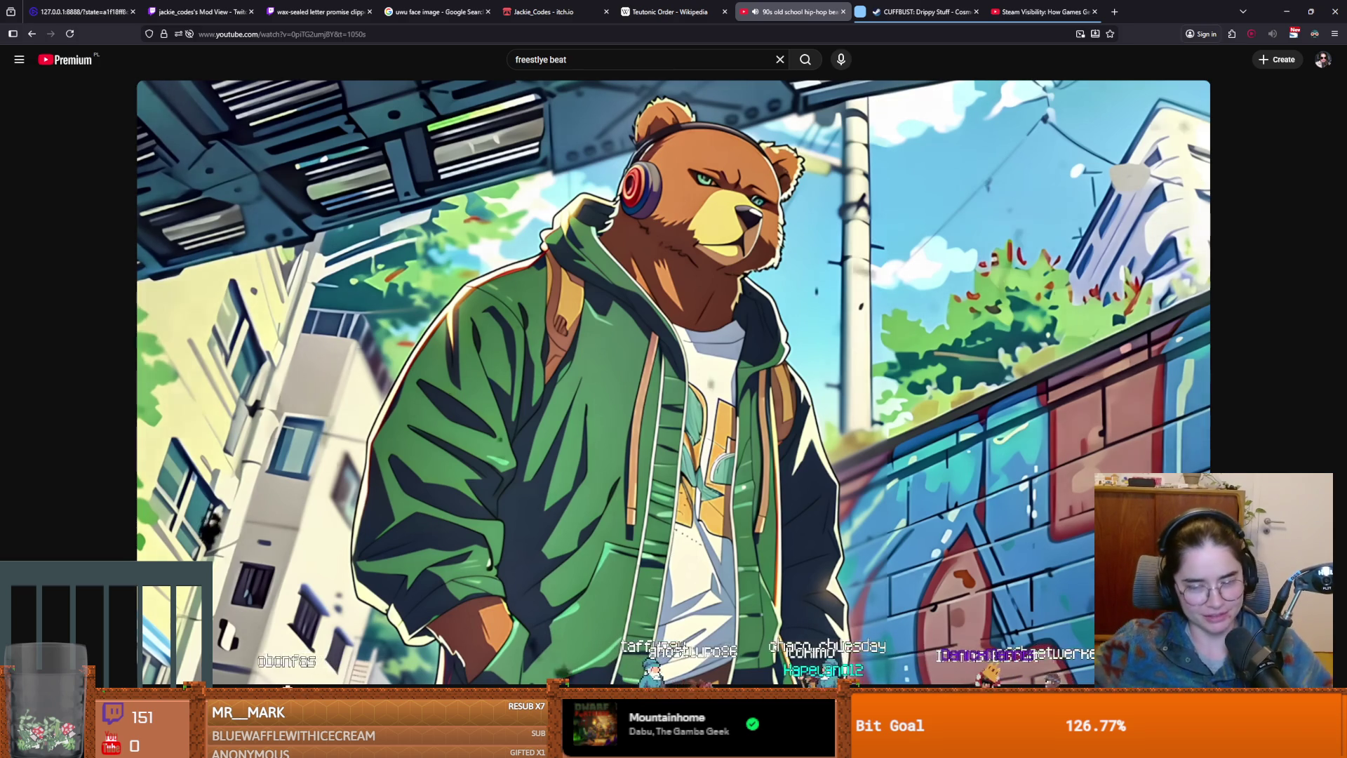
{"action": "mouse_move", "coordinate": [664, 627]}
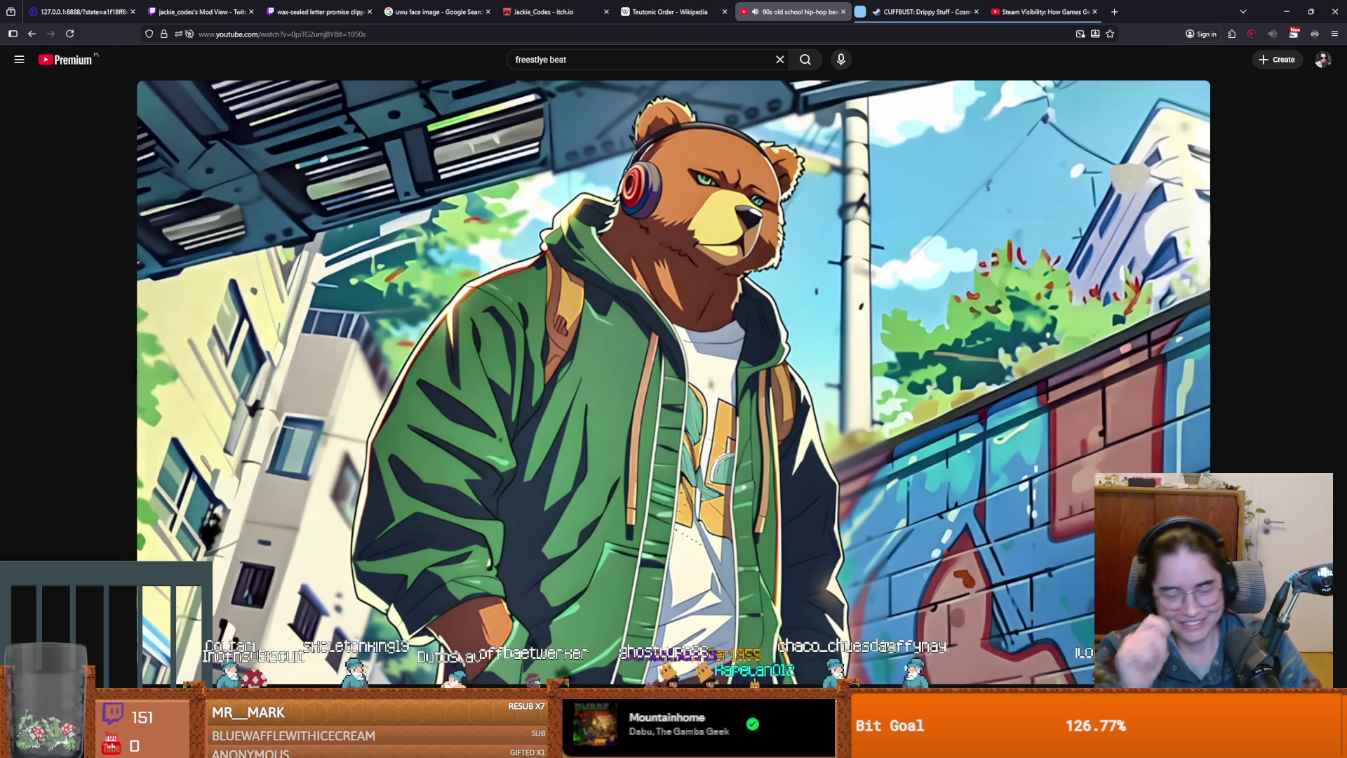
{"action": "mouse_move", "coordinate": [854, 381]}
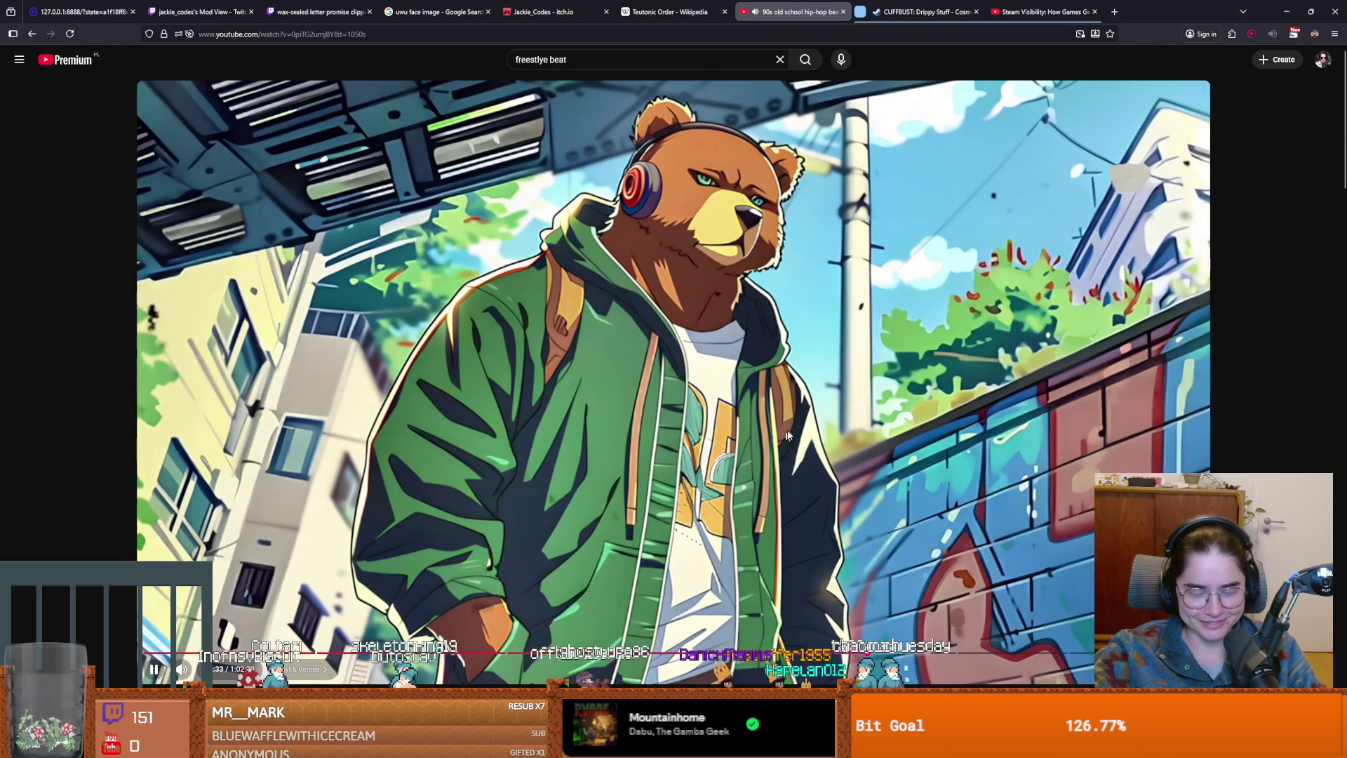
{"action": "left_click", "coordinate": [775, 356]}
{"action": "left_click", "coordinate": [772, 348]}
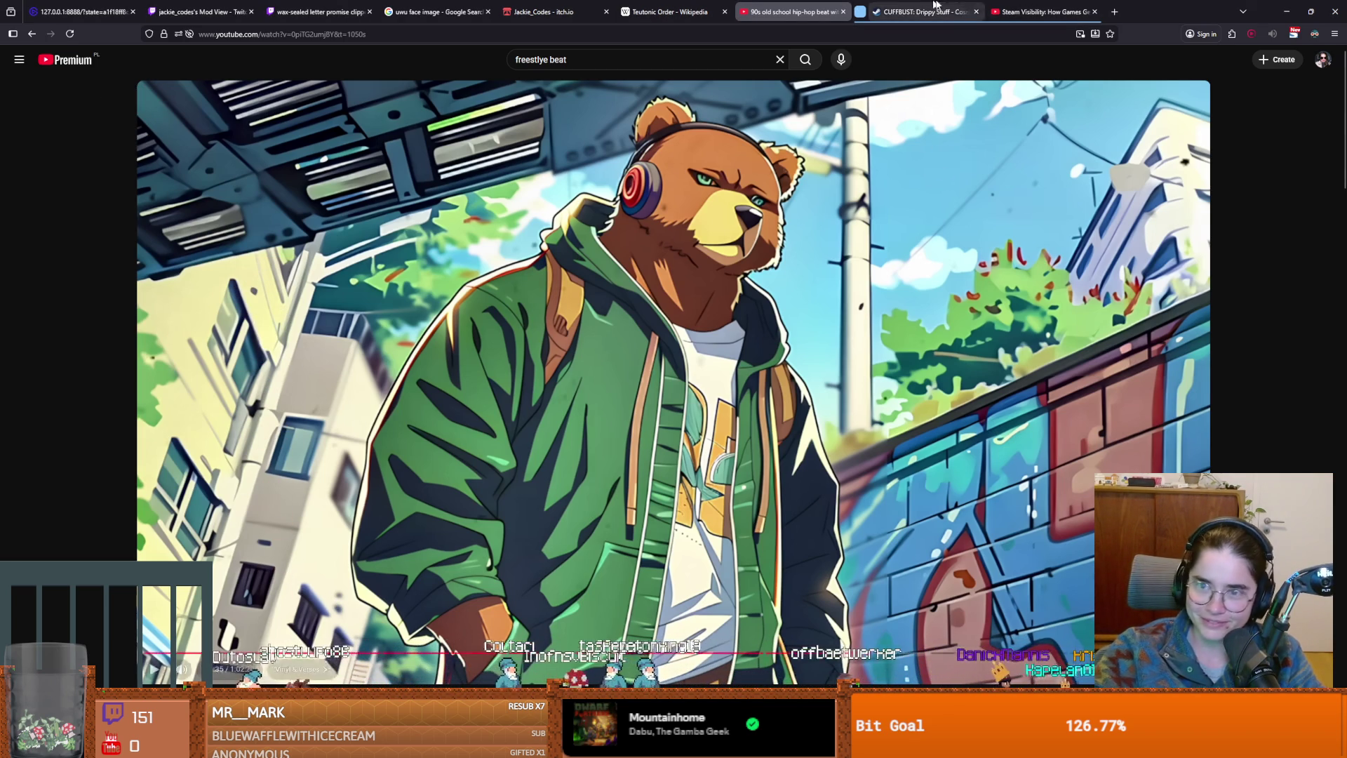
{"action": "key", "text": "alt+Tab"}
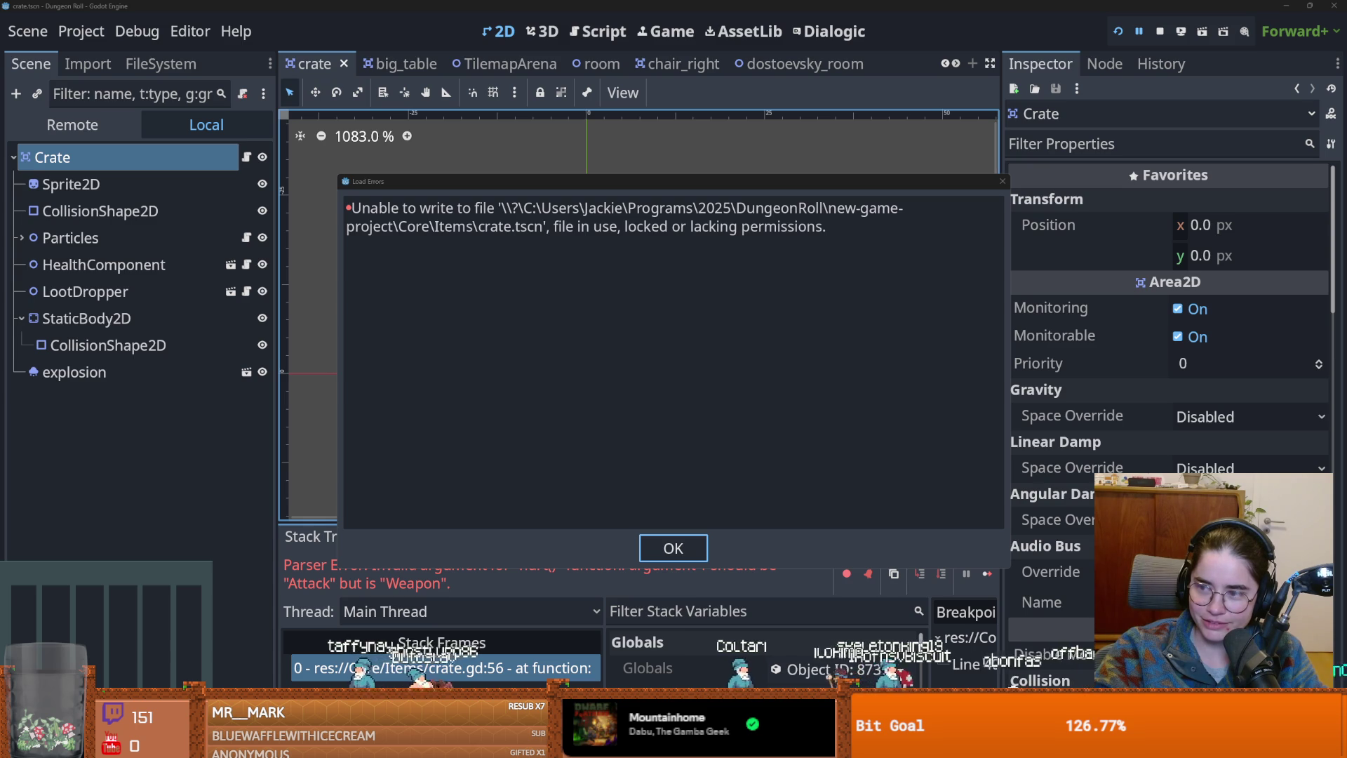
Dismiss the crate.tscn write error, retry saving the crate scene, and dismiss the repeated error
{"action": "left_click", "coordinate": [673, 548]}
{"action": "key", "text": "ctrl+s"}
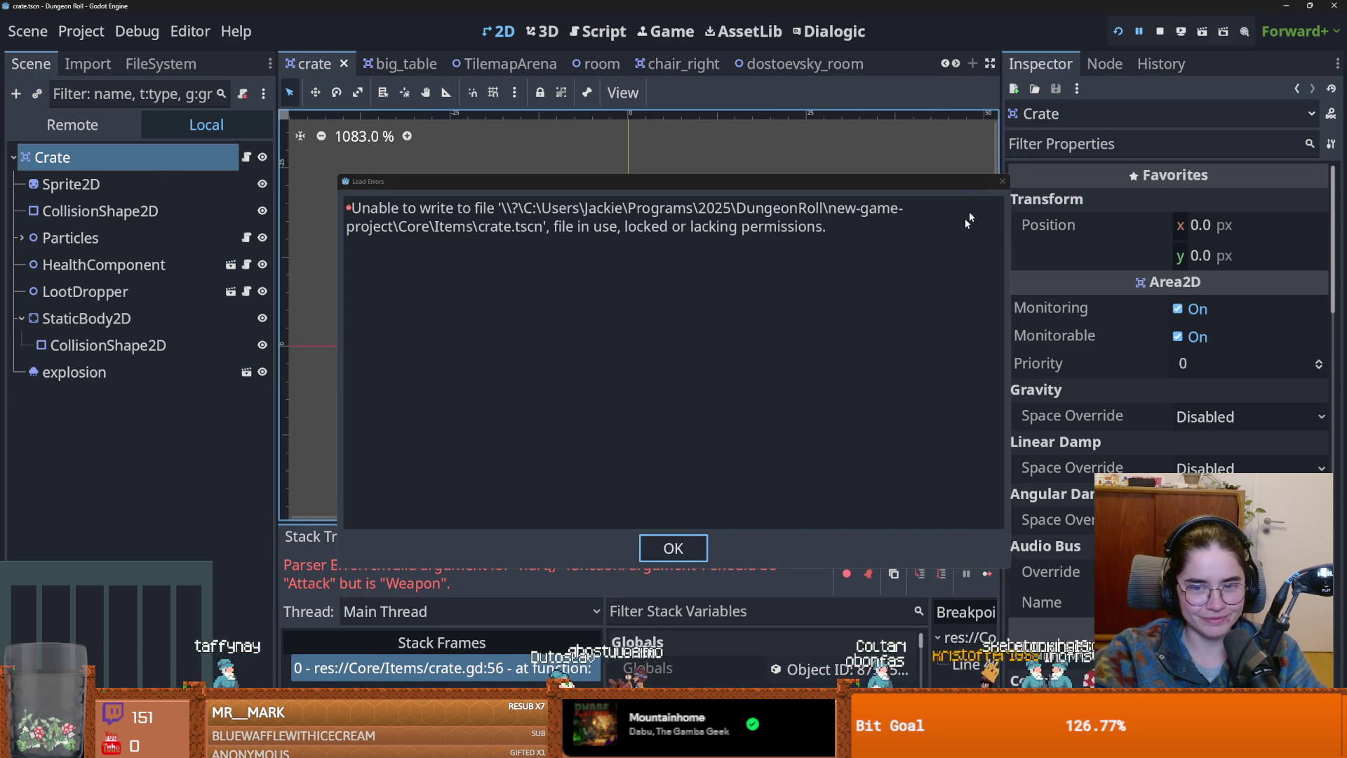
{"action": "key", "text": "Return"}
Review crate.gd's area_entered connection and failing hurt() code, then begin adding a child node to Crate
{"action": "left_click", "coordinate": [247, 157]}
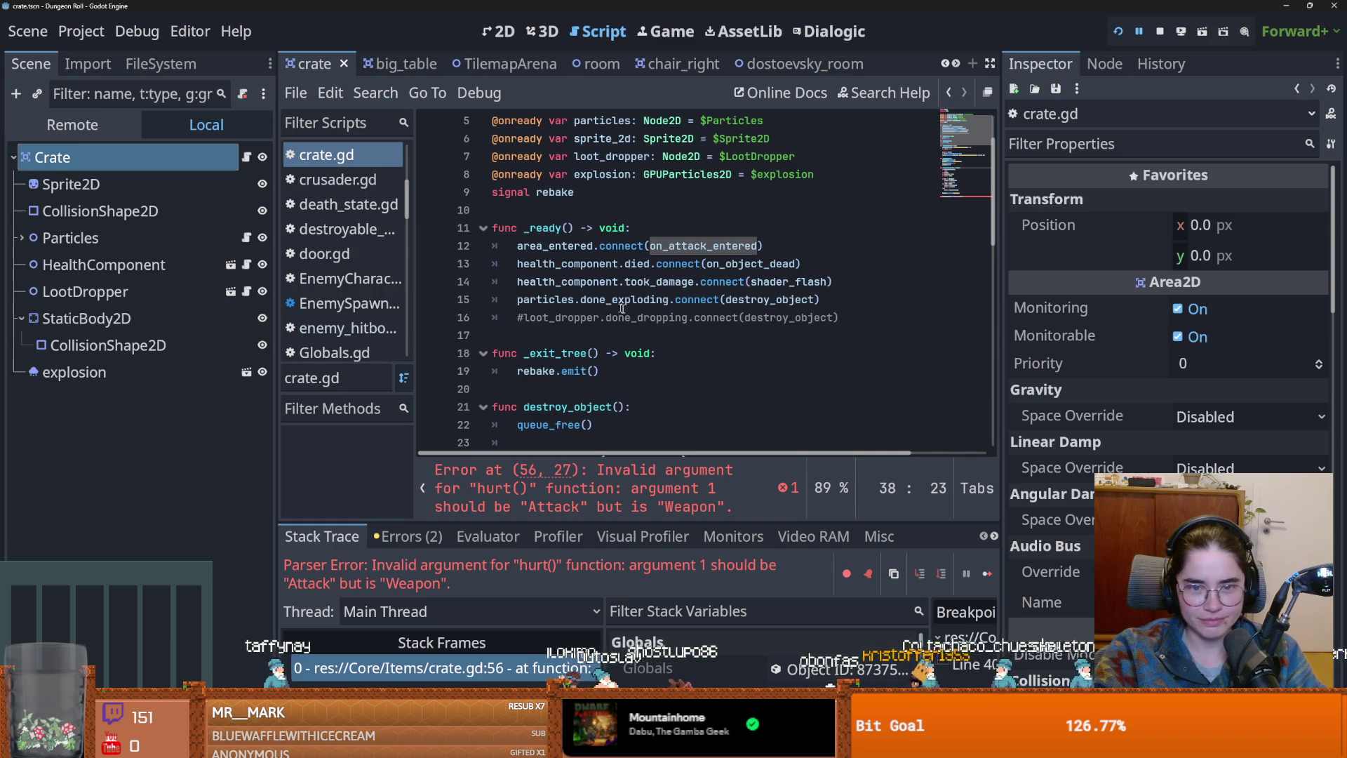
{"action": "double_click", "coordinate": [562, 300]}
{"action": "scroll", "coordinate": [667, 325], "scroll_direction": "down", "scroll_amount": 11}
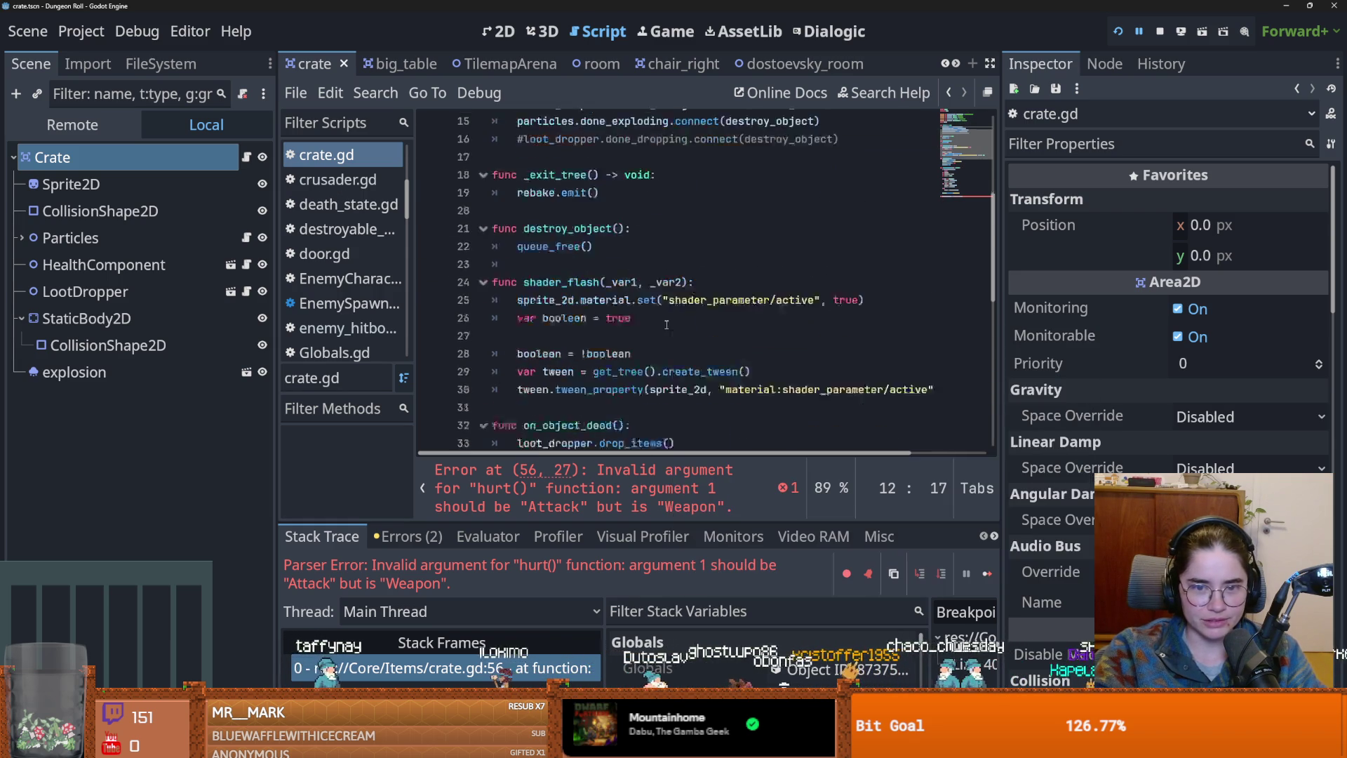
{"action": "scroll", "coordinate": [667, 324], "scroll_direction": "down", "scroll_amount": 2}
{"action": "scroll", "coordinate": [681, 330], "scroll_direction": "up", "scroll_amount": 3}
{"action": "left_click", "coordinate": [701, 316]}
{"action": "scroll", "coordinate": [701, 316], "scroll_direction": "down", "scroll_amount": 2}
{"action": "scroll", "coordinate": [771, 392], "scroll_direction": "up", "scroll_amount": 3}
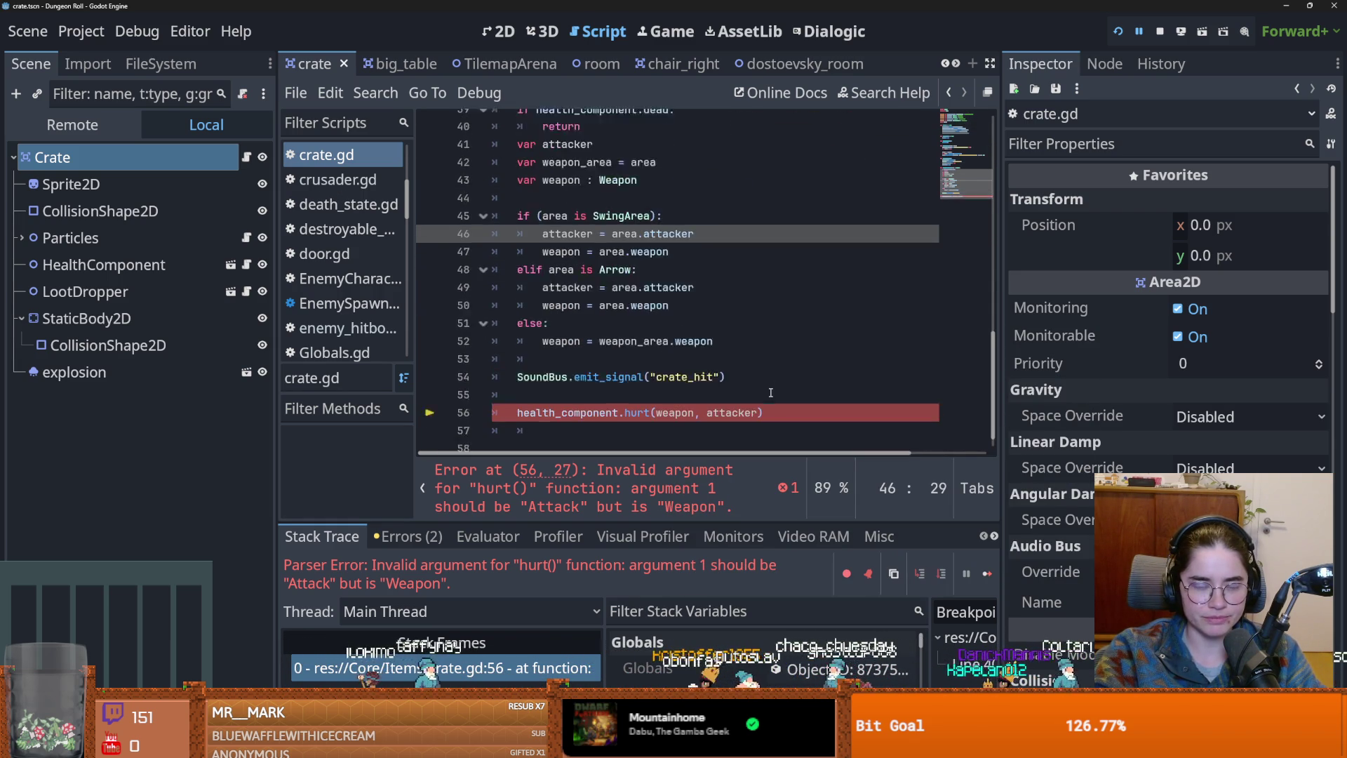
{"action": "left_click", "coordinate": [14, 92]}
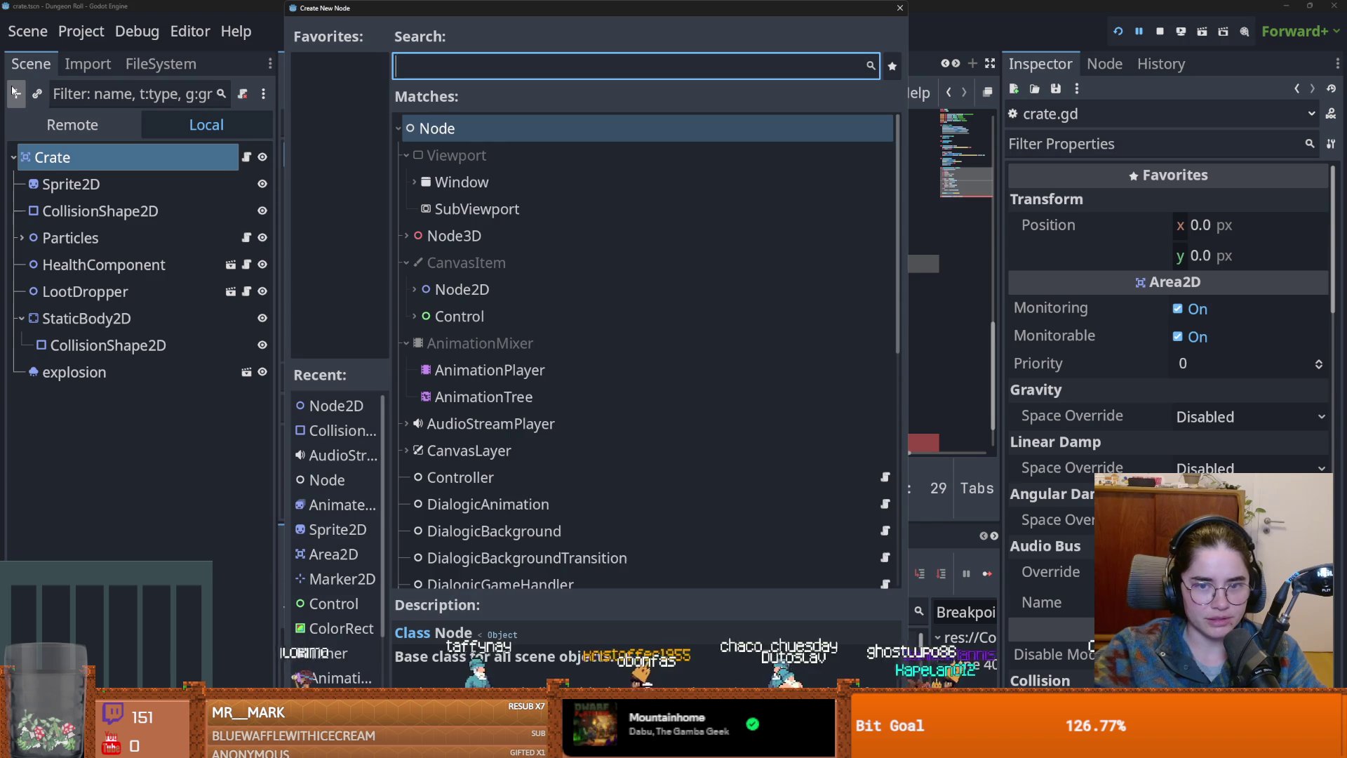
Add a Hitbox node under Crate, inspect its enemy_hitbox.gd script, then reselect Crate
{"action": "type", "text": "hitb"}
{"action": "key", "text": "Return"}
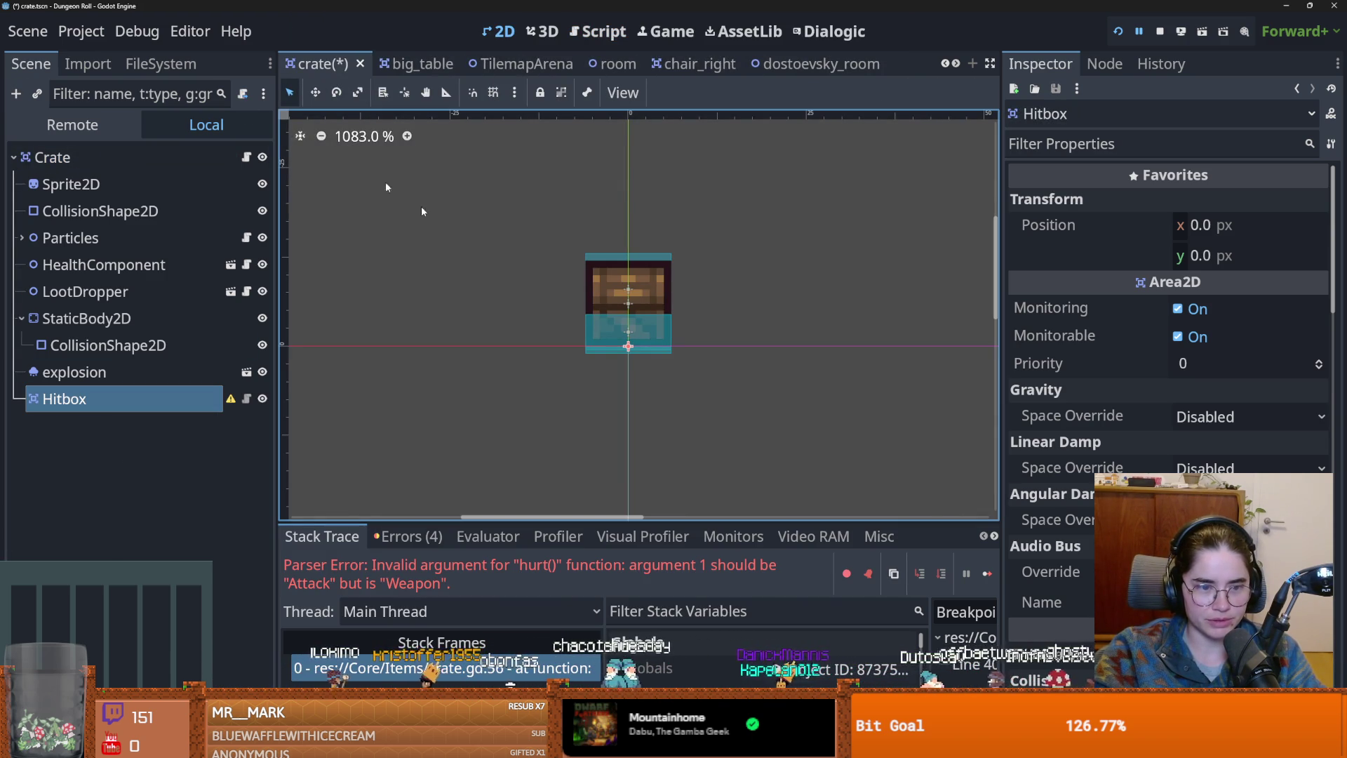
{"action": "left_click", "coordinate": [249, 400]}
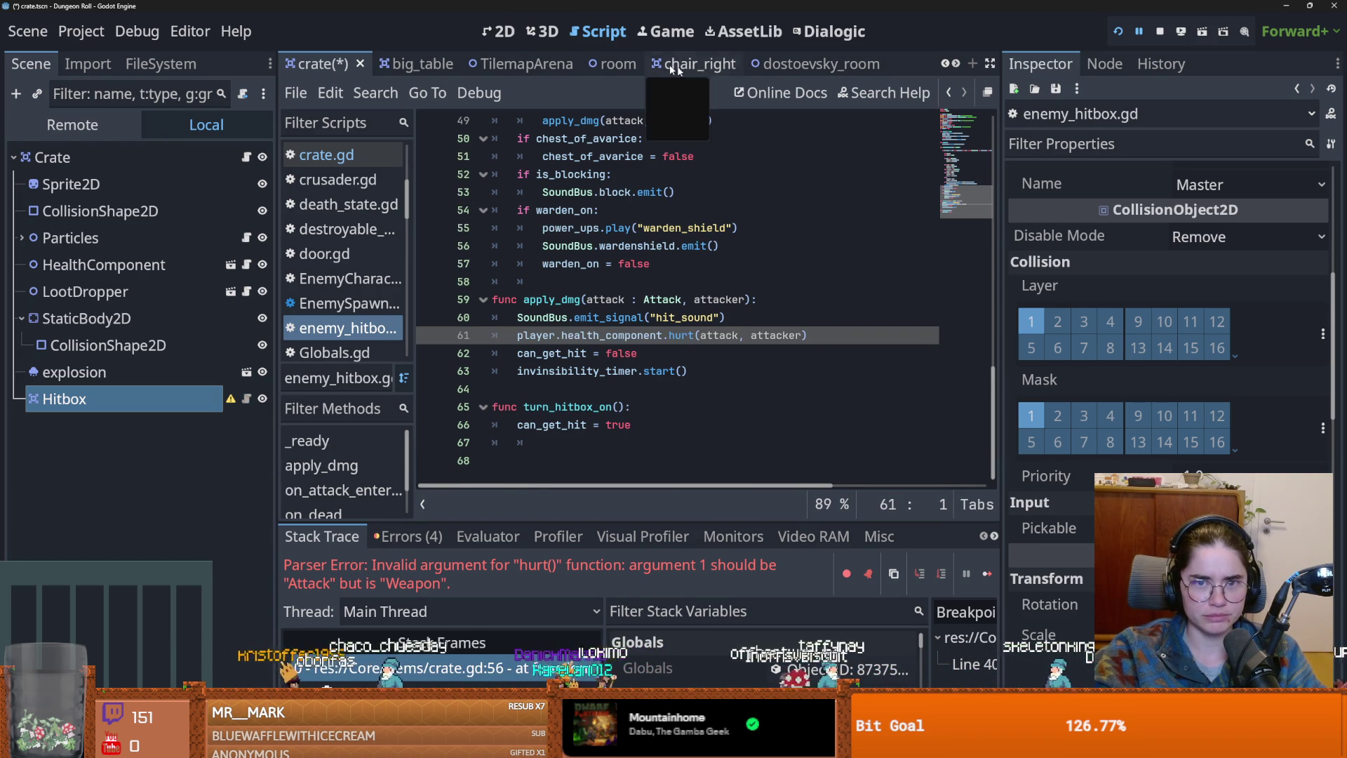
{"action": "scroll", "coordinate": [1168, 316], "scroll_direction": "down", "scroll_amount": 10}
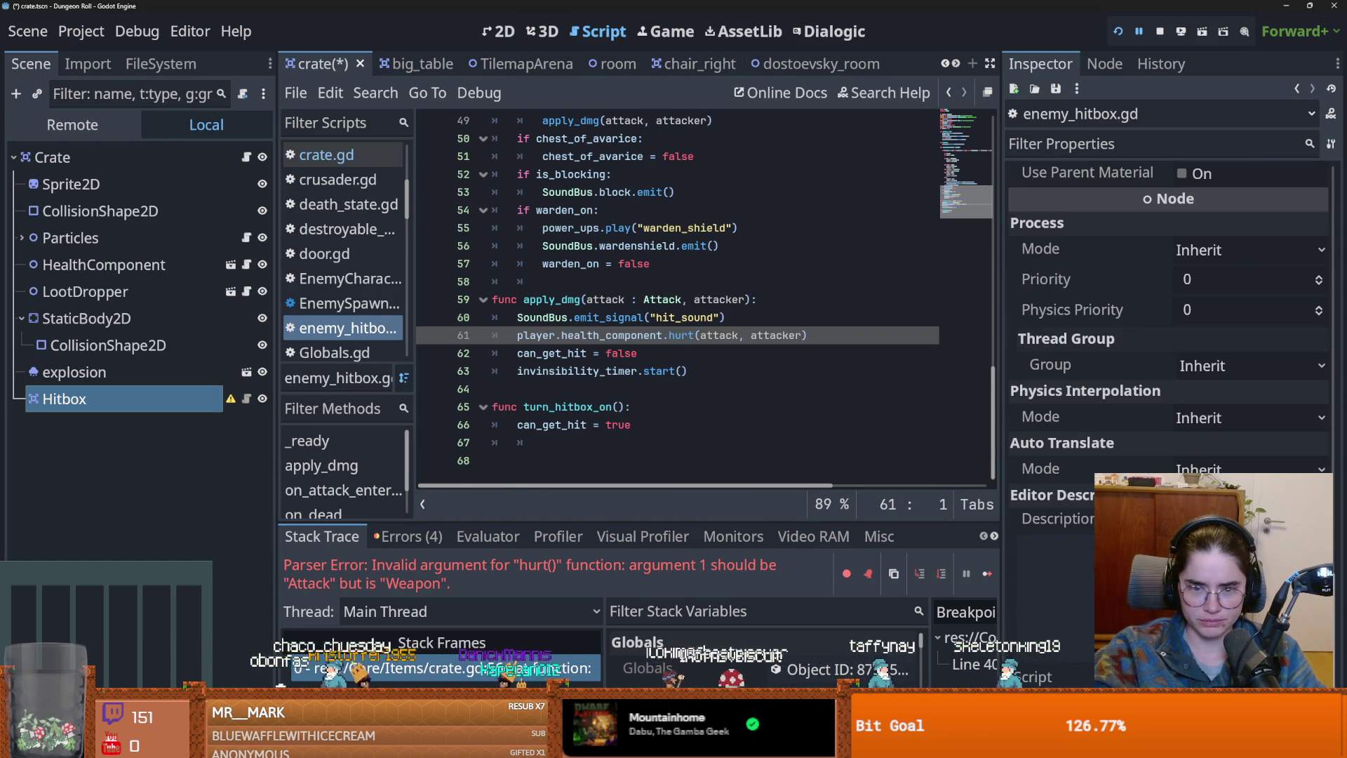
{"action": "scroll", "coordinate": [631, 295], "scroll_direction": "up", "scroll_amount": 10}
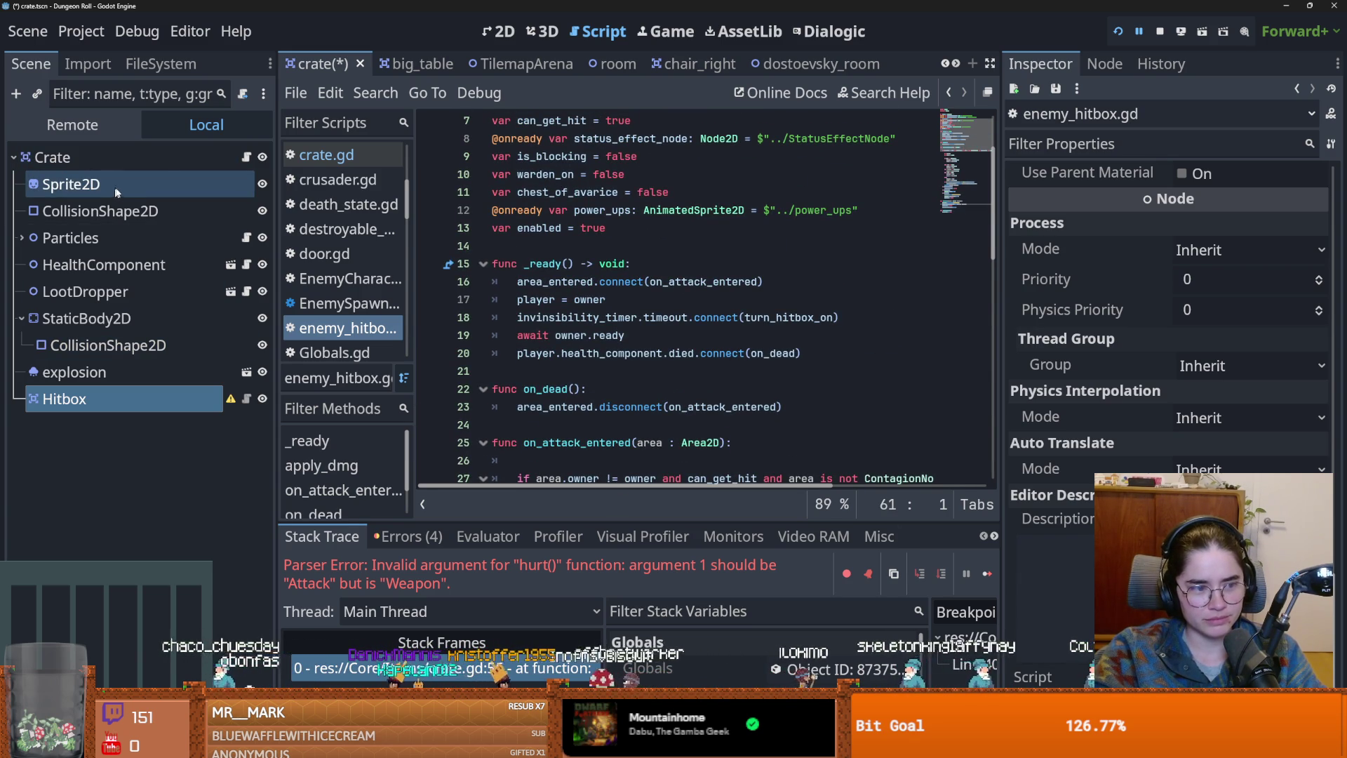
{"action": "left_click", "coordinate": [140, 157]}
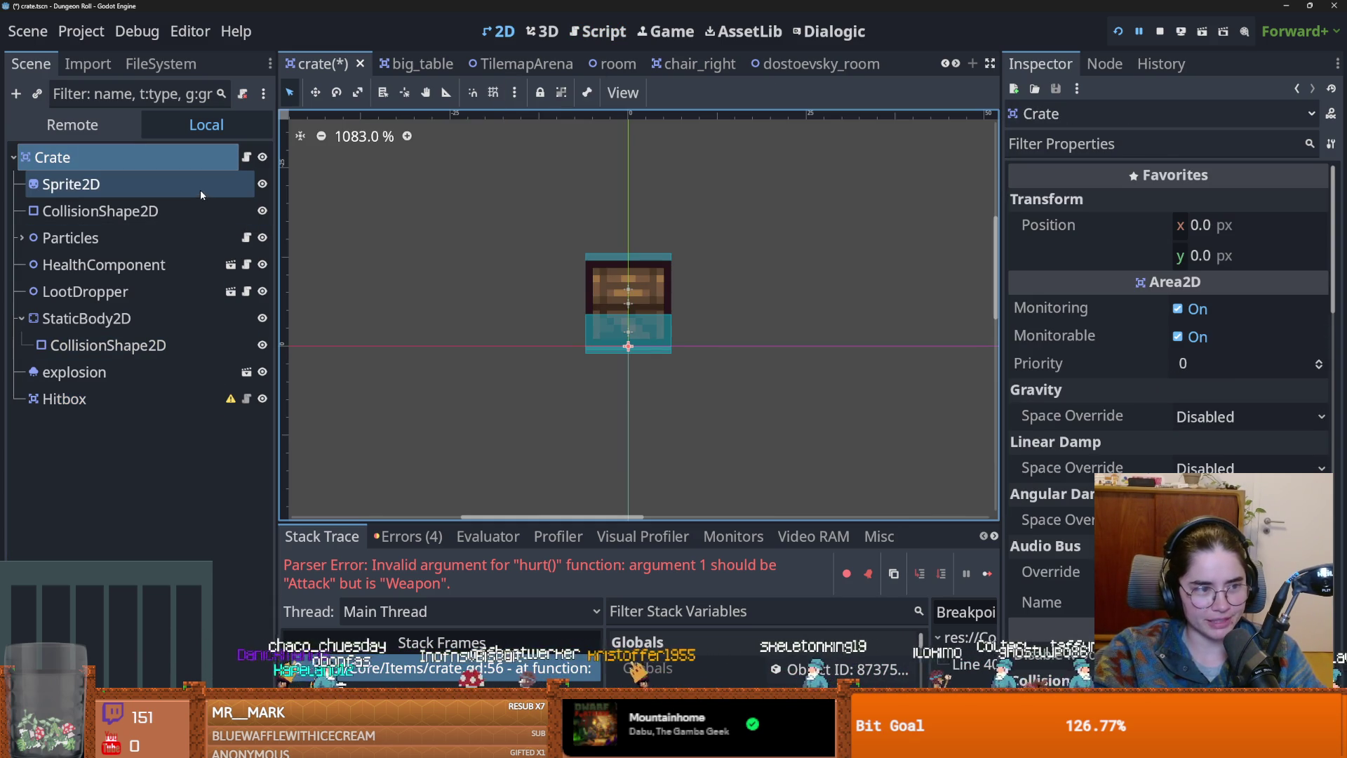
Delete the area_entered.connect line from crate.gd
{"action": "left_click", "coordinate": [246, 157]}
{"action": "scroll", "coordinate": [577, 264], "scroll_direction": "up", "scroll_amount": 10}
{"action": "scroll", "coordinate": [577, 263], "scroll_direction": "down", "scroll_amount": 2}
{"action": "triple_click", "coordinate": [561, 155]}
{"action": "key", "text": "BackSpace"}
{"action": "key", "text": "BackSpace"}
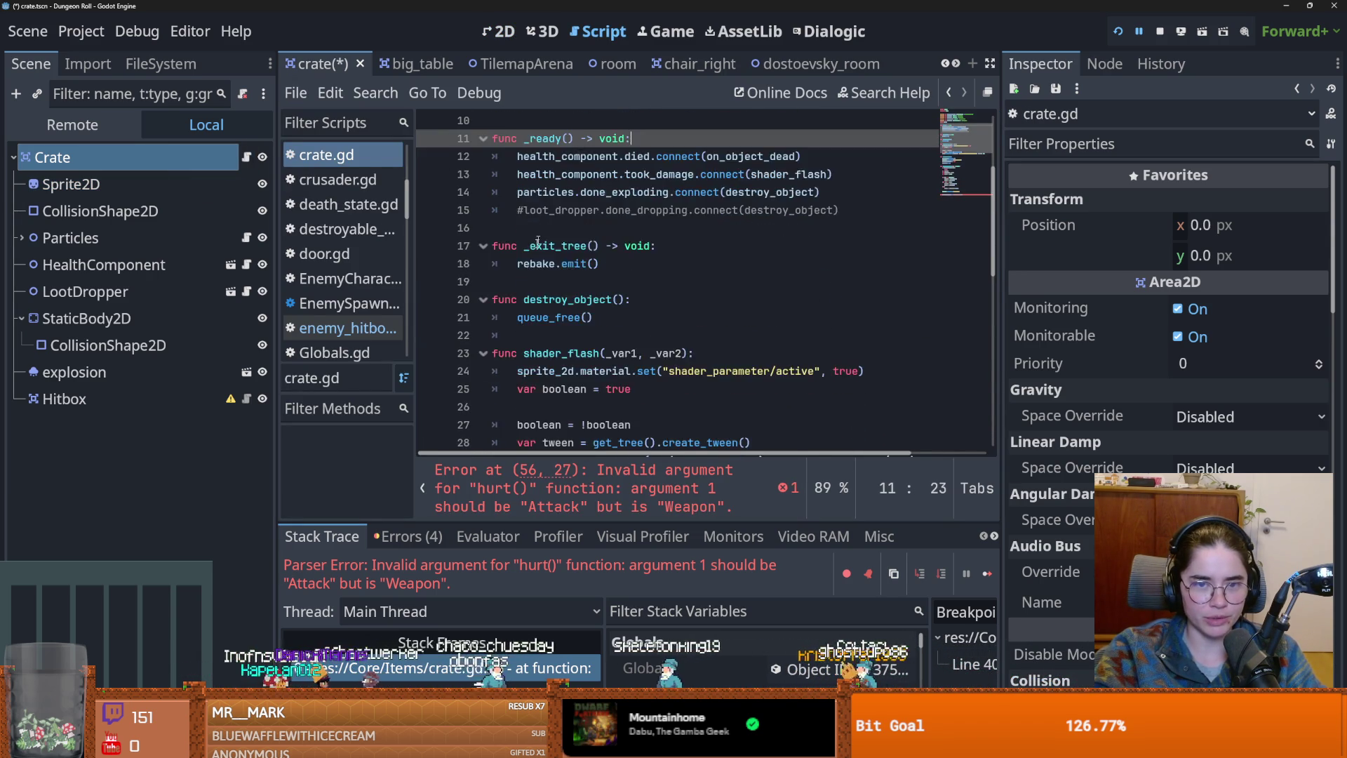
{"action": "scroll", "coordinate": [540, 223], "scroll_direction": "up", "scroll_amount": 3}
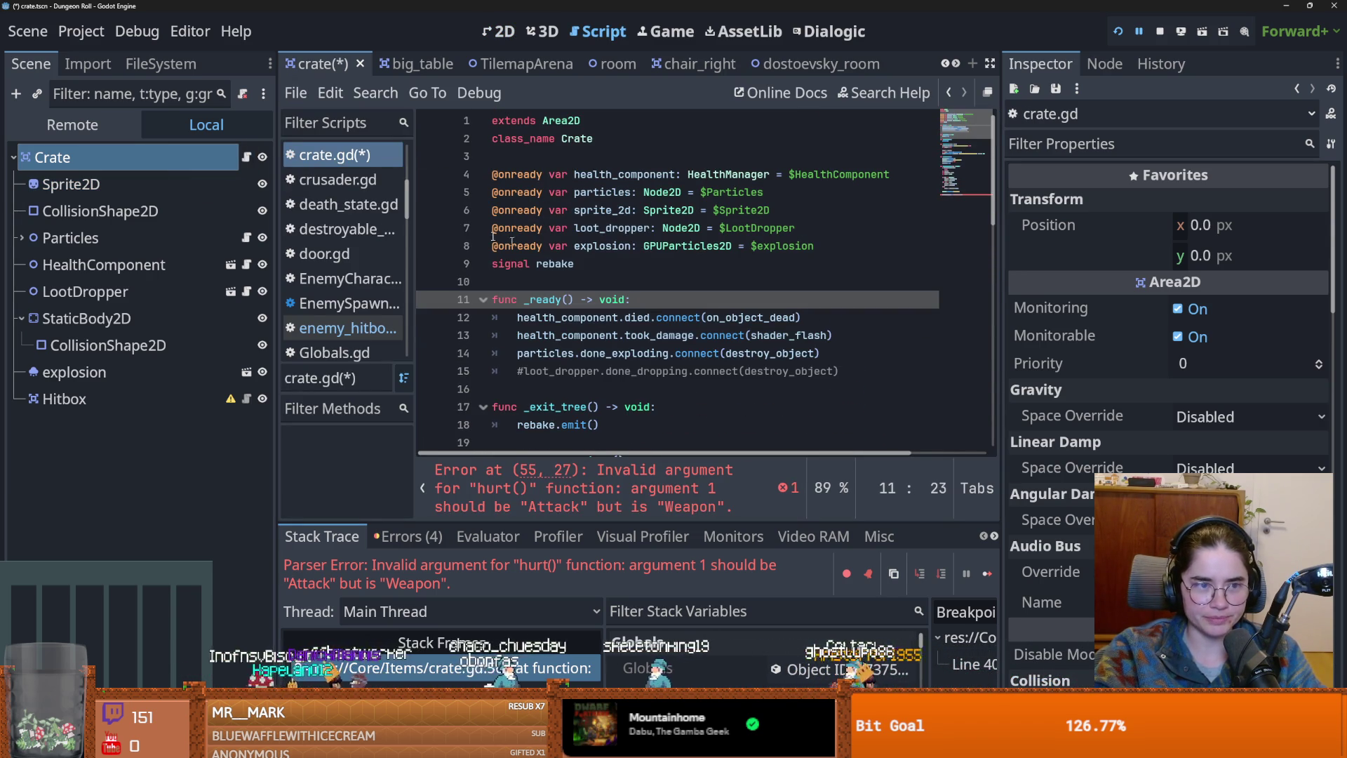
Change the Crate node's type to StaticBody2D
{"action": "right_click", "coordinate": [110, 159]}
{"action": "left_click", "coordinate": [191, 453]}
{"action": "type", "text": "sta"}
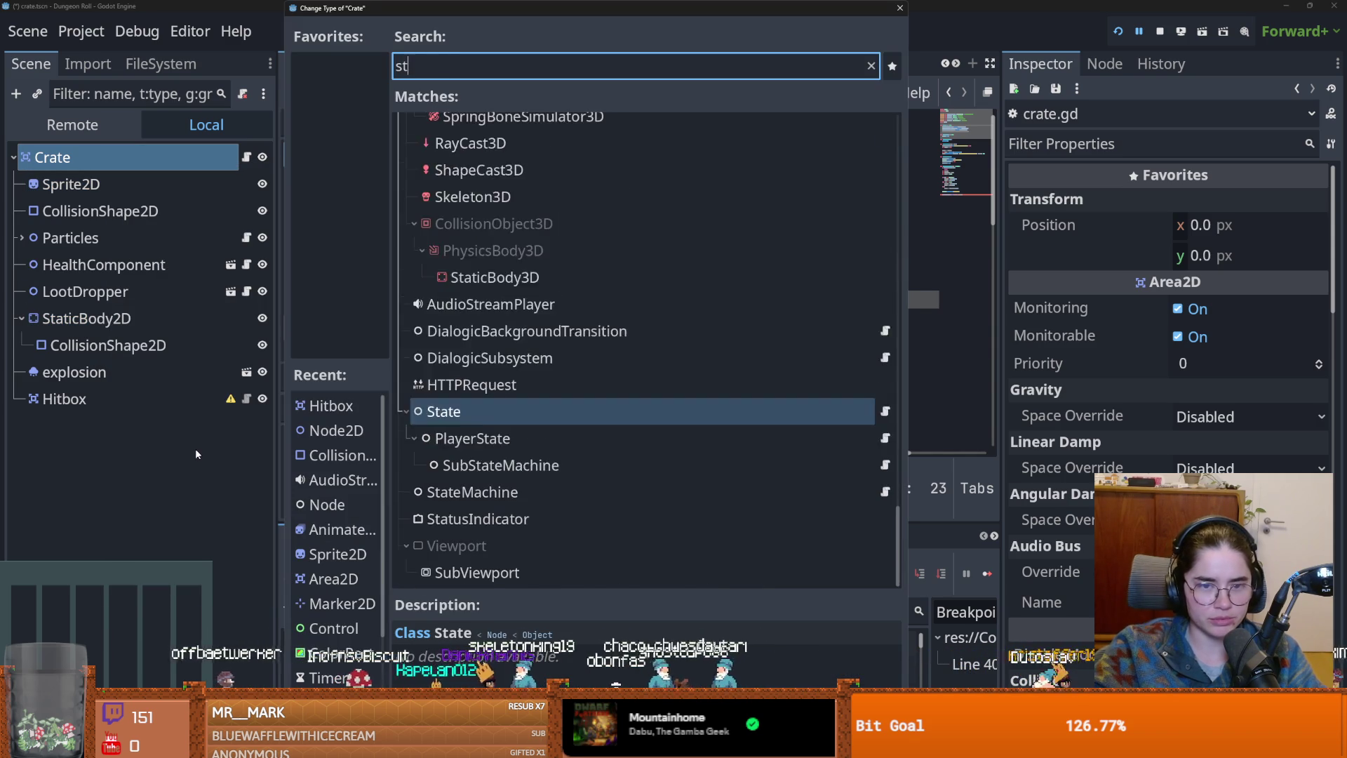
{"action": "type", "text": "t"}
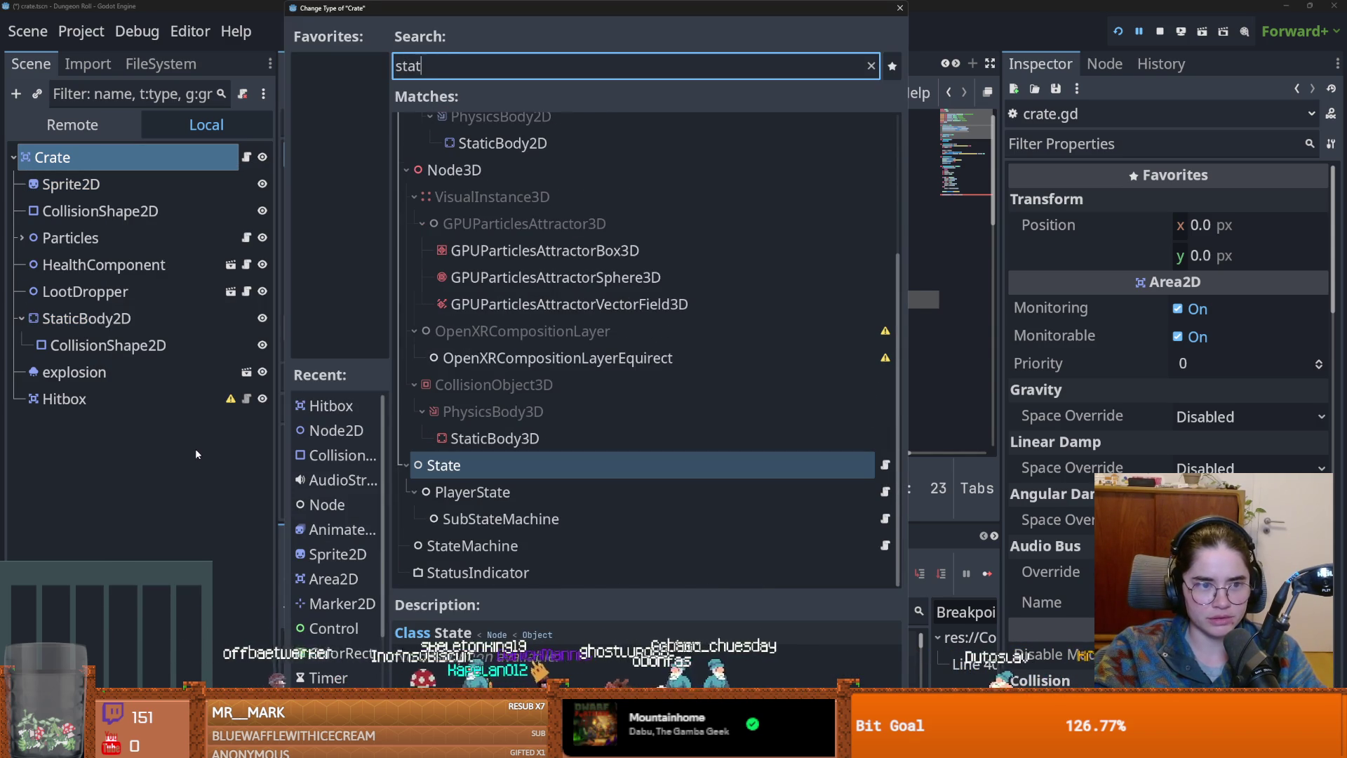
{"action": "scroll", "coordinate": [512, 493], "scroll_direction": "up", "scroll_amount": 3}
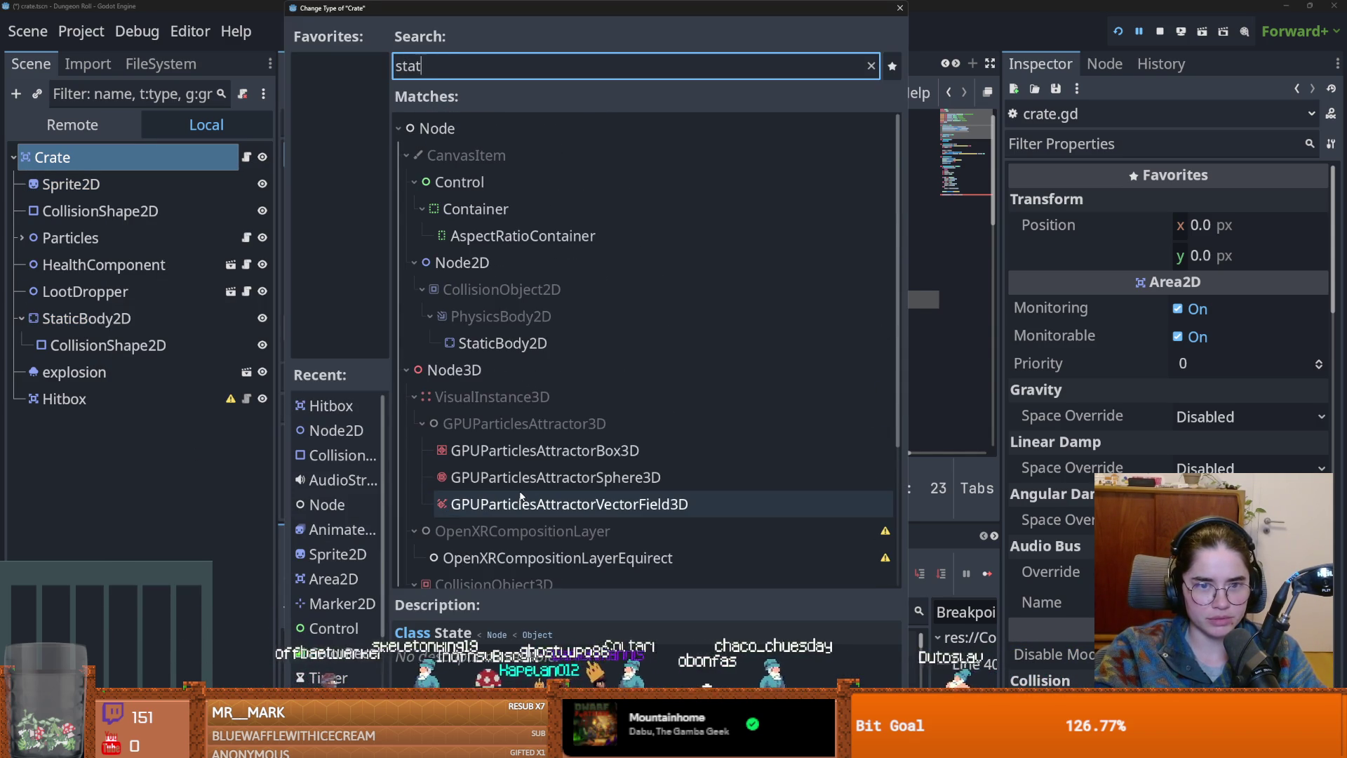
{"action": "left_click", "coordinate": [509, 344]}
{"action": "double_click", "coordinate": [509, 344]}
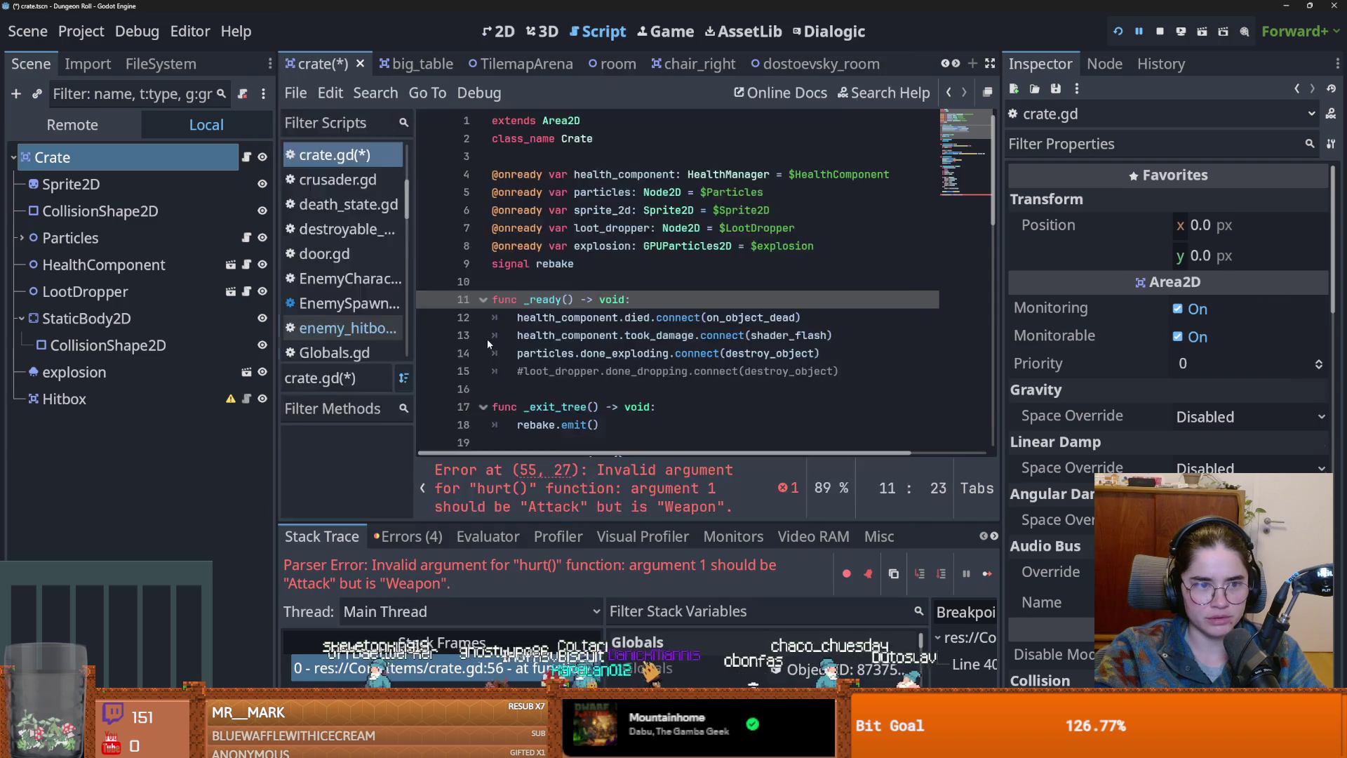
Change crate.gd's 'extends Area2D' to 'extends StaticBody2D' and save
{"action": "double_click", "coordinate": [564, 121]}
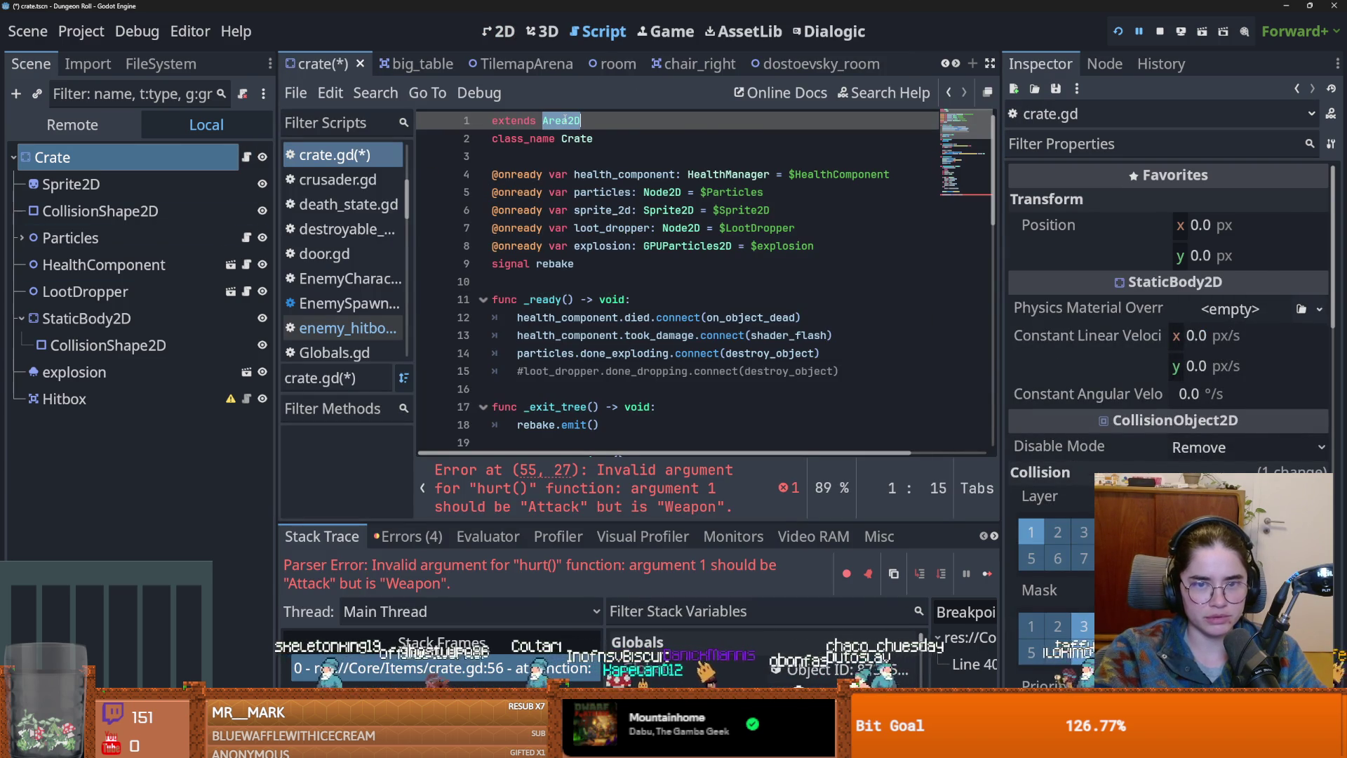
{"action": "type", "text": "Sta"}
{"action": "key", "text": "Return"}
{"action": "key", "text": "ctrl+s"}
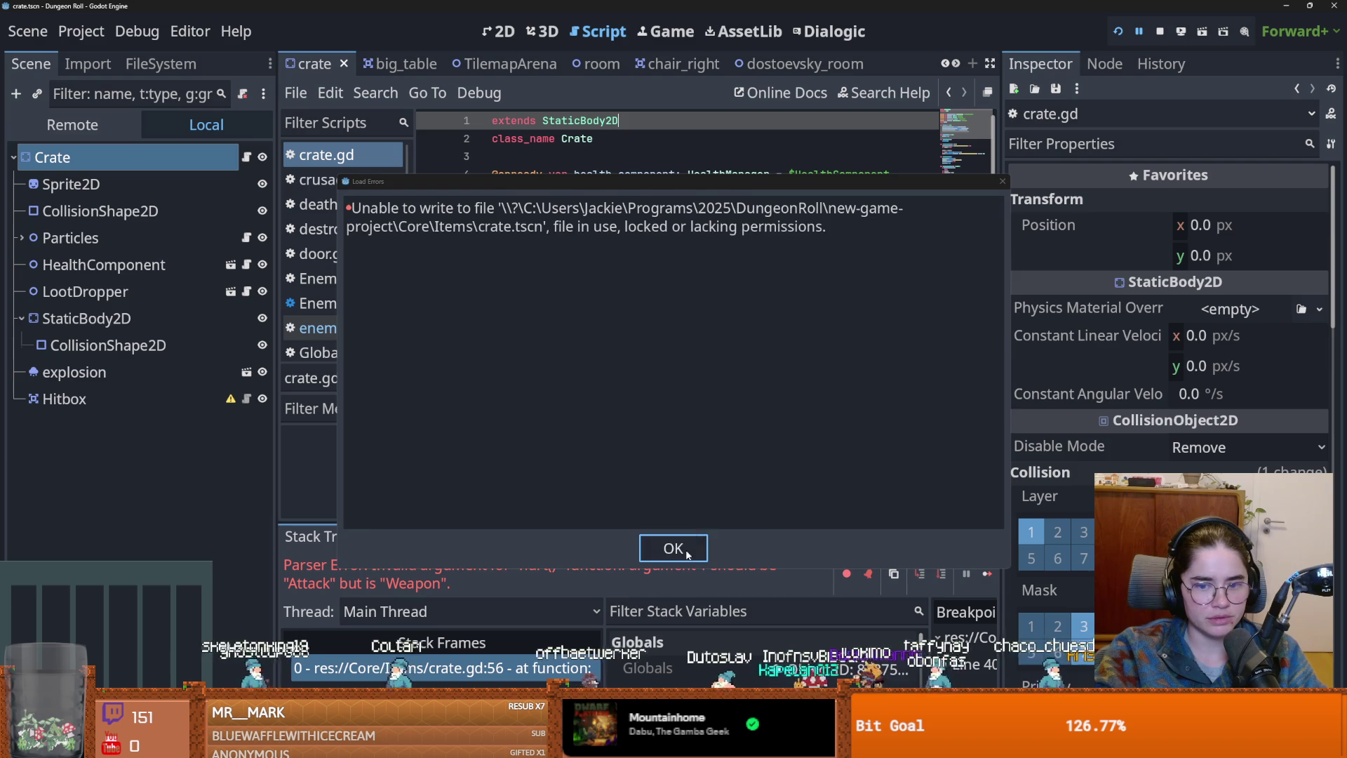
Move the collision shape out of StaticBody2D to the end of Crate's children
{"action": "left_click", "coordinate": [687, 554]}
{"action": "left_click_drag", "start_coordinate": [98, 211], "coordinate": [105, 400]}
{"action": "left_click_drag", "start_coordinate": [85, 317], "coordinate": [56, 158]}
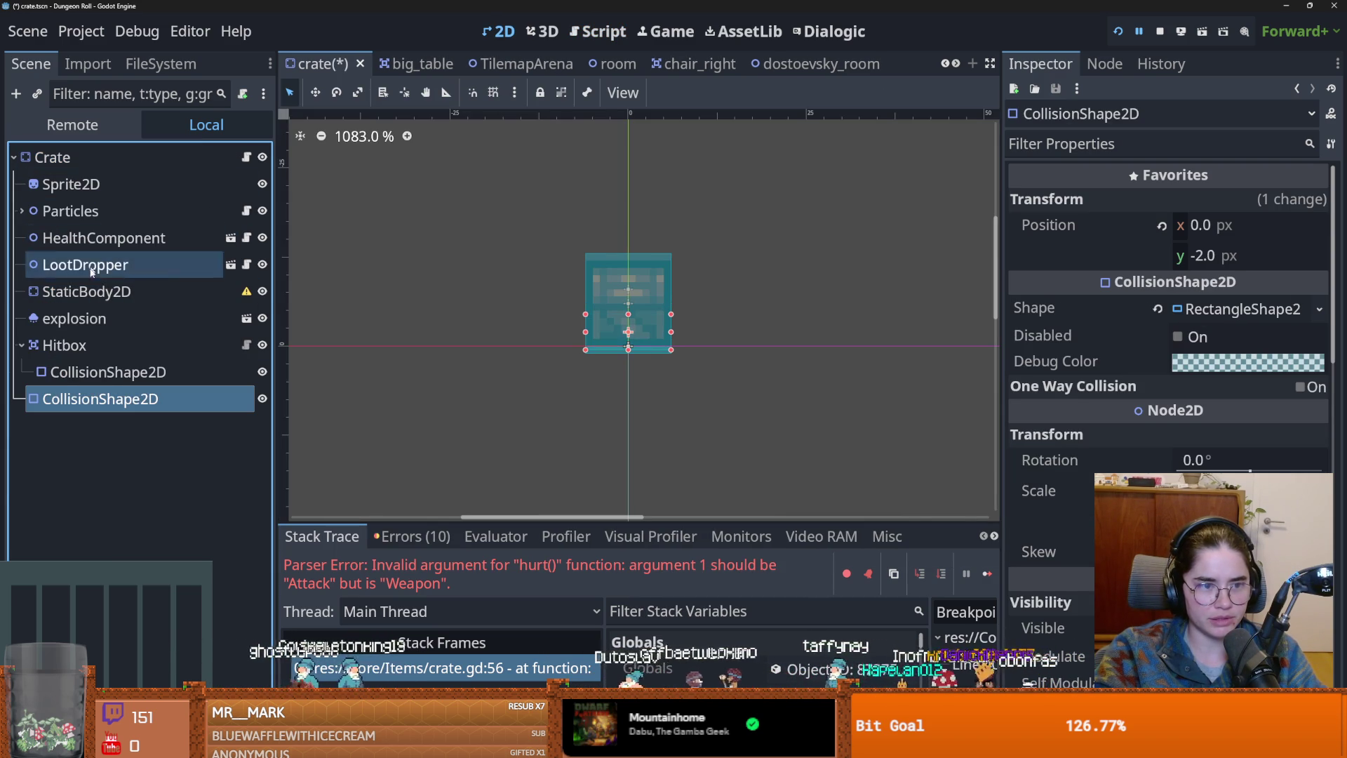
{"action": "right_click", "coordinate": [82, 295]}
{"action": "key", "text": "Delete"}
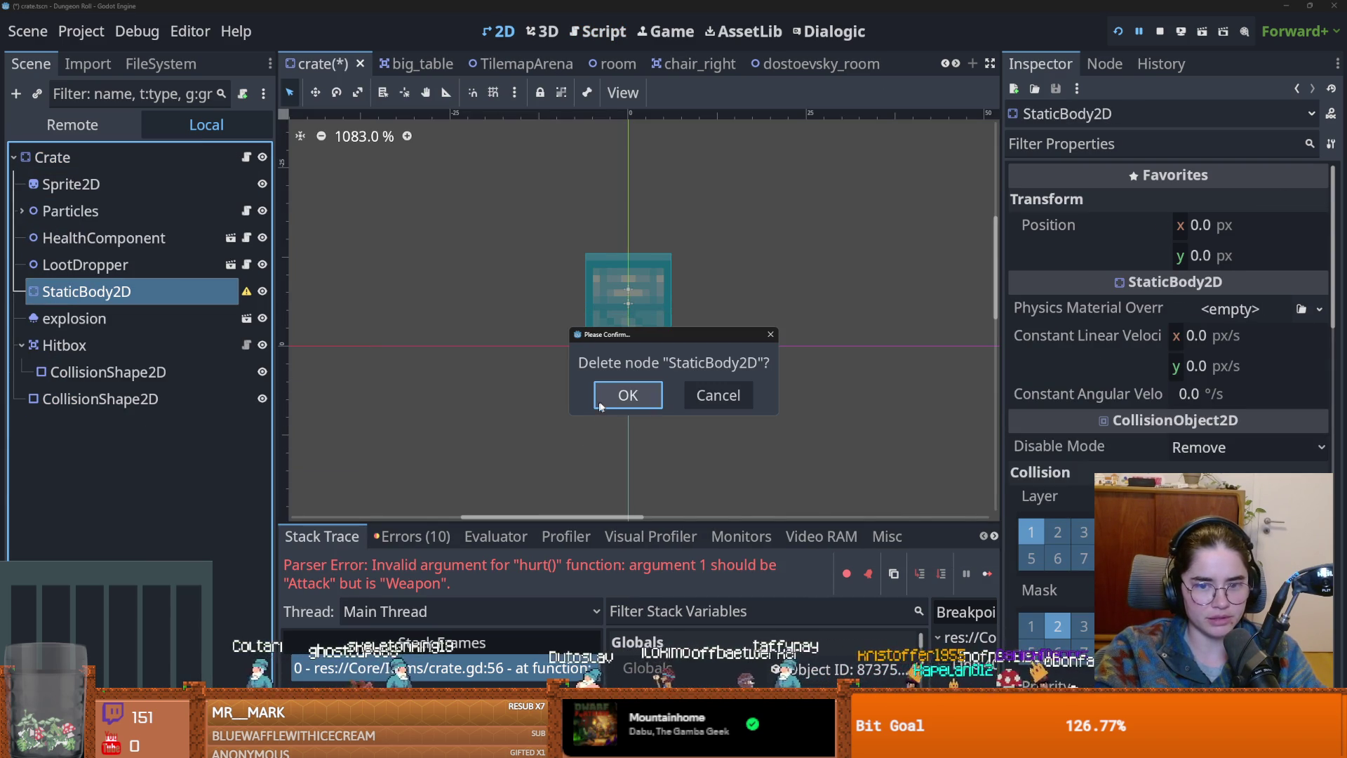
{"action": "left_click", "coordinate": [770, 334]}
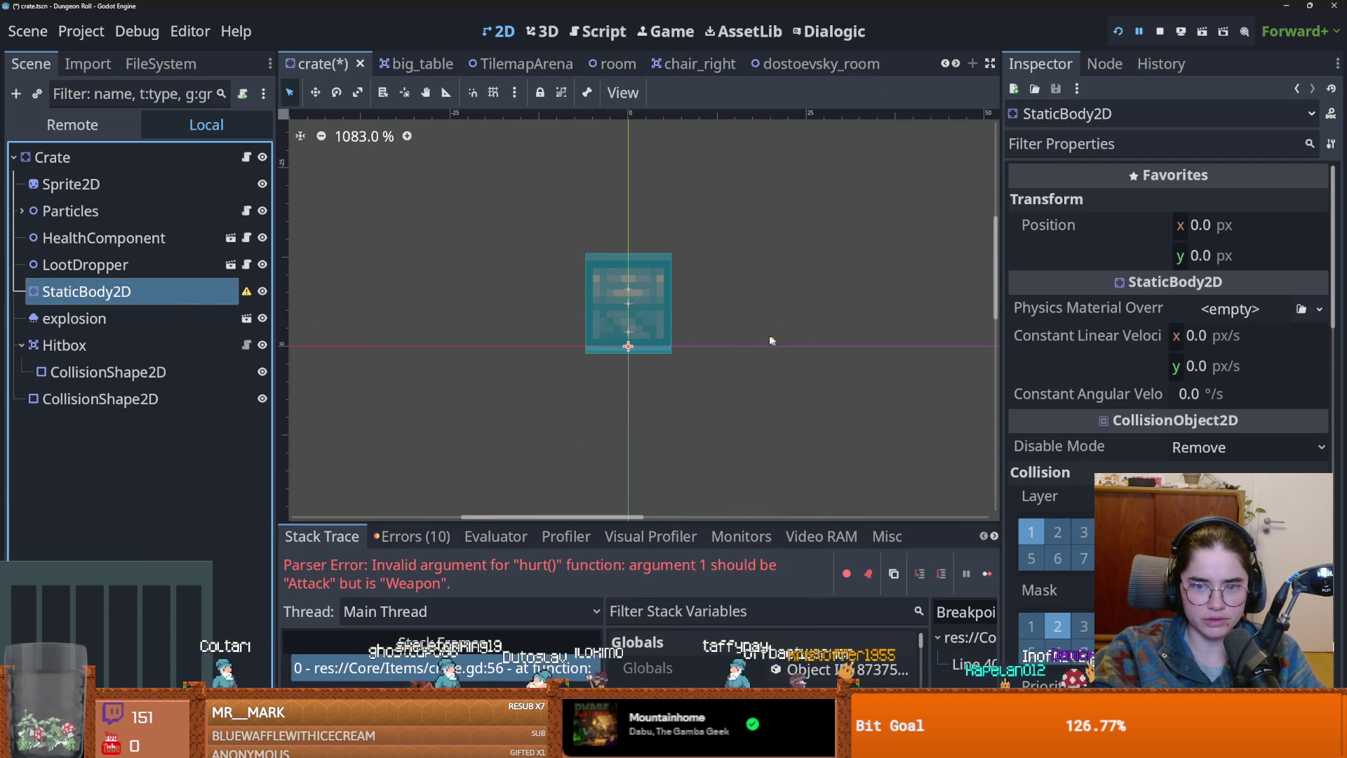
Adjust the Hitbox's visibility layers, turning layer 1 off and keeping layers 3 and 7
{"action": "left_click", "coordinate": [71, 157]}
{"action": "left_click", "coordinate": [64, 344]}
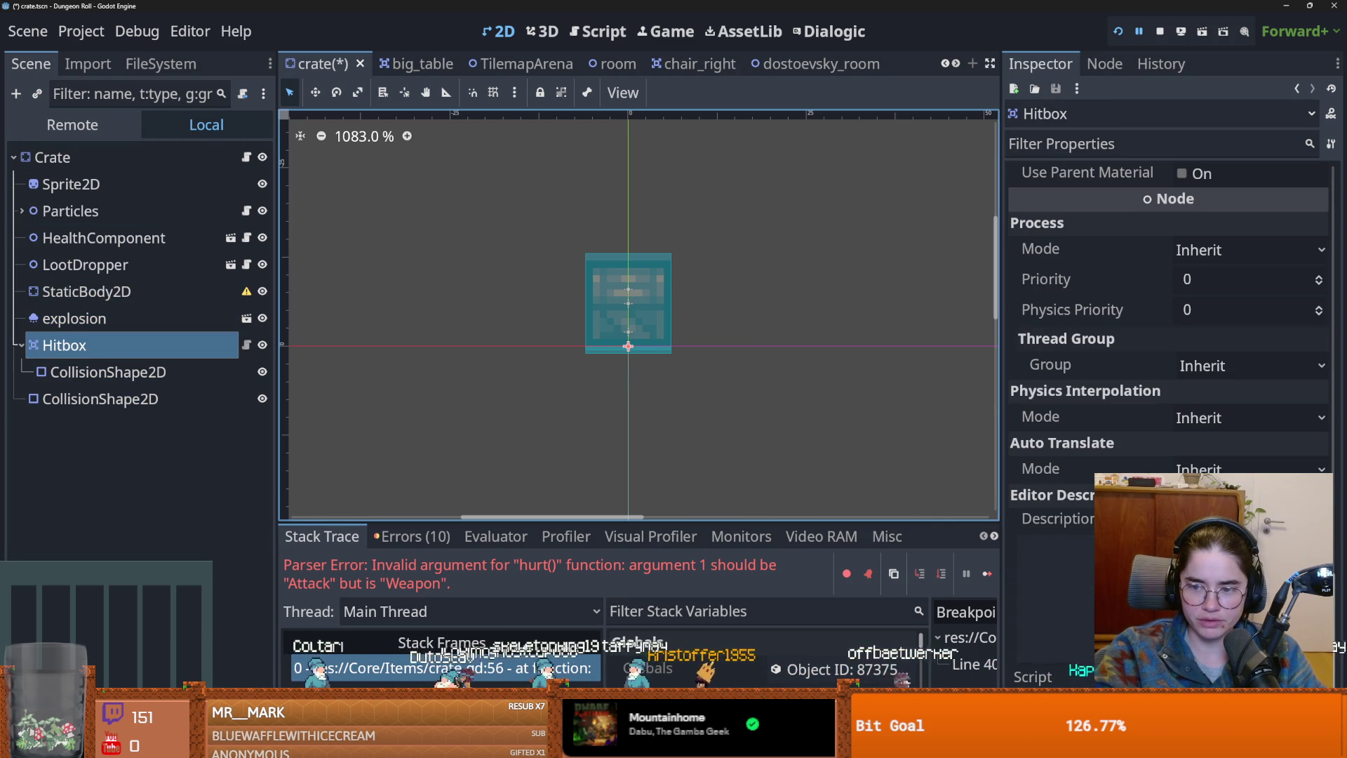
{"action": "scroll", "coordinate": [1087, 393], "scroll_direction": "up", "scroll_amount": 5}
{"action": "left_click", "coordinate": [1032, 422]}
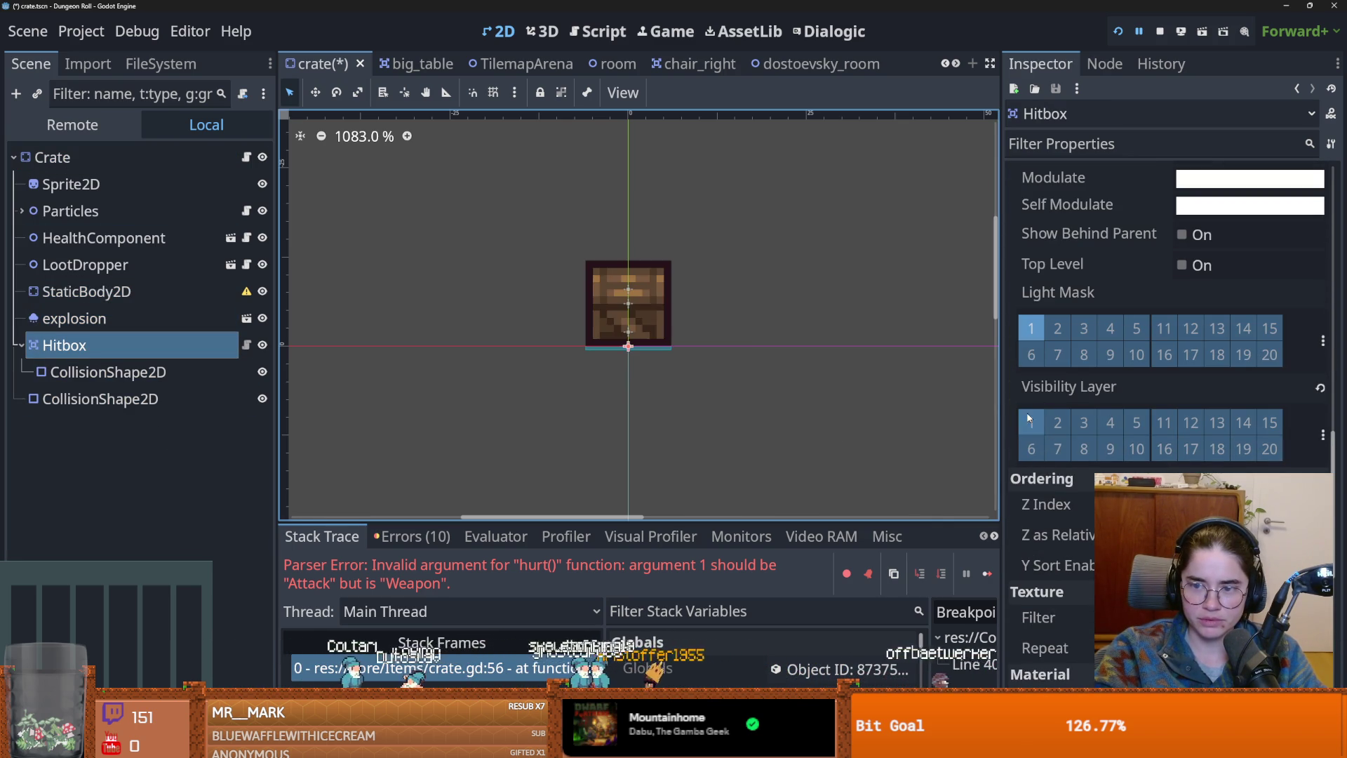
{"action": "left_click", "coordinate": [1085, 422]}
{"action": "left_click", "coordinate": [1058, 446]}
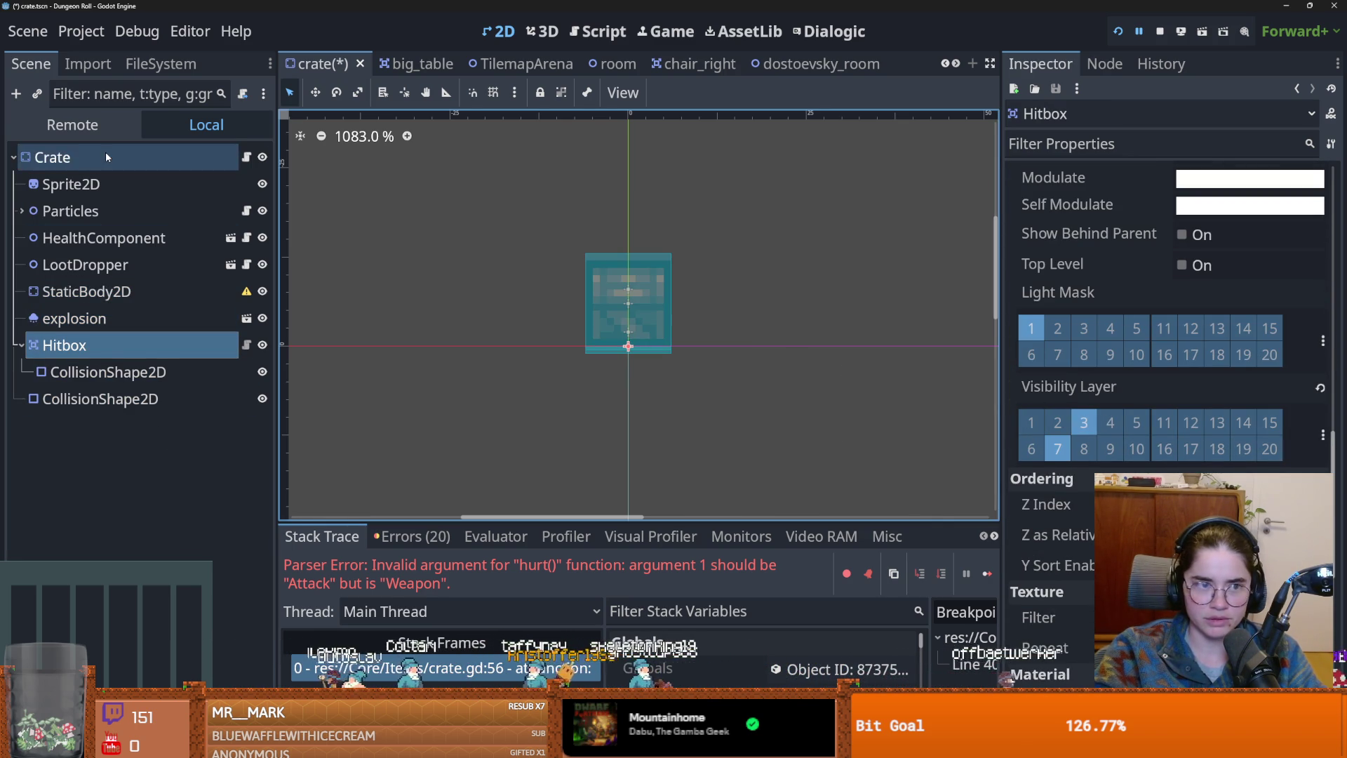
Set Crate's collision mask to layer 2 only, clearing layers 3 and 7
{"action": "left_click", "coordinate": [107, 156]}
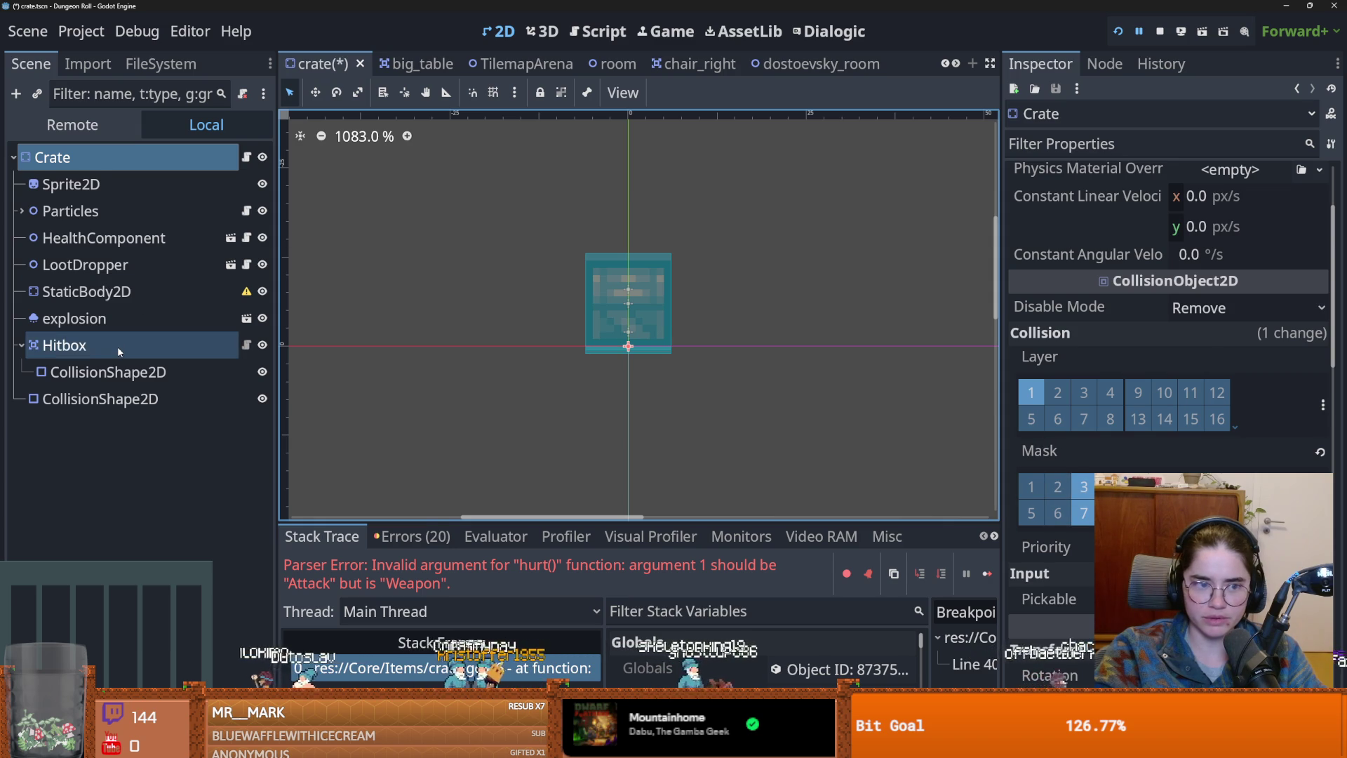
{"action": "left_click", "coordinate": [116, 347]}
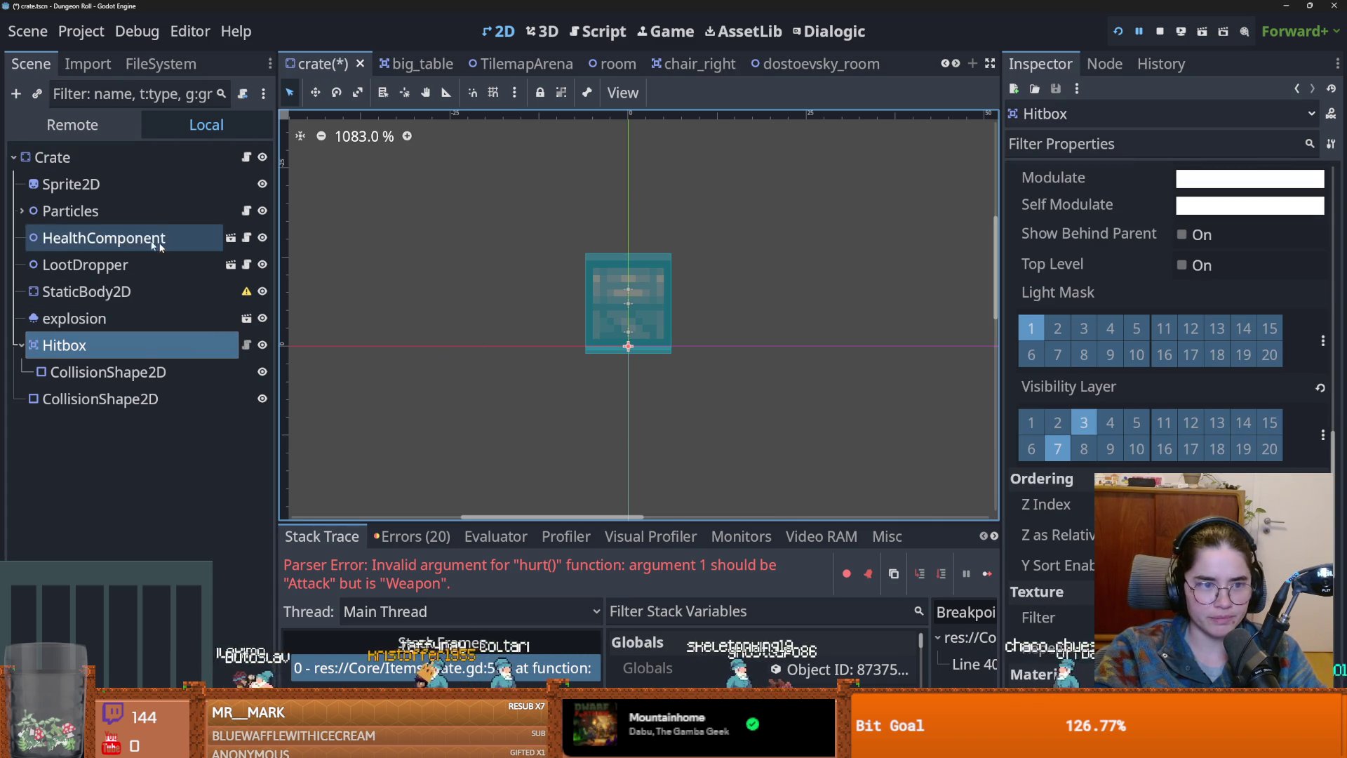
{"action": "left_click", "coordinate": [110, 293]}
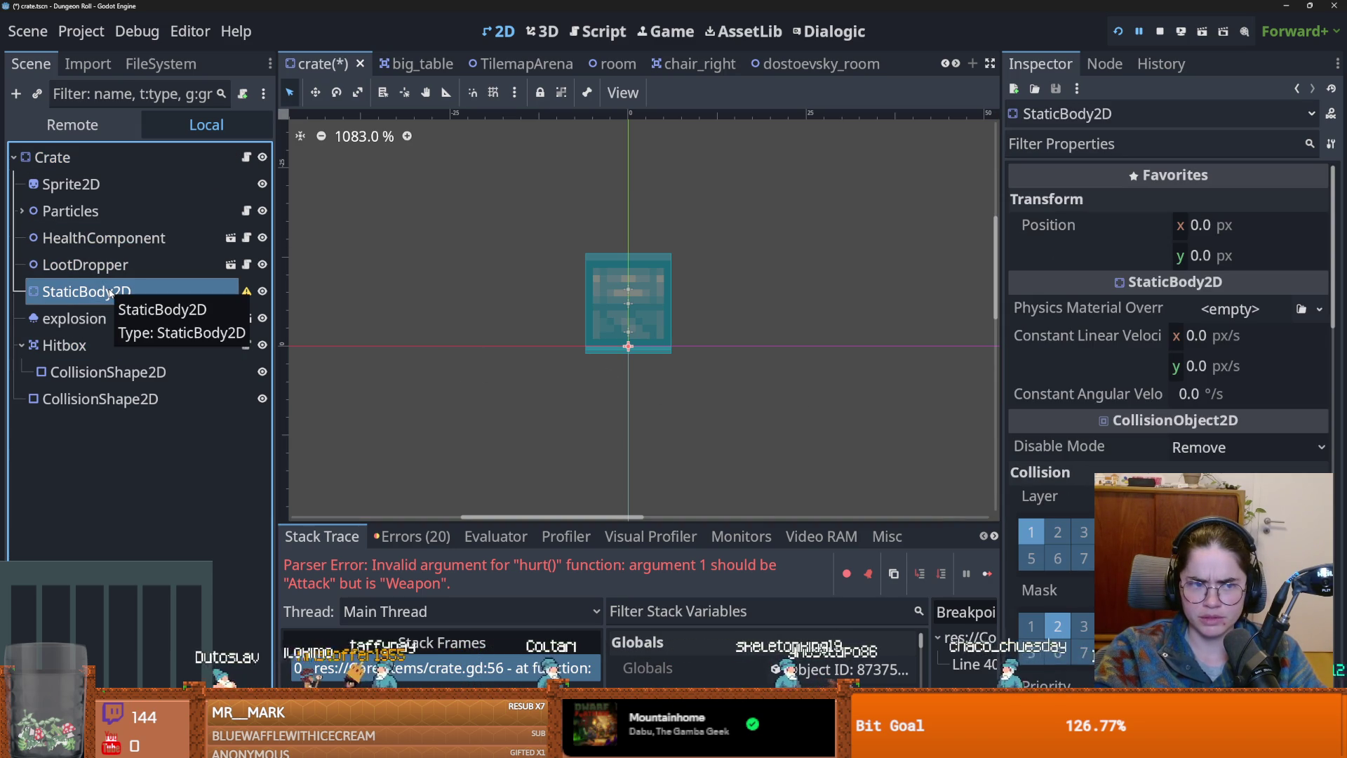
{"action": "left_click", "coordinate": [114, 150]}
{"action": "left_click", "coordinate": [1084, 495]}
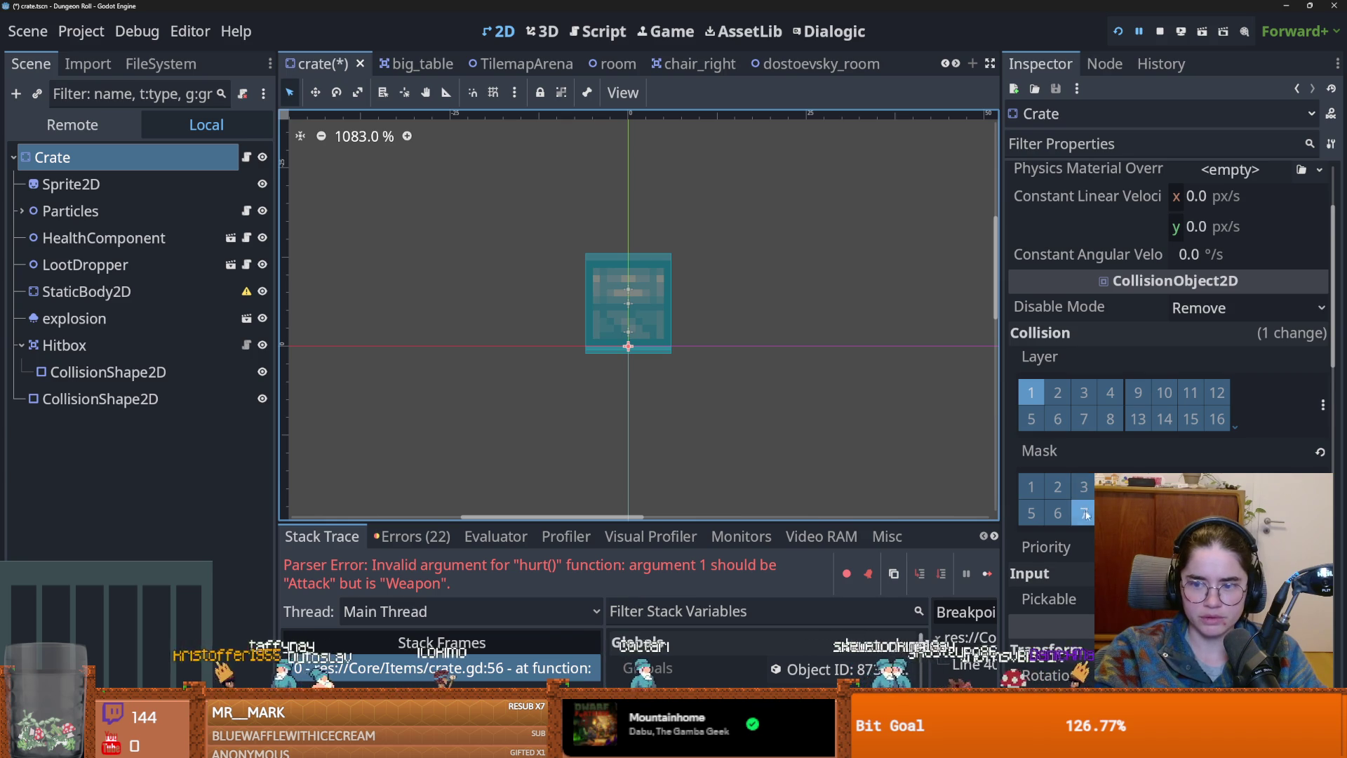
{"action": "left_click", "coordinate": [1084, 513]}
{"action": "left_click", "coordinate": [1054, 491]}
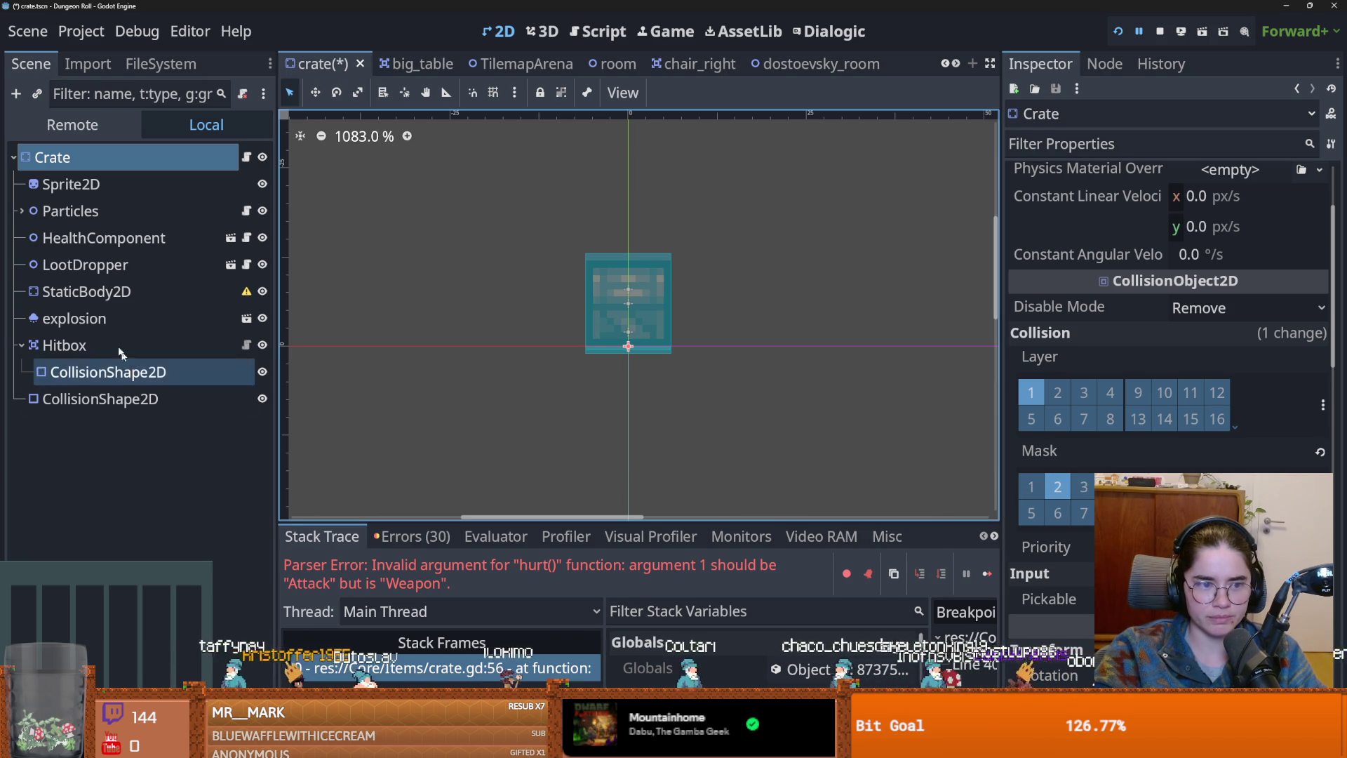
Delete the stray StaticBody2D child node from Crate and save the scene
{"action": "right_click", "coordinate": [88, 399]}
{"action": "left_click", "coordinate": [88, 398]}
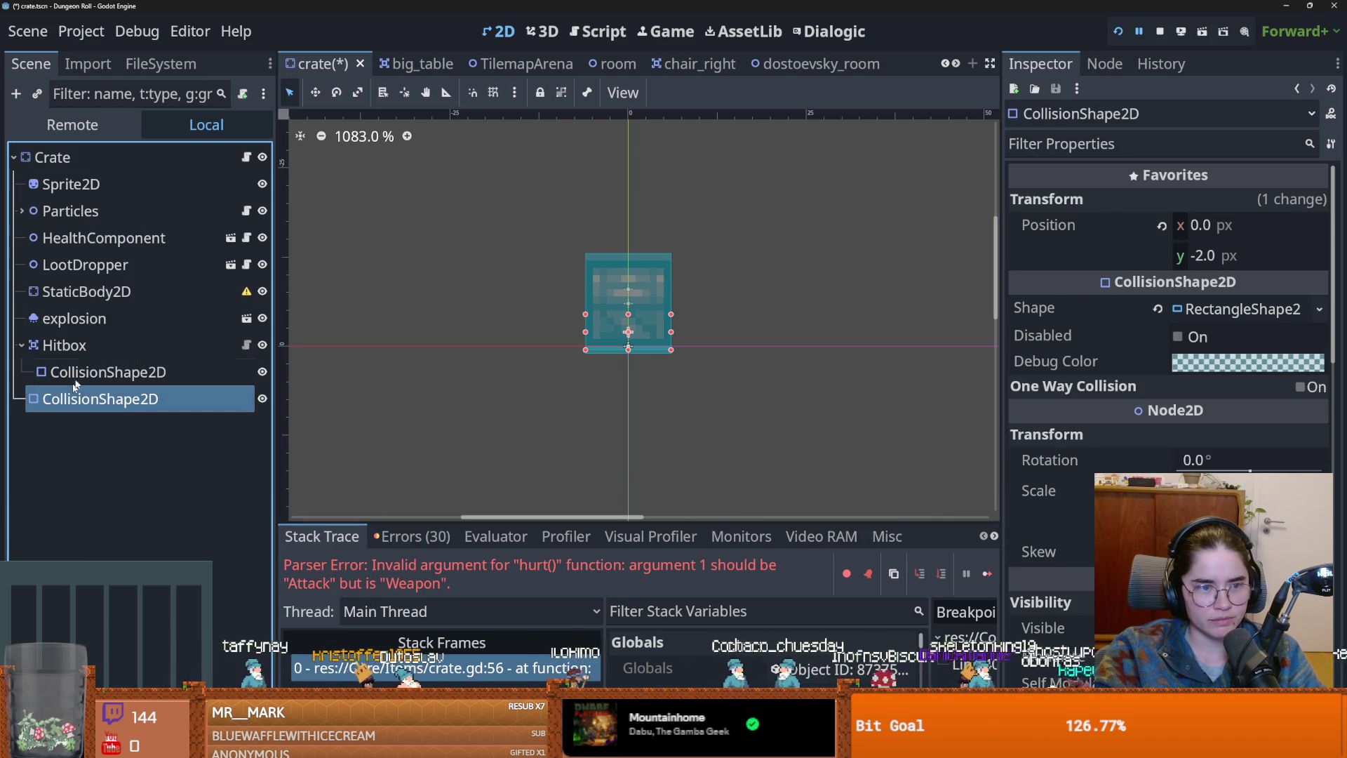
{"action": "right_click", "coordinate": [79, 291]}
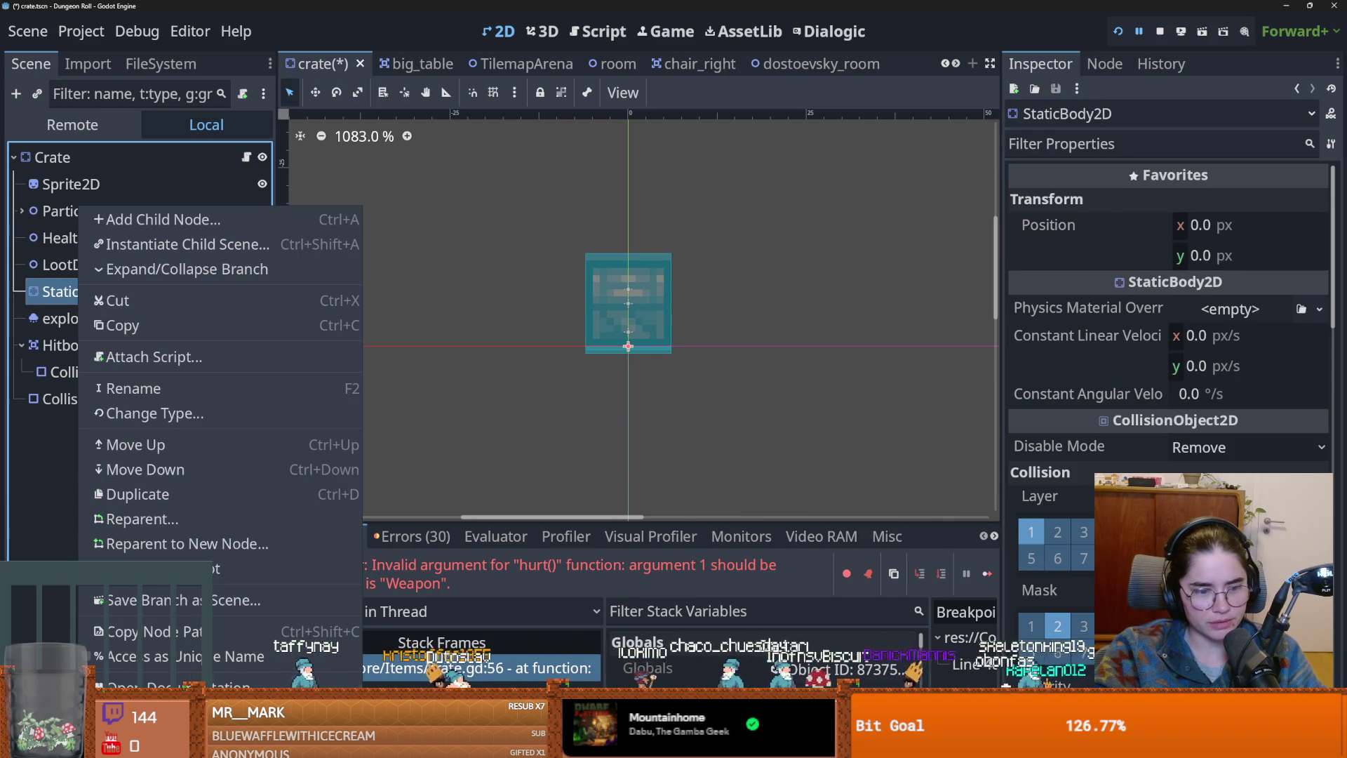
{"action": "left_click", "coordinate": [161, 716]}
{"action": "left_click", "coordinate": [617, 402]}
{"action": "key", "text": "ctrl+s"}
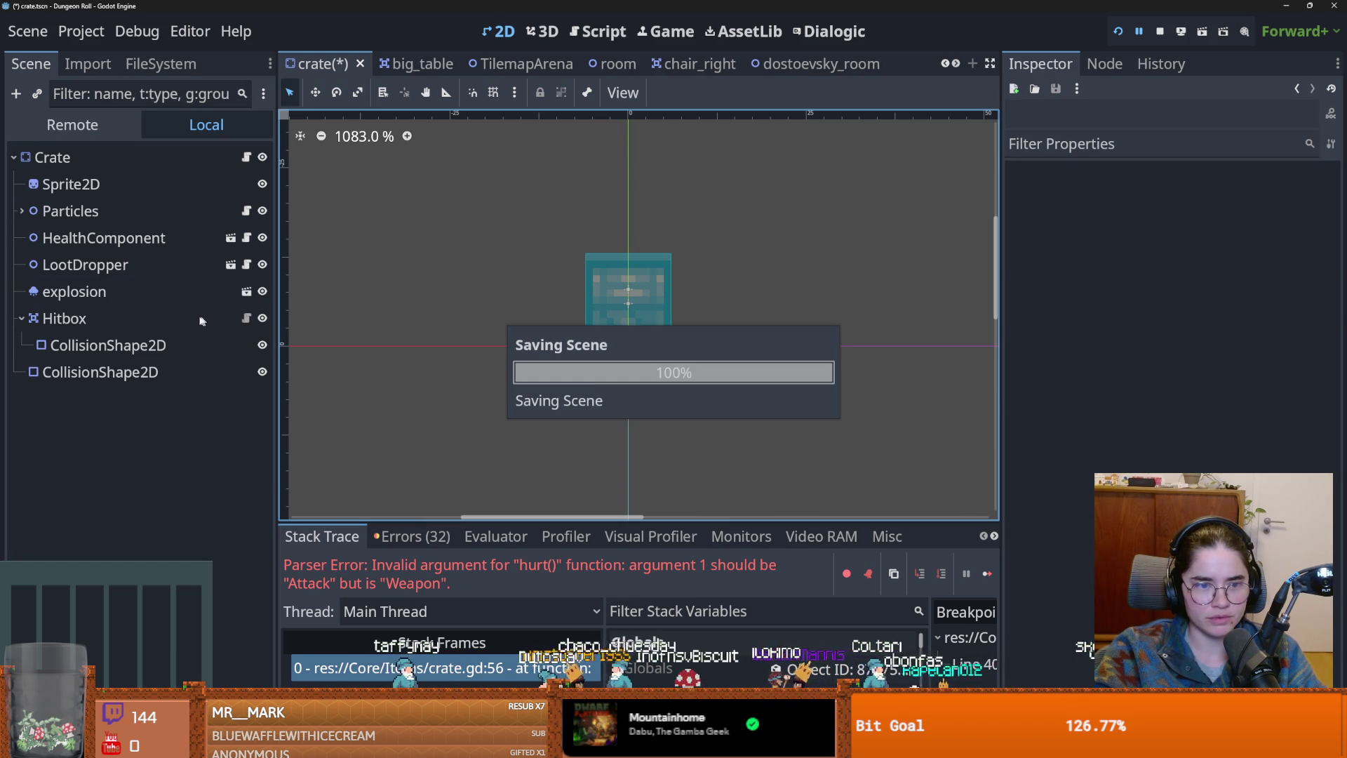
Dismiss the write error, toggle the Hitbox collision overlay off and on, and save again
{"action": "left_click", "coordinate": [658, 551]}
{"action": "left_click", "coordinate": [263, 319]}
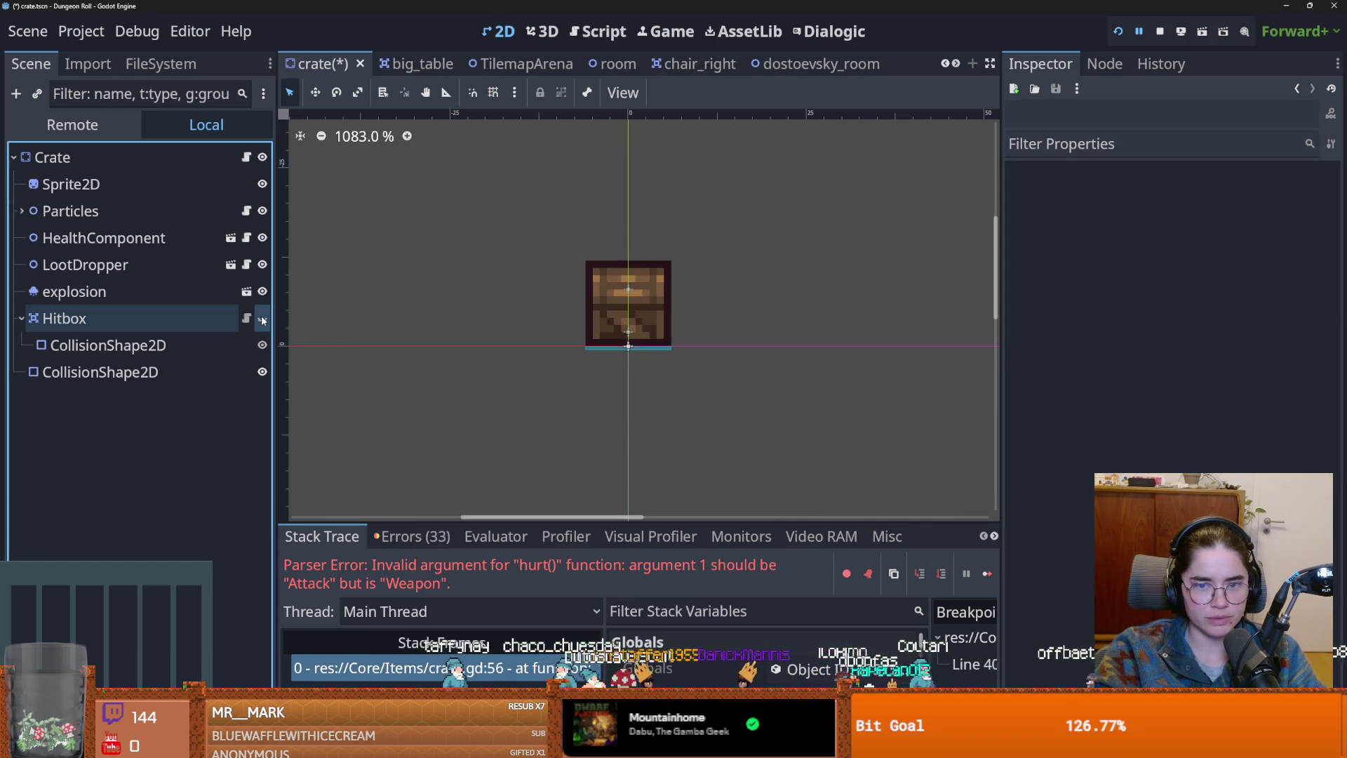
{"action": "left_click", "coordinate": [263, 319]}
{"action": "key", "text": "ctrl+s"}
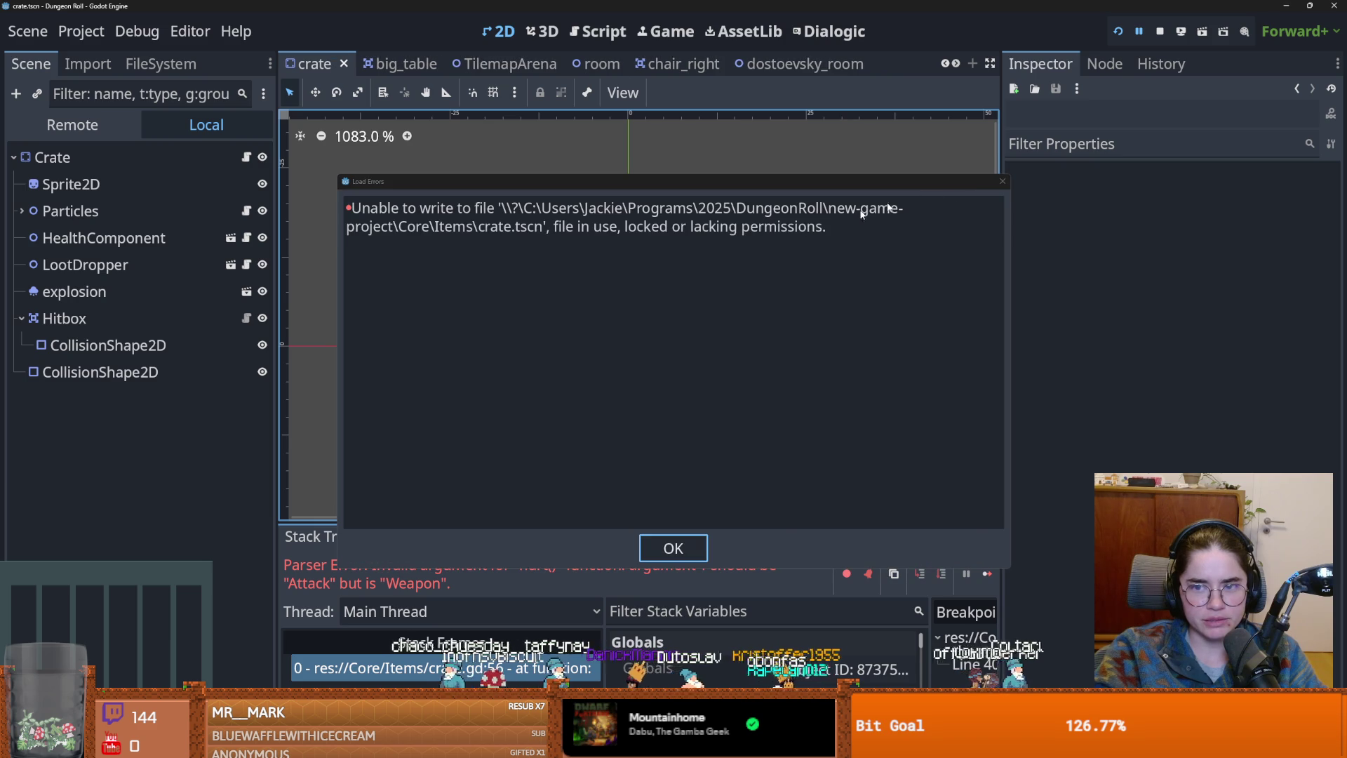
Delete the leftover hit-handling code from the end of crate.gd and save
{"action": "left_click", "coordinate": [1001, 182]}
{"action": "left_click", "coordinate": [247, 157]}
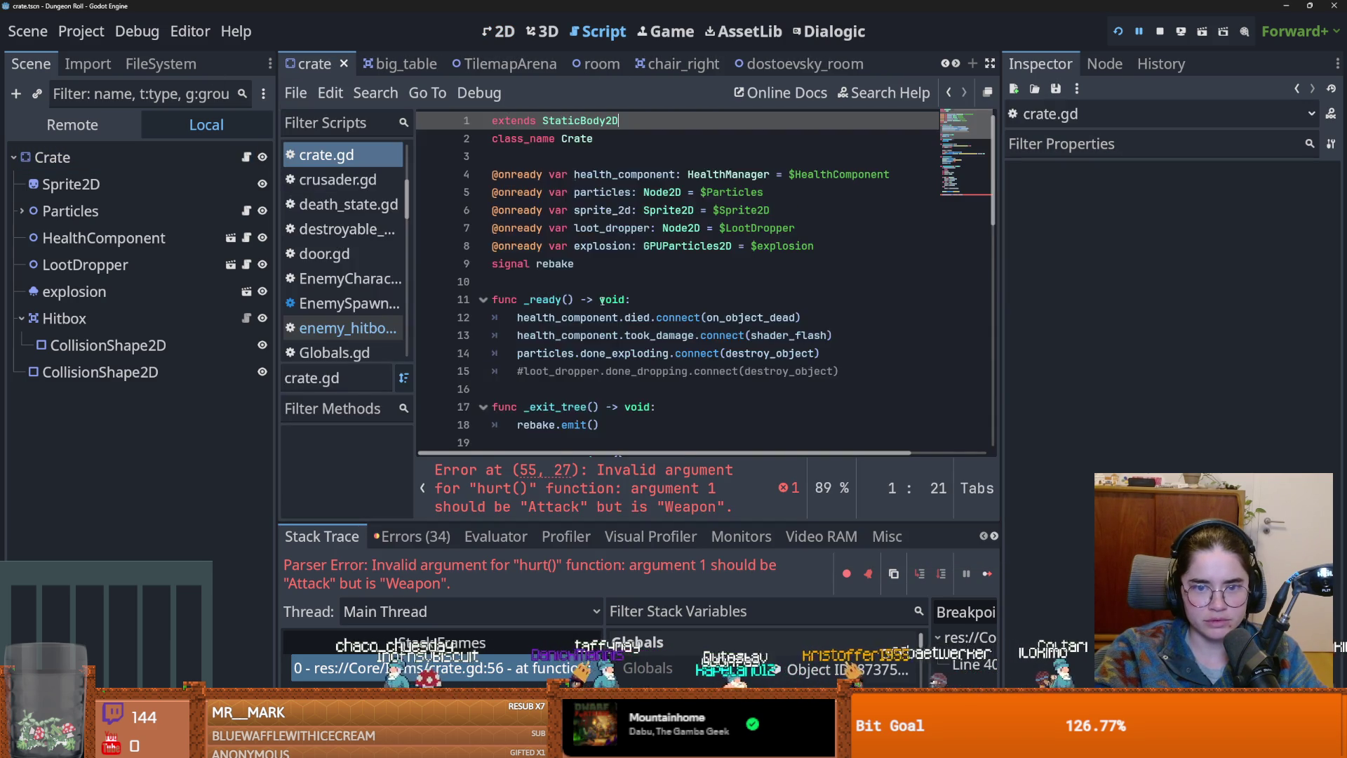
{"action": "scroll", "coordinate": [601, 302], "scroll_direction": "down", "scroll_amount": 7}
{"action": "mouse_move", "coordinate": [533, 372]}
{"action": "left_mouse_down"}
{"action": "mouse_move", "coordinate": [516, 284]}
{"action": "mouse_move", "coordinate": [492, 273]}
{"action": "left_mouse_up"}
{"action": "key", "text": "Delete"}
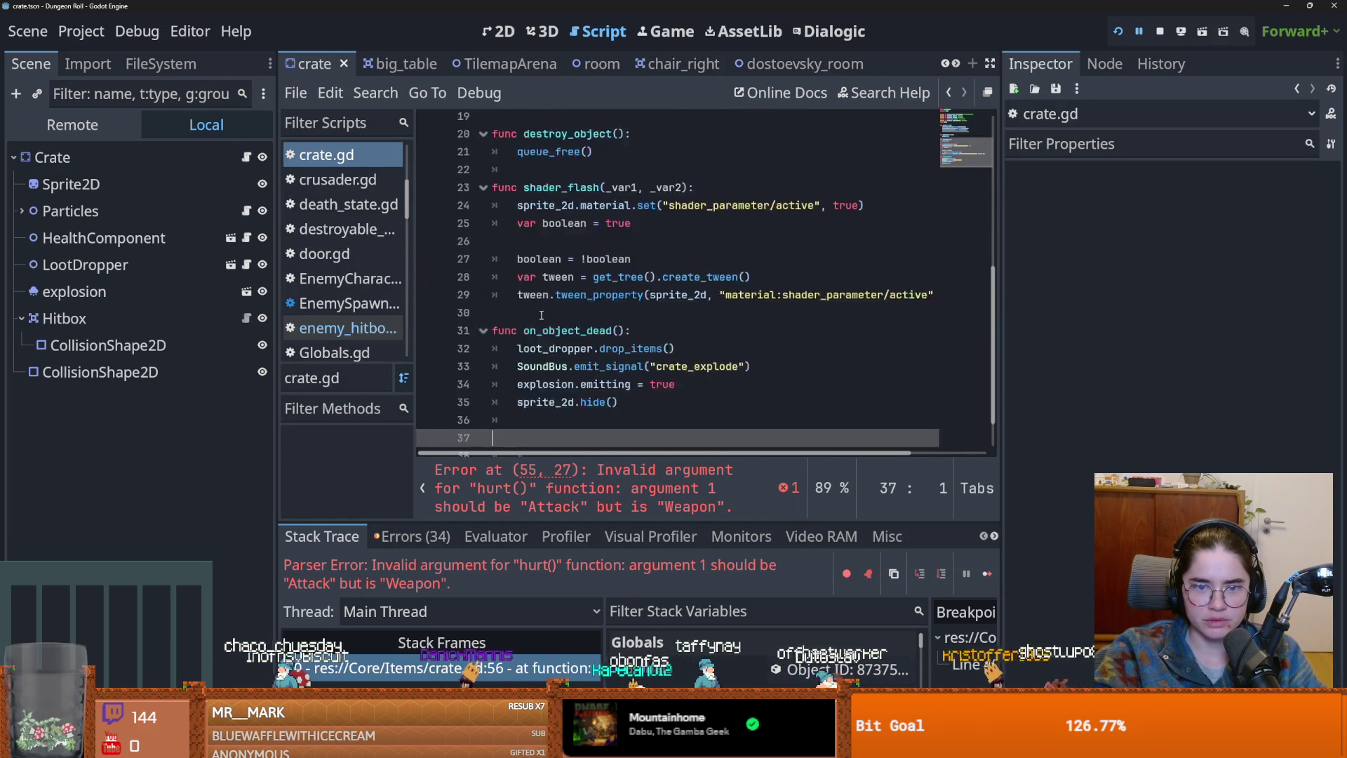
{"action": "scroll", "coordinate": [590, 316], "scroll_direction": "up", "scroll_amount": 5}
{"action": "key", "text": "ctrl+s"}
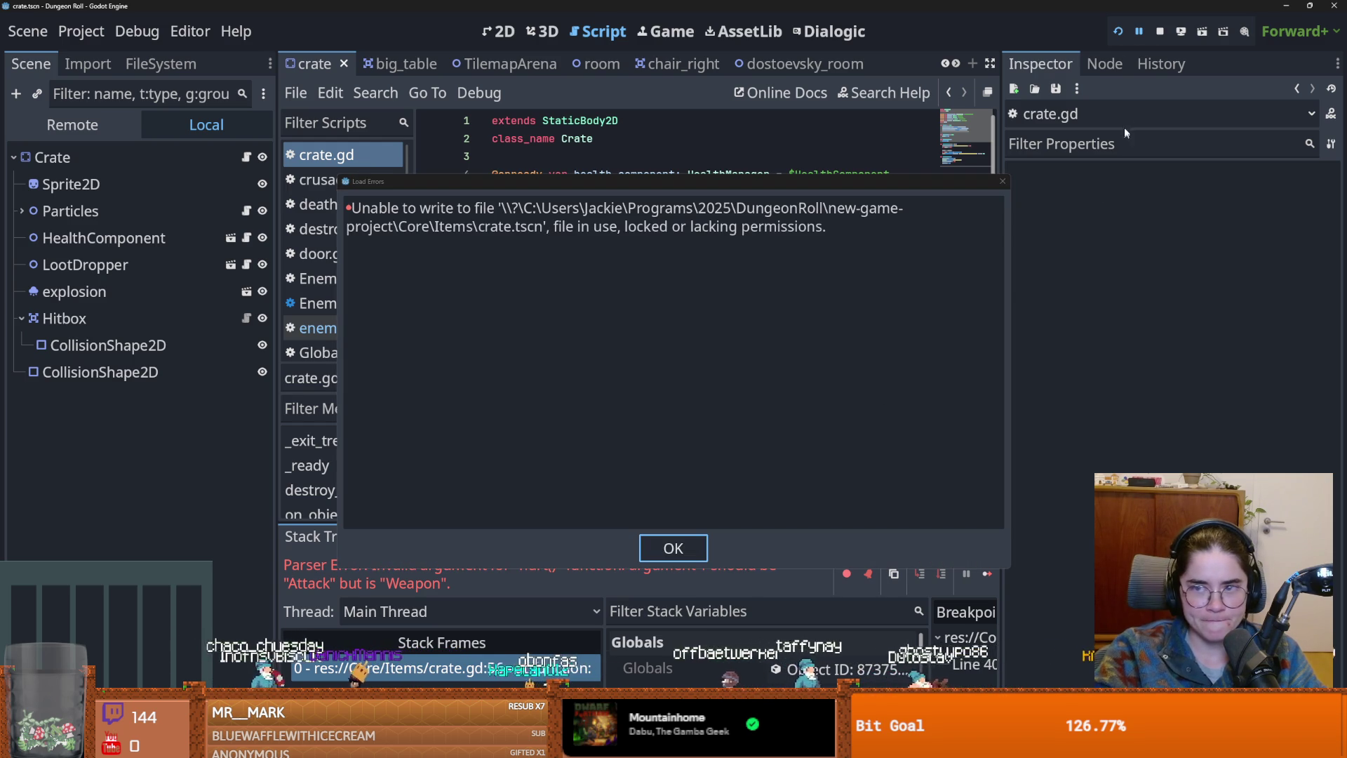
{"action": "left_click", "coordinate": [642, 553]}
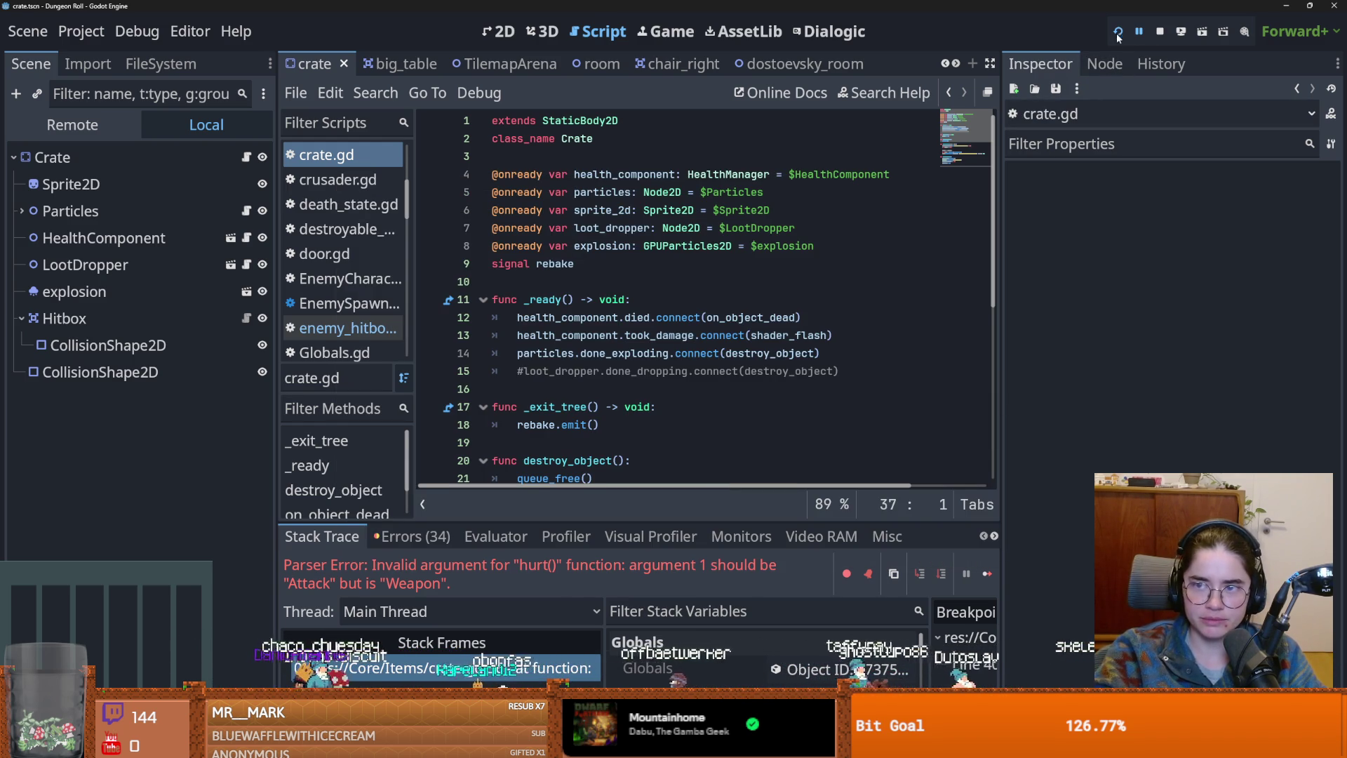
Rerun the game with F5, then focus the FileSystem filter
{"action": "key", "text": "F5"}
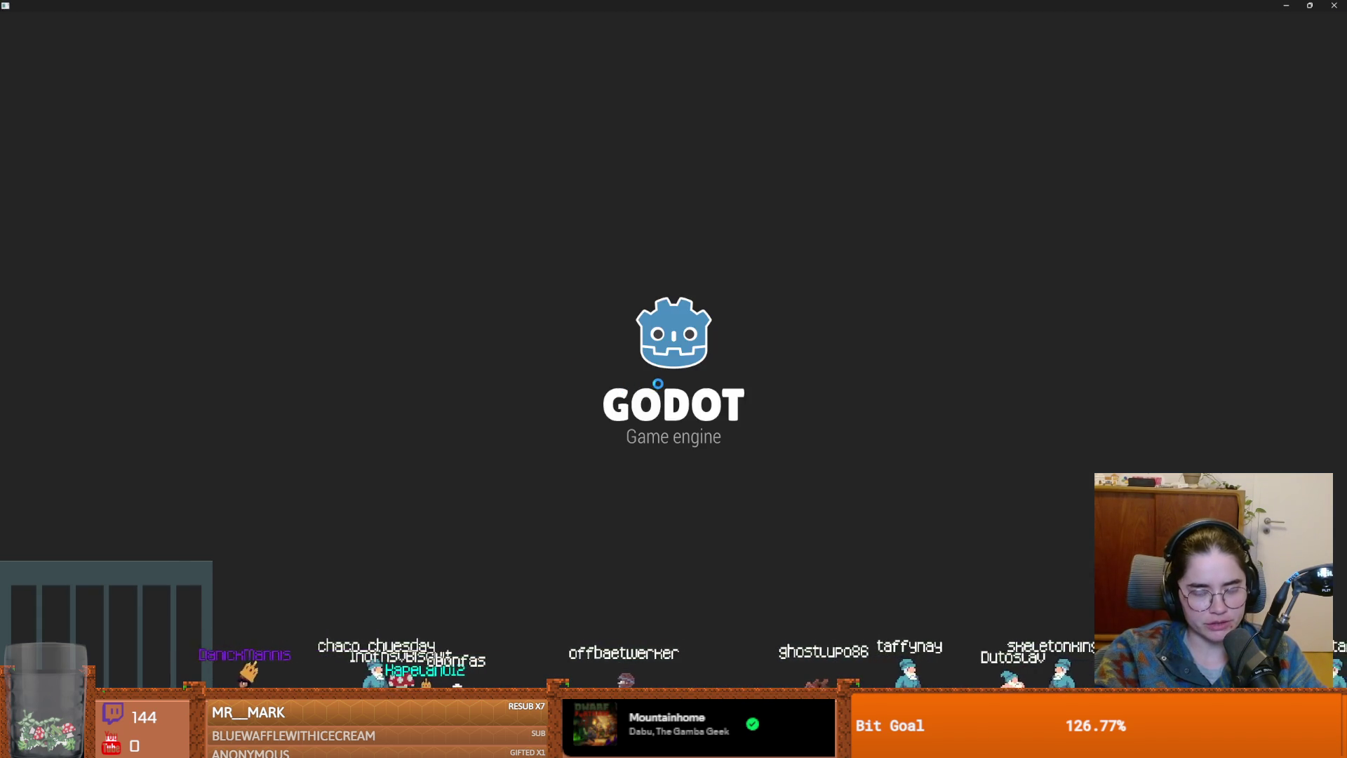
{"action": "scroll", "coordinate": [582, 395], "scroll_direction": "up", "scroll_amount": 3}
{"action": "scroll", "coordinate": [583, 394], "scroll_direction": "up", "scroll_amount": 2}
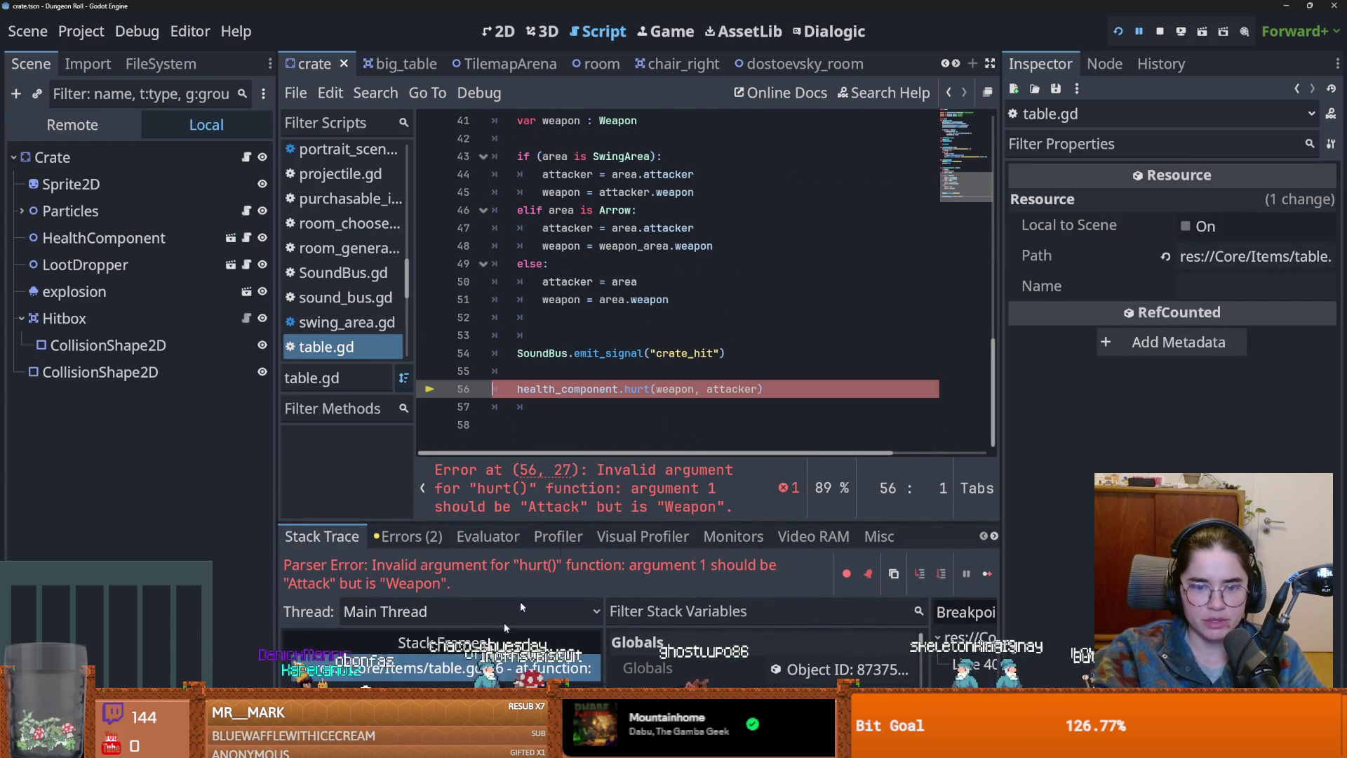
{"action": "scroll", "coordinate": [593, 393], "scroll_direction": "up", "scroll_amount": 8}
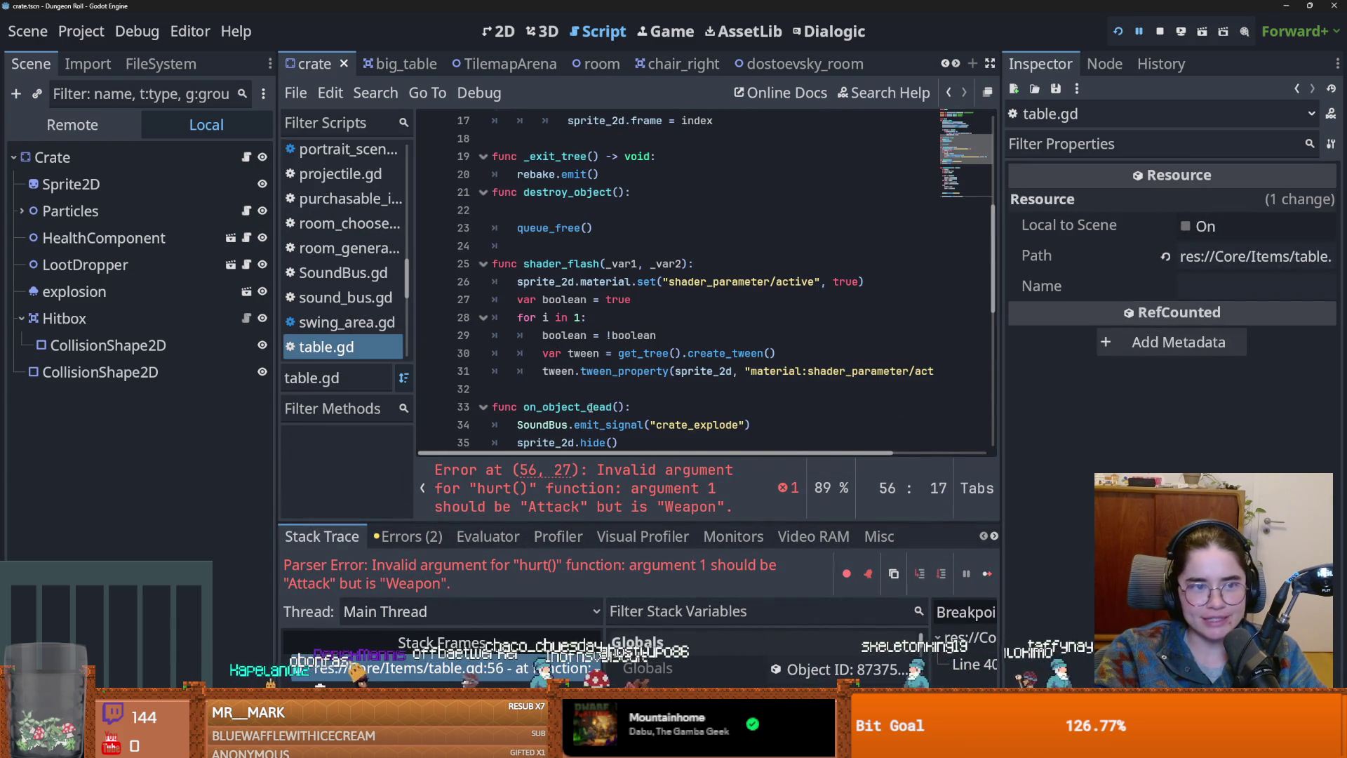
{"action": "left_click", "coordinate": [160, 63]}
{"action": "left_click", "coordinate": [71, 126]}
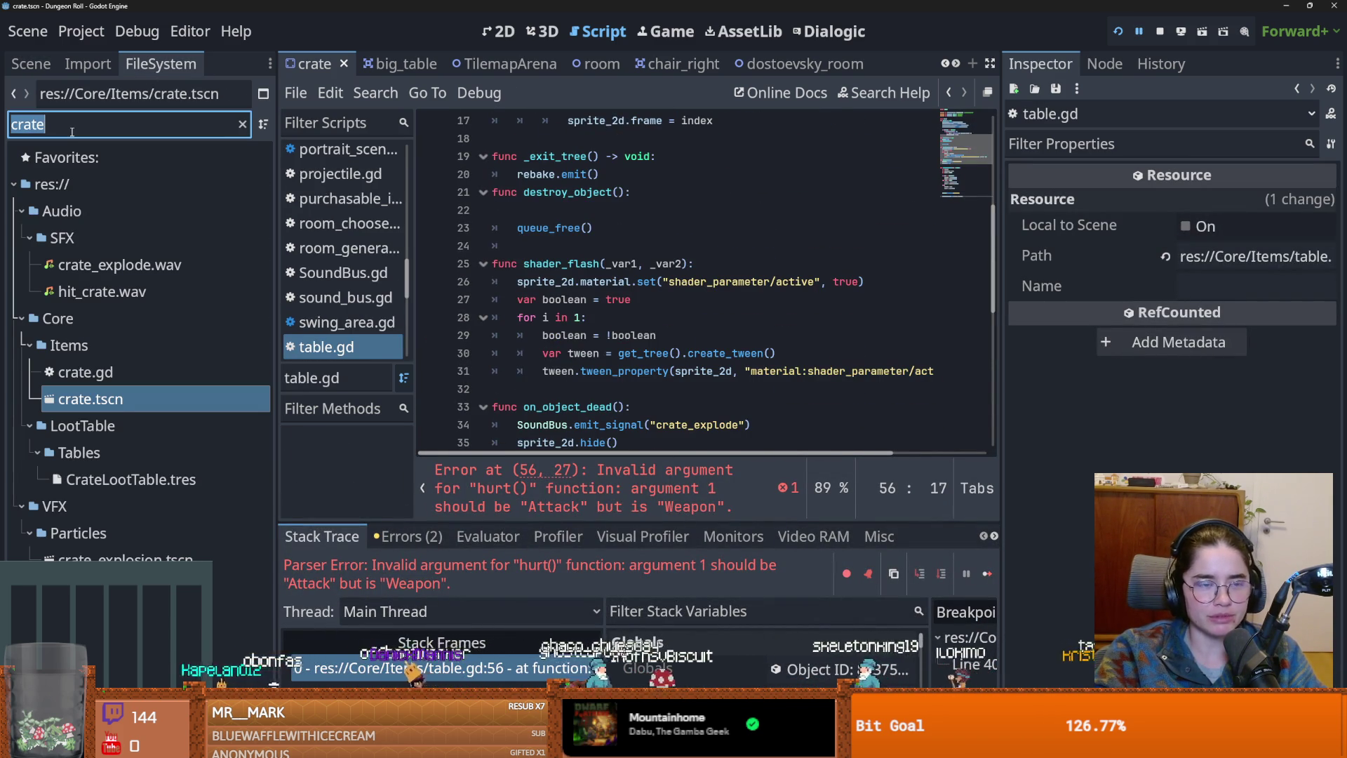
Filter the project files for 'table', open the table scene, and select the Table root
{"action": "type", "text": "table"}
{"action": "scroll", "coordinate": [153, 470], "scroll_direction": "down", "scroll_amount": 10}
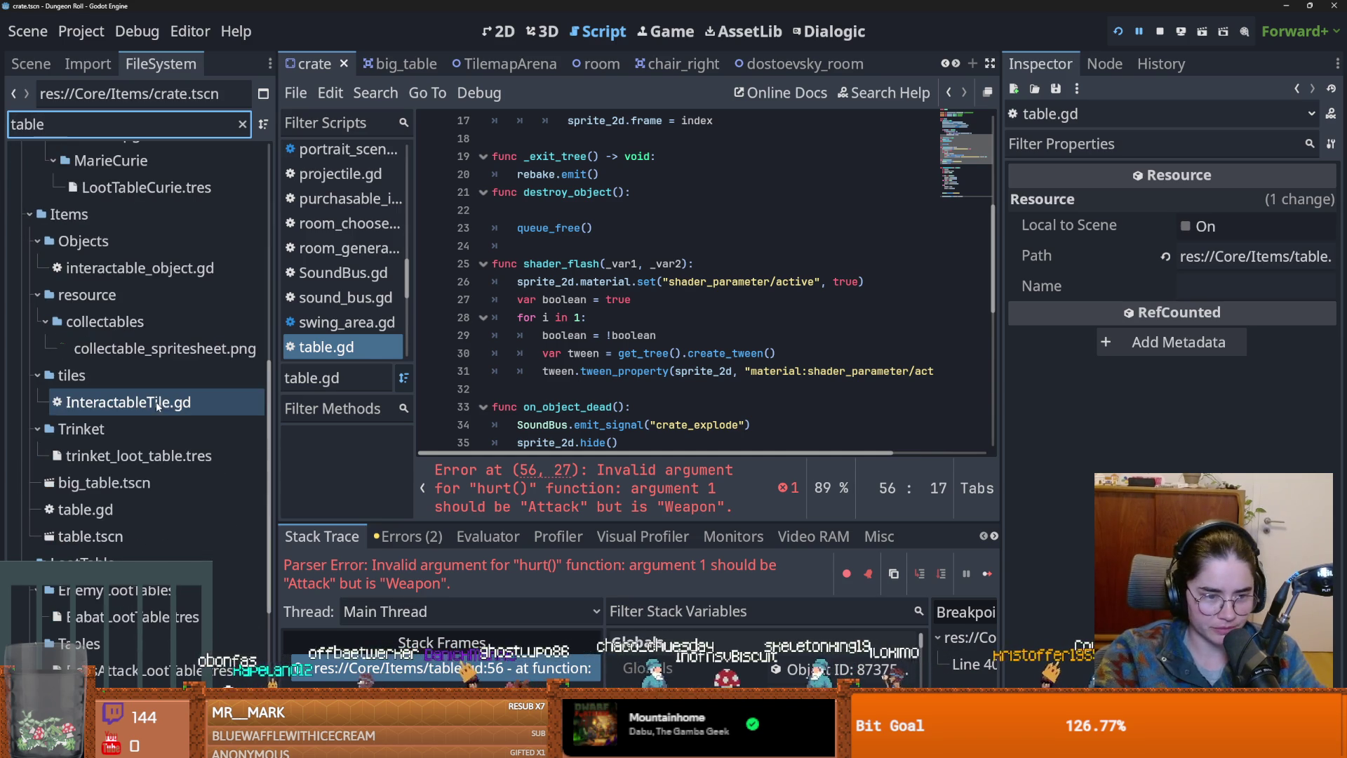
{"action": "double_click", "coordinate": [146, 536]}
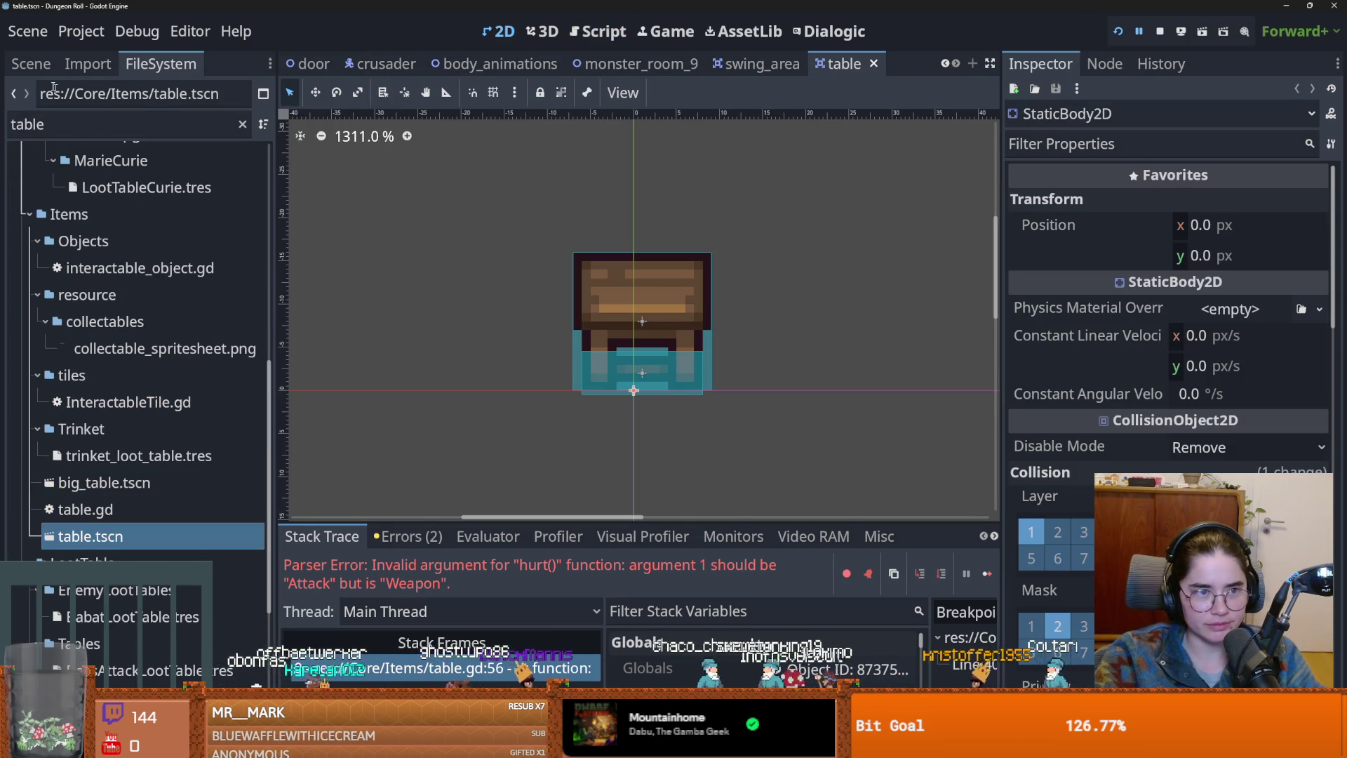
{"action": "left_click", "coordinate": [31, 63]}
{"action": "left_click", "coordinate": [53, 157]}
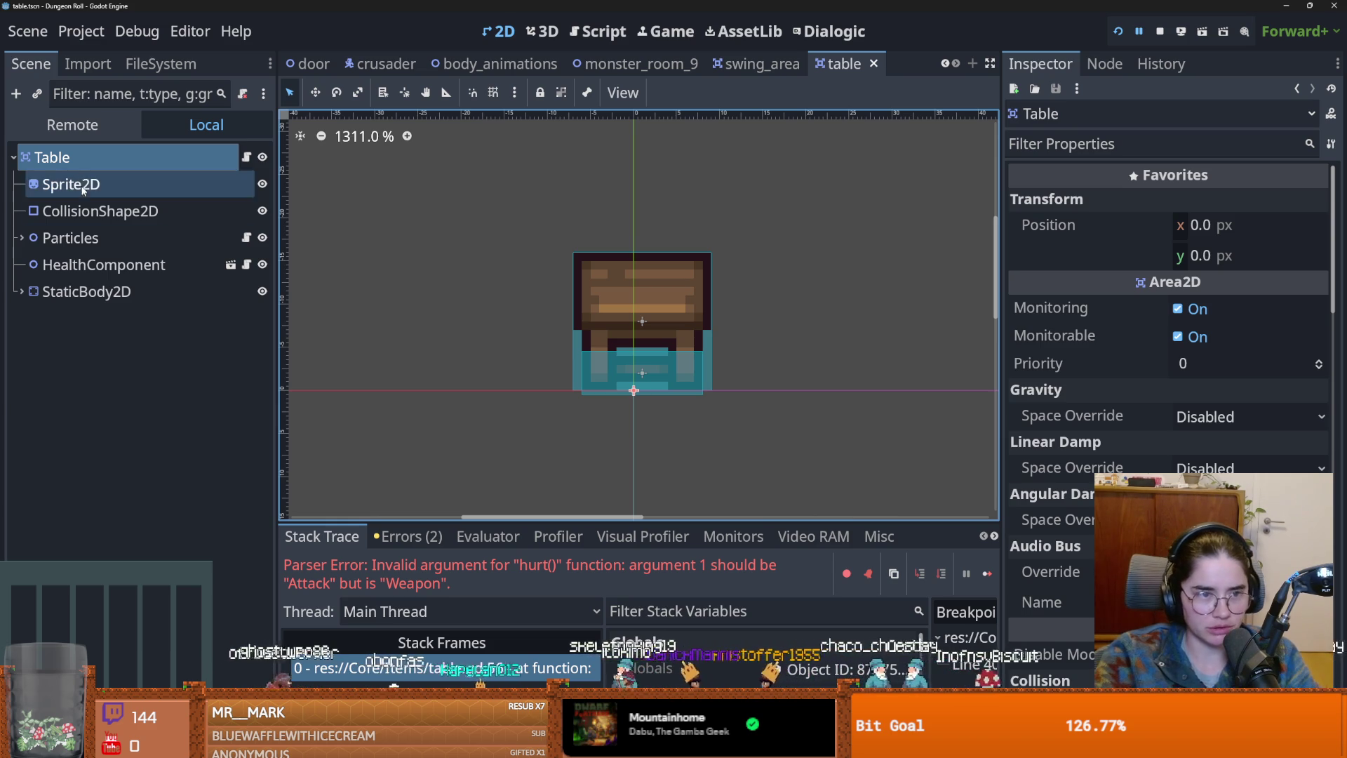
Change the Table root node's type to StaticBody2D, keeping its name Table
{"action": "right_click", "coordinate": [84, 157]}
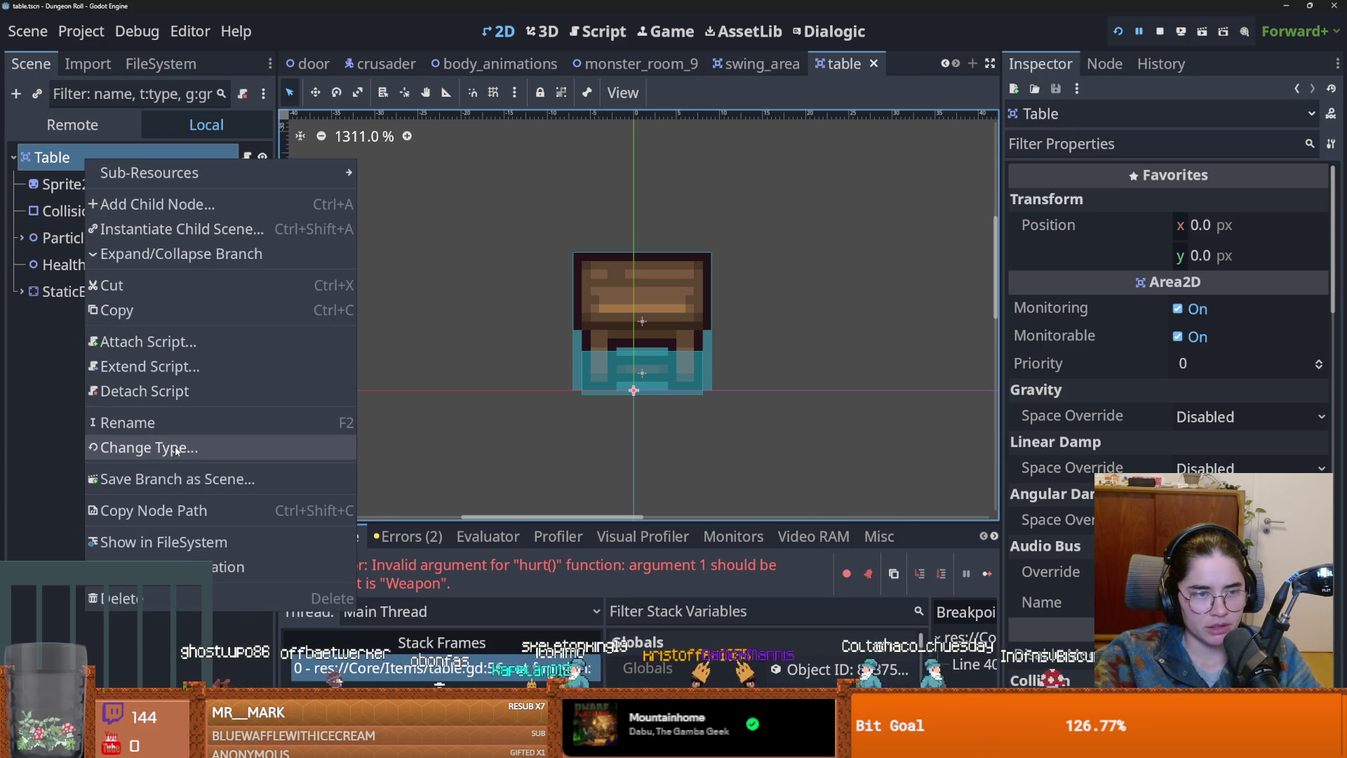
{"action": "left_click", "coordinate": [175, 448]}
{"action": "type", "text": "static"}
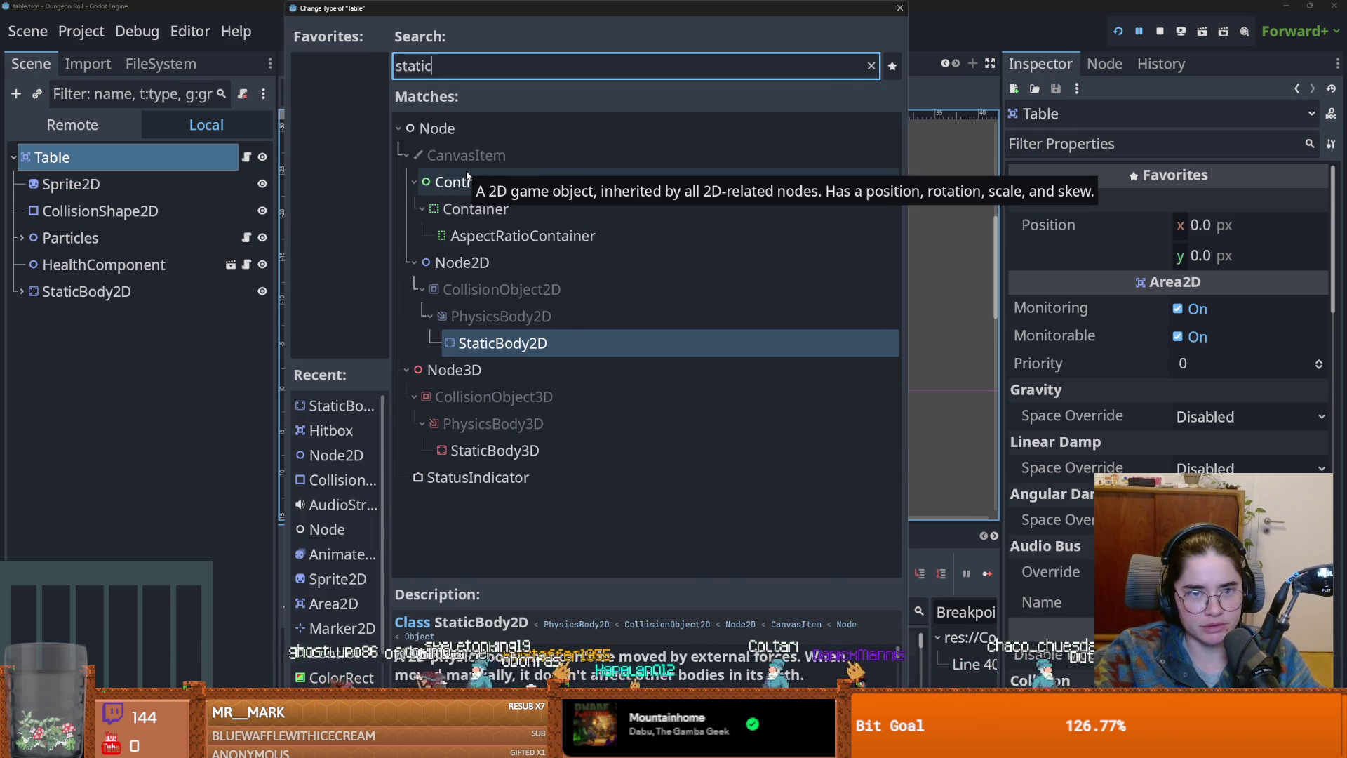
{"action": "key", "text": "Return"}
{"action": "left_click", "coordinate": [145, 289]}
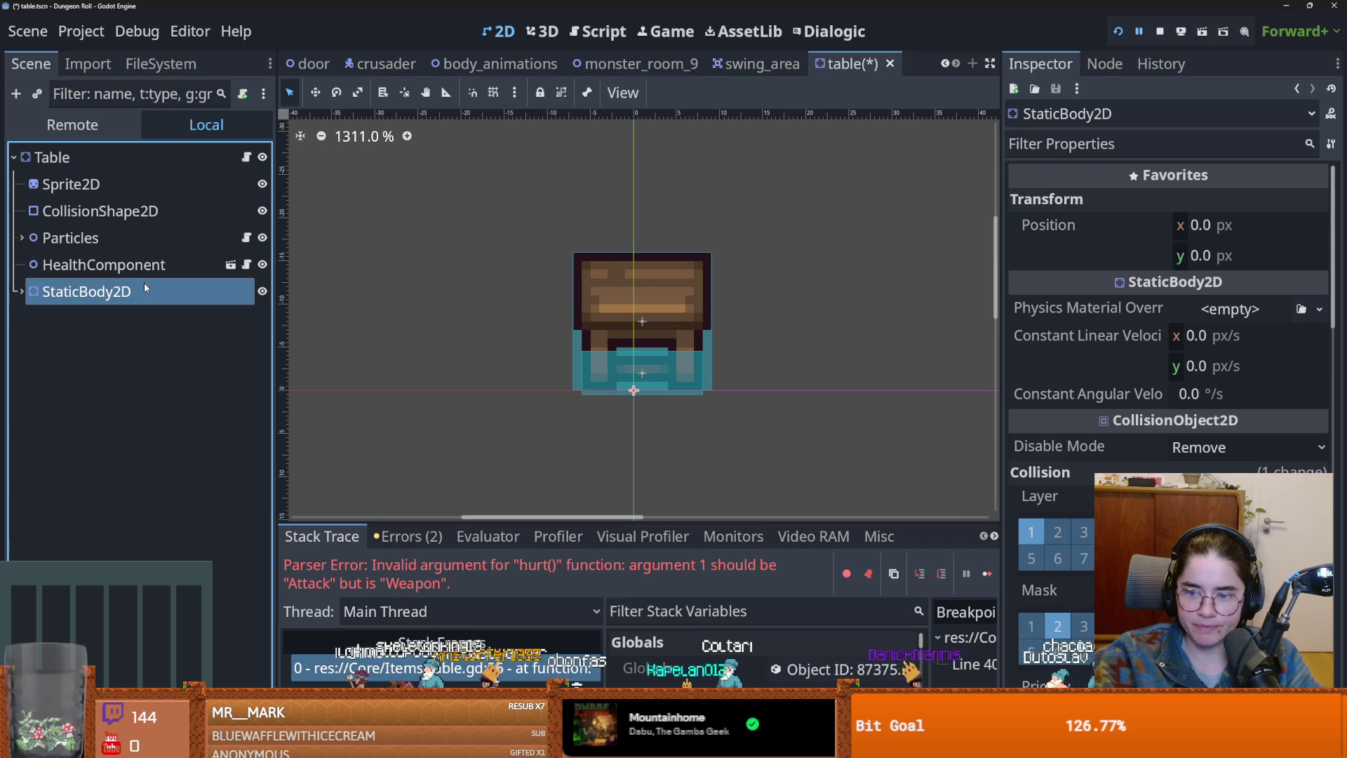
{"action": "left_click", "coordinate": [99, 158]}
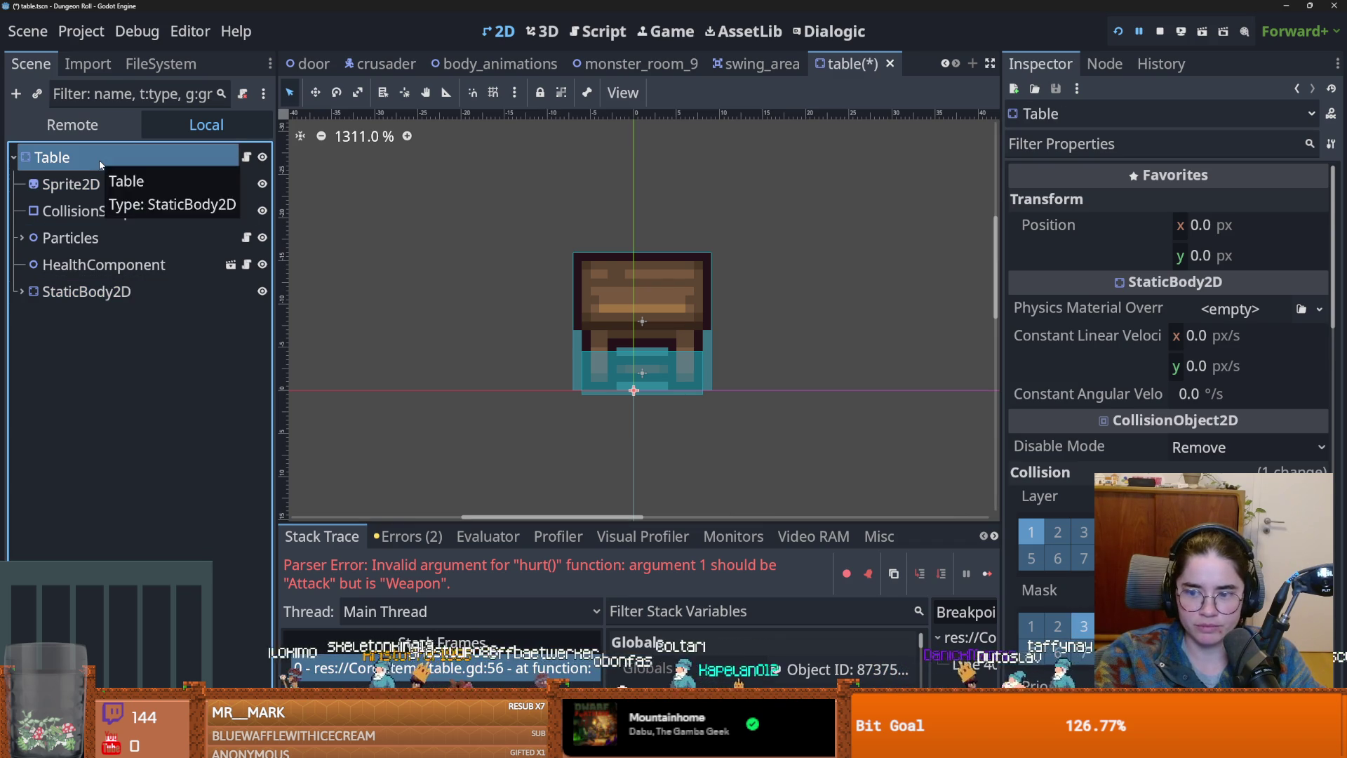
{"action": "left_click", "coordinate": [22, 238]}
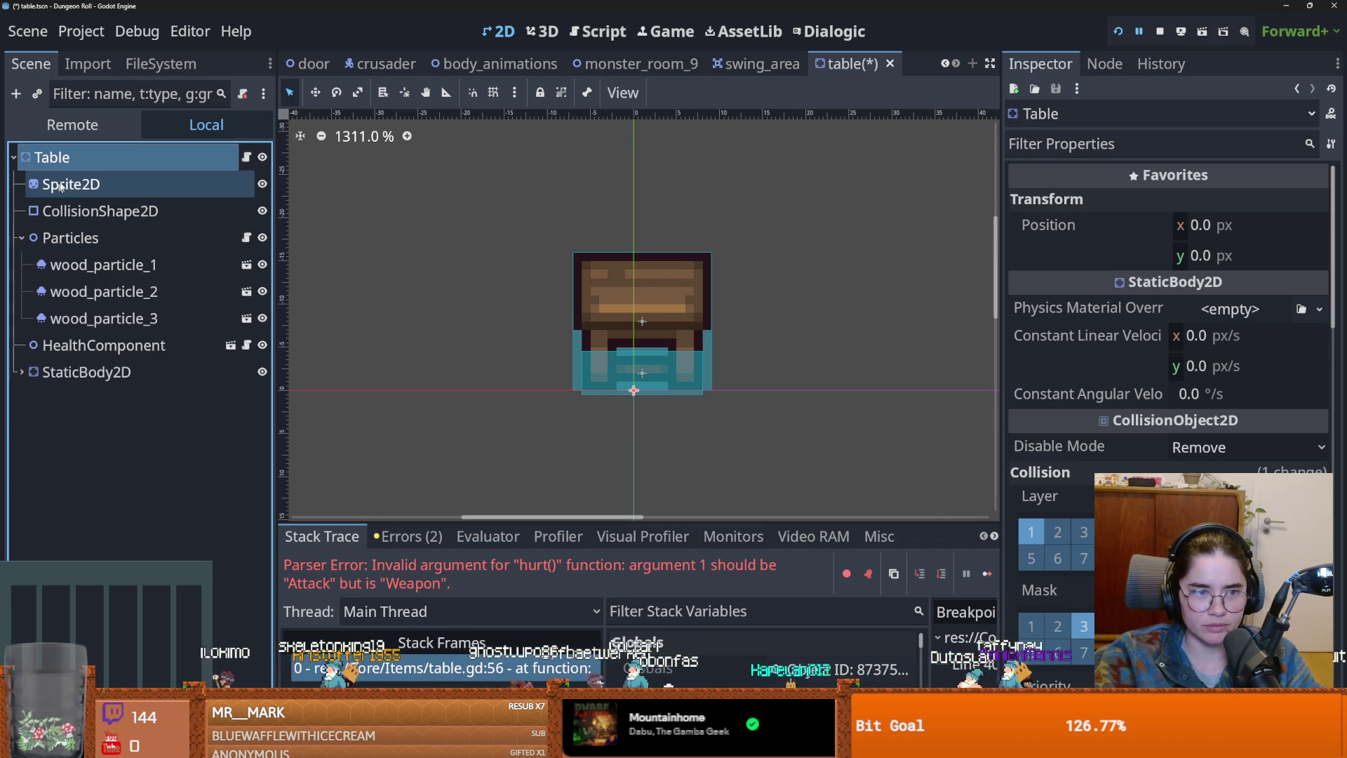
{"action": "double_click", "coordinate": [83, 166]}
{"action": "key", "text": "Return"}
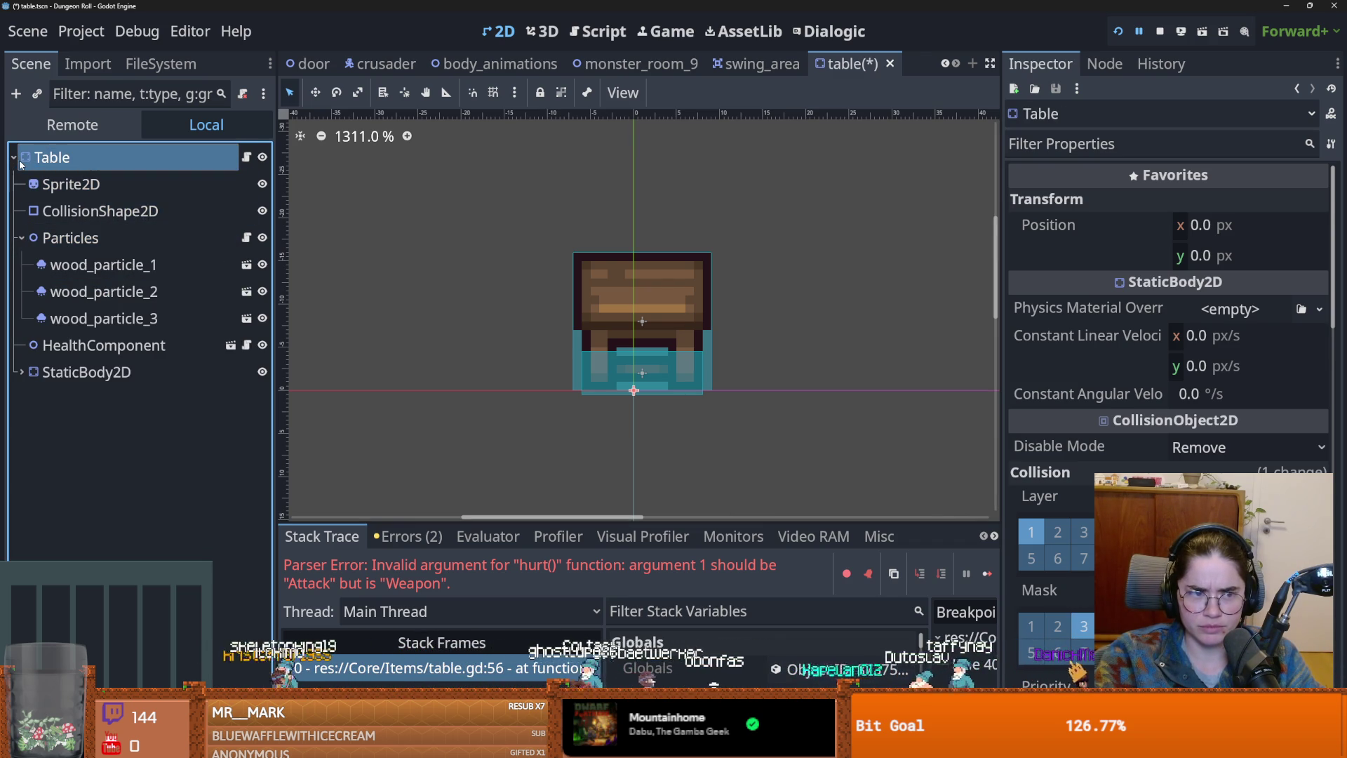
Search the add-node dialog and scene search for a hitbox, closing both without adding anything
{"action": "left_click", "coordinate": [21, 101]}
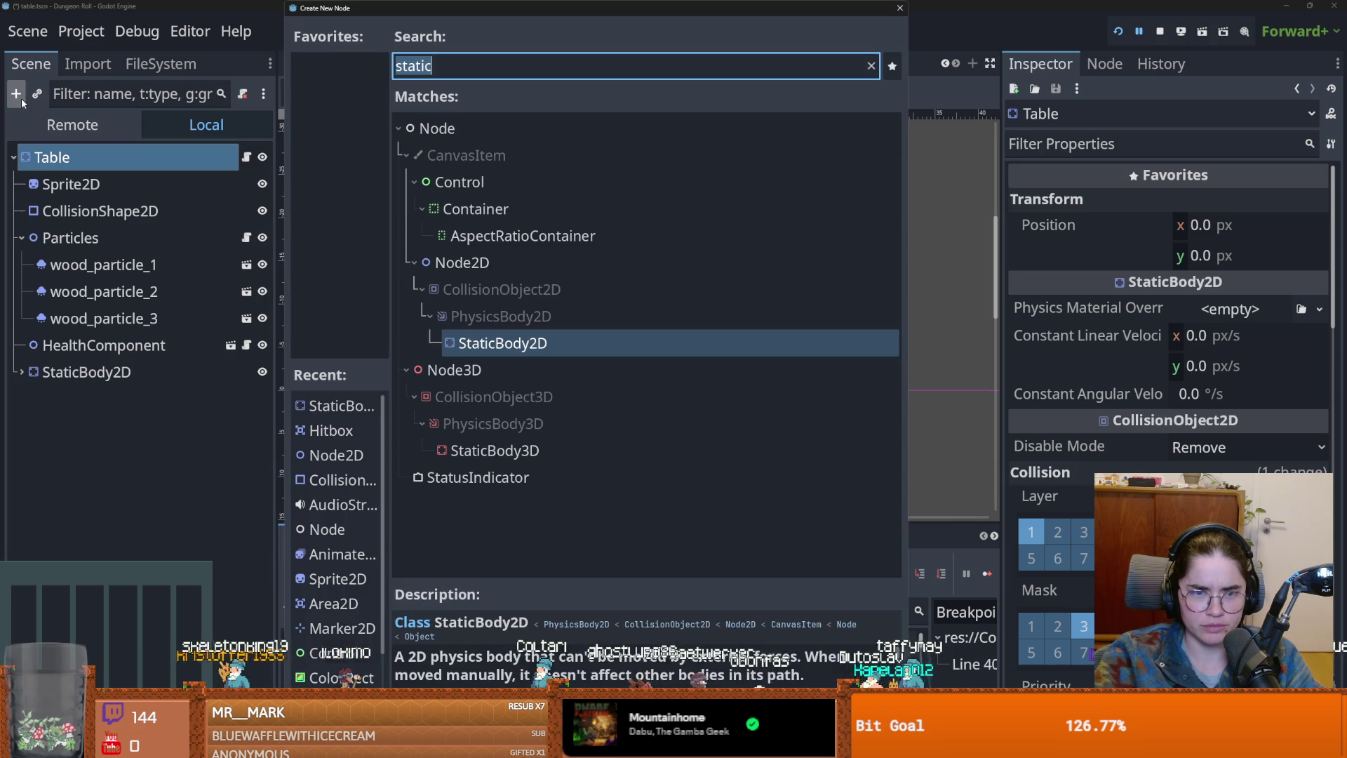
{"action": "type", "text": "\\ut"}
{"action": "key", "text": "Escape"}
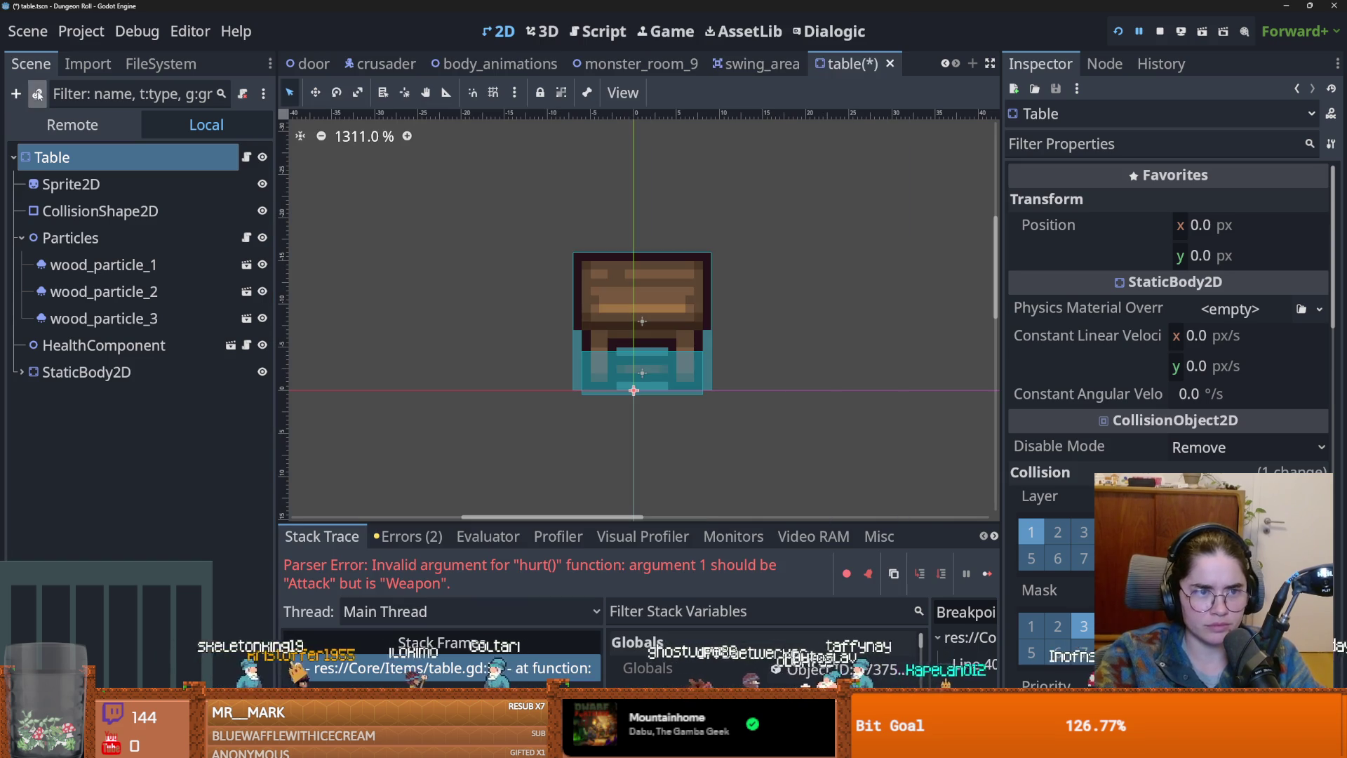
{"action": "key", "text": "ctrl+shift+o"}
{"action": "type", "text": "hit"}
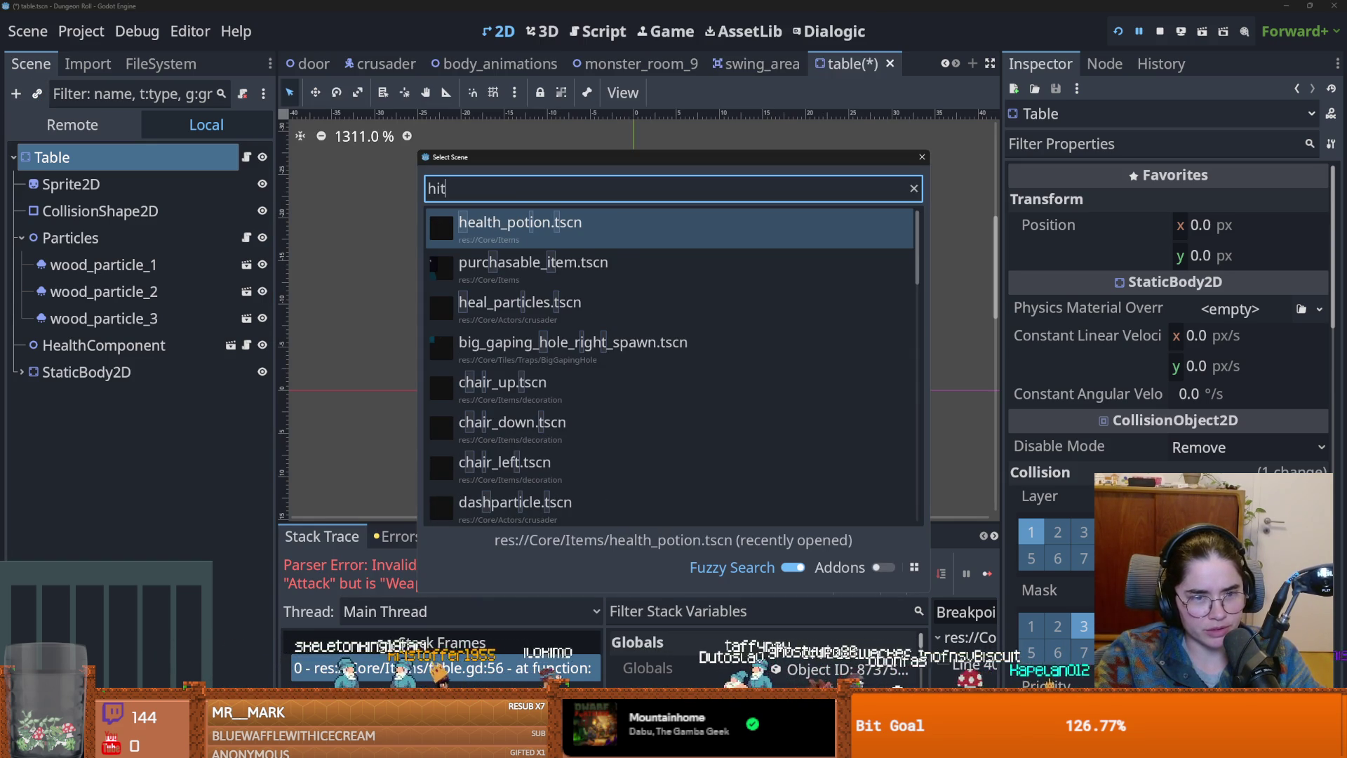
{"action": "type", "text": "_"}
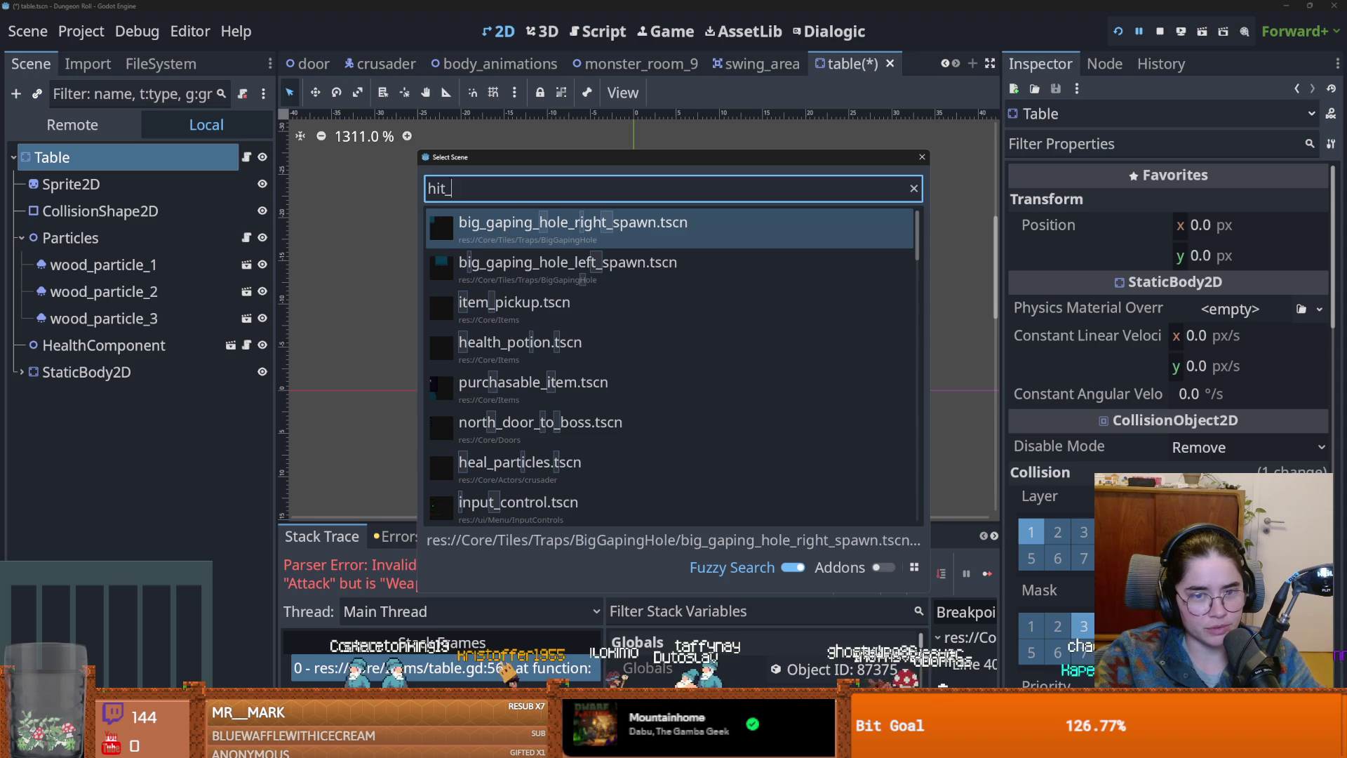
{"action": "type", "text": "box"}
{"action": "key", "text": "Escape"}
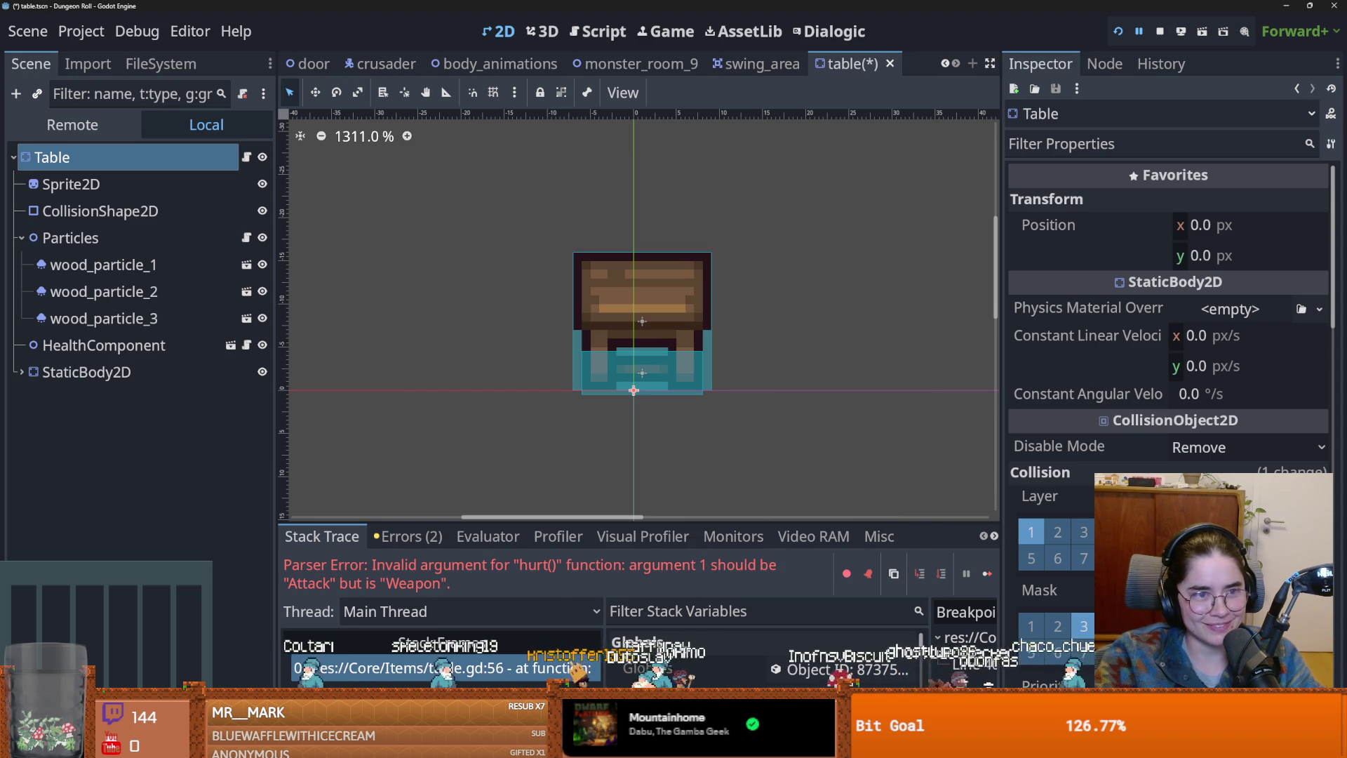
{"action": "left_click", "coordinate": [12, 96]}
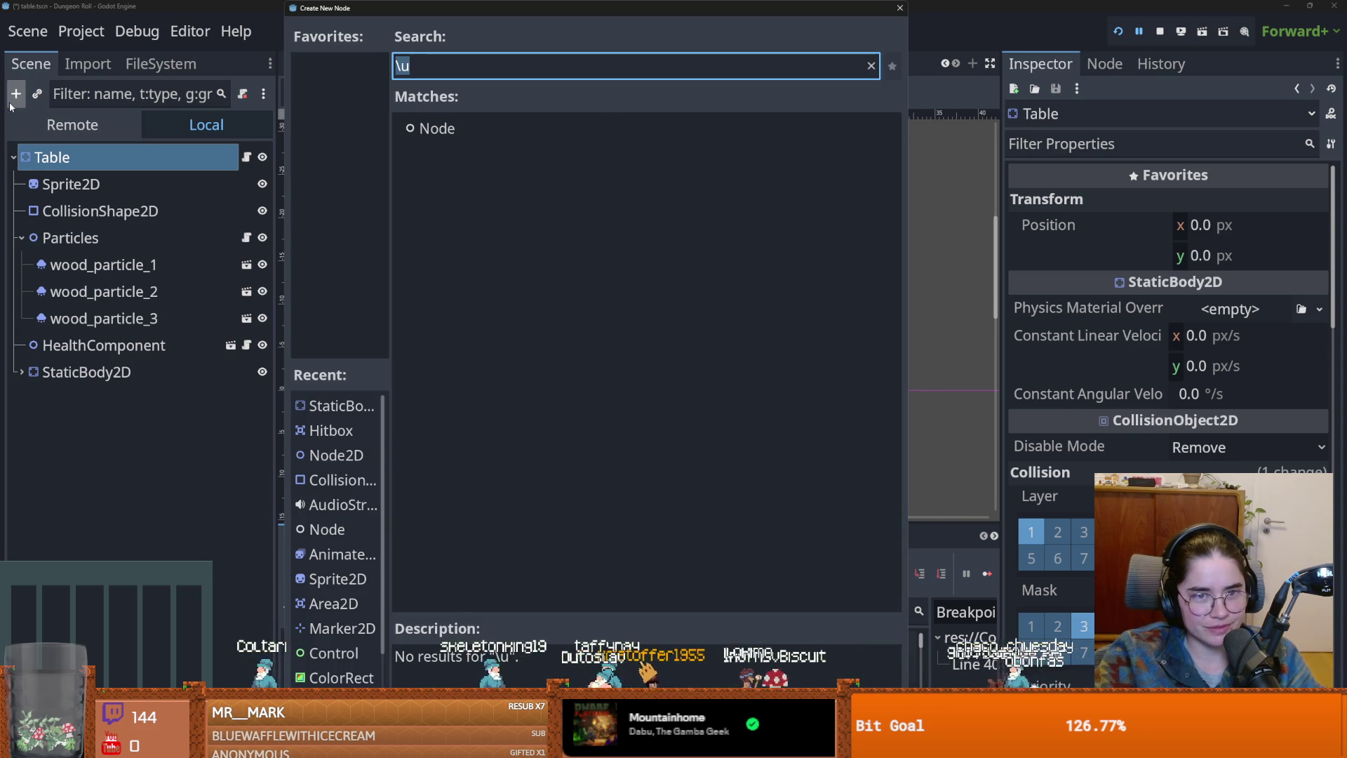
{"action": "left_click", "coordinate": [899, 8]}
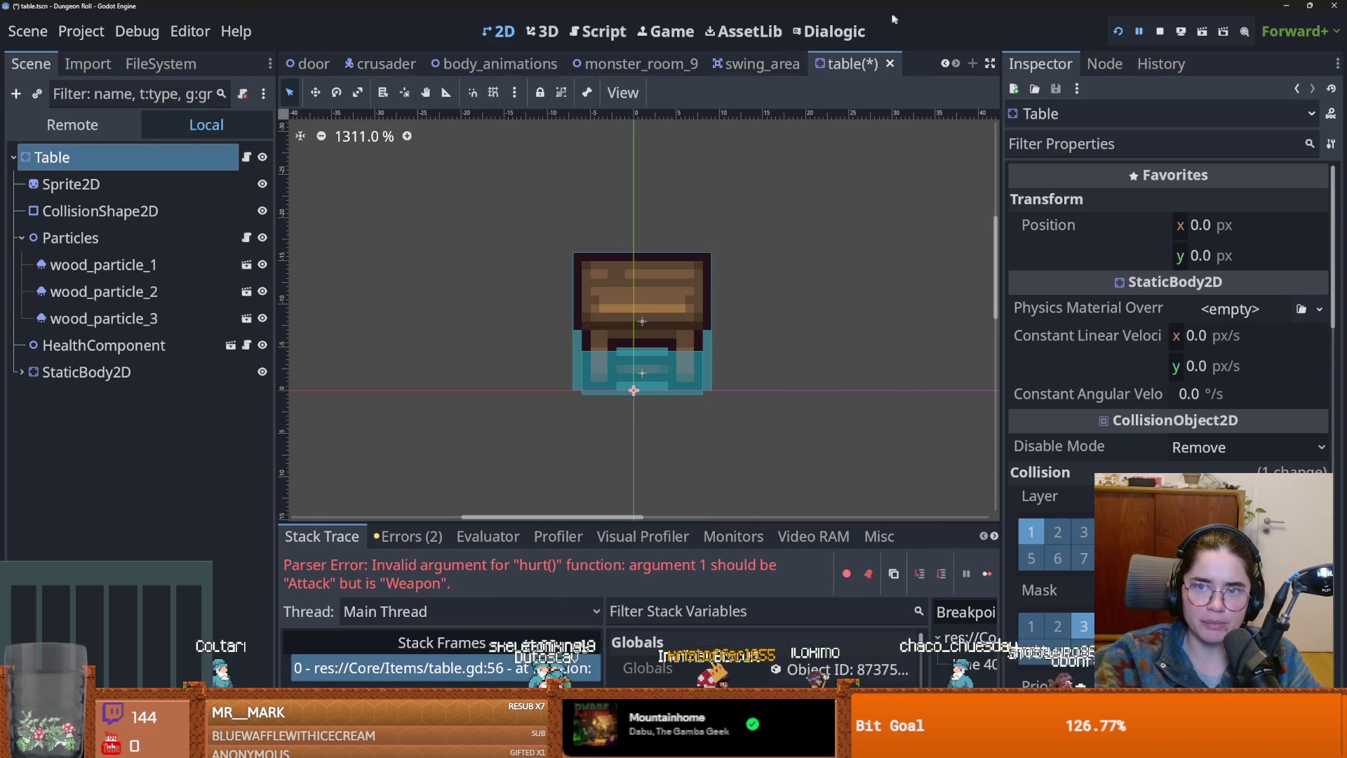
Save the table scene, dismiss the write error, and switch to the crusader scene
{"action": "key", "text": "ctrl+s"}
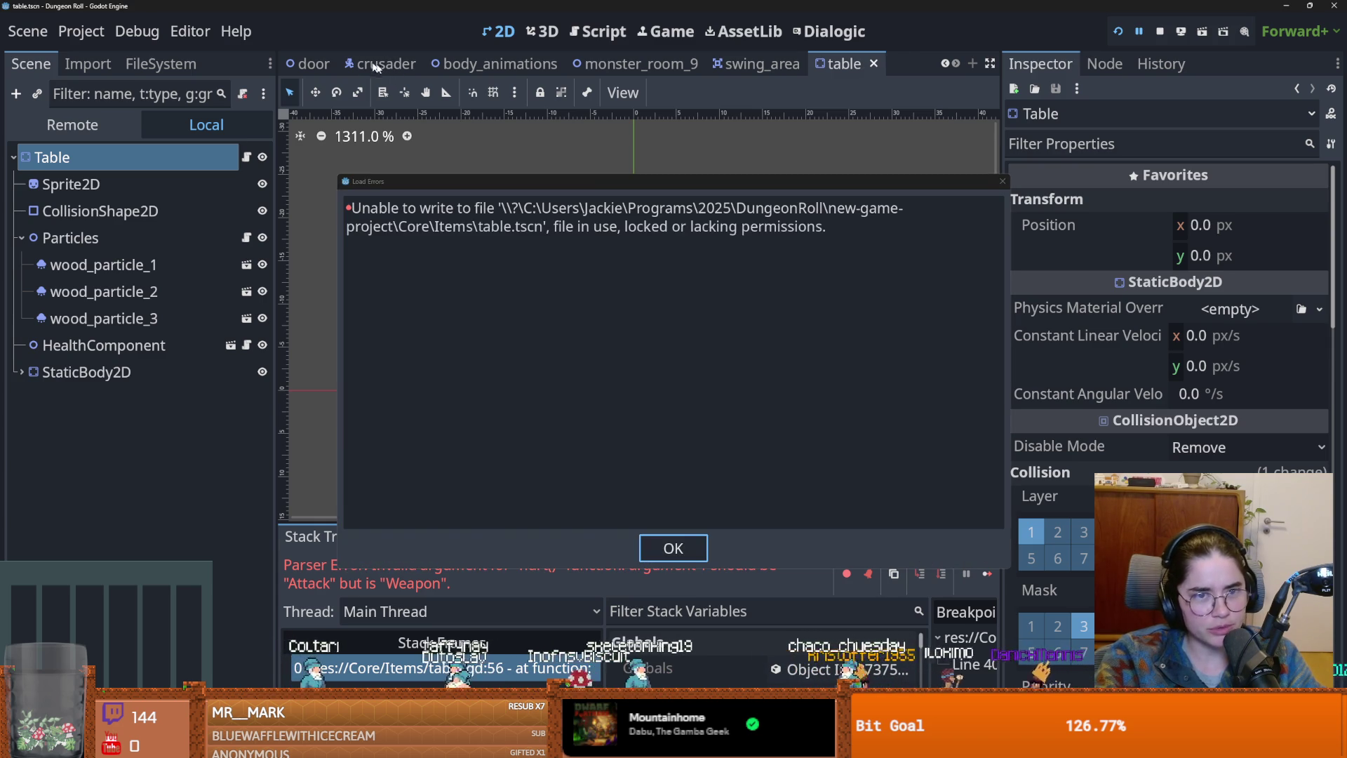
{"action": "left_click", "coordinate": [684, 553]}
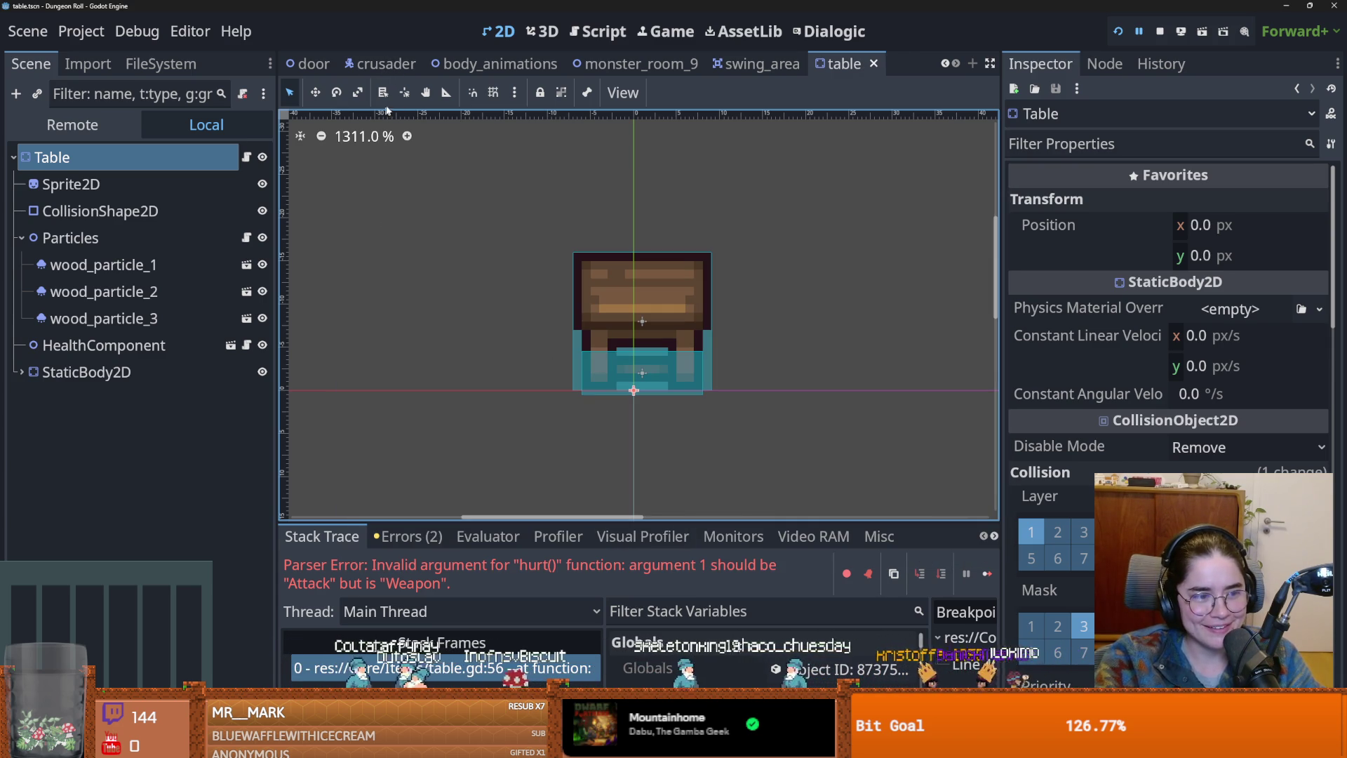
{"action": "left_click", "coordinate": [383, 64]}
{"action": "scroll", "coordinate": [70, 315], "scroll_direction": "down", "scroll_amount": 5}
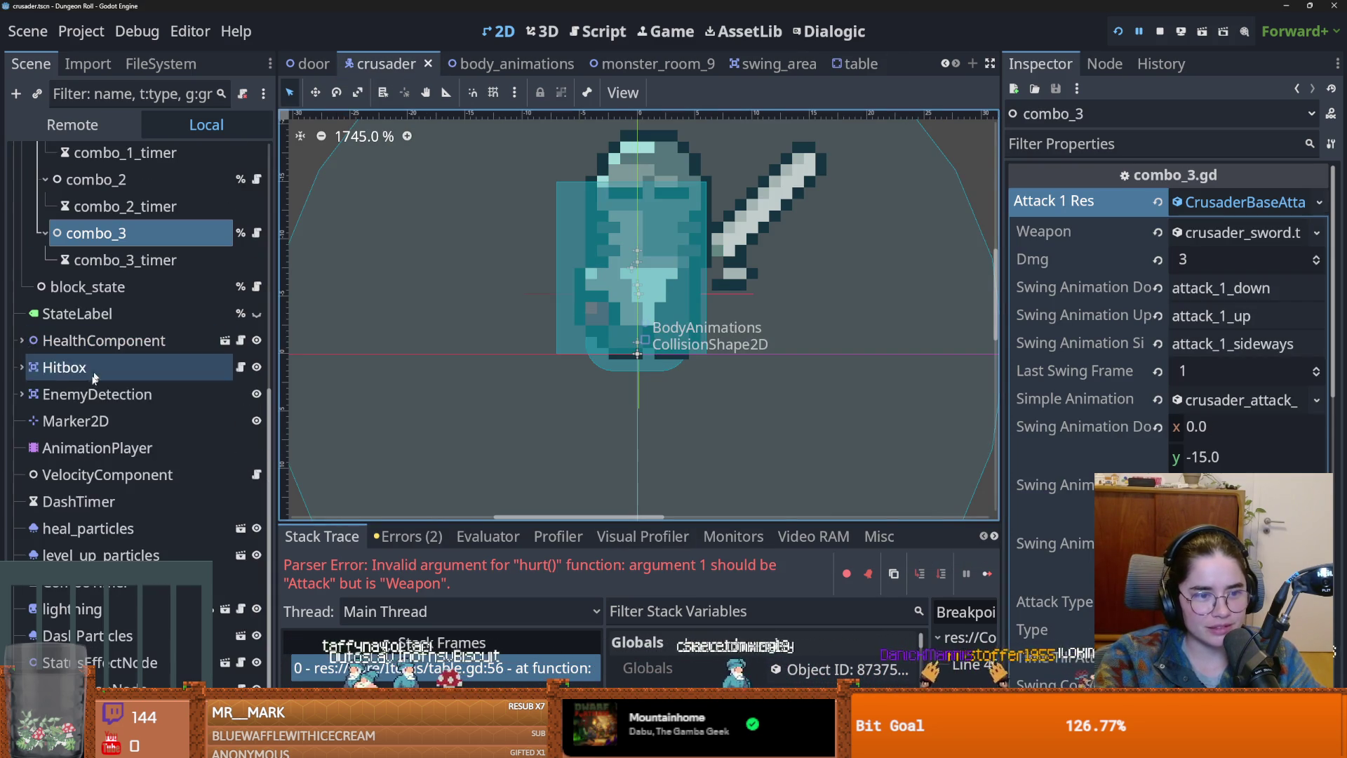
Expand the crusader's Hitbox node and view its enemy_hitbox.gd script
{"action": "left_click", "coordinate": [74, 371]}
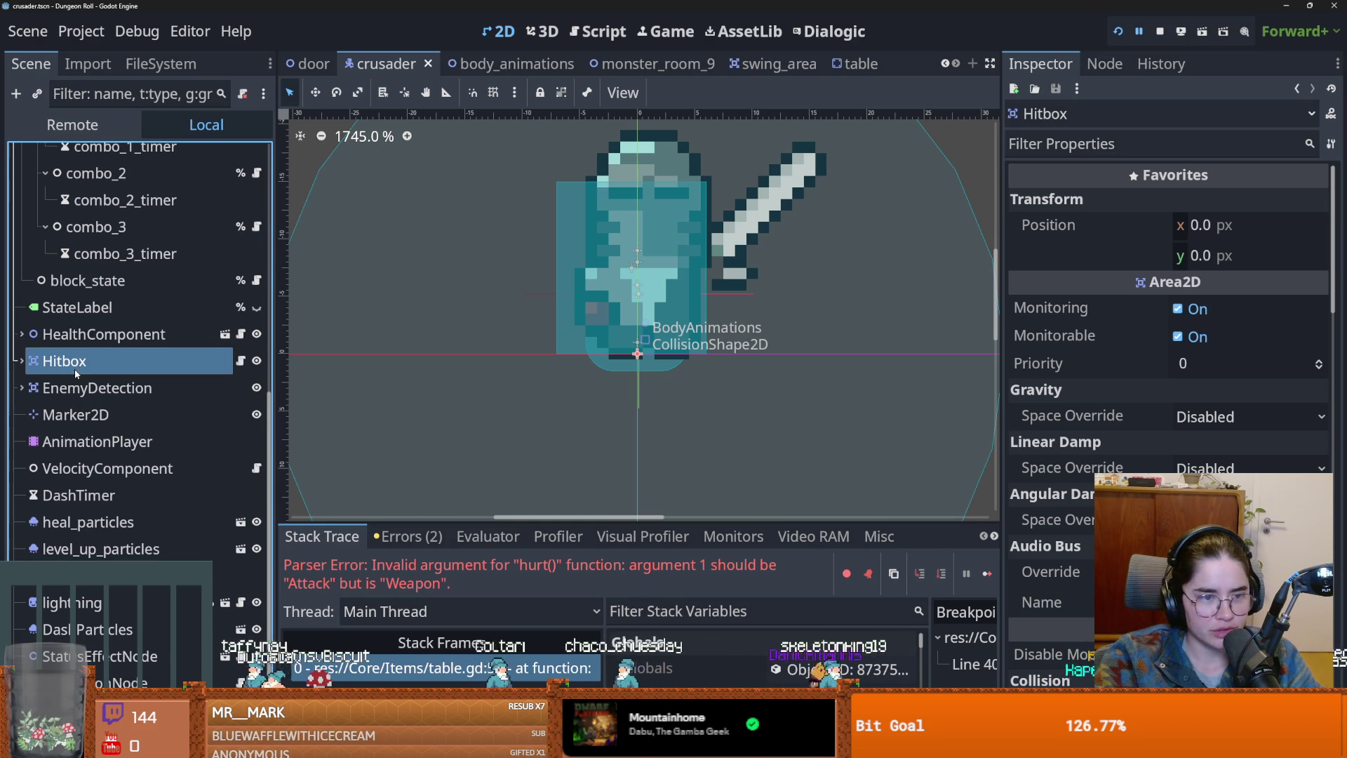
{"action": "key", "text": "Right"}
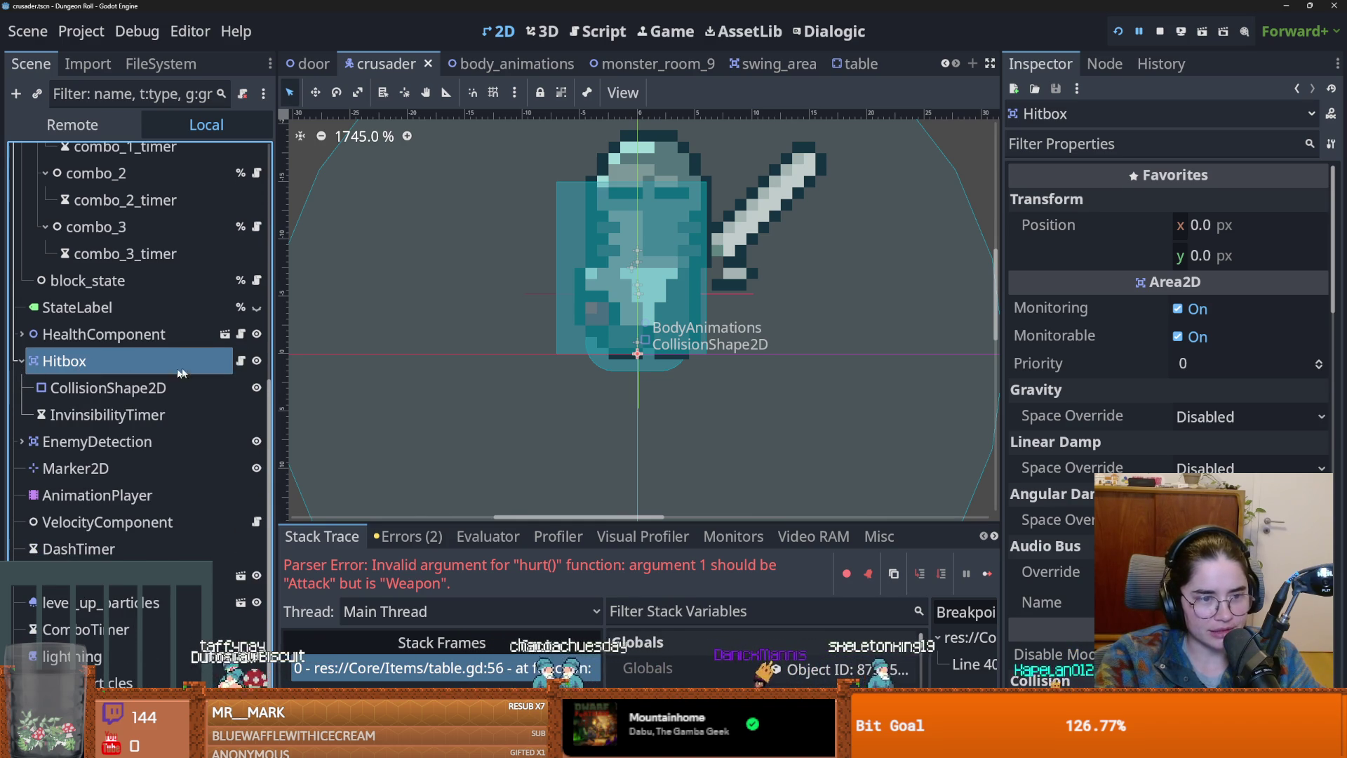
{"action": "left_click", "coordinate": [240, 360]}
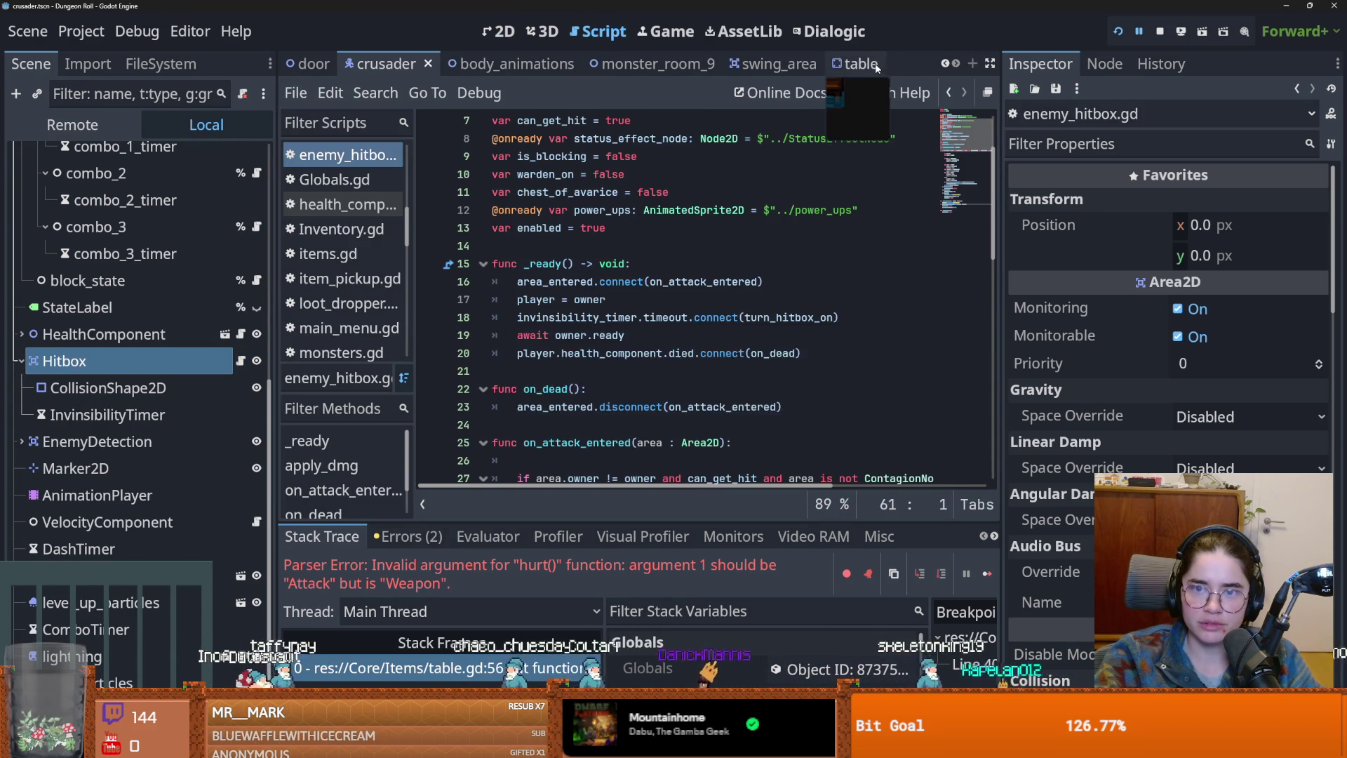
Return to the table scene's 2D view and search 'area' in the add-node dialog
{"action": "left_click", "coordinate": [850, 64]}
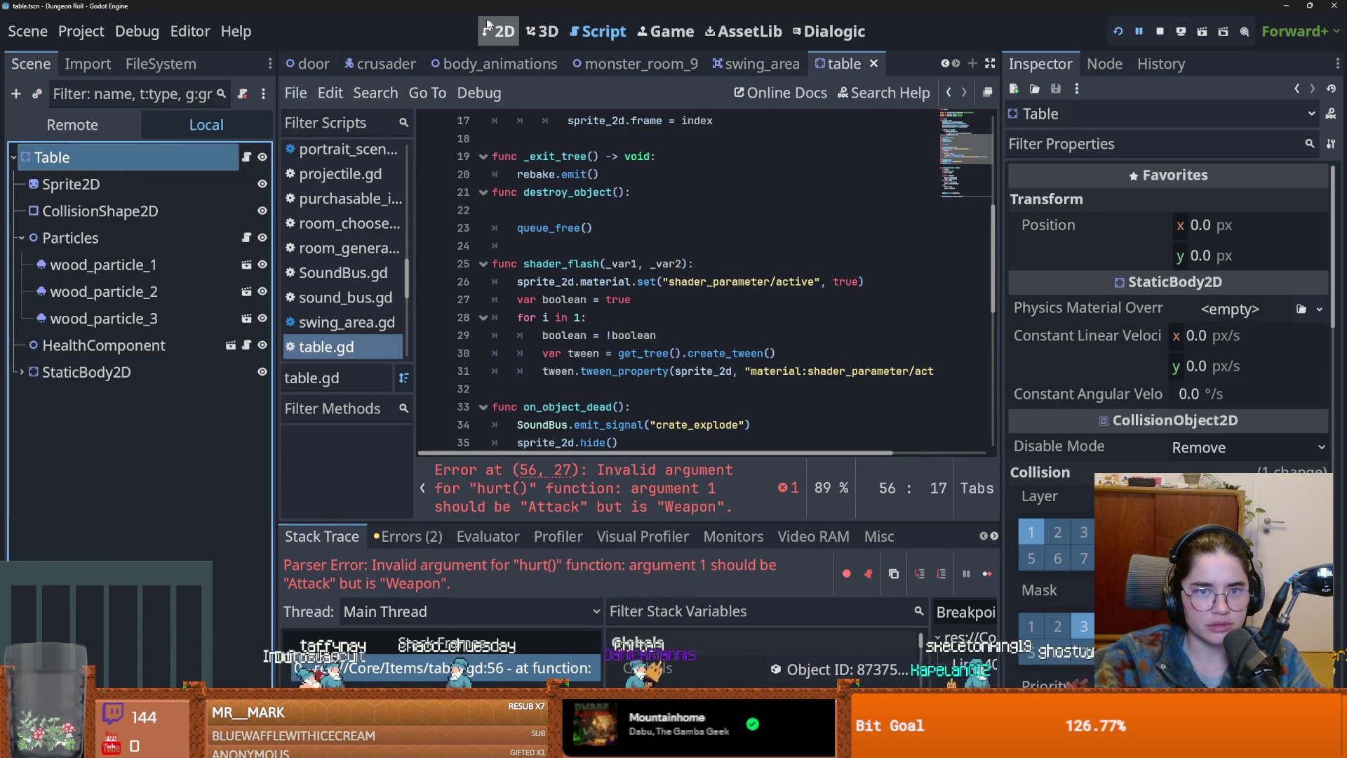
{"action": "key", "text": "ctrl+F1"}
{"action": "key", "text": "ctrl+a"}
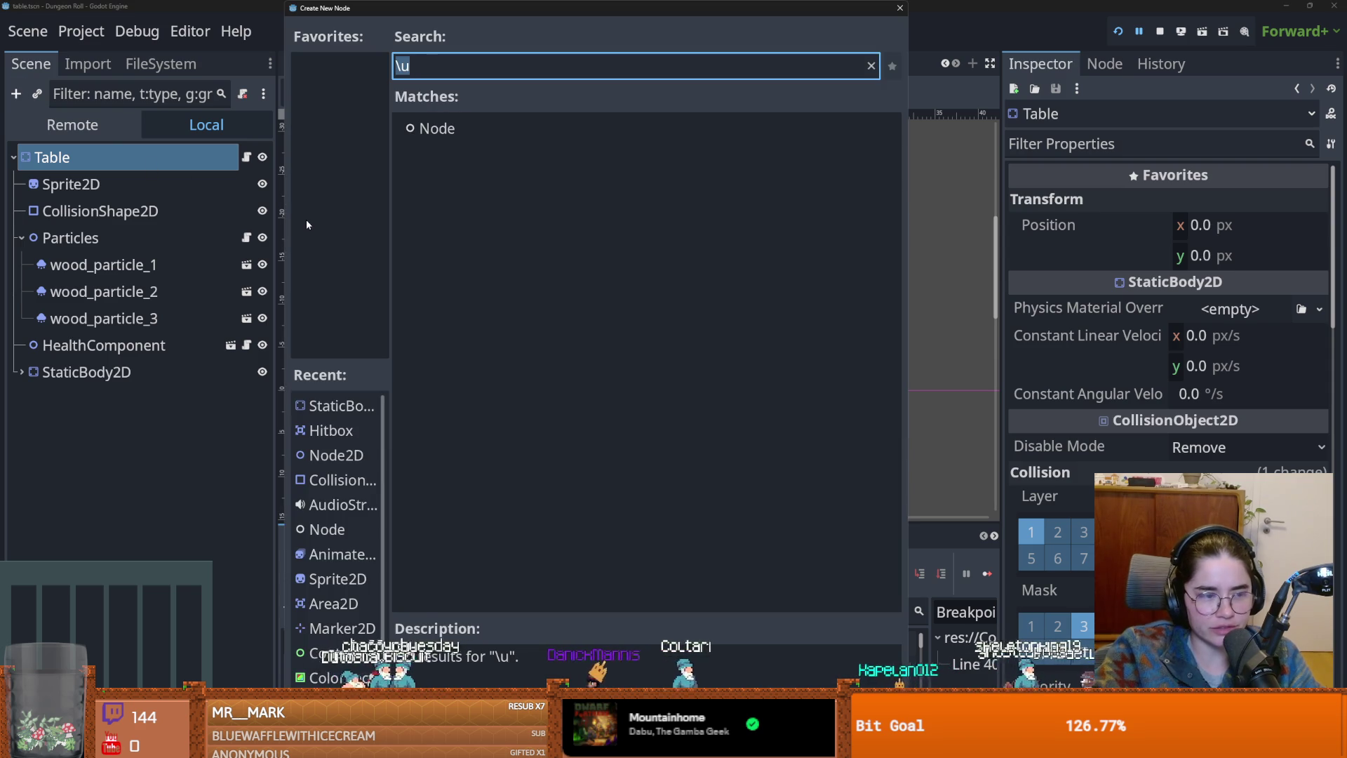
{"action": "type", "text": "area"}
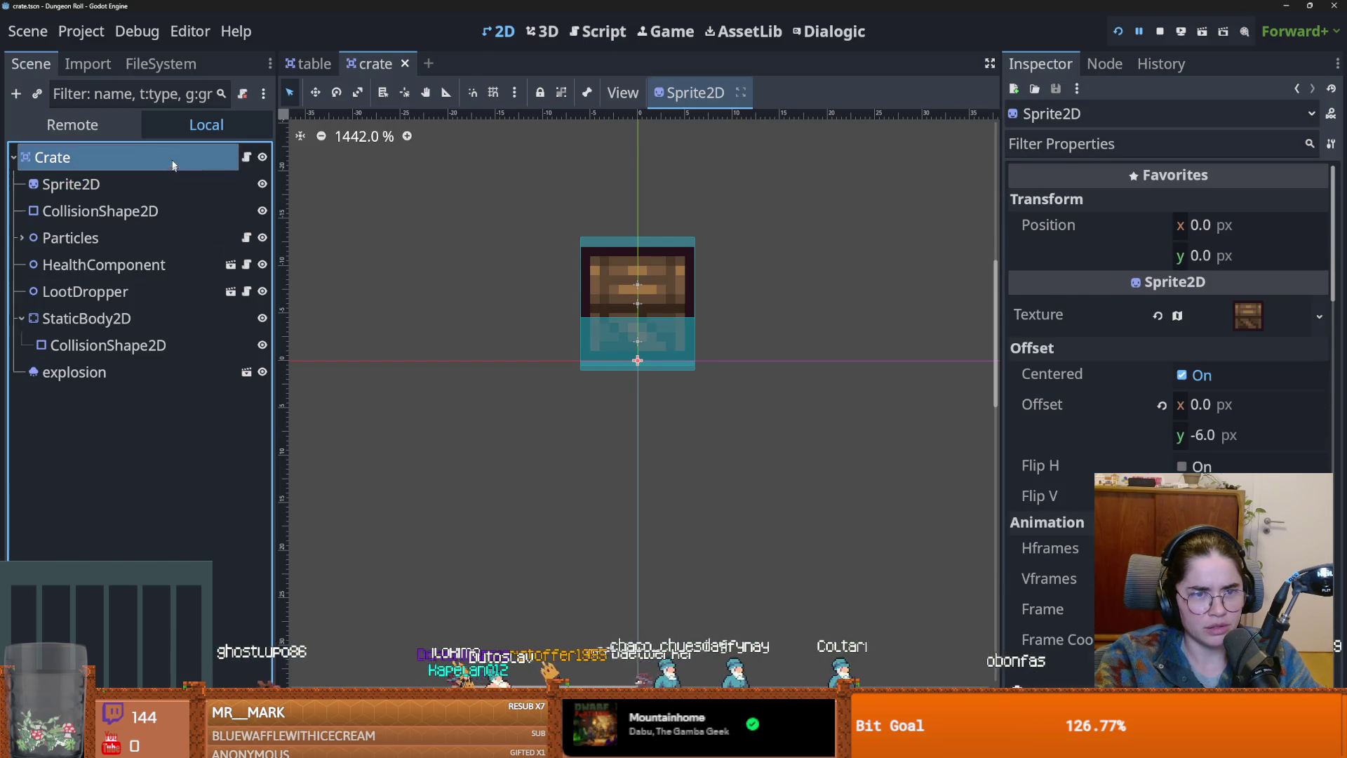
{"action": "left_click", "coordinate": [168, 64]}
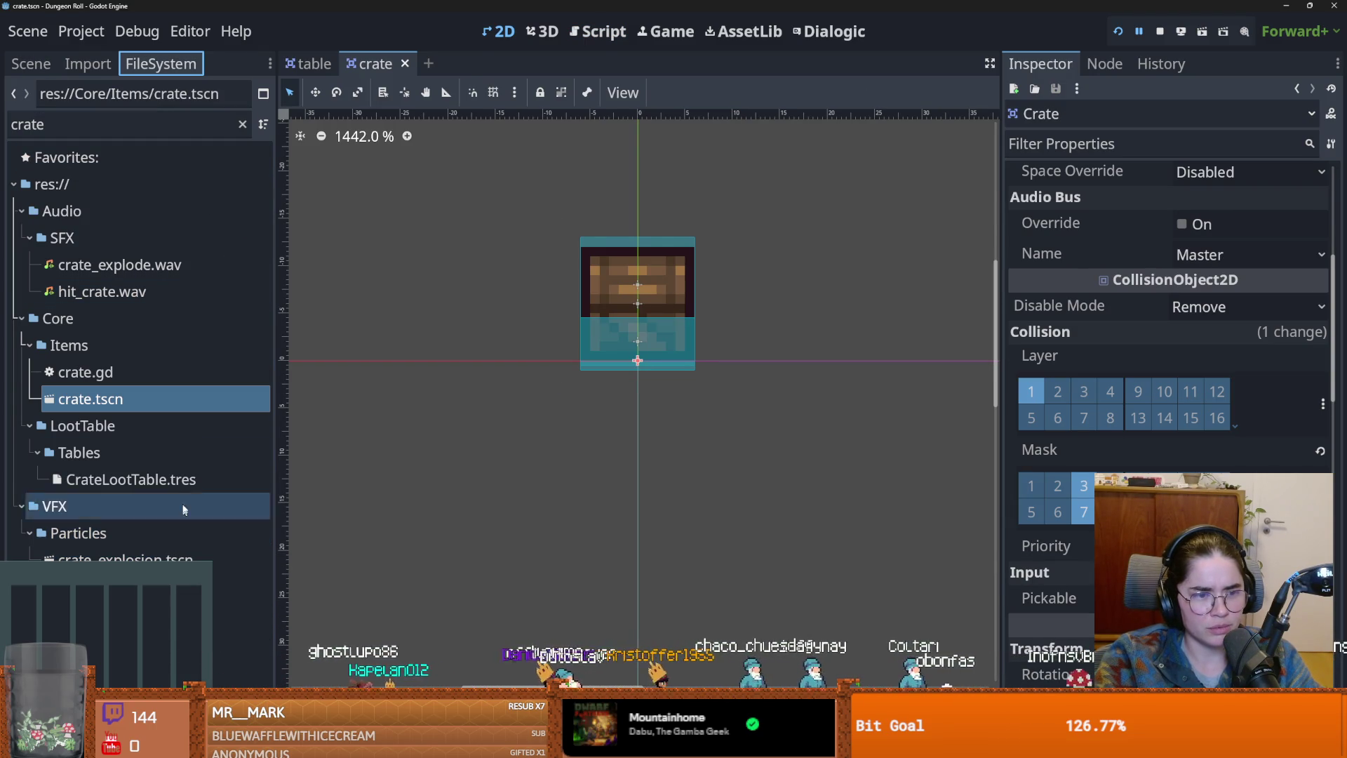
In the table scene, change the Table root's type to StaticBody2D
{"action": "left_click", "coordinate": [308, 64]}
{"action": "left_click", "coordinate": [30, 64]}
{"action": "left_click", "coordinate": [131, 158]}
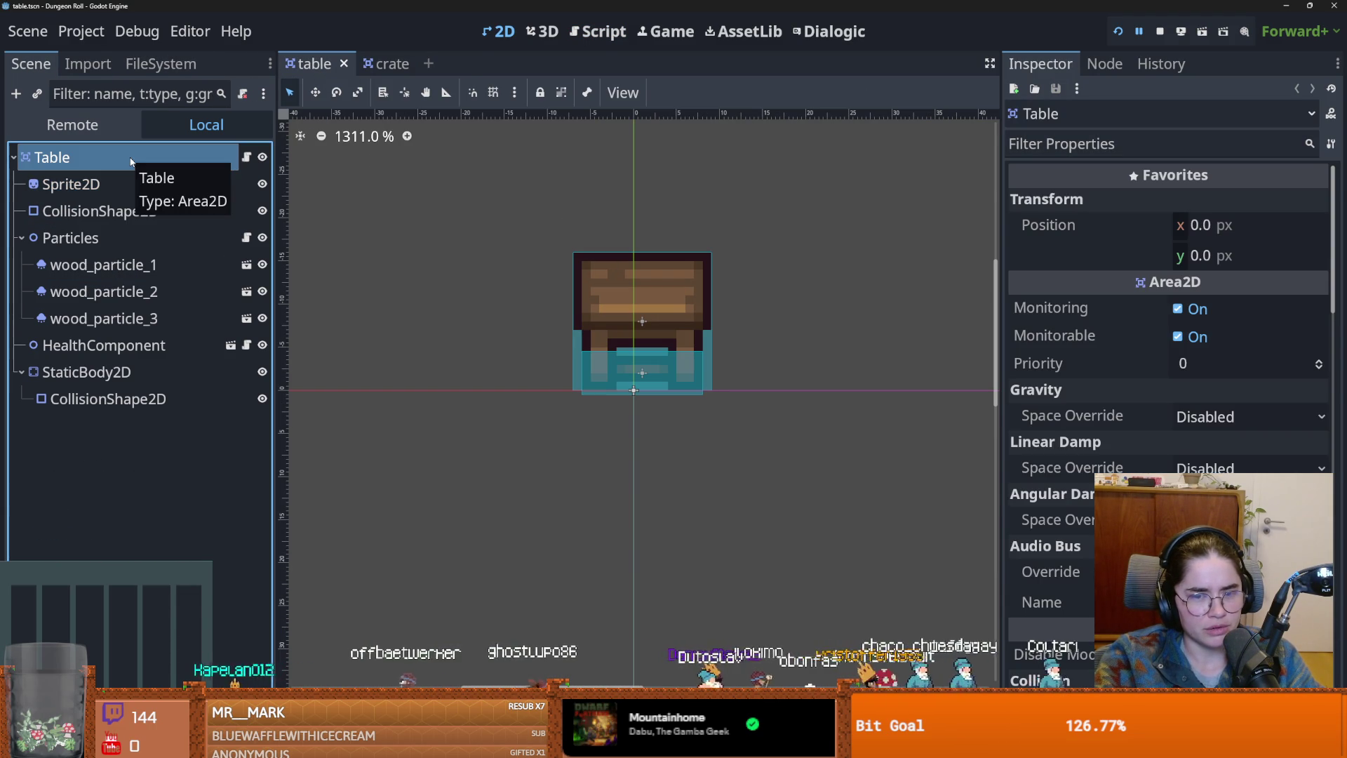
{"action": "right_click", "coordinate": [143, 167]}
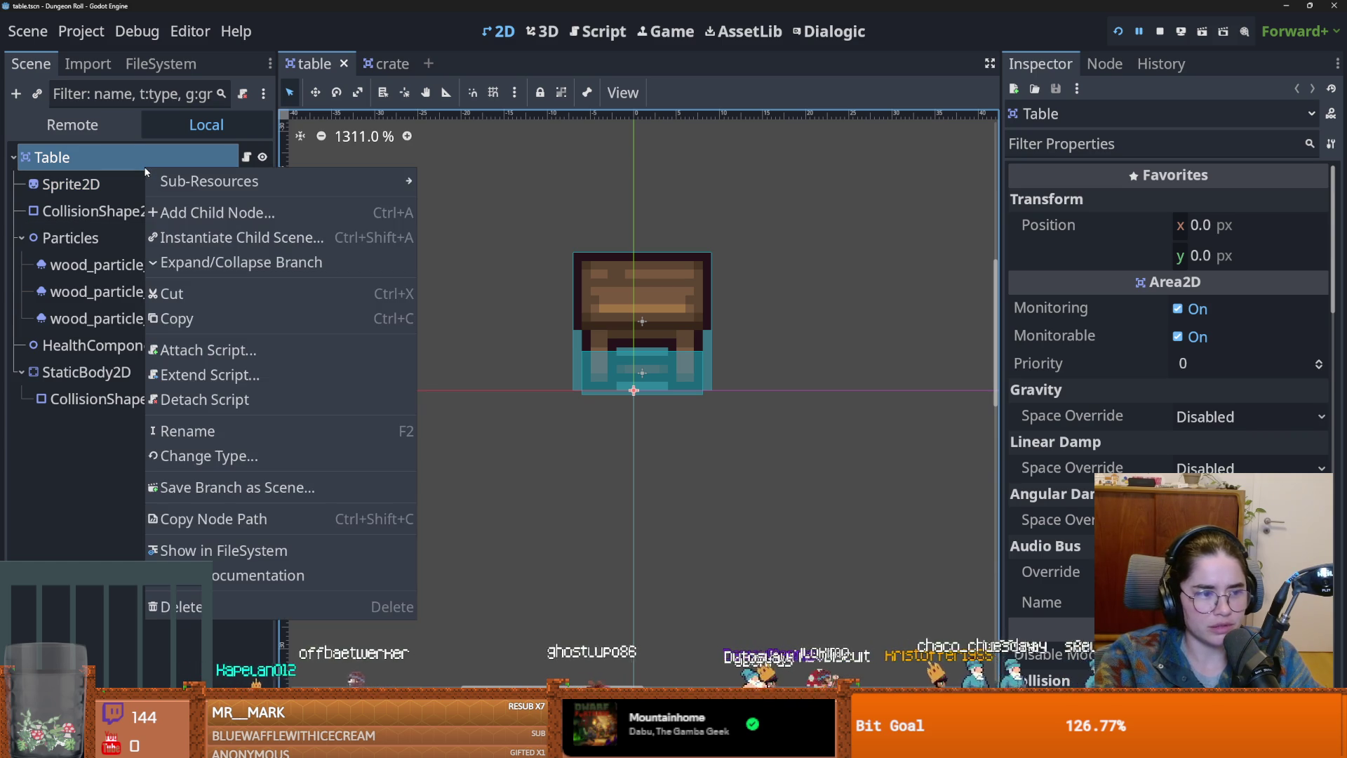
{"action": "left_click", "coordinate": [258, 462]}
{"action": "type", "text": "static"}
{"action": "key", "text": "Return"}
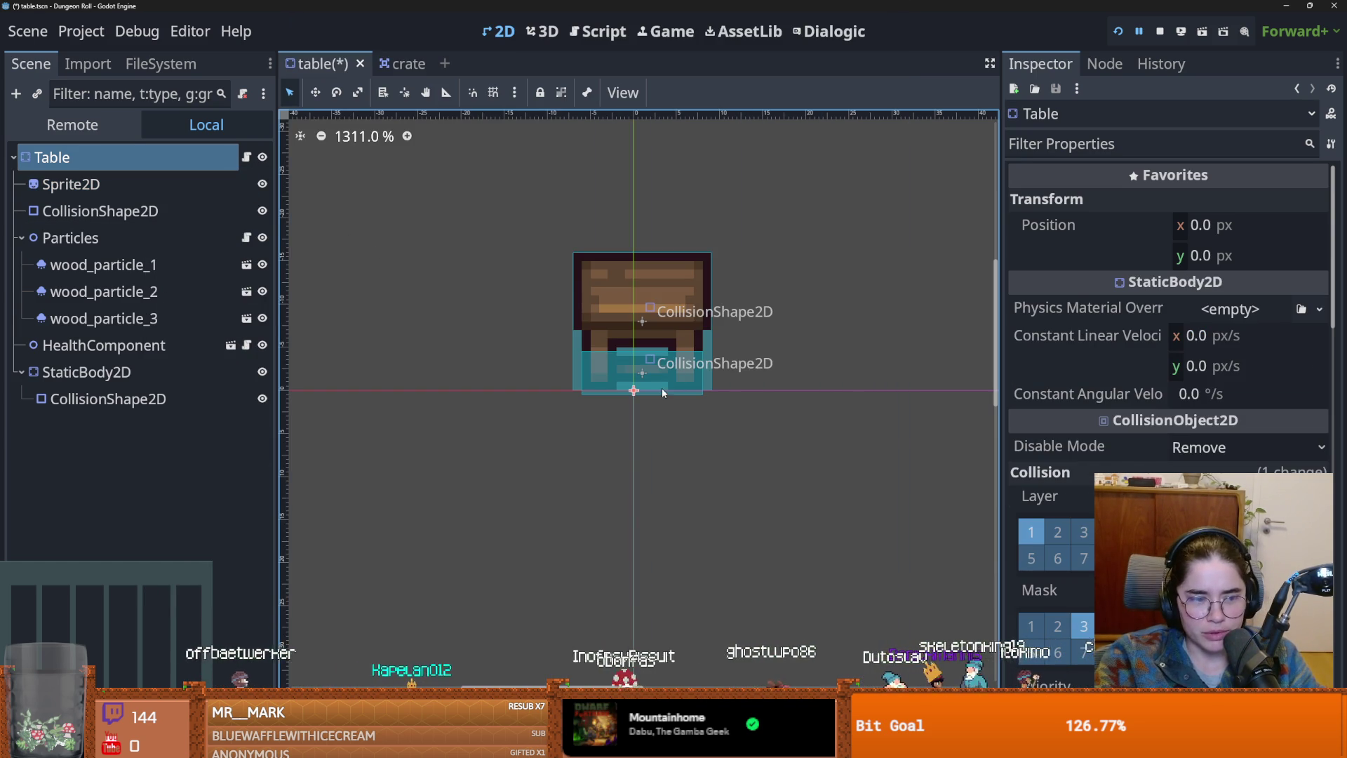
Add a Hitbox child node under Table
{"action": "right_click", "coordinate": [62, 159]}
{"action": "left_click", "coordinate": [104, 196]}
{"action": "type", "text": "hit"}
{"action": "key", "text": "Return"}
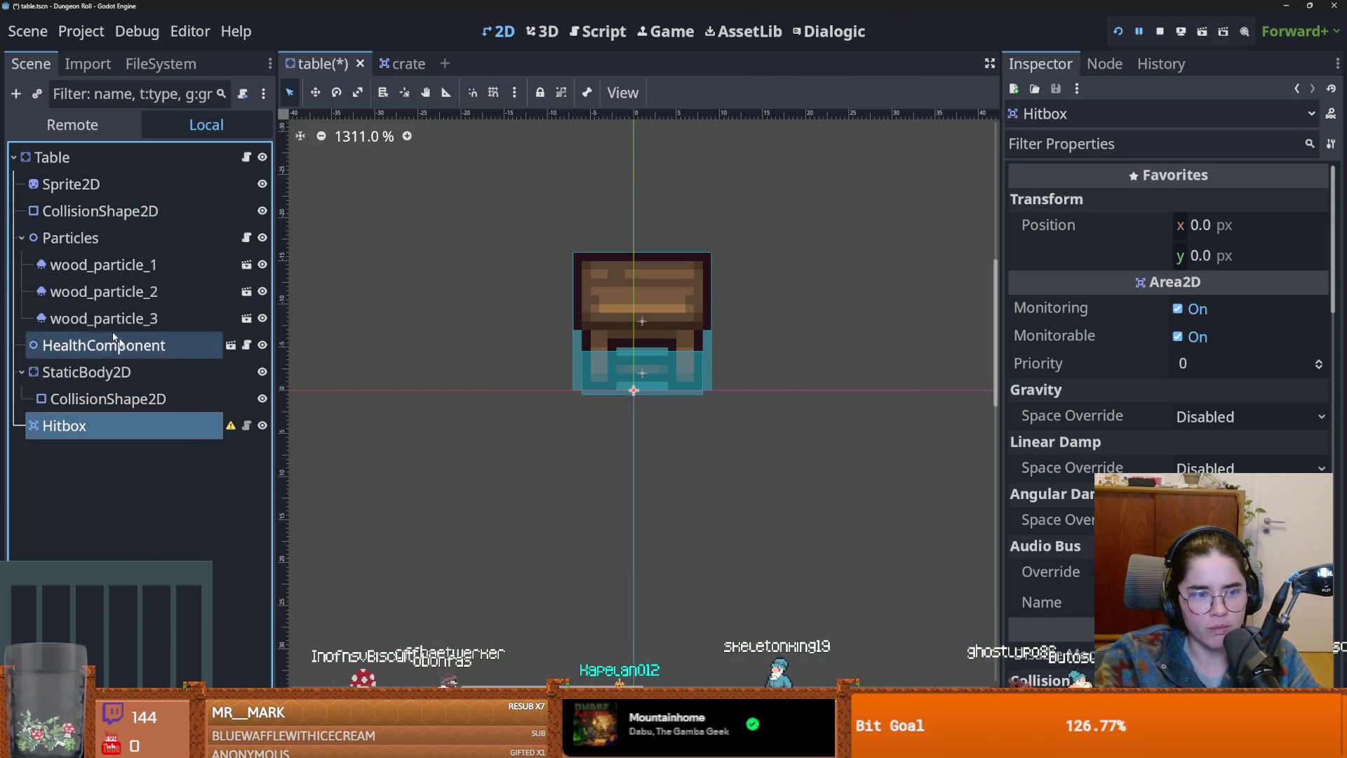
Put one CollisionShape2D under Hitbox and move StaticBody2D's collision shape directly under Table
{"action": "mouse_move", "coordinate": [105, 398]}
{"action": "left_mouse_down"}
{"action": "mouse_move", "coordinate": [111, 426]}
{"action": "mouse_move", "coordinate": [106, 401]}
{"action": "left_mouse_up"}
{"action": "left_click", "coordinate": [92, 210]}
{"action": "left_click_drag", "start_coordinate": [92, 211], "coordinate": [103, 426]}
{"action": "left_click_drag", "start_coordinate": [86, 365], "coordinate": [70, 159]}
{"action": "right_click", "coordinate": [77, 372]}
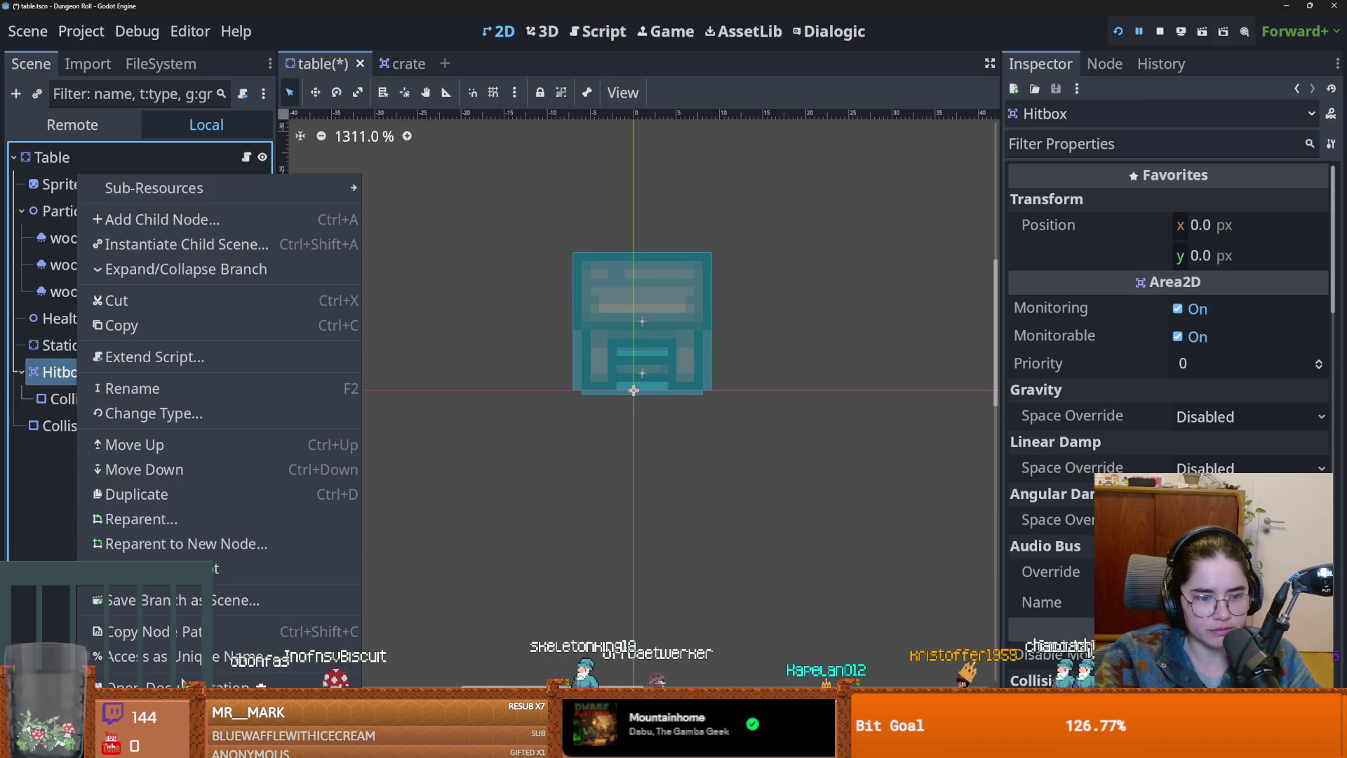
{"action": "left_click", "coordinate": [72, 375]}
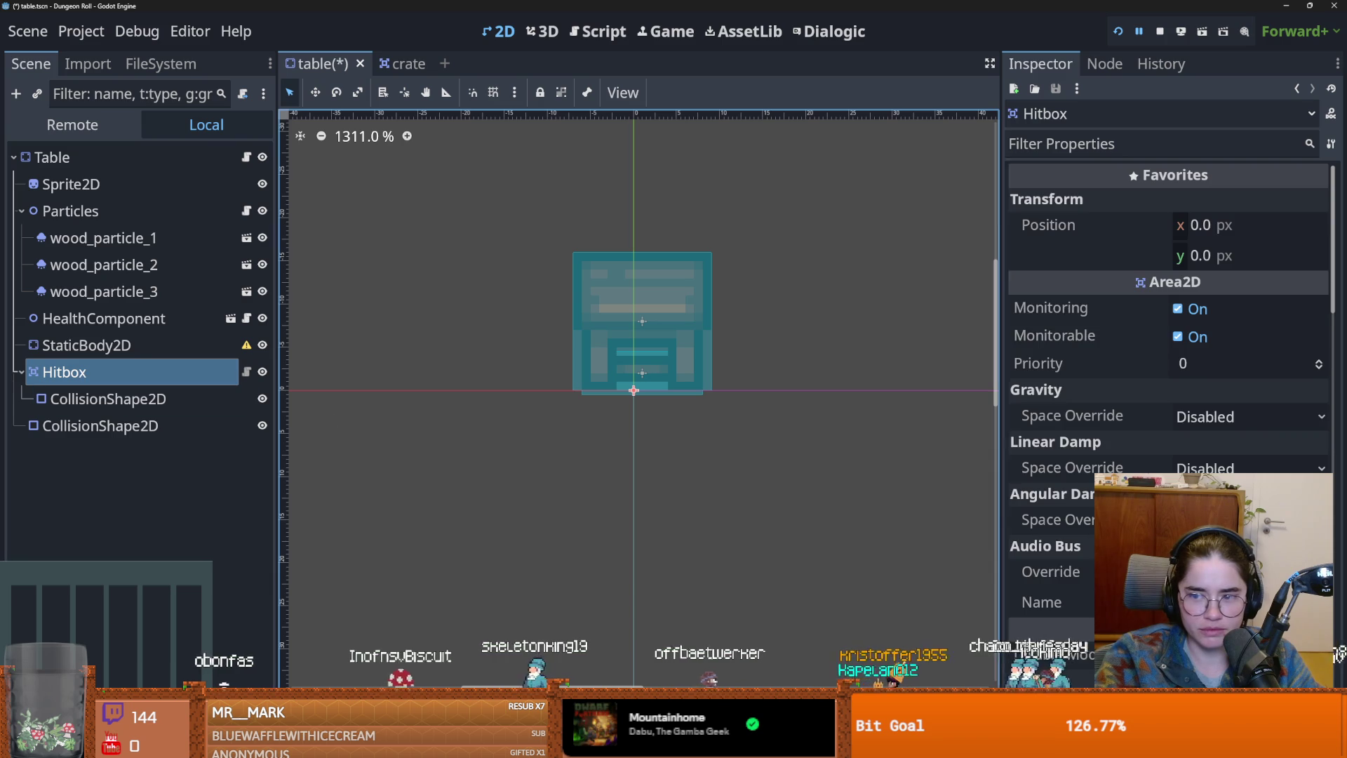
{"action": "scroll", "coordinate": [1169, 351], "scroll_direction": "down", "scroll_amount": 5}
{"action": "scroll", "coordinate": [1169, 351], "scroll_direction": "up", "scroll_amount": 1}
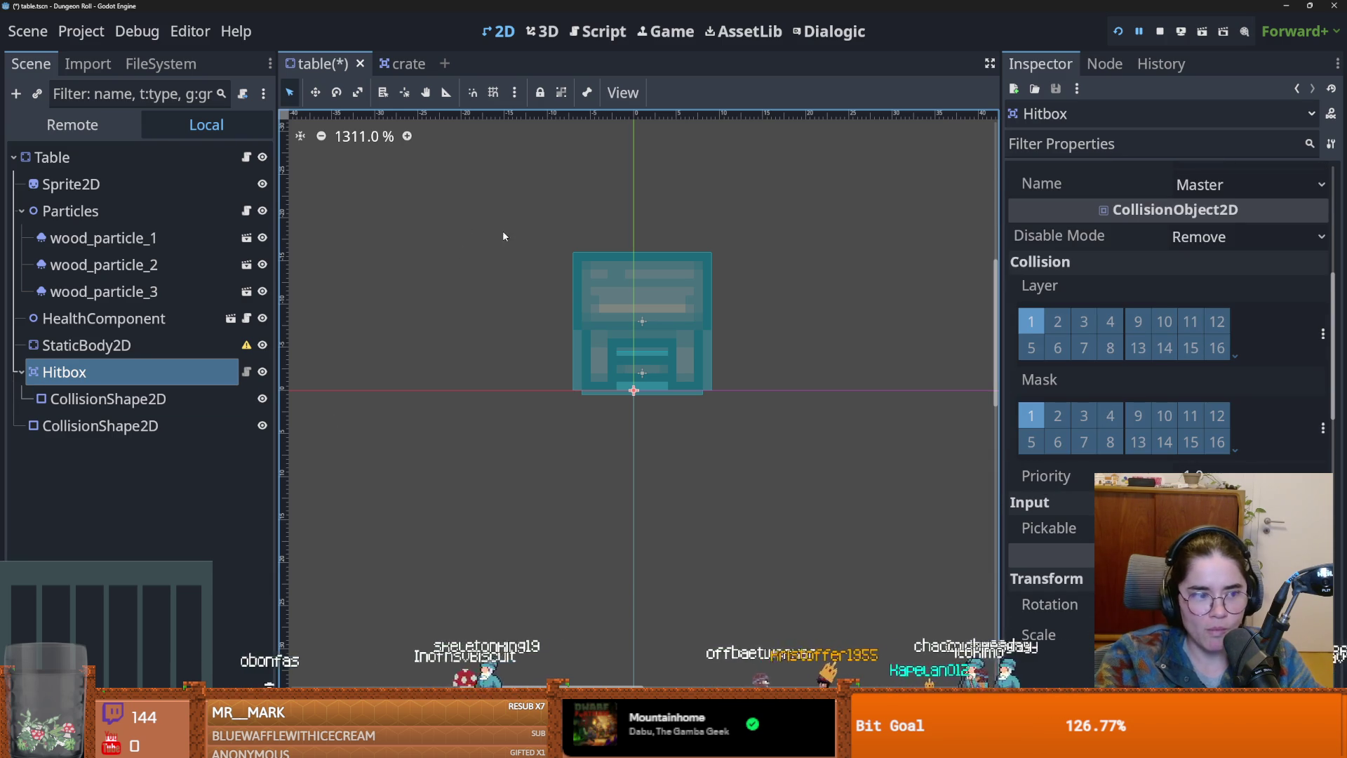
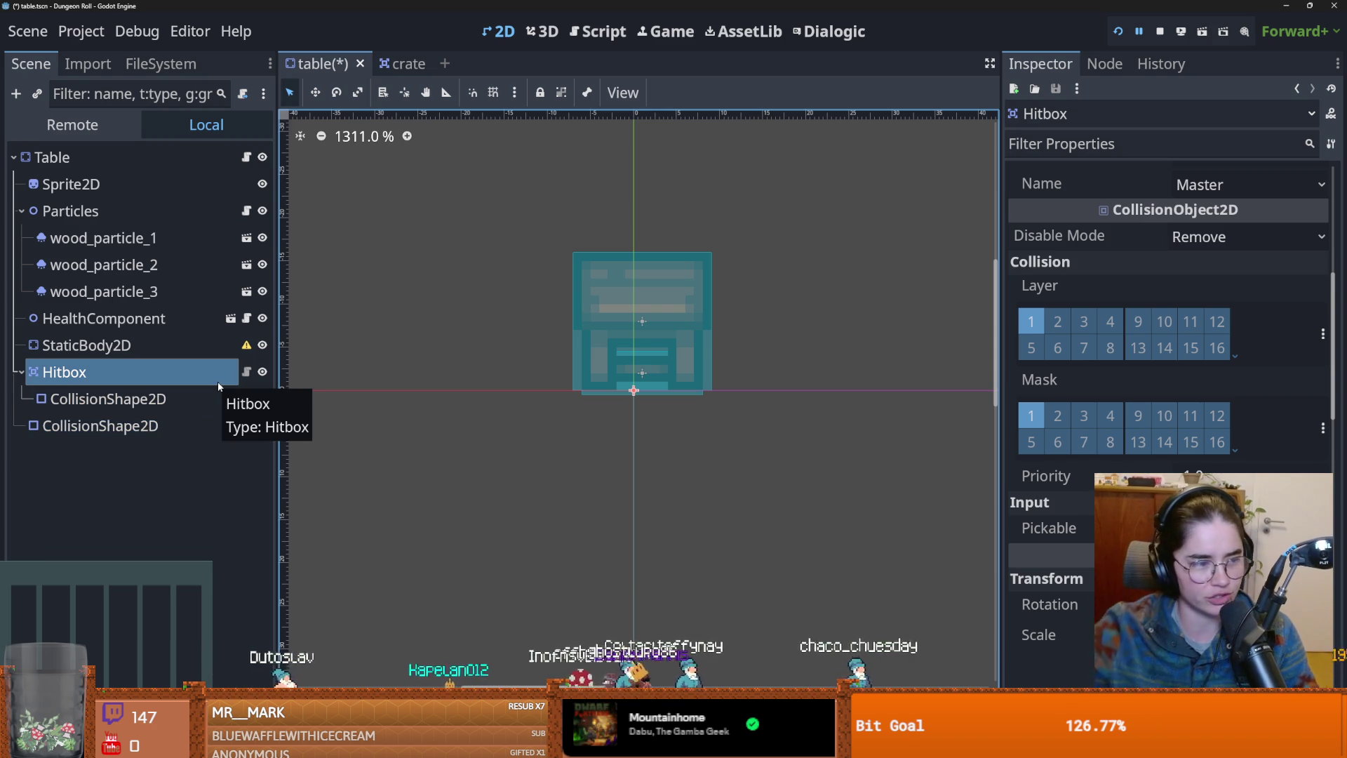
Attempt to save table.tscn, dismiss the write error, and inspect the Table and StaticBody2D nodes
{"action": "key", "text": "ctrl+s"}
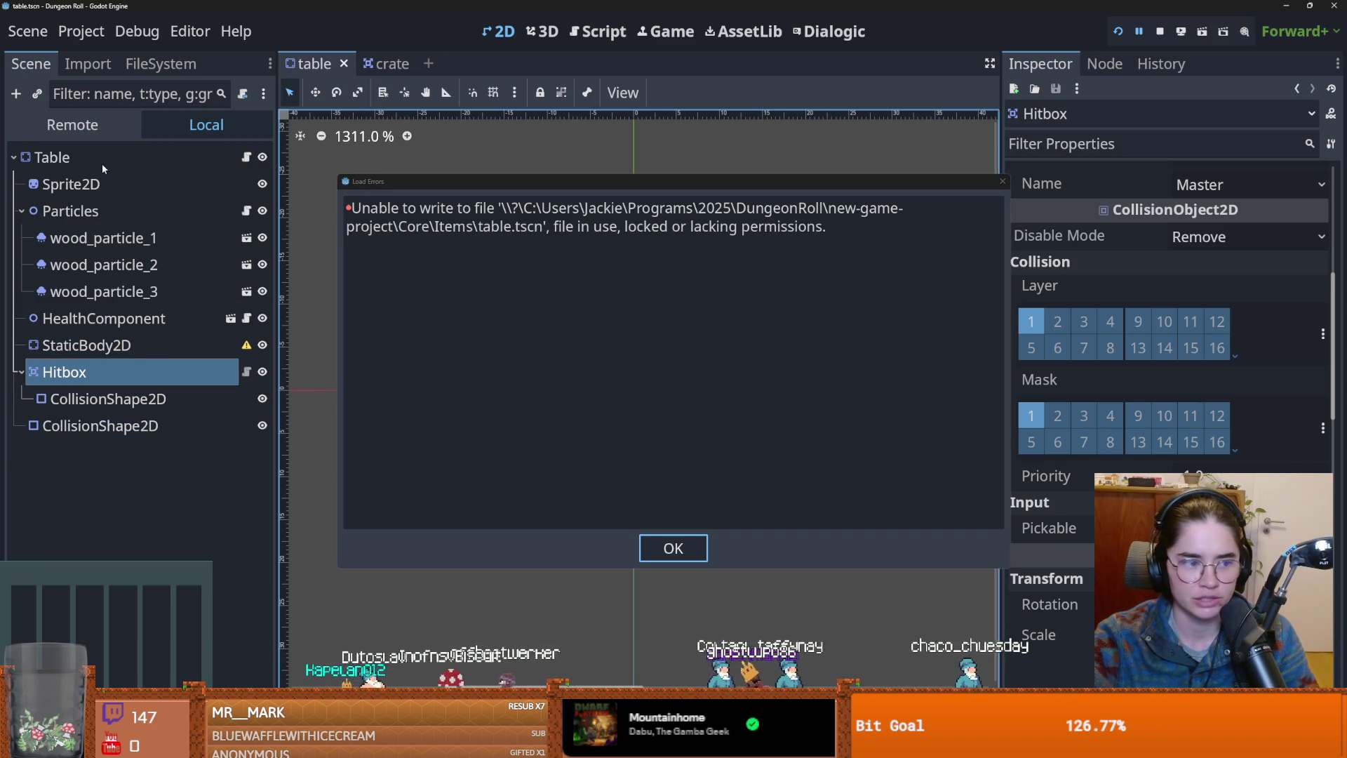
{"action": "key", "text": "Return"}
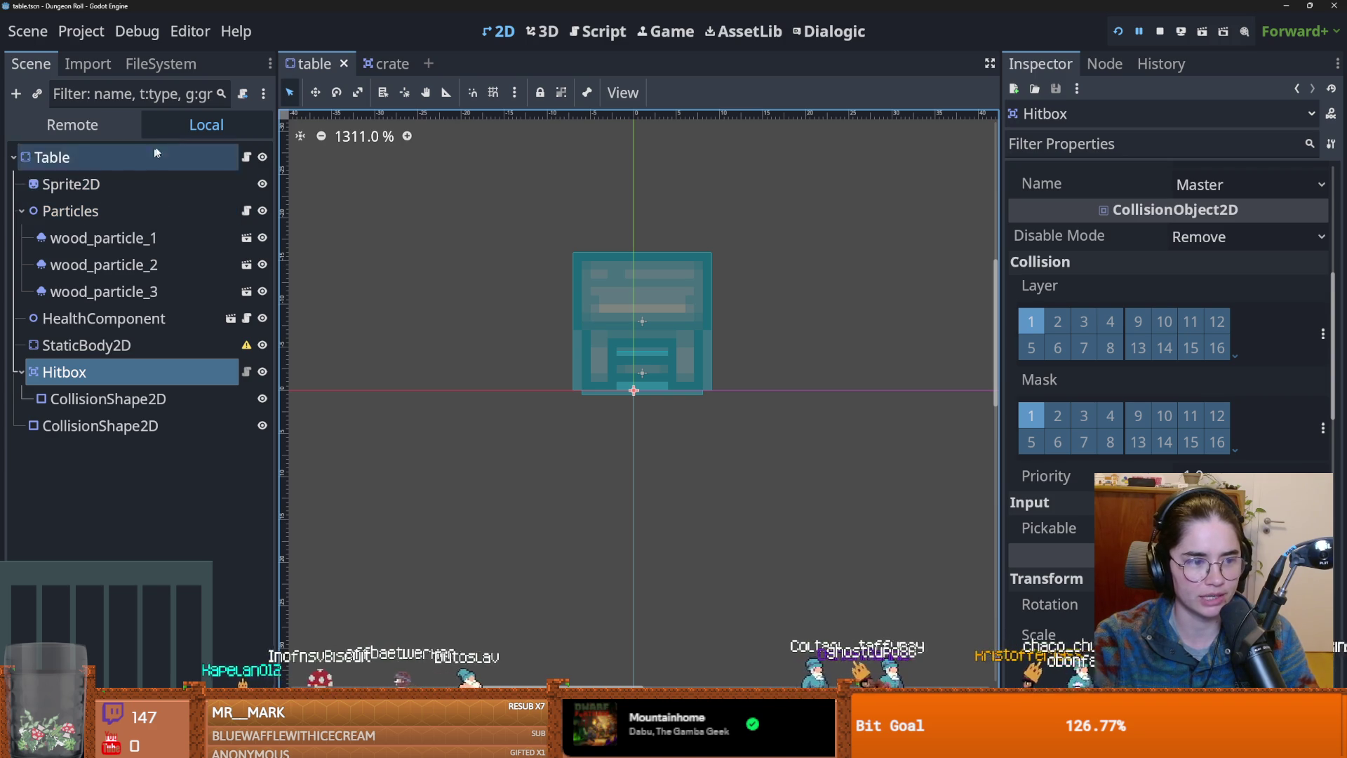
{"action": "left_click", "coordinate": [113, 155]}
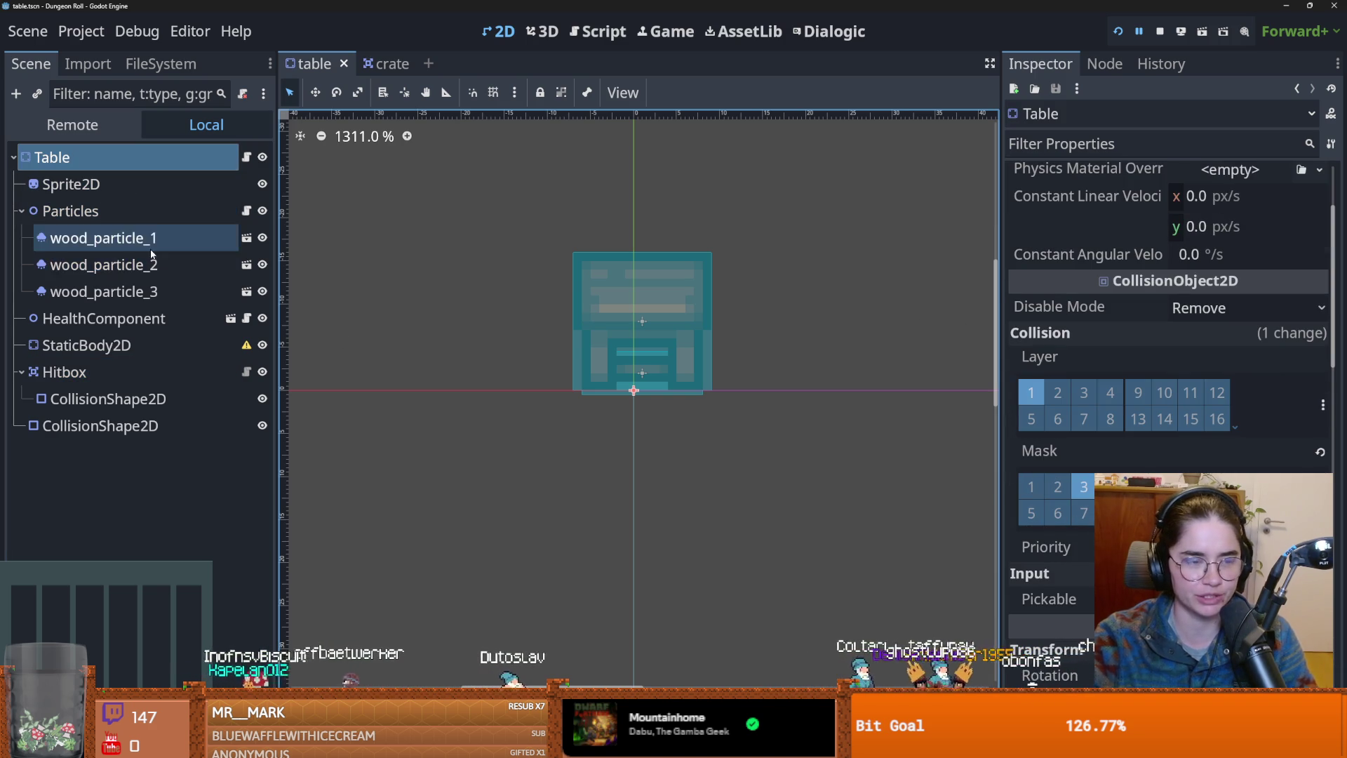
{"action": "left_click", "coordinate": [127, 347]}
{"action": "left_click", "coordinate": [99, 155]}
Enable collision mask layers 3 and 7 on the table's Hitbox
{"action": "left_click", "coordinate": [66, 371]}
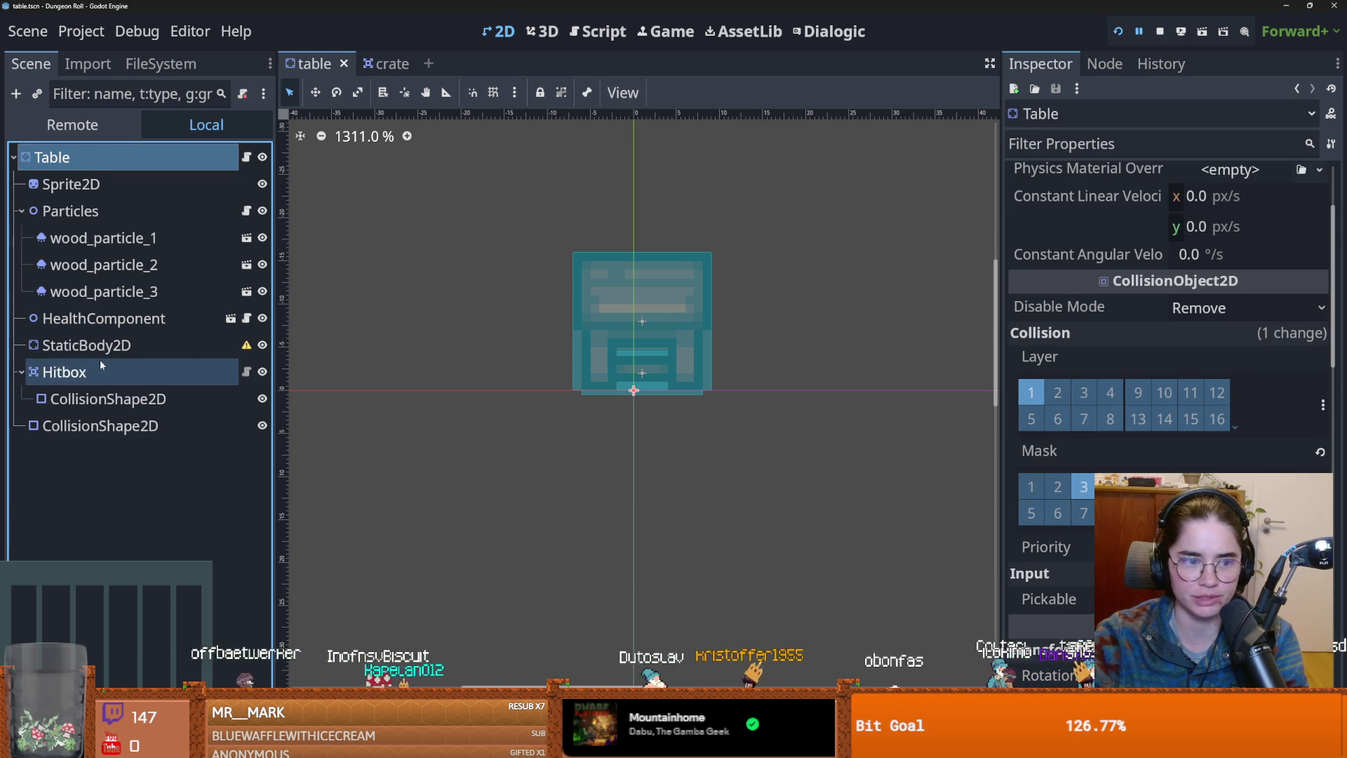
{"action": "left_click", "coordinate": [1085, 416]}
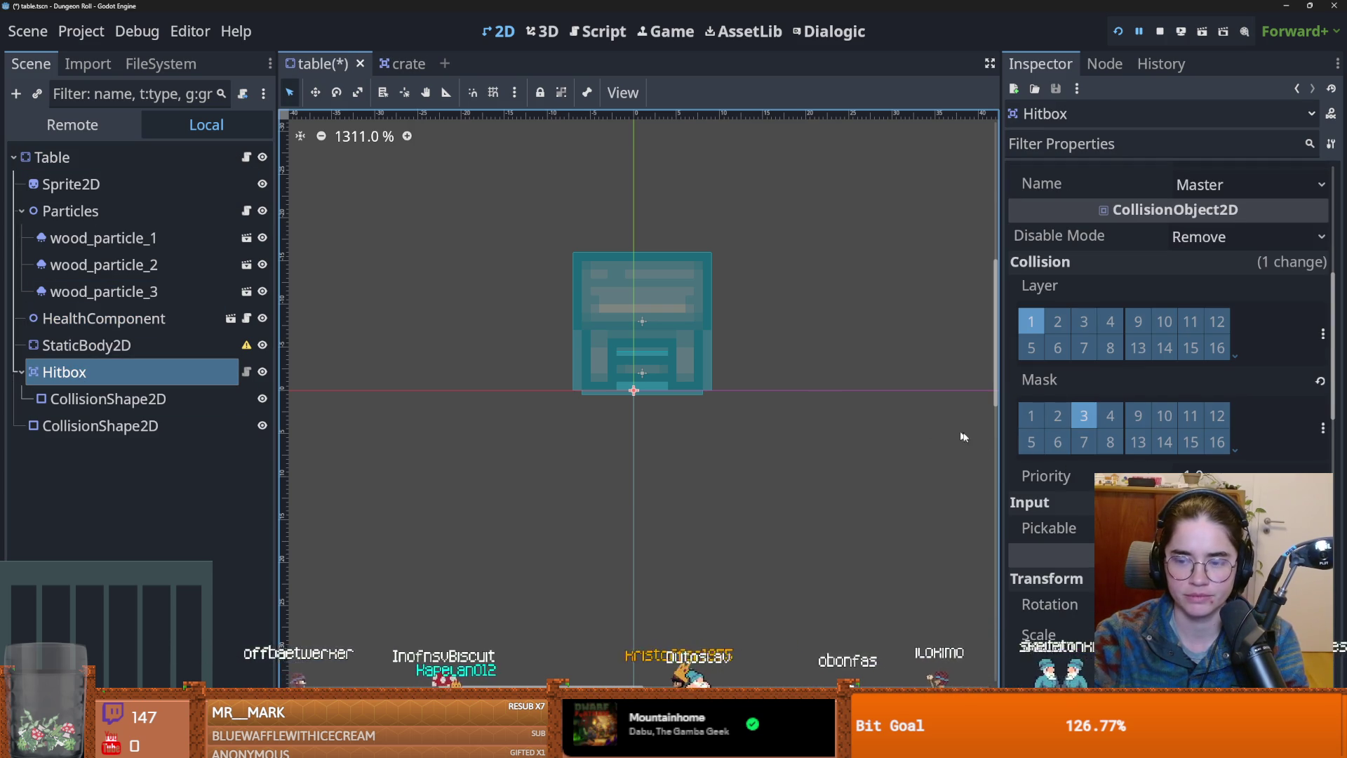
{"action": "left_click", "coordinate": [1322, 429]}
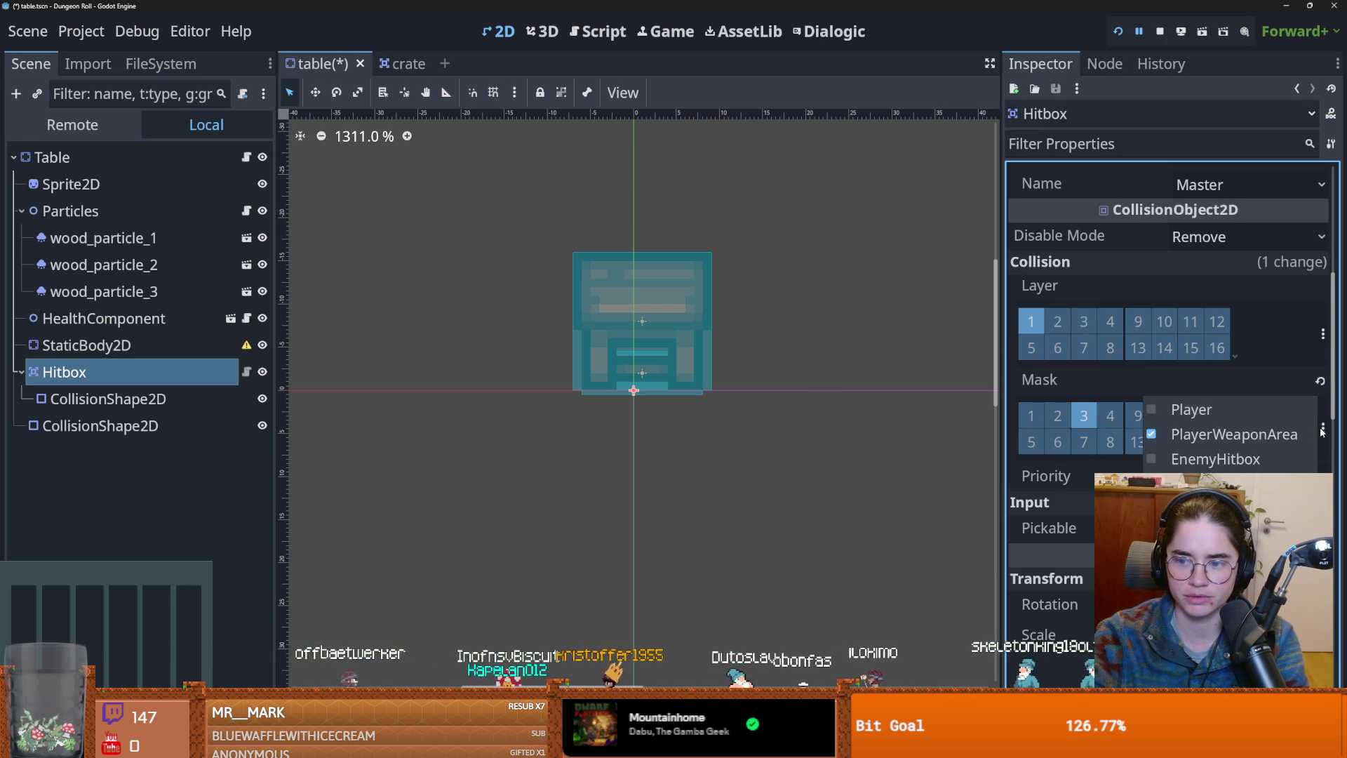
{"action": "left_click", "coordinate": [1126, 444]}
{"action": "left_click", "coordinate": [1089, 442]}
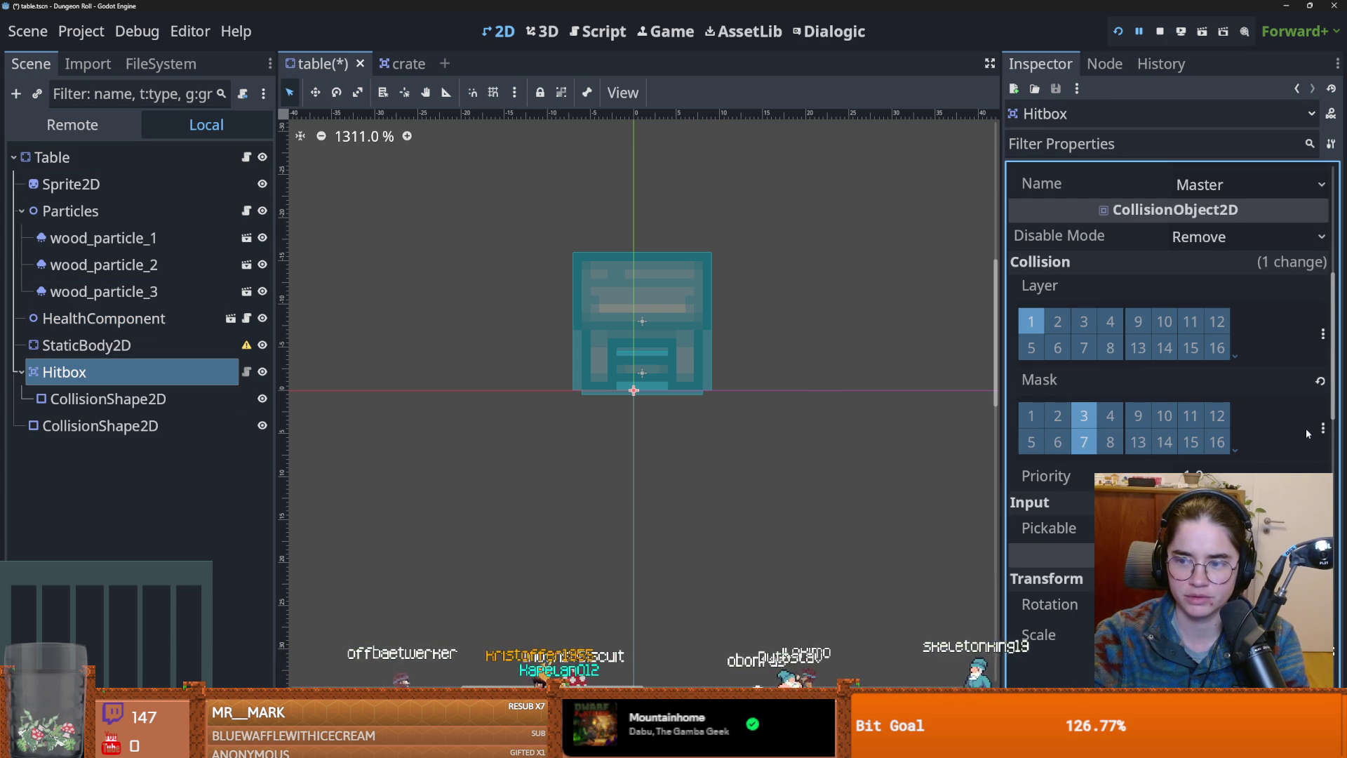
{"action": "left_click", "coordinate": [1322, 431]}
{"action": "left_click", "coordinate": [1123, 452]}
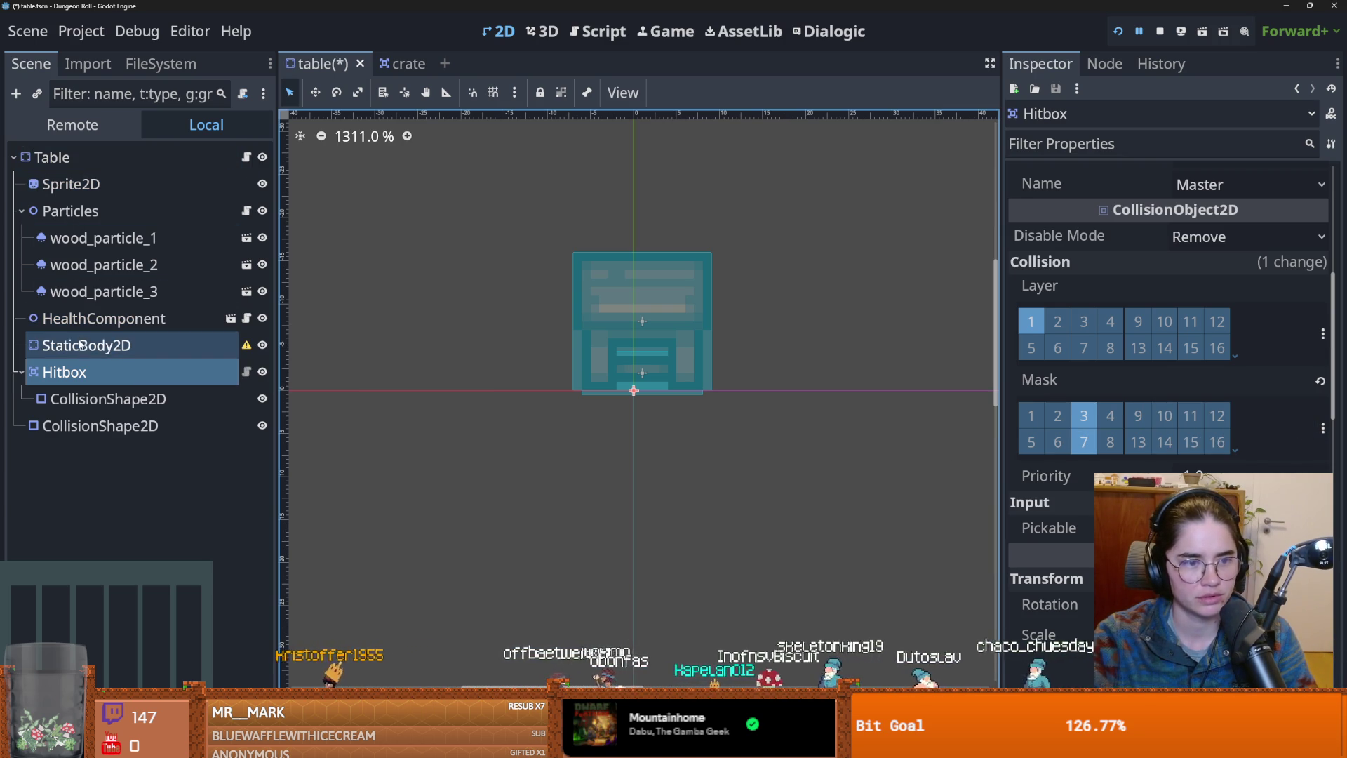
Delete the StaticBody2D node from the Table scene
{"action": "left_click", "coordinate": [57, 157]}
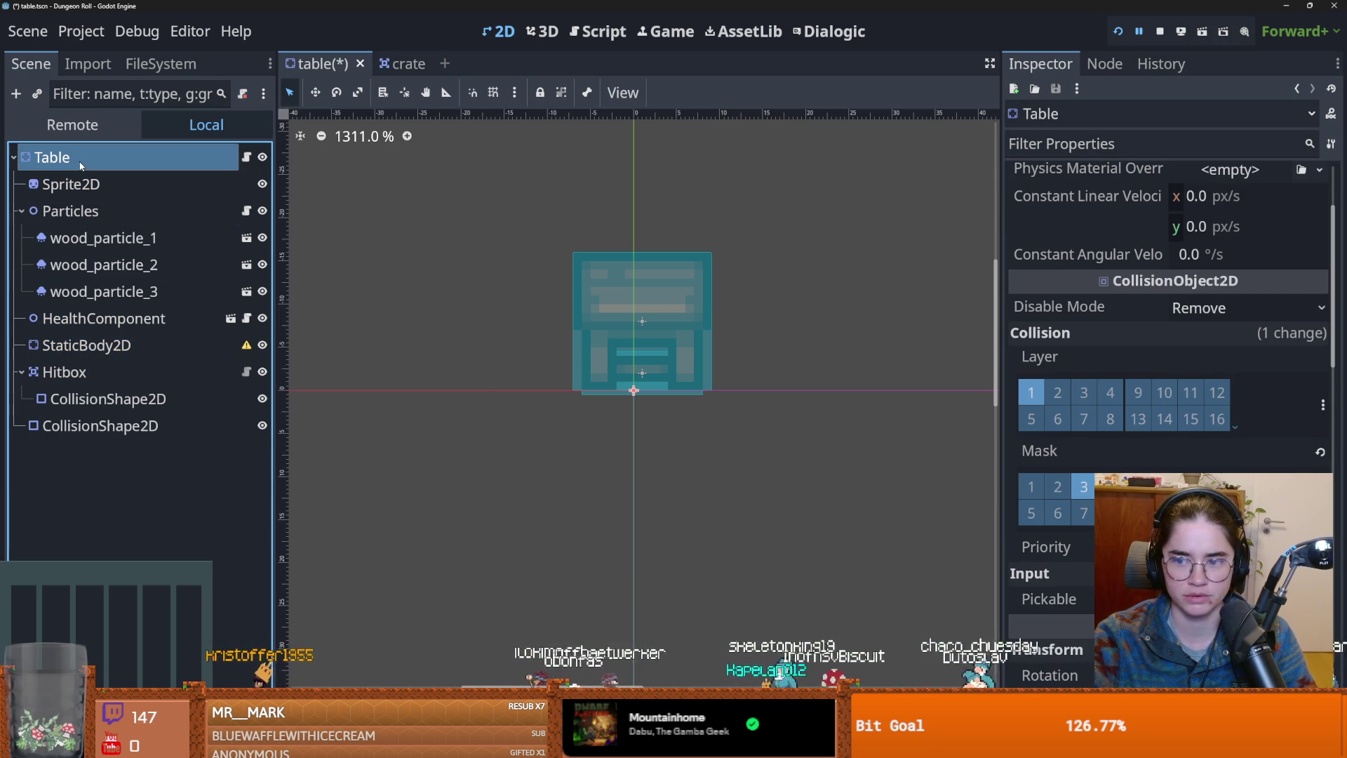
{"action": "right_click", "coordinate": [84, 344]}
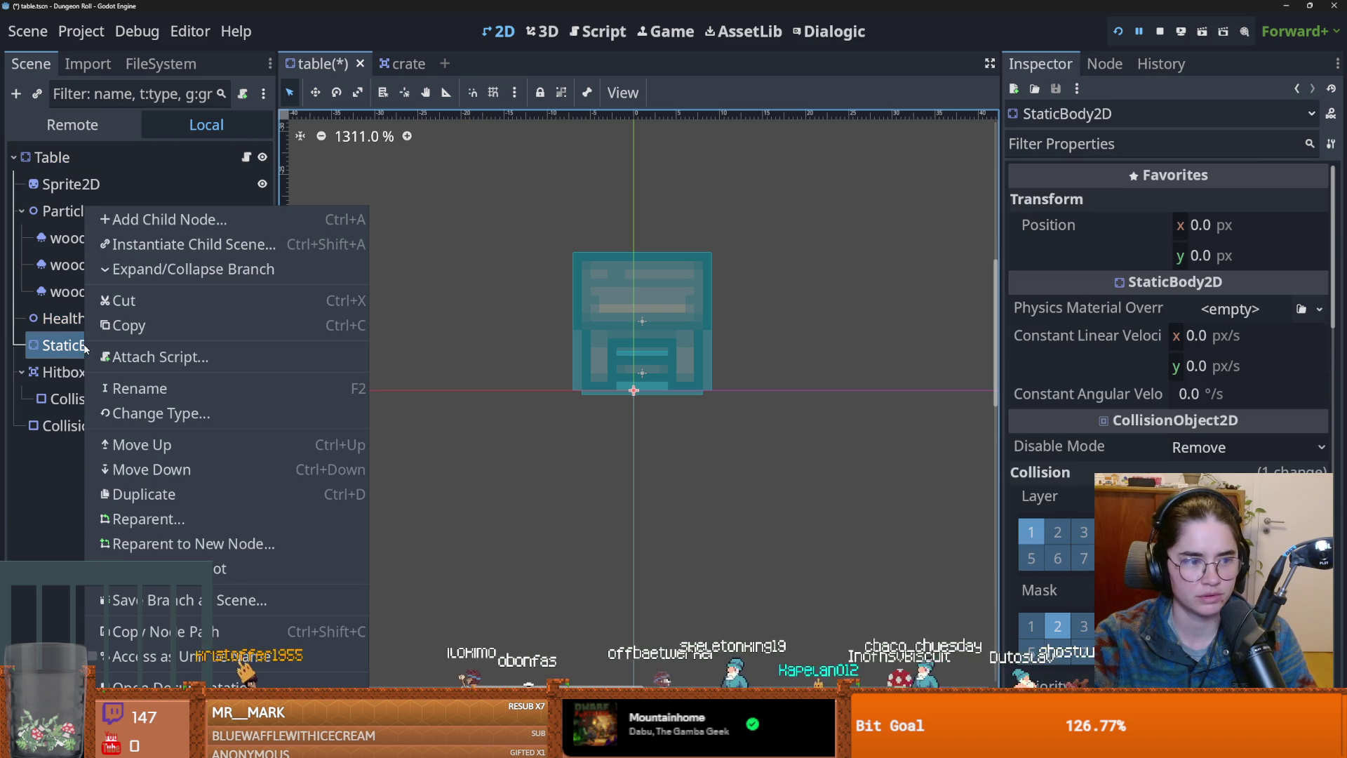
{"action": "key", "text": "Delete"}
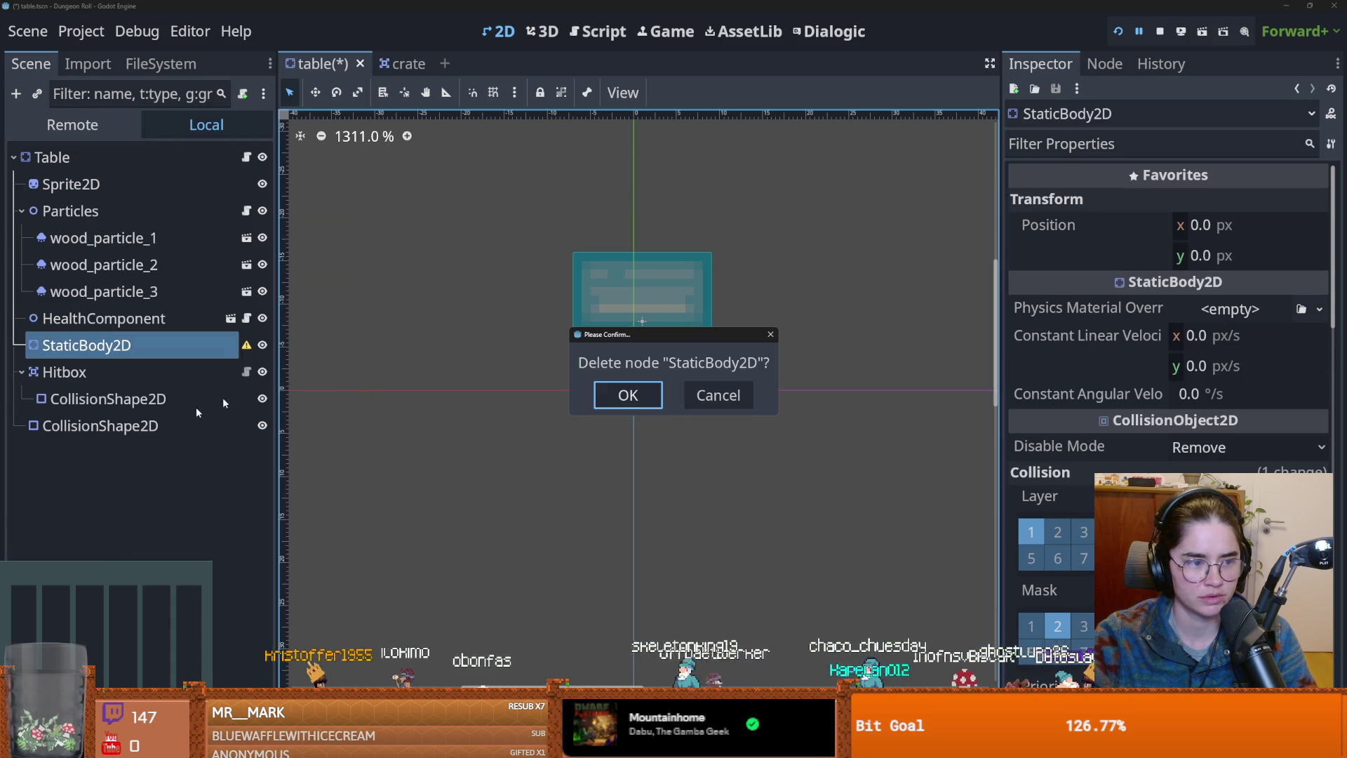
{"action": "key", "text": "Return"}
Retry saving table.tscn, dismissing the file write error each time
{"action": "key", "text": "ctrl+s"}
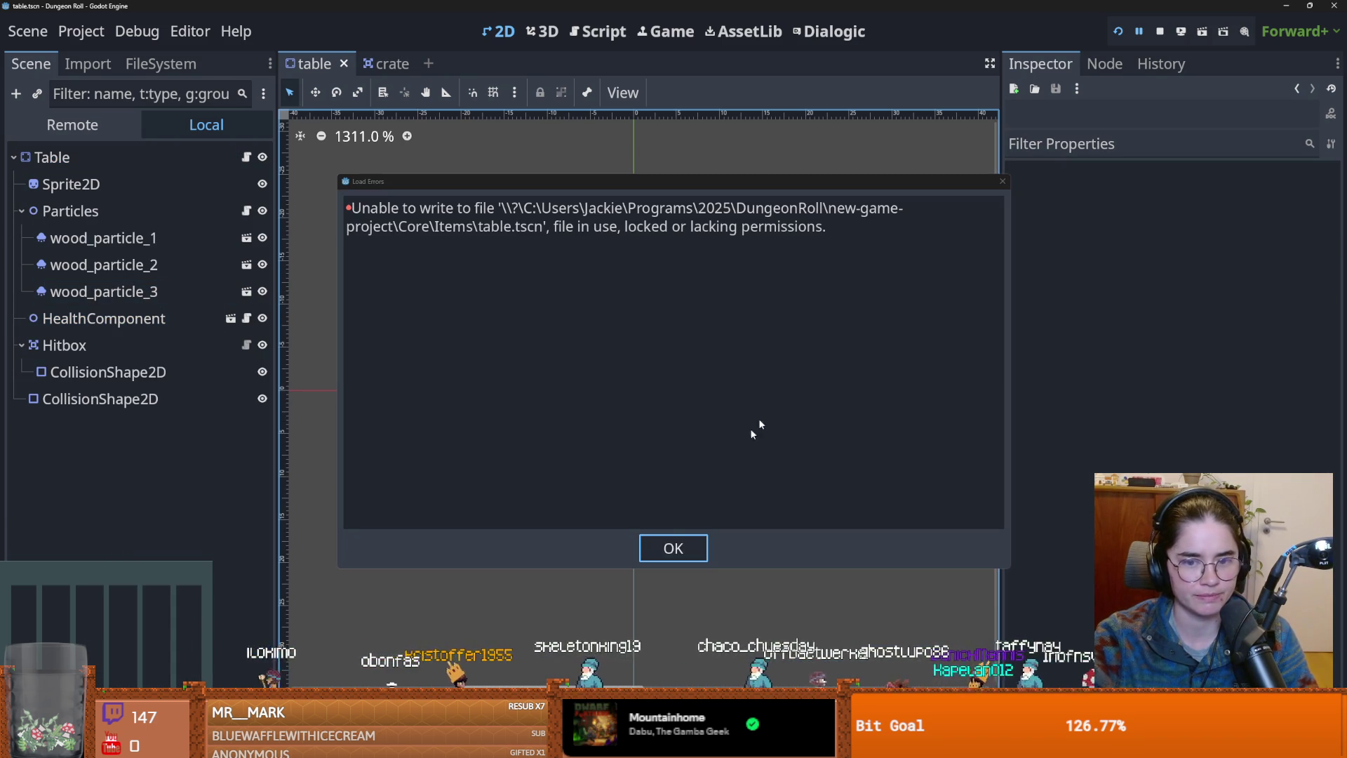
{"action": "left_click", "coordinate": [673, 460]}
{"action": "left_click", "coordinate": [21, 212]}
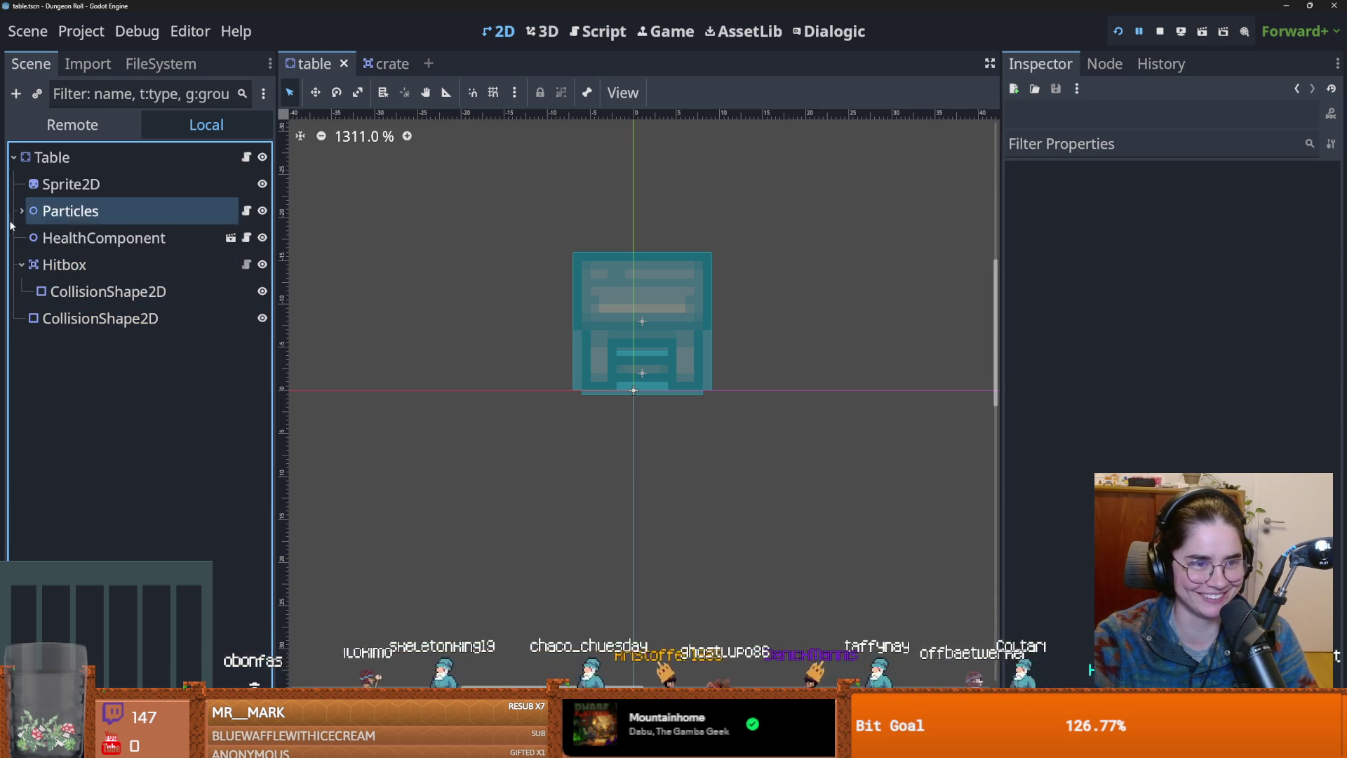
{"action": "key", "text": "ctrl+s"}
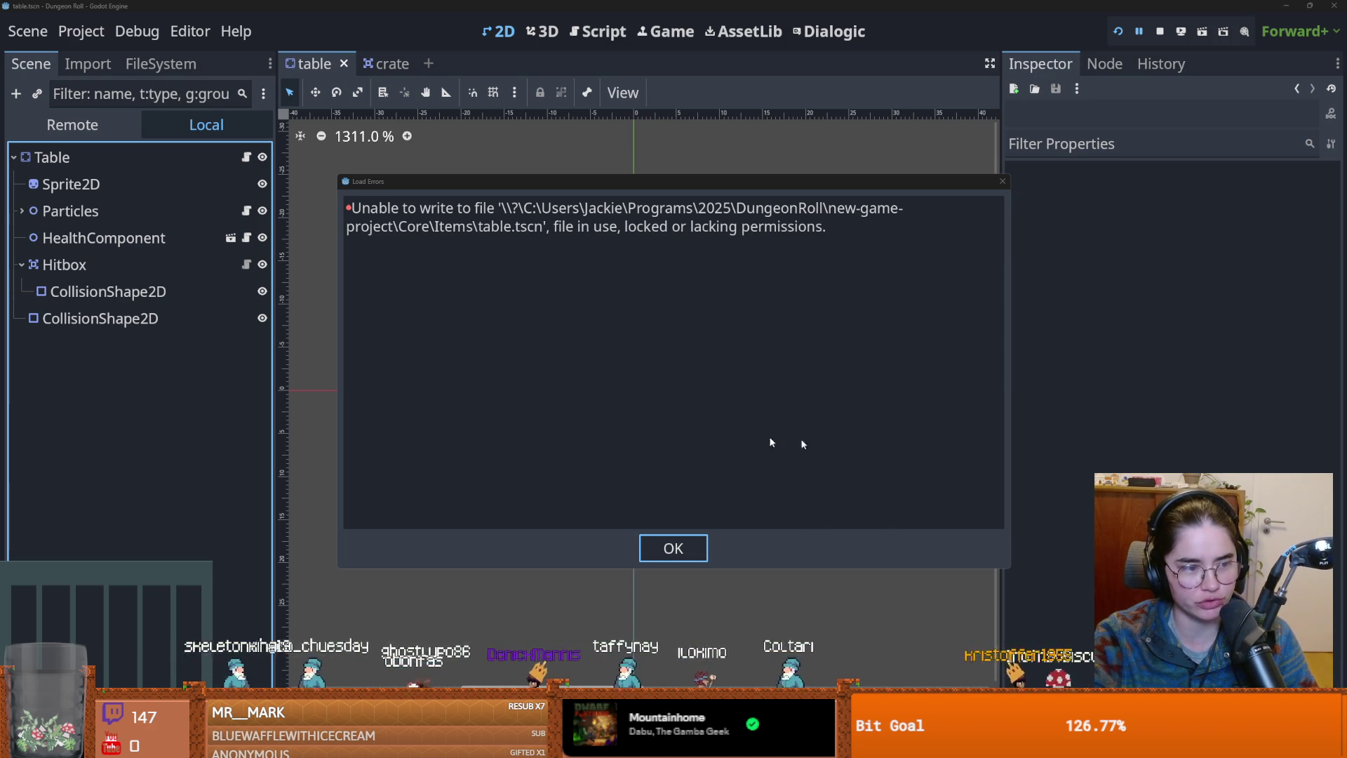
{"action": "left_click", "coordinate": [684, 554]}
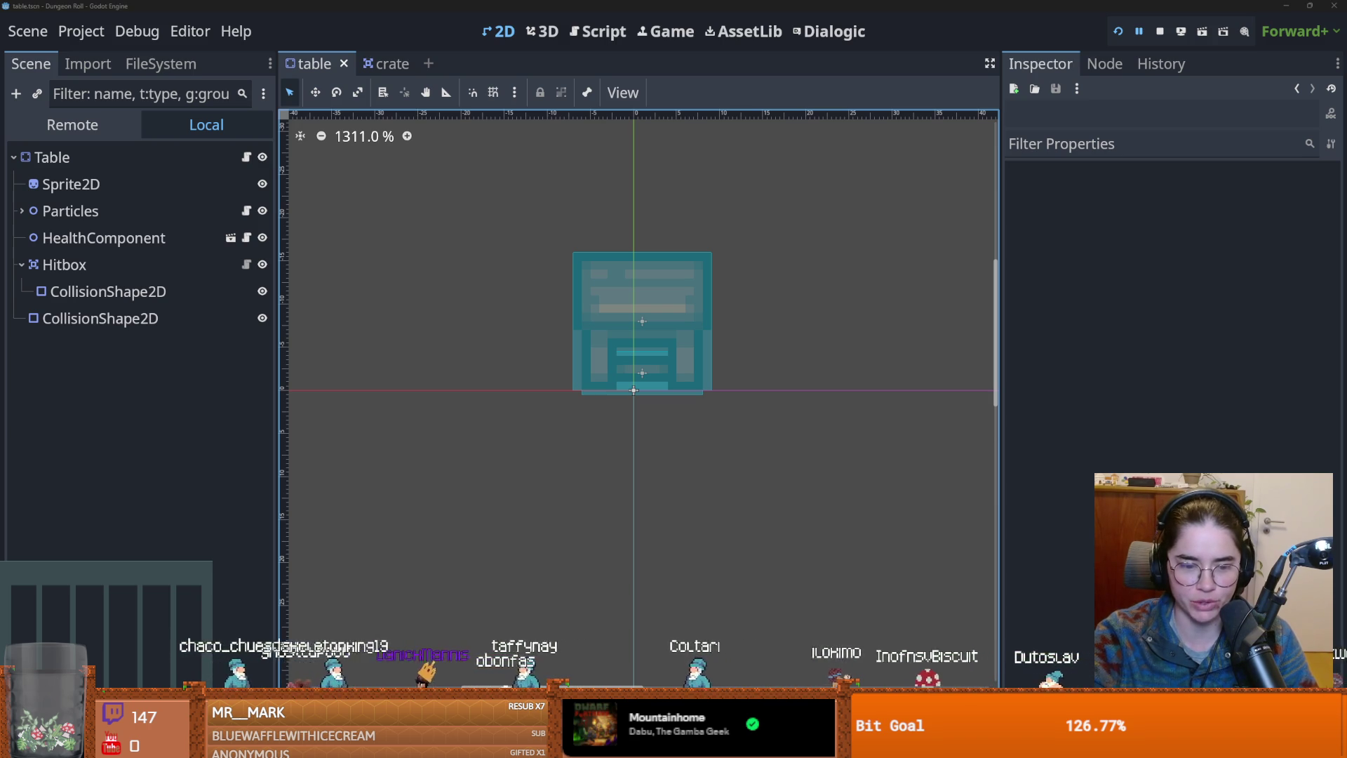
{"action": "key", "text": "alt+Tab"}
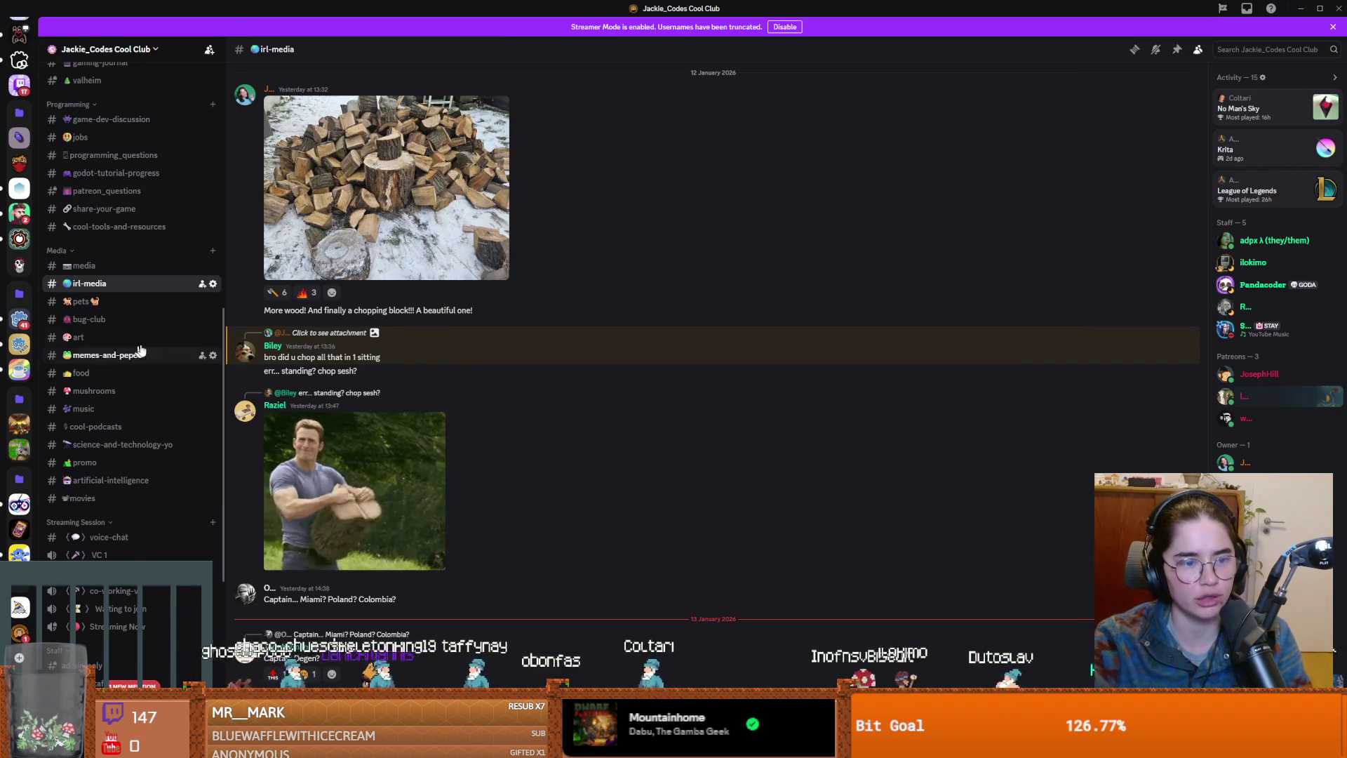
{"action": "scroll", "coordinate": [120, 370], "scroll_direction": "down", "scroll_amount": 5}
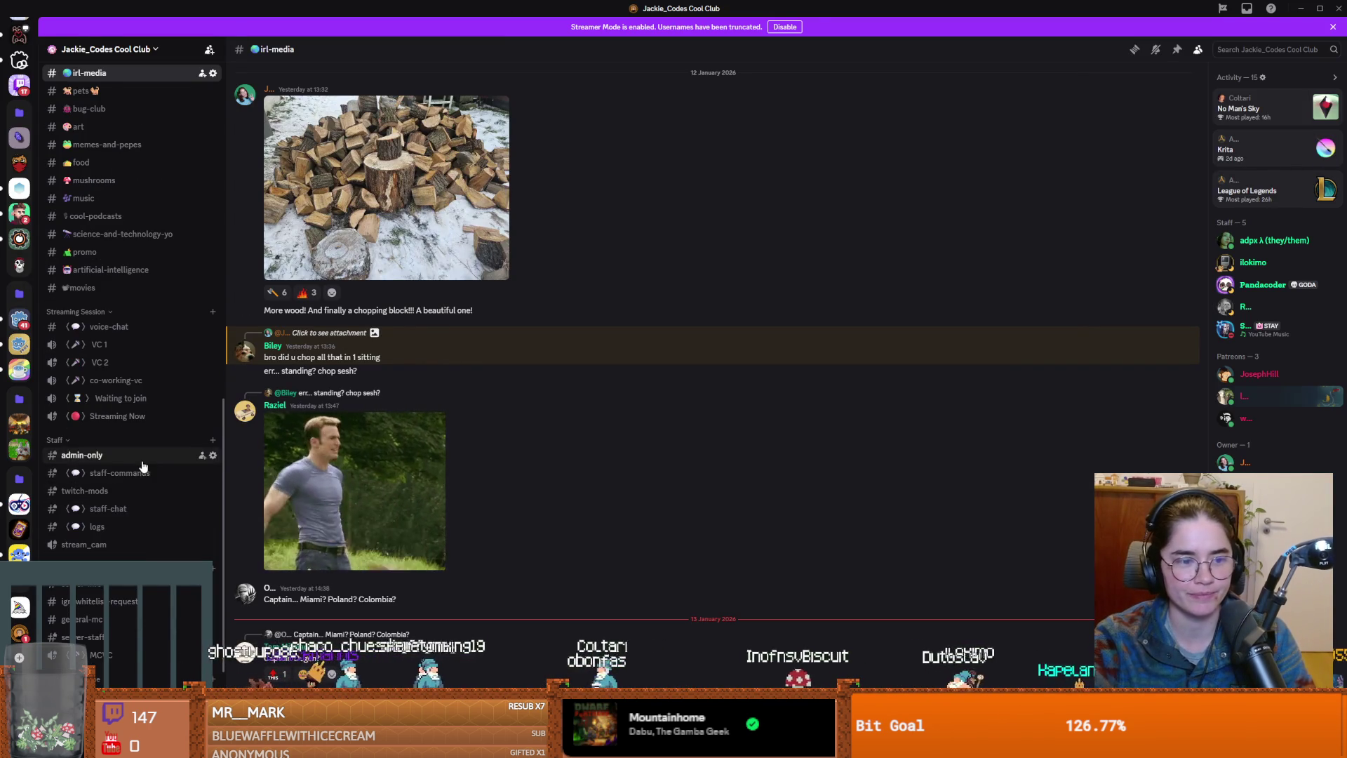
{"action": "scroll", "coordinate": [154, 504], "scroll_direction": "up", "scroll_amount": 3}
{"action": "scroll", "coordinate": [164, 505], "scroll_direction": "down", "scroll_amount": 1}
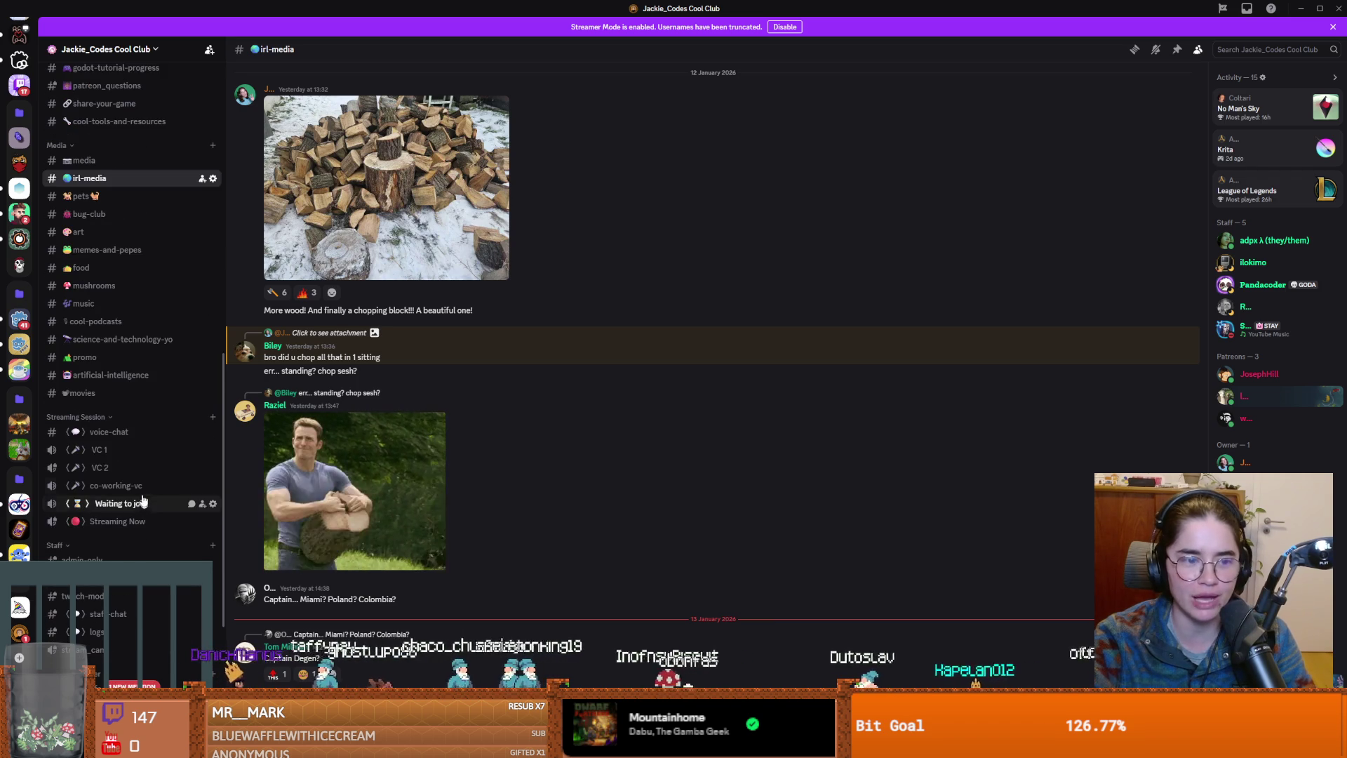
{"action": "scroll", "coordinate": [105, 505], "scroll_direction": "up", "scroll_amount": 2}
{"action": "left_click", "coordinate": [94, 448]}
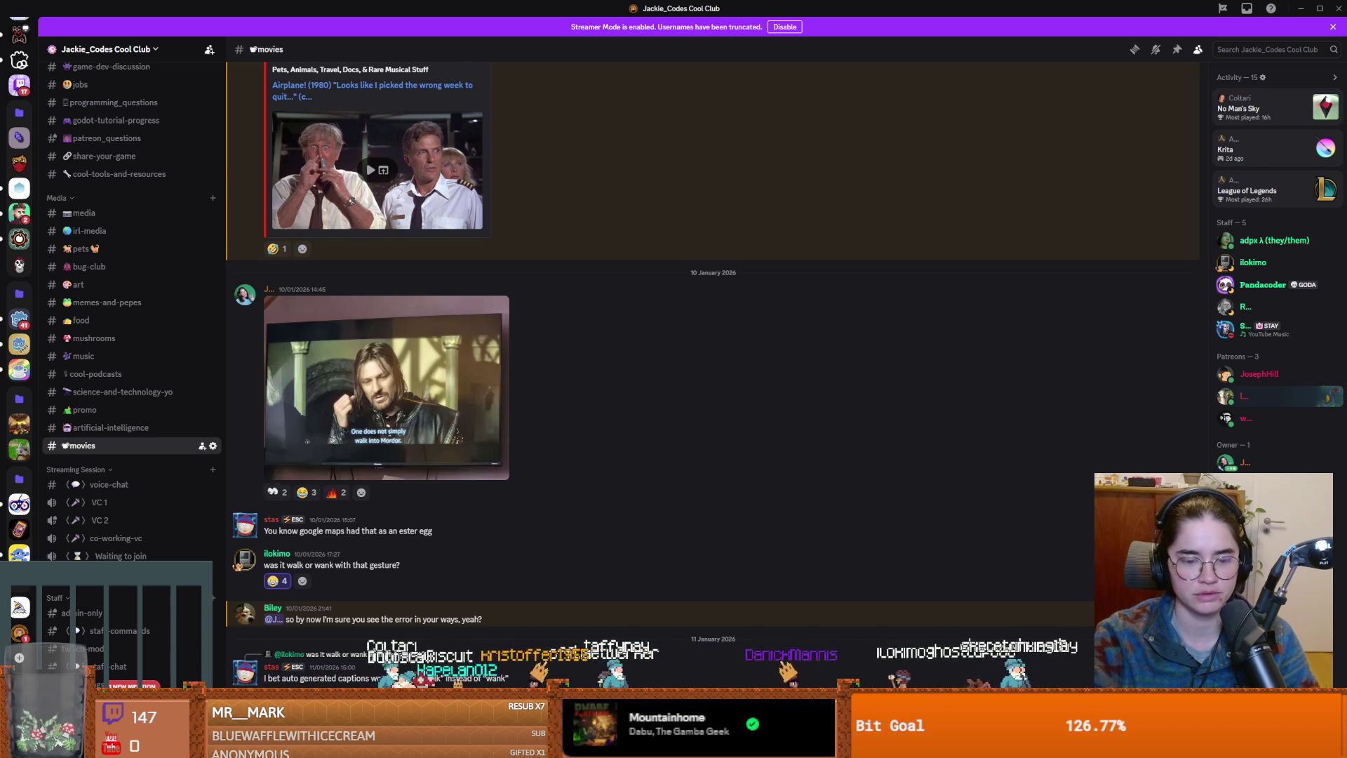
{"action": "key", "text": "Return"}
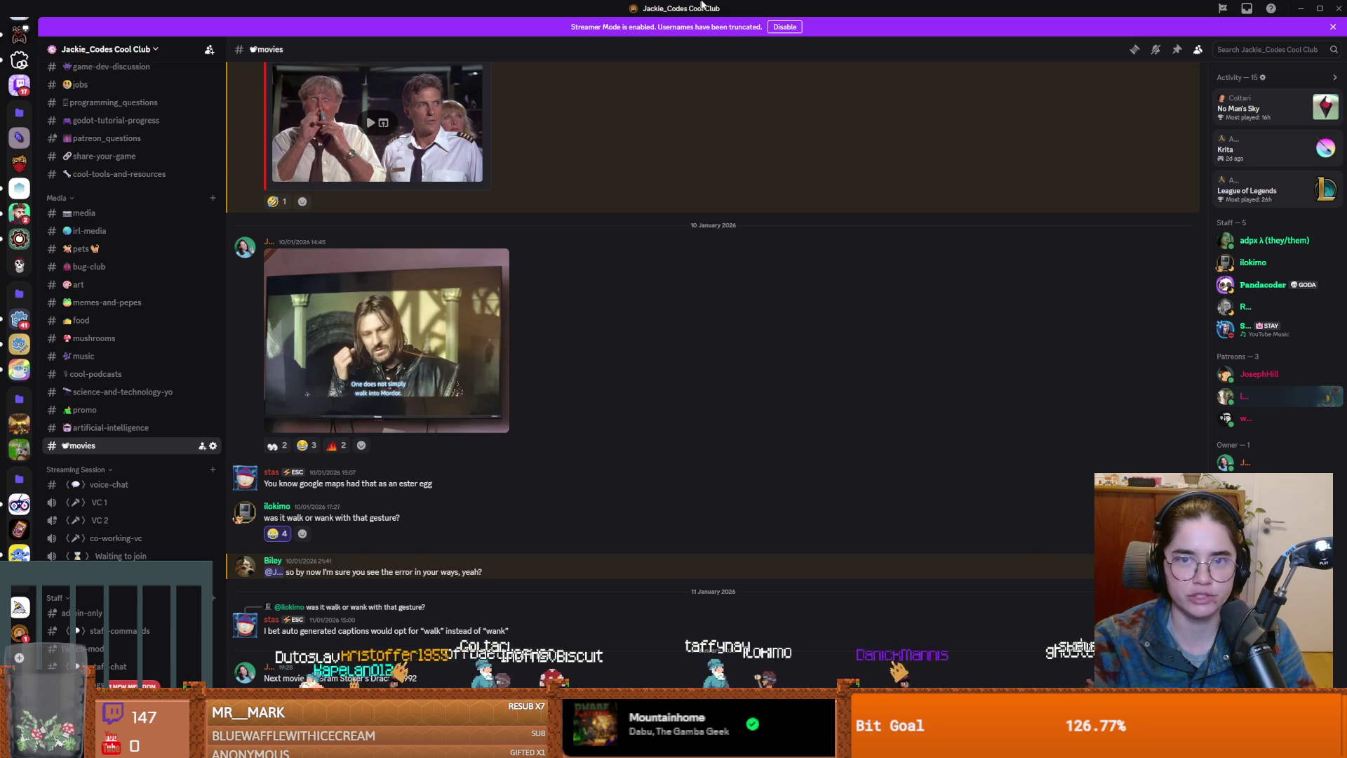
{"action": "key", "text": "alt+Tab"}
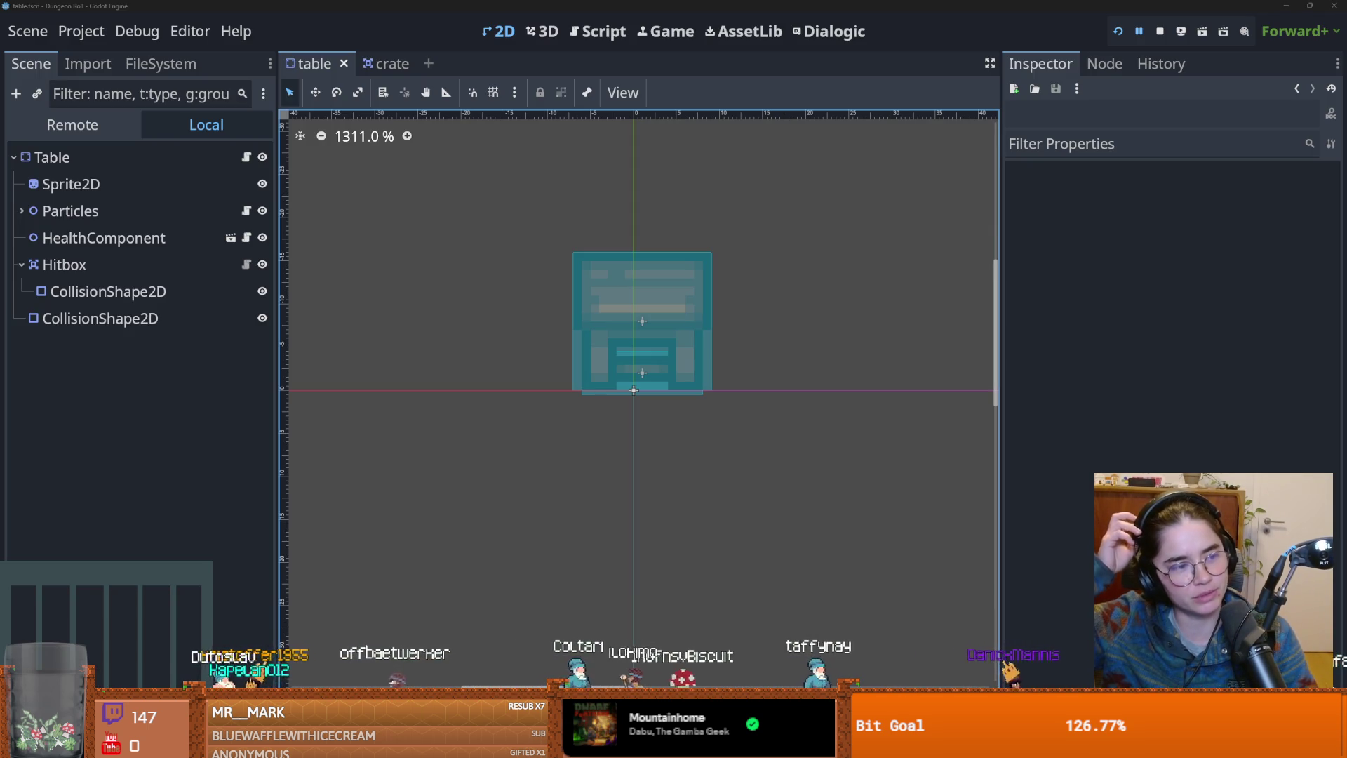
Select the table's Hitbox and retry saving table.tscn, dismissing the write error
{"action": "left_click", "coordinate": [133, 157]}
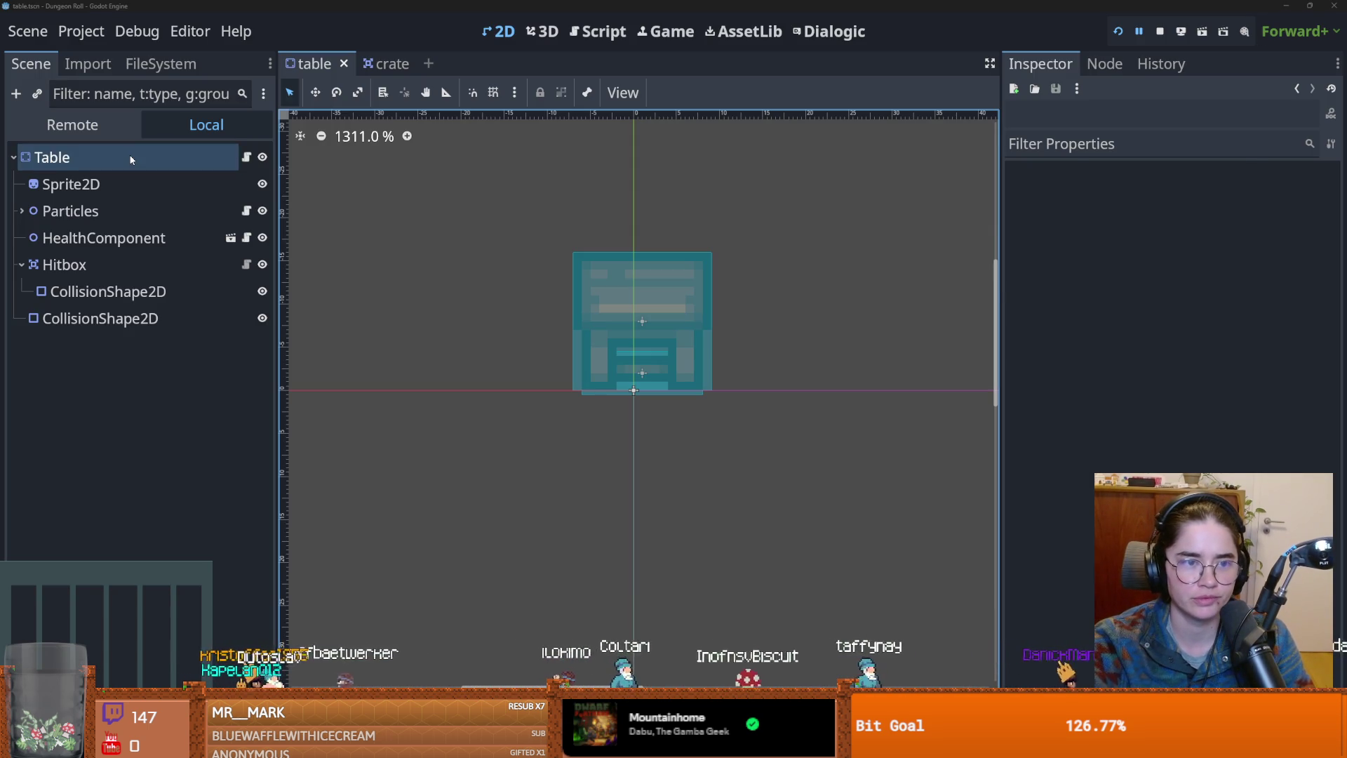
{"action": "left_click", "coordinate": [175, 264]}
{"action": "key", "text": "ctrl+s"}
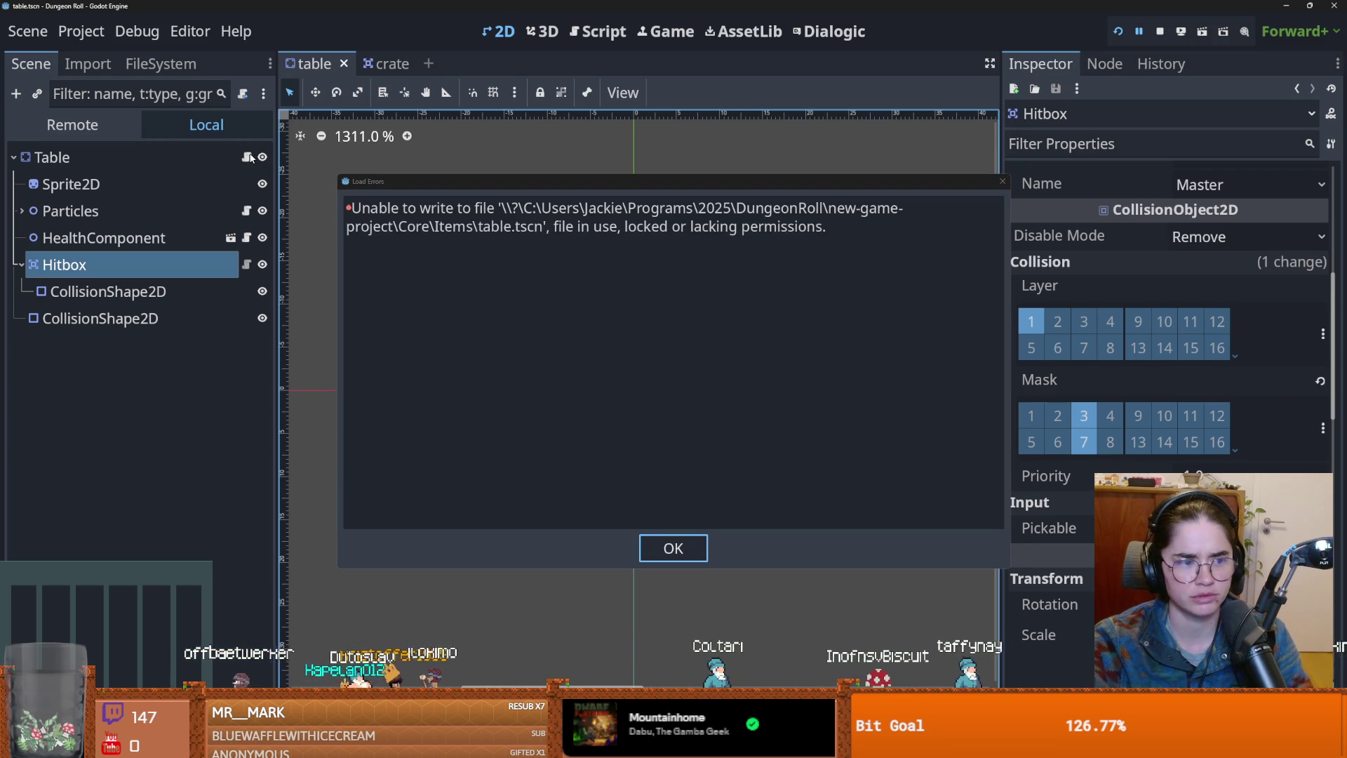
{"action": "left_click", "coordinate": [673, 548]}
Read through table.gd, then switch to the crate scene past the write error
{"action": "left_click", "coordinate": [246, 157]}
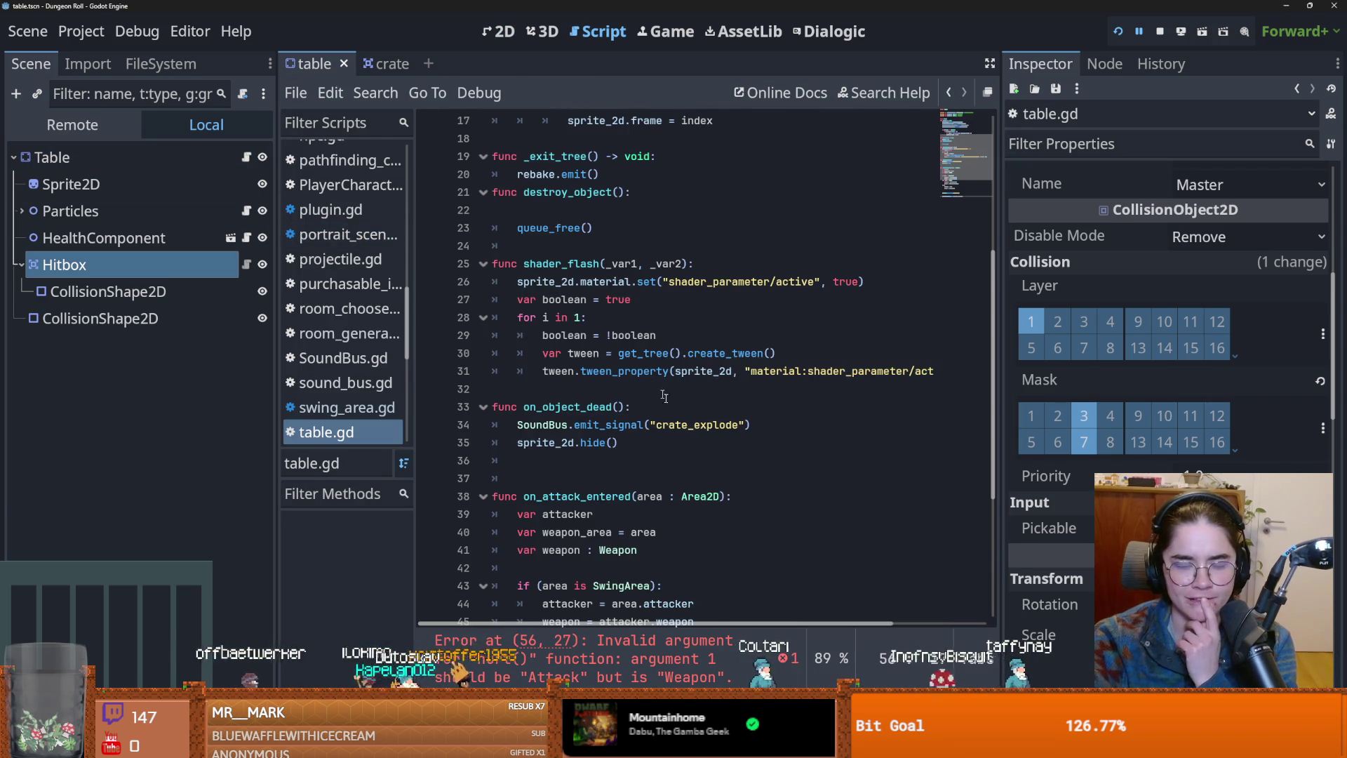
{"action": "scroll", "coordinate": [484, 242], "scroll_direction": "down", "scroll_amount": 1}
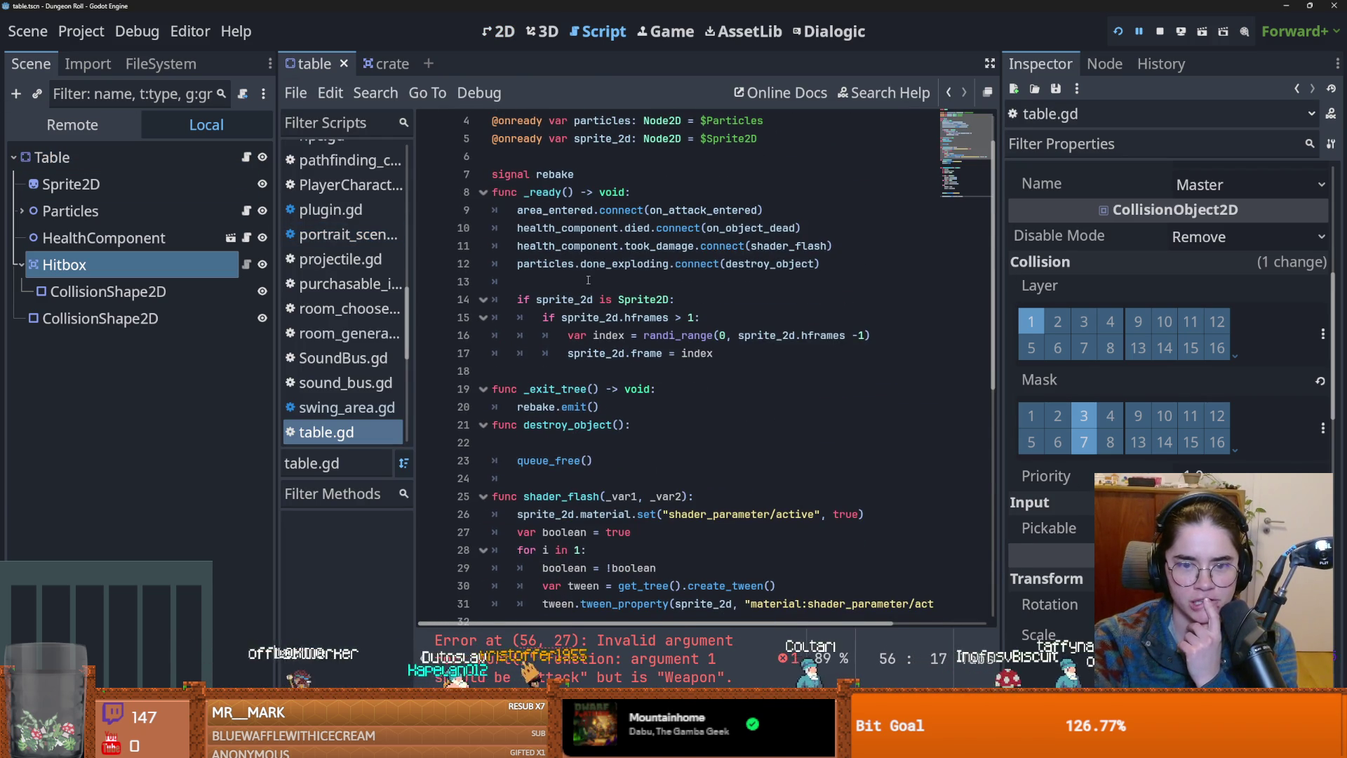
{"action": "scroll", "coordinate": [588, 280], "scroll_direction": "down", "scroll_amount": 5}
{"action": "left_click", "coordinate": [382, 66]}
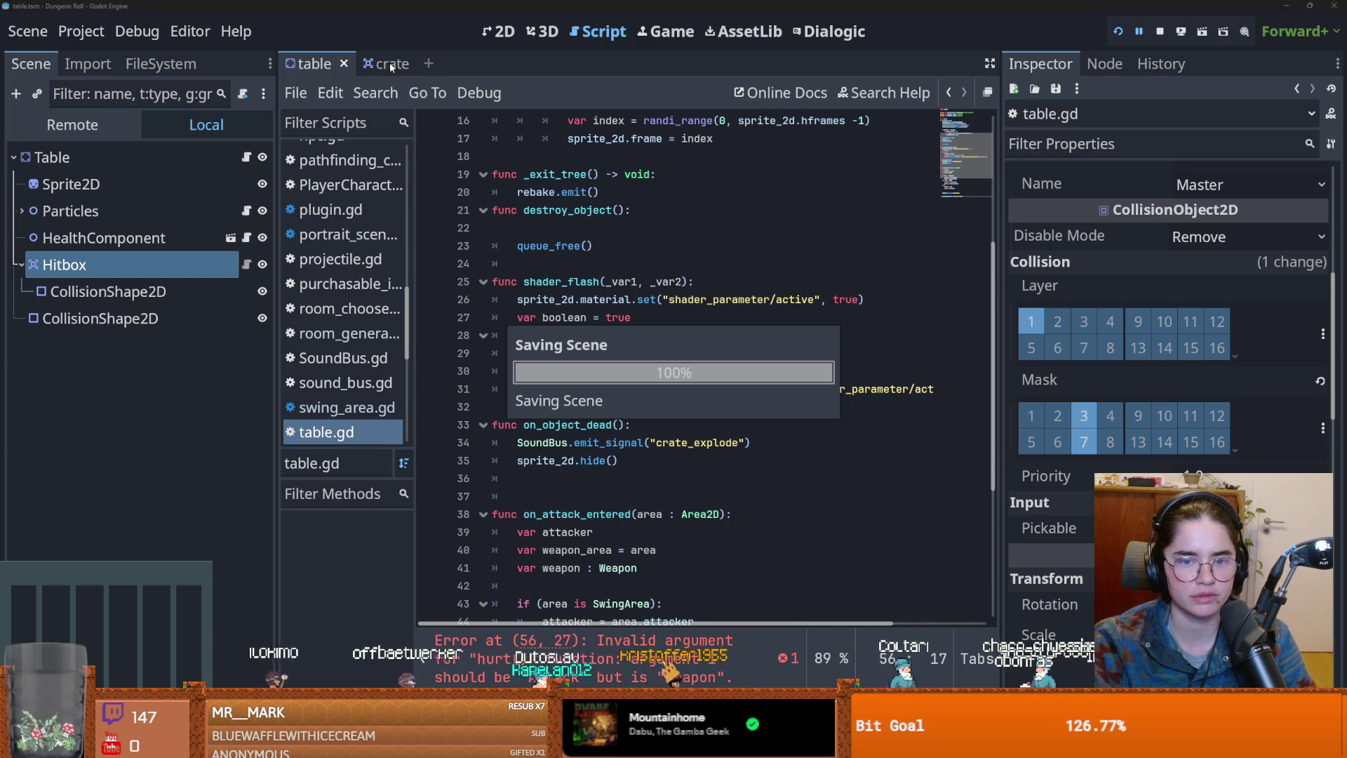
{"action": "left_click", "coordinate": [670, 544]}
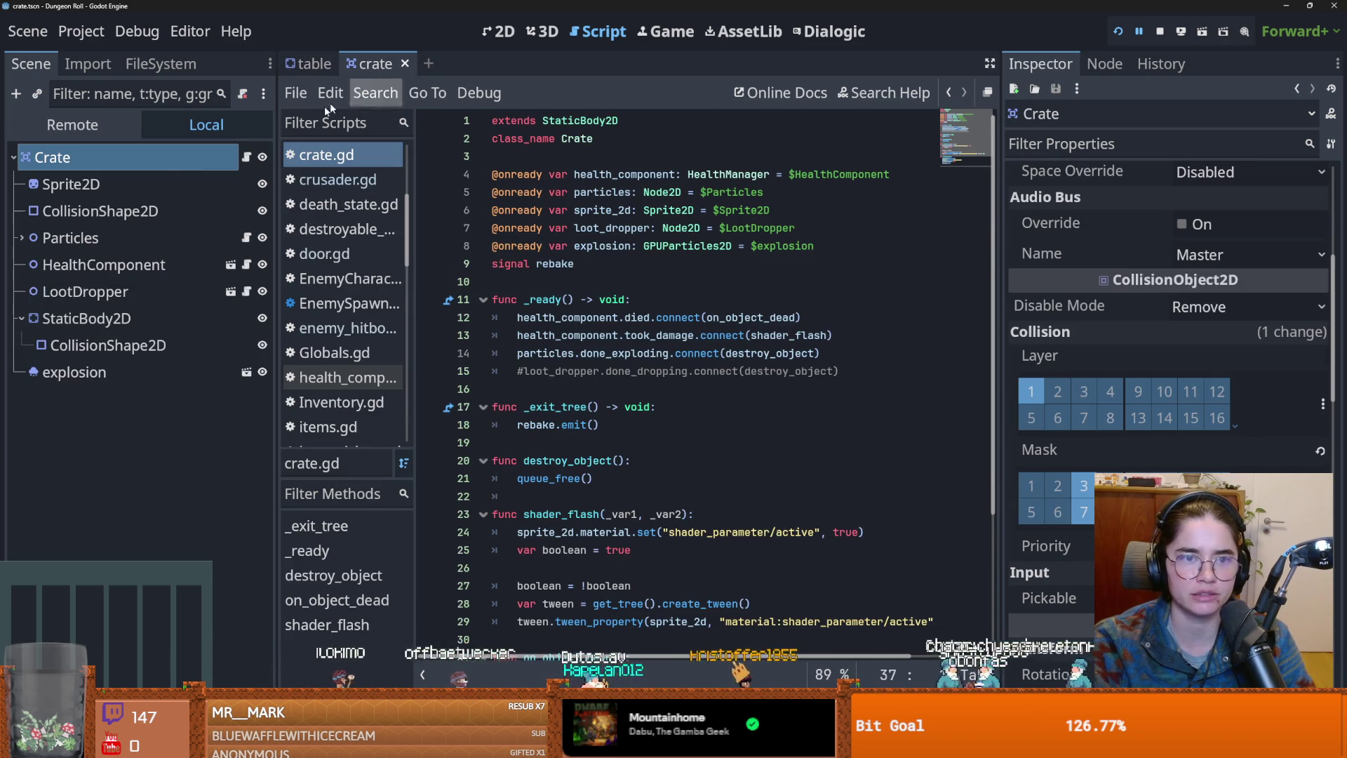
Change the Crate root node's type to StaticBody2D
{"action": "right_click", "coordinate": [96, 165]}
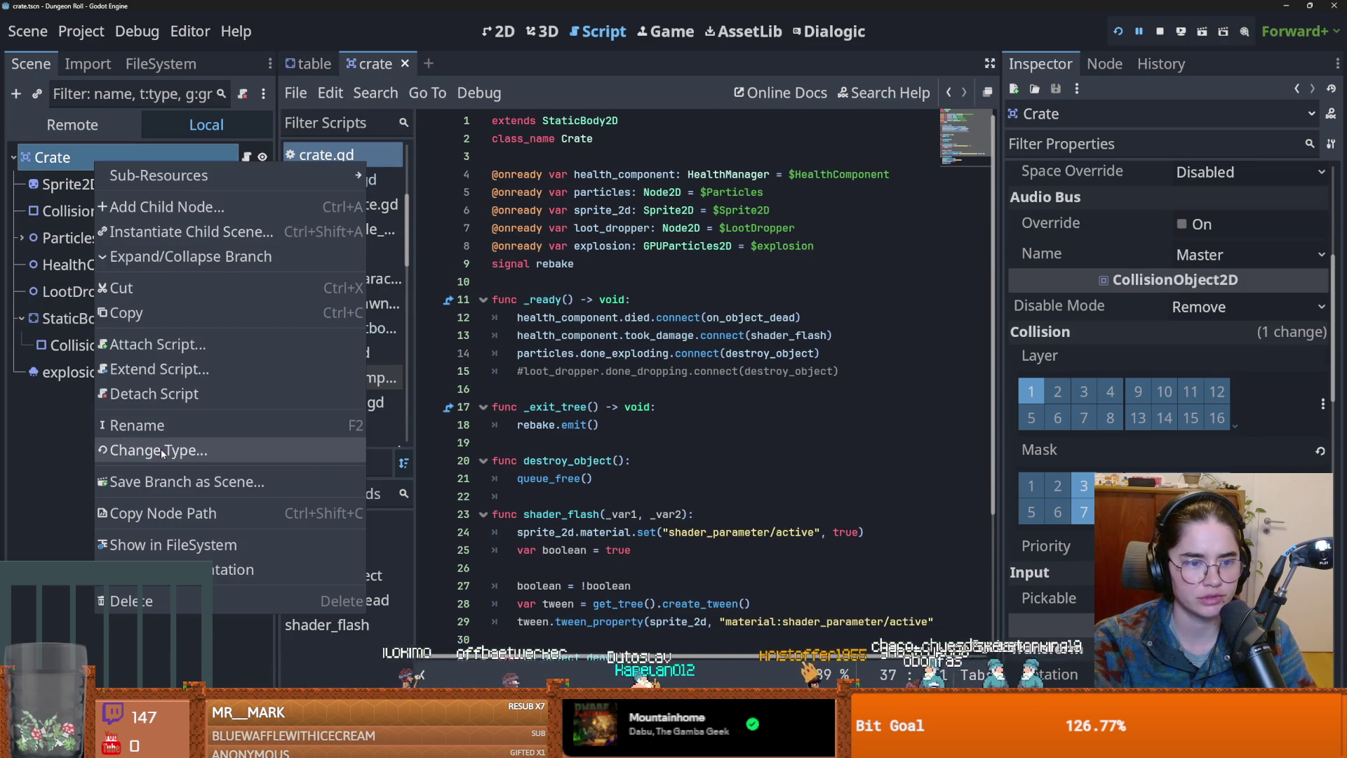
{"action": "left_click", "coordinate": [161, 449]}
{"action": "type", "text": "static"}
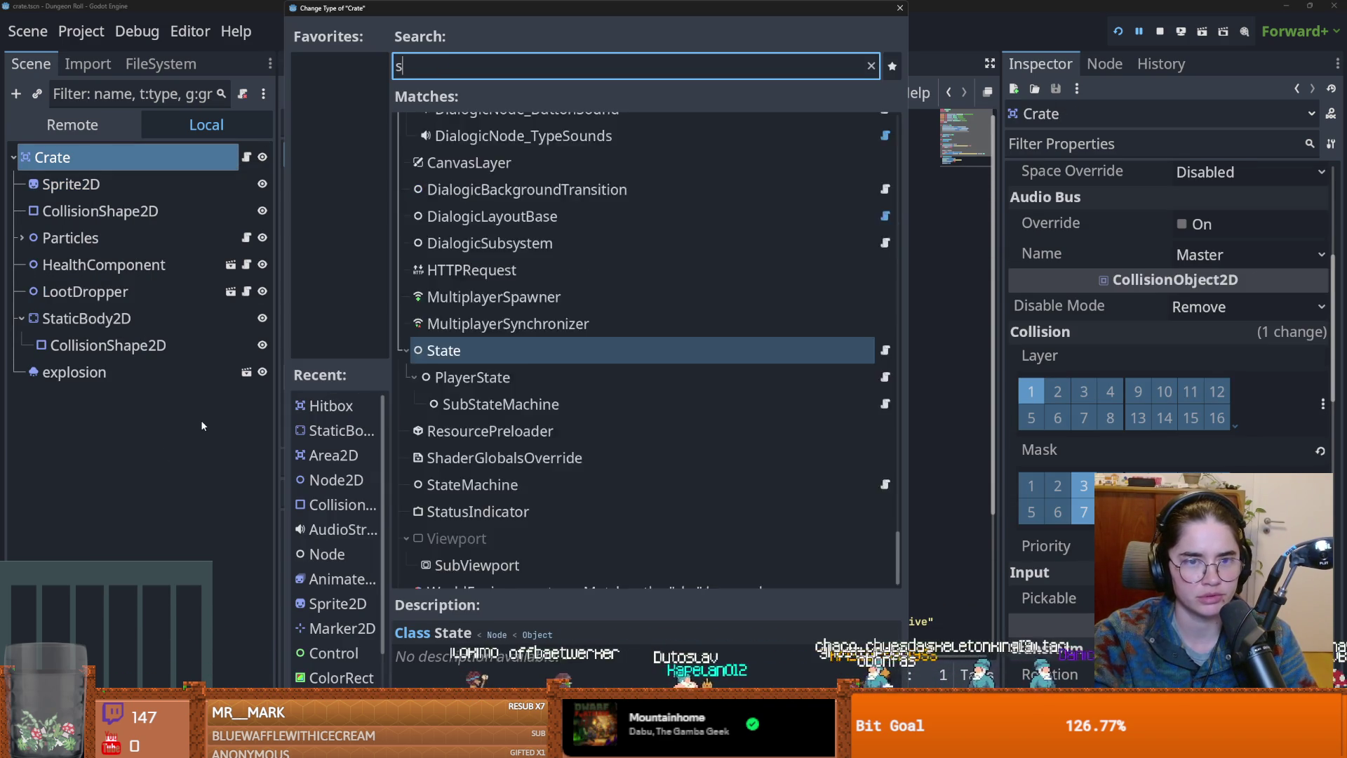
{"action": "key", "text": "Return"}
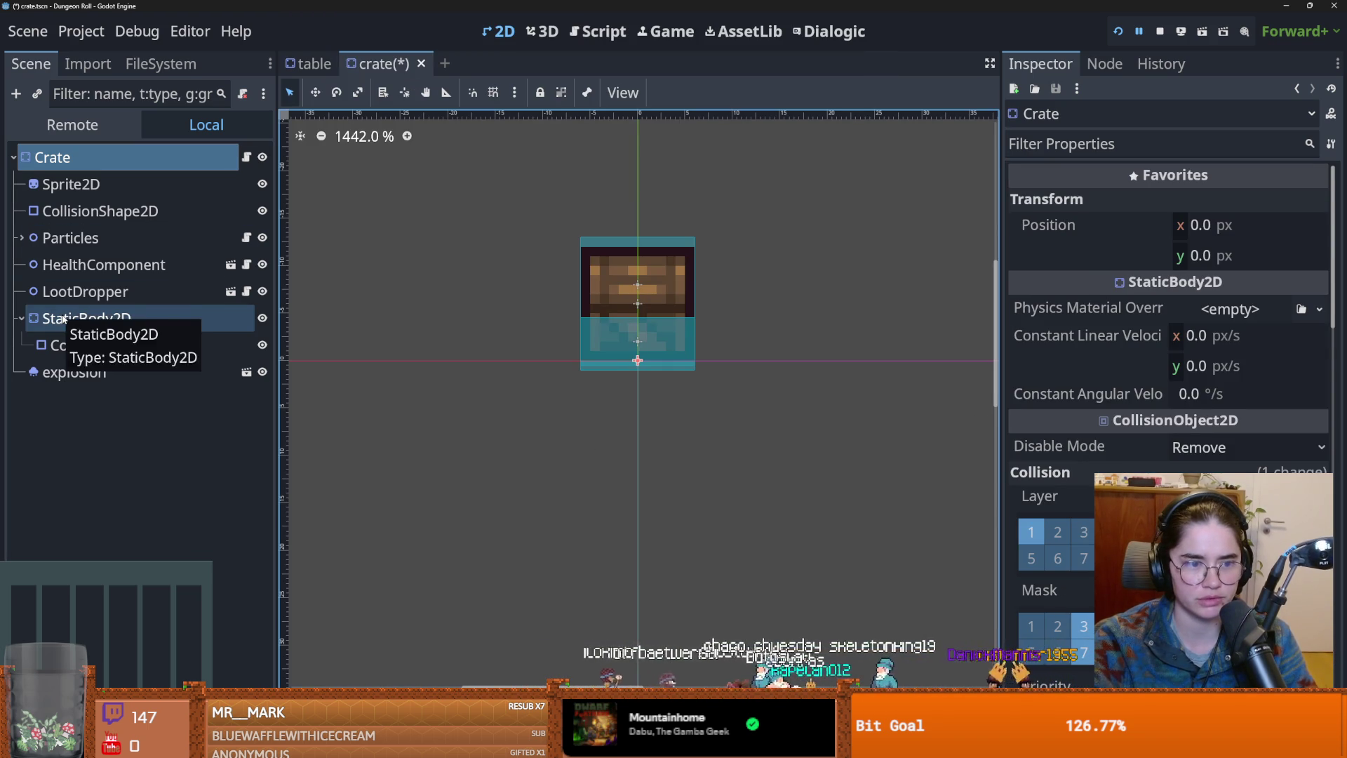
Add a Hitbox to the crate, nest a CollisionShape2D under it, and save
{"action": "left_click", "coordinate": [20, 102]}
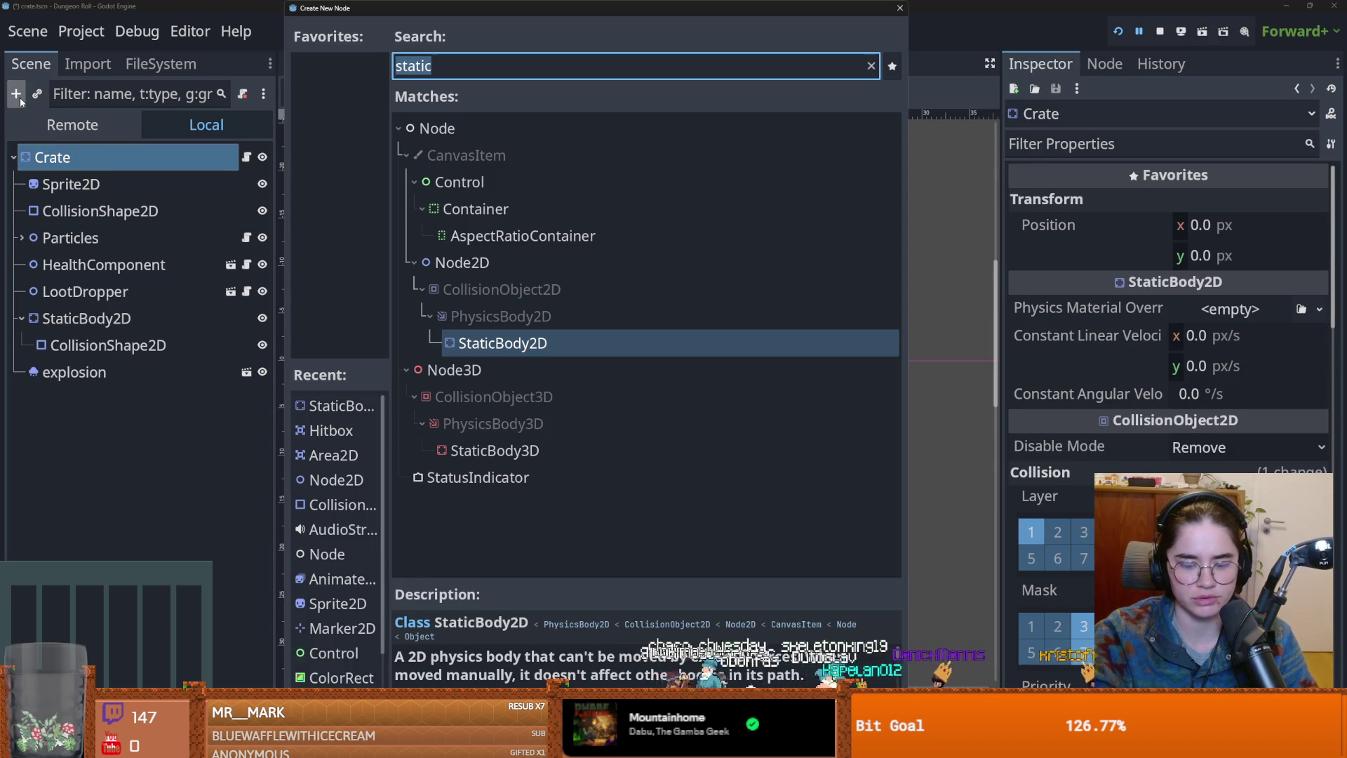
{"action": "type", "text": "hi"}
{"action": "key", "text": "Return"}
{"action": "left_click_drag", "start_coordinate": [88, 214], "coordinate": [88, 401]}
{"action": "left_click", "coordinate": [70, 166]}
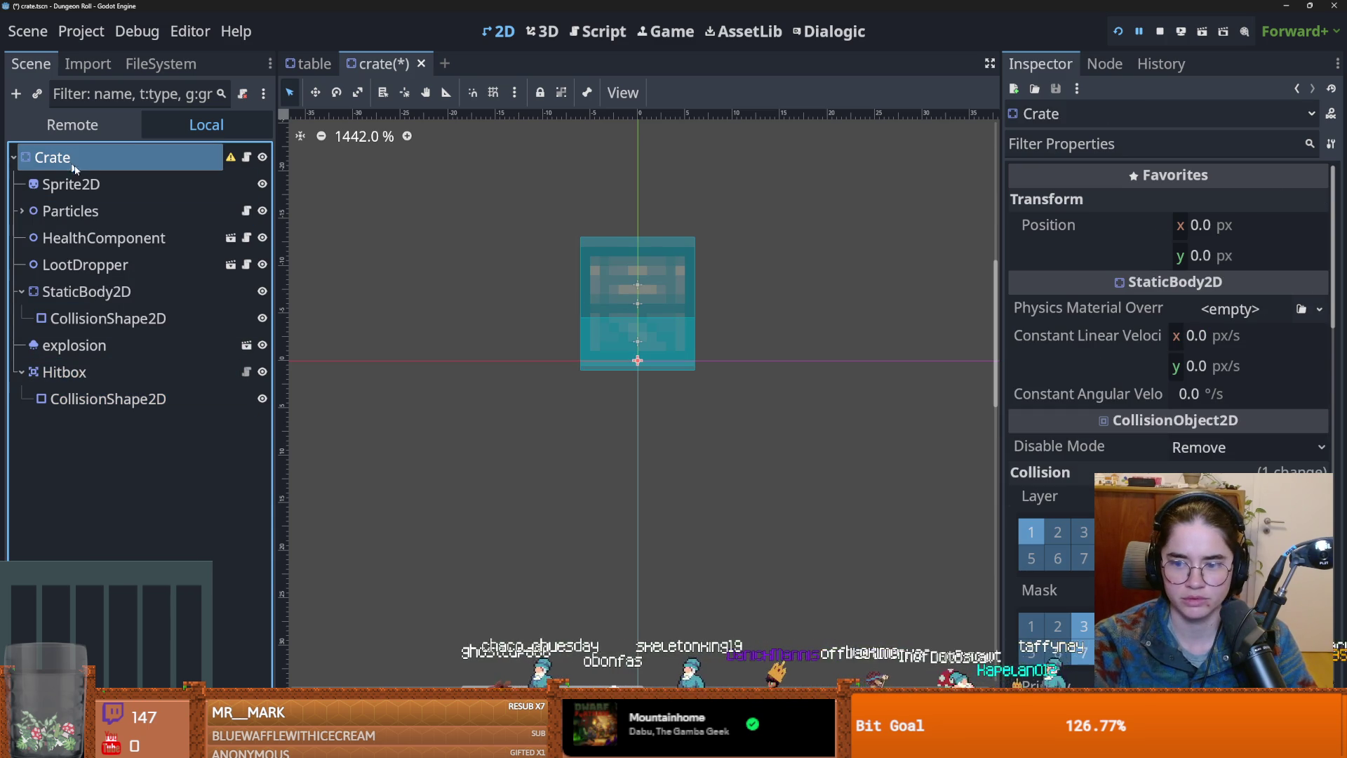
{"action": "left_click", "coordinate": [77, 372]}
{"action": "scroll", "coordinate": [1038, 540], "scroll_direction": "down", "scroll_amount": 5}
{"action": "key", "text": "ctrl+s"}
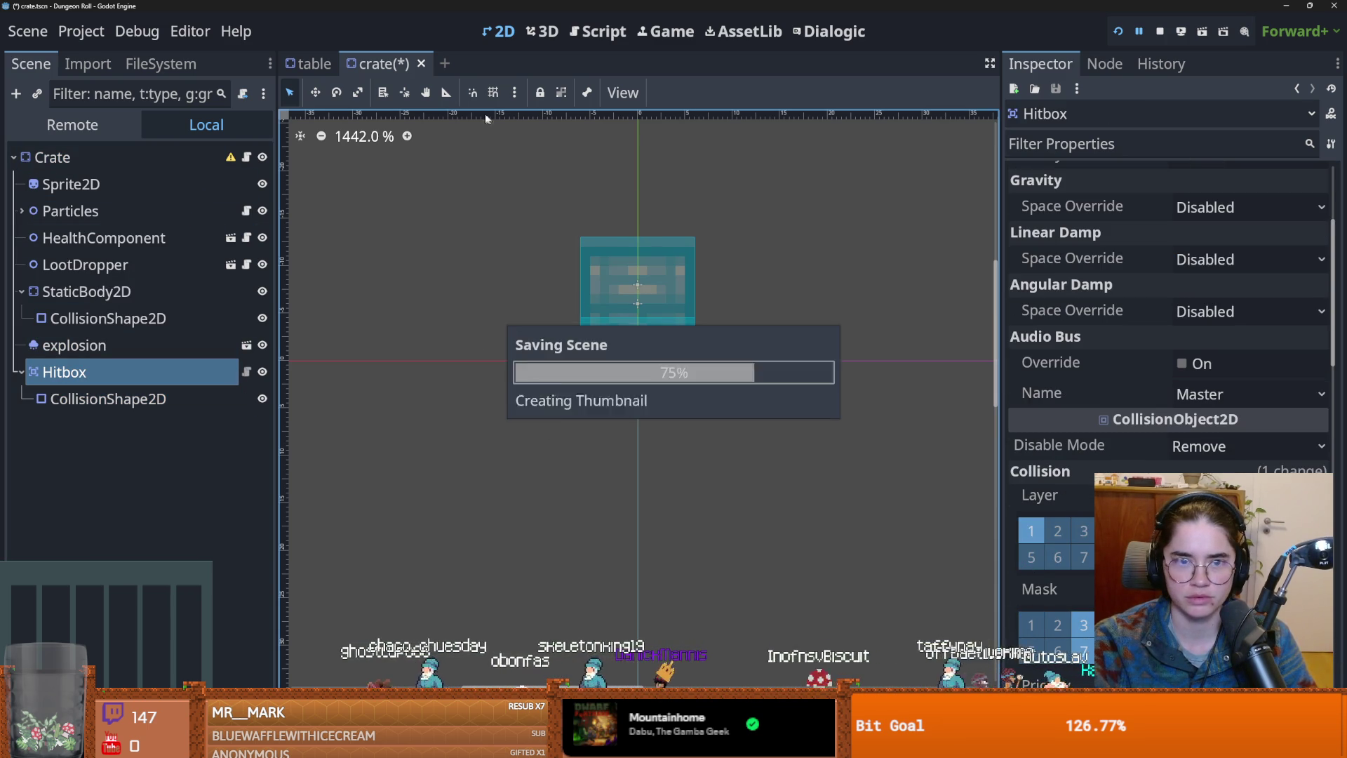
Compare with the table scene, then move StaticBody2D's collision shape up to the Crate root
{"action": "left_click", "coordinate": [309, 64]}
{"action": "left_click", "coordinate": [100, 166]}
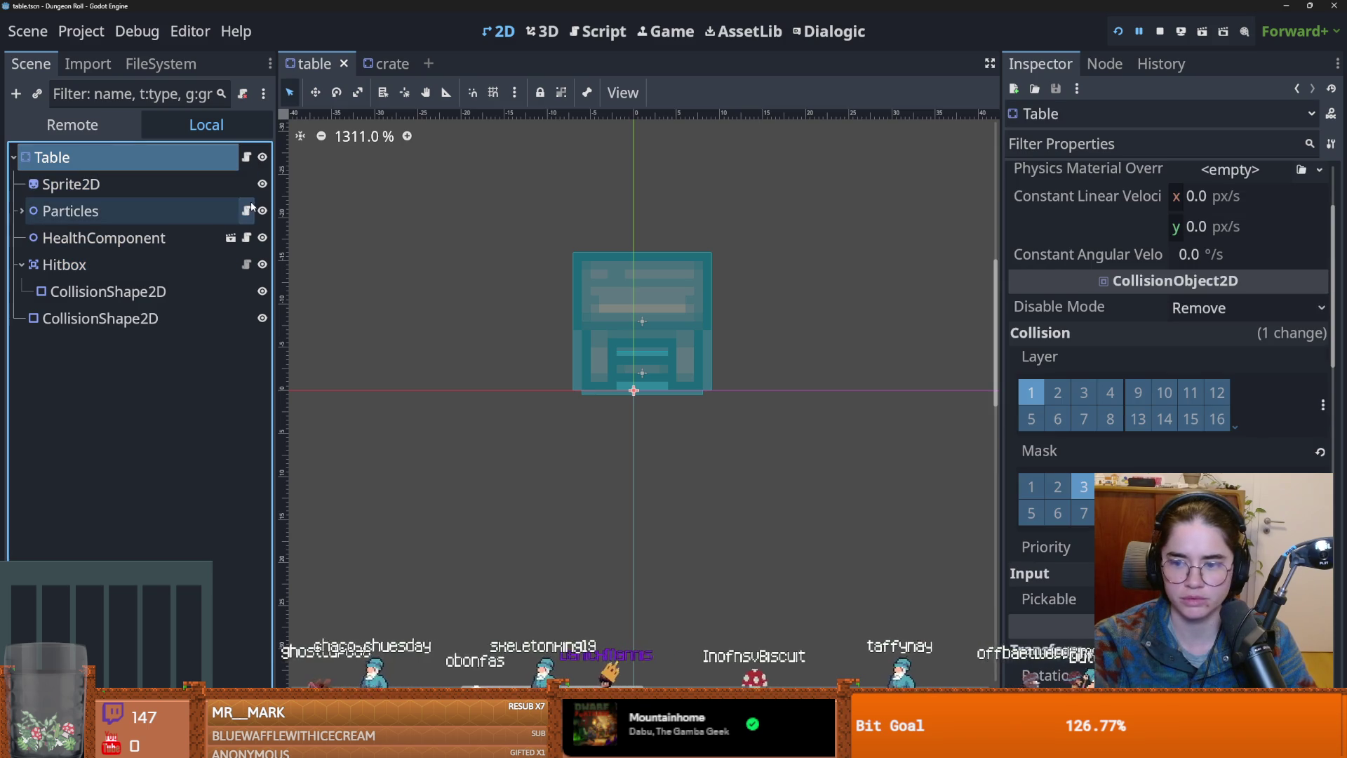
{"action": "left_click", "coordinate": [377, 64]}
{"action": "left_click", "coordinate": [98, 163]}
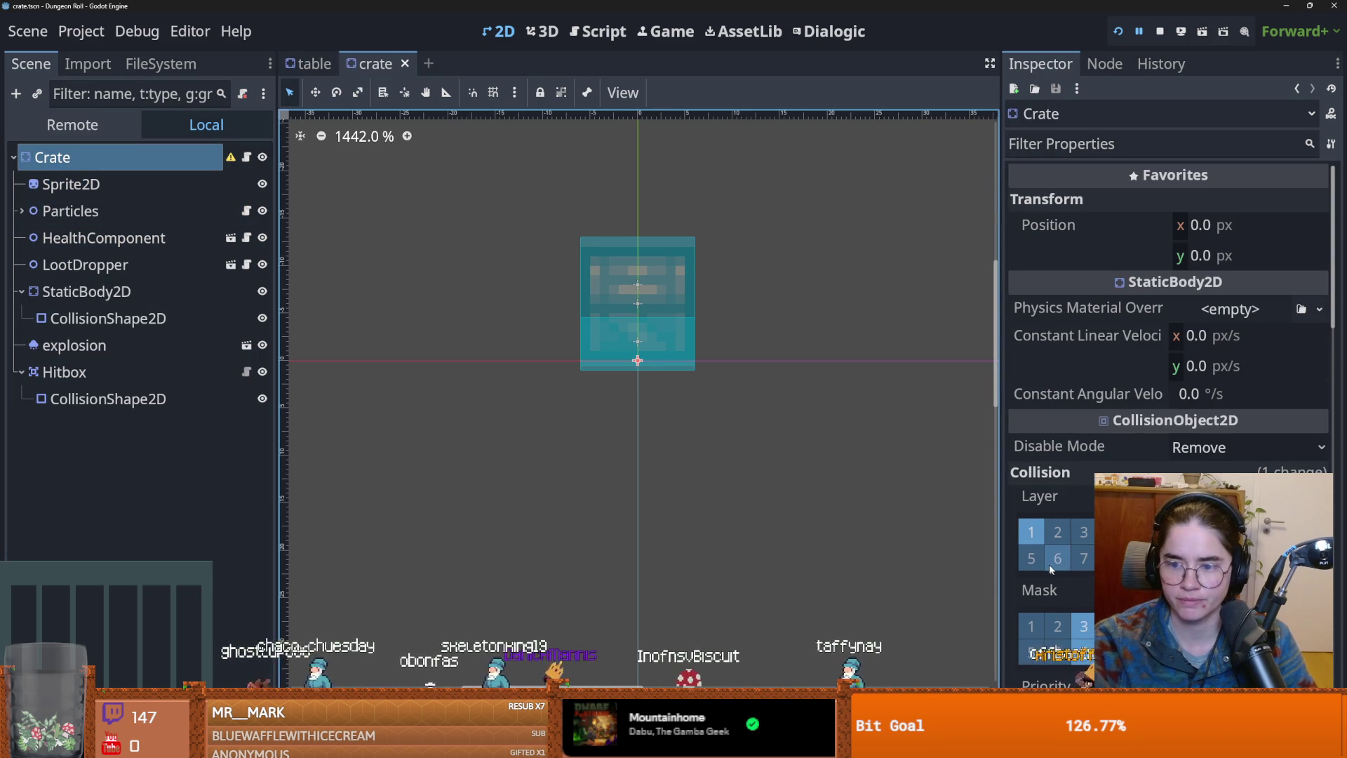
{"action": "mouse_move", "coordinate": [105, 318]}
{"action": "left_mouse_down"}
{"action": "mouse_move", "coordinate": [133, 284]}
{"action": "mouse_move", "coordinate": [68, 162]}
{"action": "left_mouse_up"}
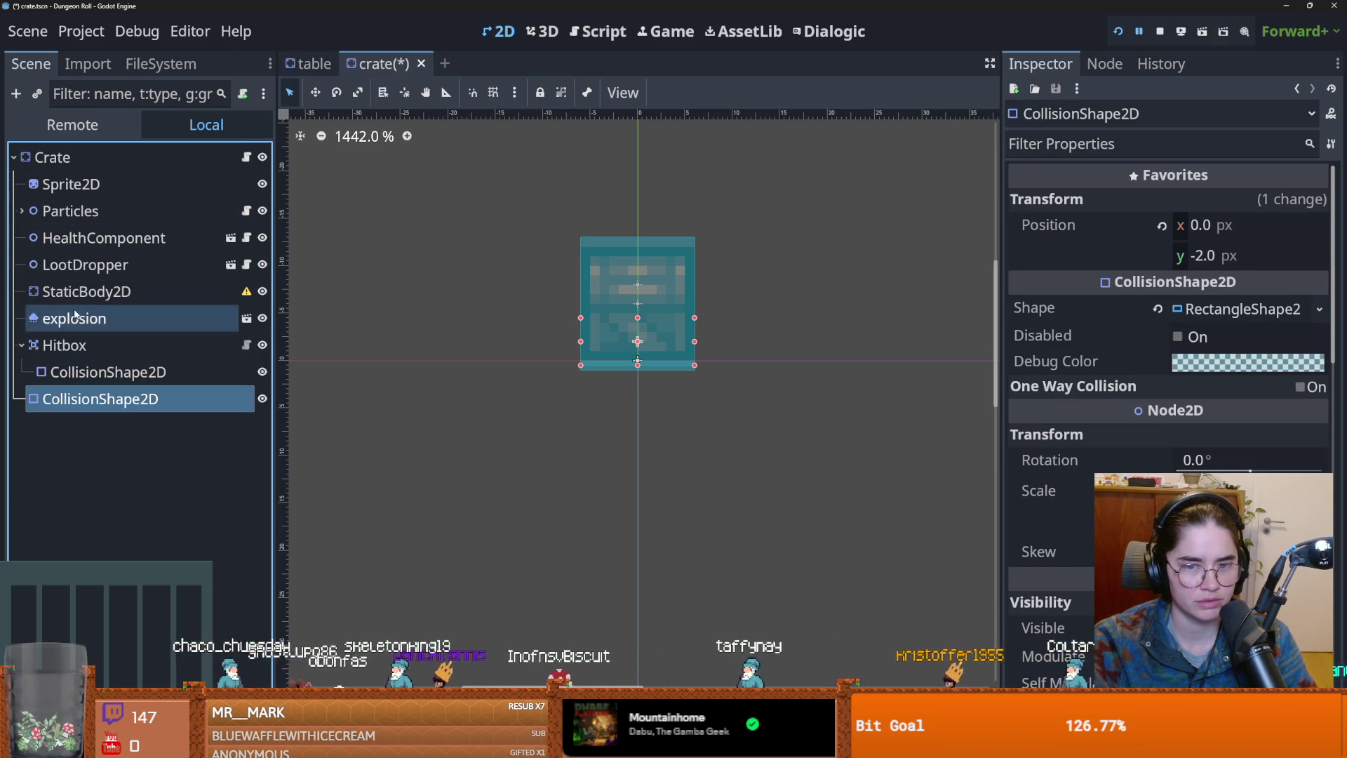
Delete the crate's StaticBody2D node and save the crate scene
{"action": "right_click", "coordinate": [84, 292]}
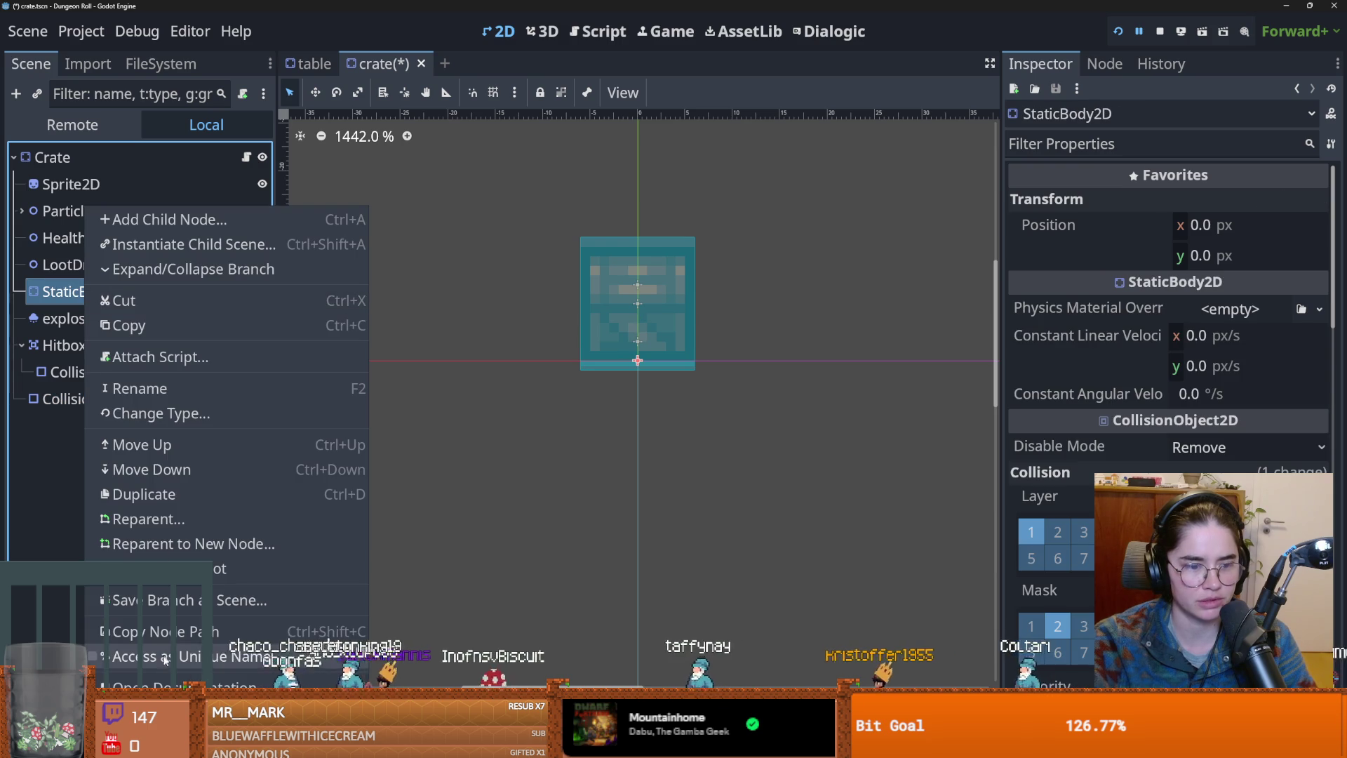
{"action": "key", "text": "Delete"}
{"action": "left_click", "coordinate": [617, 400]}
{"action": "key", "text": "ctrl+s"}
{"action": "left_click", "coordinate": [317, 66]}
Remove on_attack_entered and its area_entered.connect line from table.gd, then save
{"action": "left_click", "coordinate": [247, 157]}
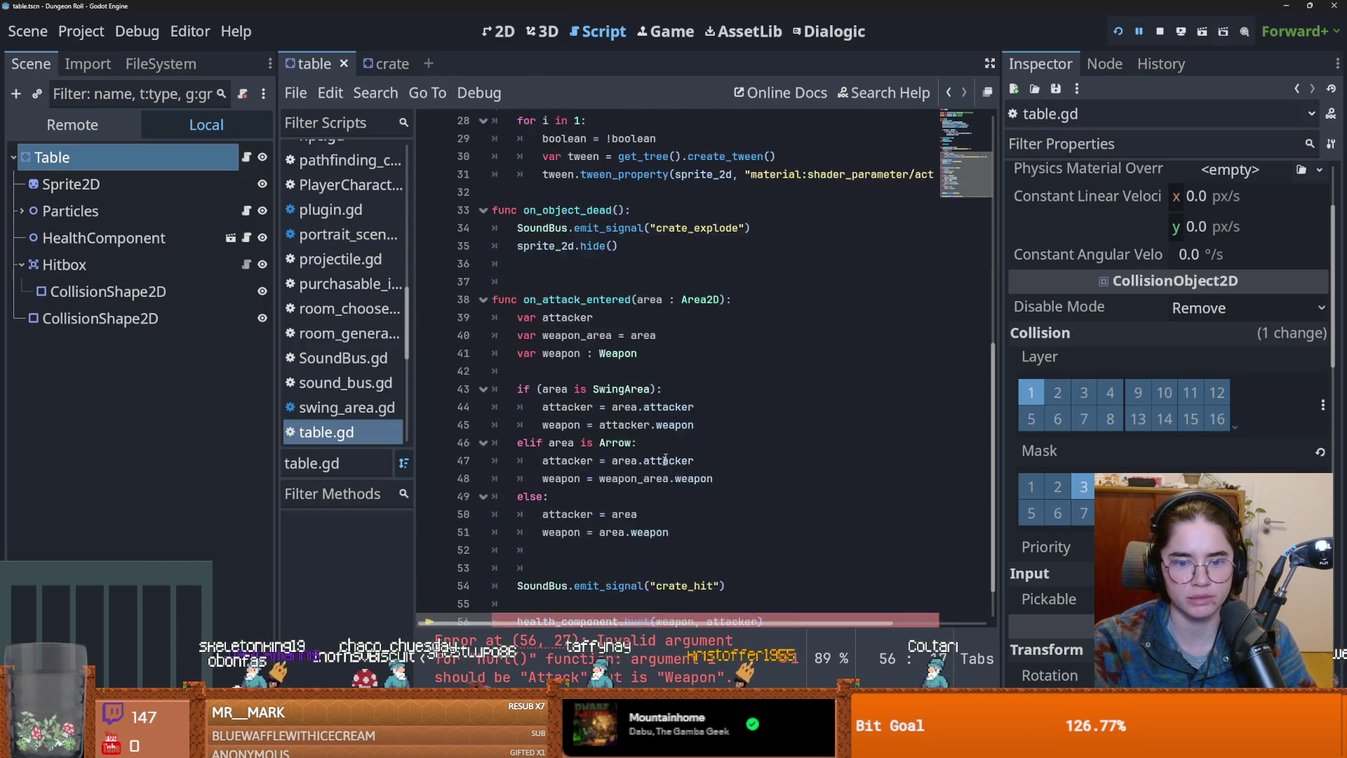
{"action": "left_click_drag", "start_coordinate": [778, 584], "coordinate": [519, 228]}
{"action": "key", "text": "BackSpace"}
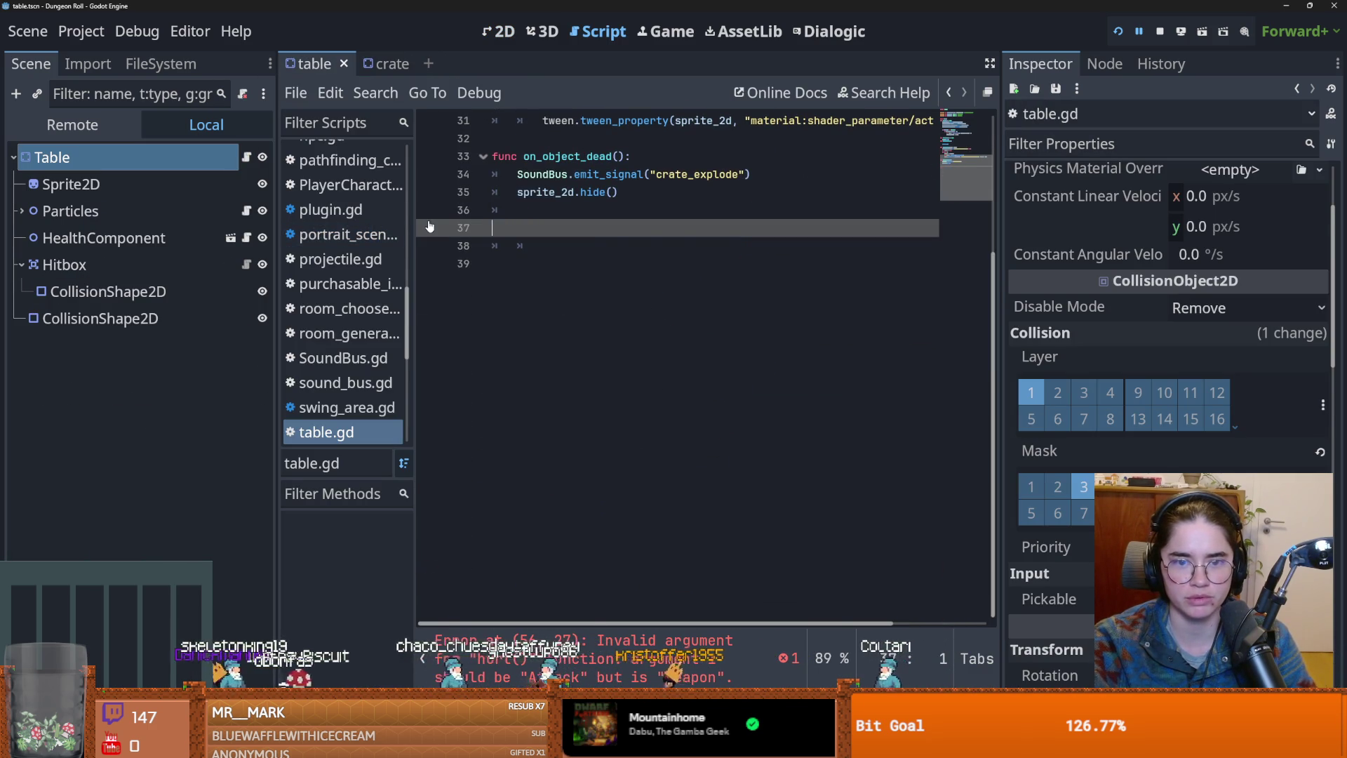
{"action": "scroll", "coordinate": [667, 337], "scroll_direction": "up", "scroll_amount": 10}
{"action": "left_click_drag", "start_coordinate": [779, 266], "coordinate": [455, 249]}
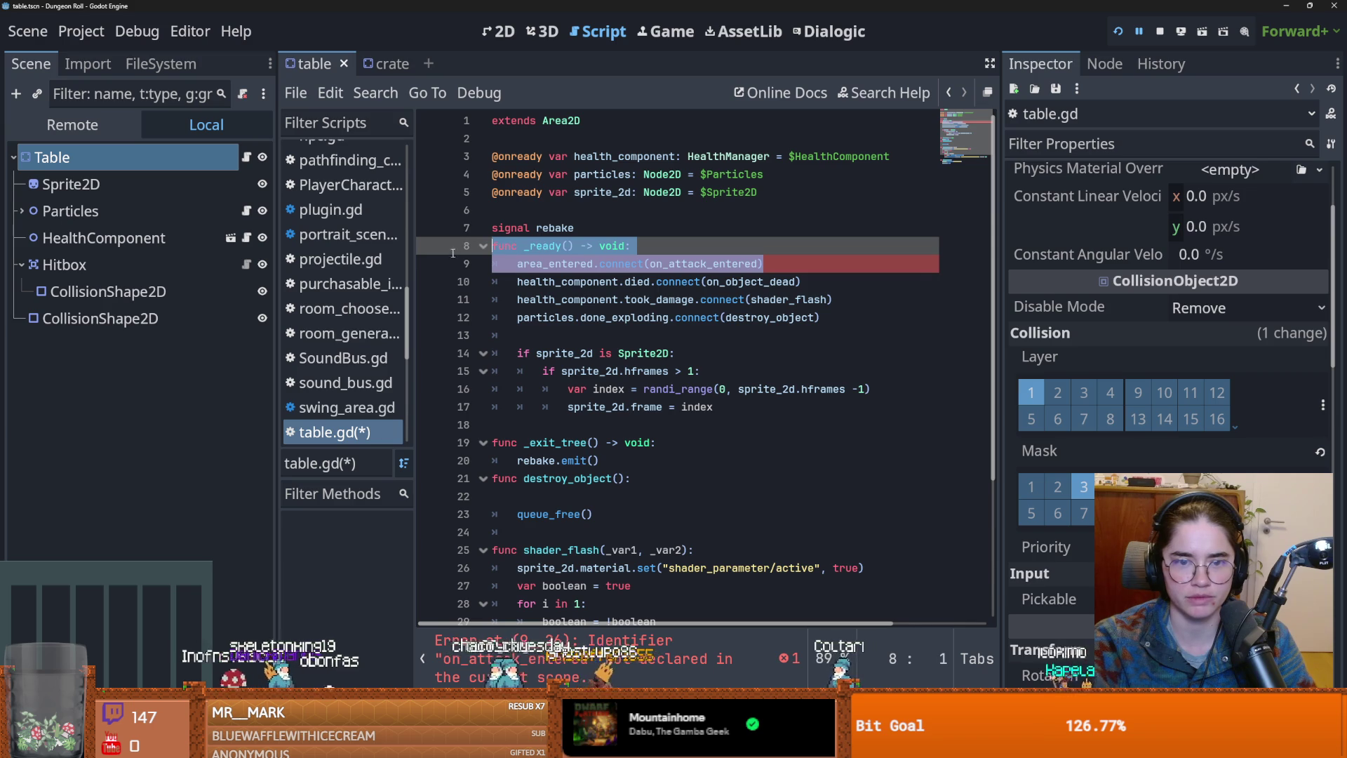
{"action": "key", "text": "End"}
{"action": "key", "text": "shift+Down"}
{"action": "key", "text": "shift+End"}
{"action": "key", "text": "BackSpace"}
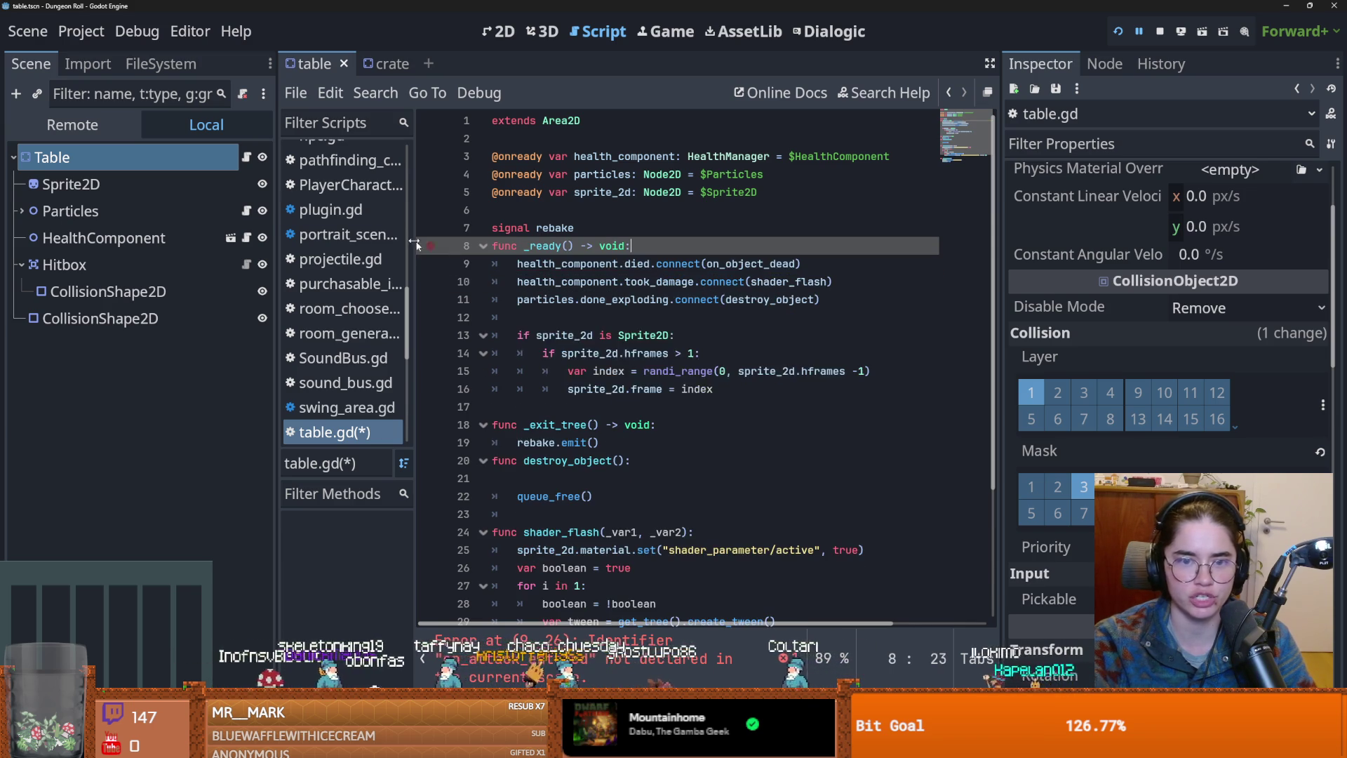
{"action": "key", "text": "ctrl+s"}
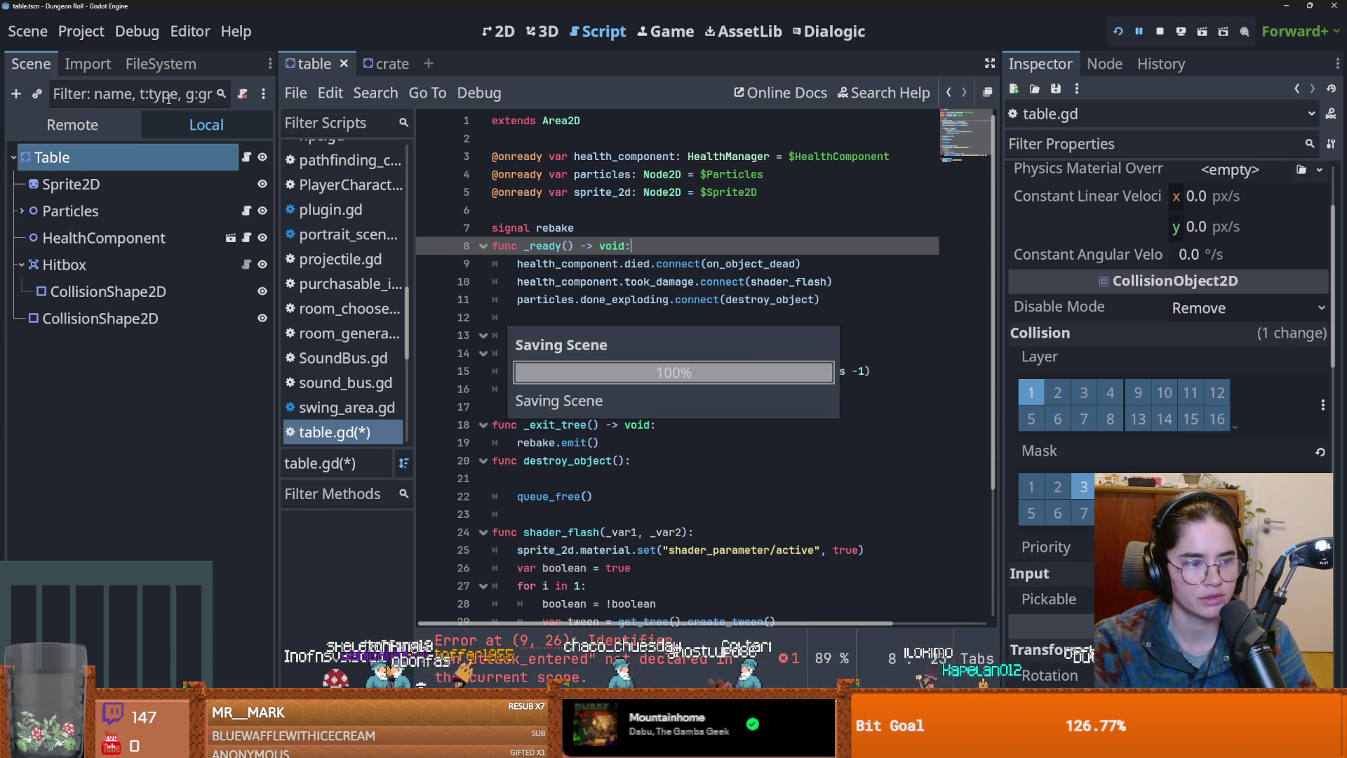
{"action": "key", "text": "Return"}
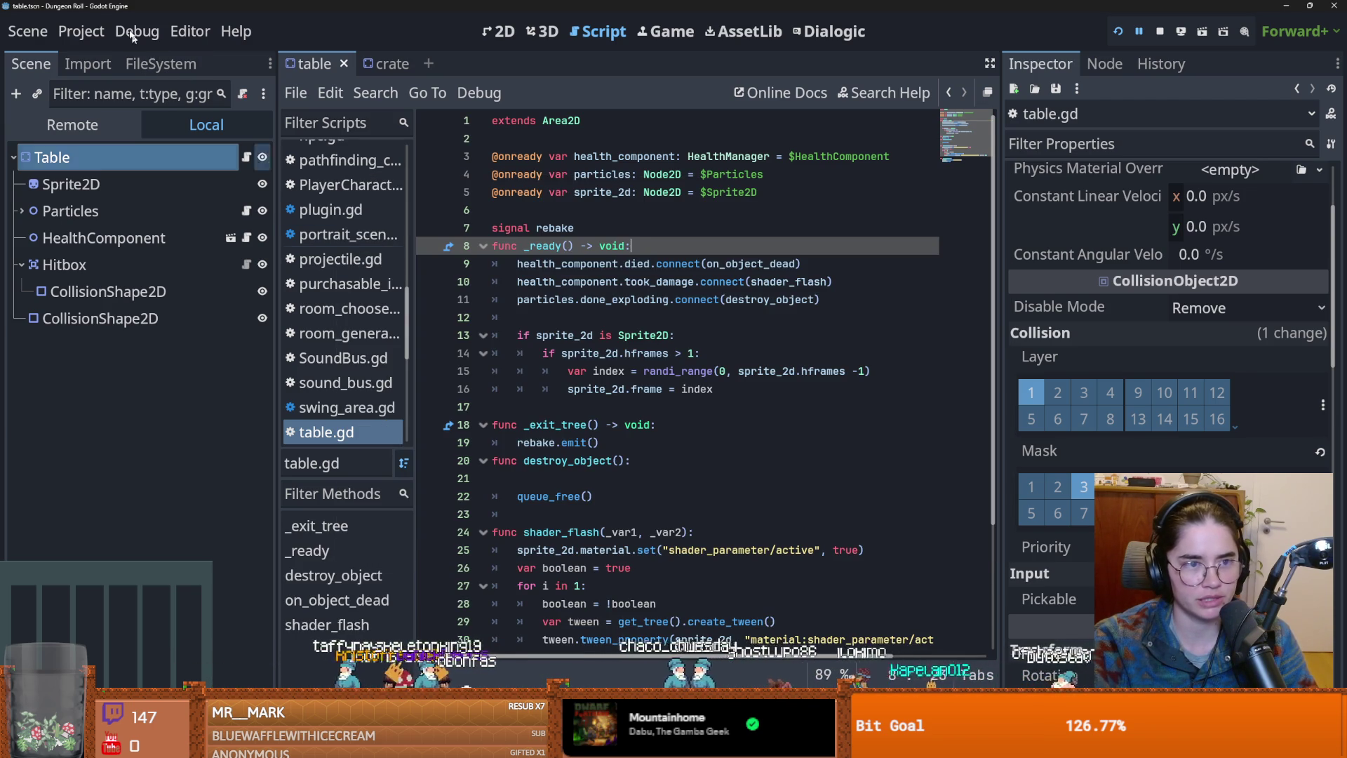
Filter the FileSystem by 'chair' and open chair_down.tscn
{"action": "left_click", "coordinate": [161, 64]}
{"action": "left_click", "coordinate": [126, 132]}
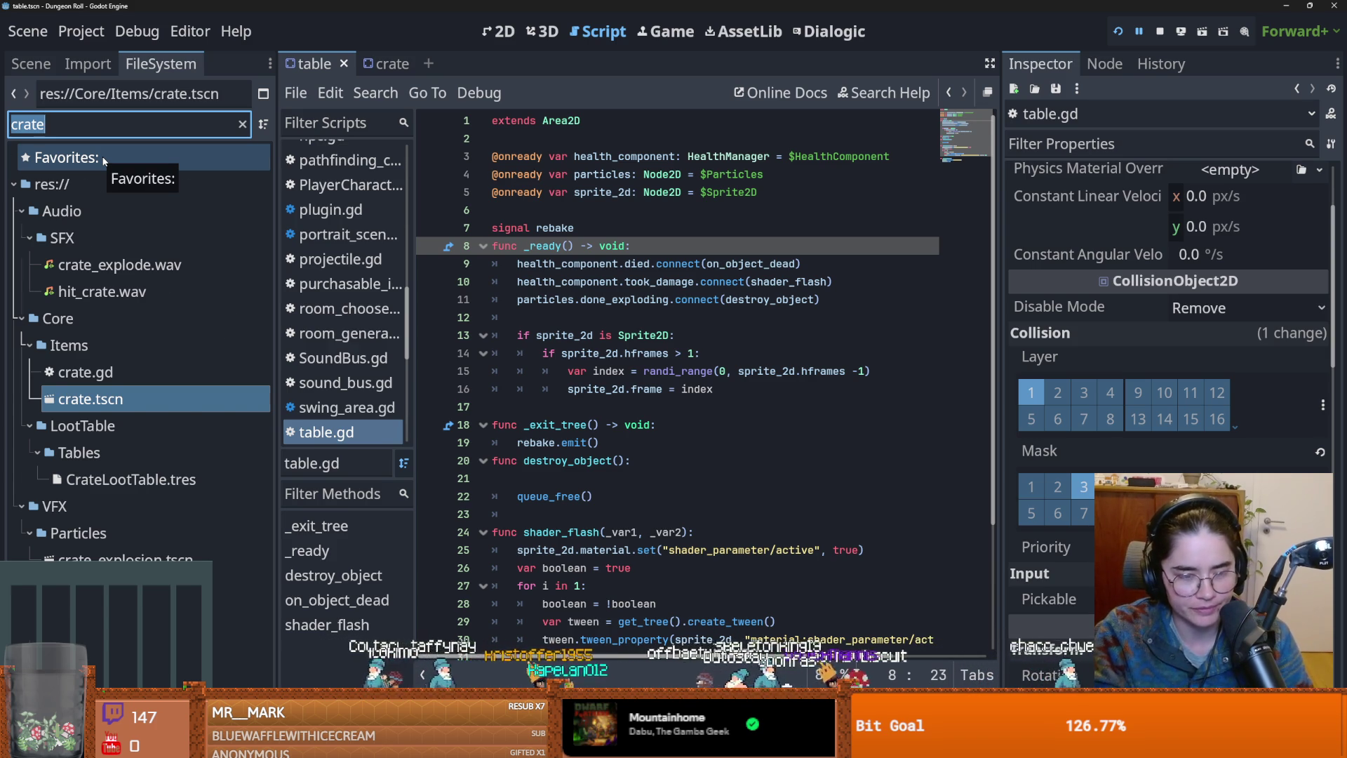
{"action": "type", "text": "chair"}
{"action": "double_click", "coordinate": [119, 398]}
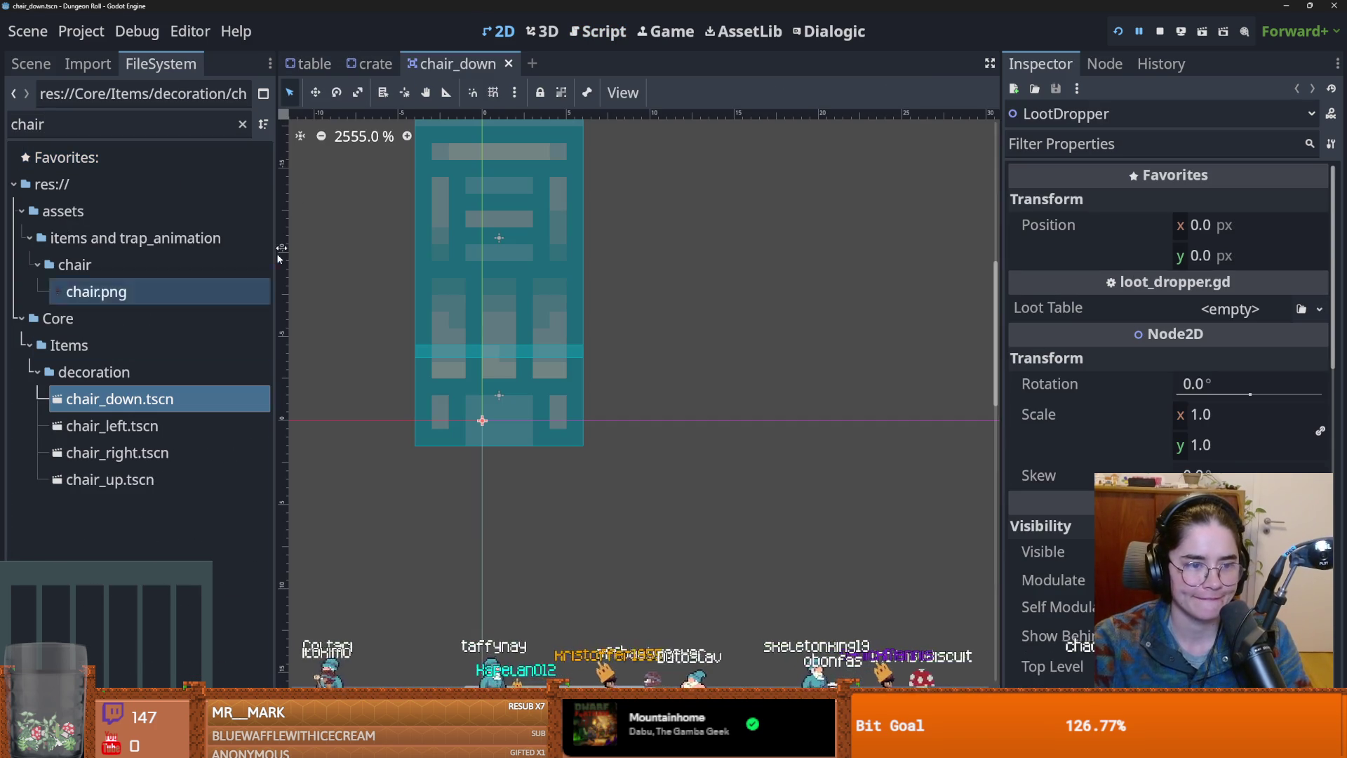
Open ChairDown's inherited base scene, destroyable_object.tscn, from the root node's context menu
{"action": "left_click", "coordinate": [31, 63]}
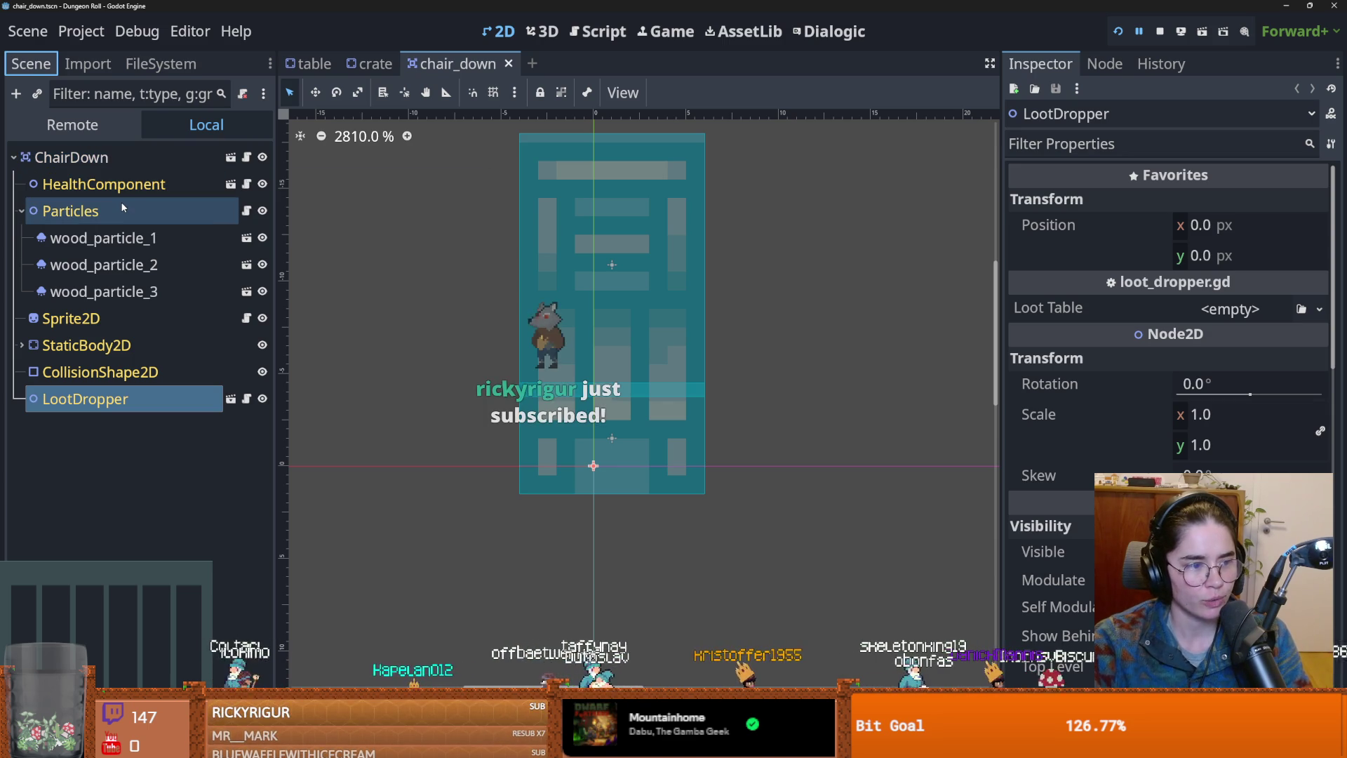
{"action": "left_click", "coordinate": [67, 158]}
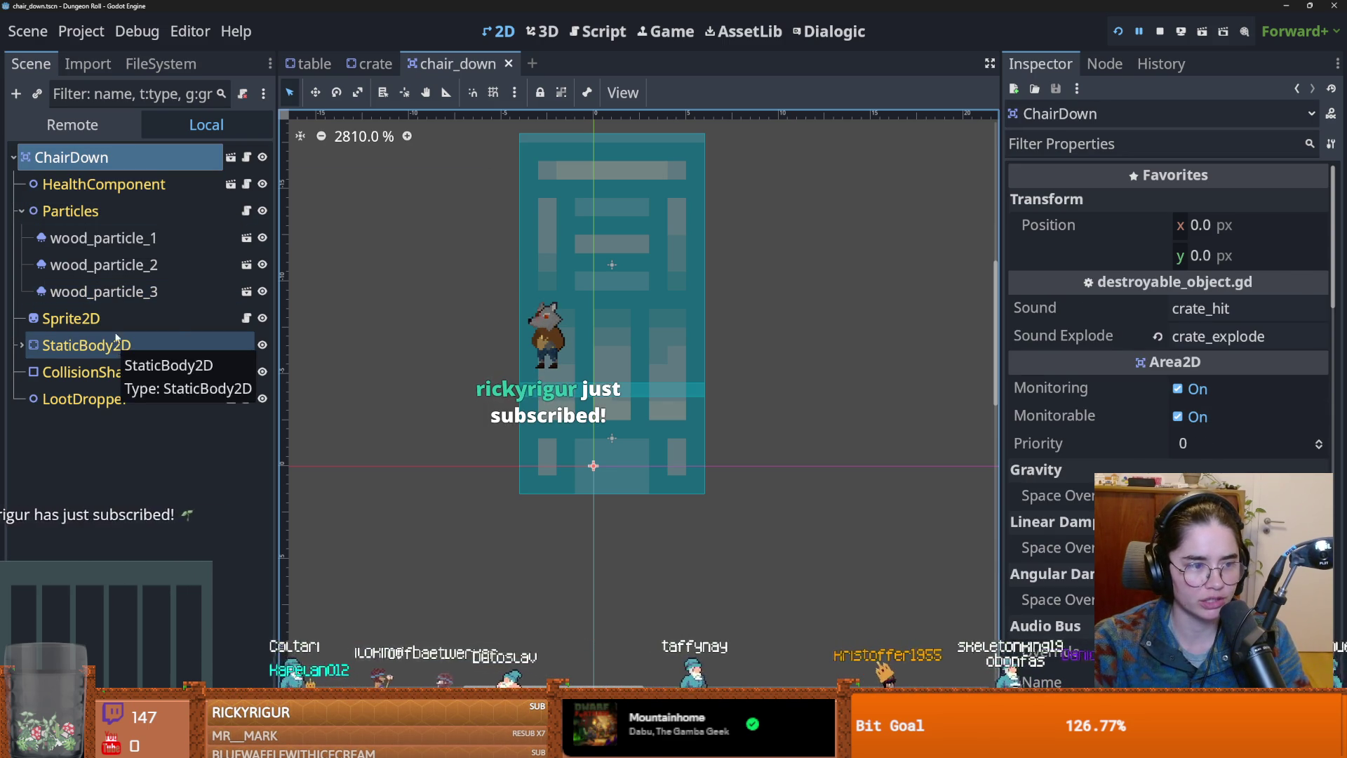
{"action": "right_click", "coordinate": [90, 161]}
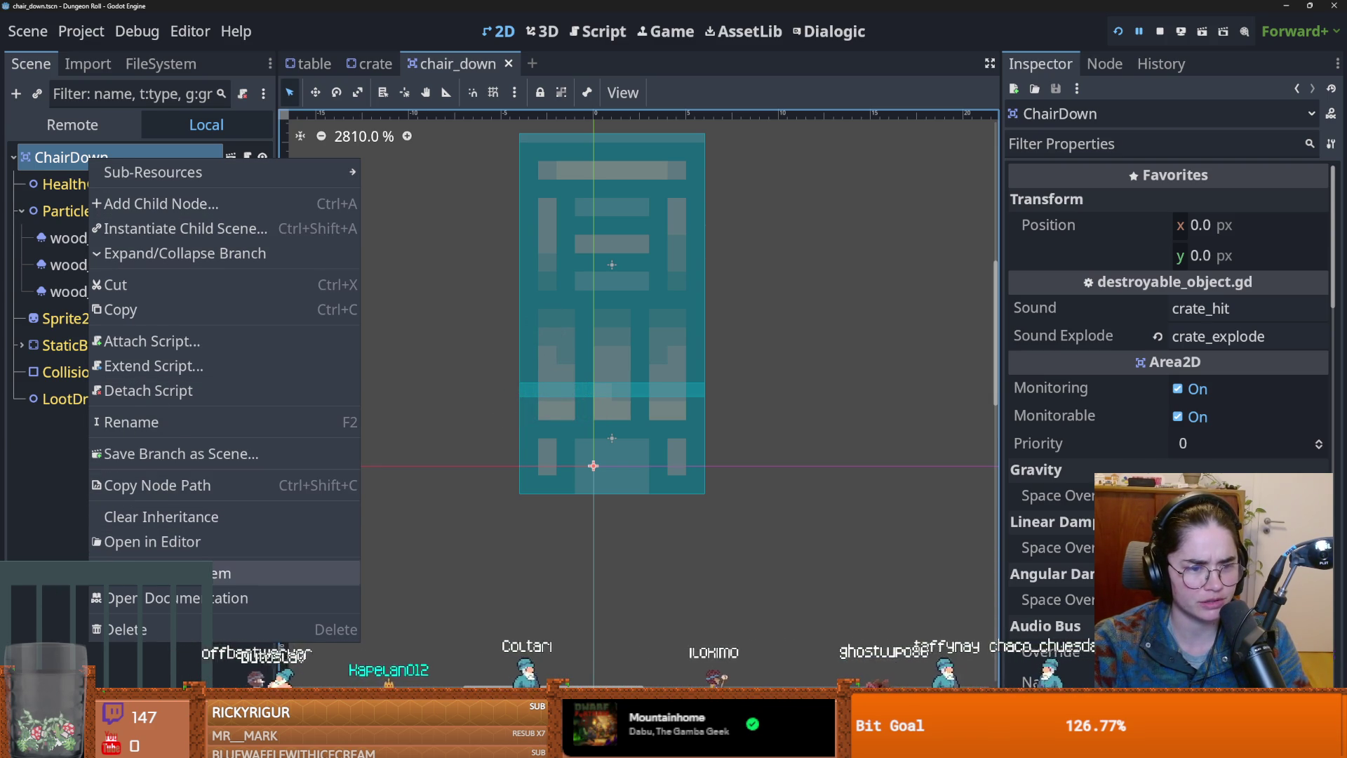
{"action": "left_click", "coordinate": [70, 157]}
{"action": "right_click", "coordinate": [63, 157]}
{"action": "left_click", "coordinate": [217, 156]}
{"action": "left_click", "coordinate": [231, 157]}
{"action": "double_click", "coordinate": [152, 156]}
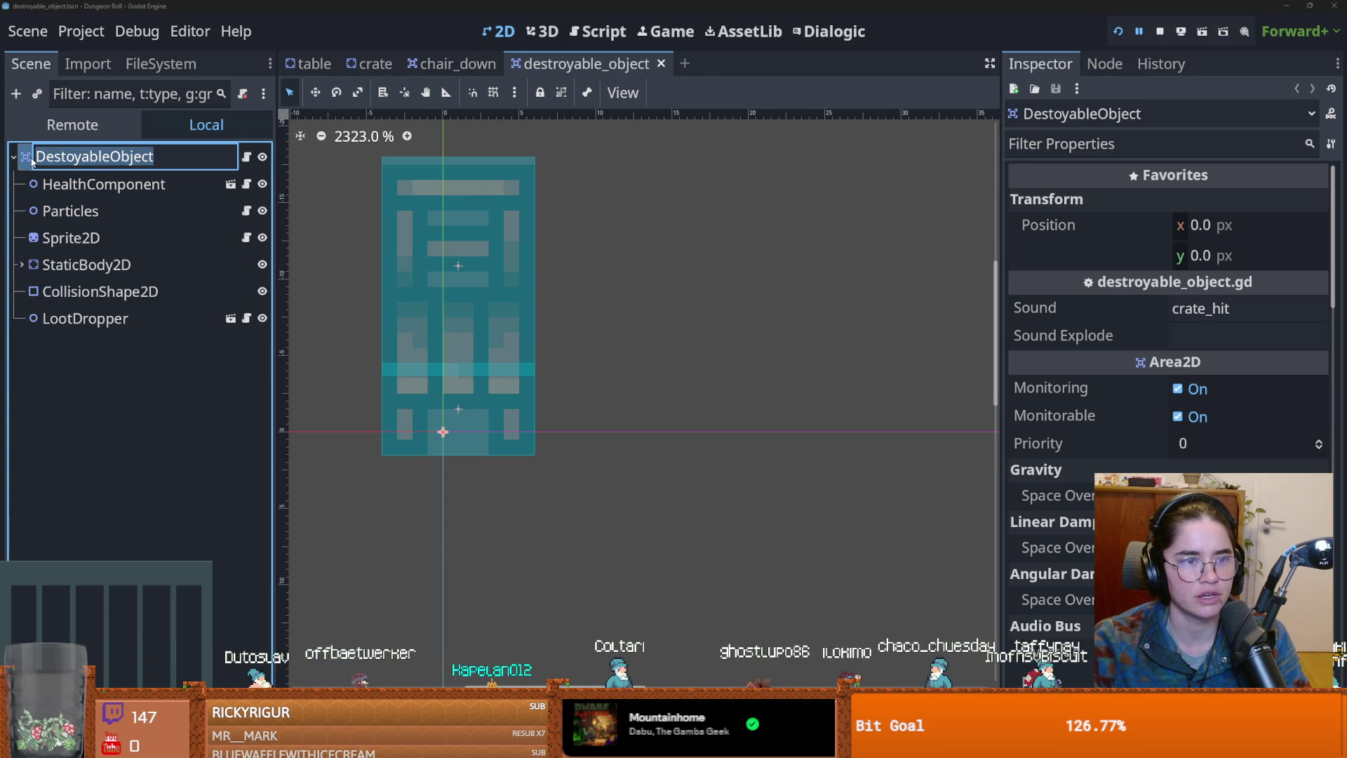
Cancel the rename, peek at StaticBody2D's children, and zoom and pan to centre the chair
{"action": "key", "text": "Escape"}
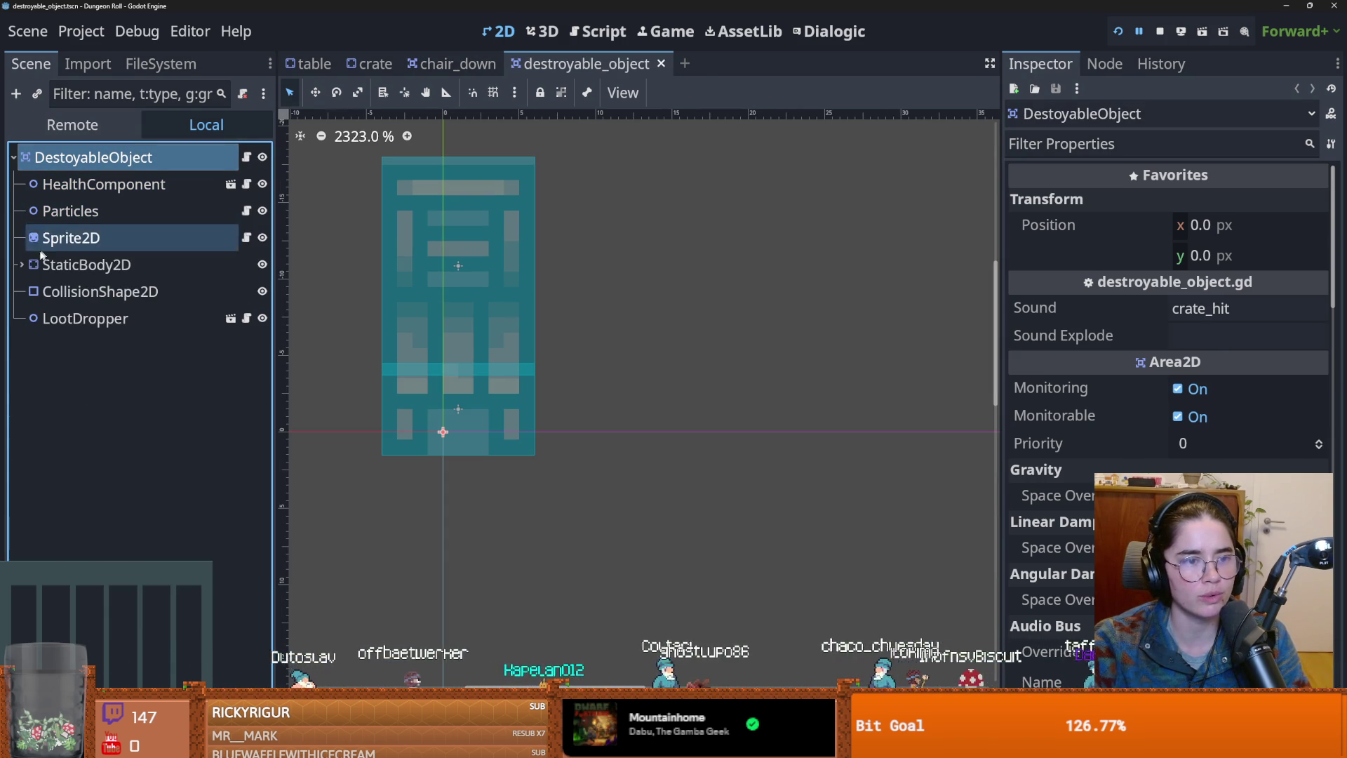
{"action": "left_click", "coordinate": [21, 264]}
{"action": "left_click", "coordinate": [22, 264]}
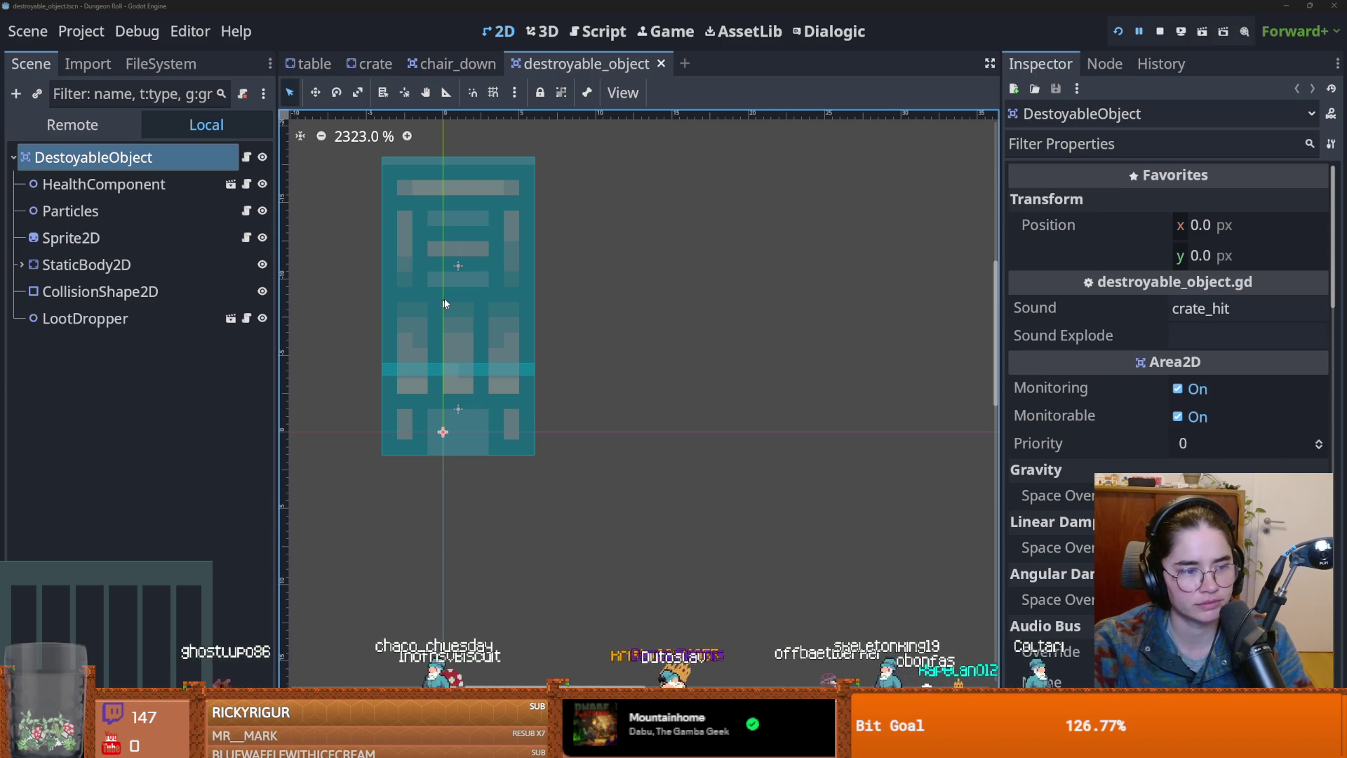
{"action": "scroll", "coordinate": [451, 296], "scroll_direction": "up", "scroll_amount": 1}
{"action": "scroll", "coordinate": [534, 319], "scroll_direction": "up", "scroll_amount": 1}
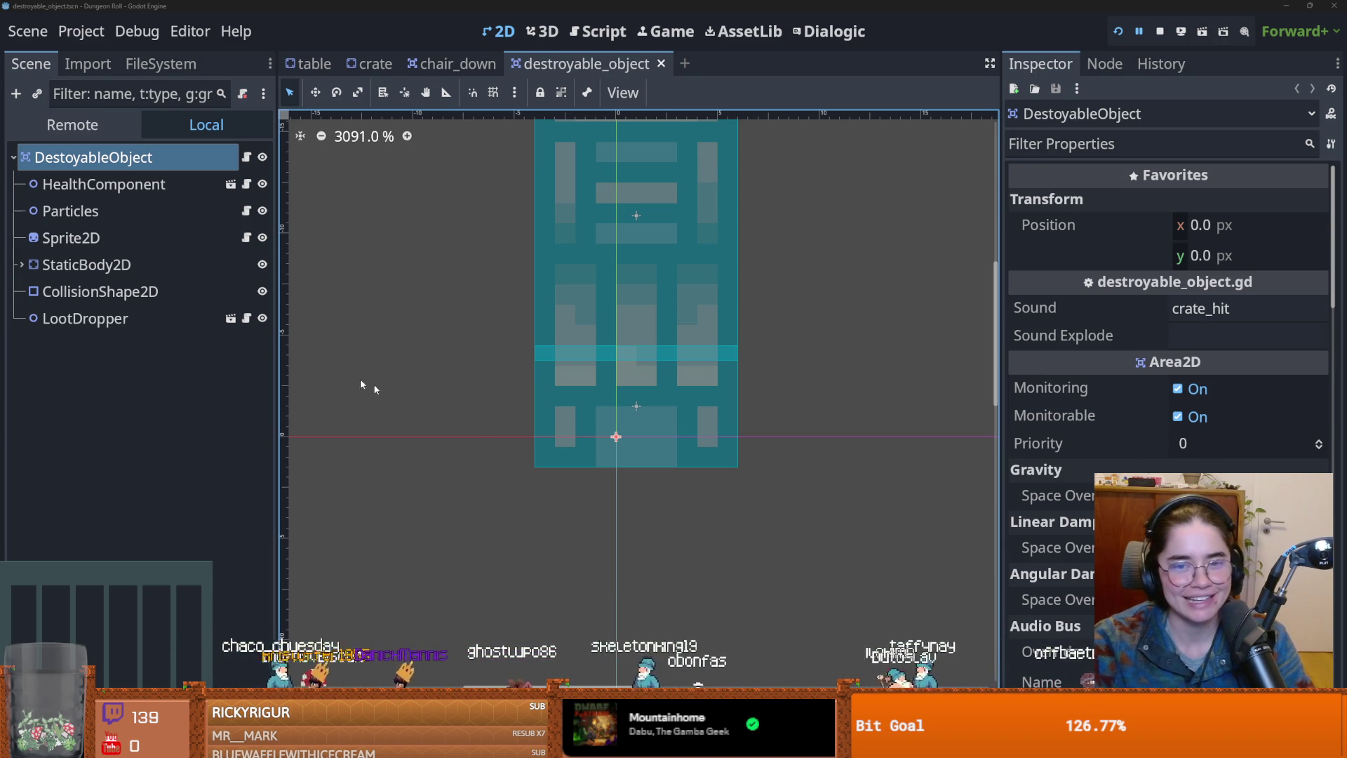
{"action": "left_click_drag", "start_coordinate": [345, 328], "coordinate": [383, 312]}
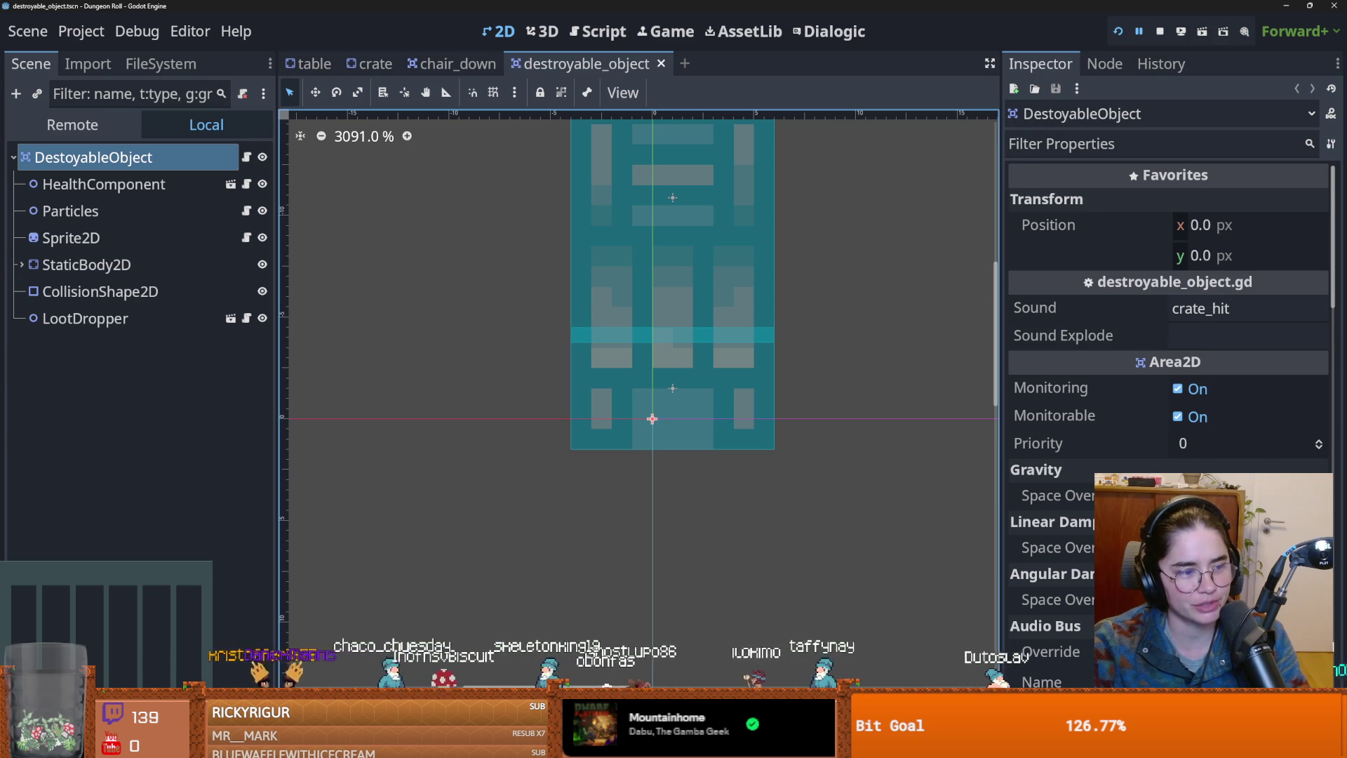
Bring up the context menu for the DestoyableObject root node
{"action": "left_click", "coordinate": [129, 162]}
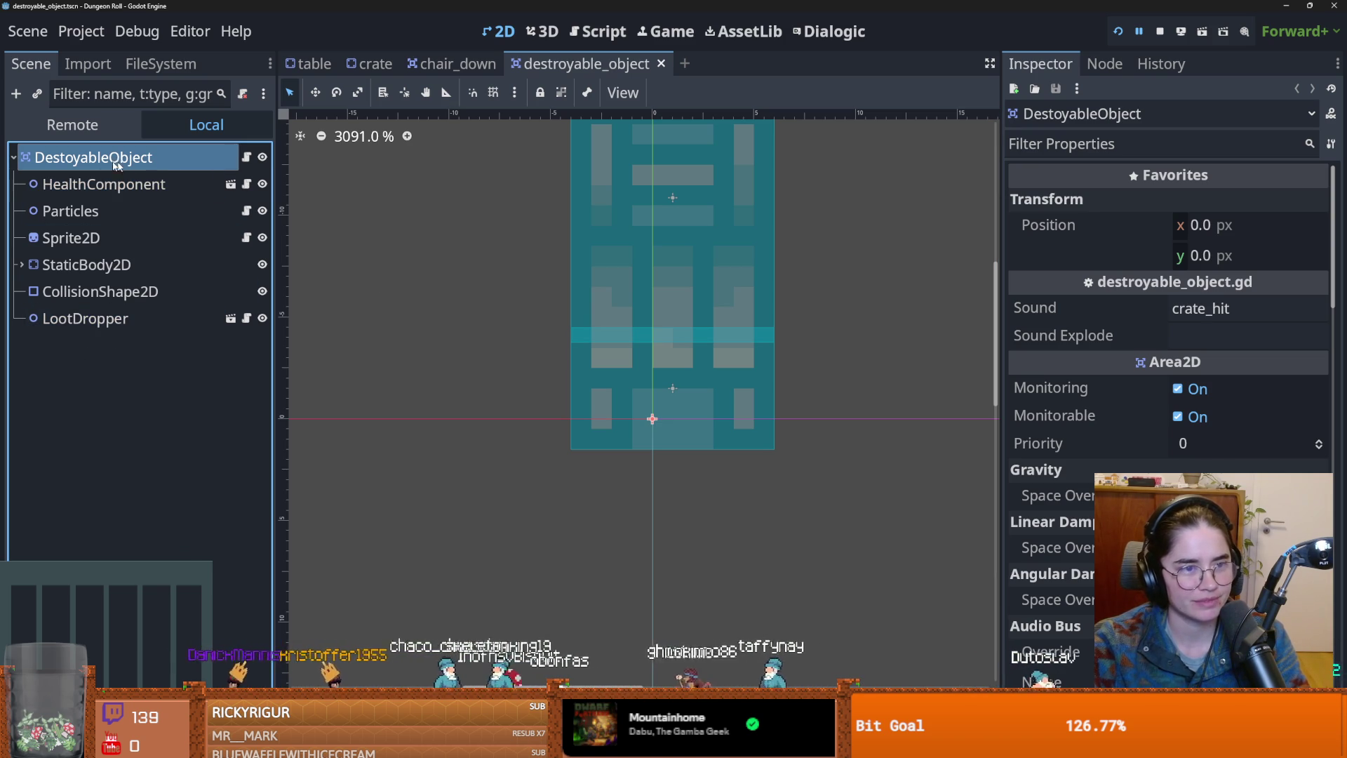
{"action": "right_click", "coordinate": [69, 161]}
{"action": "key", "text": "Escape"}
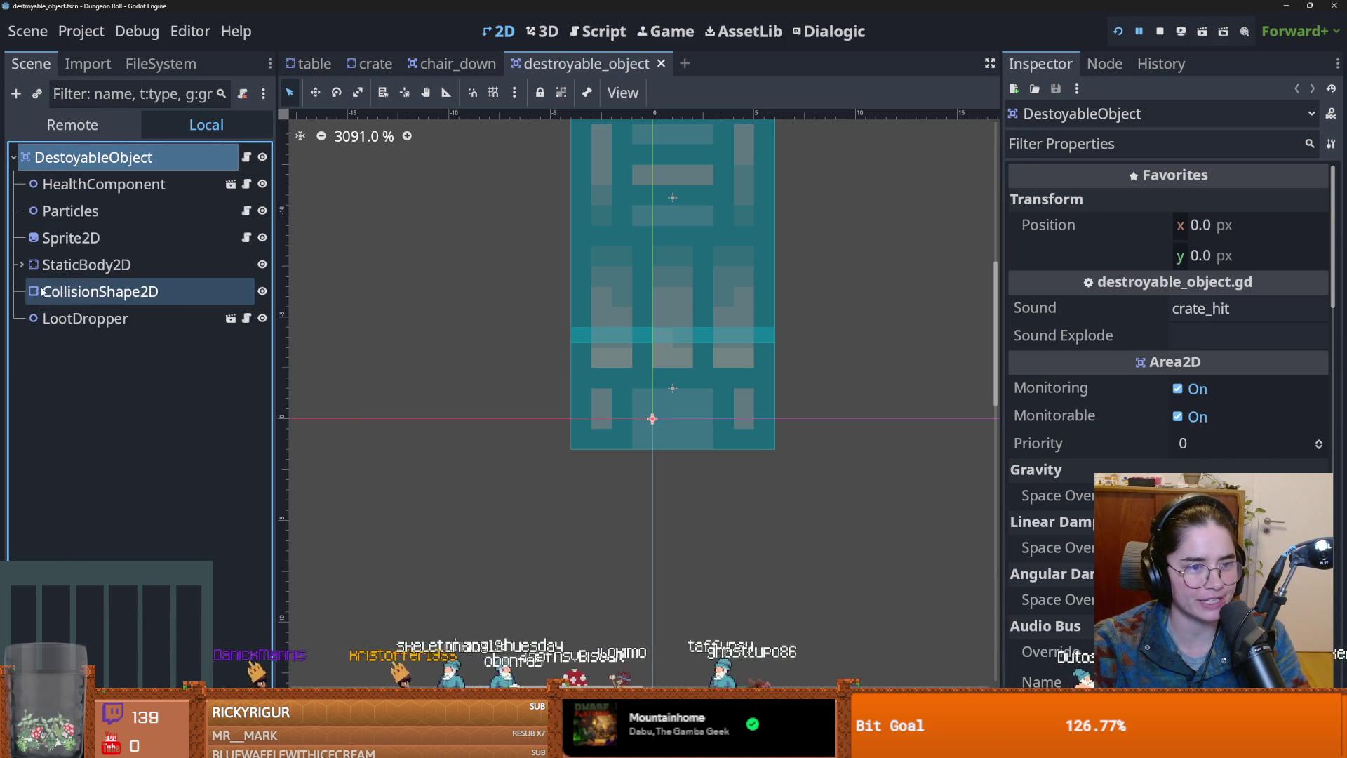
{"action": "left_click", "coordinate": [42, 265]}
{"action": "left_click", "coordinate": [15, 264]}
{"action": "left_click", "coordinate": [16, 265]}
{"action": "left_click", "coordinate": [60, 159]}
{"action": "right_click", "coordinate": [61, 159]}
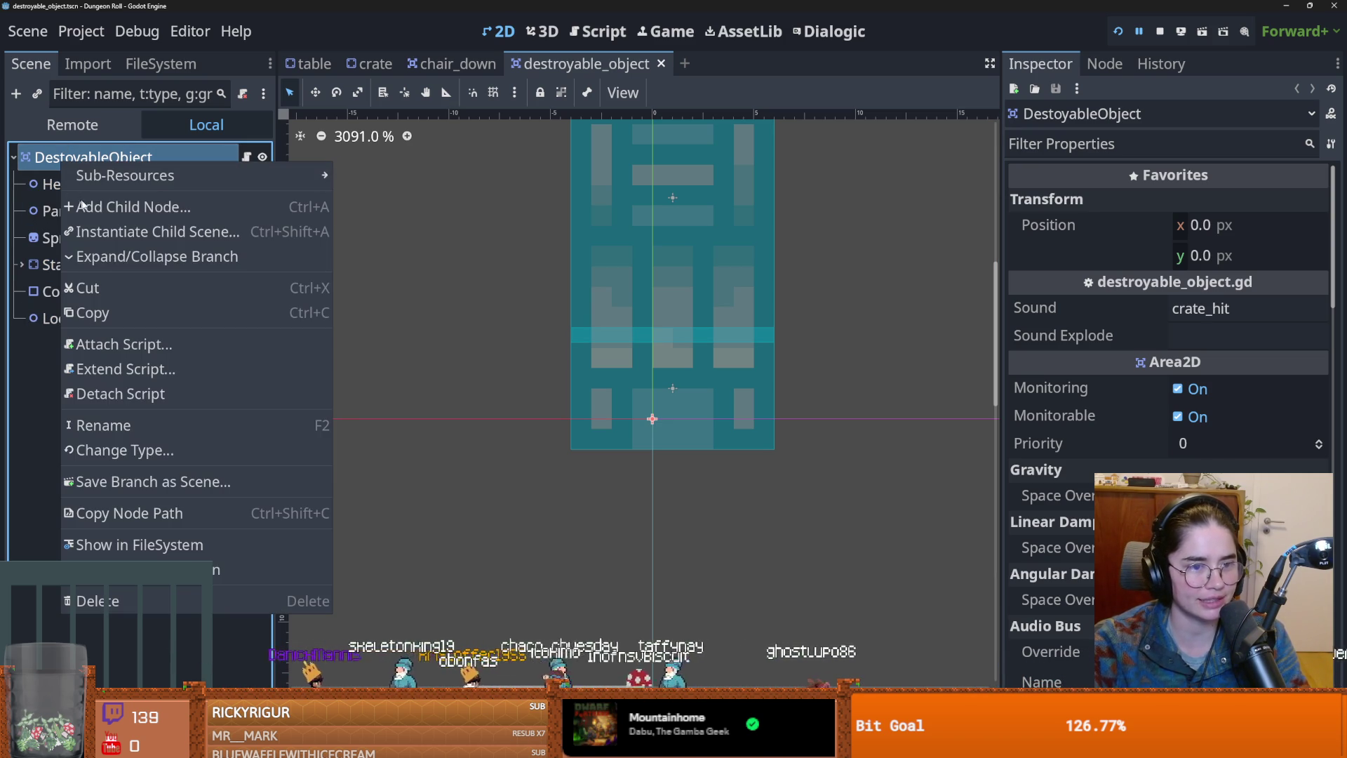
Make the DestoyableObject root a StaticBody2D and delete the old StaticBody2D child
{"action": "left_click", "coordinate": [157, 455]}
{"action": "type", "text": "static"}
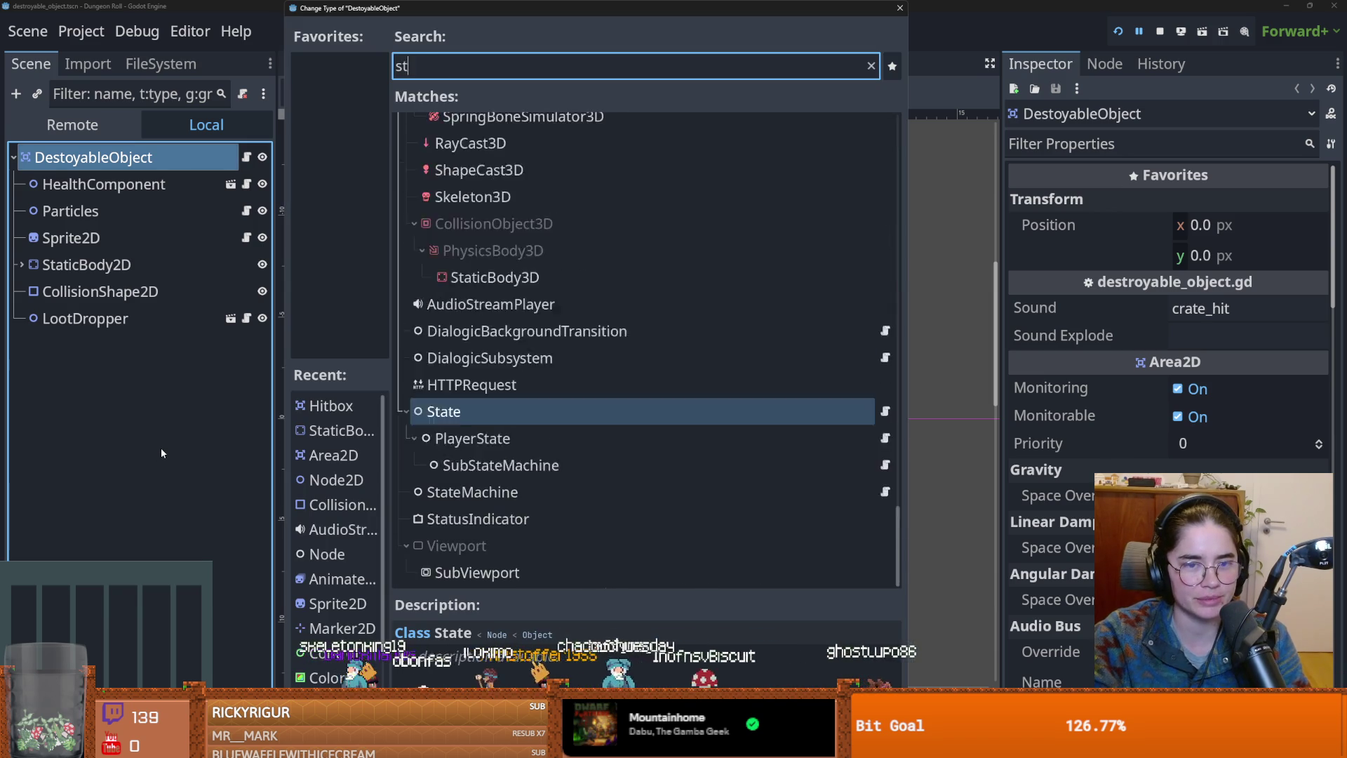
{"action": "key", "text": "Return"}
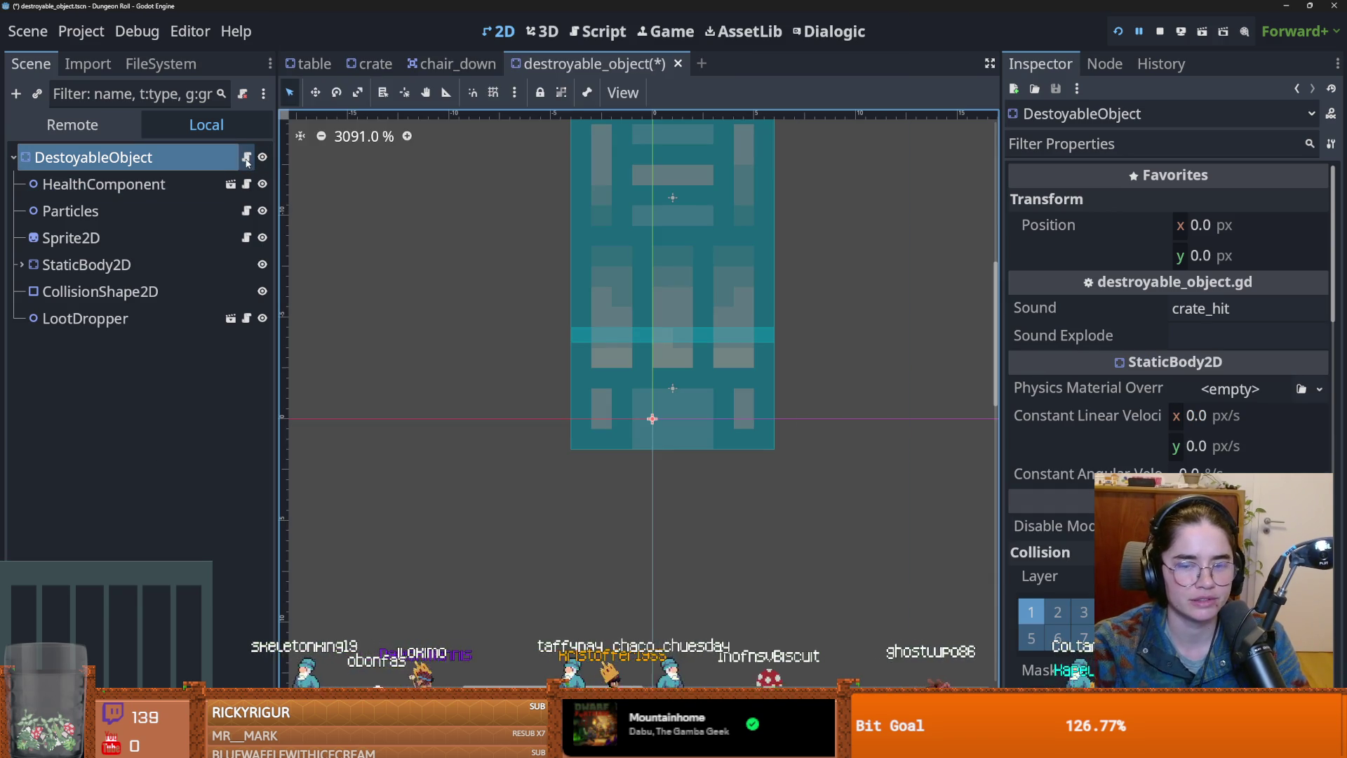
{"action": "left_click", "coordinate": [80, 266]}
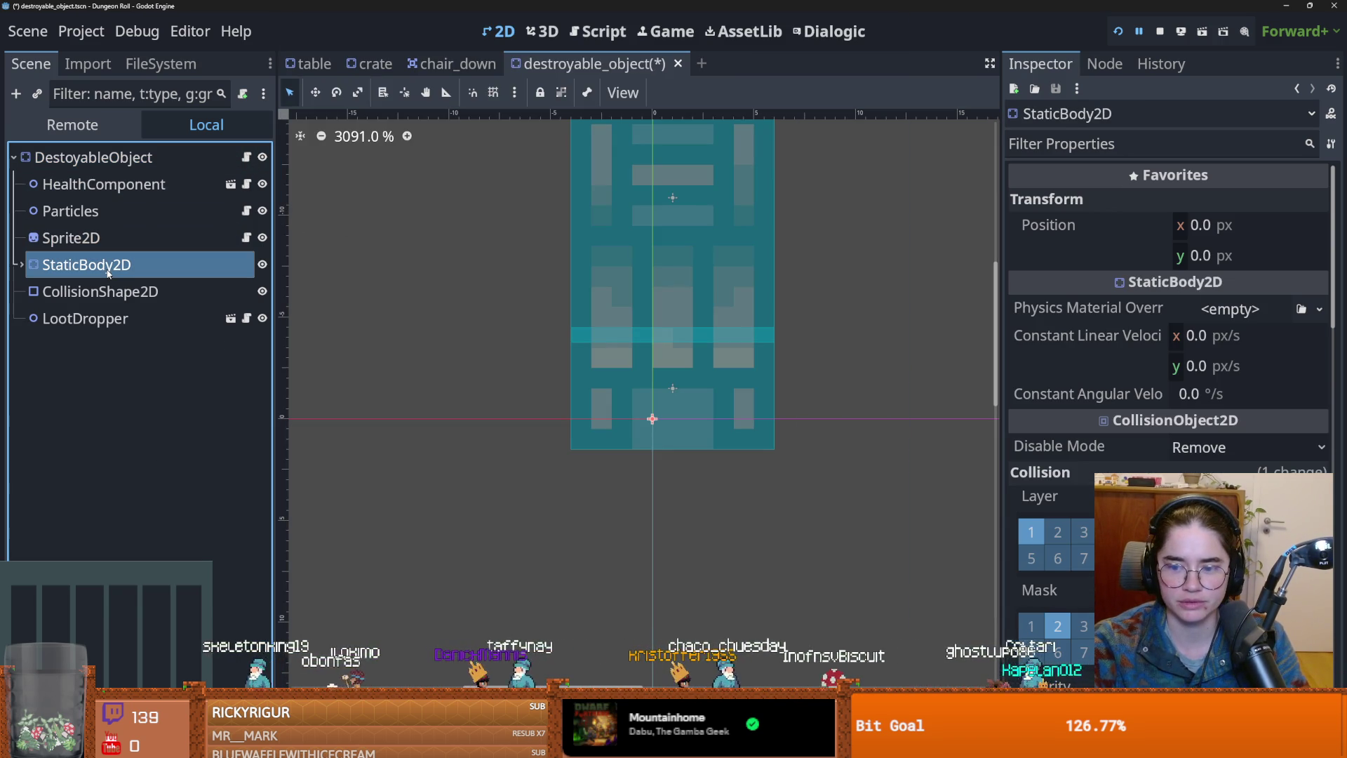
{"action": "right_click", "coordinate": [80, 266]}
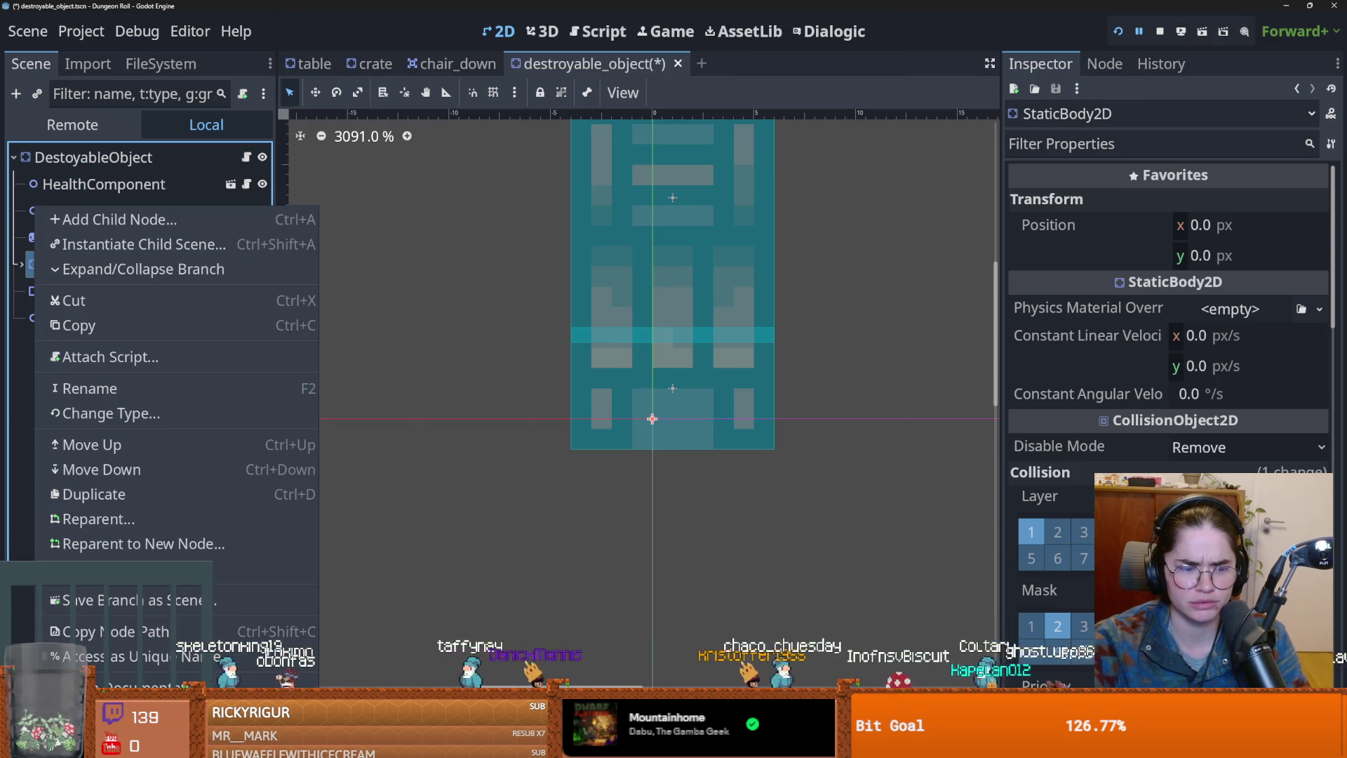
{"action": "left_click", "coordinate": [77, 594]}
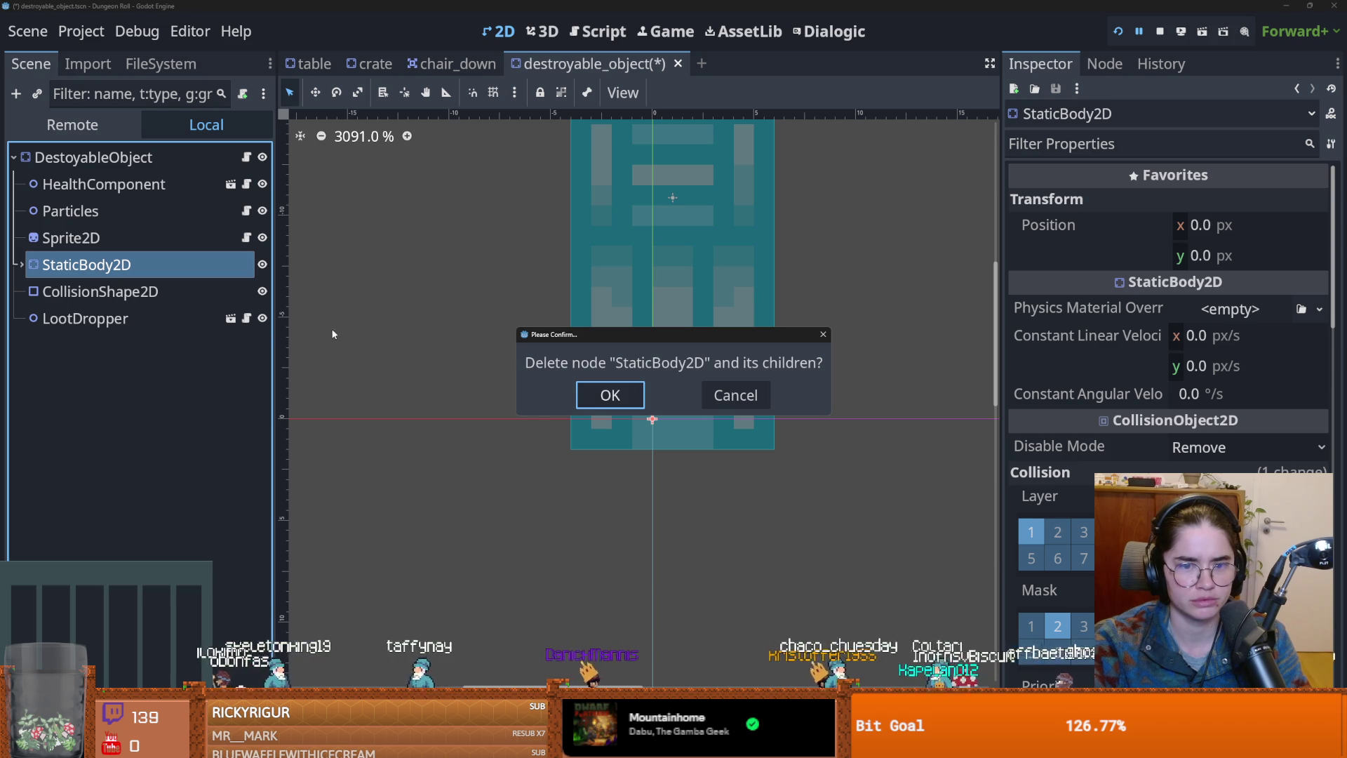
{"action": "left_click", "coordinate": [607, 396]}
Add a Hitbox child node under the DestoyableObject root
{"action": "left_click", "coordinate": [92, 157]}
{"action": "left_click", "coordinate": [15, 94]}
{"action": "type", "text": "hit"}
{"action": "key", "text": "Return"}
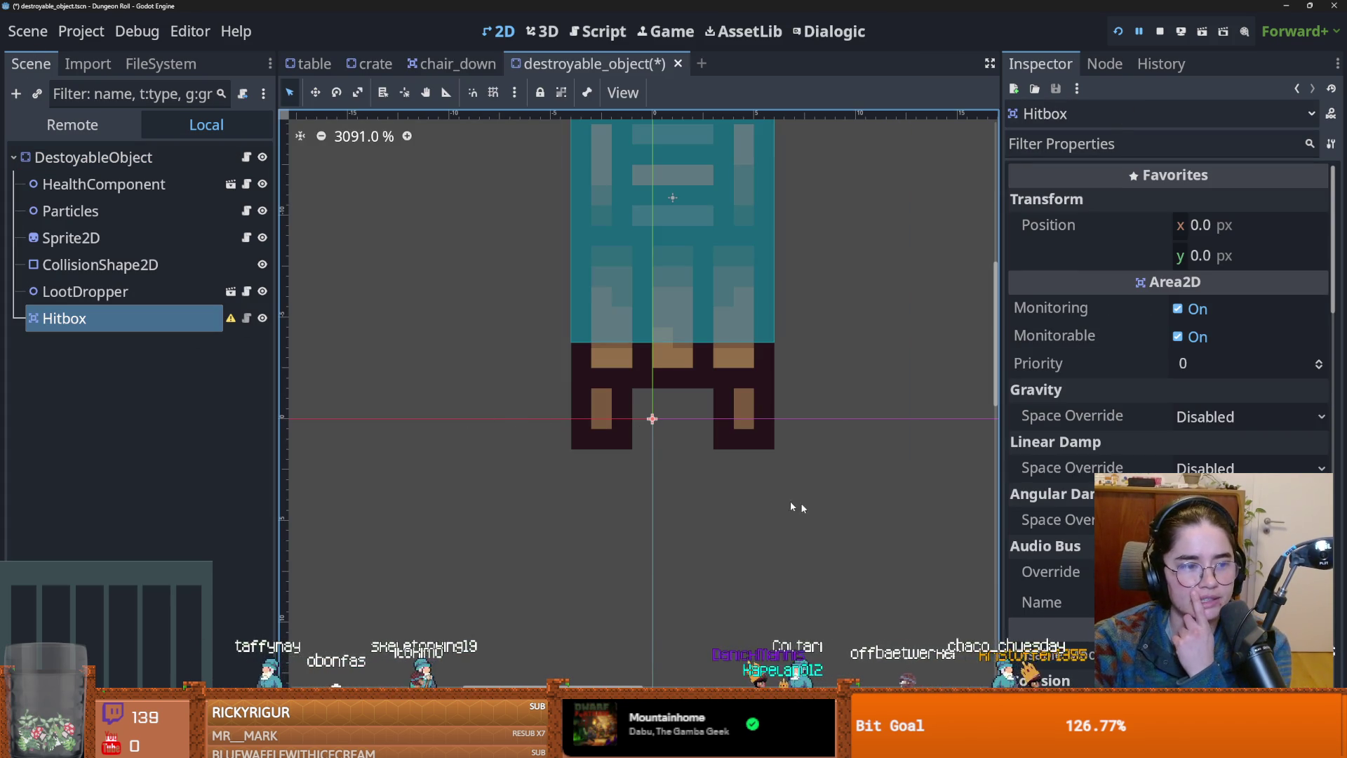
{"action": "scroll", "coordinate": [1039, 595], "scroll_direction": "down", "scroll_amount": 5}
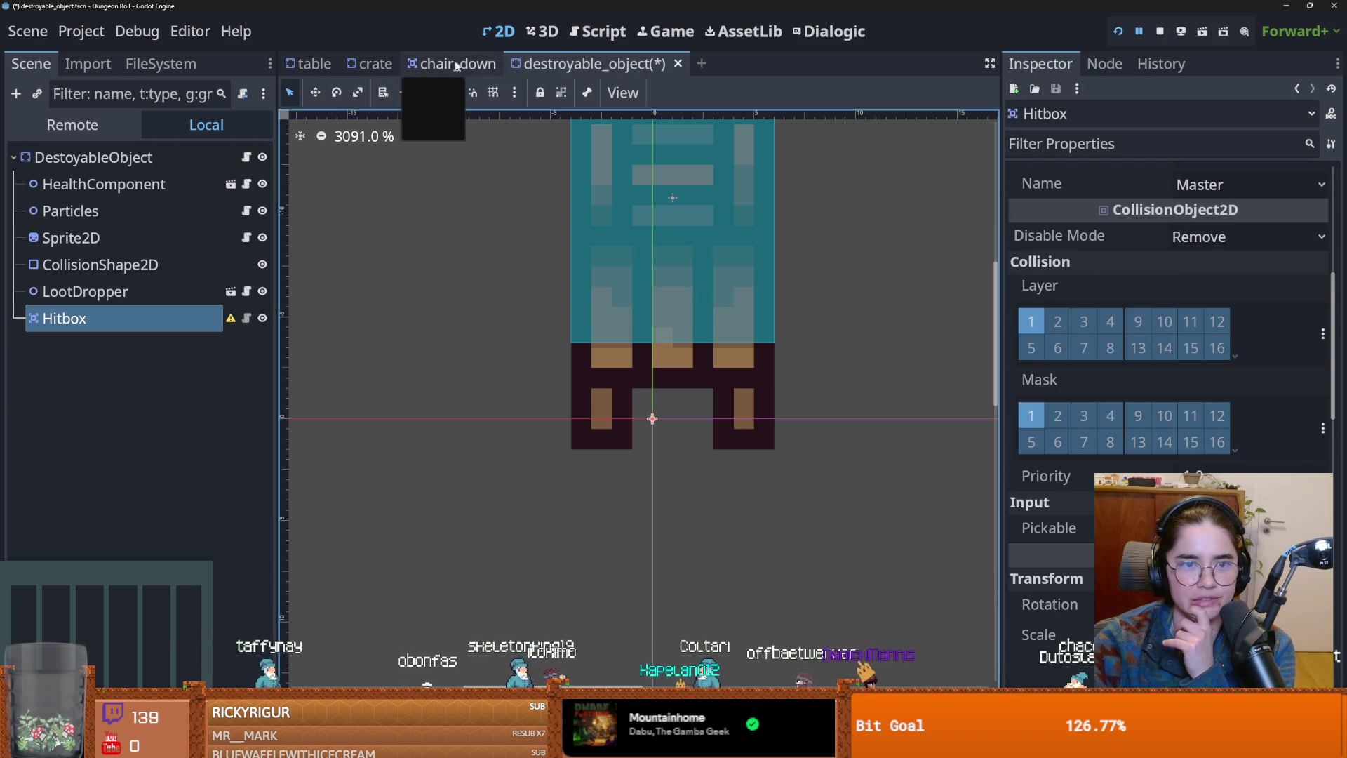
Match the crate: set Hitbox mask to layers 3 and 7, save, and nest CollisionShape2D under it
{"action": "left_click", "coordinate": [371, 64]}
{"action": "left_click", "coordinate": [127, 318]}
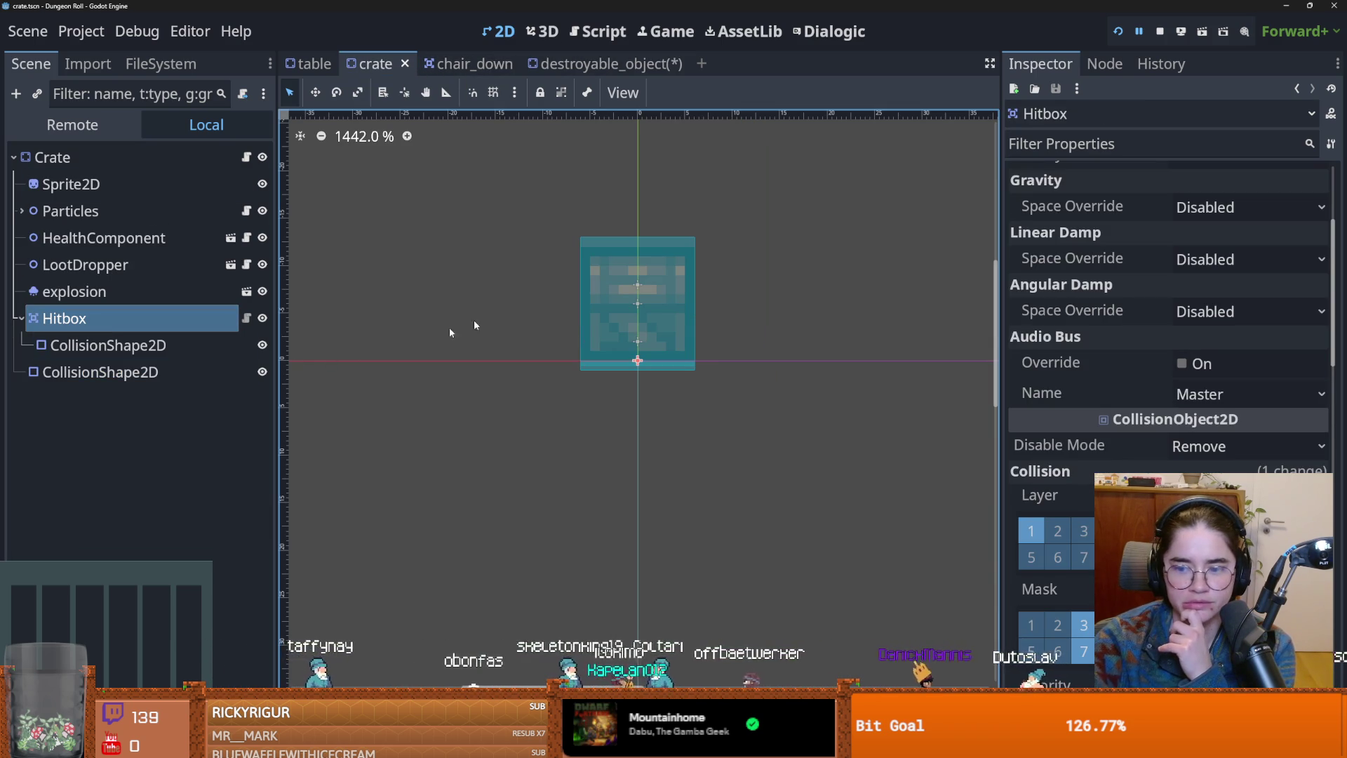
{"action": "left_click", "coordinate": [597, 63]}
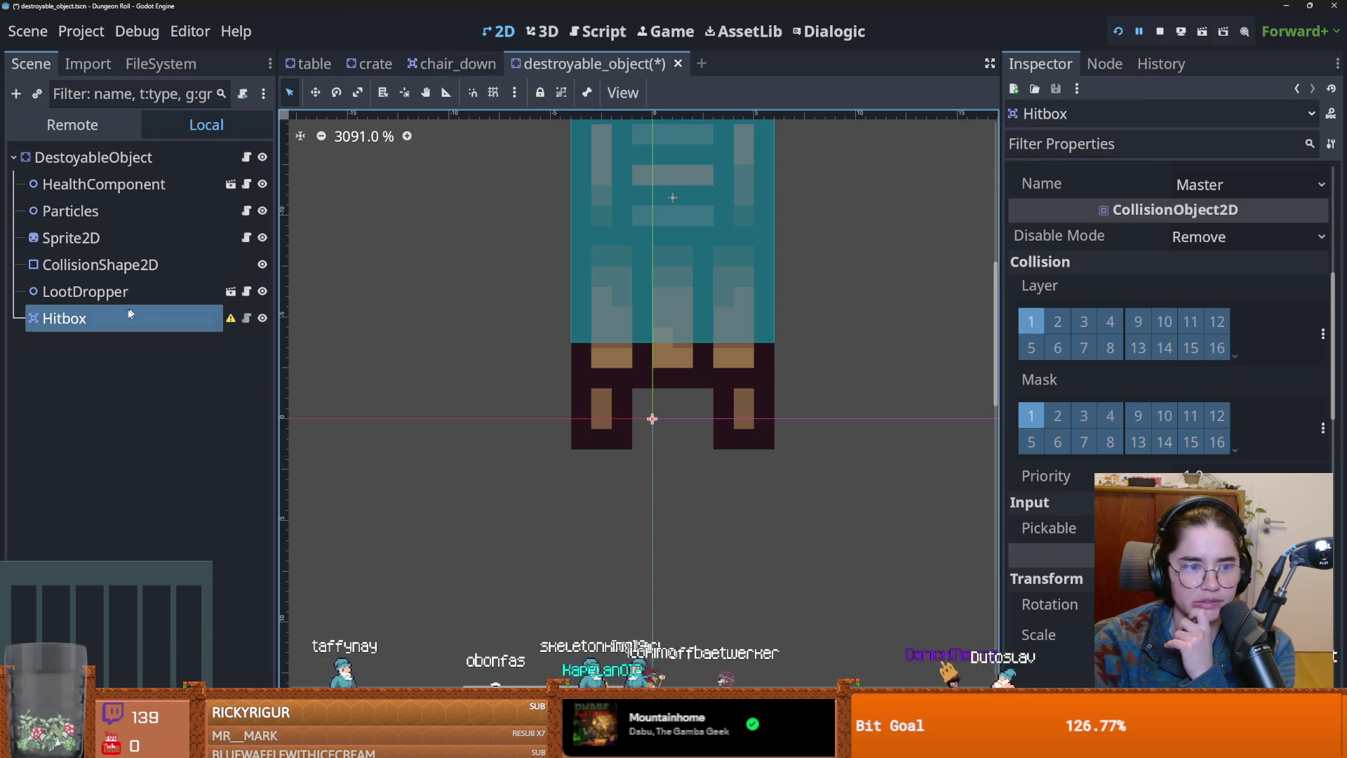
{"action": "left_click", "coordinate": [1031, 416]}
{"action": "left_click", "coordinate": [1082, 415]}
{"action": "left_click", "coordinate": [1084, 442]}
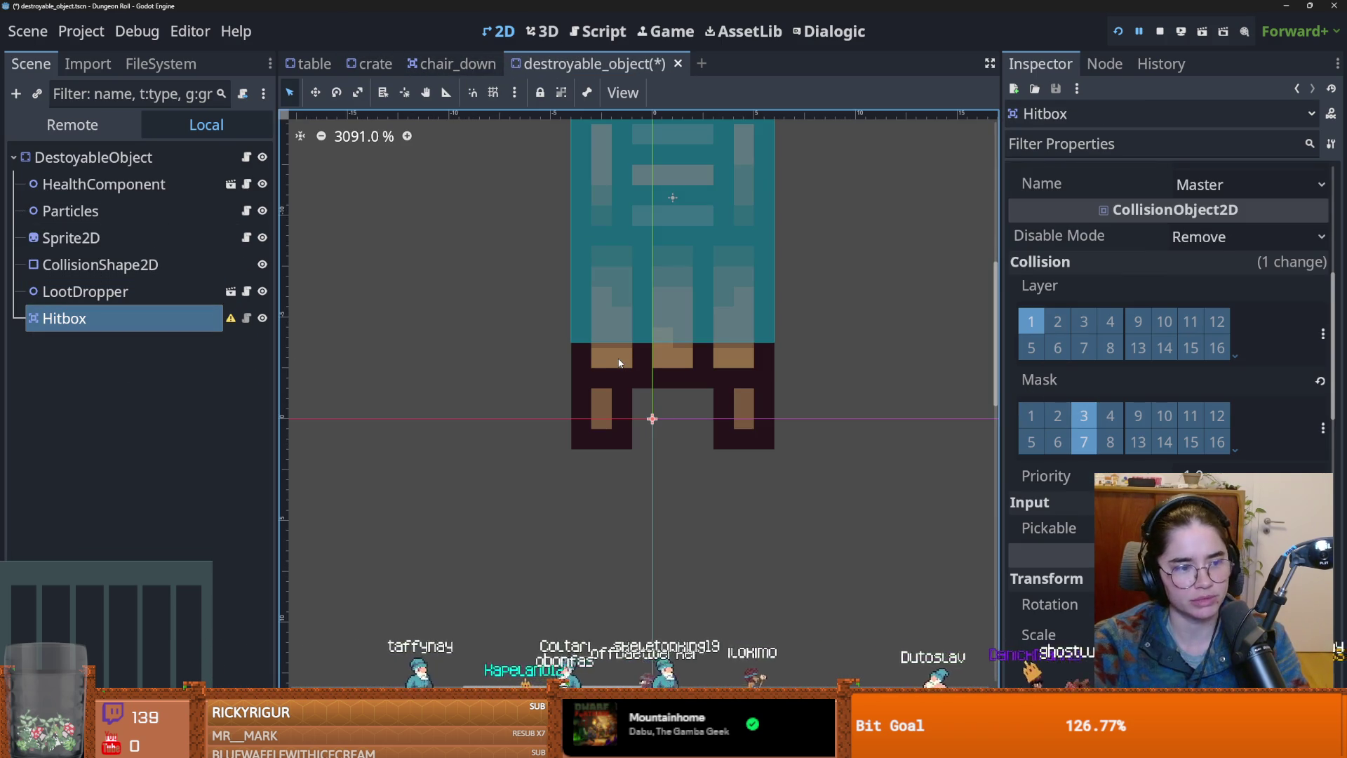
{"action": "key", "text": "ctrl+s"}
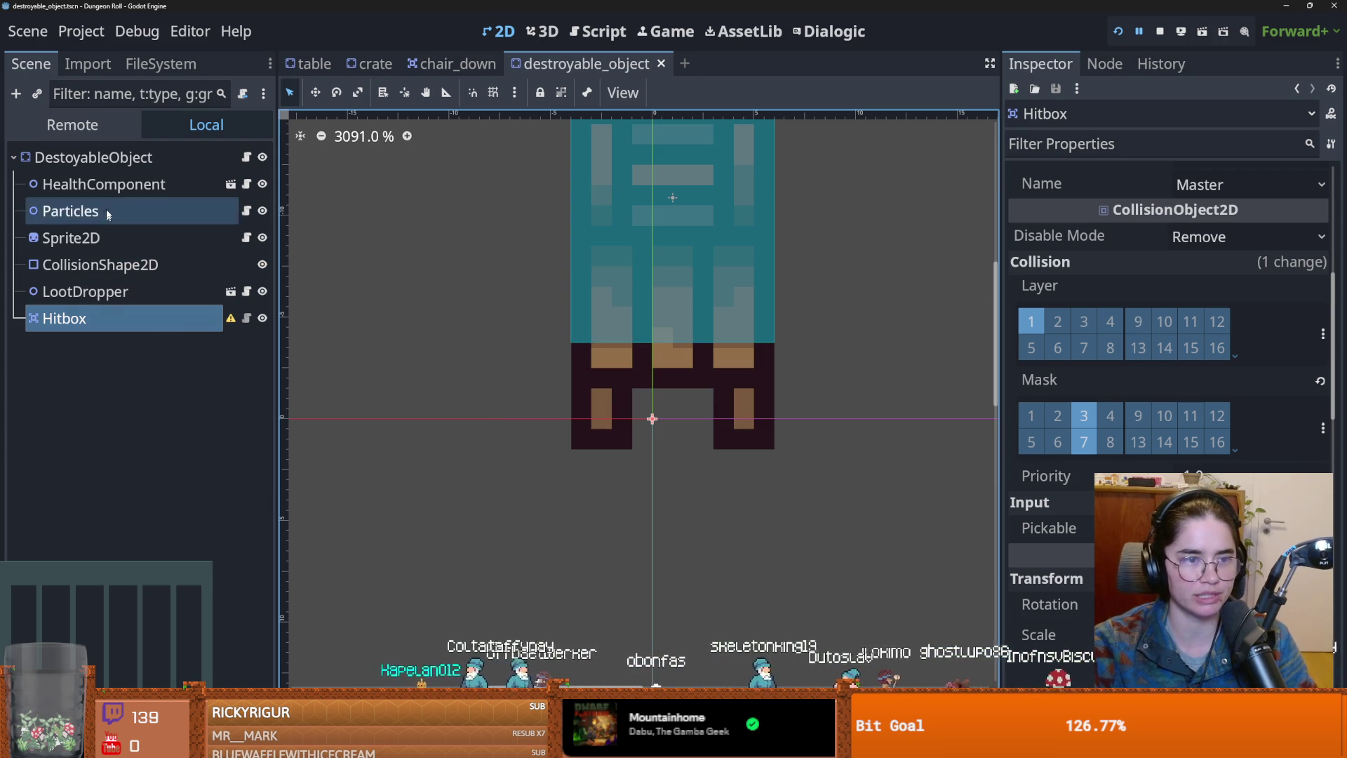
{"action": "mouse_move", "coordinate": [112, 260]}
{"action": "left_mouse_down"}
{"action": "mouse_move", "coordinate": [116, 294]}
{"action": "mouse_move", "coordinate": [95, 319]}
{"action": "left_mouse_up"}
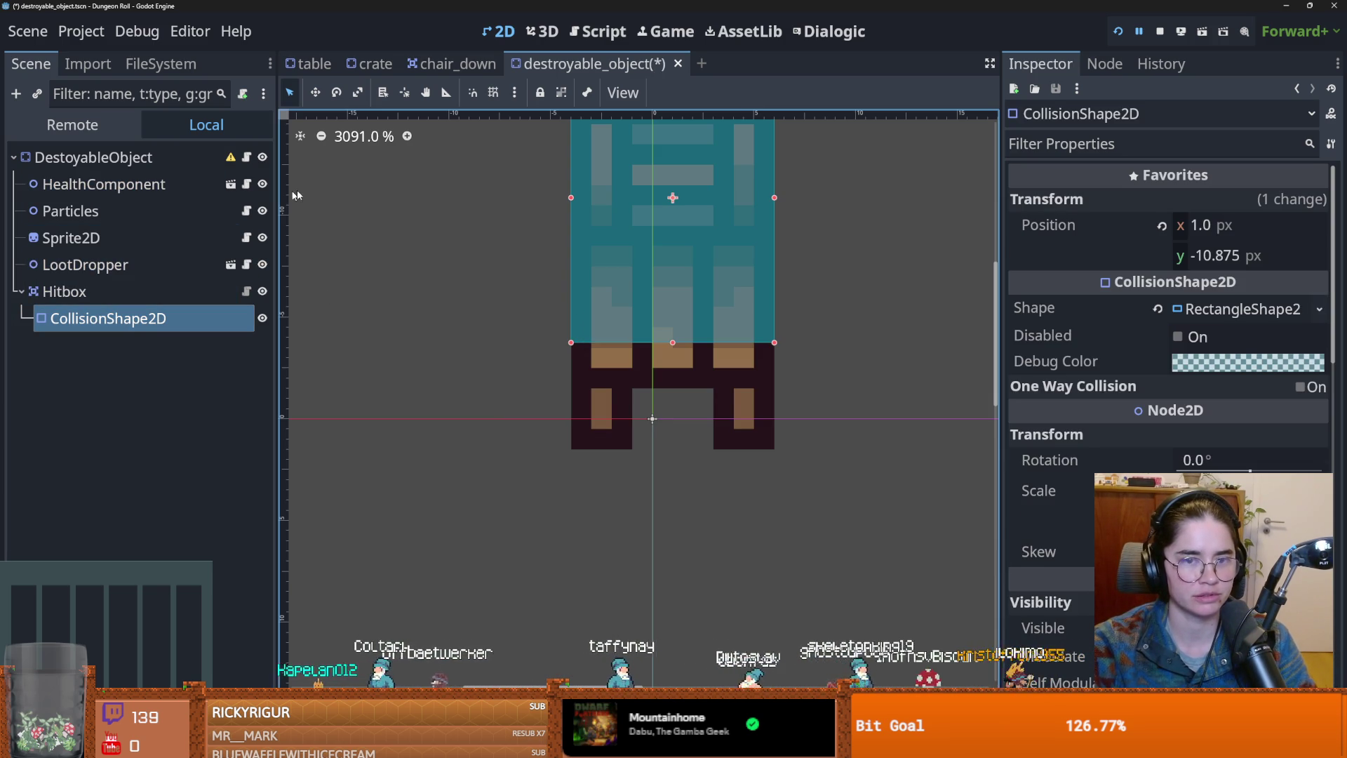
Add a CollisionShape2D with a new RectangleShape2D under the DestoyableObject root
{"action": "key", "text": "ctrl+s"}
{"action": "scroll", "coordinate": [544, 328], "scroll_direction": "down", "scroll_amount": 1}
{"action": "right_click", "coordinate": [119, 158]}
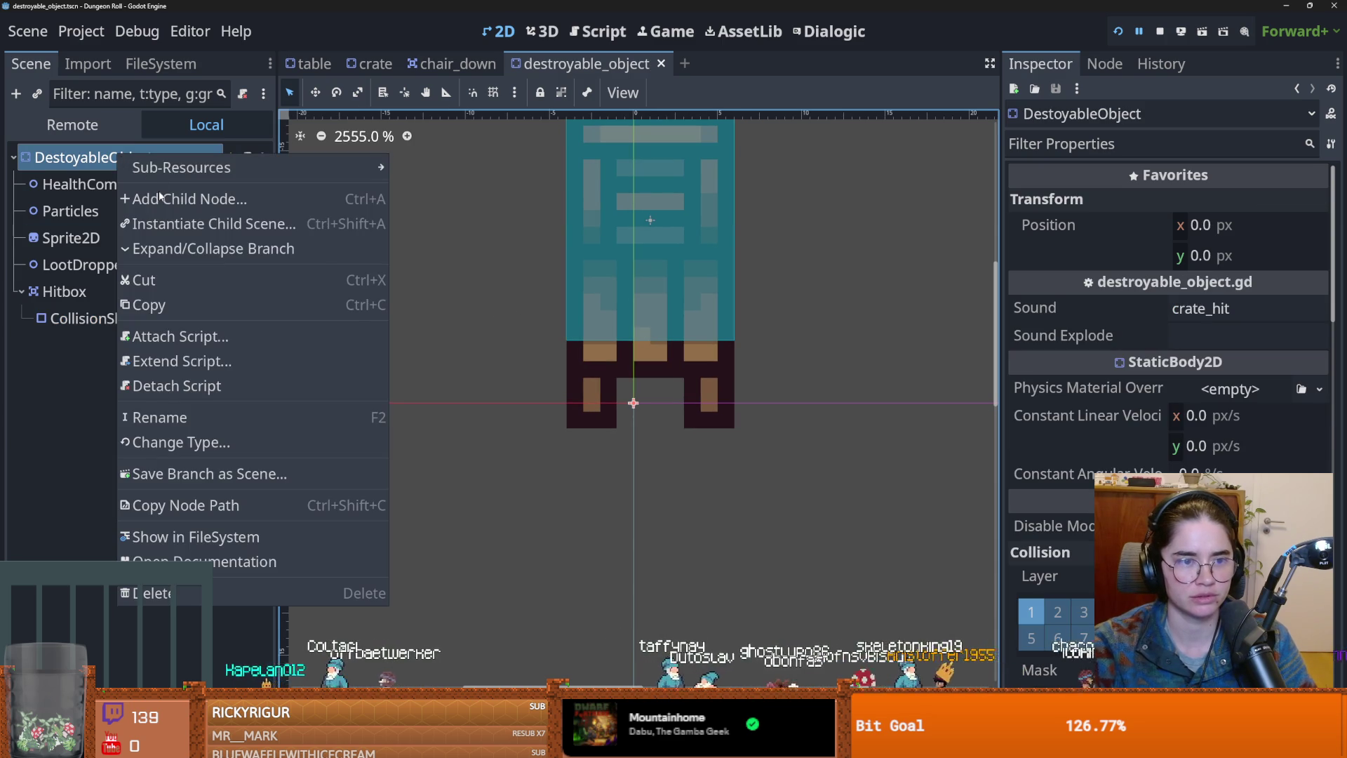
{"action": "left_click", "coordinate": [158, 191]}
{"action": "type", "text": "collis"}
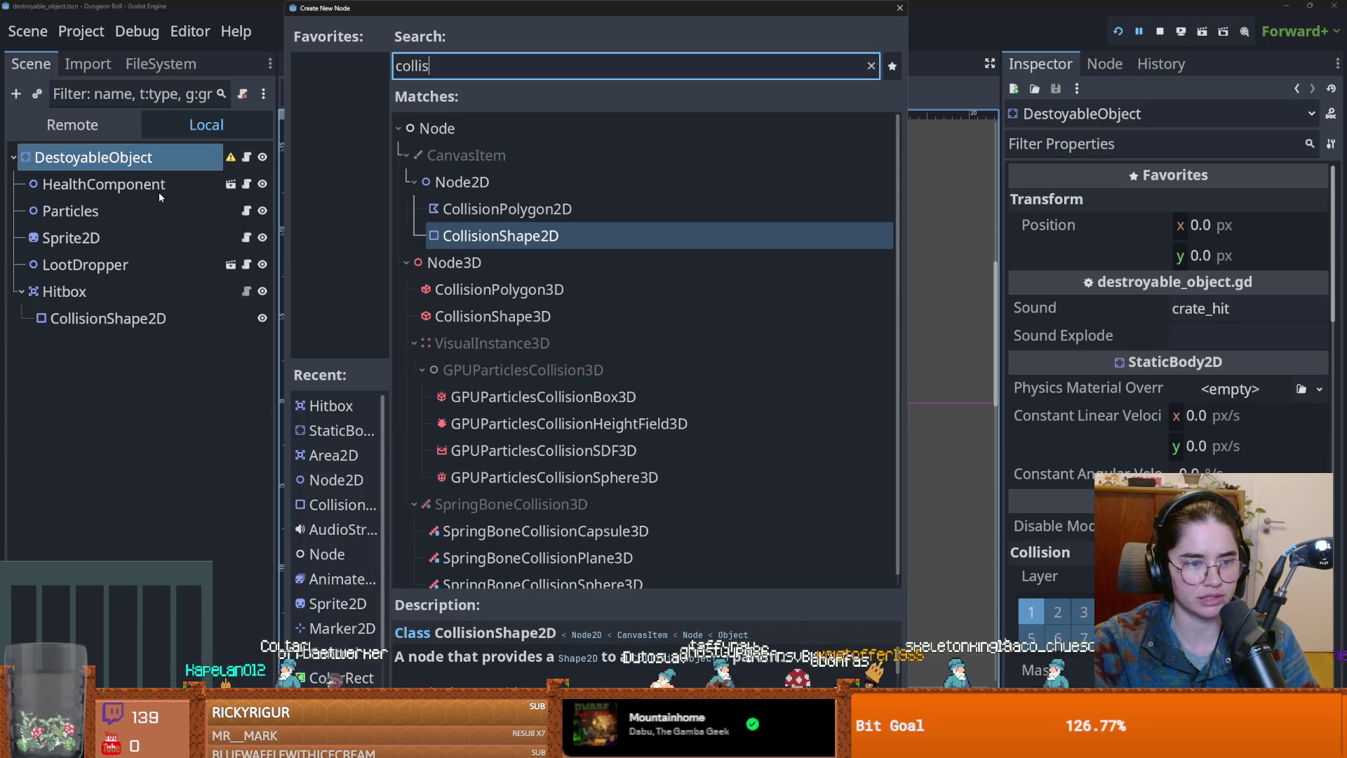
{"action": "key", "text": "Return"}
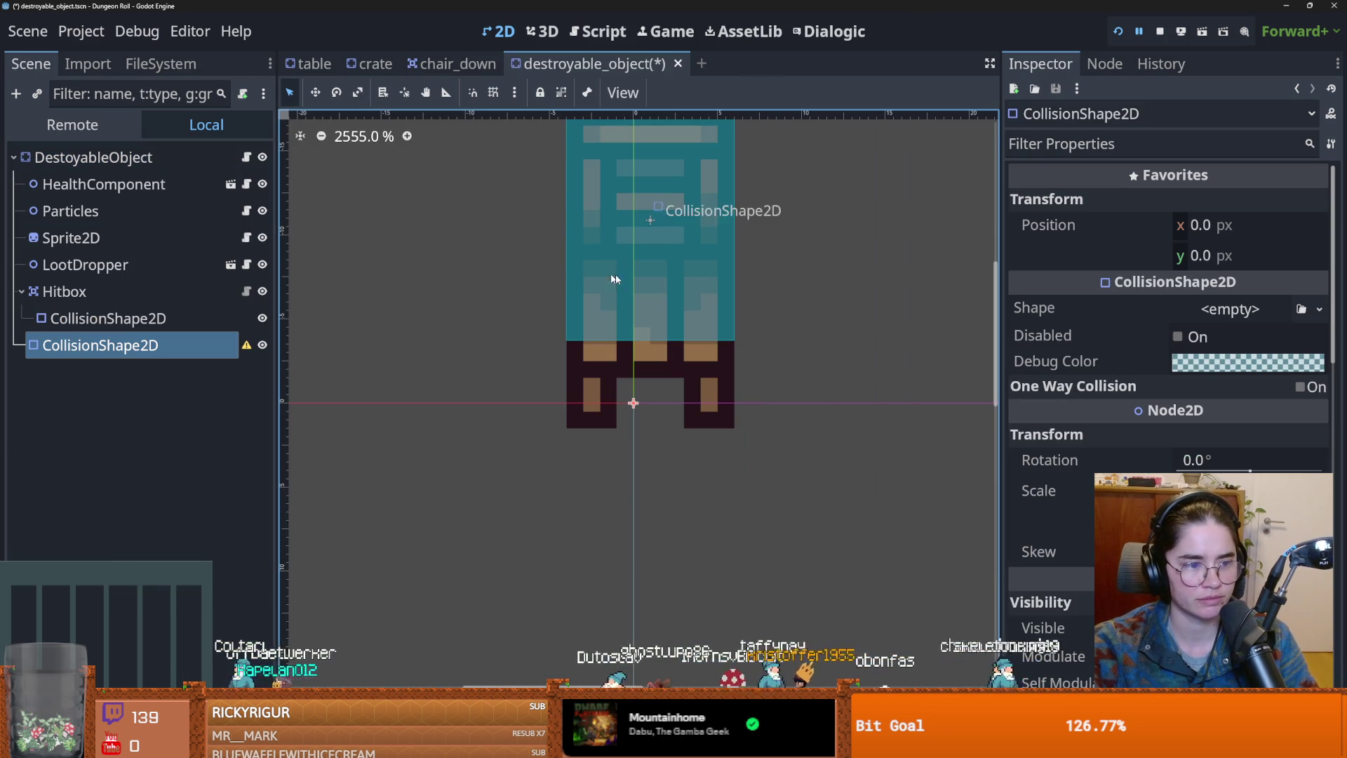
{"action": "left_click", "coordinate": [1229, 311]}
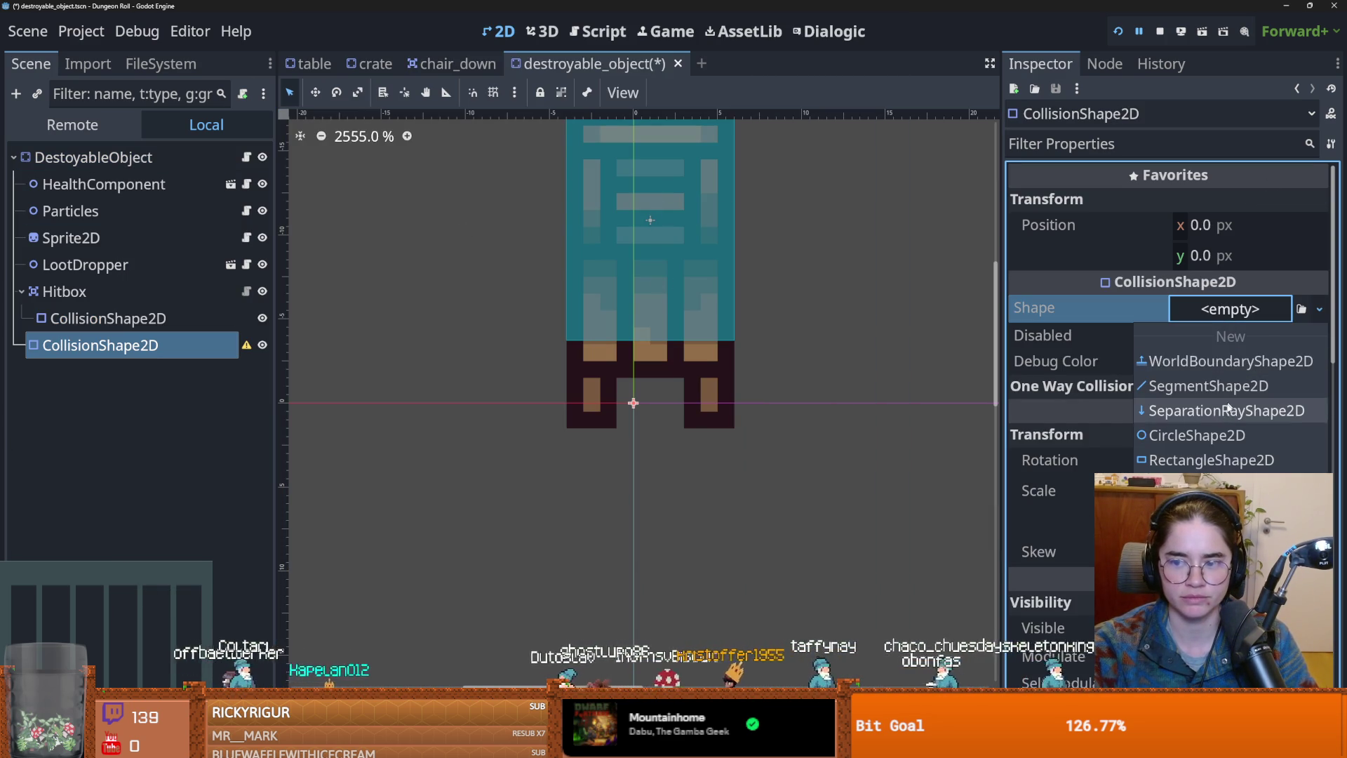
{"action": "left_click", "coordinate": [1201, 457]}
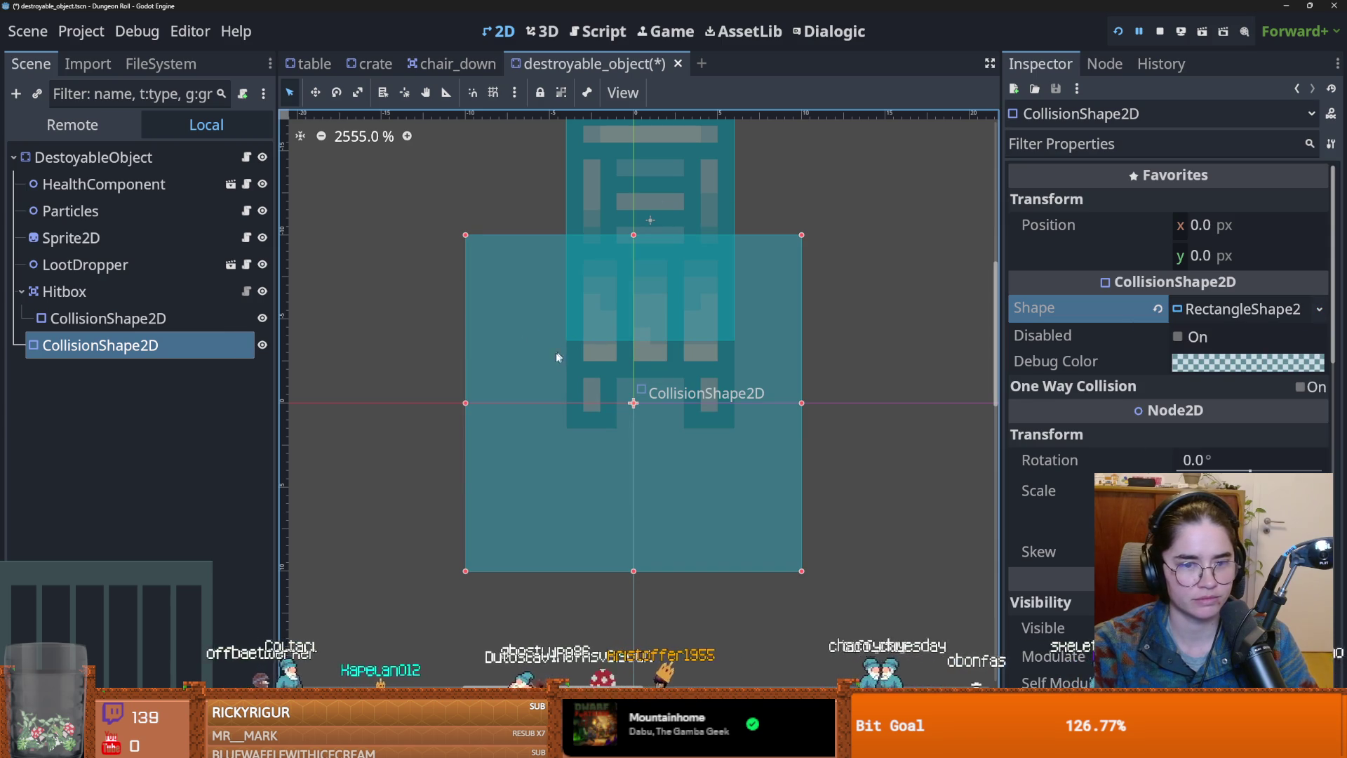
Resize and position the rectangle over the chair's lower part, then save
{"action": "left_click_drag", "start_coordinate": [469, 404], "coordinate": [567, 405]}
{"action": "left_click_drag", "start_coordinate": [684, 239], "coordinate": [672, 320]}
{"action": "left_click_drag", "start_coordinate": [802, 444], "coordinate": [735, 445]}
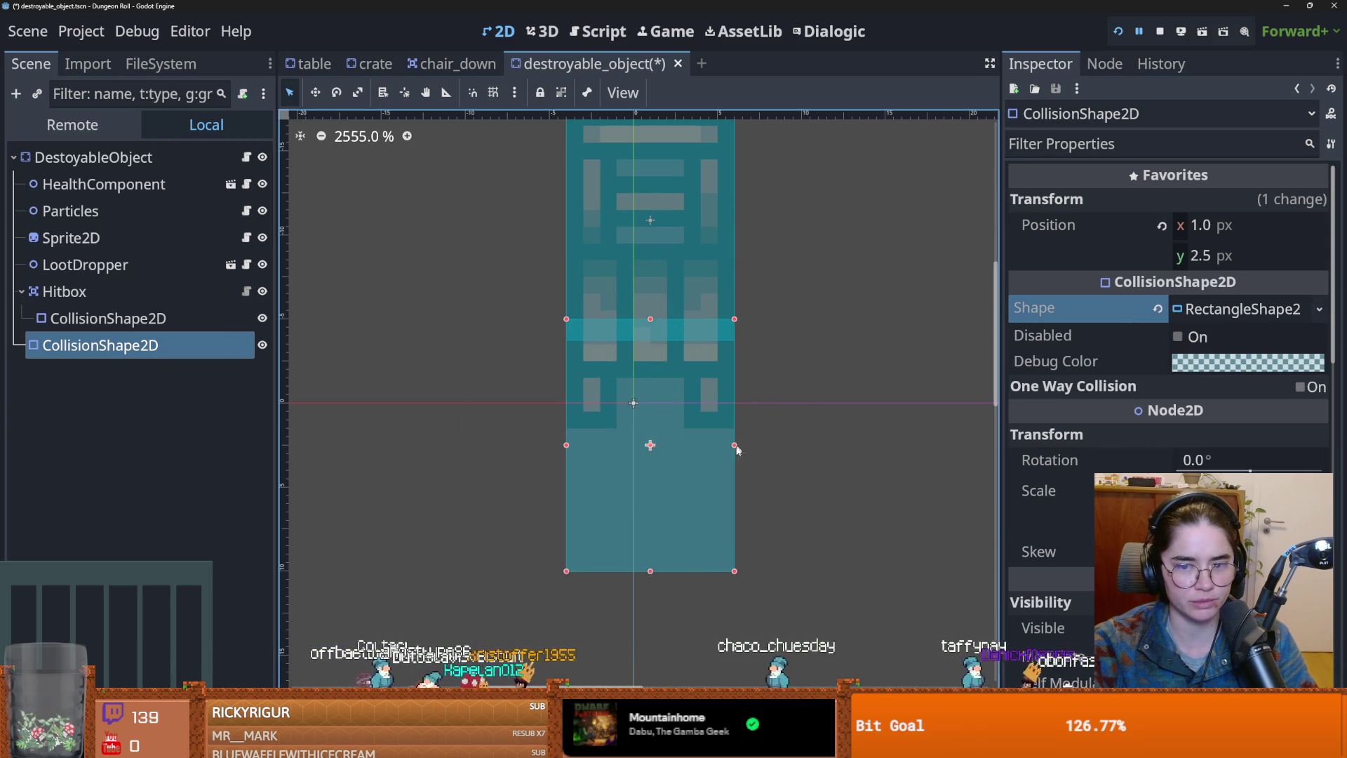
{"action": "left_click_drag", "start_coordinate": [664, 416], "coordinate": [664, 274]}
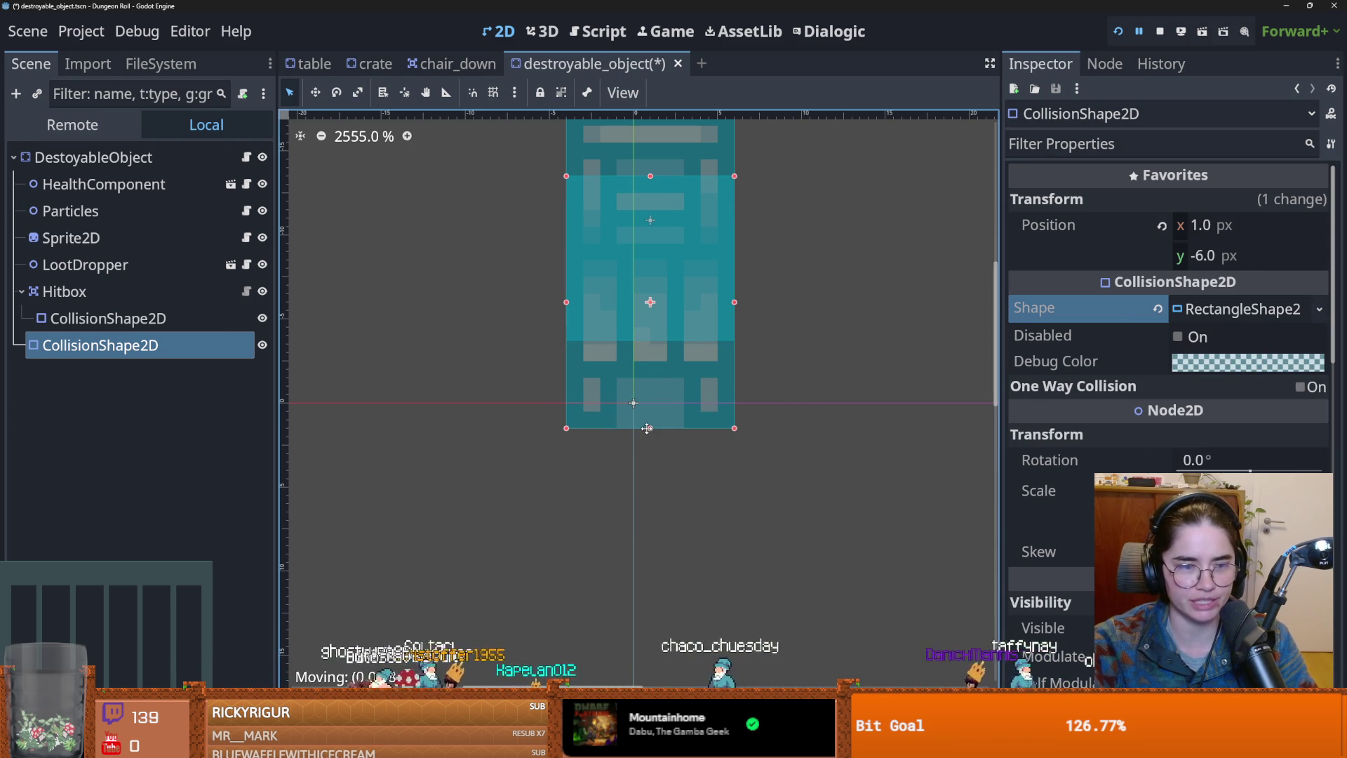
{"action": "left_click_drag", "start_coordinate": [651, 185], "coordinate": [654, 304]}
{"action": "key", "text": "ctrl+s"}
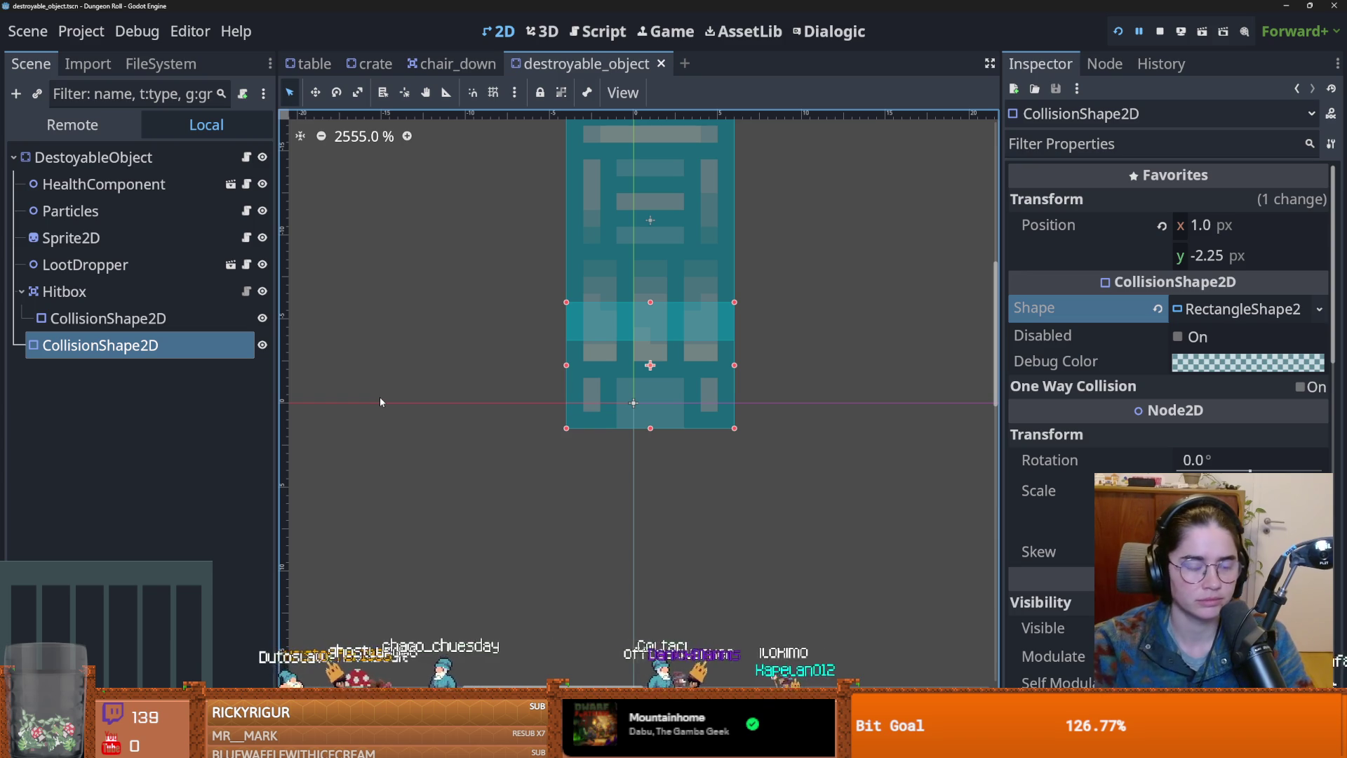
{"action": "scroll", "coordinate": [845, 279], "scroll_direction": "up", "scroll_amount": 2}
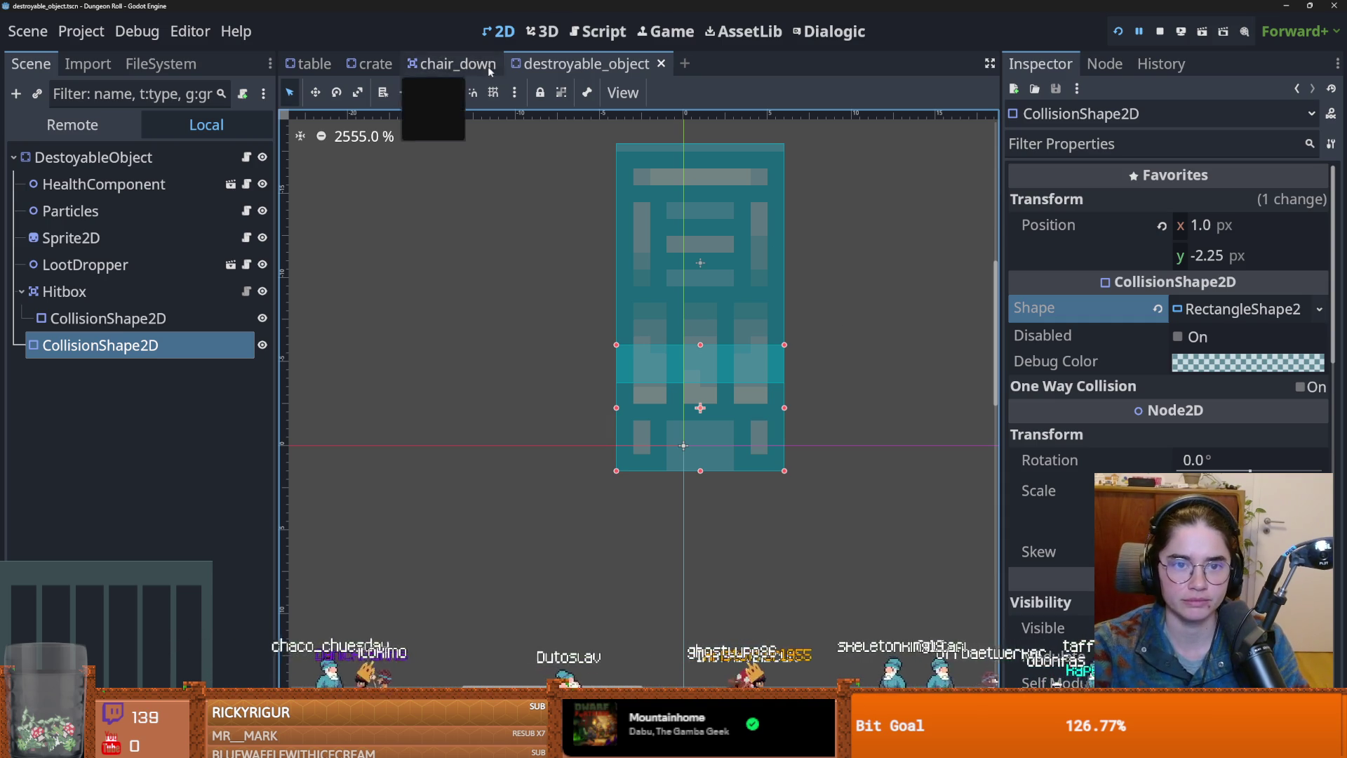
{"action": "left_click", "coordinate": [465, 70]}
Save the chair_down and destroyable_object scenes, checking the Hitbox node, and test-run the game
{"action": "key", "text": "ctrl+s"}
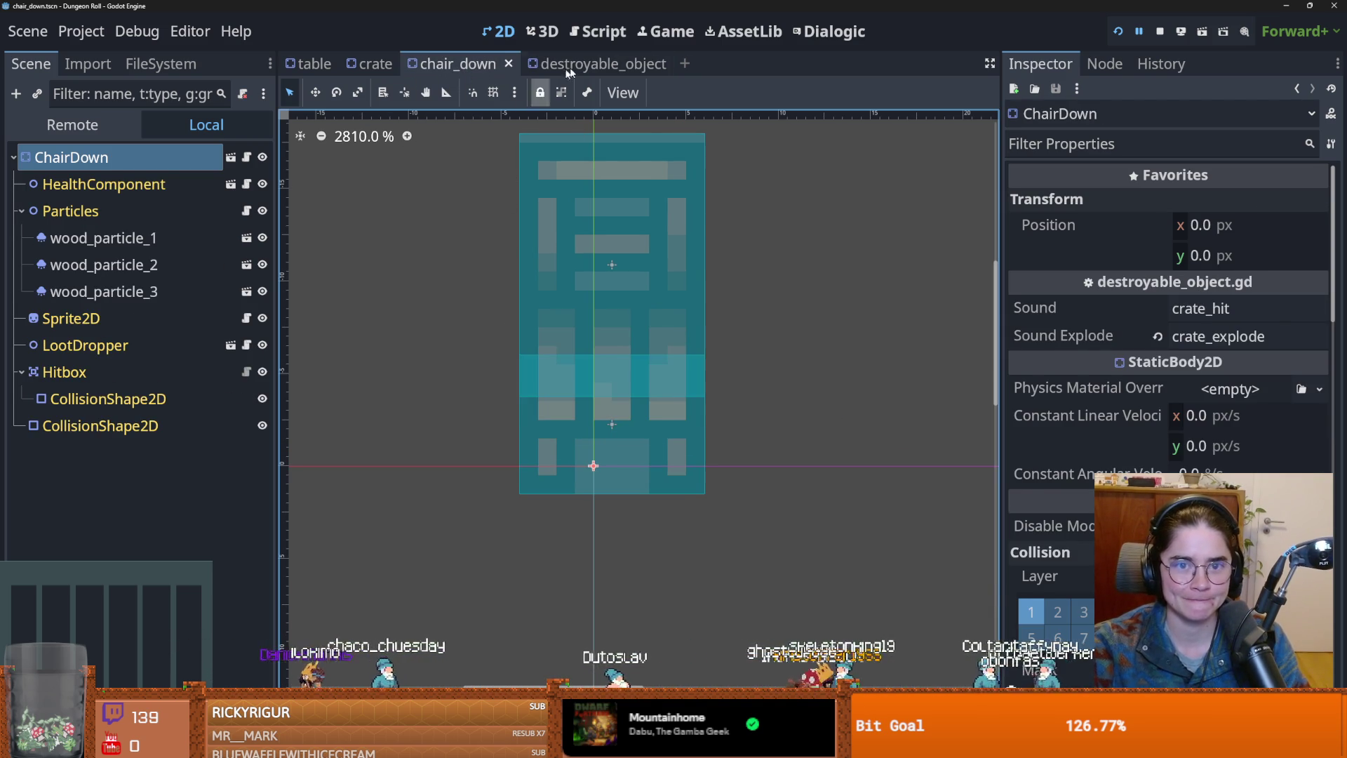
{"action": "left_click", "coordinate": [556, 67]}
{"action": "key", "text": "ctrl+s"}
{"action": "left_click", "coordinate": [372, 65]}
{"action": "left_click", "coordinate": [518, 68]}
{"action": "left_click", "coordinate": [91, 157]}
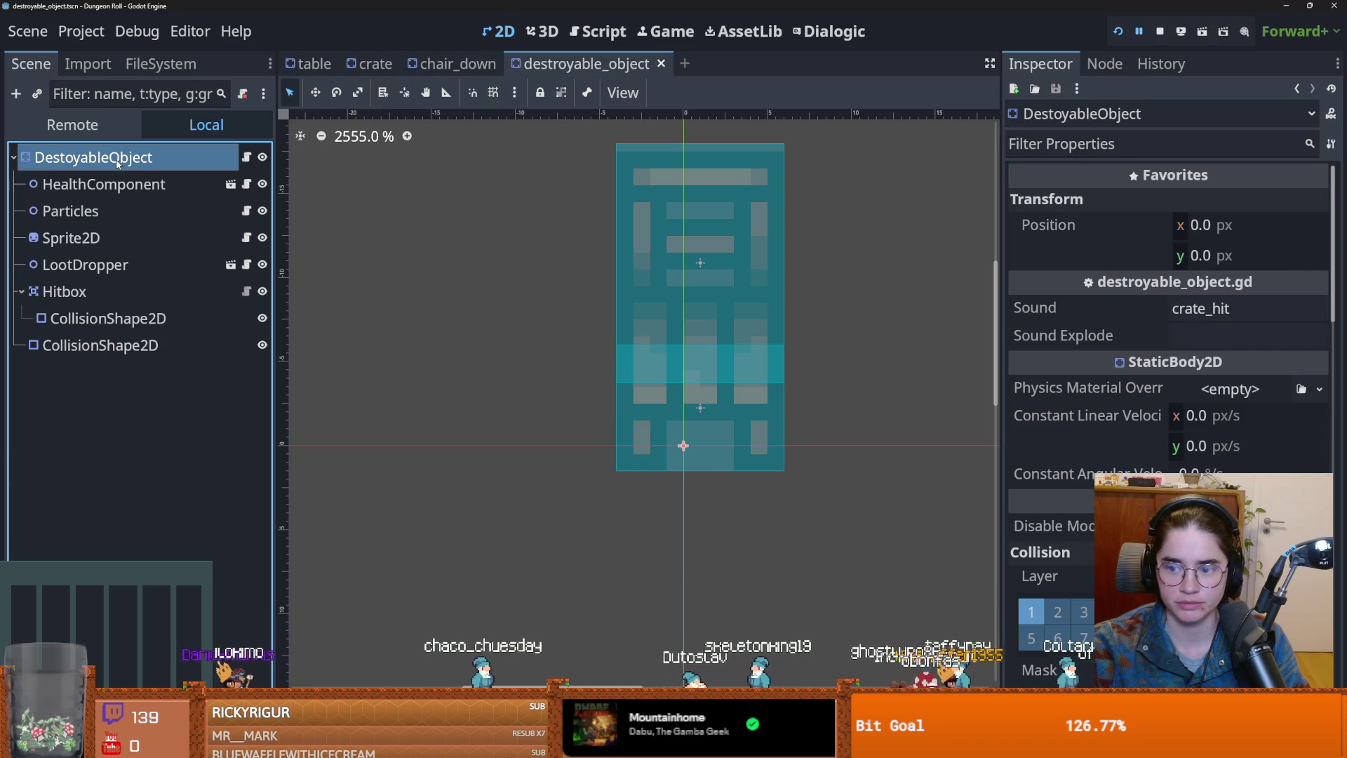
{"action": "left_click", "coordinate": [136, 297]}
{"action": "key", "text": "ctrl+s"}
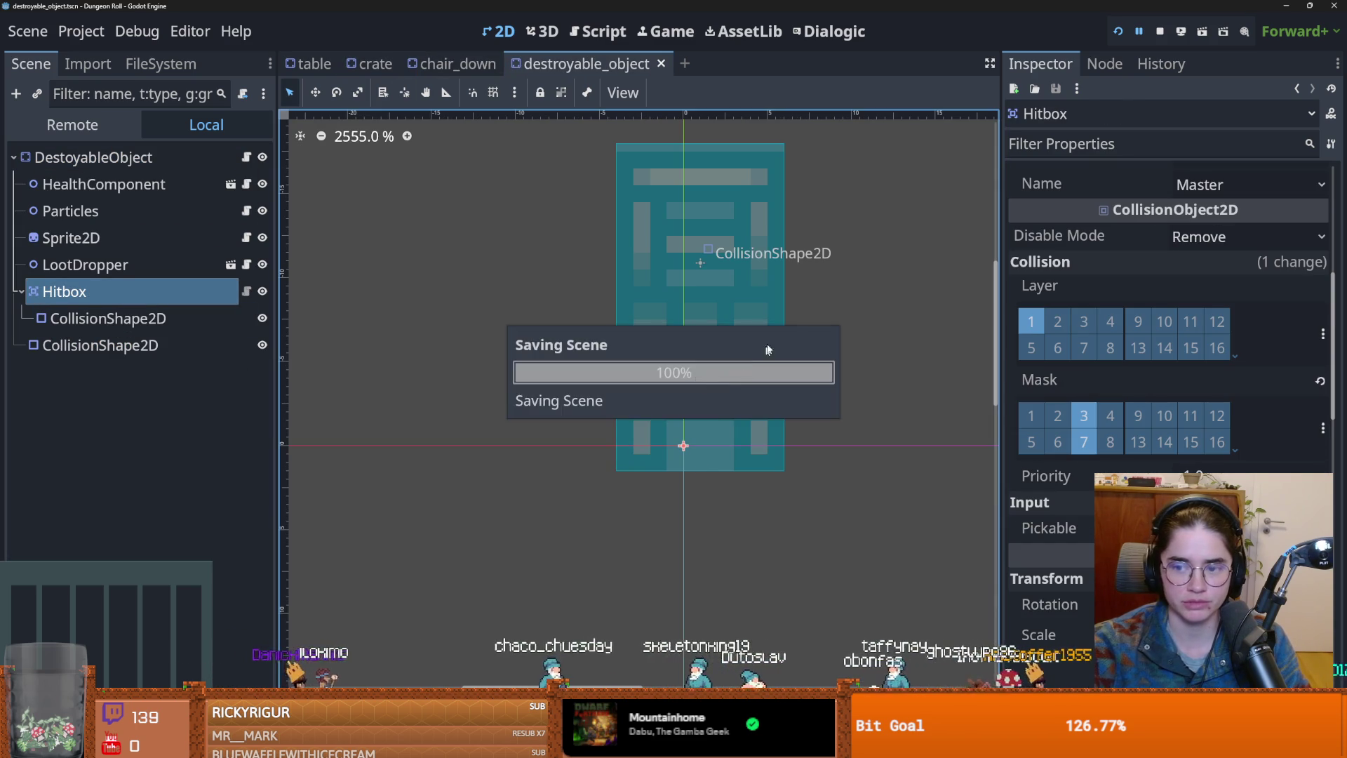
{"action": "left_click", "coordinate": [1137, 33]}
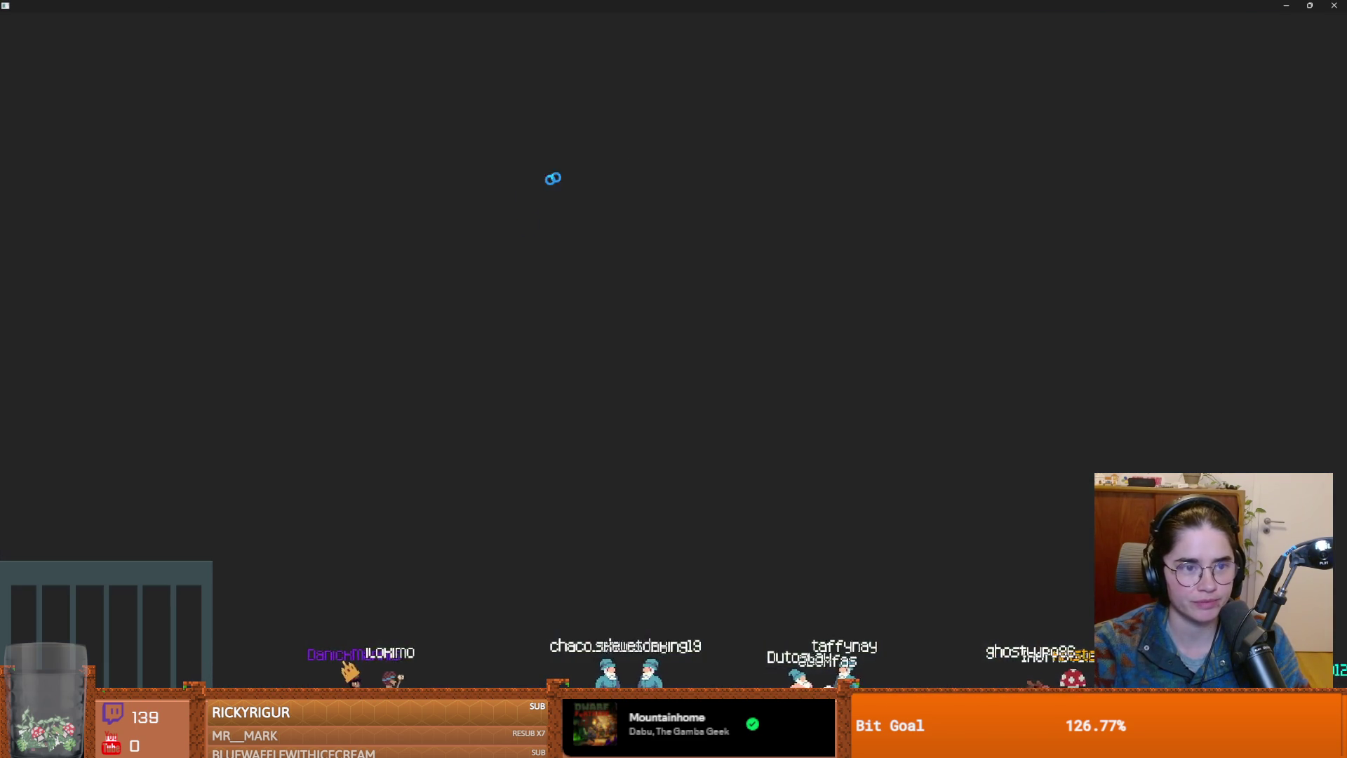
{"action": "key", "text": "F8"}
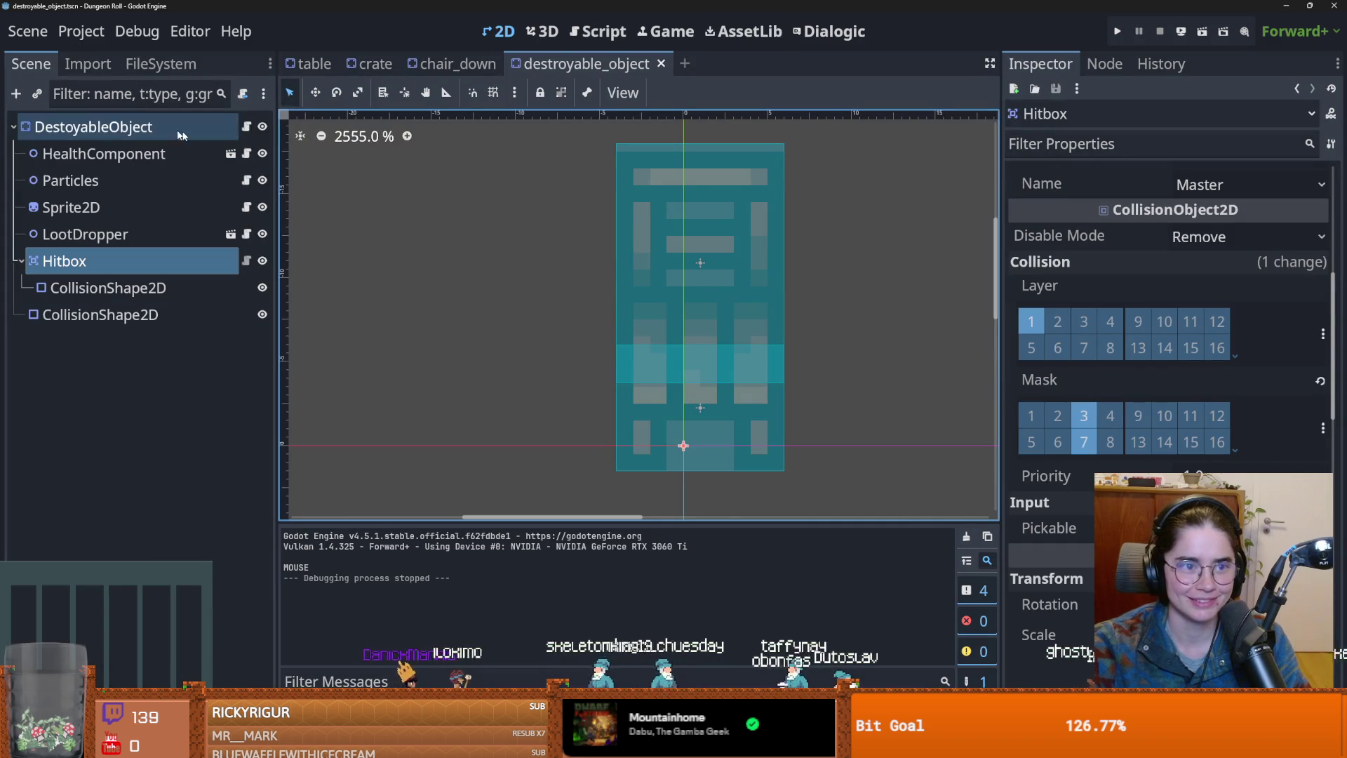
Delete the area_entered.connect line and on_attack_entered function from destroyable_object.gd and save it
{"action": "left_click", "coordinate": [247, 129]}
{"action": "scroll", "coordinate": [632, 280], "scroll_direction": "down", "scroll_amount": 3}
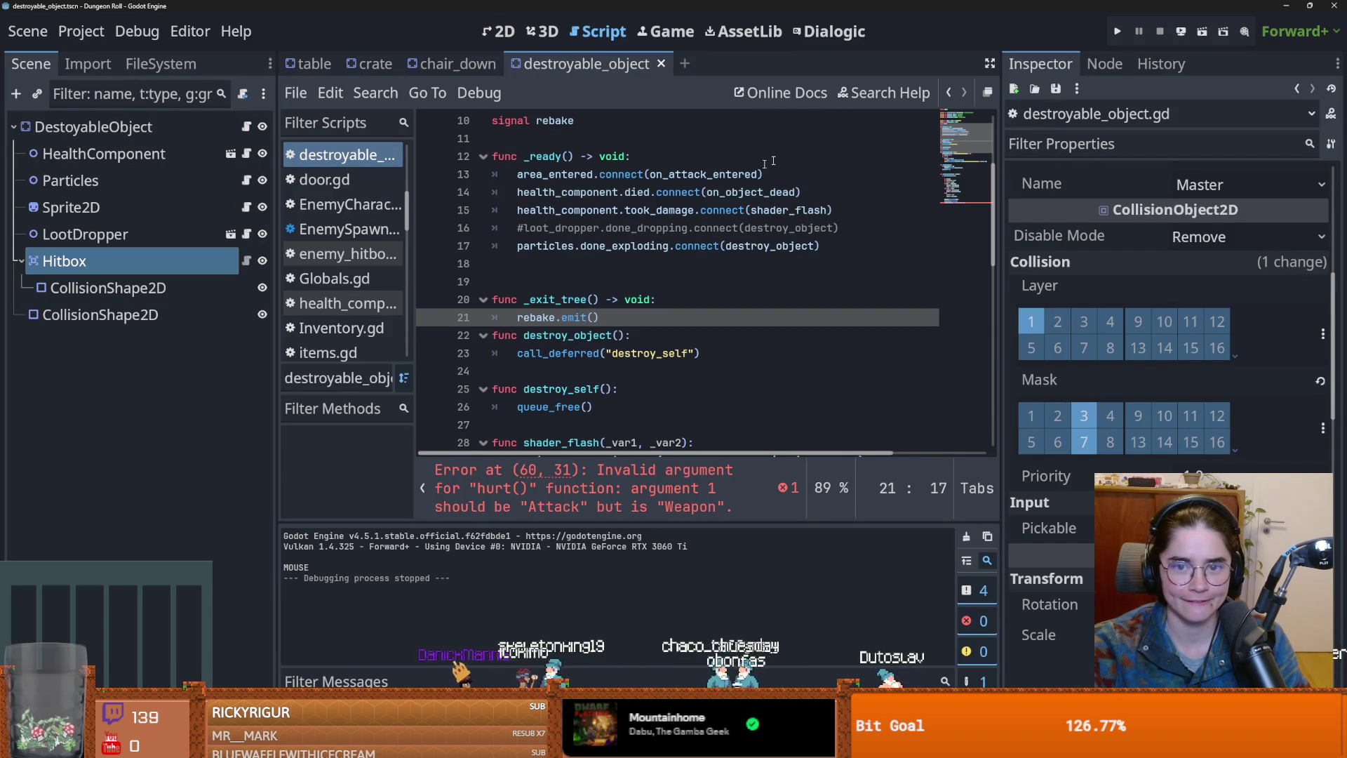
{"action": "left_click", "coordinate": [726, 174]}
{"action": "key", "text": "shift+Home"}
{"action": "key", "text": "shift+Home"}
{"action": "key", "text": "BackSpace"}
{"action": "key", "text": "BackSpace"}
{"action": "scroll", "coordinate": [644, 358], "scroll_direction": "down", "scroll_amount": 10}
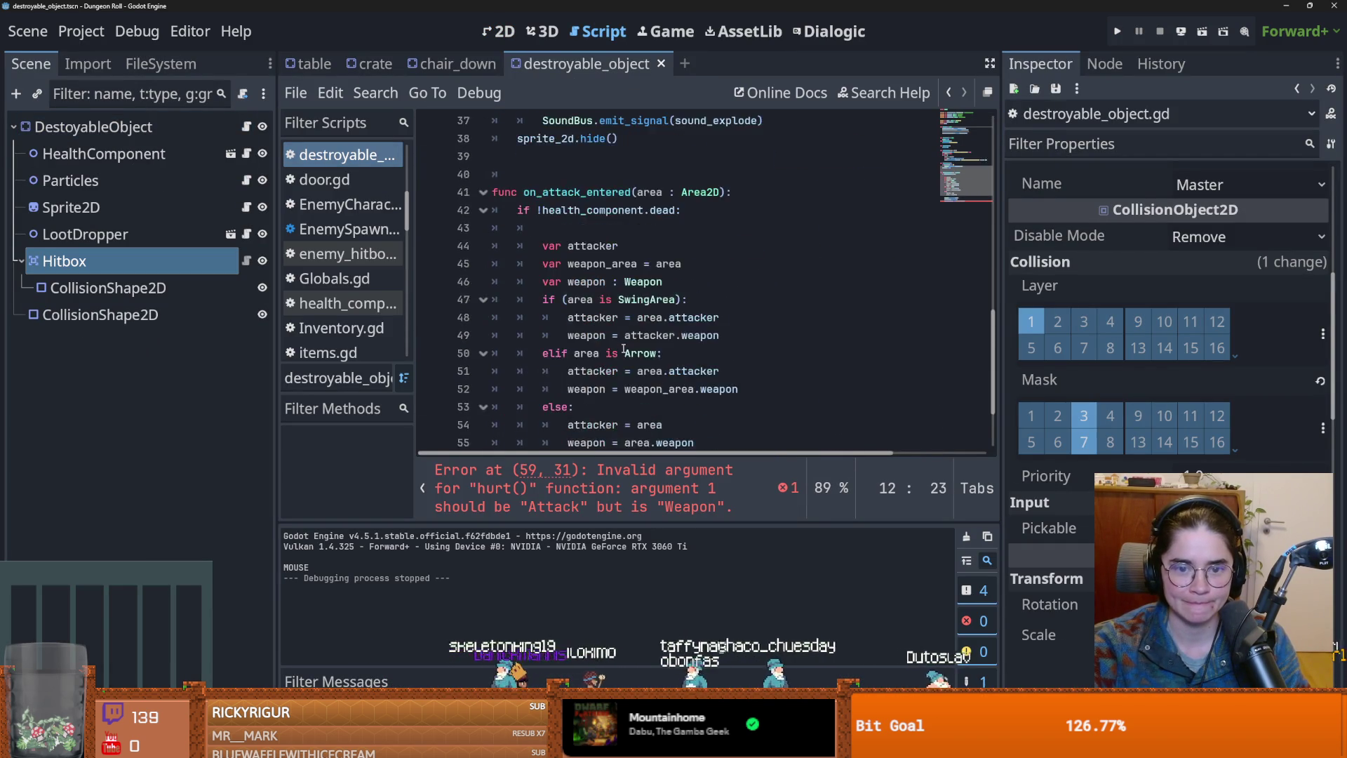
{"action": "left_click_drag", "start_coordinate": [631, 424], "coordinate": [441, 238]}
{"action": "key", "text": "BackSpace"}
{"action": "key", "text": "ctrl+s"}
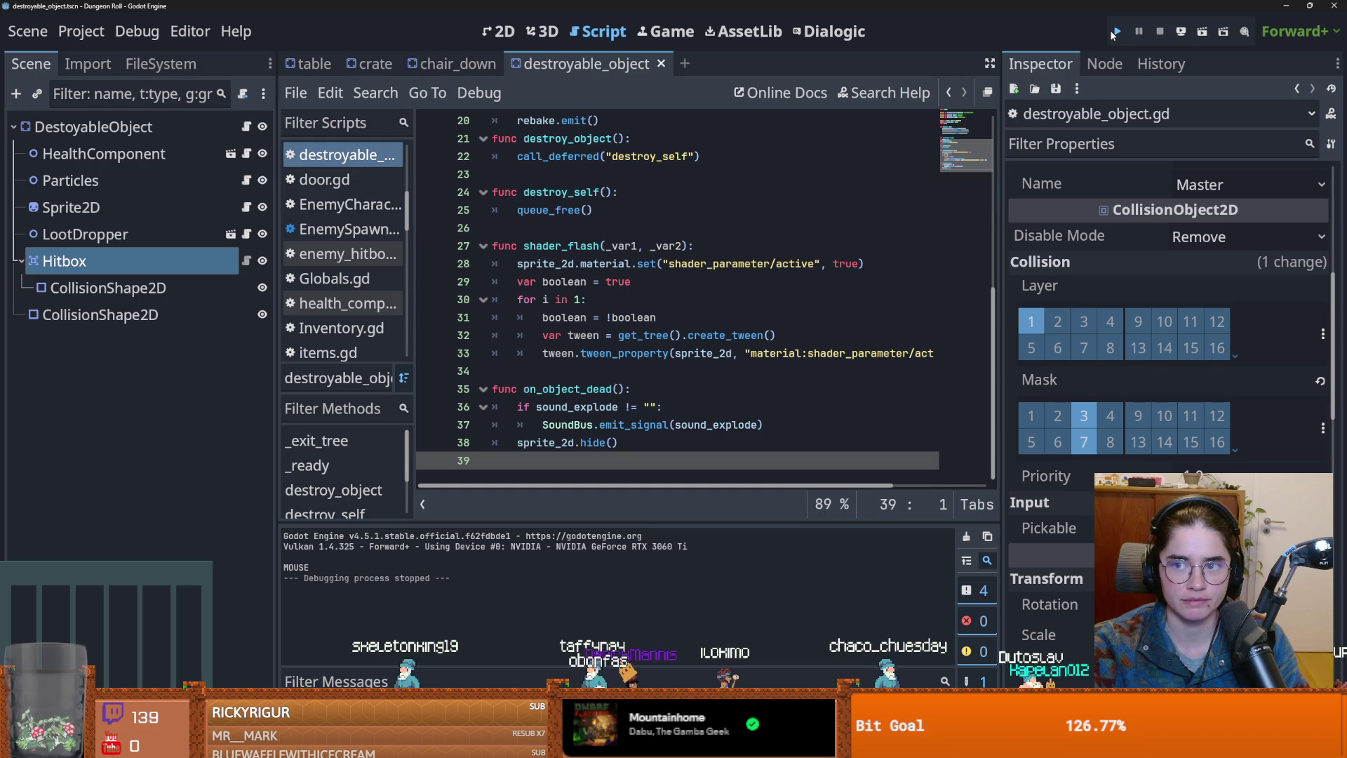
Run the game again with F5 and pick the Crusader character
{"action": "key", "text": "F5"}
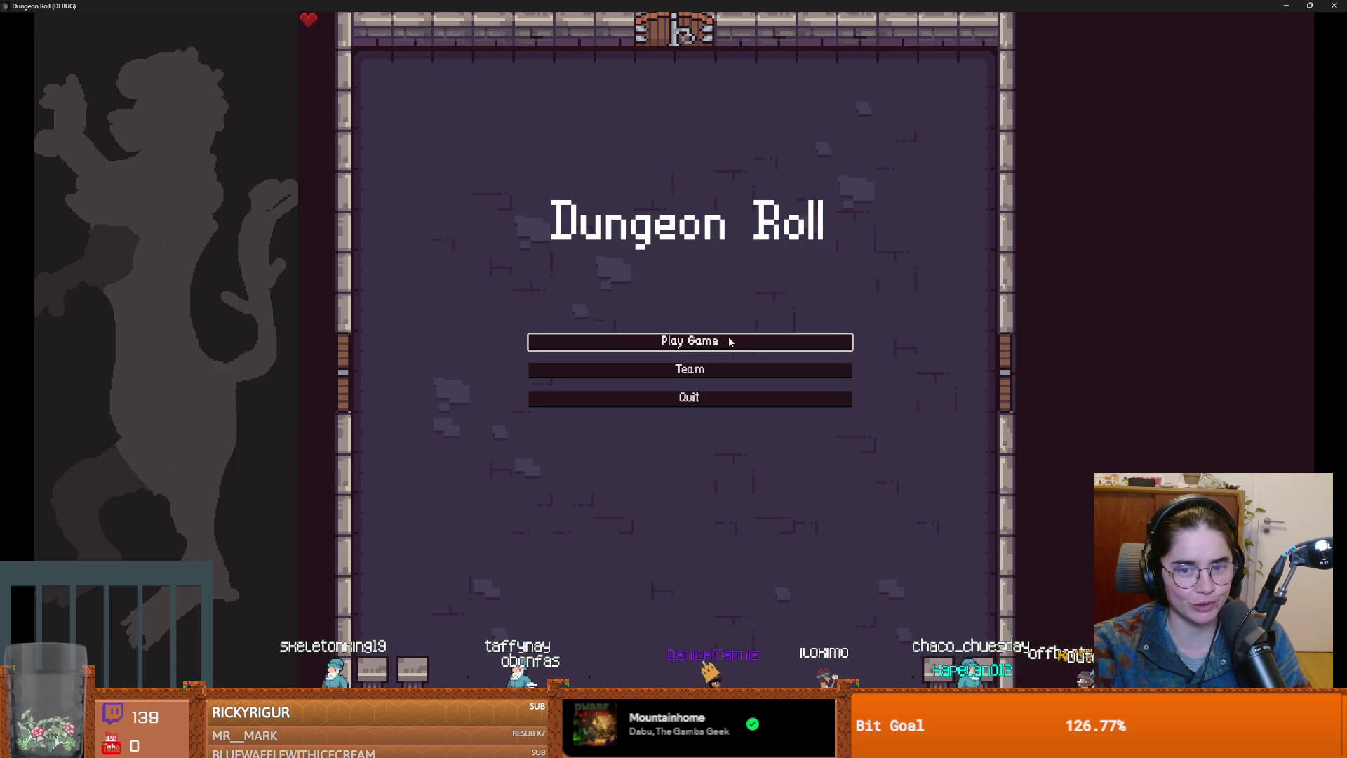
{"action": "left_click", "coordinate": [731, 341]}
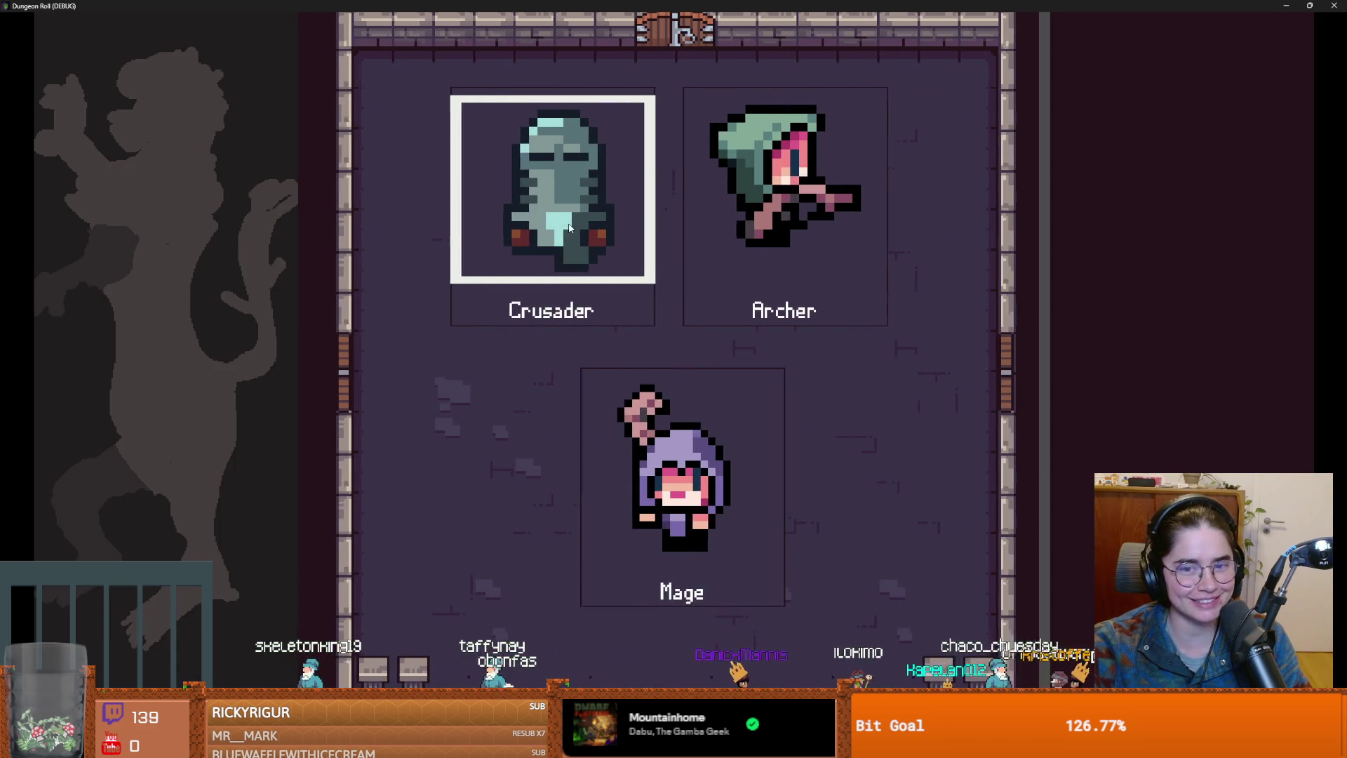
{"action": "left_click", "coordinate": [634, 299]}
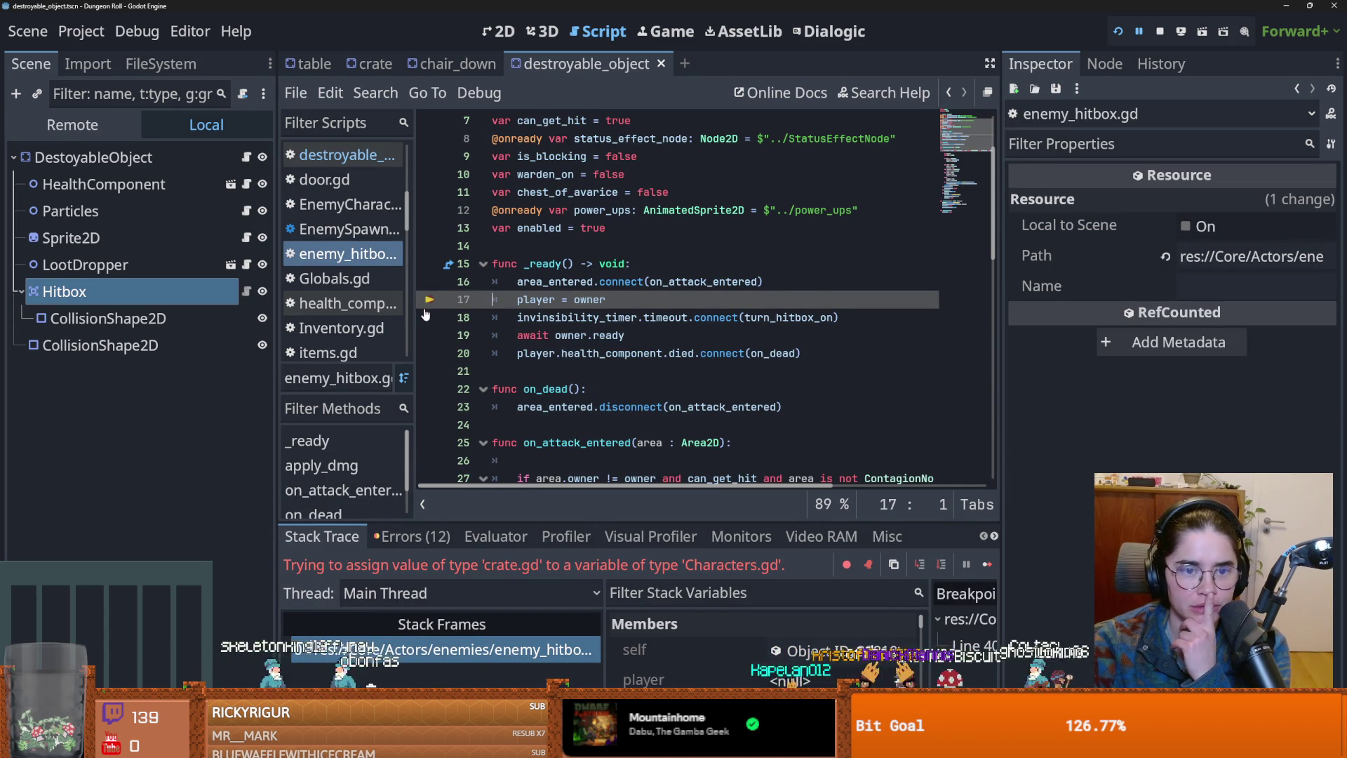
{"action": "left_click_drag", "start_coordinate": [416, 314], "coordinate": [495, 314]}
{"action": "double_click", "coordinate": [619, 300]}
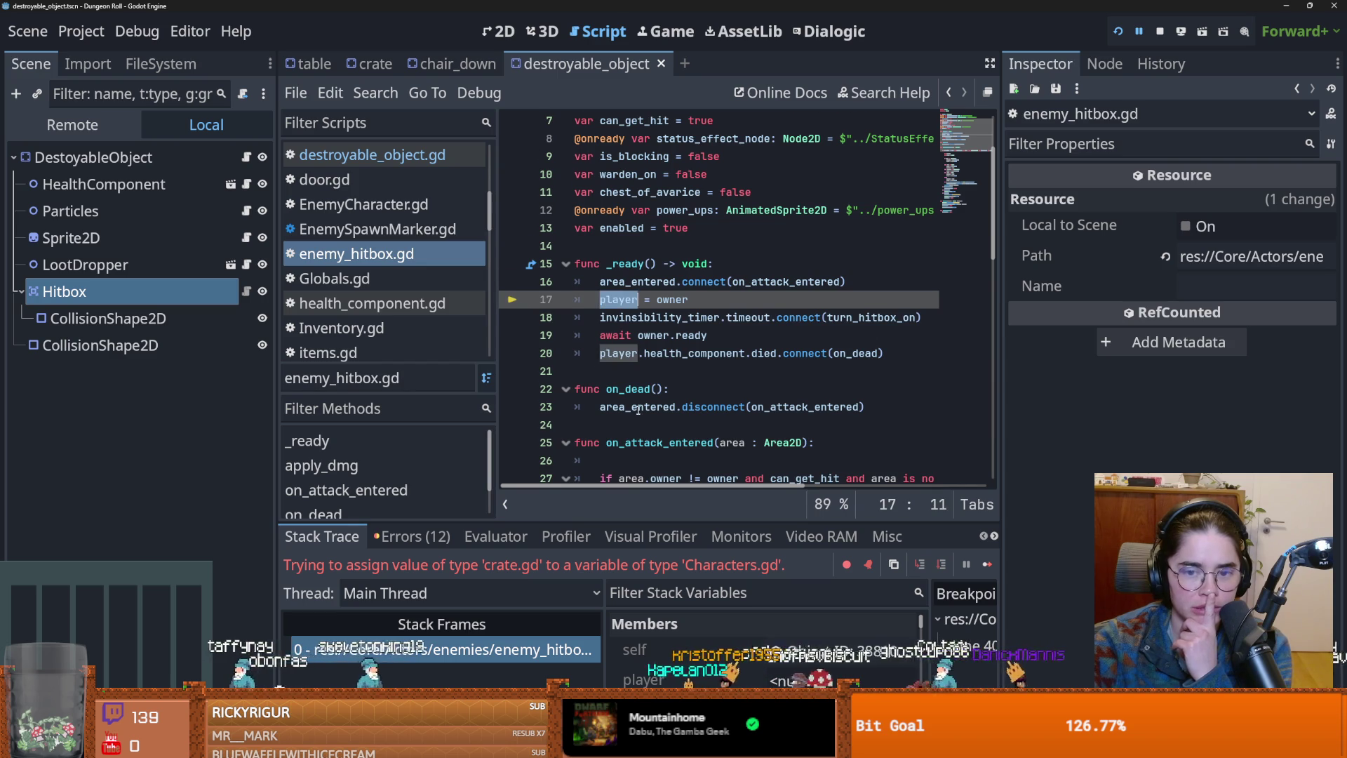
{"action": "scroll", "coordinate": [635, 393], "scroll_direction": "down", "scroll_amount": 4}
{"action": "scroll", "coordinate": [637, 411], "scroll_direction": "up", "scroll_amount": 2}
{"action": "scroll", "coordinate": [638, 410], "scroll_direction": "down", "scroll_amount": 10}
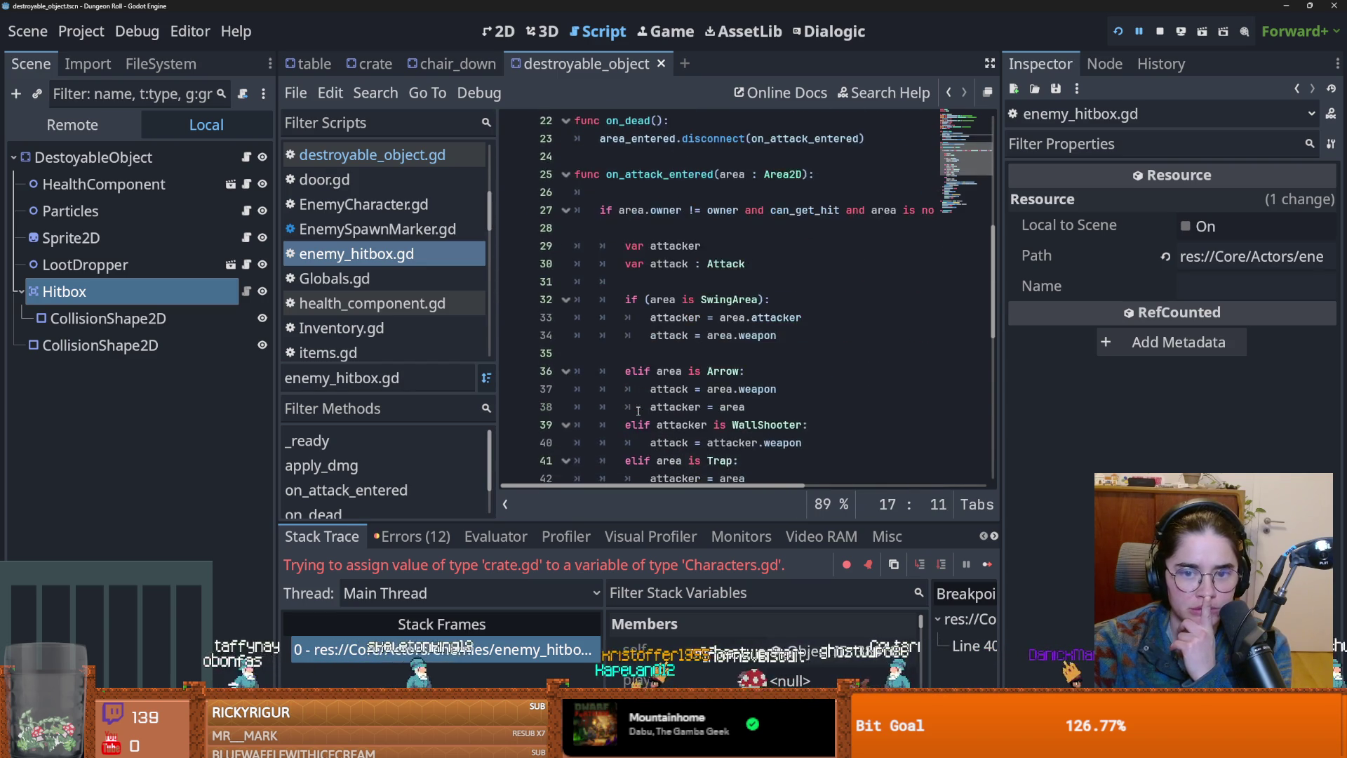
{"action": "scroll", "coordinate": [638, 410], "scroll_direction": "down", "scroll_amount": 1}
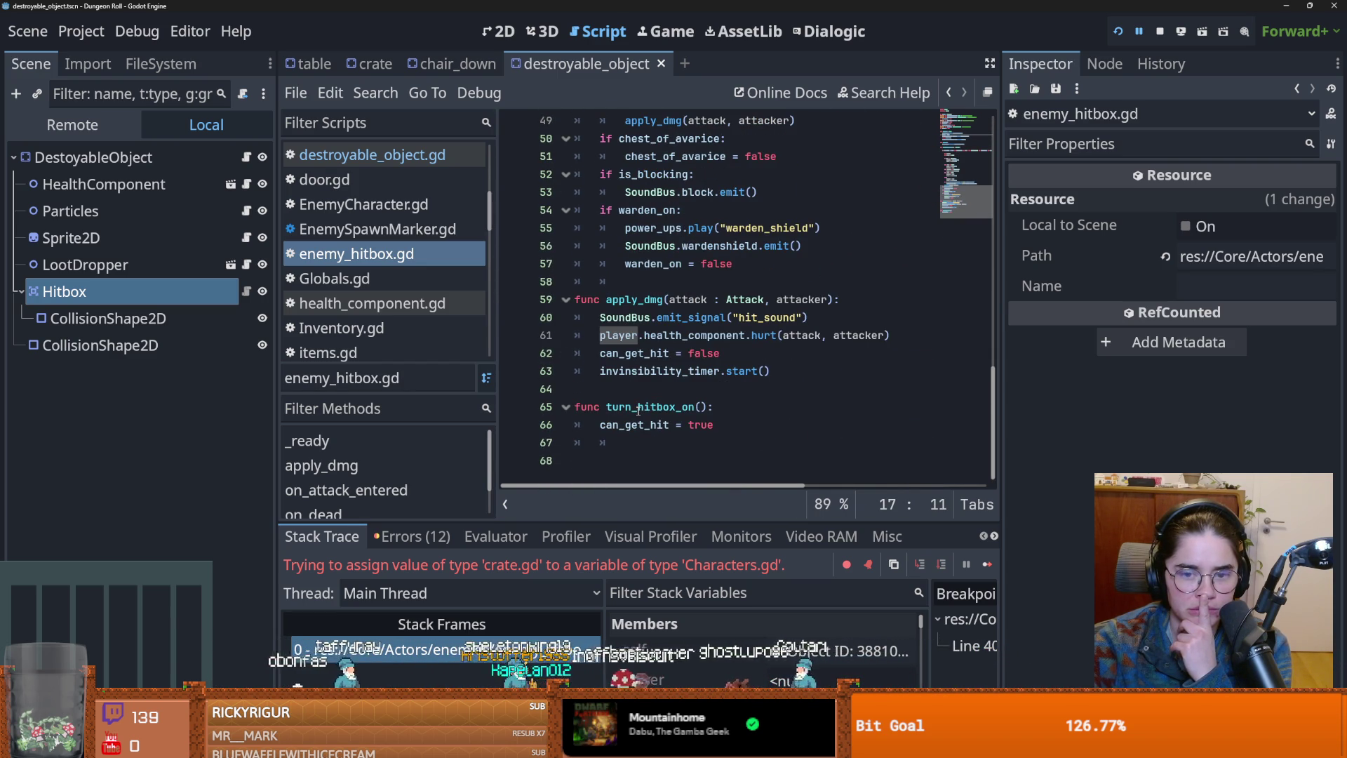
{"action": "left_click", "coordinate": [442, 649]}
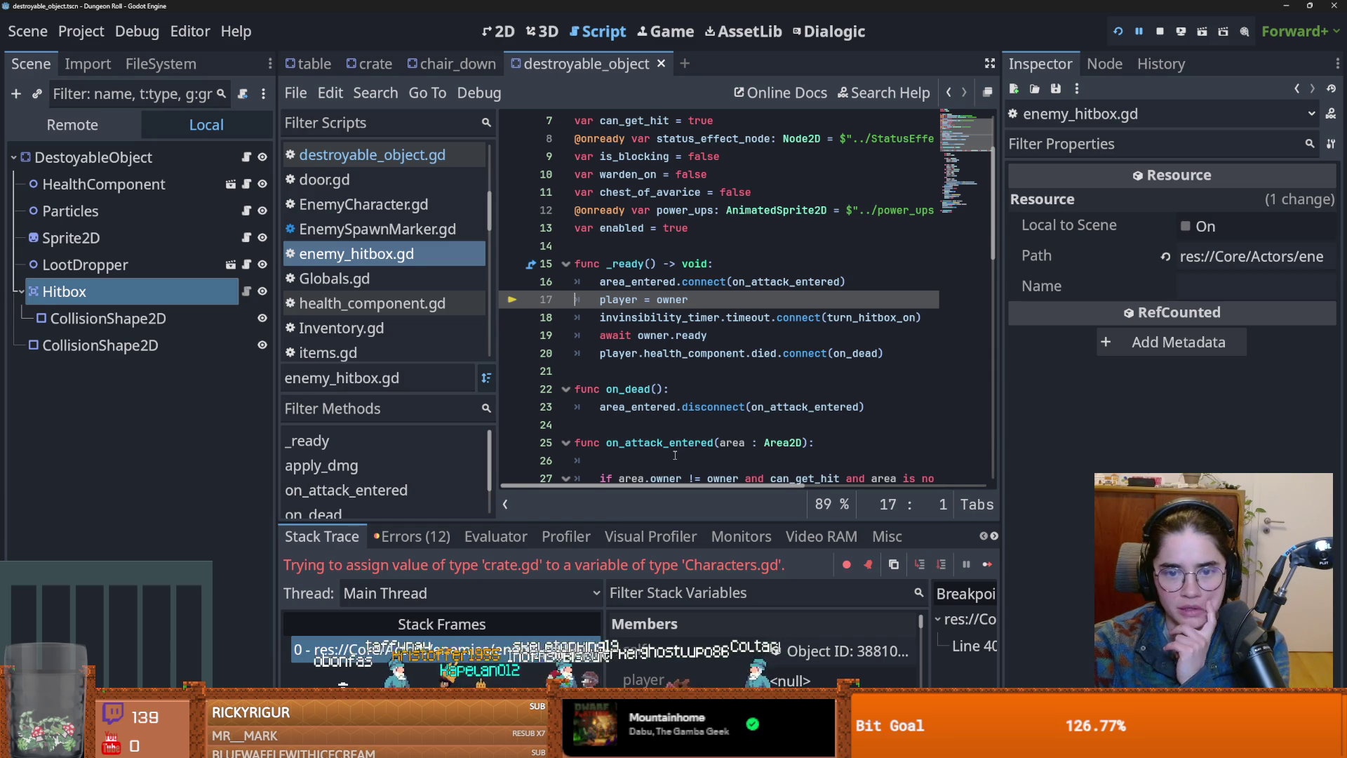
{"action": "scroll", "coordinate": [678, 449], "scroll_direction": "down", "scroll_amount": 4}
{"action": "scroll", "coordinate": [678, 449], "scroll_direction": "down", "scroll_amount": 9}
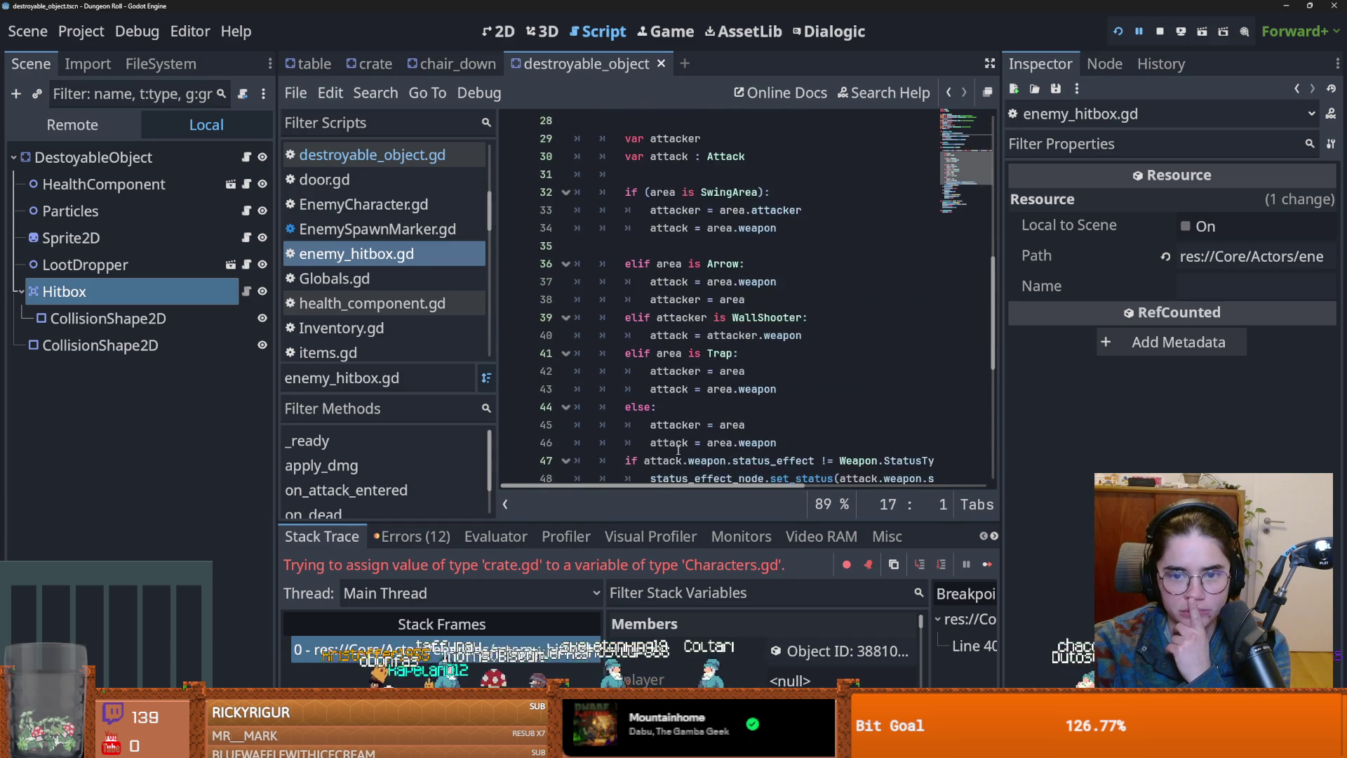
{"action": "scroll", "coordinate": [677, 450], "scroll_direction": "up", "scroll_amount": 1}
{"action": "scroll", "coordinate": [675, 426], "scroll_direction": "up", "scroll_amount": 3}
{"action": "scroll", "coordinate": [674, 426], "scroll_direction": "up", "scroll_amount": 9}
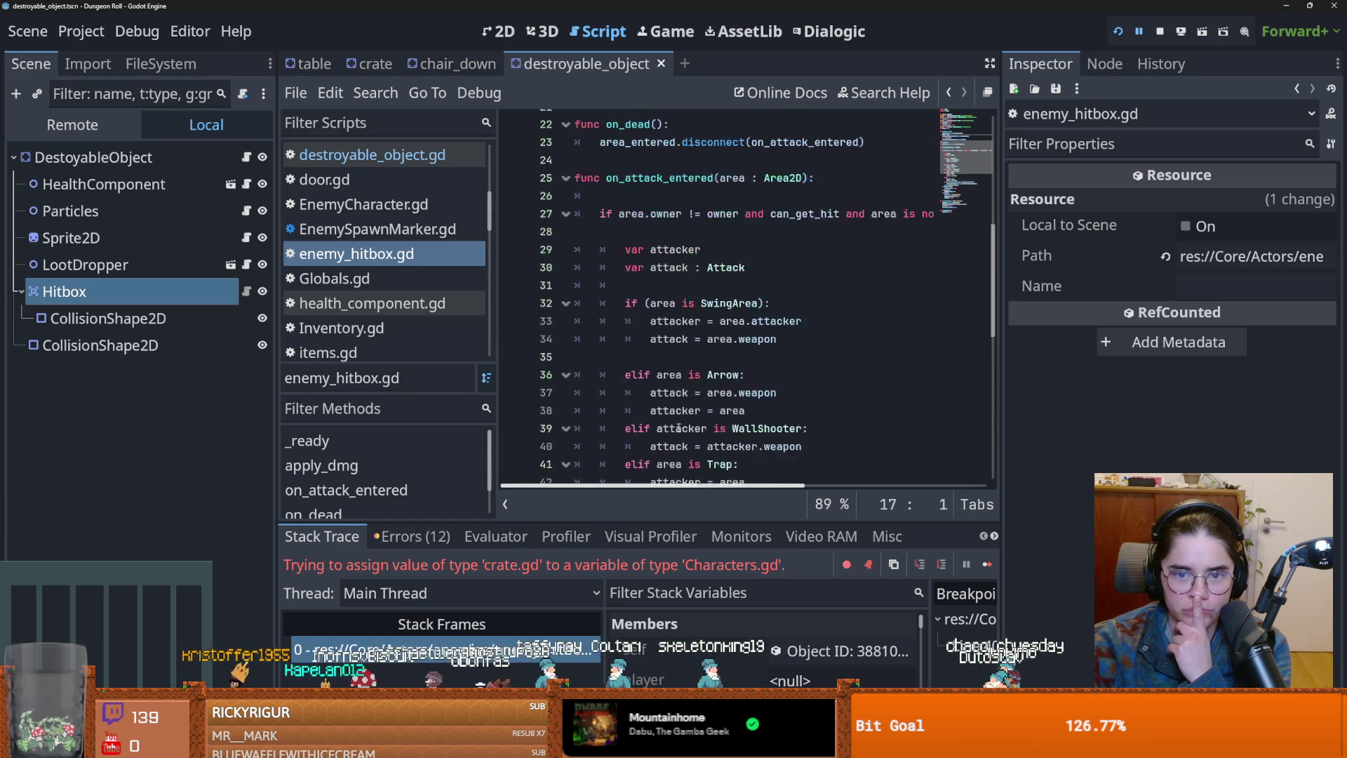
{"action": "double_click", "coordinate": [619, 300]}
{"action": "scroll", "coordinate": [621, 305], "scroll_direction": "down", "scroll_amount": 14}
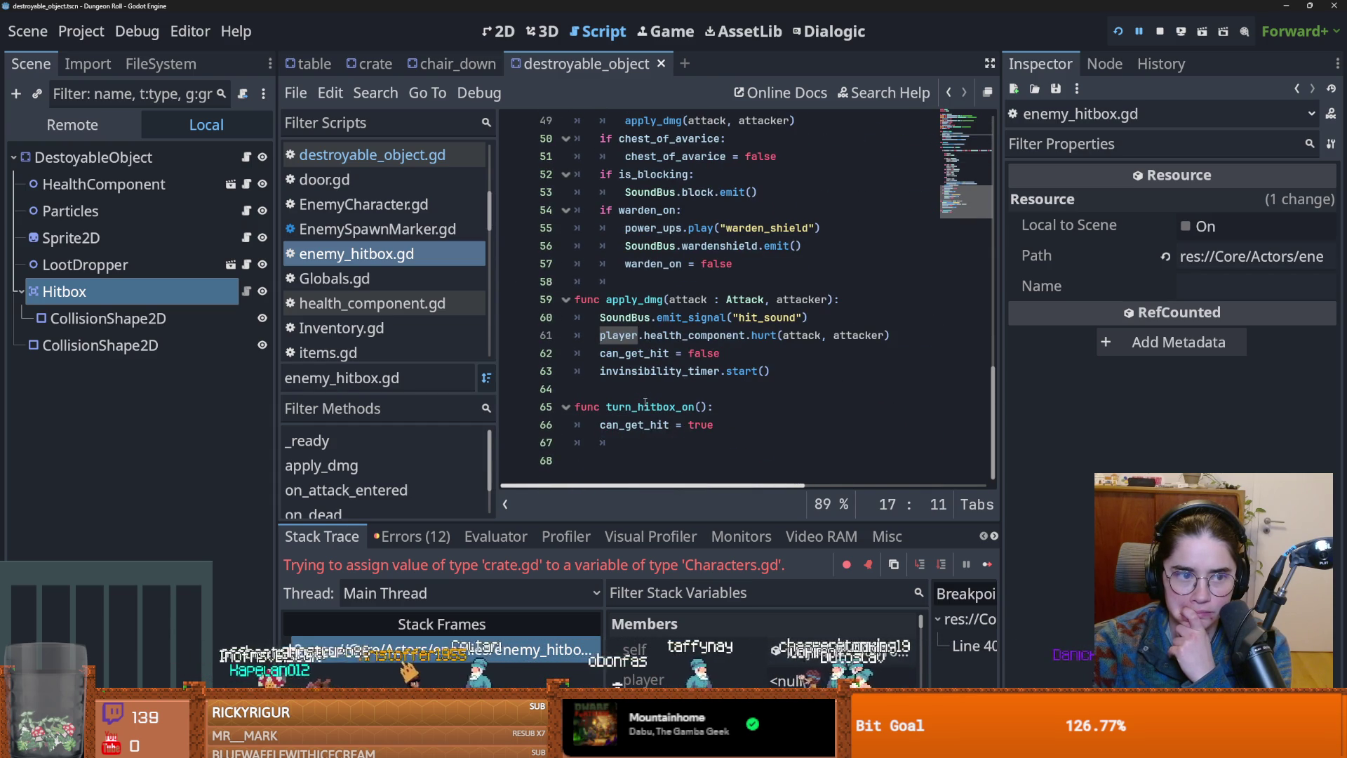
{"action": "scroll", "coordinate": [645, 403], "scroll_direction": "up", "scroll_amount": 14}
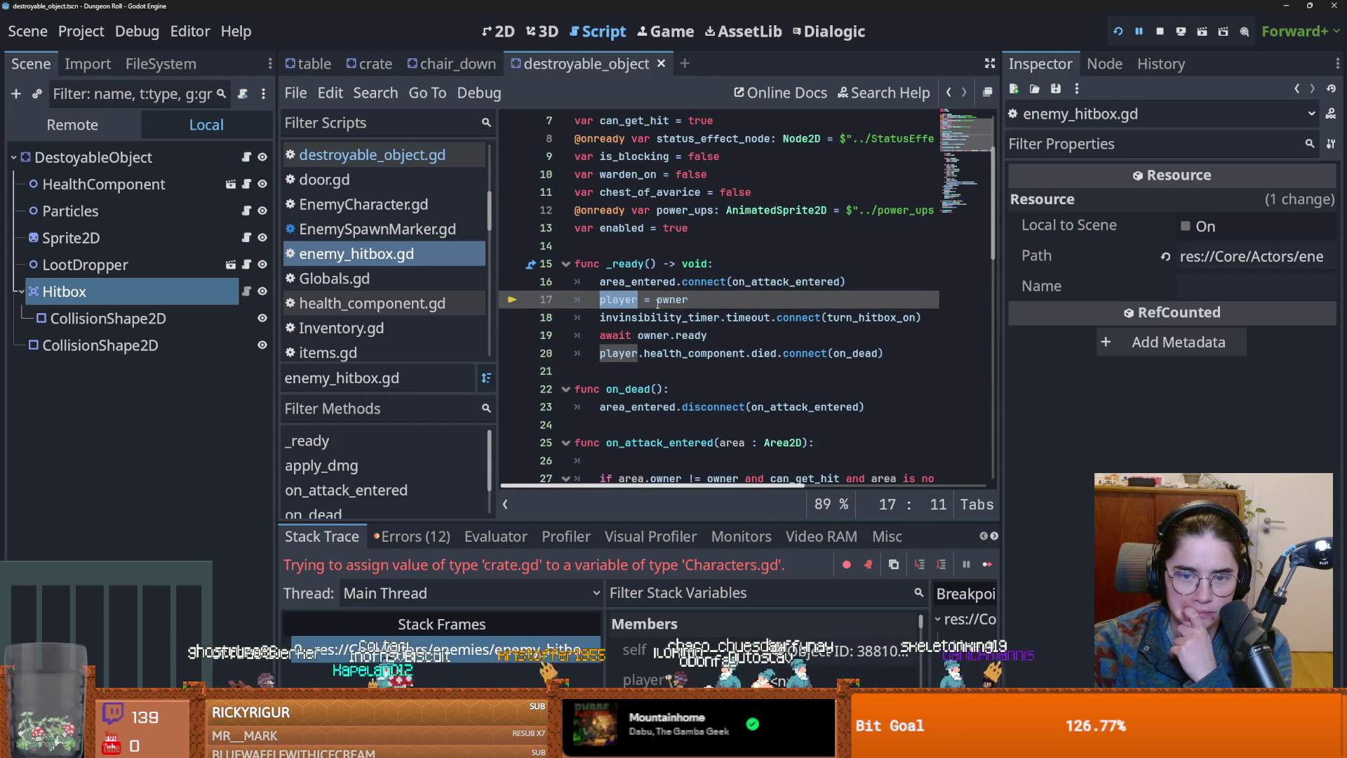
{"action": "double_click", "coordinate": [659, 301]}
{"action": "double_click", "coordinate": [617, 300]}
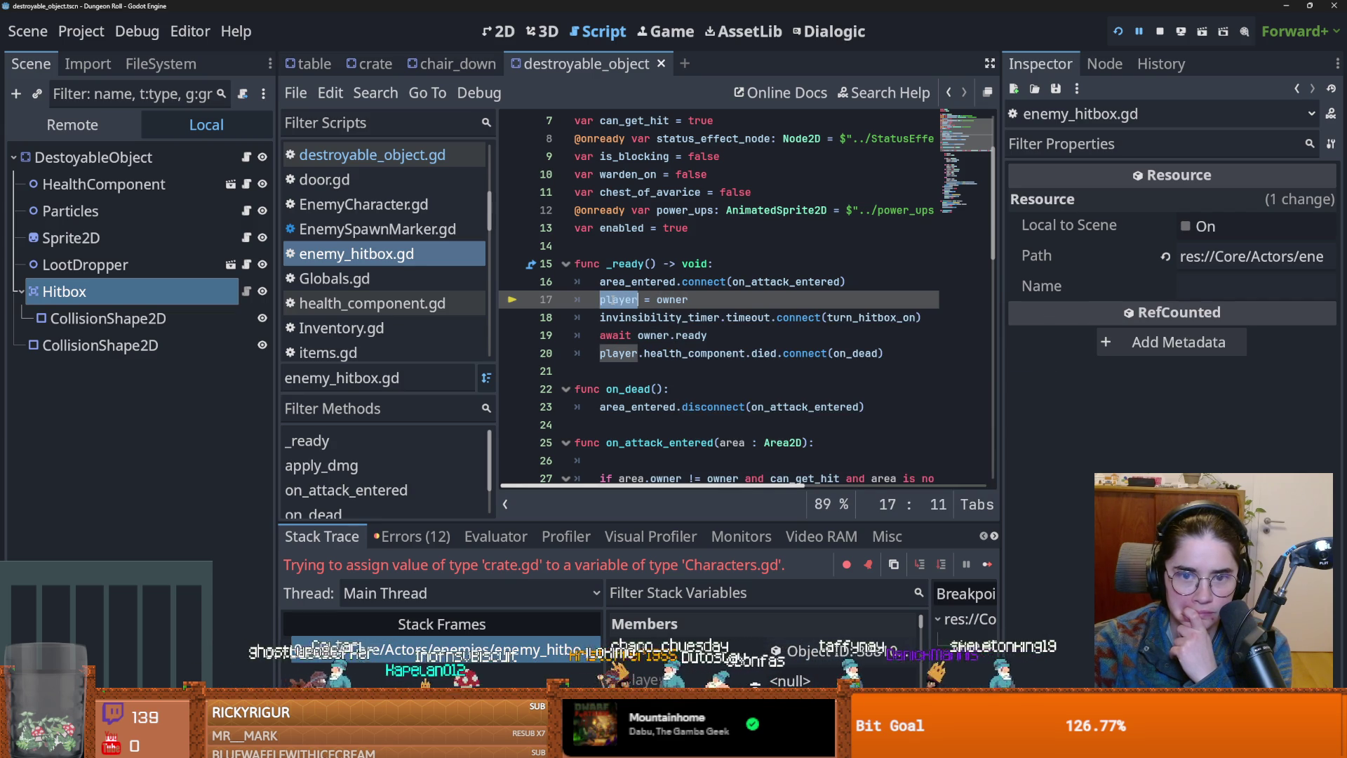
{"action": "scroll", "coordinate": [625, 372], "scroll_direction": "up", "scroll_amount": 2}
{"action": "scroll", "coordinate": [628, 381], "scroll_direction": "up", "scroll_amount": 1}
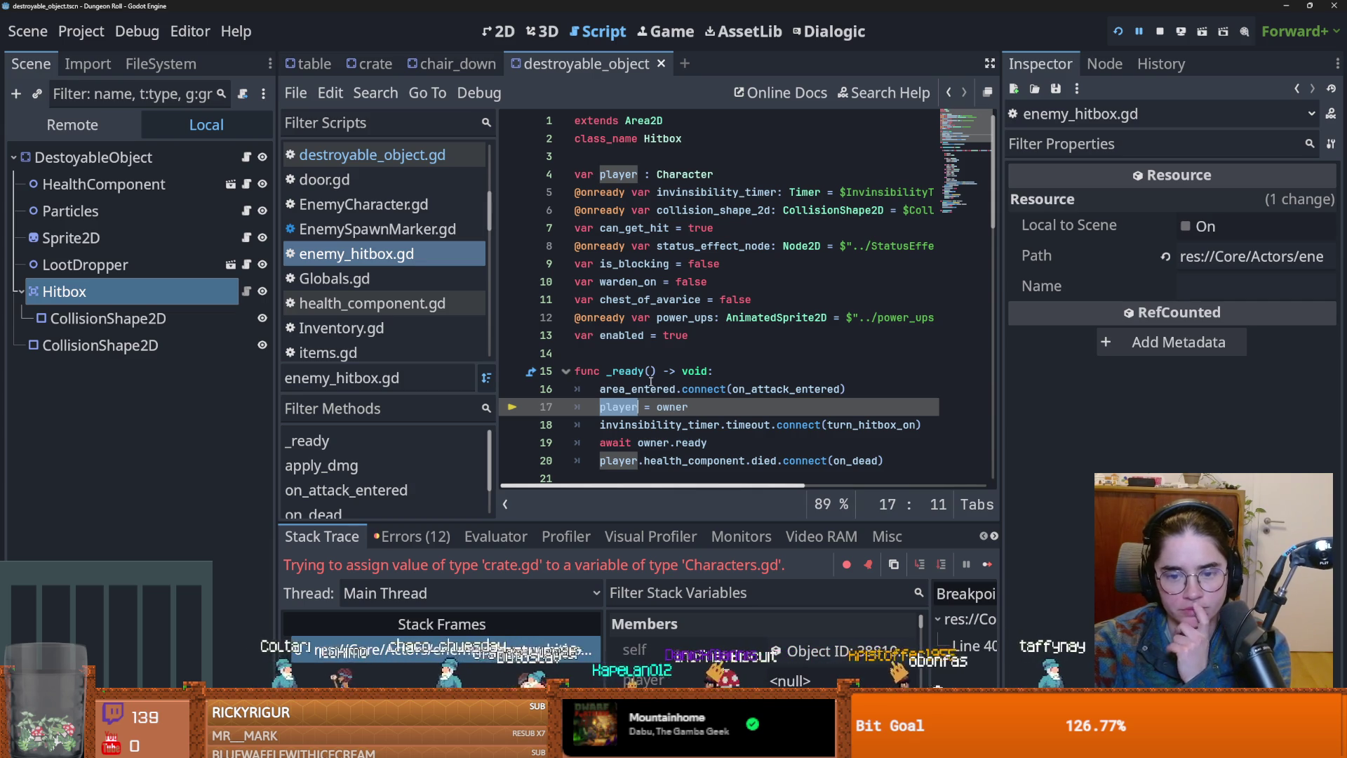
{"action": "scroll", "coordinate": [652, 377], "scroll_direction": "down", "scroll_amount": 1}
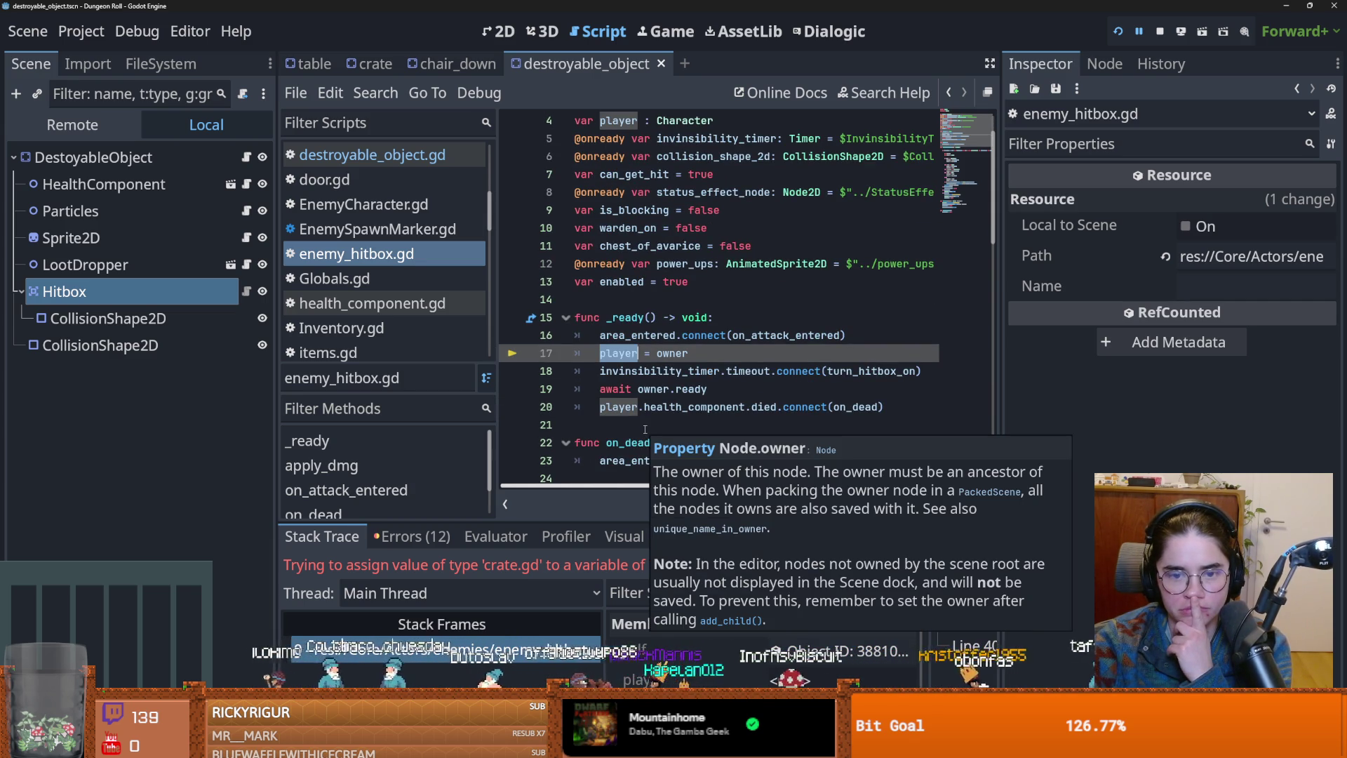
{"action": "left_click", "coordinate": [247, 157]}
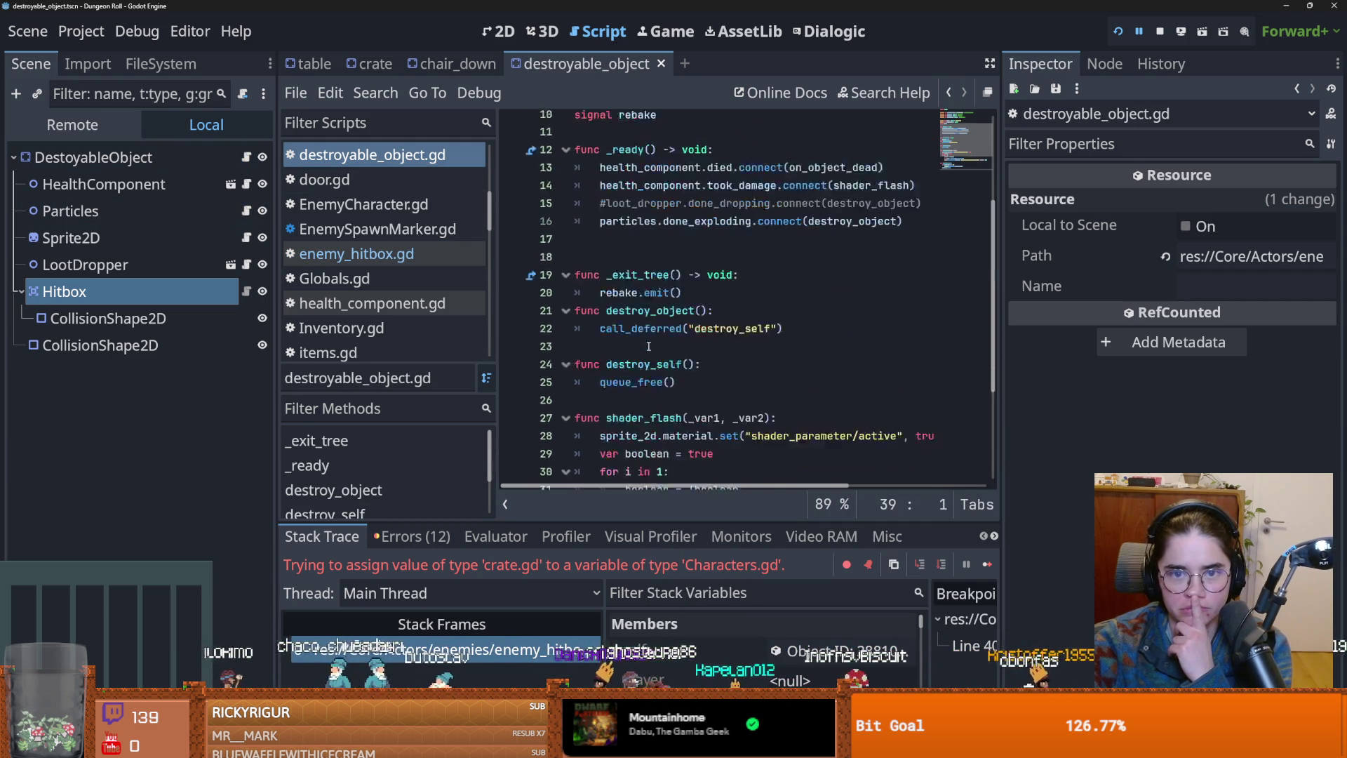
{"action": "scroll", "coordinate": [649, 344], "scroll_direction": "up", "scroll_amount": 4}
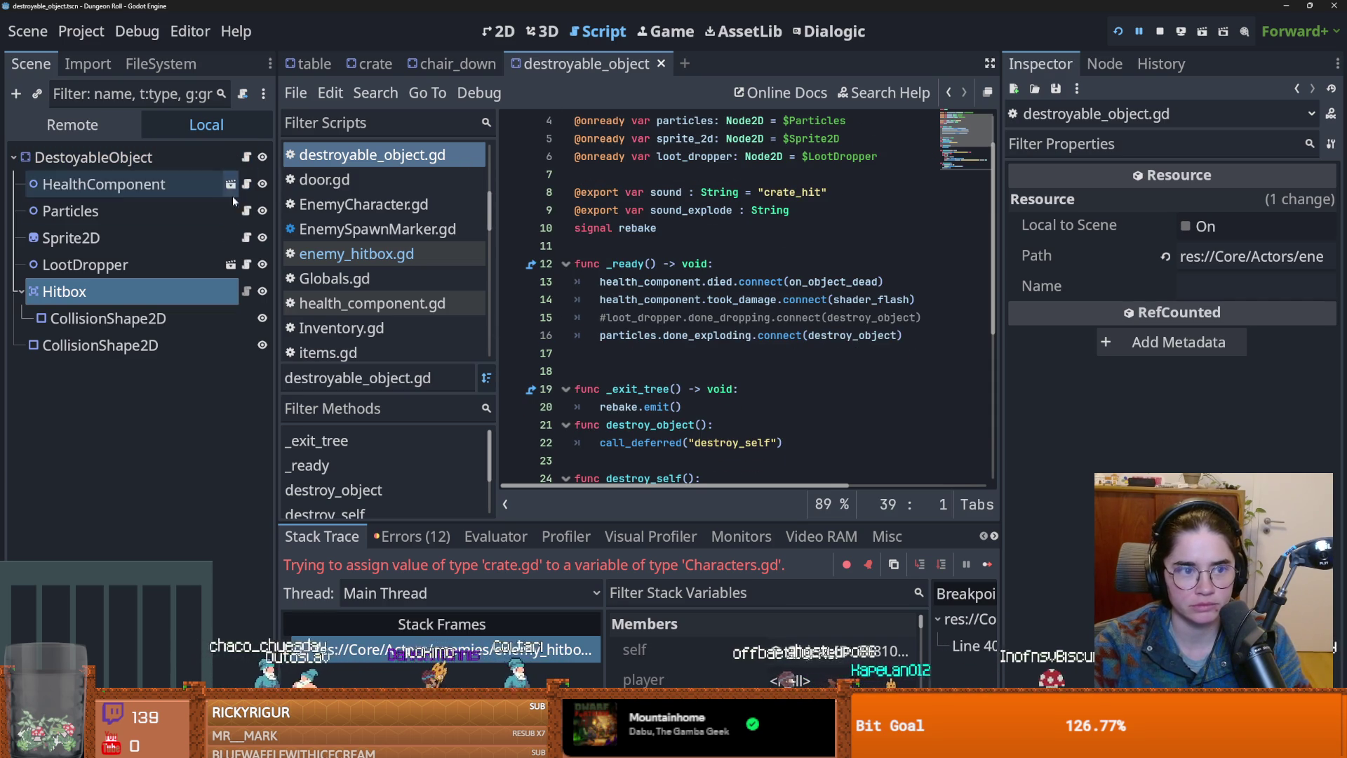
{"action": "scroll", "coordinate": [705, 315], "scroll_direction": "down", "scroll_amount": 1}
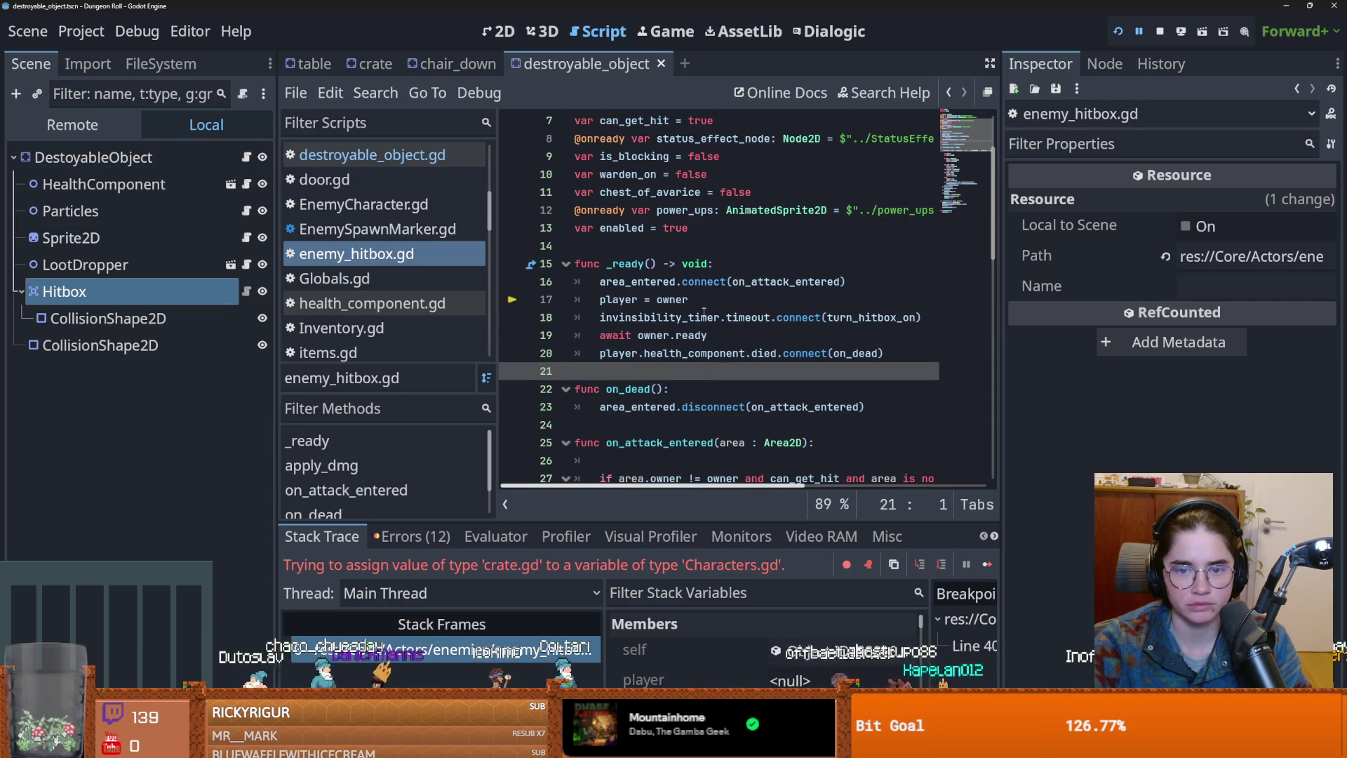
Try adding an if line after line 16 in enemy_hitbox.gd, then remove it and save
{"action": "left_click", "coordinate": [868, 290]}
{"action": "key", "text": "Return"}
{"action": "type", "text": "if"}
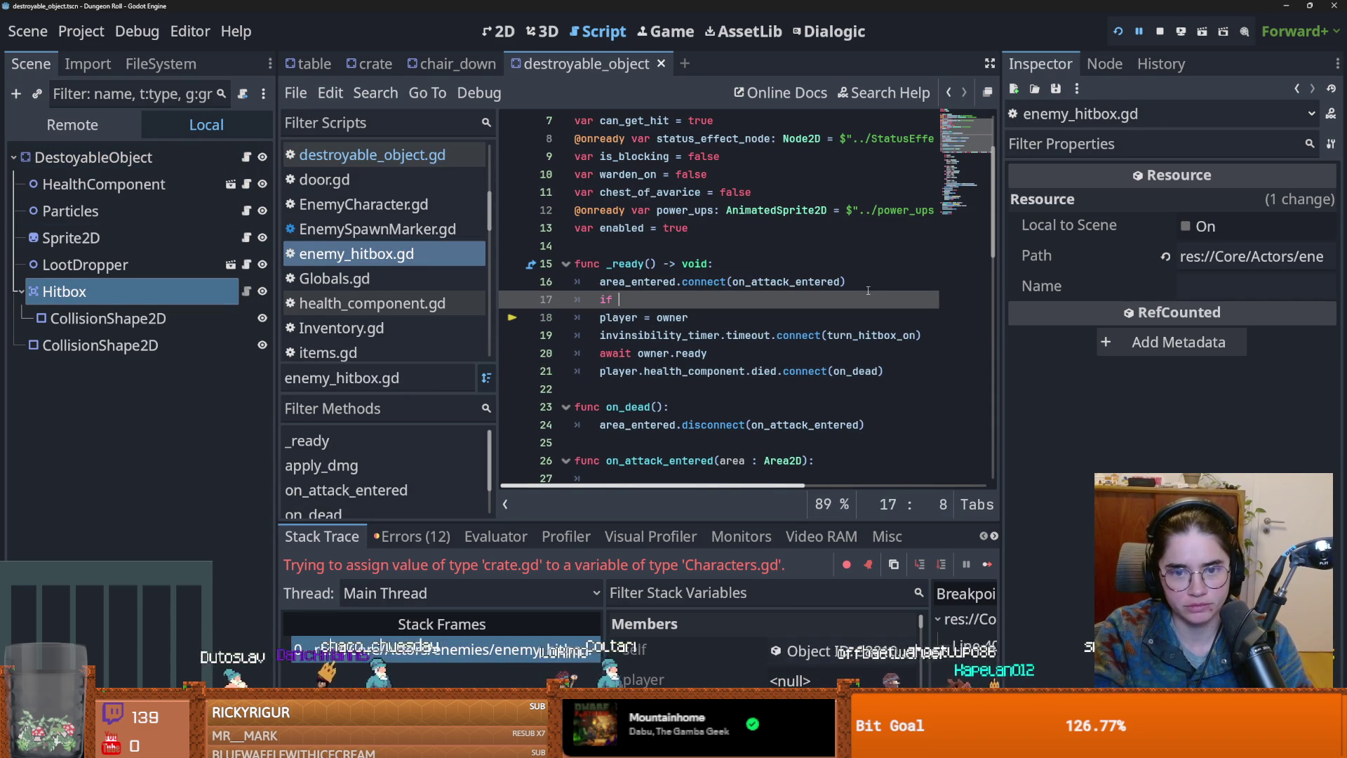
{"action": "key", "text": "BackSpace"}
{"action": "key", "text": "BackSpace"}
{"action": "key", "text": "ctrl+s"}
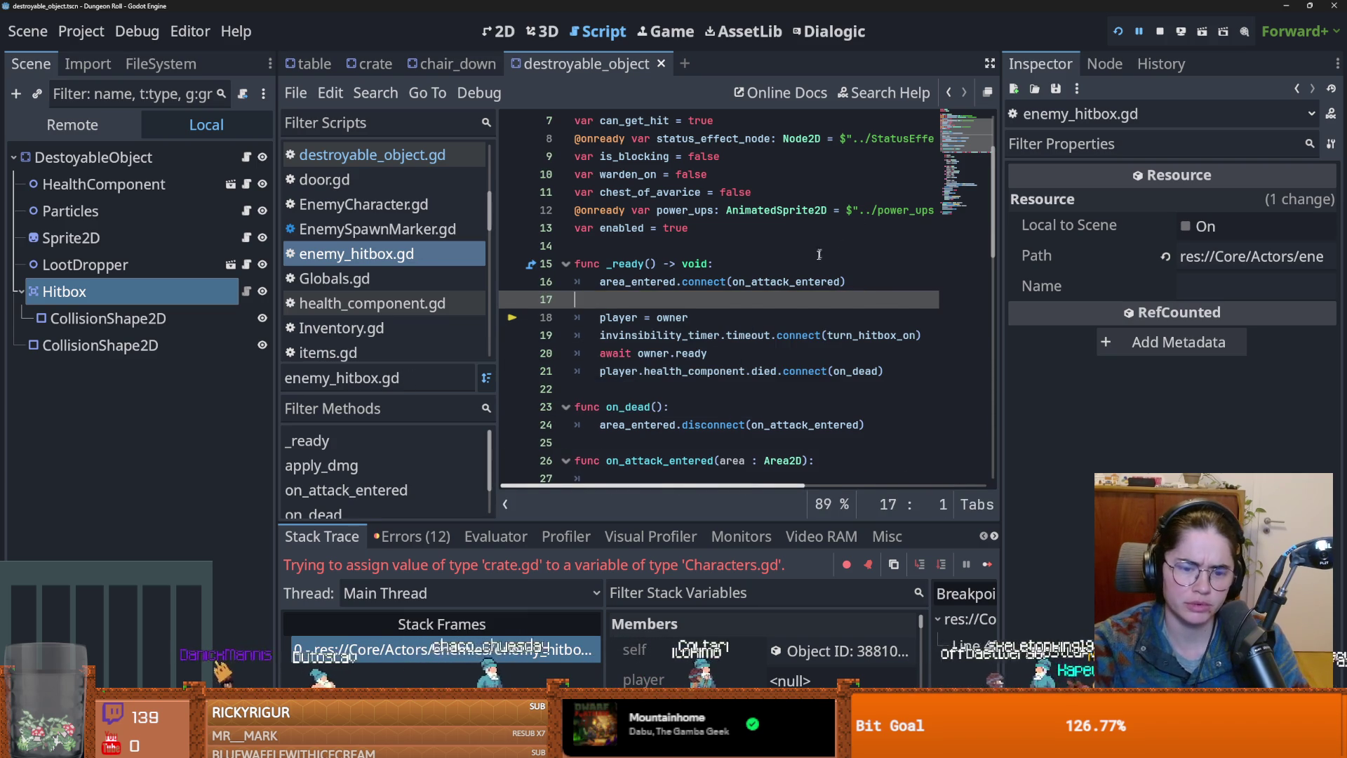
{"action": "key", "text": "Tab"}
{"action": "type", "text": "if"}
{"action": "key", "text": "BackSpace"}
{"action": "key", "text": "BackSpace"}
{"action": "key", "text": "BackSpace"}
{"action": "key", "text": "Home"}
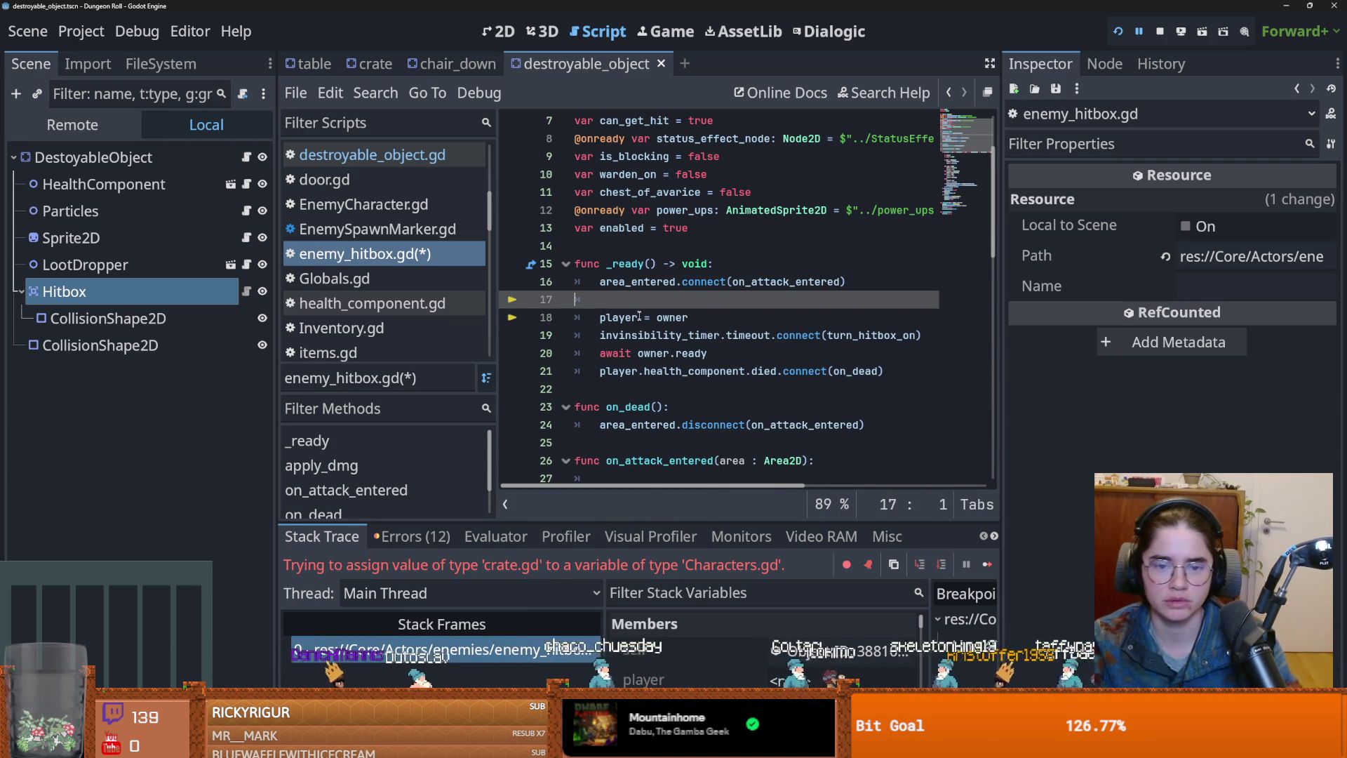
{"action": "key", "text": "BackSpace"}
{"action": "key", "text": "ctrl+s"}
Delete ': Character' from the player variable on line 4, save, and launch the game
{"action": "left_click", "coordinate": [638, 302]}
{"action": "scroll", "coordinate": [677, 378], "scroll_direction": "up", "scroll_amount": 2}
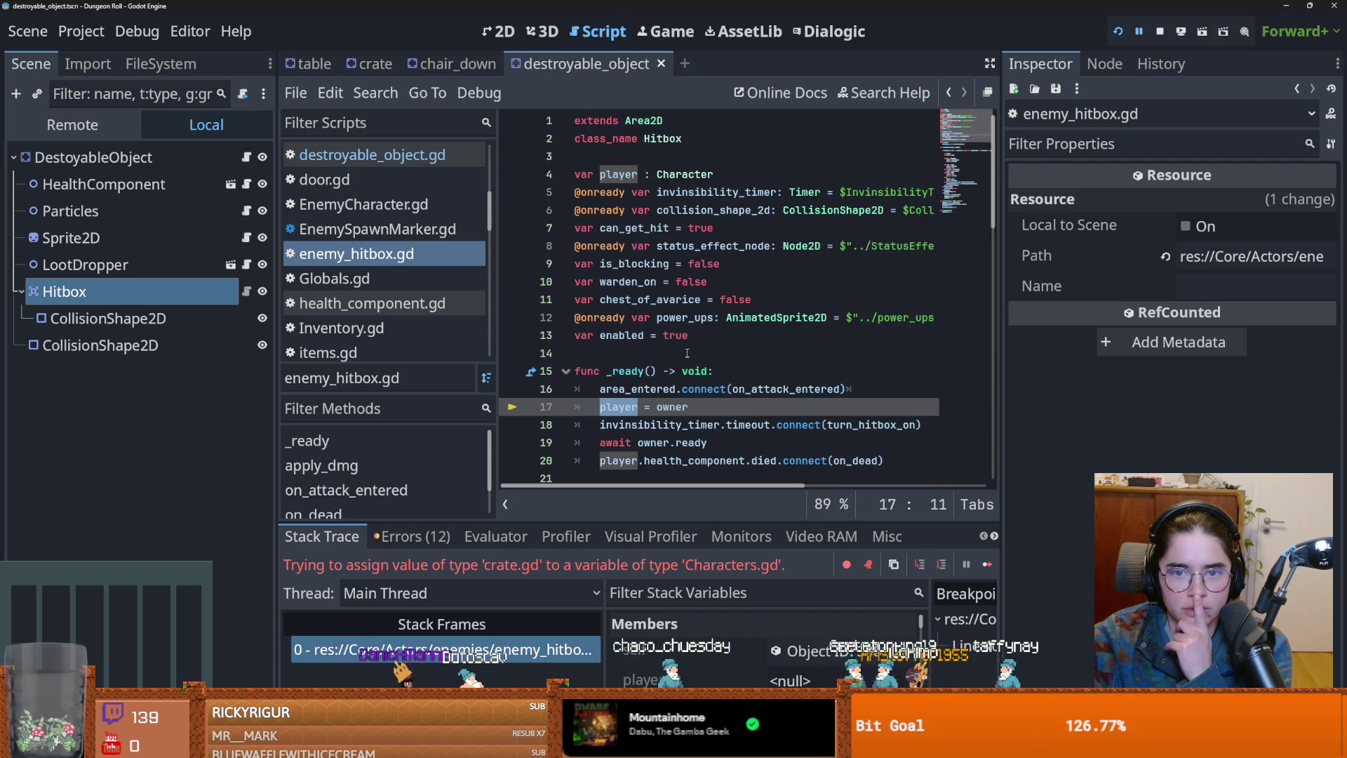
{"action": "double_click", "coordinate": [675, 174]}
{"action": "key", "text": "BackSpace"}
{"action": "key", "text": "BackSpace"}
{"action": "key", "text": "BackSpace"}
{"action": "key", "text": "ctrl+s"}
{"action": "left_click", "coordinate": [1120, 35]}
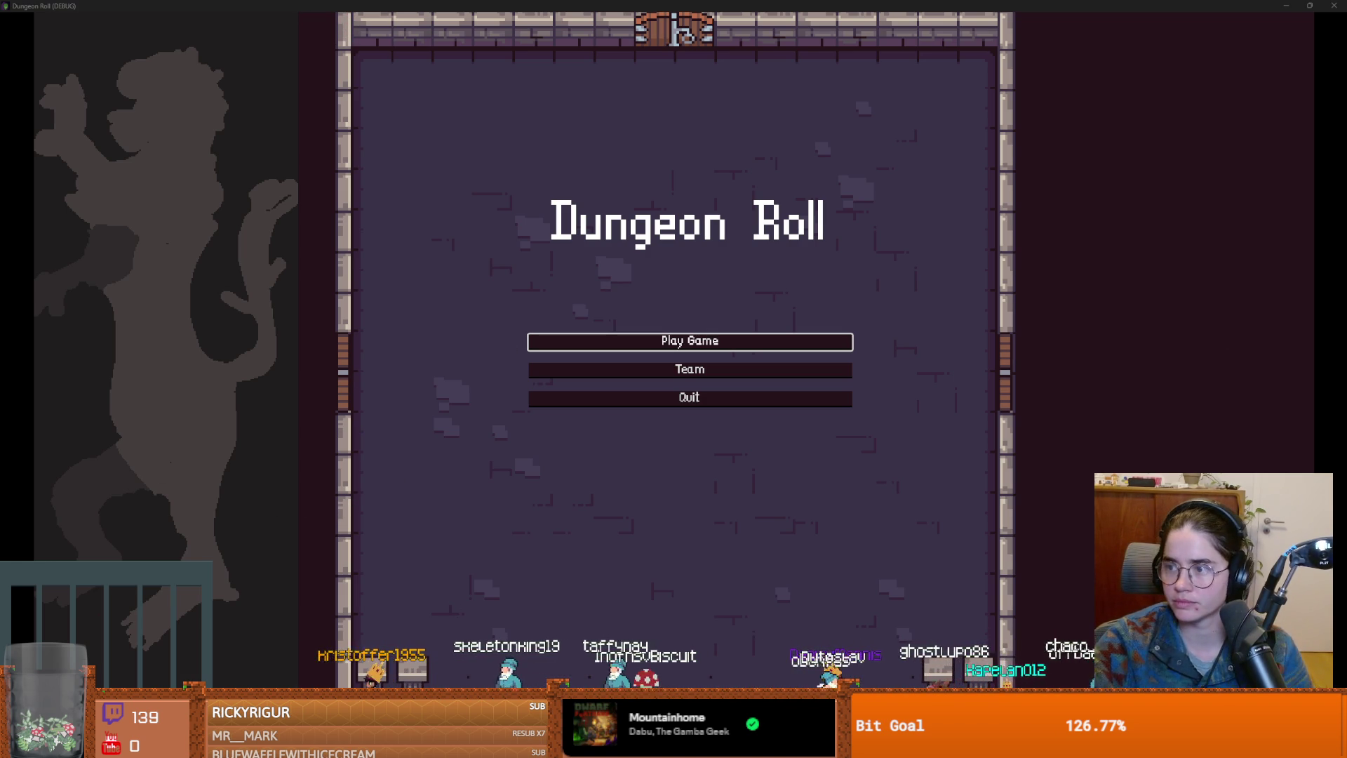
Leave the game at its title menu and switch to the Hellraiser search results in Firefox
{"action": "key", "text": "alt+Tab"}
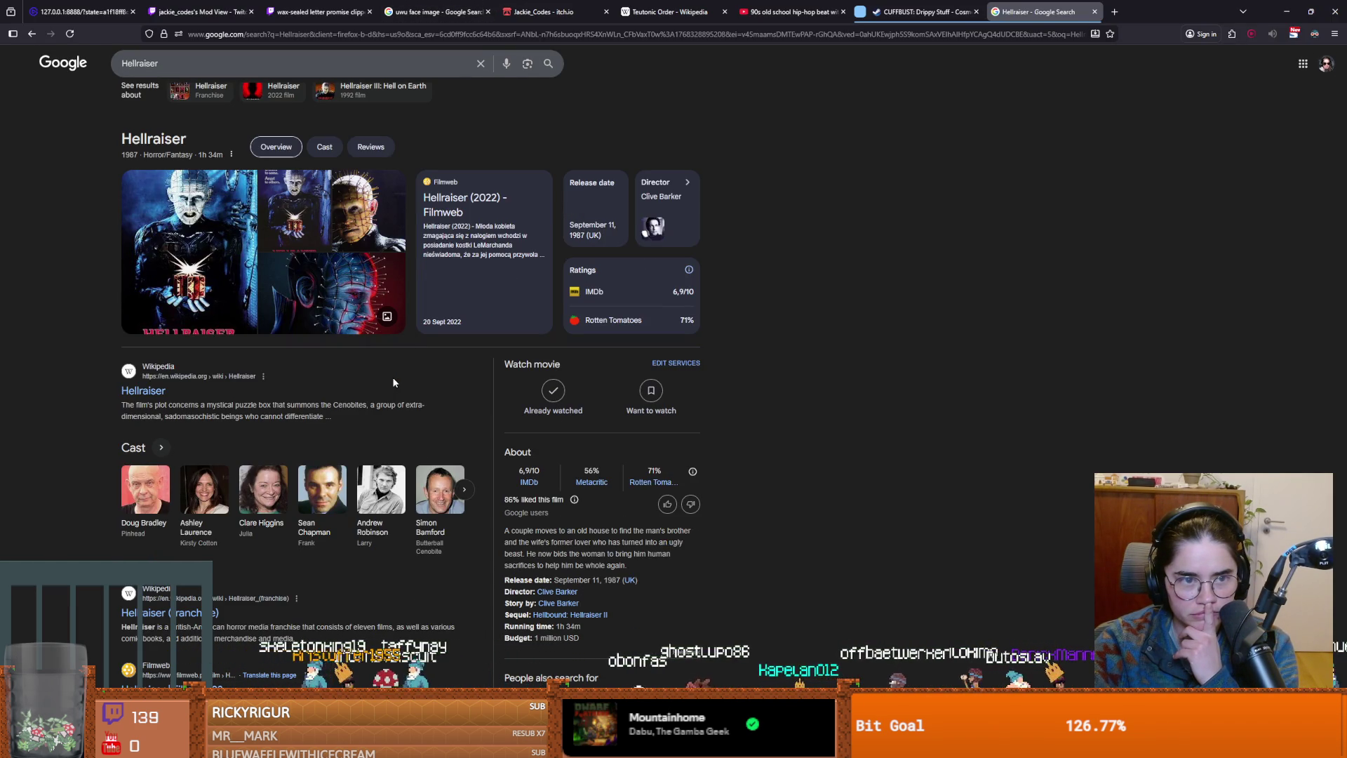
Switch back to the Dungeon Roll (DEBUG) game window at its title menu
{"action": "key", "text": "alt+Tab"}
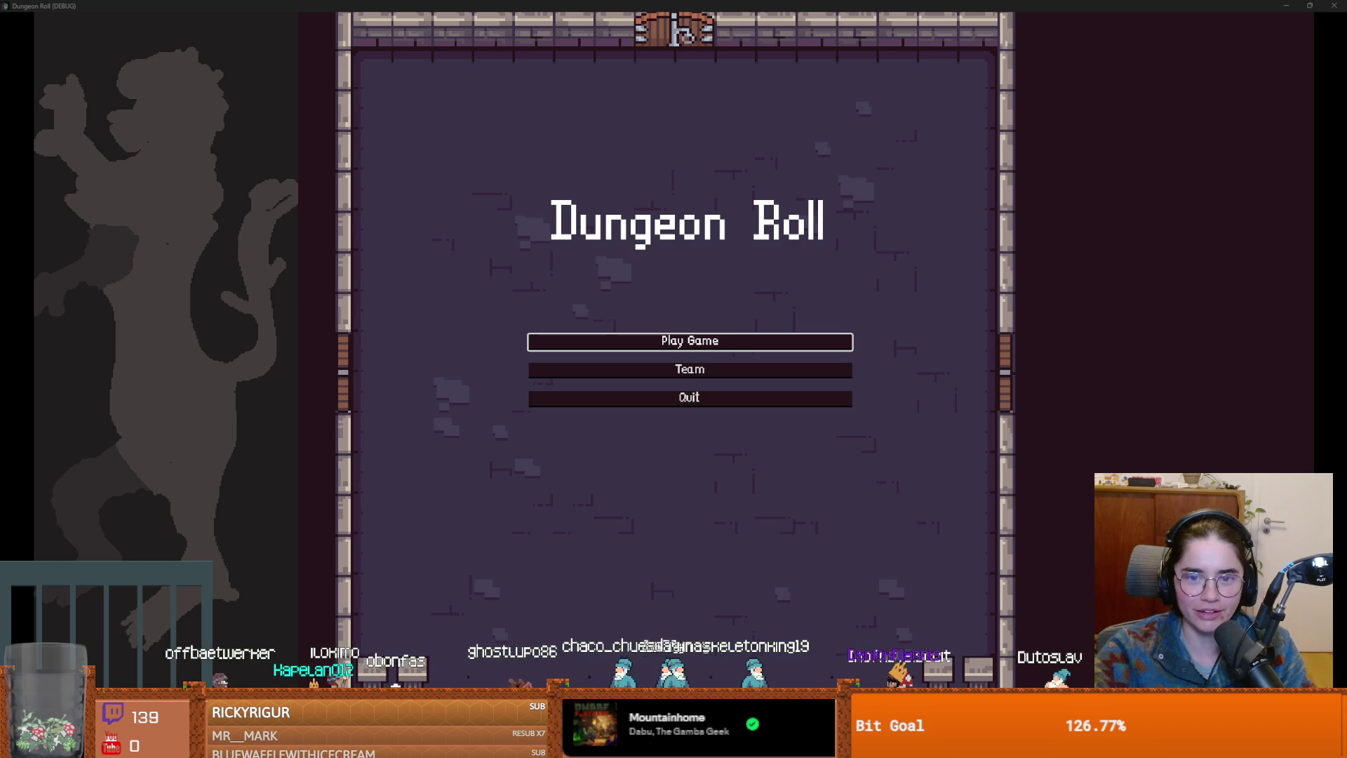
Start a new game as the Crusader, widen the code area, then switch to the 13 ghosts results
{"action": "left_click", "coordinate": [691, 342]}
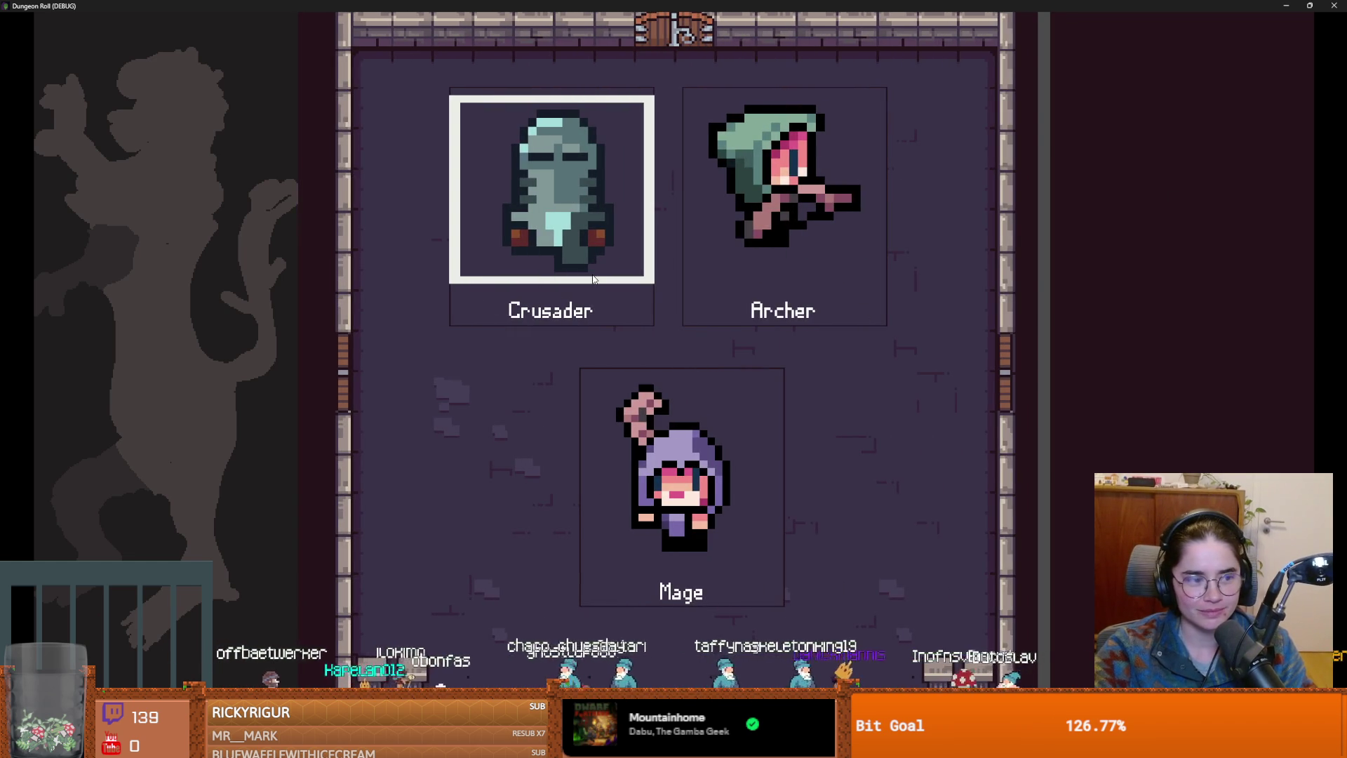
{"action": "left_click", "coordinate": [600, 279]}
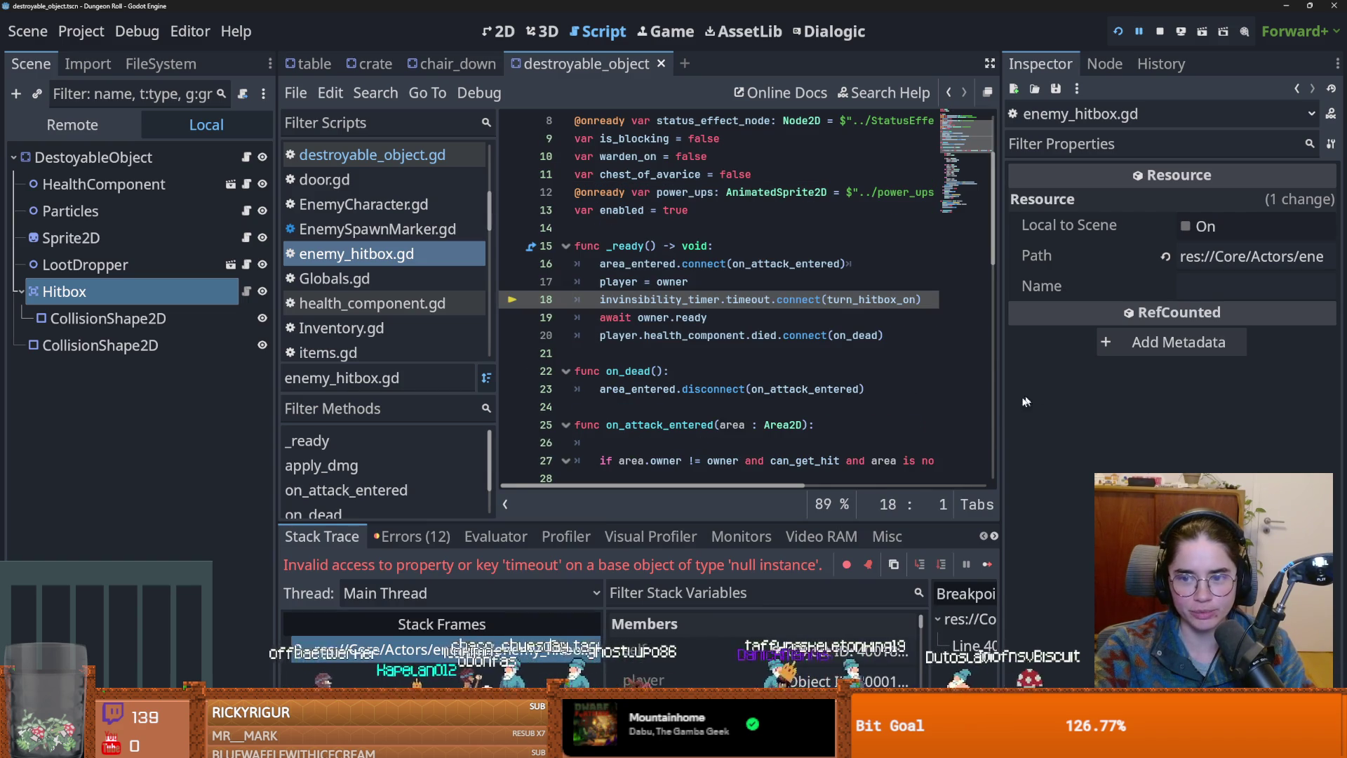
{"action": "left_click_drag", "start_coordinate": [1002, 406], "coordinate": [1204, 419]}
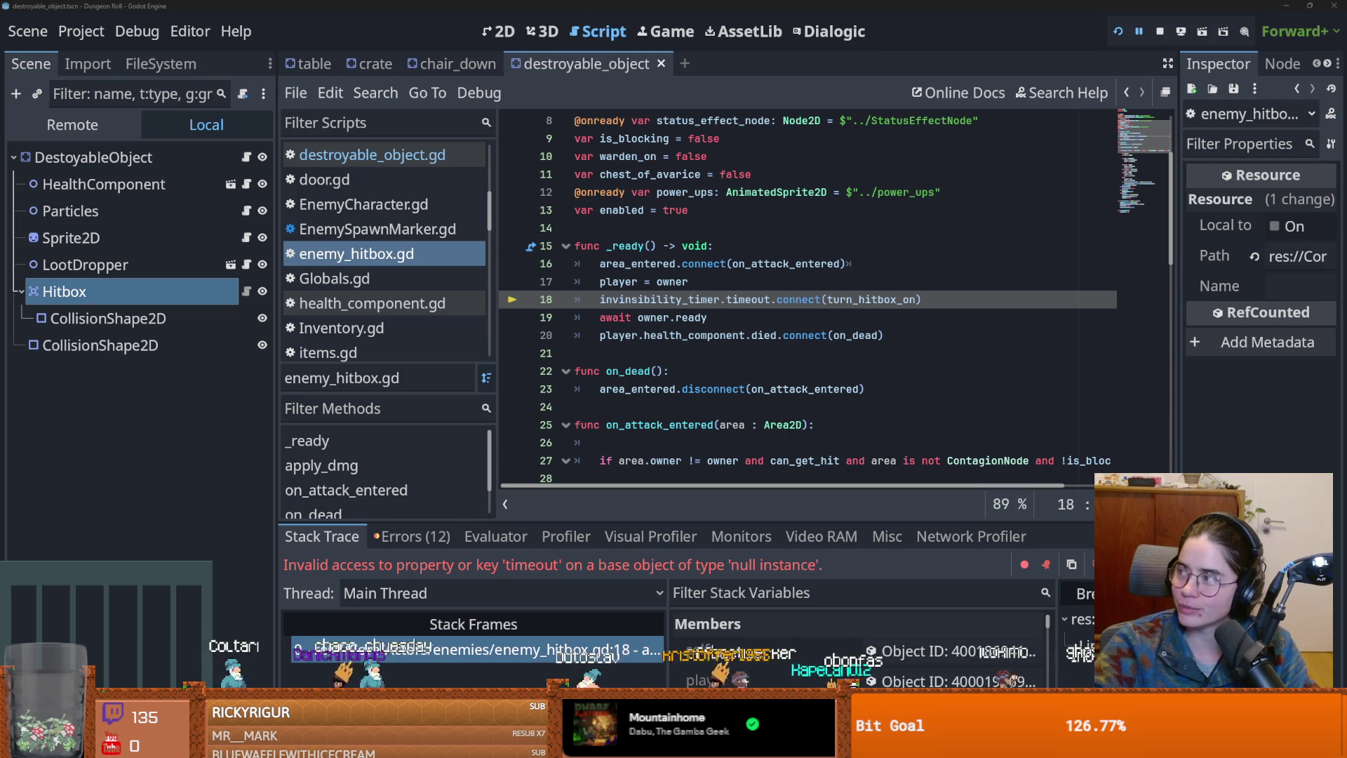
{"action": "key", "text": "alt+Tab"}
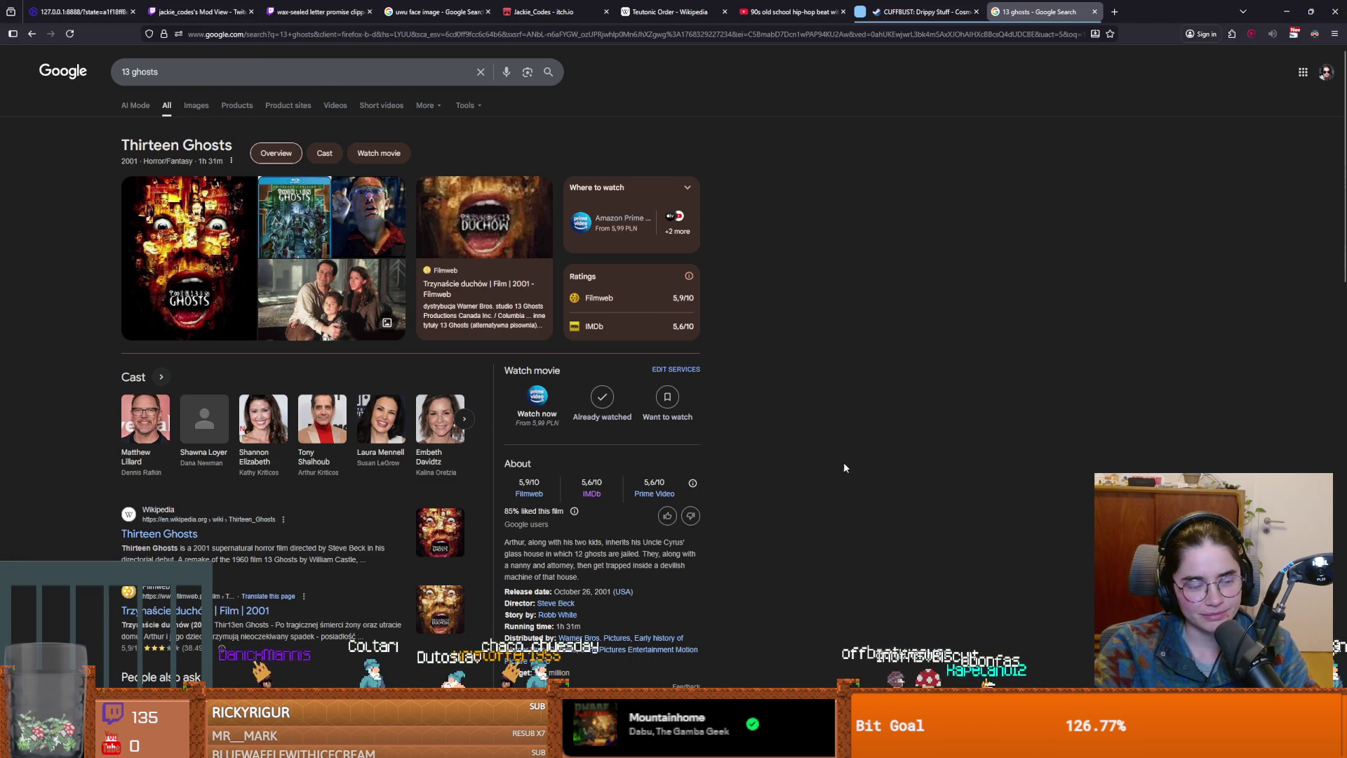
Scroll through the 13 ghosts results, then return to enemy_hitbox.gd paused in Godot
{"action": "scroll", "coordinate": [867, 449], "scroll_direction": "down", "scroll_amount": 2}
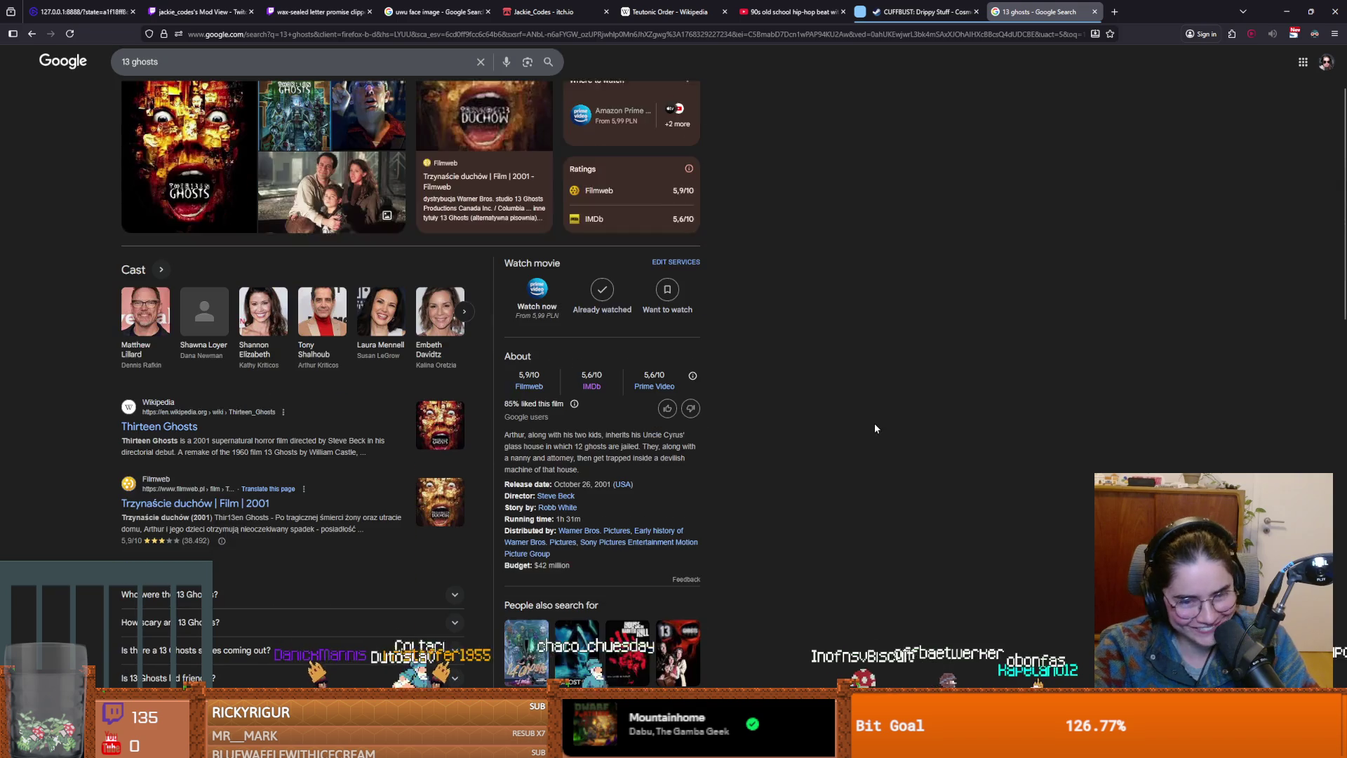
{"action": "scroll", "coordinate": [862, 445], "scroll_direction": "down", "scroll_amount": 2}
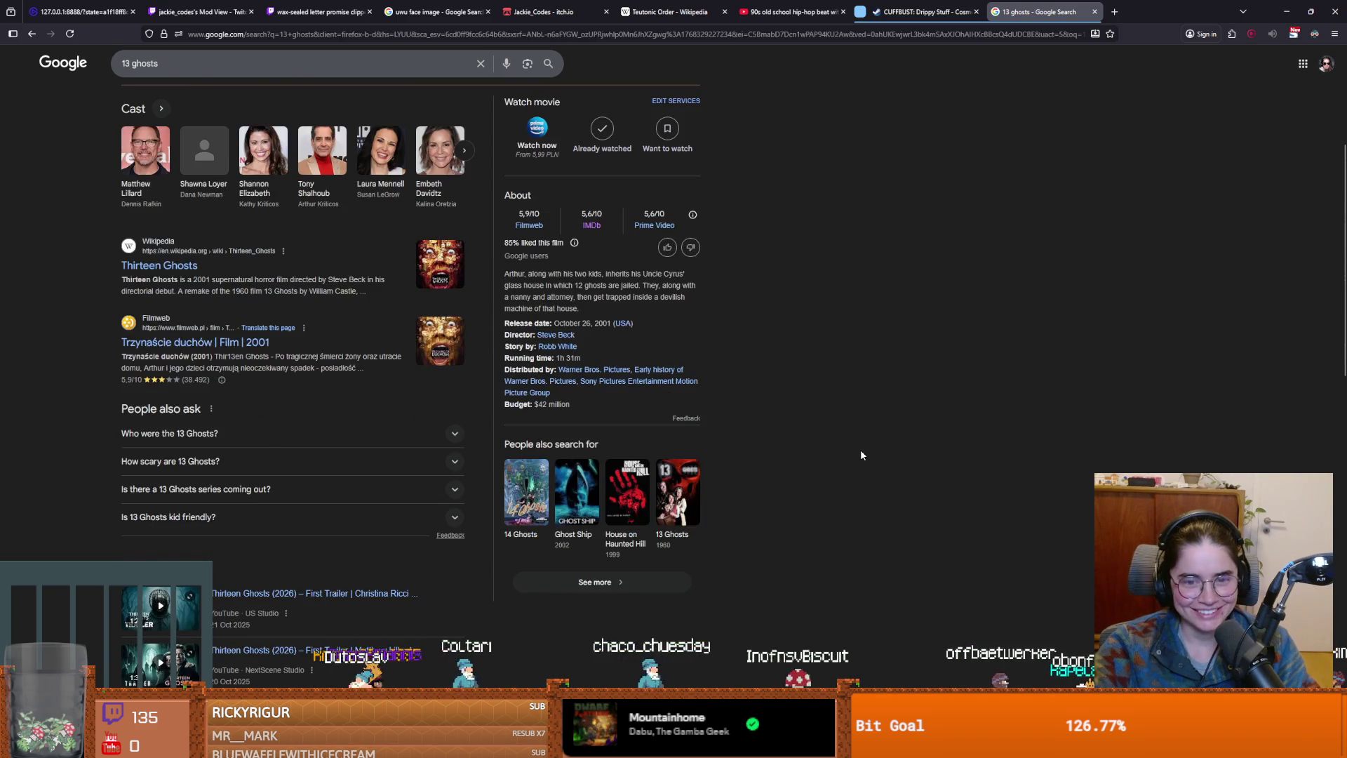
{"action": "scroll", "coordinate": [860, 449], "scroll_direction": "up", "scroll_amount": 3}
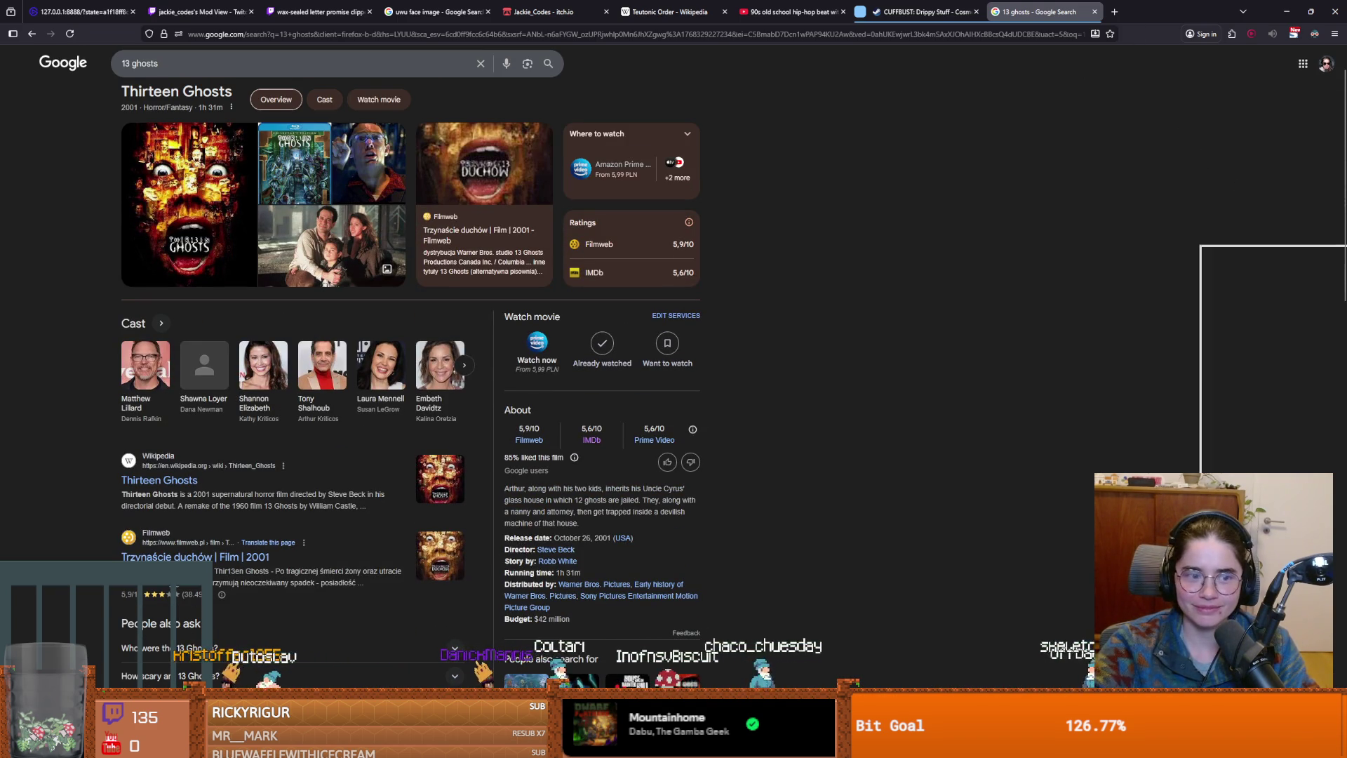
{"action": "key", "text": "alt+Tab"}
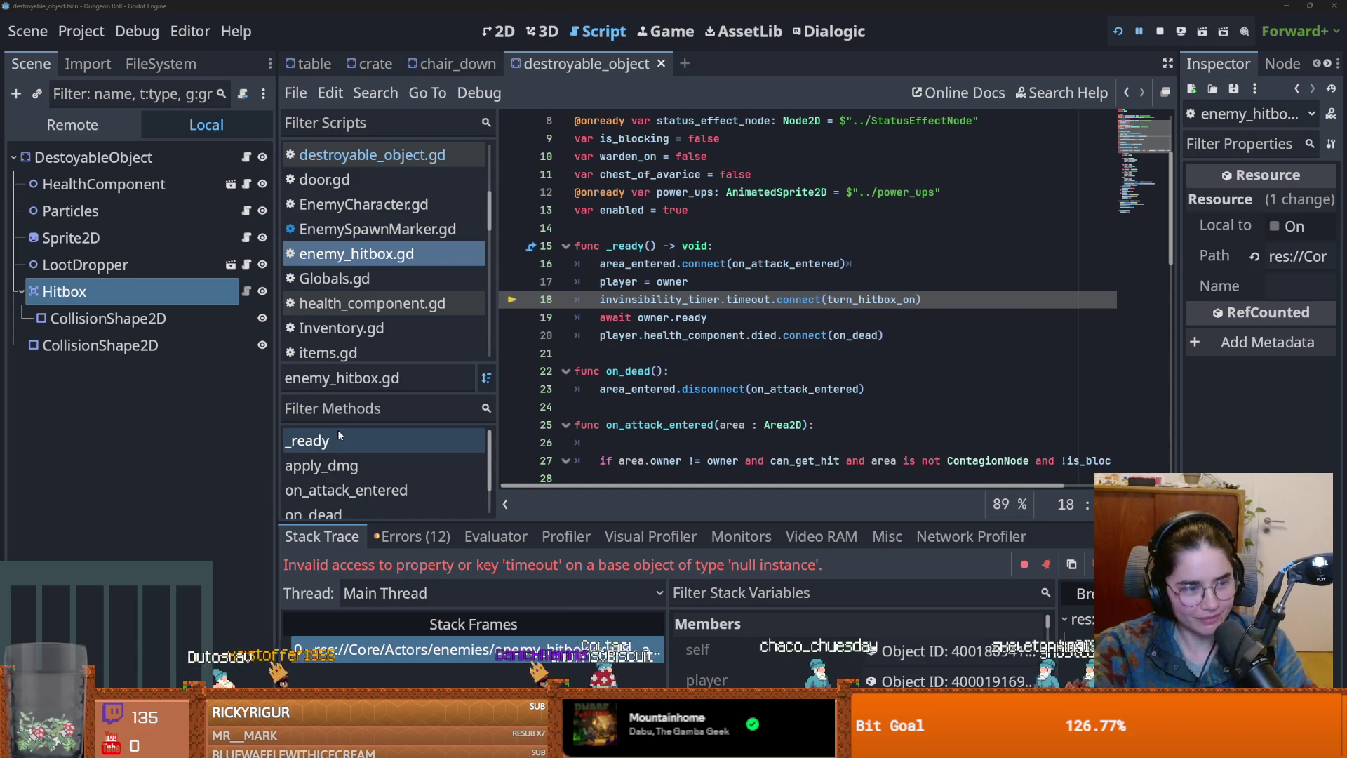
Save, jump to the erroring line, and select invisibility_timer on line 18
{"action": "left_click", "coordinate": [638, 353]}
{"action": "key", "text": "ctrl+s"}
{"action": "key", "text": "ctrl+s"}
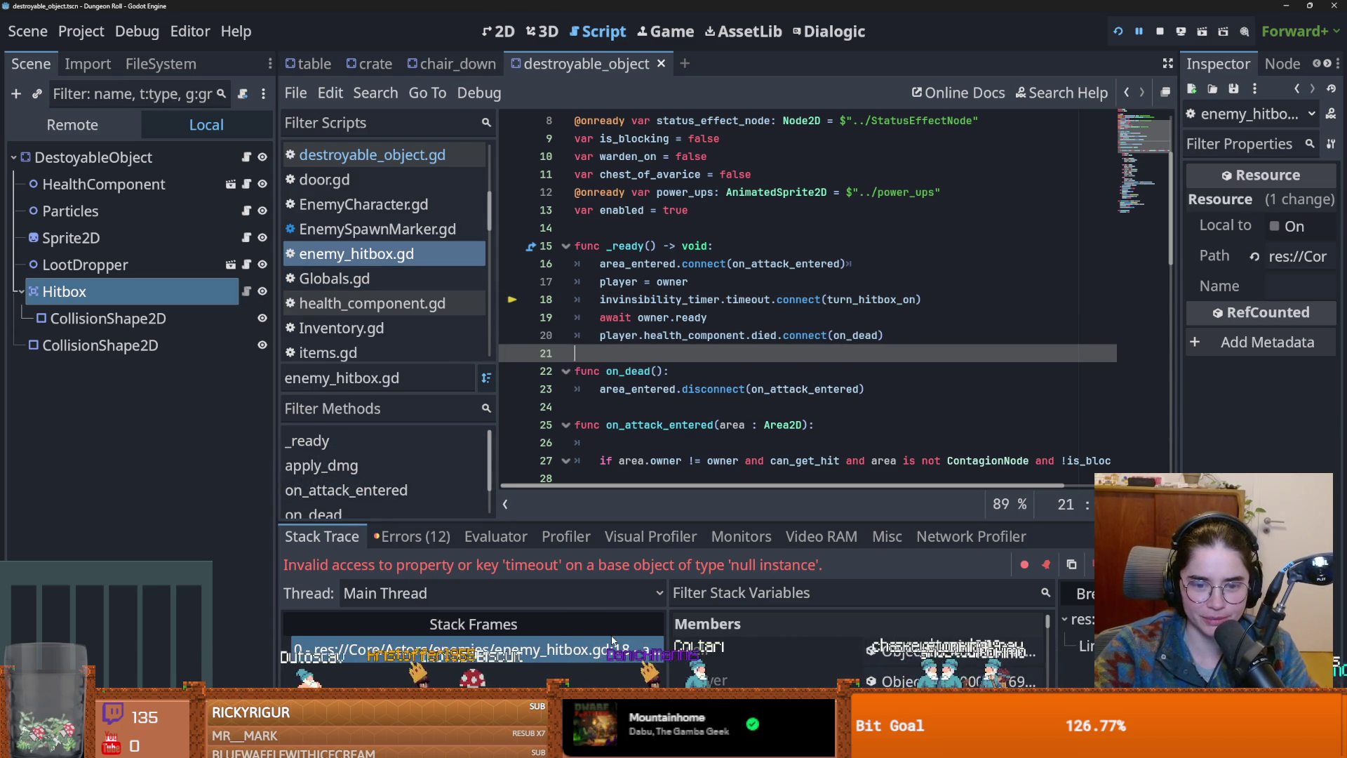
{"action": "left_click", "coordinate": [613, 643]}
{"action": "scroll", "coordinate": [691, 374], "scroll_direction": "up", "scroll_amount": 2}
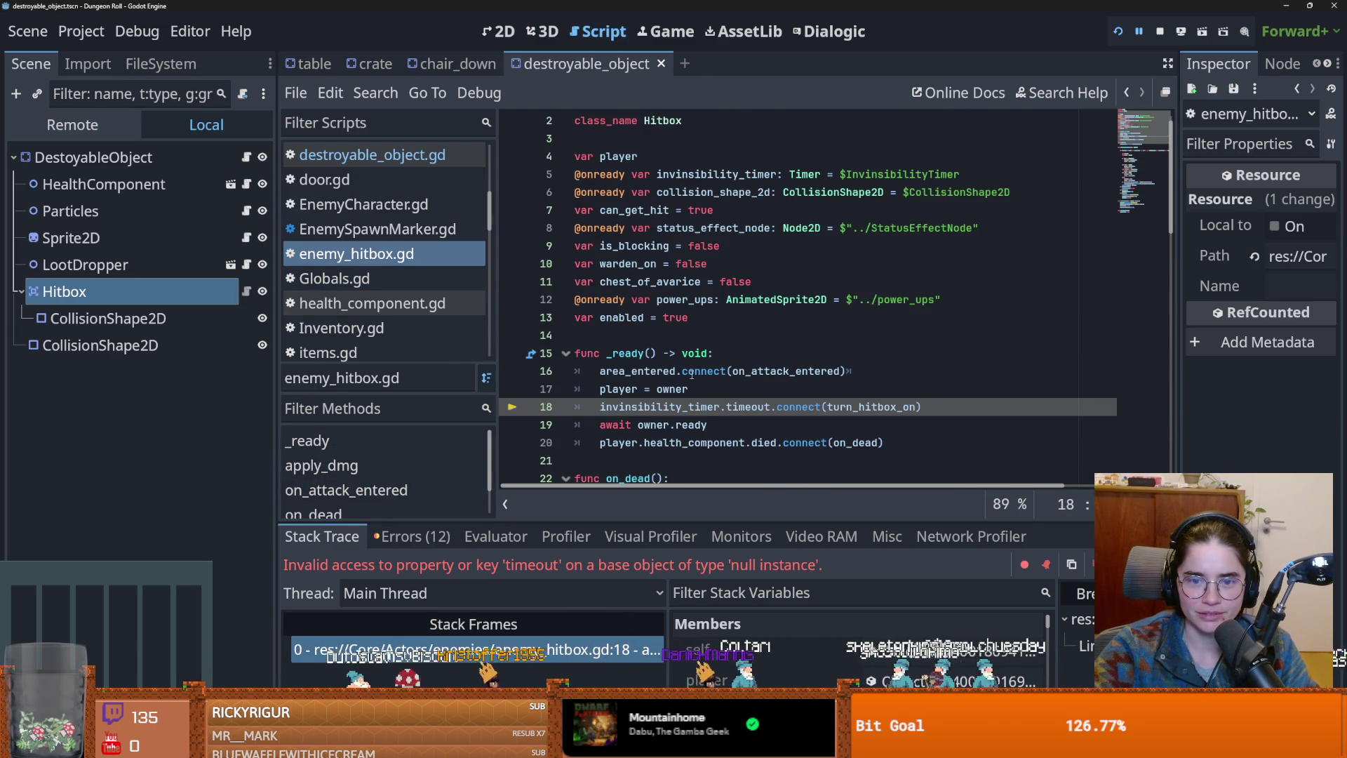
{"action": "double_click", "coordinate": [667, 407]}
{"action": "scroll", "coordinate": [740, 444], "scroll_direction": "down", "scroll_amount": 8}
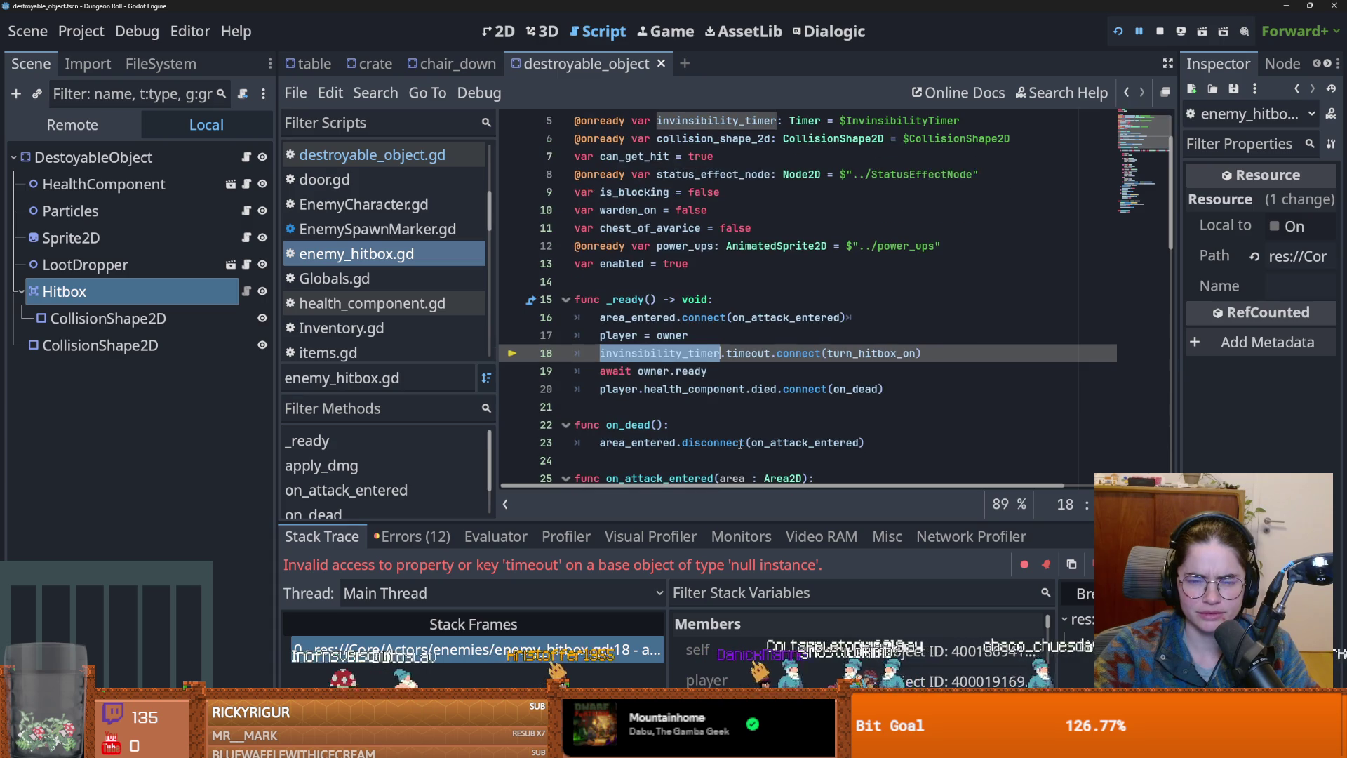
{"action": "scroll", "coordinate": [740, 445], "scroll_direction": "up", "scroll_amount": 8}
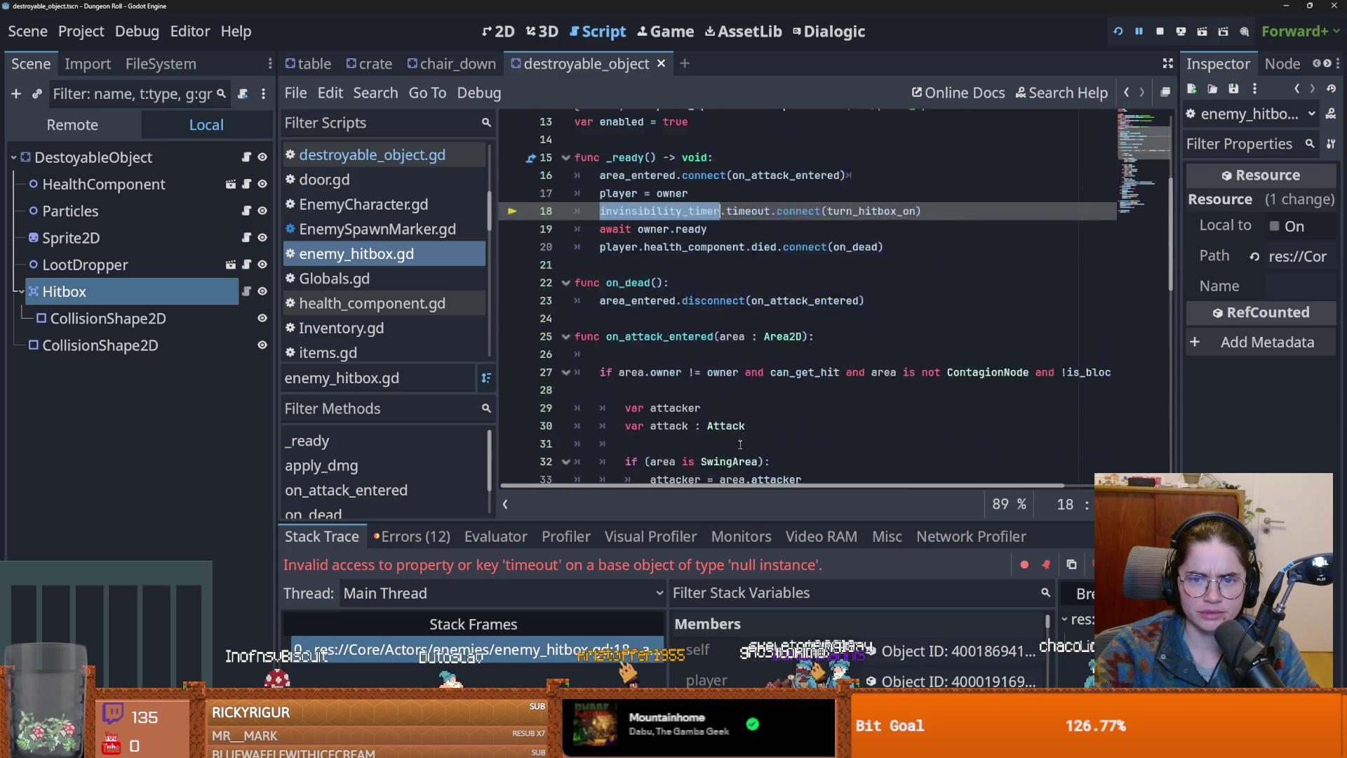
{"action": "double_click", "coordinate": [707, 426]}
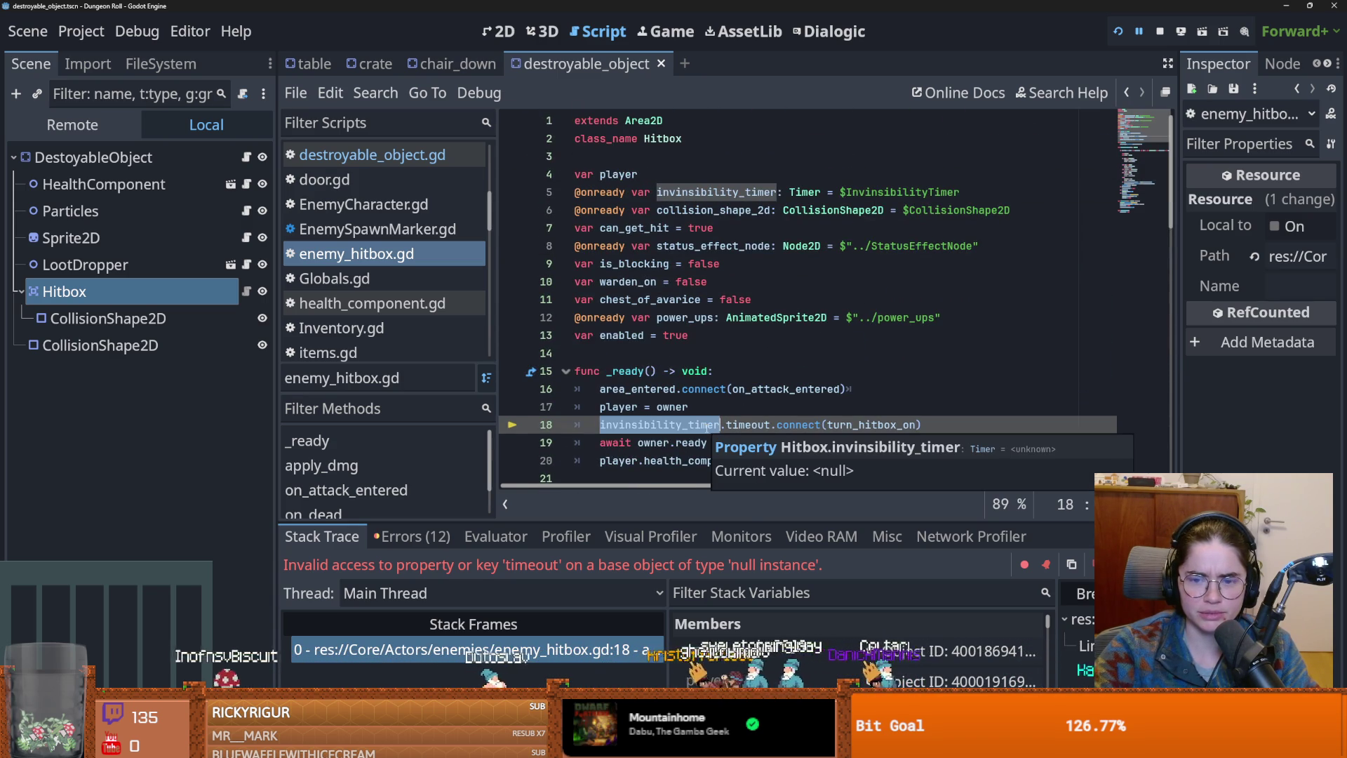
Inspect invisibility_timer and ready on lines 18–19, then save the scene again
{"action": "scroll", "coordinate": [706, 426], "scroll_direction": "down", "scroll_amount": 1}
{"action": "scroll", "coordinate": [688, 336], "scroll_direction": "down", "scroll_amount": 1}
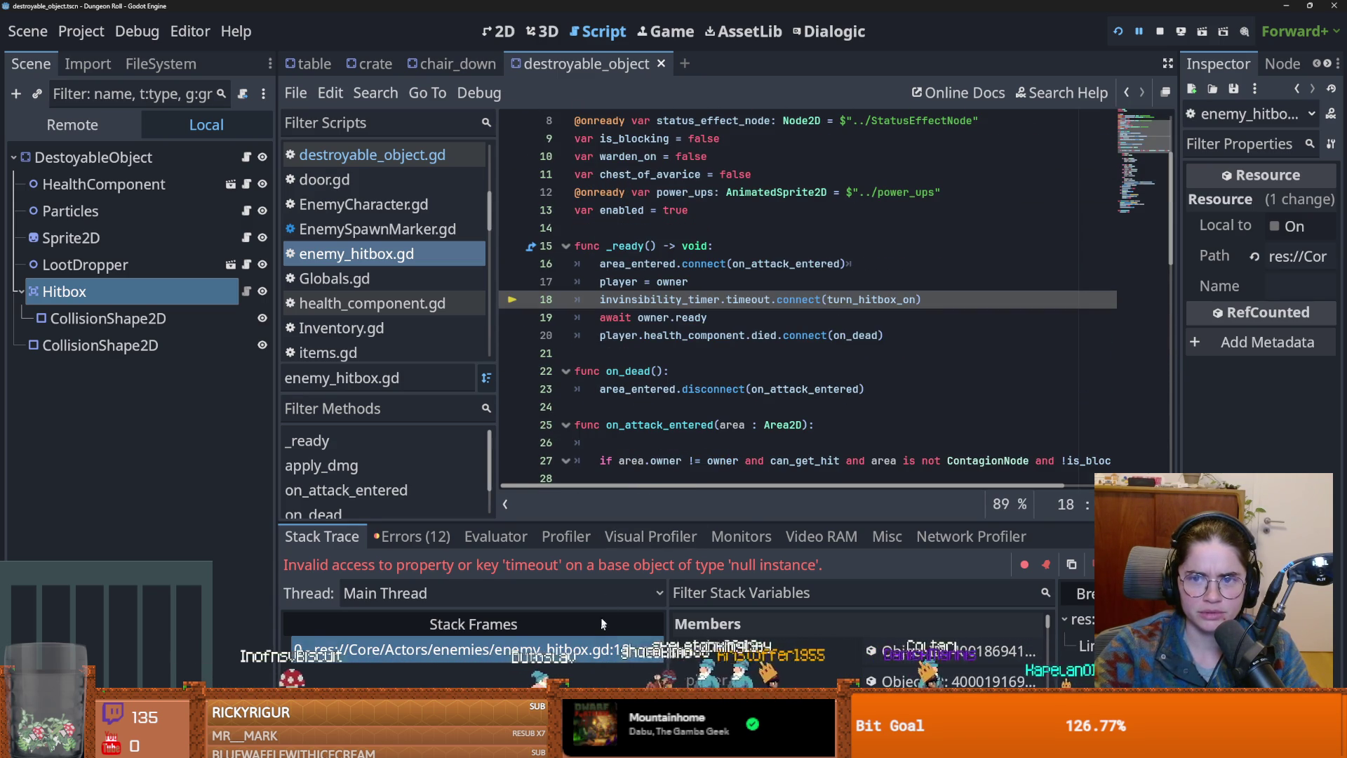
{"action": "double_click", "coordinate": [691, 317]}
{"action": "double_click", "coordinate": [689, 301]}
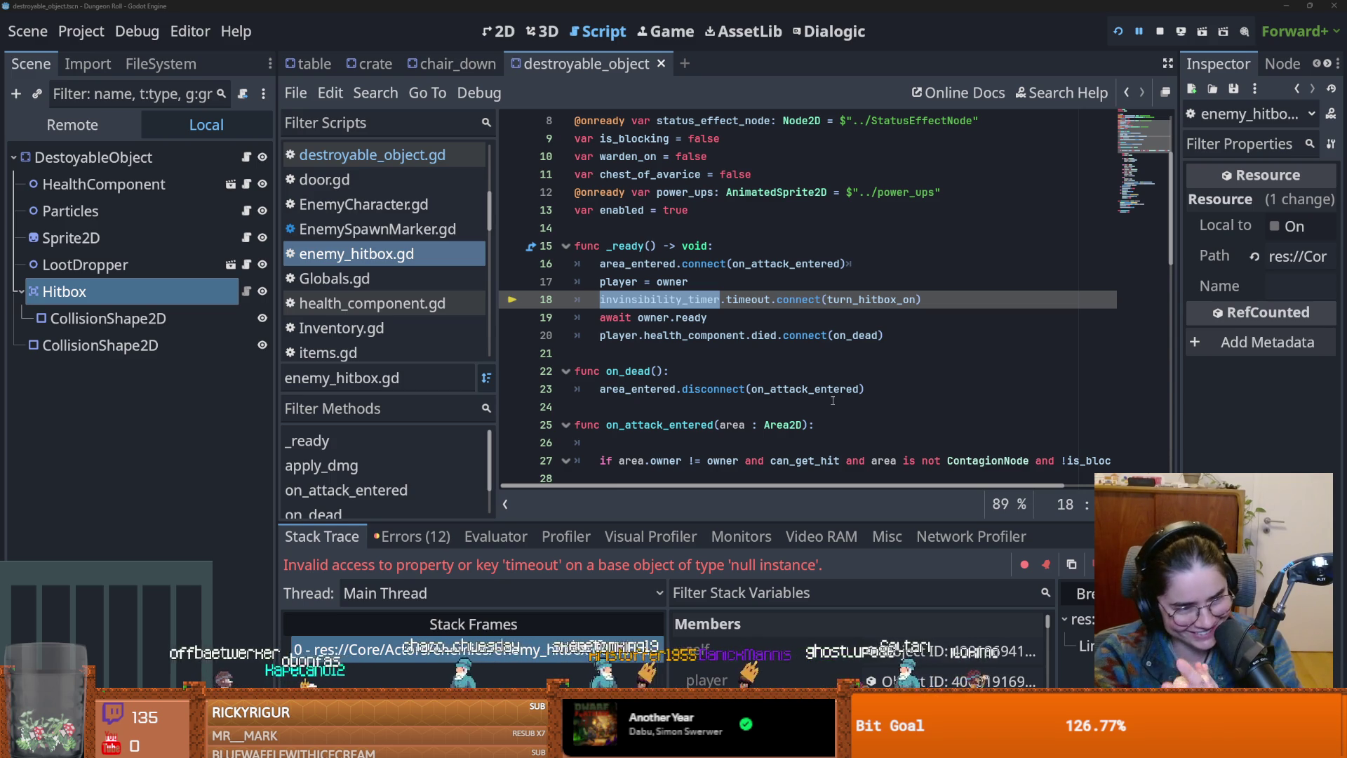
{"action": "left_click", "coordinate": [745, 342]}
{"action": "key", "text": "ctrl+s"}
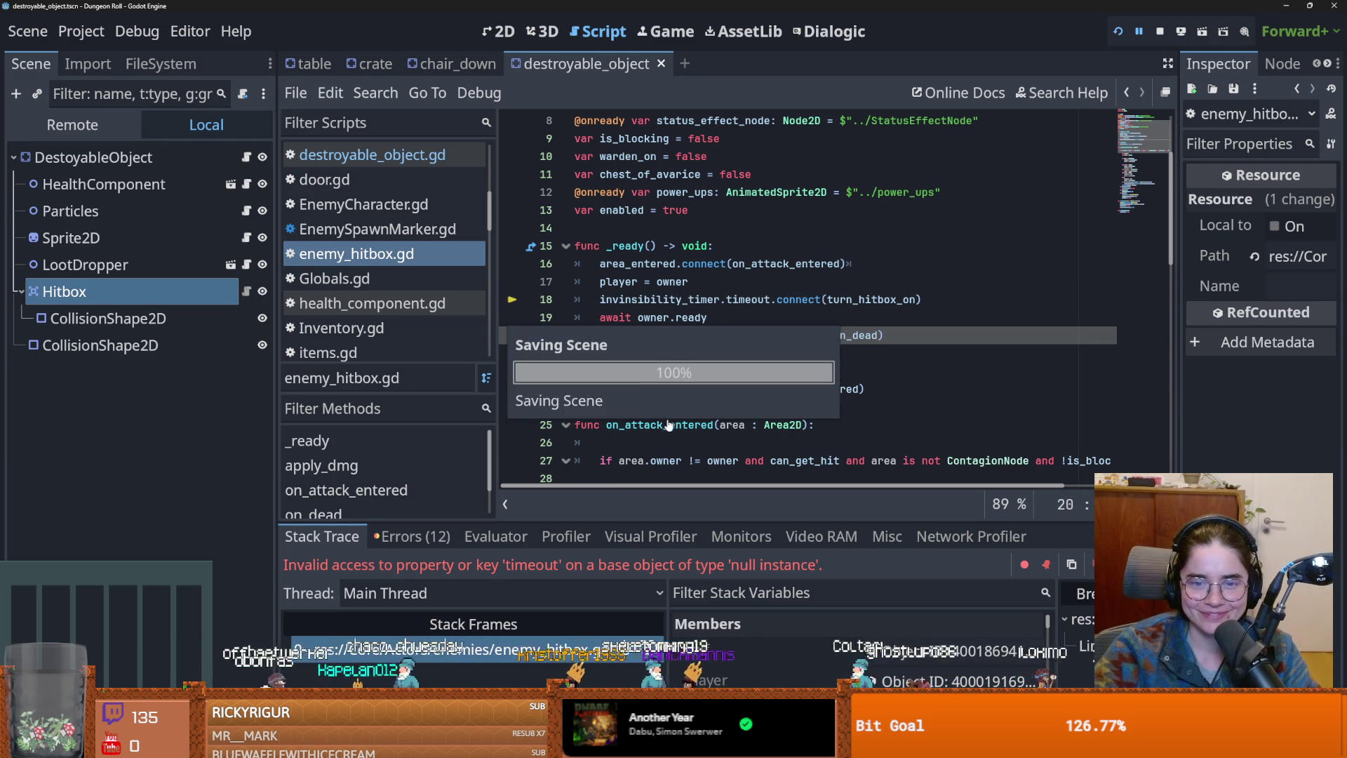
Select the on_dead function name, then save the scene twice while scrolling
{"action": "double_click", "coordinate": [651, 363]}
{"action": "left_click", "coordinate": [650, 357]}
{"action": "key", "text": "ctrl+s"}
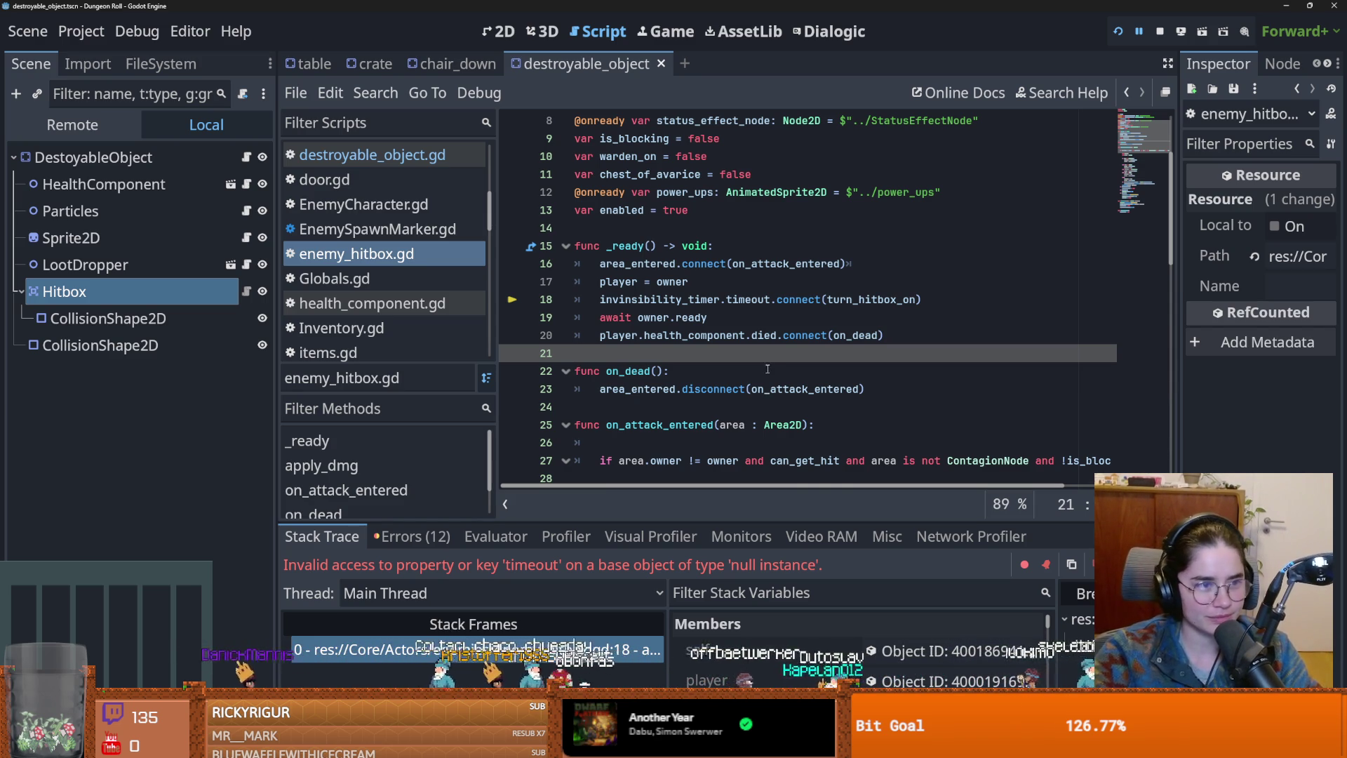
{"action": "scroll", "coordinate": [791, 390], "scroll_direction": "up", "scroll_amount": 1}
{"action": "key", "text": "ctrl+s"}
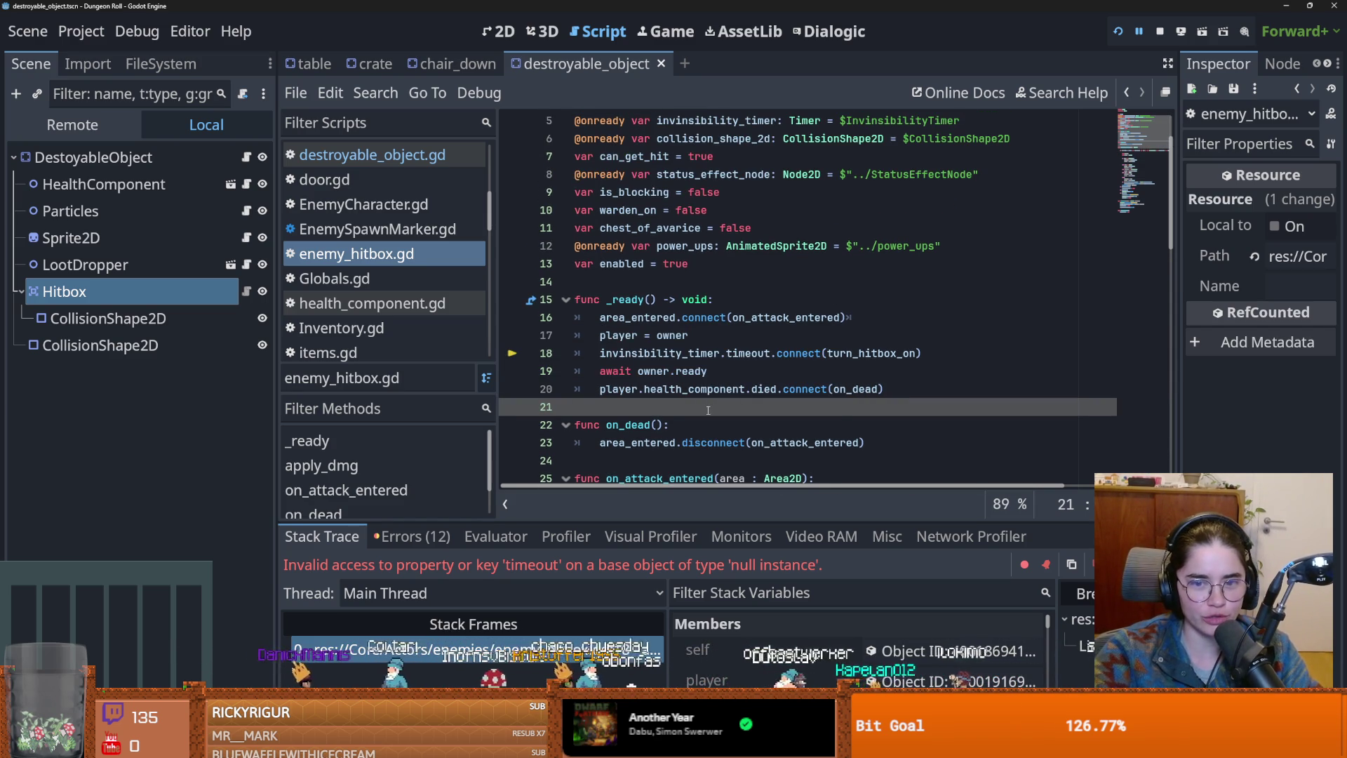
{"action": "scroll", "coordinate": [702, 405], "scroll_direction": "down", "scroll_amount": 3}
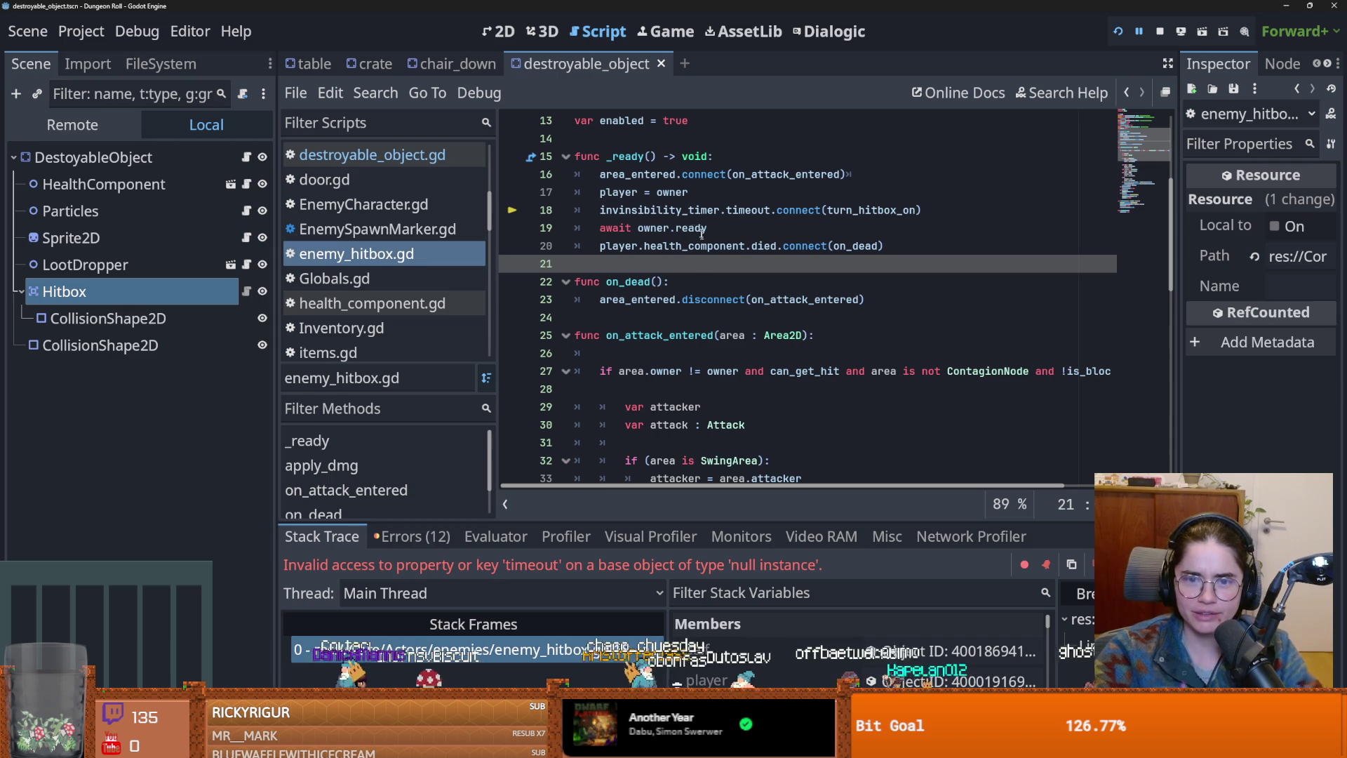
{"action": "left_click", "coordinate": [680, 209]}
{"action": "double_click", "coordinate": [679, 208]}
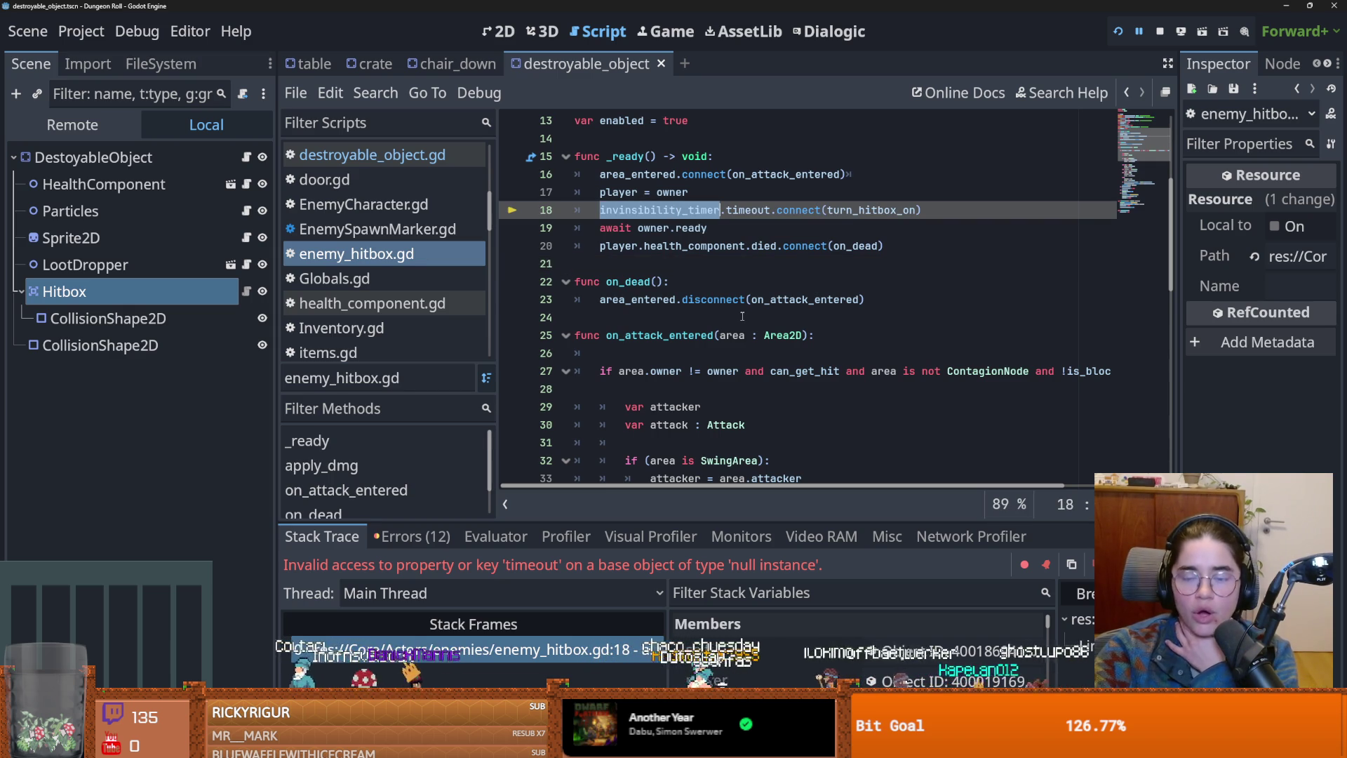
{"action": "scroll", "coordinate": [756, 346], "scroll_direction": "up", "scroll_amount": 2}
{"action": "scroll", "coordinate": [755, 346], "scroll_direction": "up", "scroll_amount": 1}
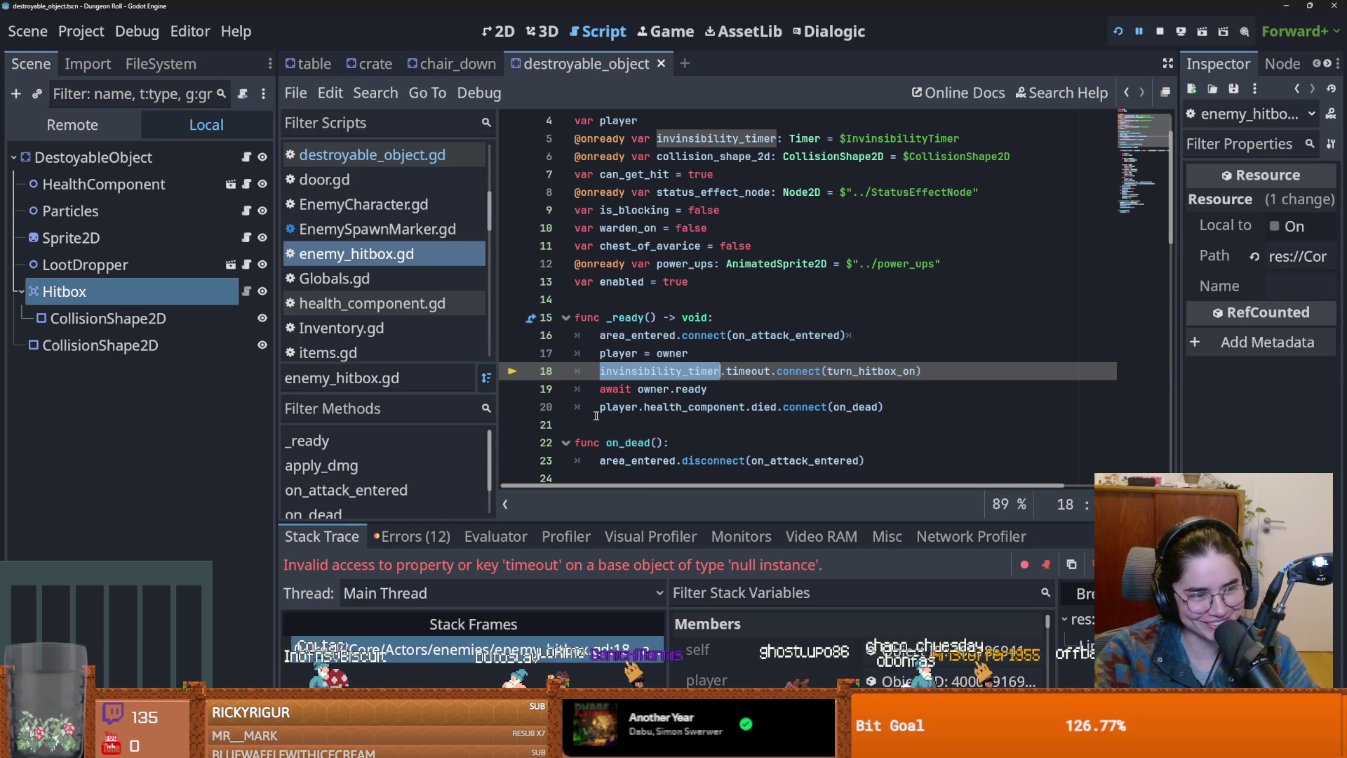
{"action": "left_click", "coordinate": [1010, 369]}
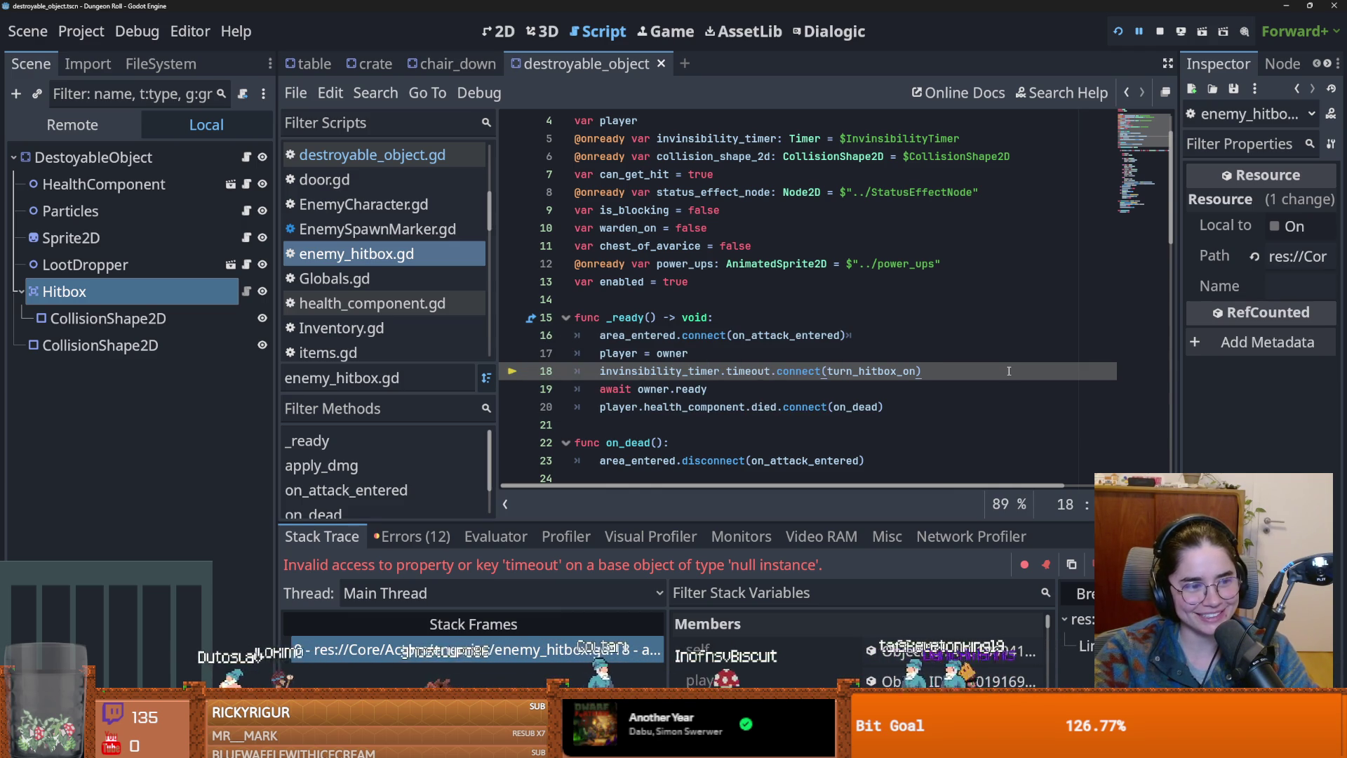
{"action": "scroll", "coordinate": [1027, 381], "scroll_direction": "down", "scroll_amount": 1}
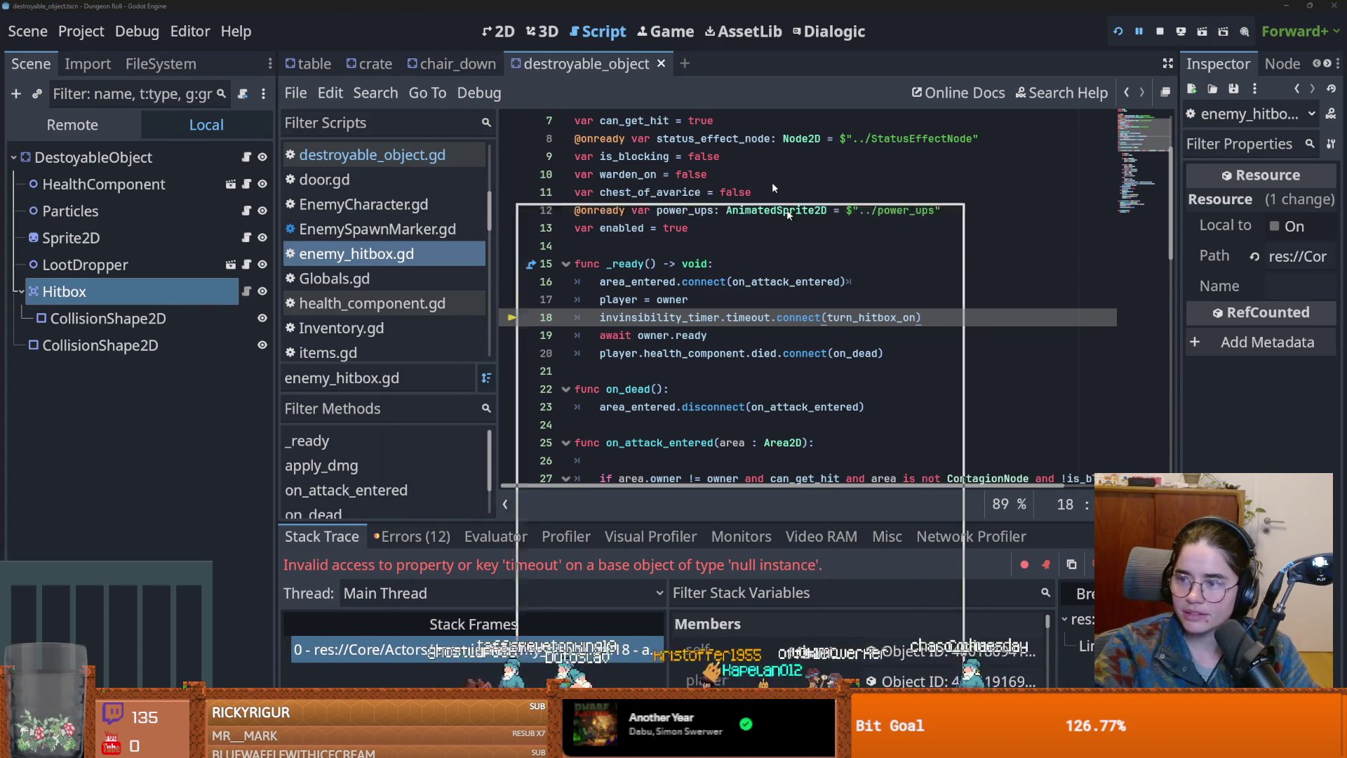
{"action": "key", "text": "alt+Tab"}
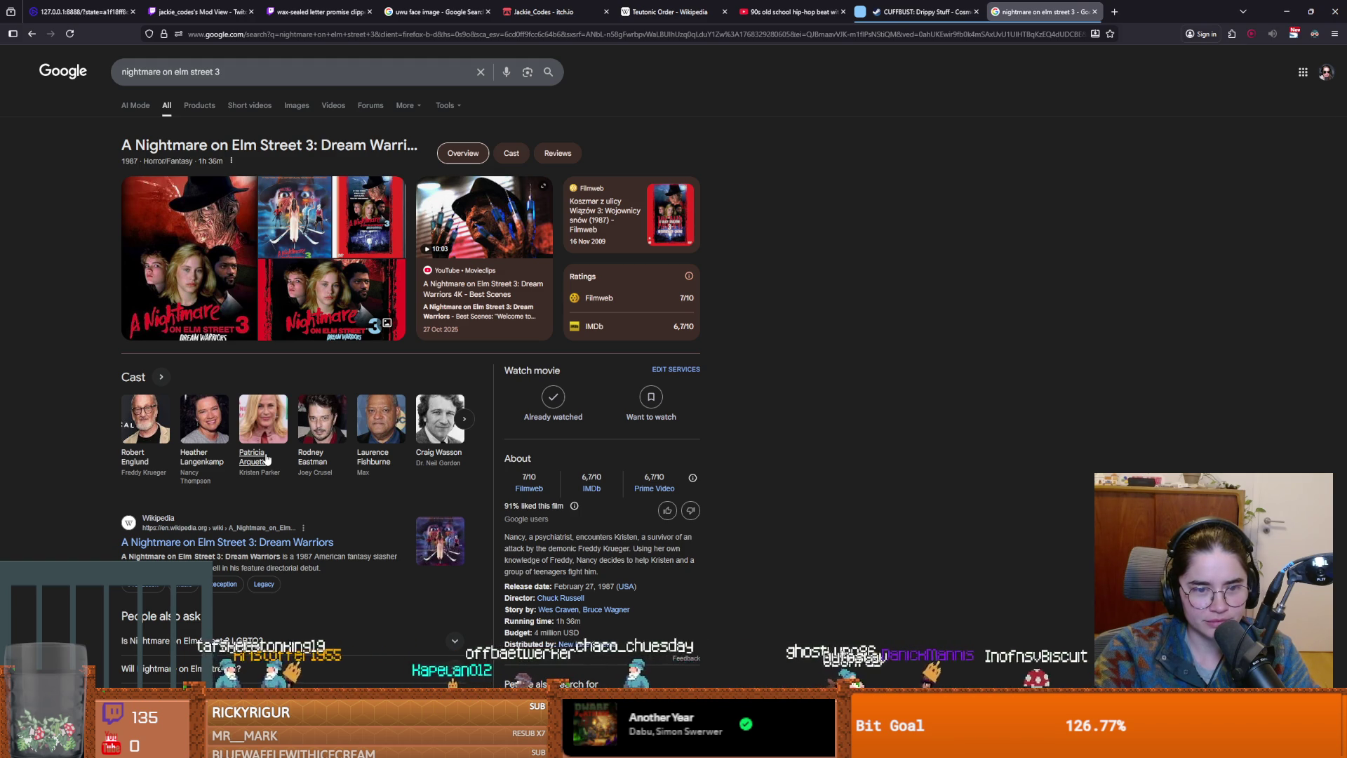
Open a cast member's results from the Nightmare on Elm Street 3 Cast row, then return to Godot
{"action": "left_click", "coordinate": [267, 429]}
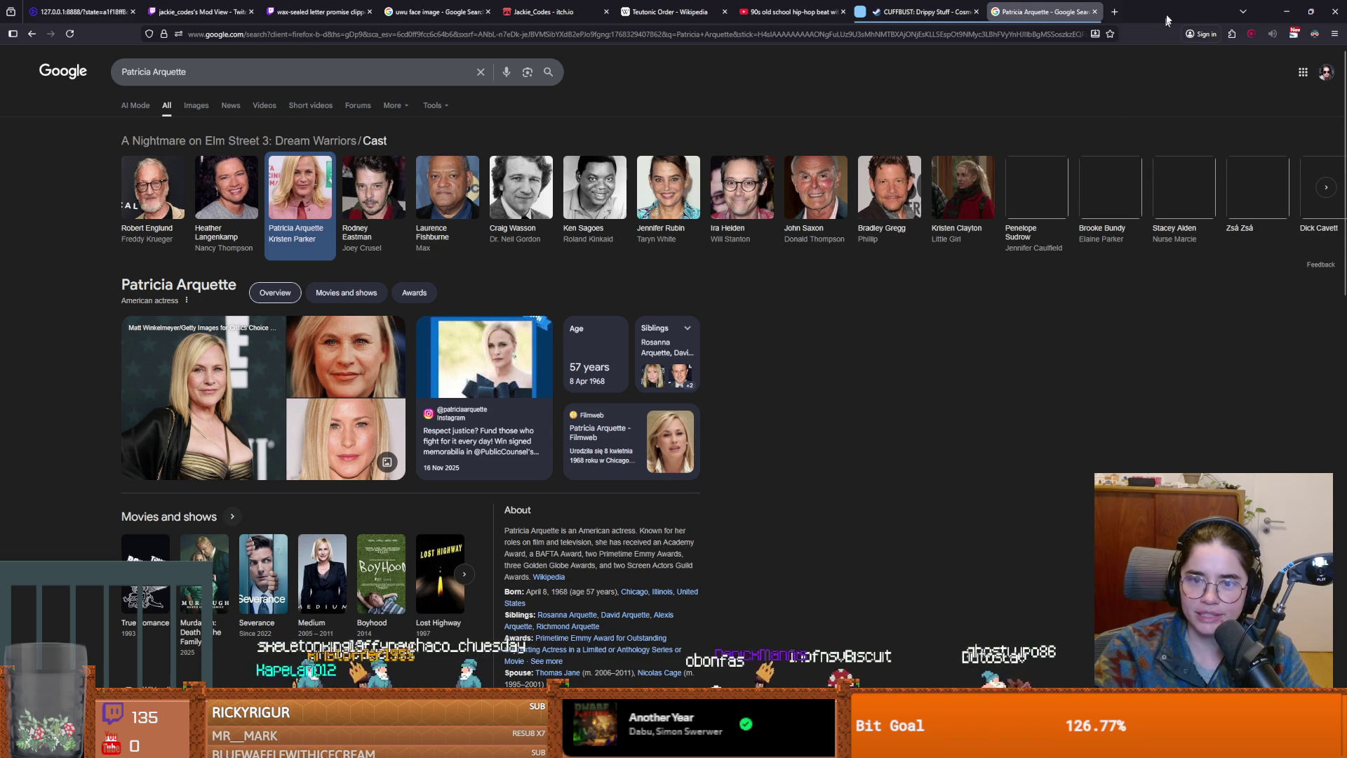
{"action": "key", "text": "alt+Tab"}
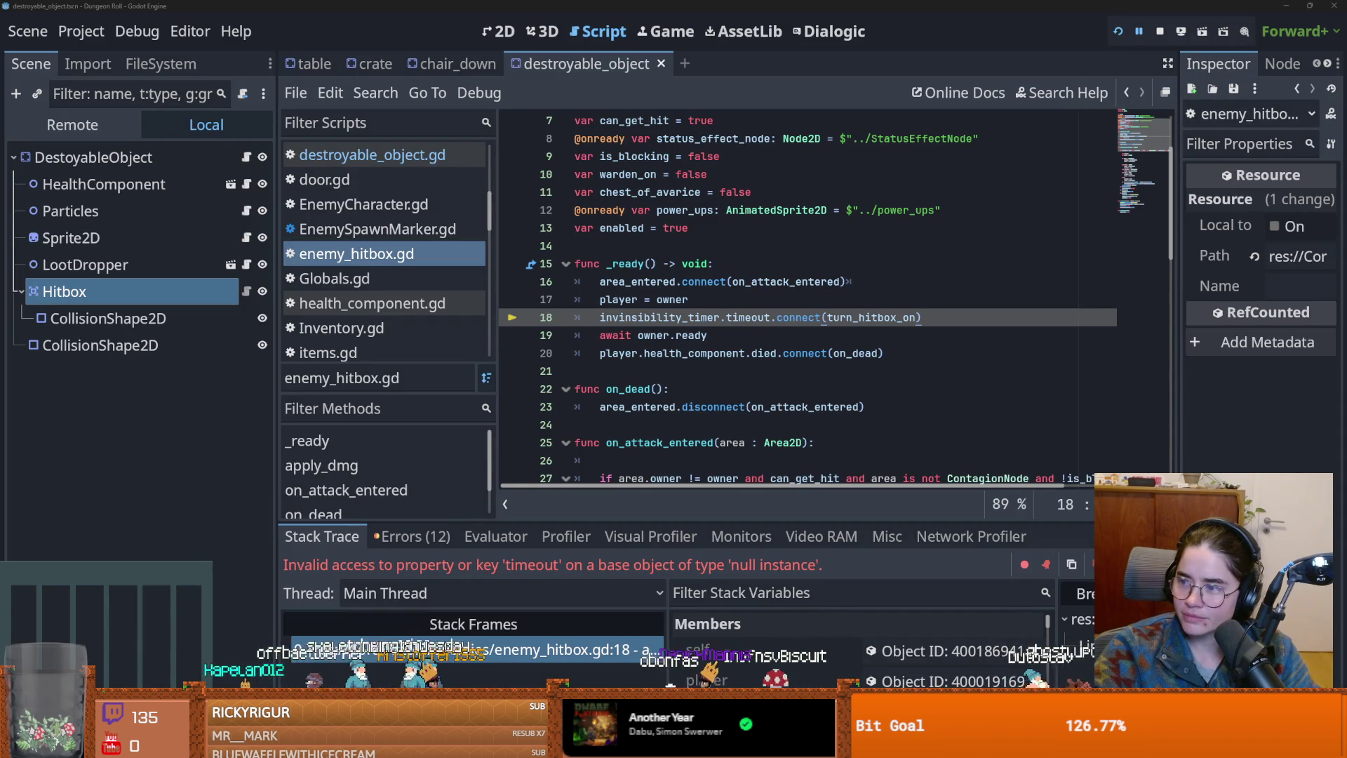
{"action": "key", "text": "alt+Tab"}
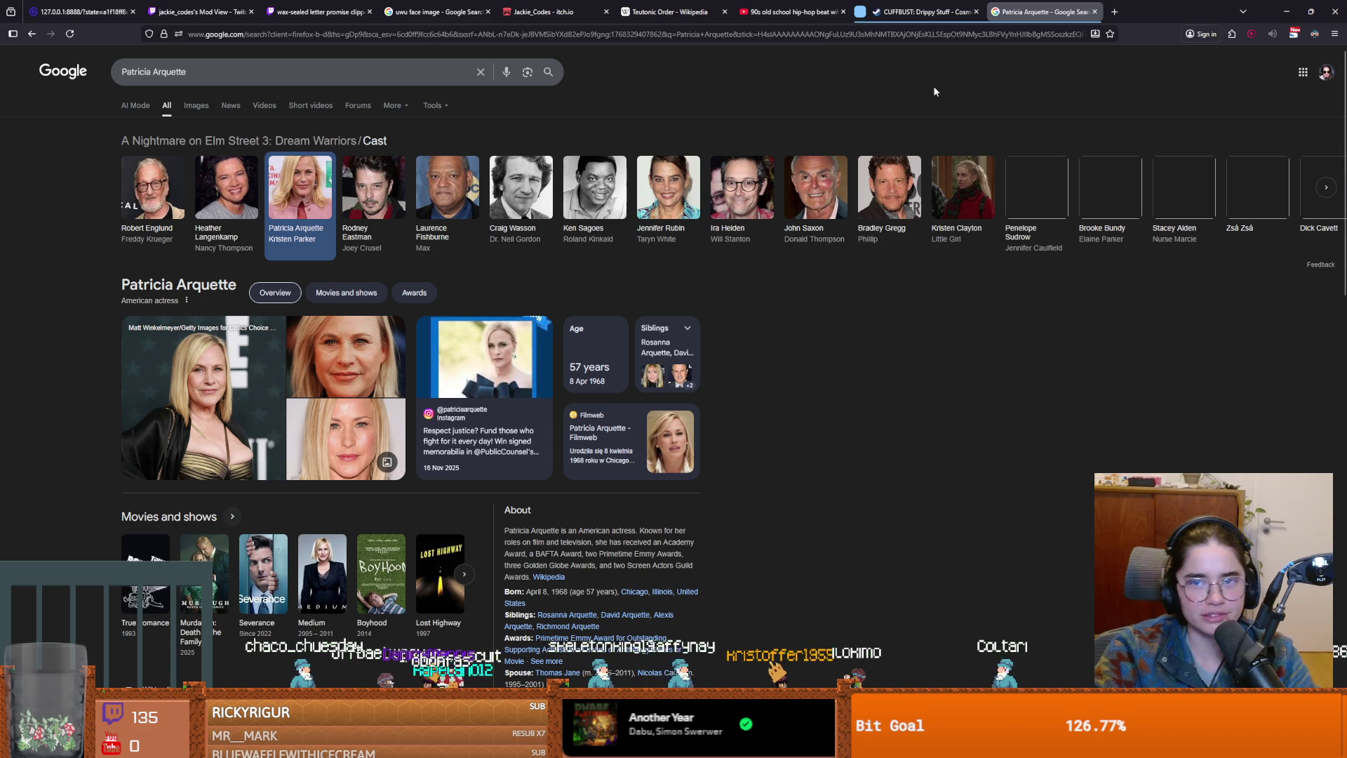
{"action": "key", "text": "alt+Tab"}
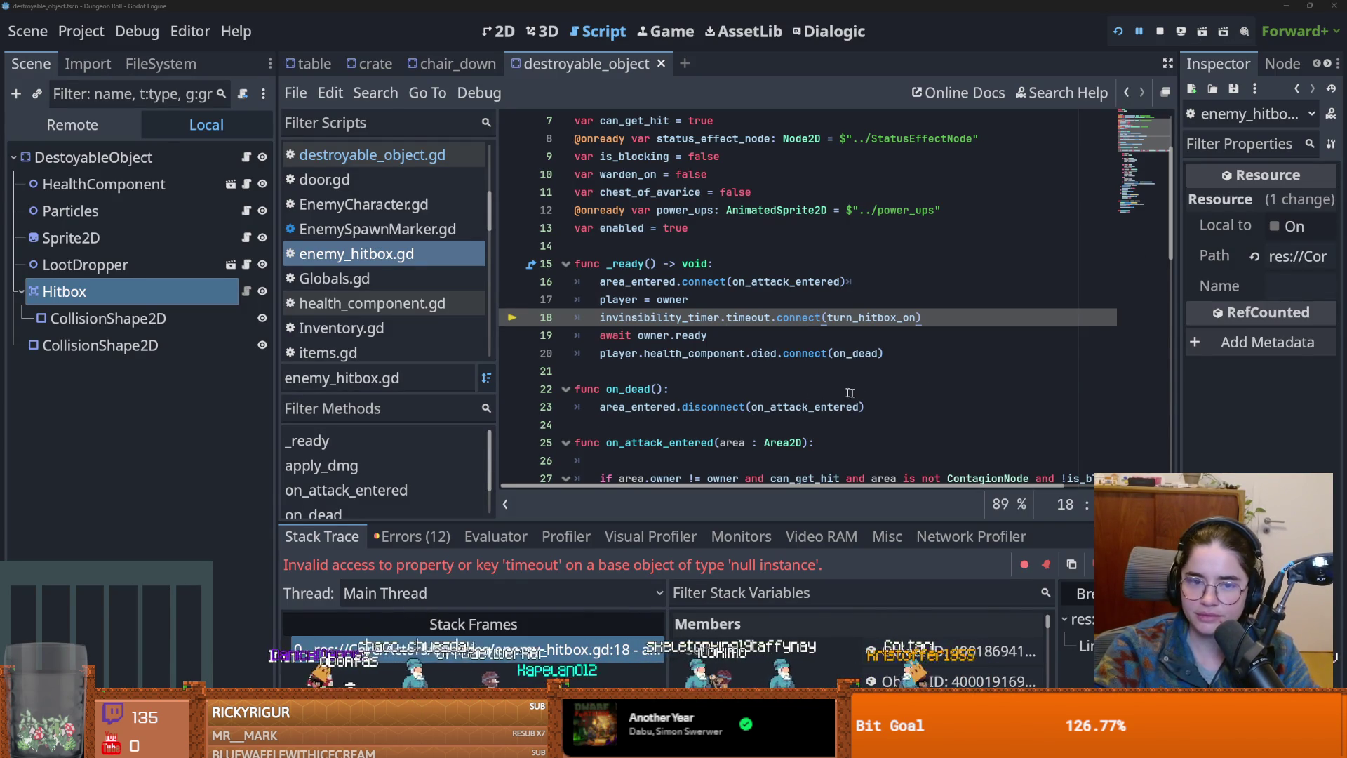
Step the caret through the _ready body, on_dead and await lines, saving repeatedly
{"action": "left_click", "coordinate": [705, 377]}
{"action": "key", "text": "ctrl+s"}
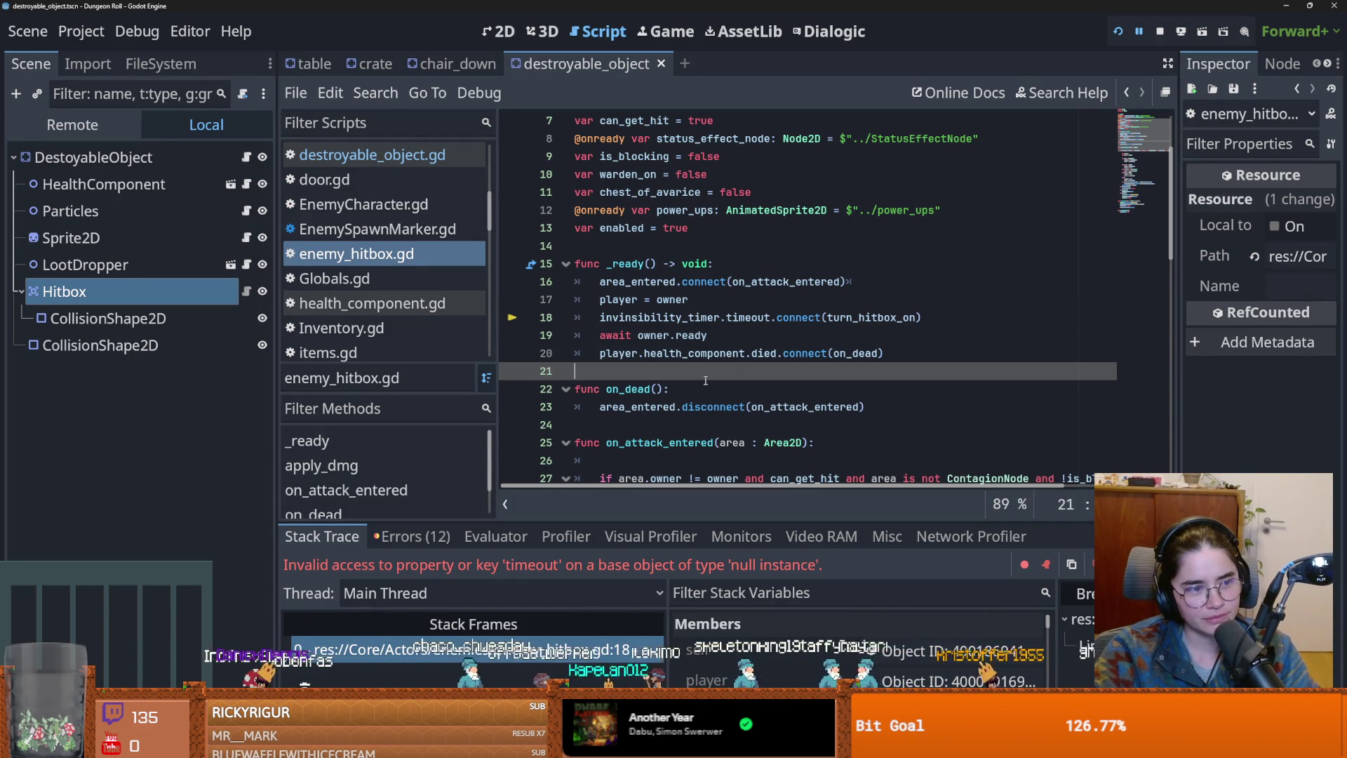
{"action": "left_click", "coordinate": [743, 396]}
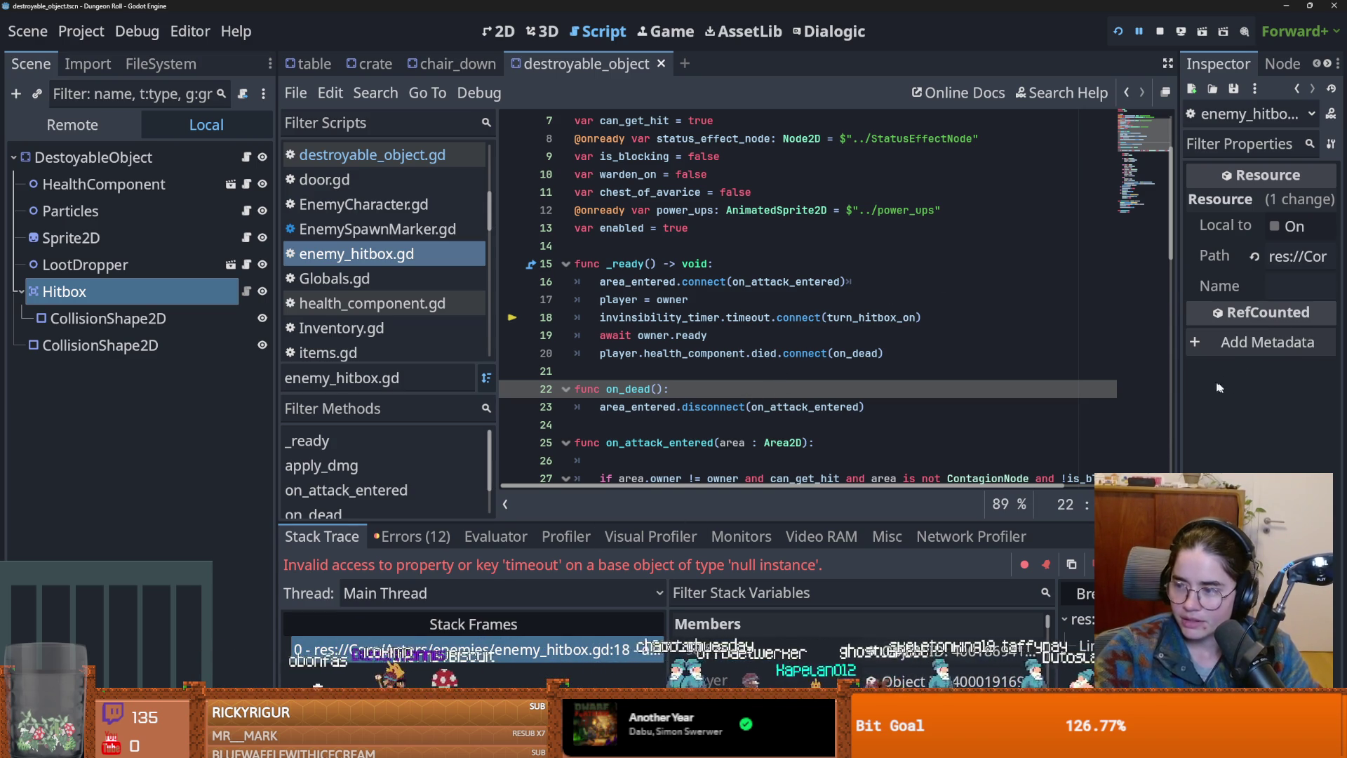
{"action": "left_click", "coordinate": [802, 319]}
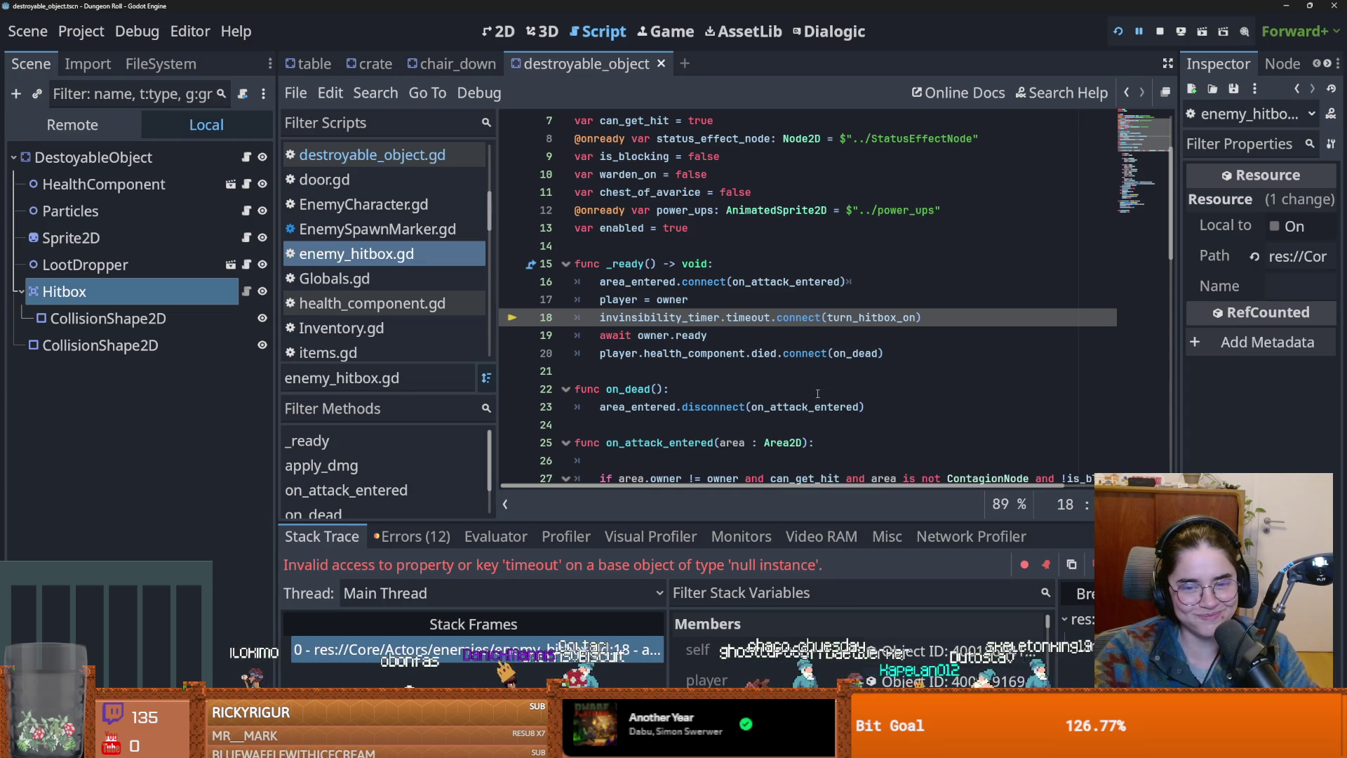
{"action": "left_click", "coordinate": [793, 339]}
{"action": "key", "text": "ctrl+s"}
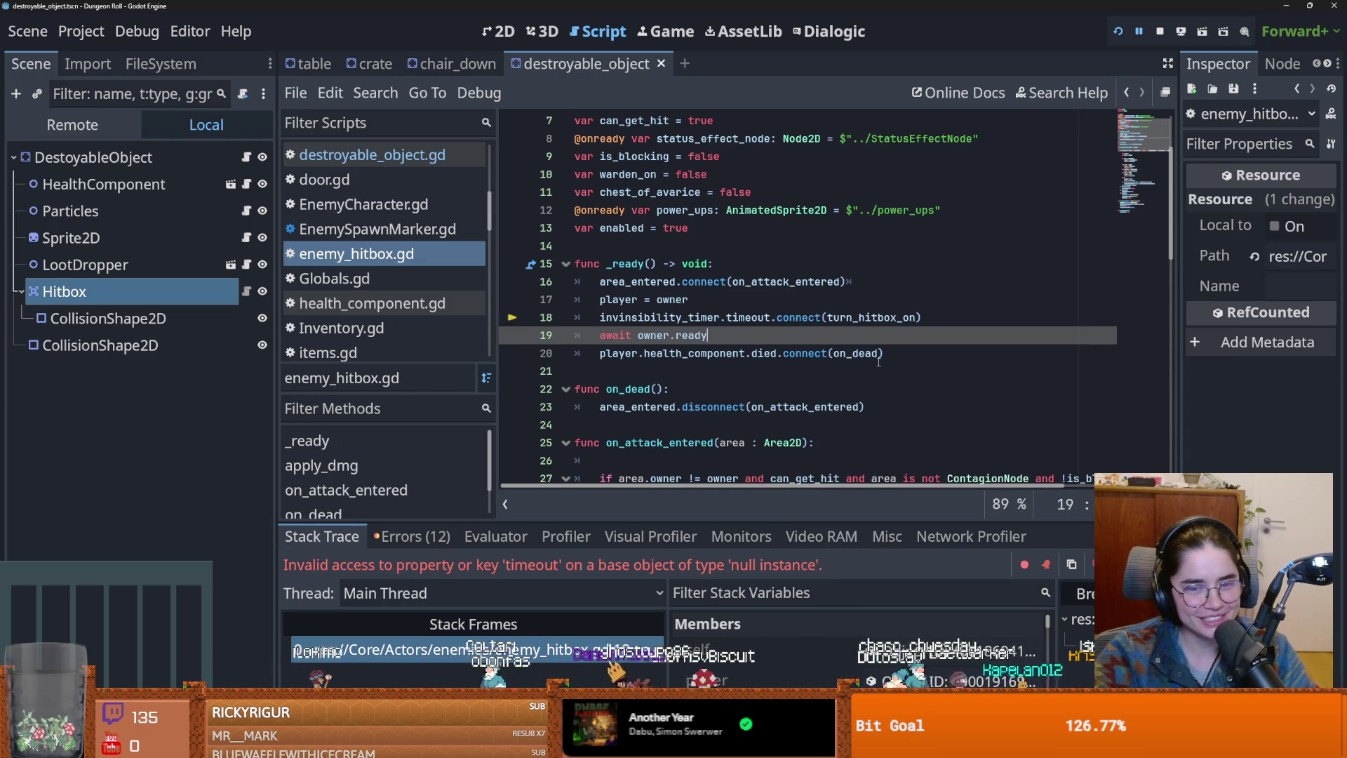
{"action": "scroll", "coordinate": [912, 365], "scroll_direction": "down", "scroll_amount": 6}
{"action": "key", "text": "ctrl+s"}
Highlight on_attack_entered and invisibility_timer uses, following them down to apply_dmg and turn_hitbox_on
{"action": "scroll", "coordinate": [879, 362], "scroll_direction": "up", "scroll_amount": 5}
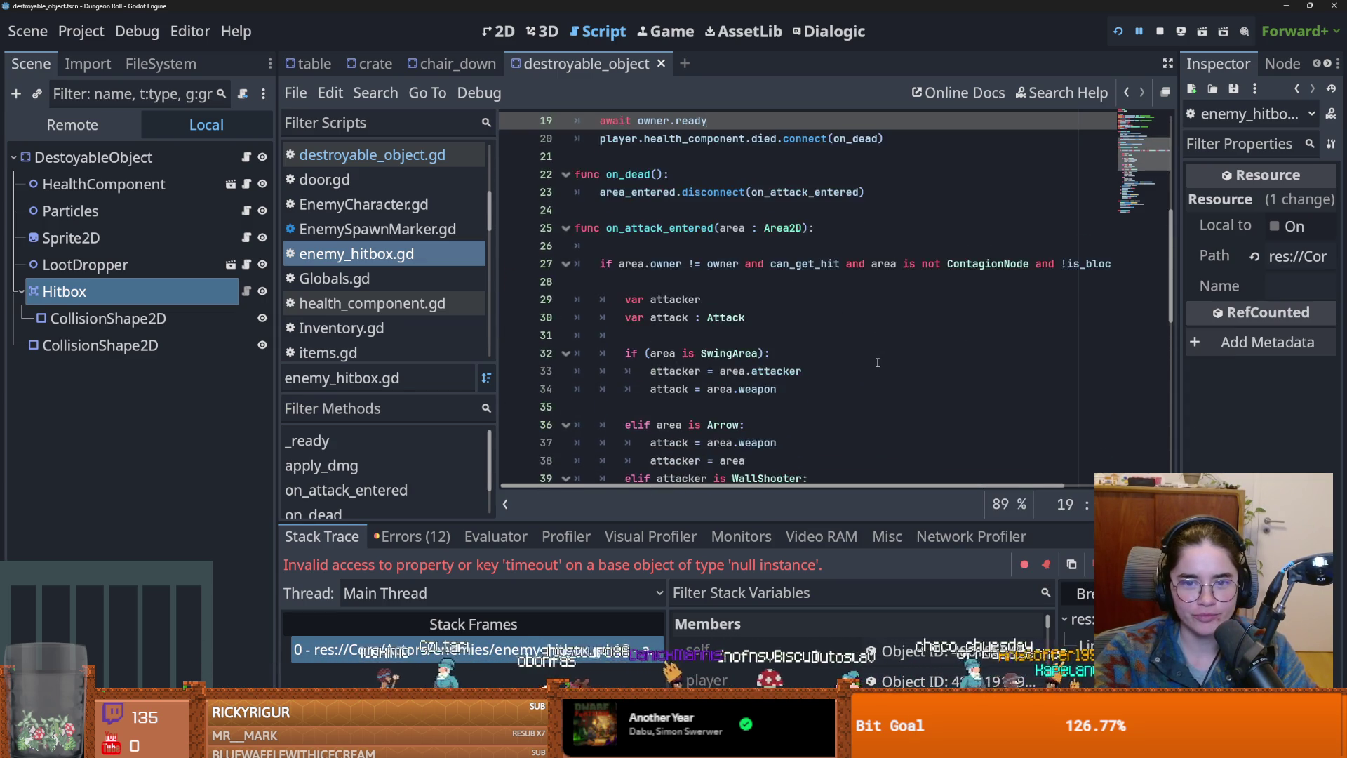
{"action": "double_click", "coordinate": [696, 390]}
{"action": "scroll", "coordinate": [697, 394], "scroll_direction": "down", "scroll_amount": 1}
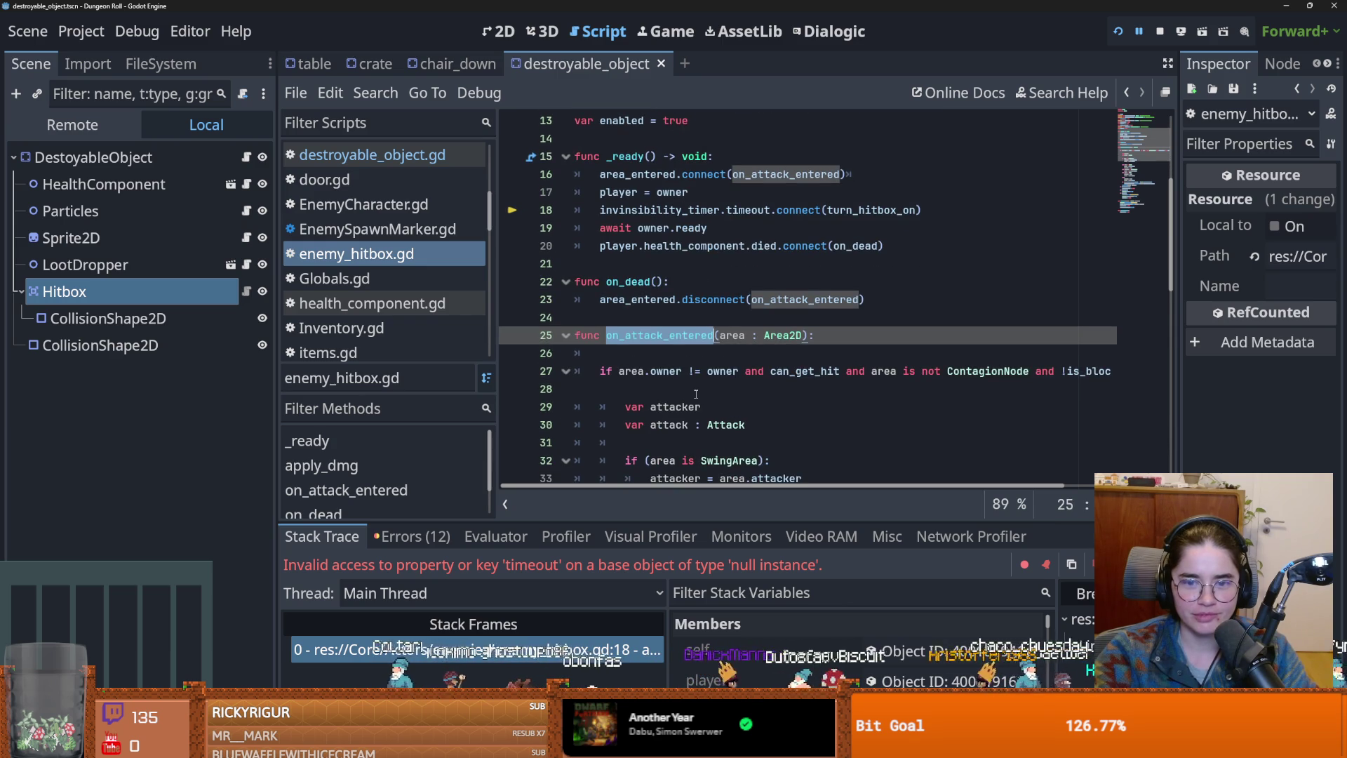
{"action": "scroll", "coordinate": [697, 393], "scroll_direction": "down", "scroll_amount": 1}
{"action": "scroll", "coordinate": [696, 394], "scroll_direction": "up", "scroll_amount": 2}
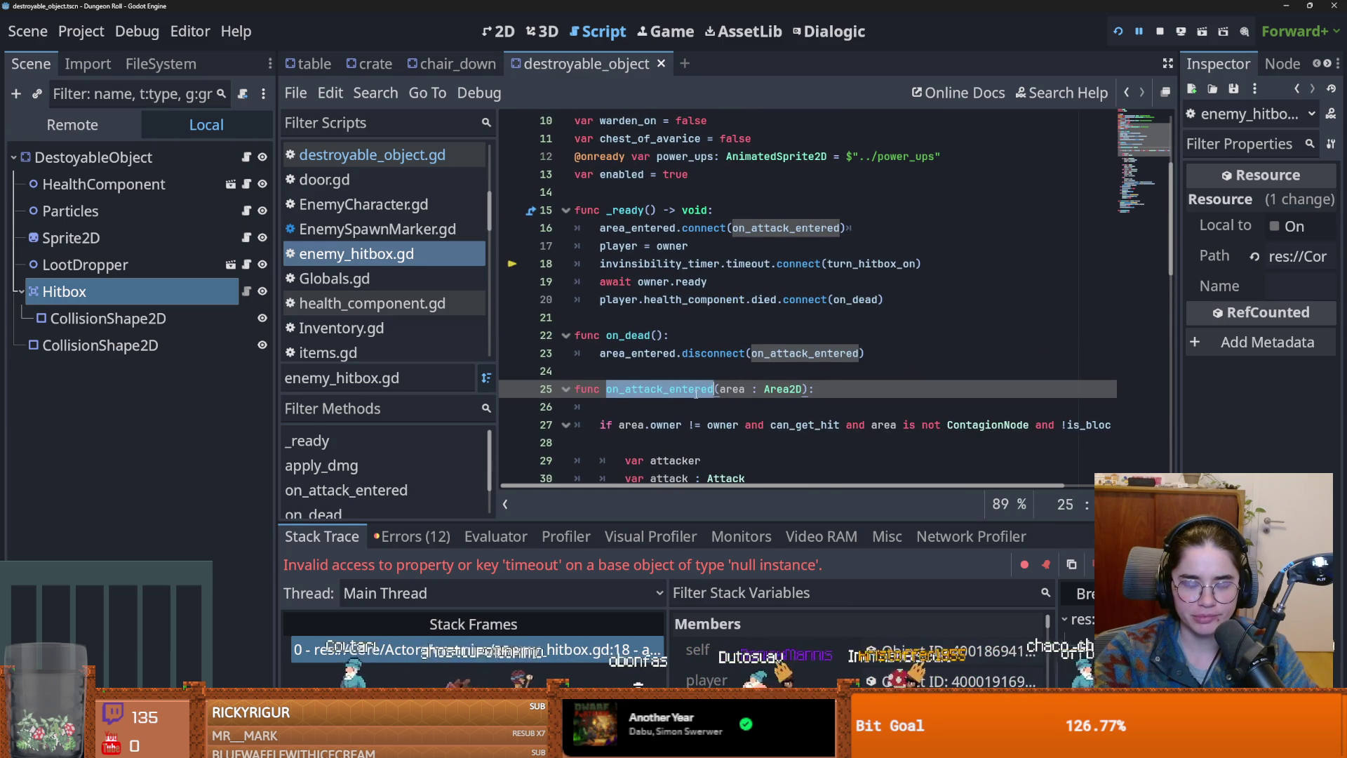
{"action": "scroll", "coordinate": [697, 393], "scroll_direction": "up", "scroll_amount": 2}
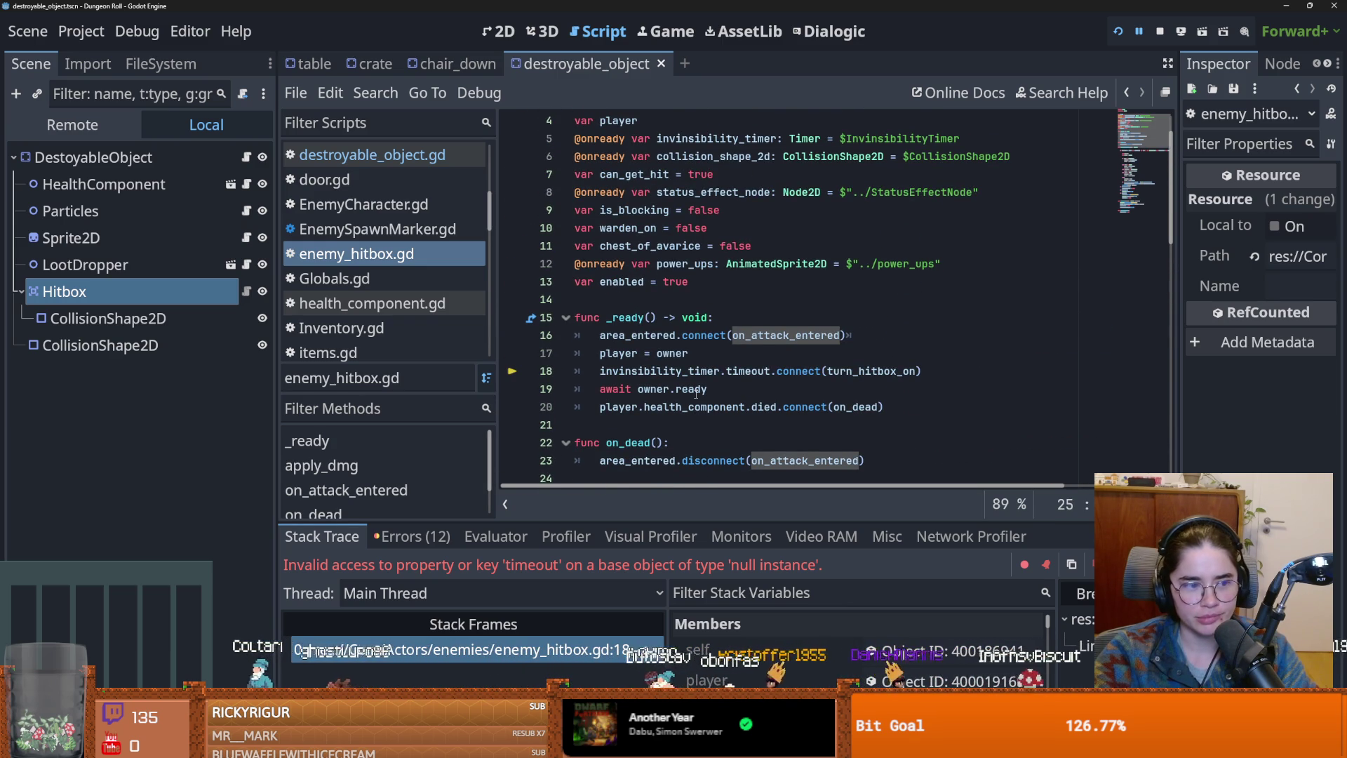
{"action": "scroll", "coordinate": [697, 394], "scroll_direction": "down", "scroll_amount": 2}
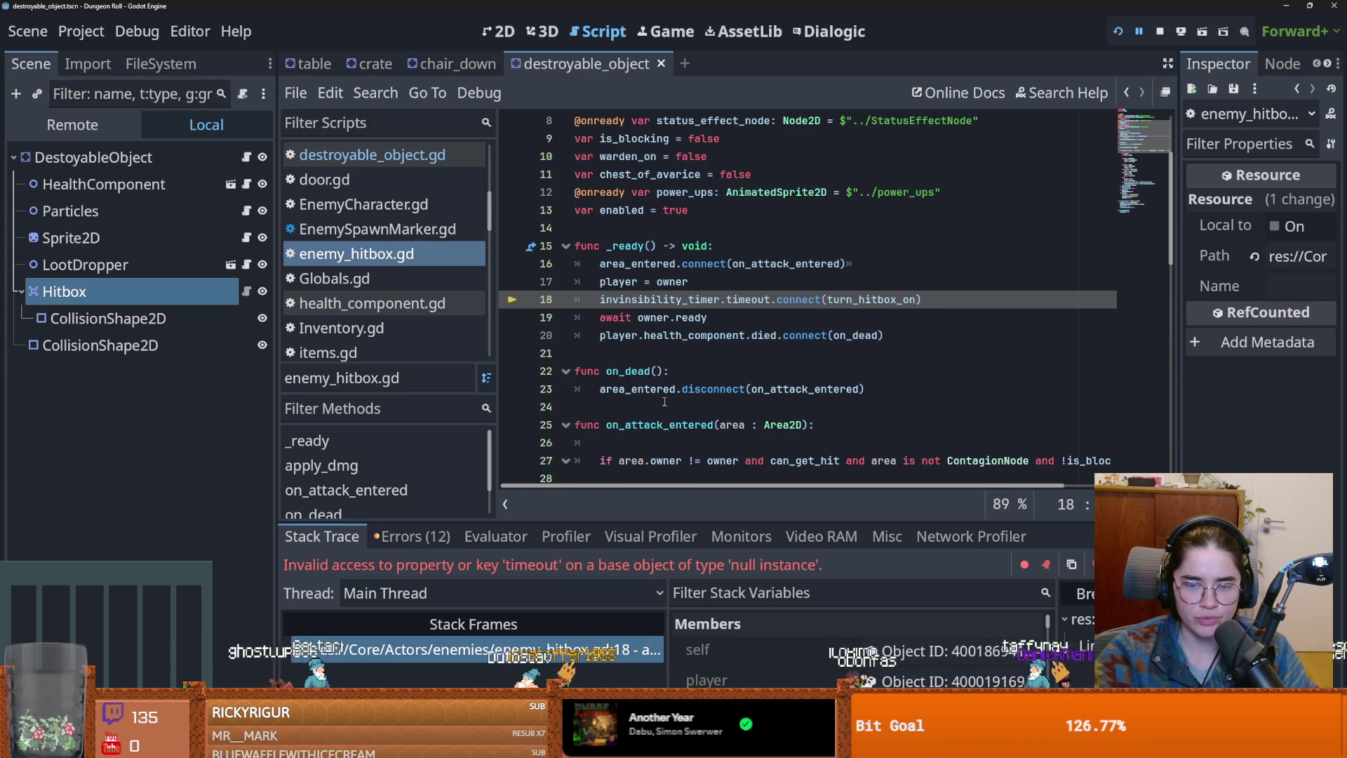
{"action": "scroll", "coordinate": [664, 402], "scroll_direction": "down", "scroll_amount": 3}
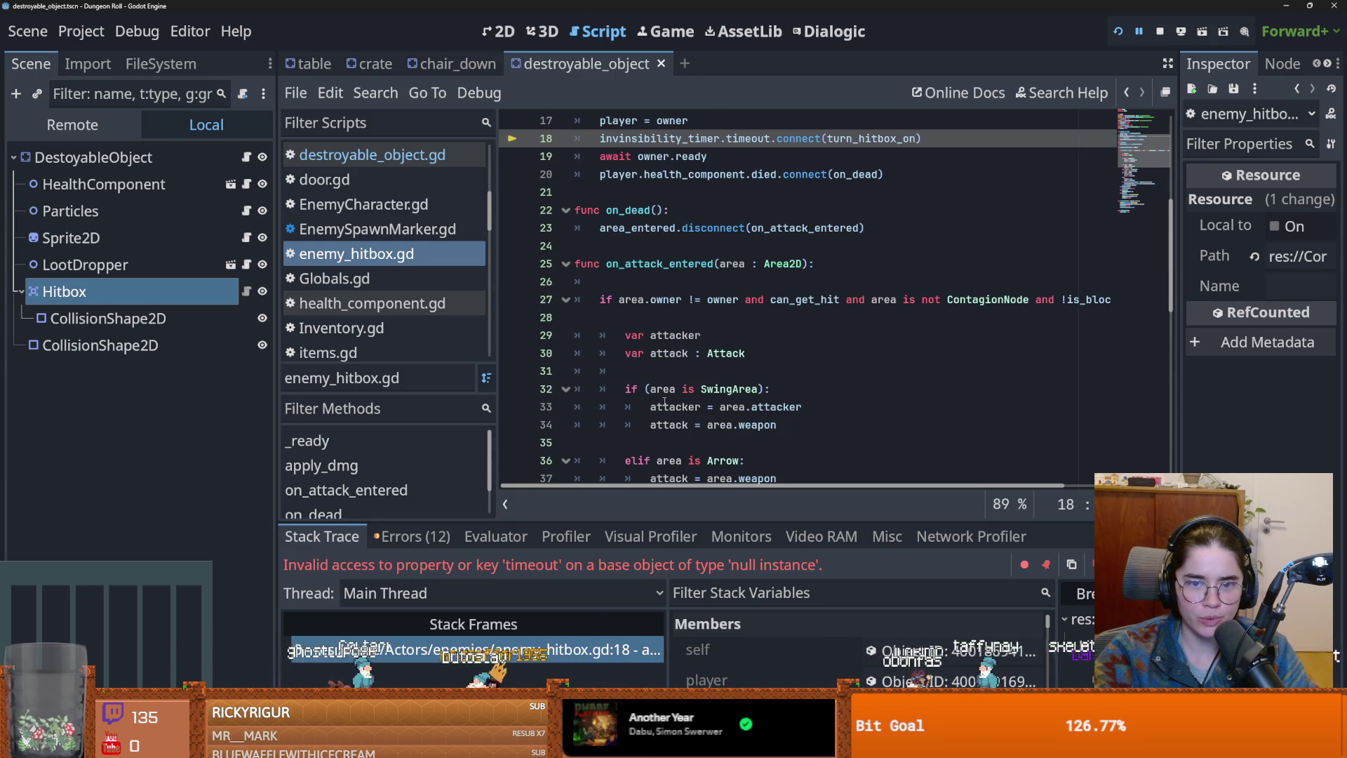
{"action": "scroll", "coordinate": [664, 402], "scroll_direction": "up", "scroll_amount": 3}
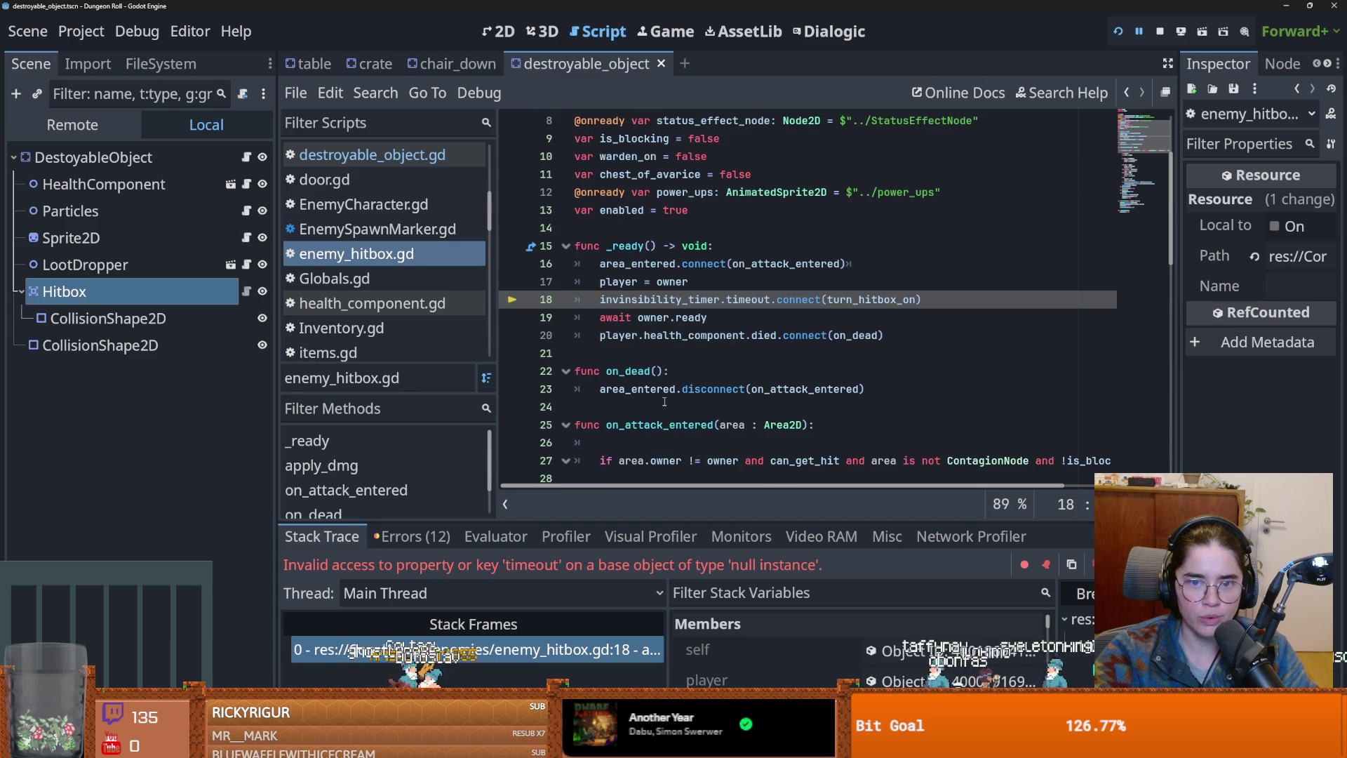
{"action": "scroll", "coordinate": [664, 401], "scroll_direction": "down", "scroll_amount": 1}
{"action": "scroll", "coordinate": [664, 401], "scroll_direction": "down", "scroll_amount": 2}
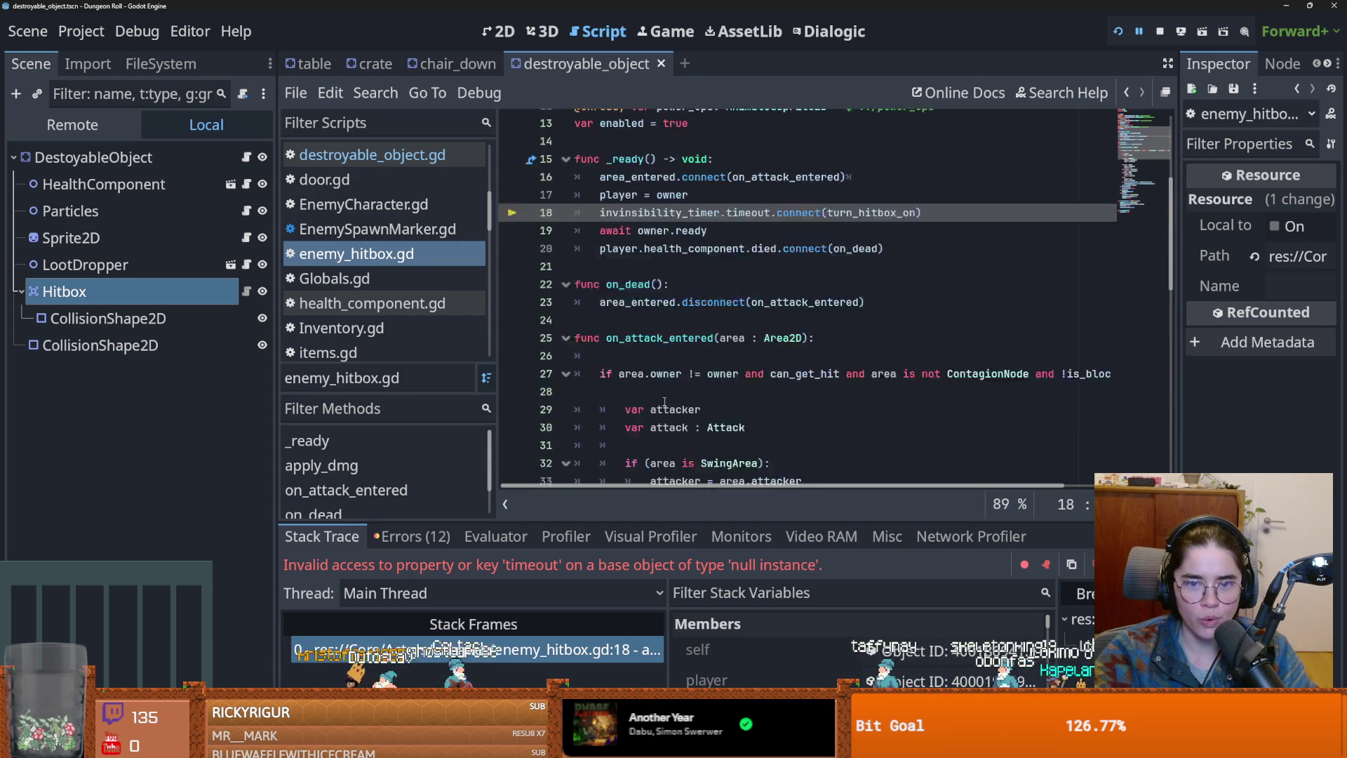
{"action": "scroll", "coordinate": [662, 303], "scroll_direction": "up", "scroll_amount": 5}
{"action": "left_click", "coordinate": [709, 194]}
{"action": "scroll", "coordinate": [770, 419], "scroll_direction": "down", "scroll_amount": 15}
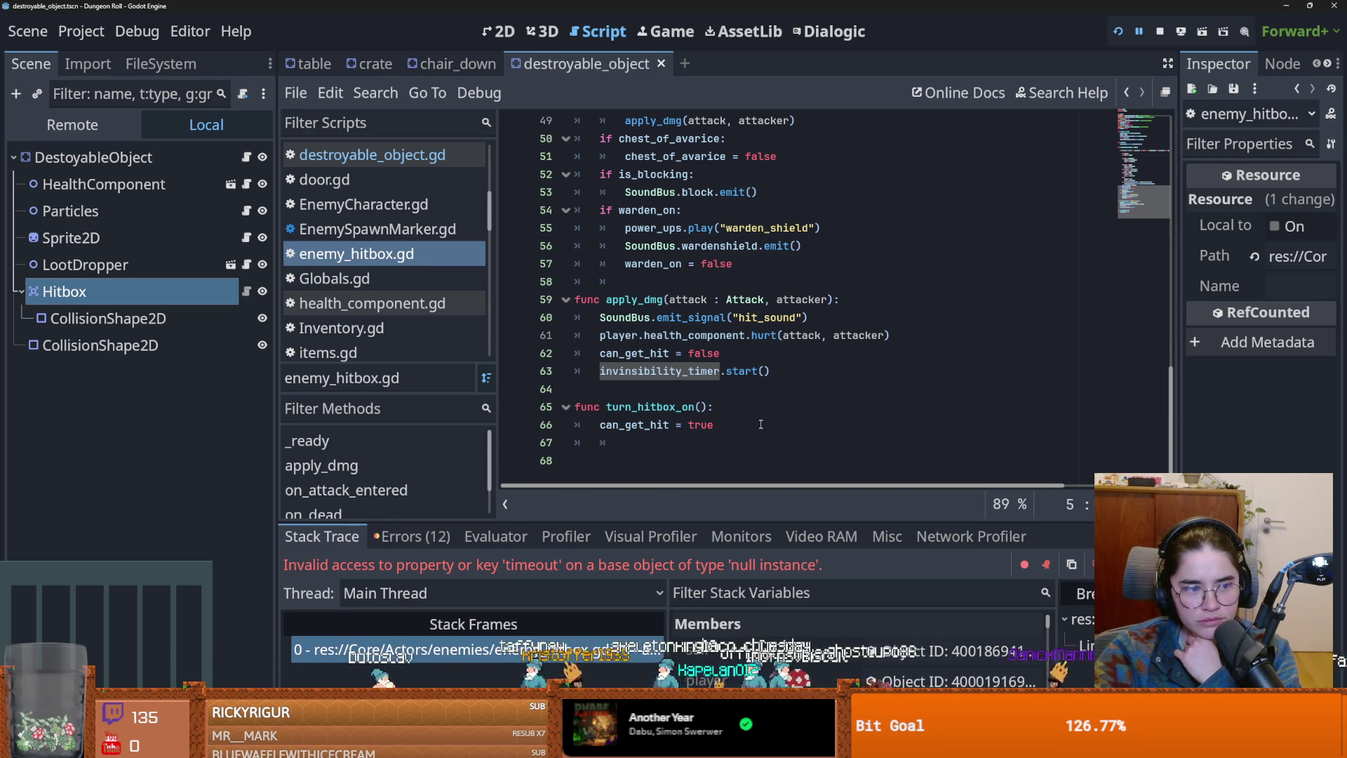
{"action": "scroll", "coordinate": [761, 425], "scroll_direction": "up", "scroll_amount": 14}
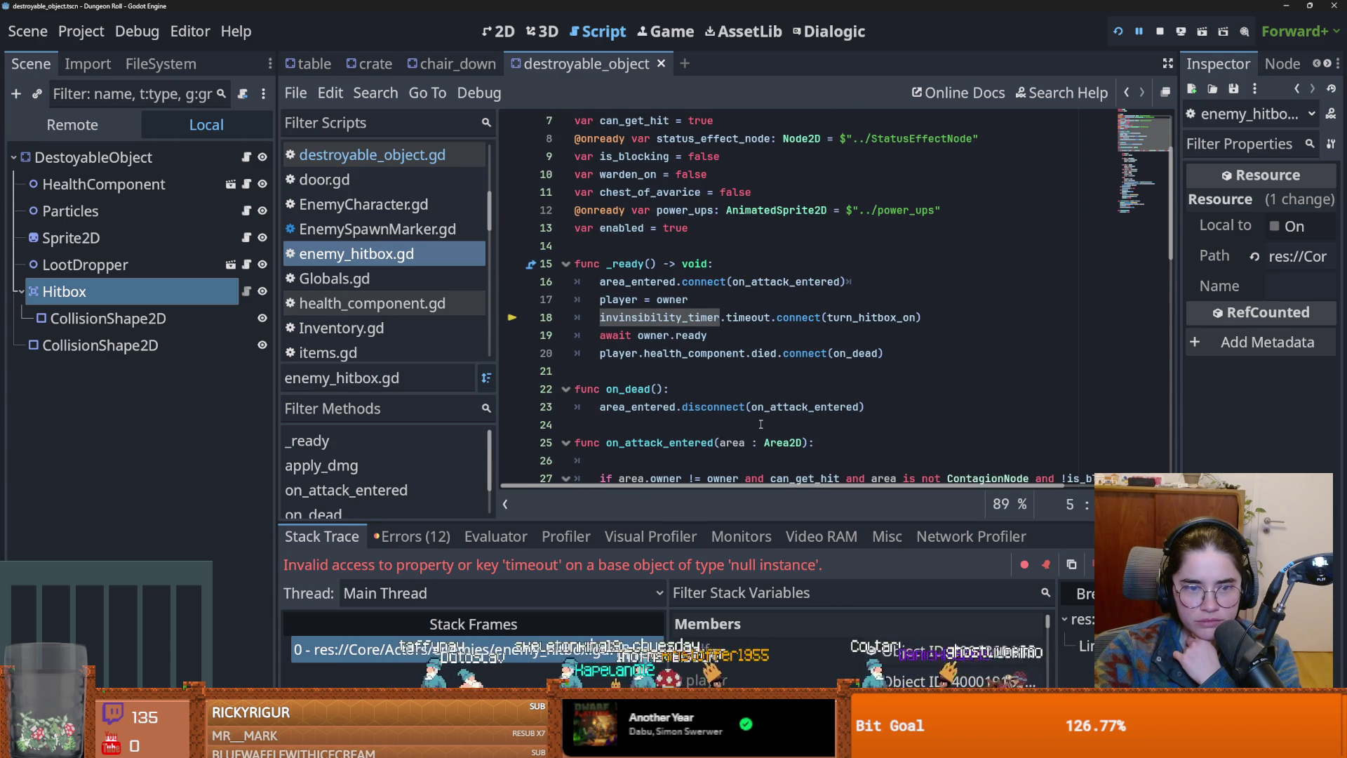
{"action": "scroll", "coordinate": [761, 424], "scroll_direction": "down", "scroll_amount": 1}
{"action": "scroll", "coordinate": [761, 424], "scroll_direction": "down", "scroll_amount": 1}
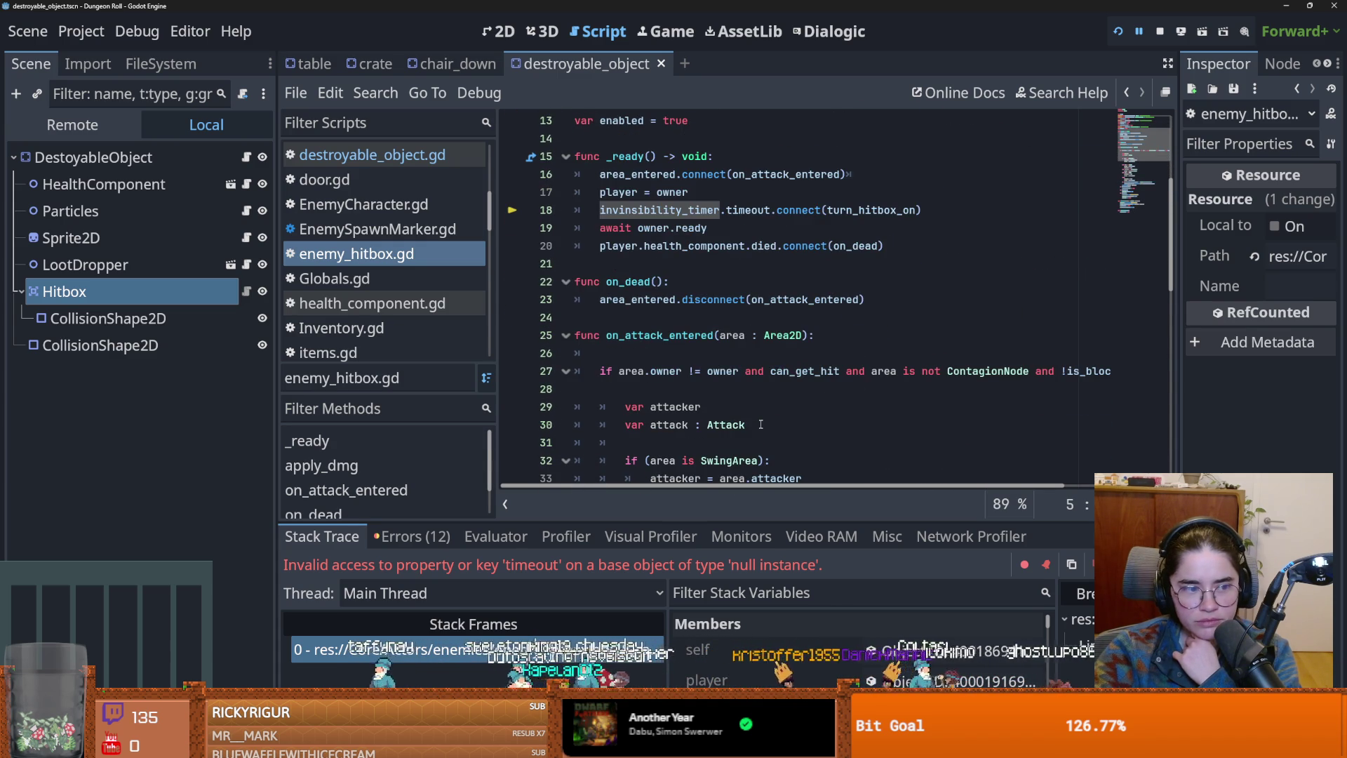
{"action": "scroll", "coordinate": [761, 425], "scroll_direction": "up", "scroll_amount": 1}
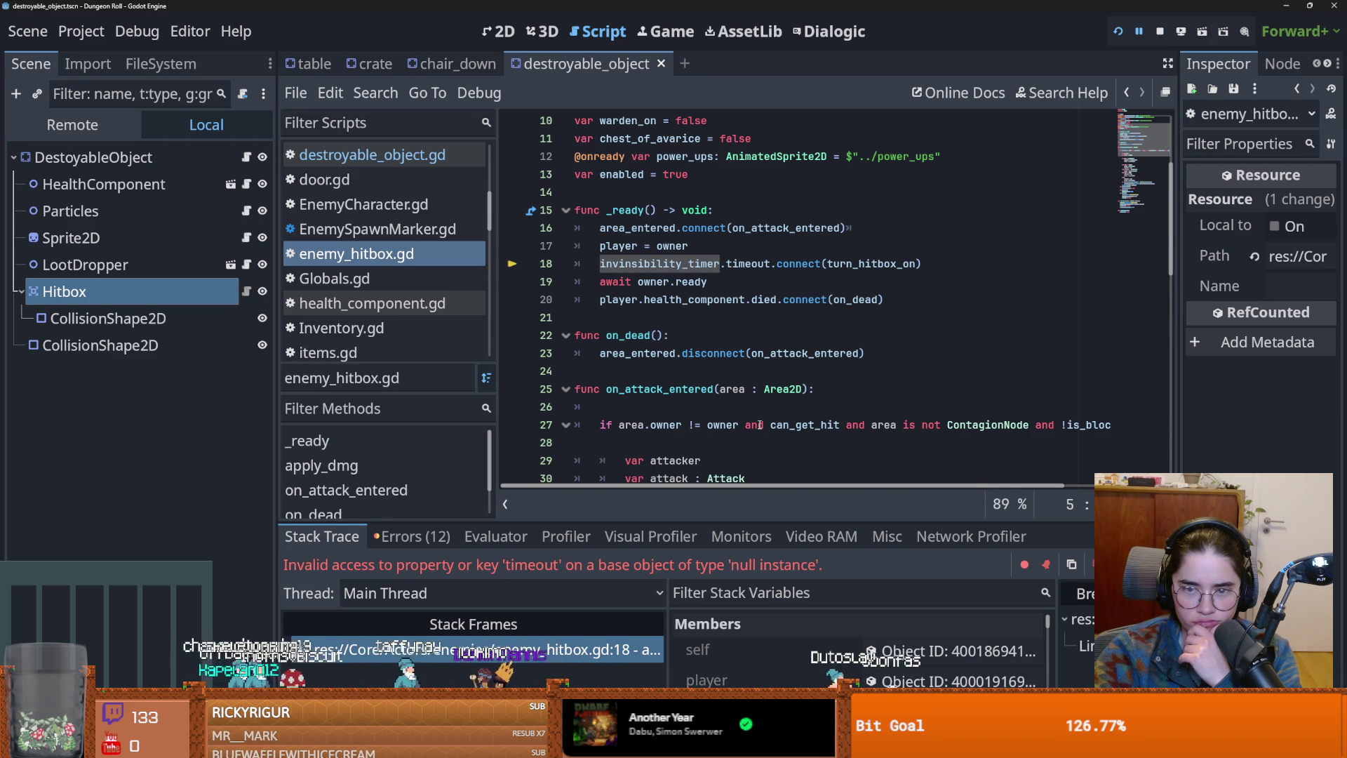
{"action": "scroll", "coordinate": [760, 425], "scroll_direction": "down", "scroll_amount": 13}
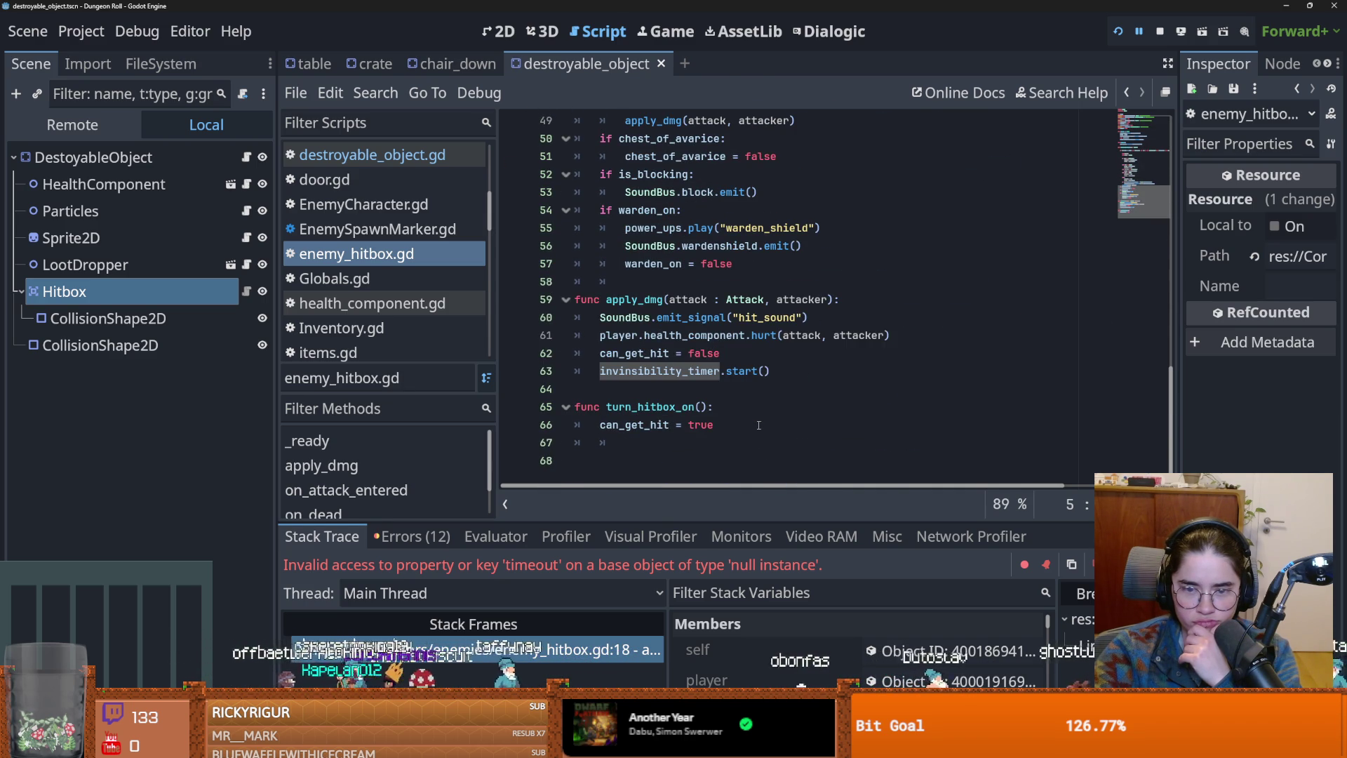
{"action": "scroll", "coordinate": [755, 400], "scroll_direction": "up", "scroll_amount": 1}
{"action": "scroll", "coordinate": [753, 383], "scroll_direction": "down", "scroll_amount": 1}
{"action": "left_click_drag", "start_coordinate": [772, 371], "coordinate": [574, 369]}
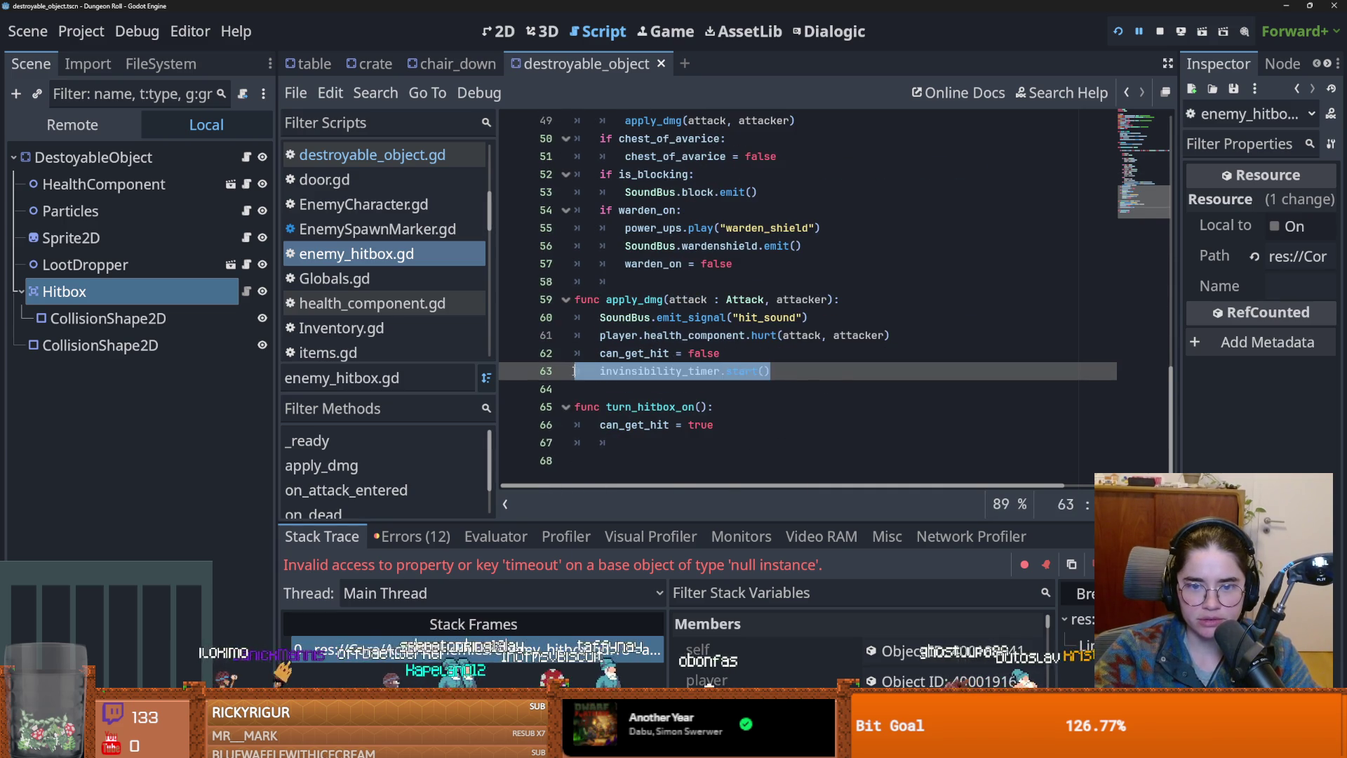
{"action": "scroll", "coordinate": [632, 329], "scroll_direction": "up", "scroll_amount": 12}
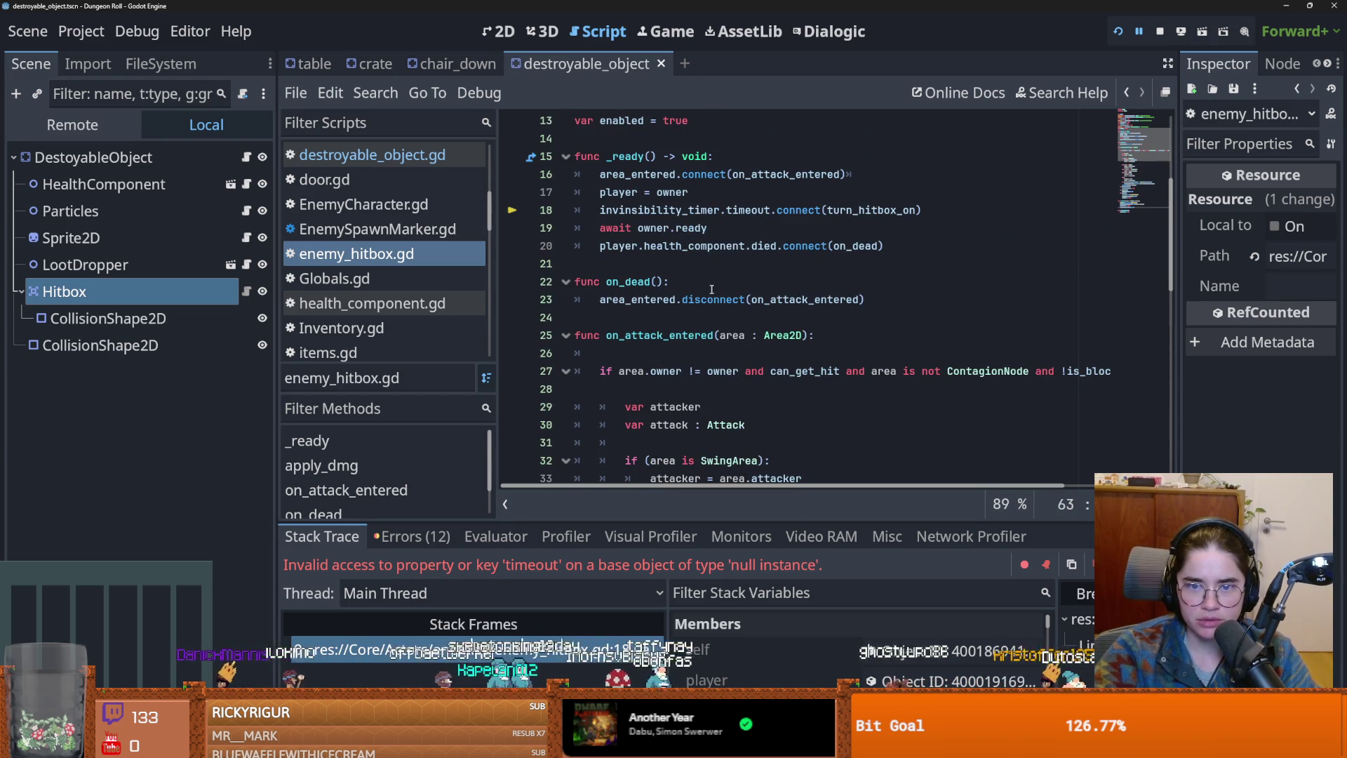
{"action": "left_click", "coordinate": [857, 211], "text": "ctrl"}
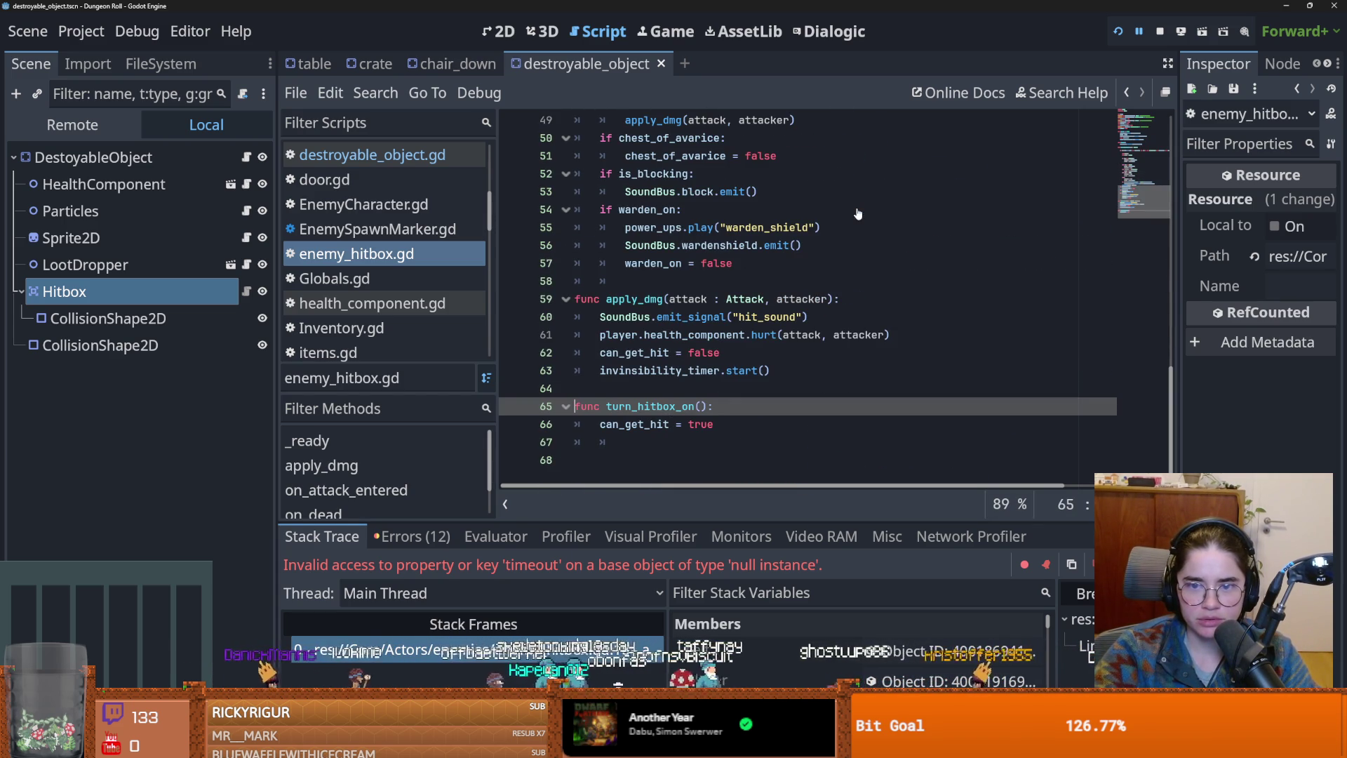
{"action": "double_click", "coordinate": [659, 422]}
{"action": "scroll", "coordinate": [715, 414], "scroll_direction": "up", "scroll_amount": 1}
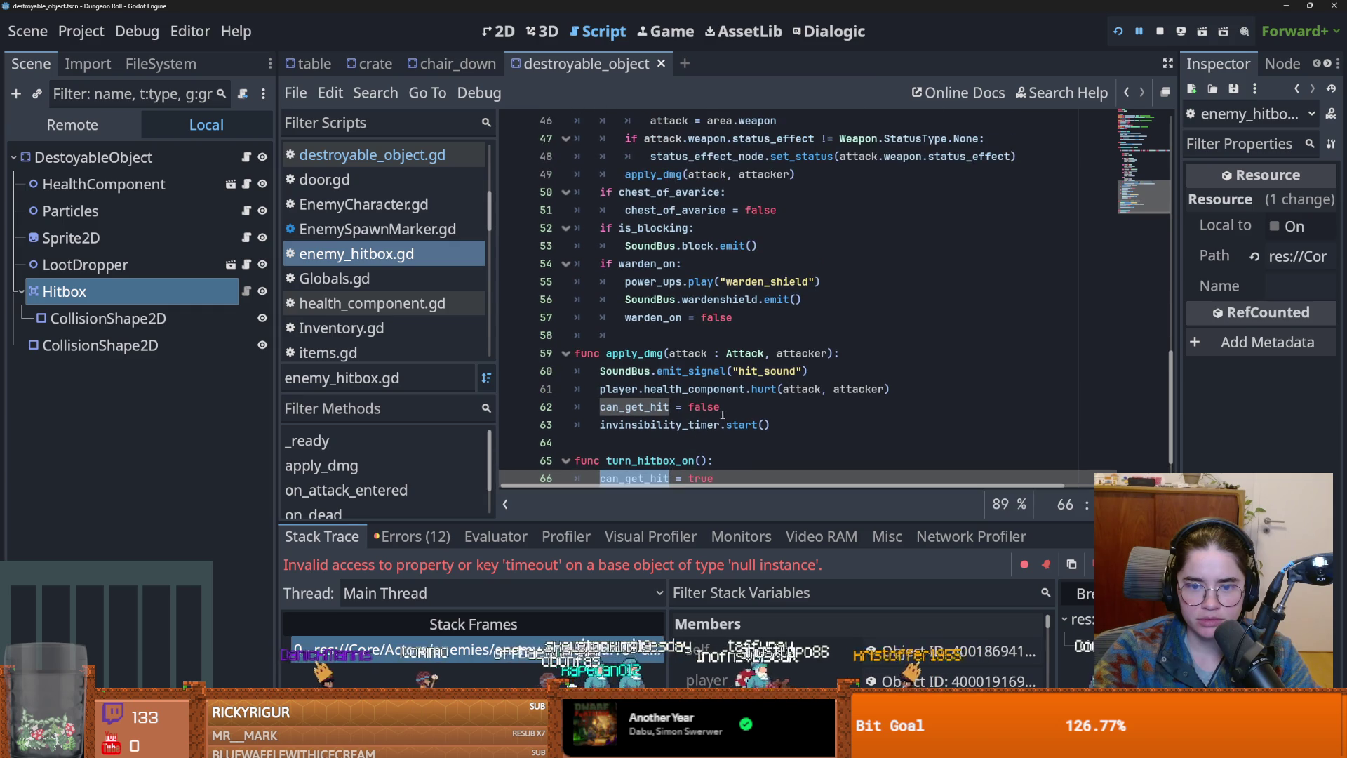
{"action": "scroll", "coordinate": [678, 399], "scroll_direction": "up", "scroll_amount": 13}
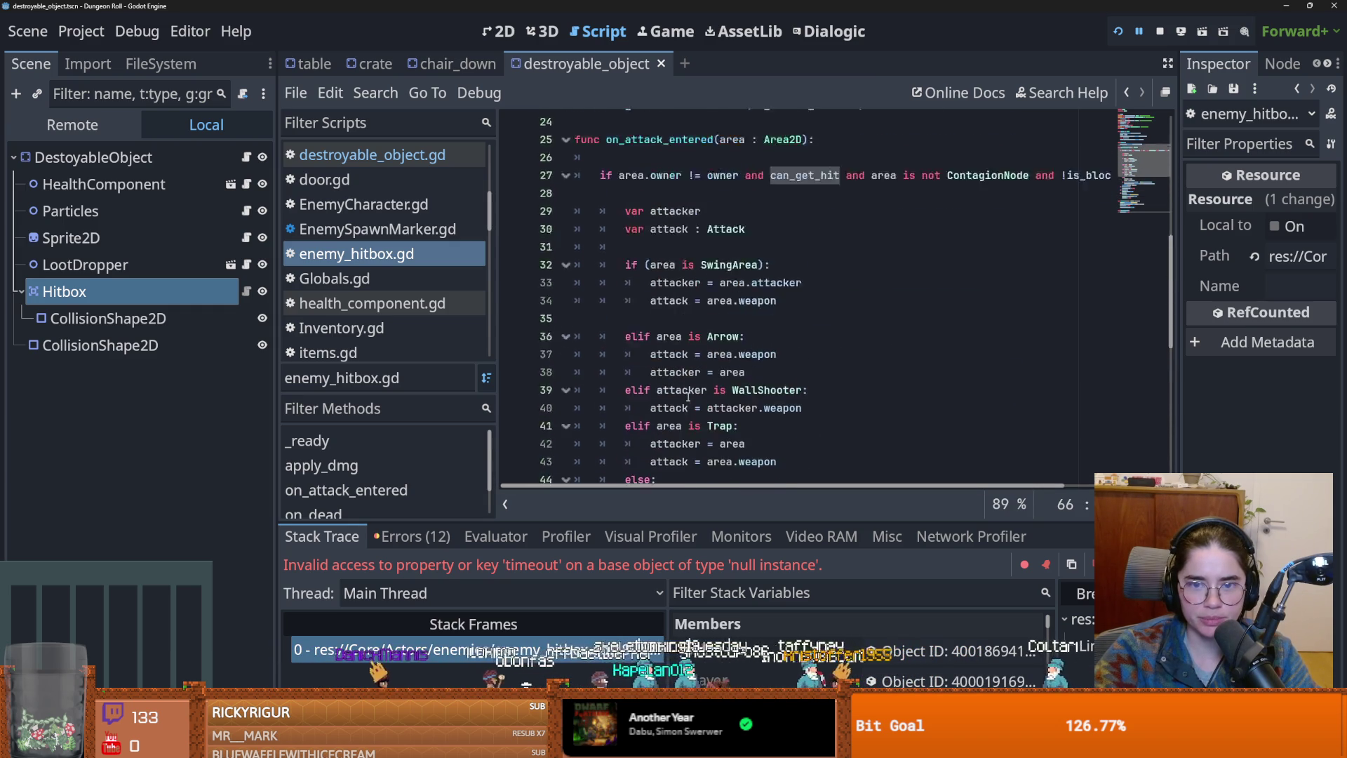
{"action": "left_click_drag", "start_coordinate": [849, 281], "coordinate": [598, 288]}
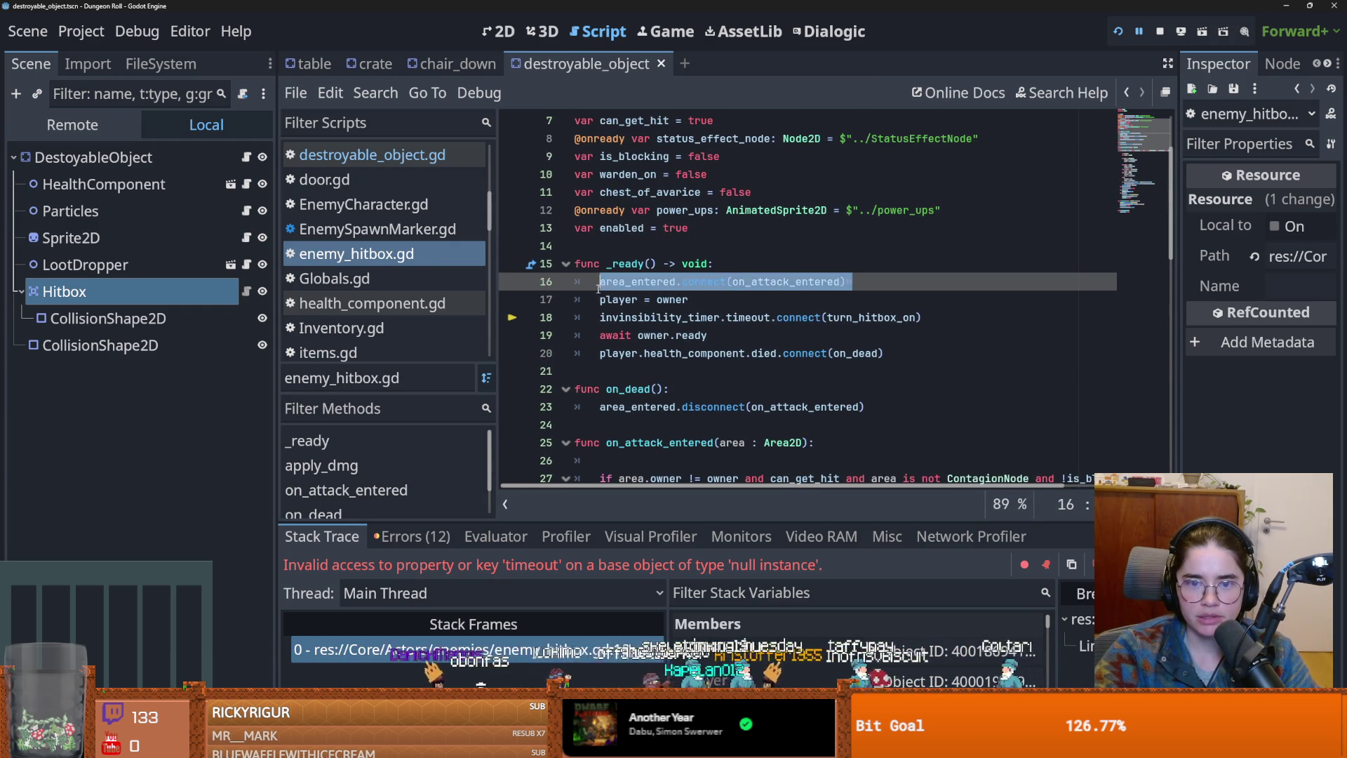
Cut the invisibility timer timeout connection from line 18 of enemy_hitbox.gd
{"action": "key", "text": "BackSpace"}
{"action": "key", "text": "ctrl+z"}
{"action": "left_click_drag", "start_coordinate": [921, 317], "coordinate": [599, 317]}
{"action": "key", "text": "ctrl+c"}
{"action": "key", "text": "BackSpace"}
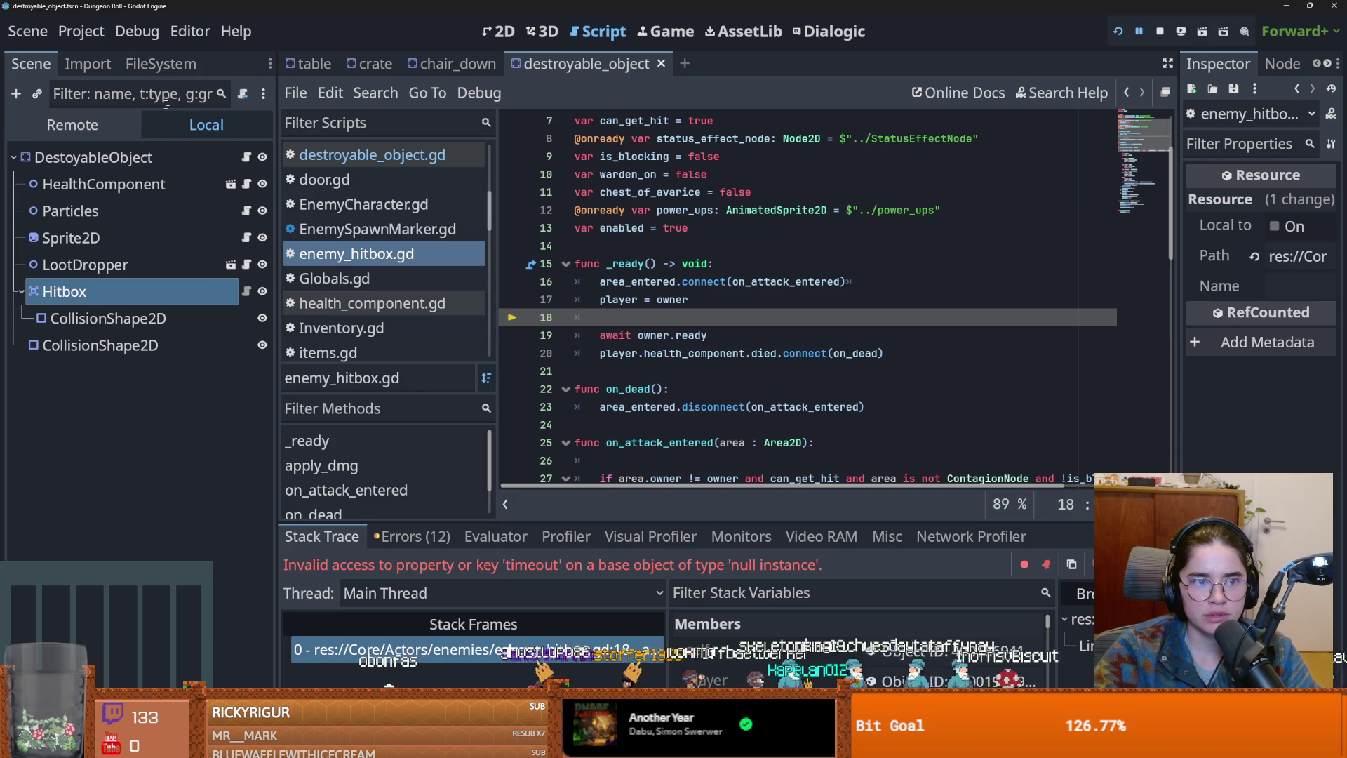
Filter the FileSystem for 'character' and open the Characters.gd script
{"action": "left_click", "coordinate": [161, 64]}
{"action": "left_click", "coordinate": [115, 132]}
{"action": "type", "text": "charact"}
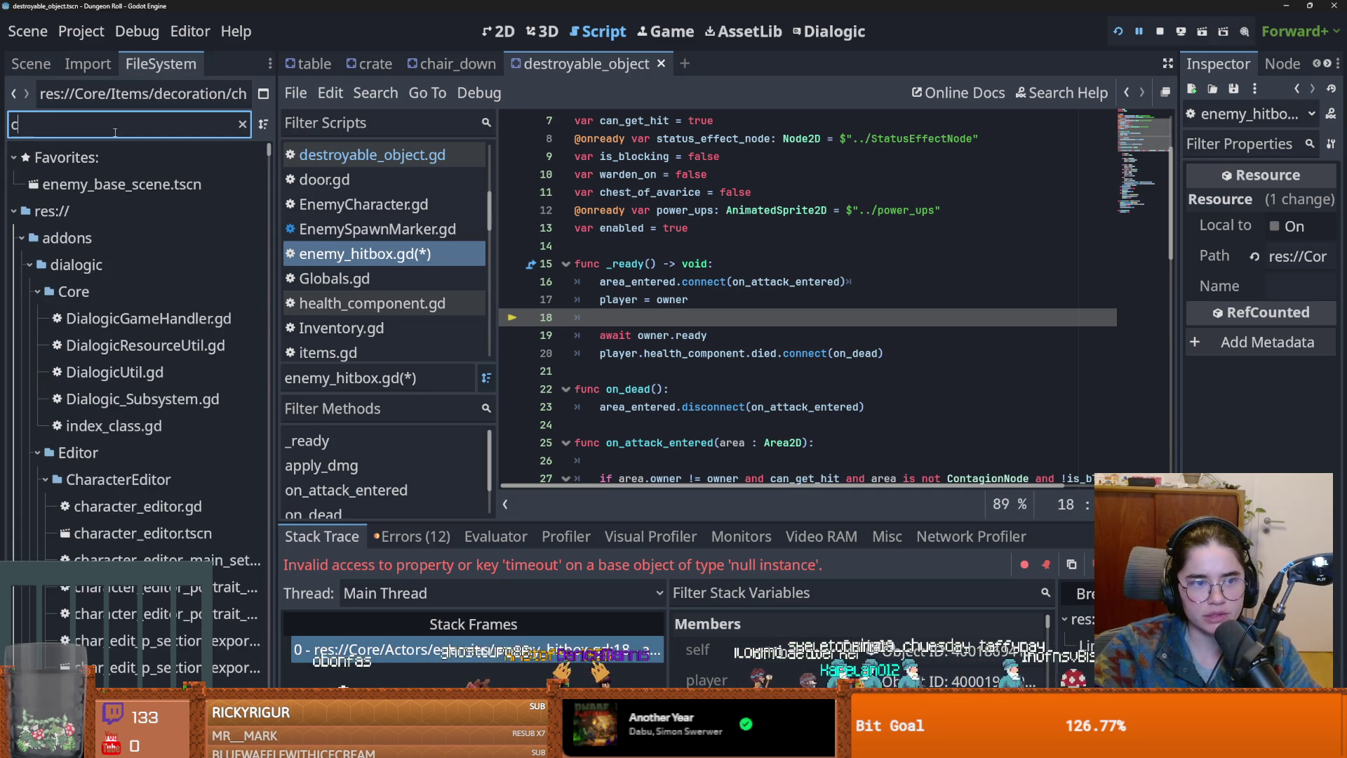
{"action": "type", "text": "er"}
{"action": "scroll", "coordinate": [140, 463], "scroll_direction": "down", "scroll_amount": 10}
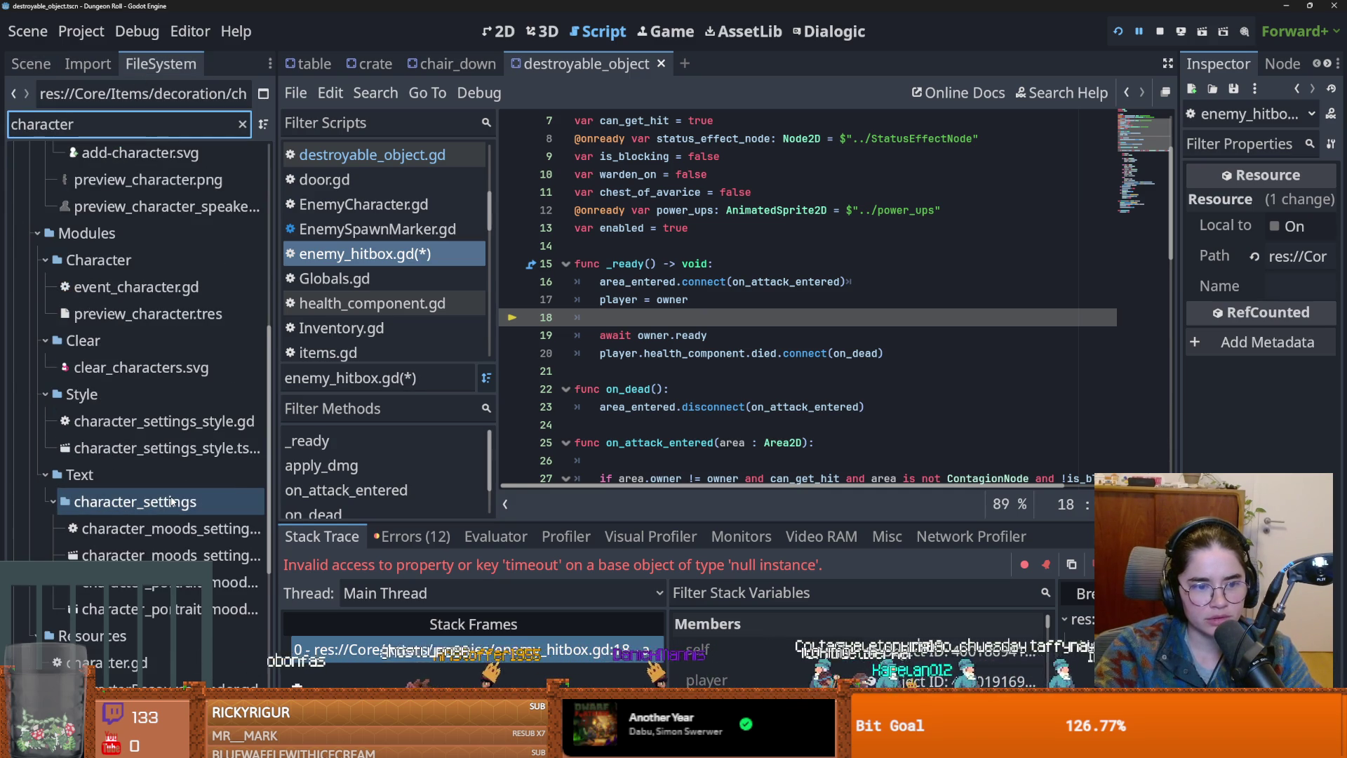
{"action": "scroll", "coordinate": [173, 501], "scroll_direction": "down", "scroll_amount": 2}
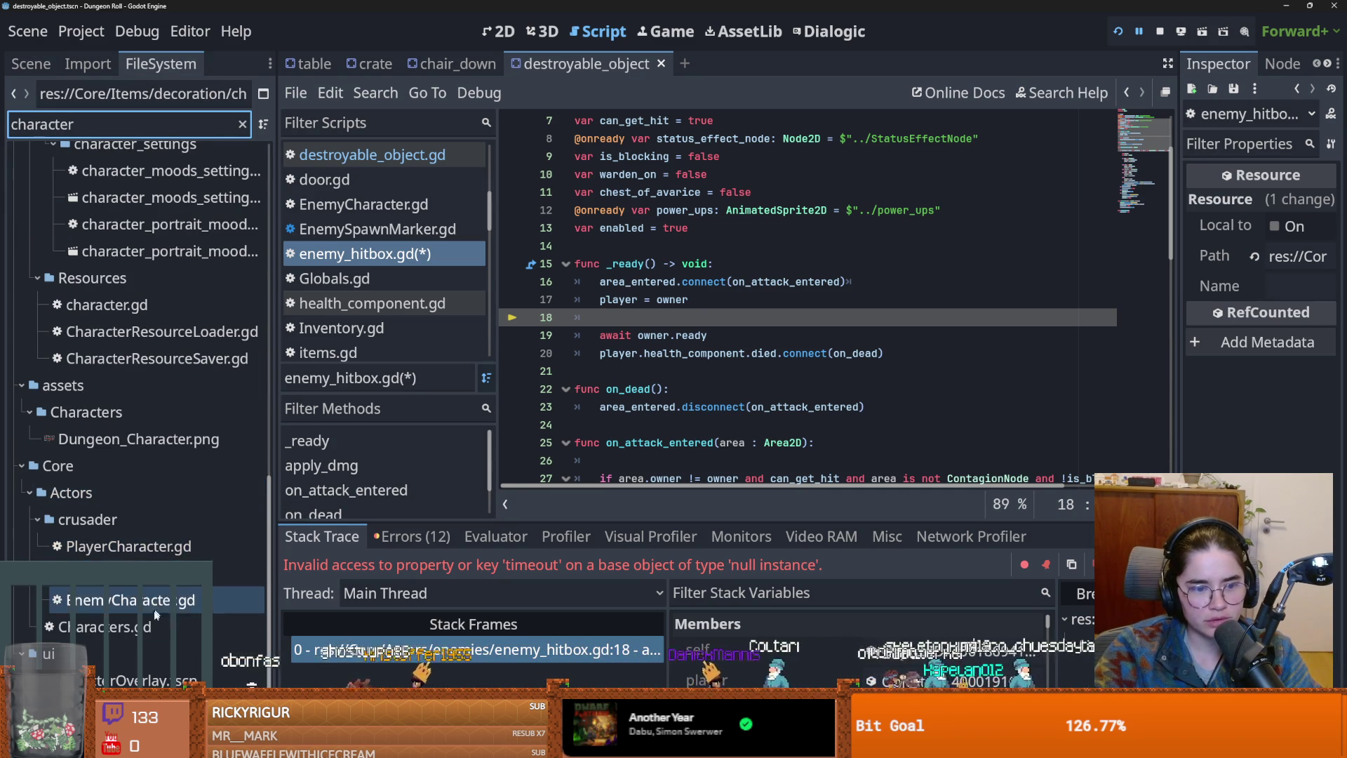
{"action": "double_click", "coordinate": [103, 626]}
{"action": "scroll", "coordinate": [745, 316], "scroll_direction": "up", "scroll_amount": 20}
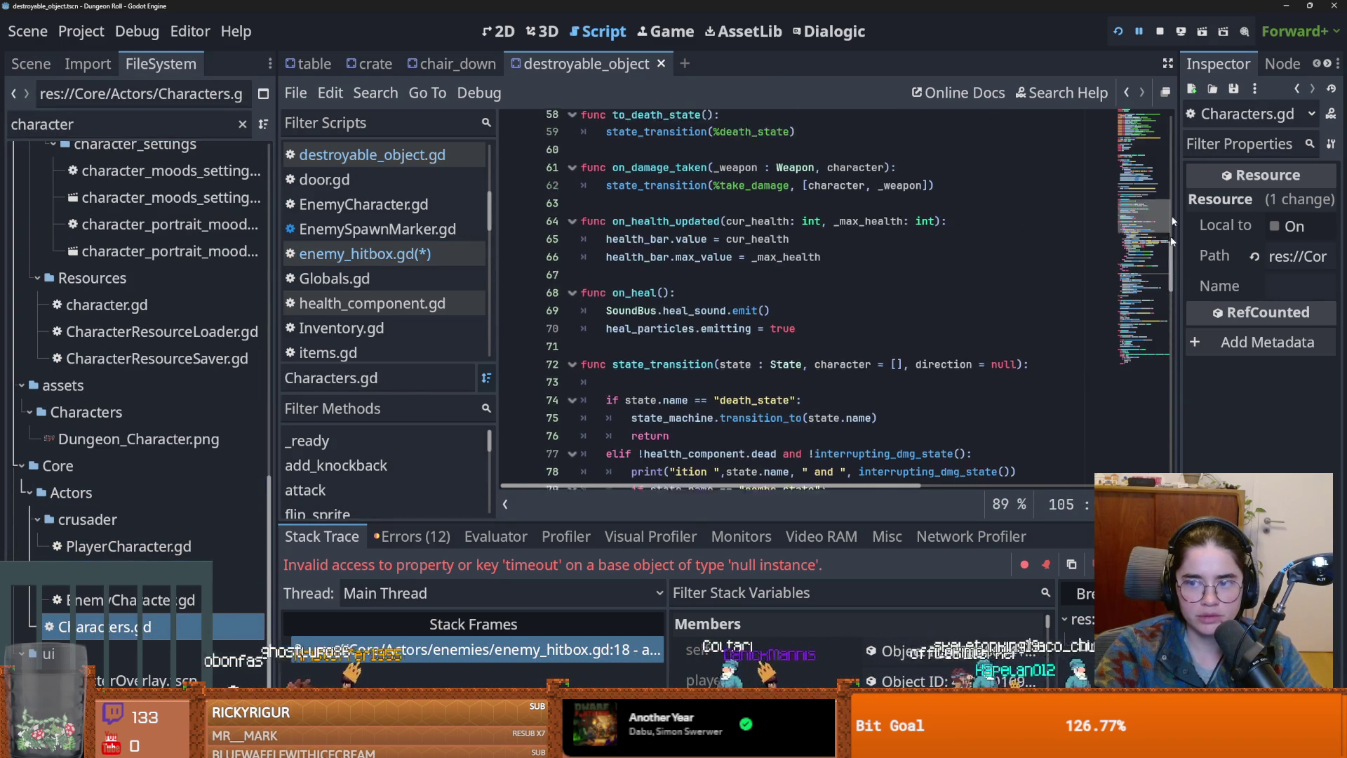
{"action": "scroll", "coordinate": [700, 158], "scroll_direction": "down", "scroll_amount": 7}
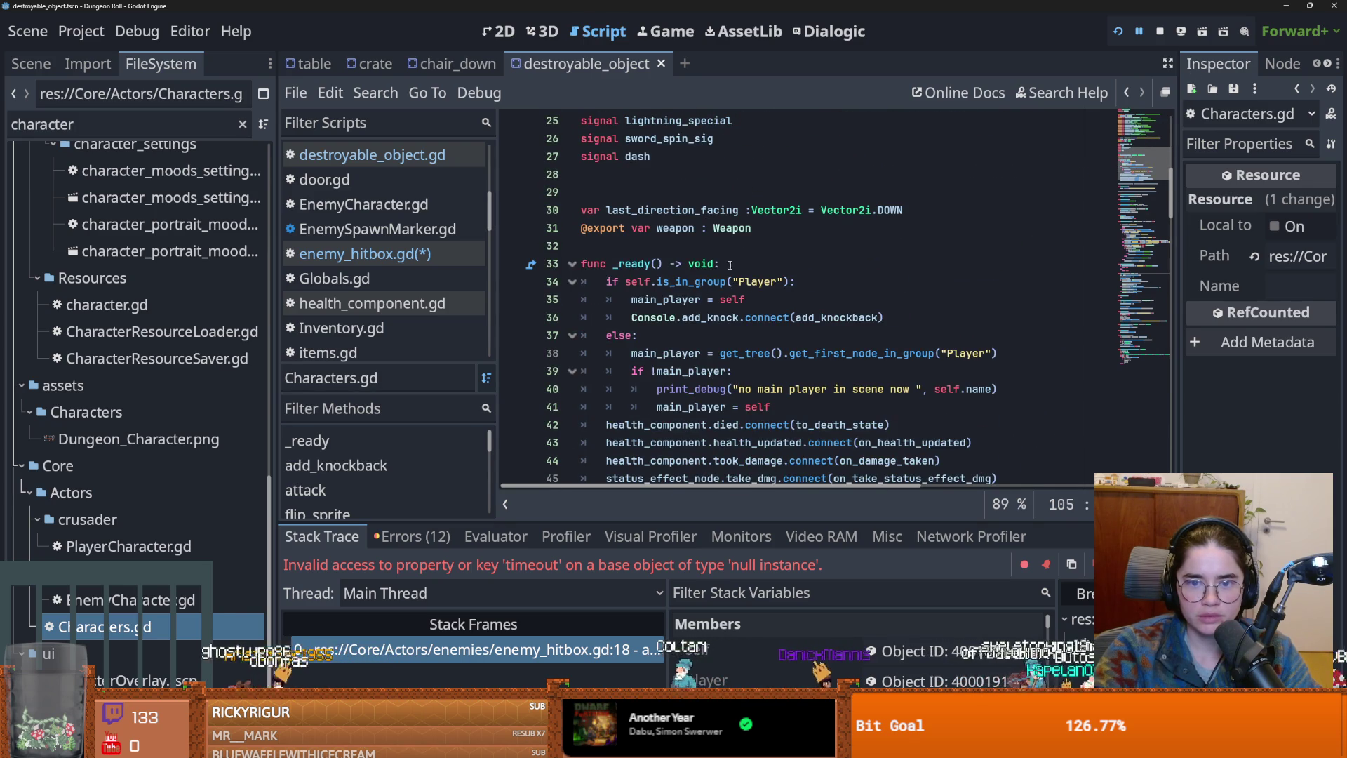
Paste the timeout connection into Characters.gd's _ready, after the died signal connection
{"action": "left_click", "coordinate": [868, 282]}
{"action": "key", "text": "ctrl+shift+k"}
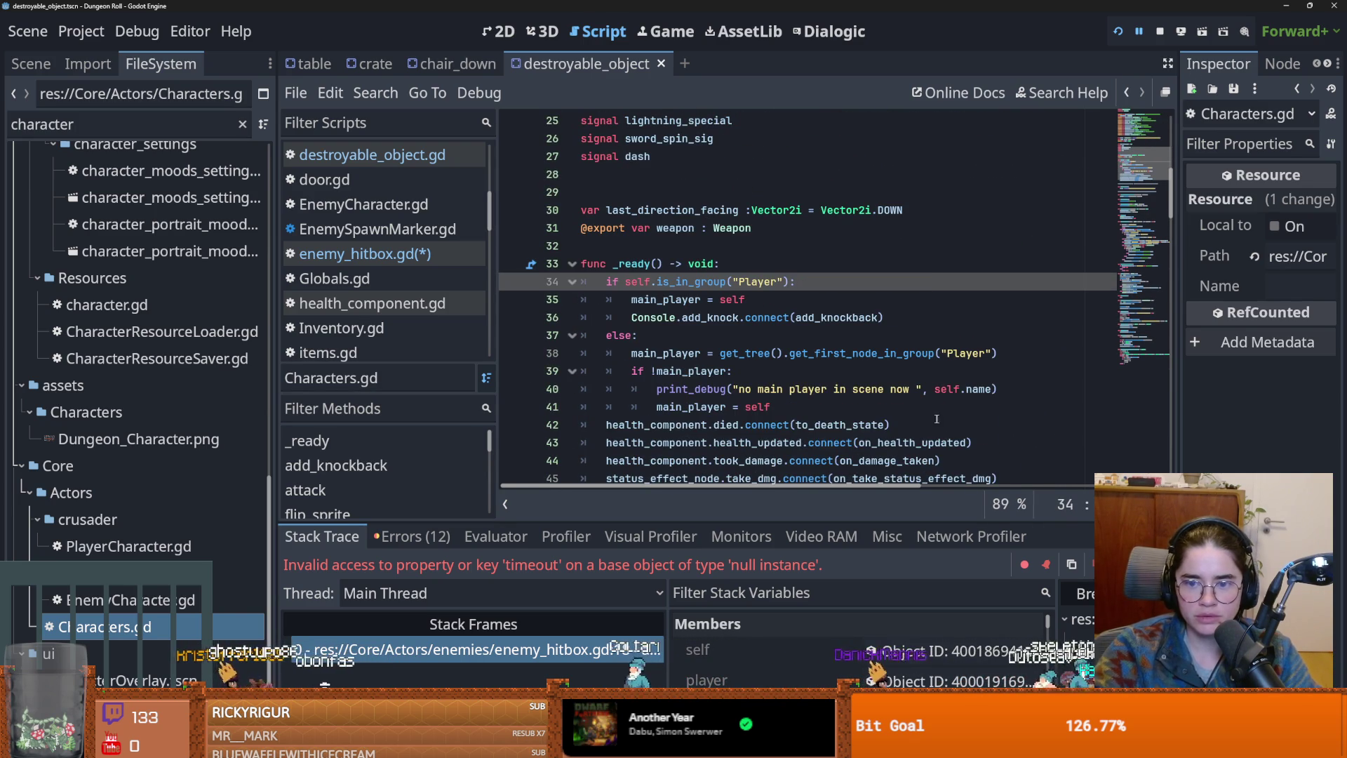
{"action": "left_click", "coordinate": [947, 418]}
{"action": "key", "text": "Return"}
{"action": "key", "text": "ctrl+v"}
Prefix the callback with 'hitbox.' so it reads hitbox.turn_hitbox_on
{"action": "scroll", "coordinate": [877, 421], "scroll_direction": "down", "scroll_amount": 1}
{"action": "double_click", "coordinate": [842, 390]}
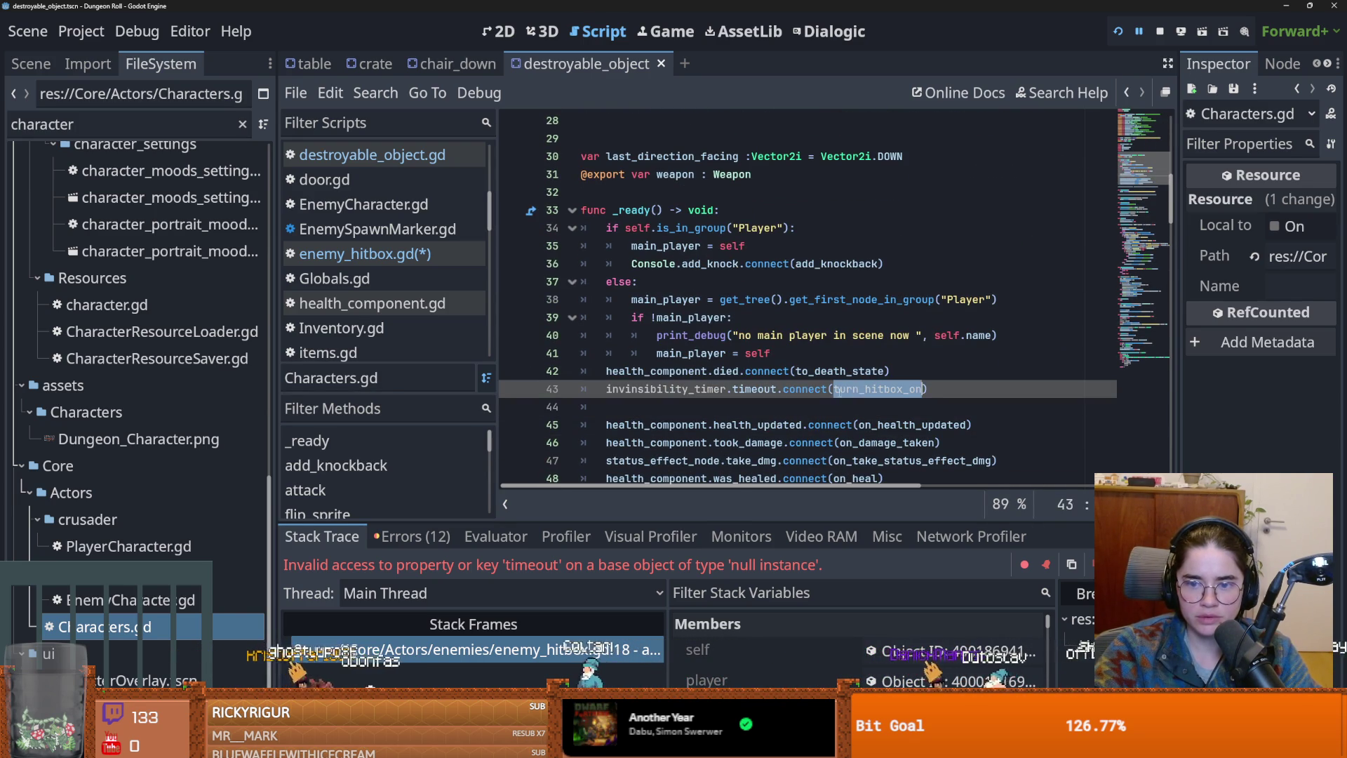
{"action": "left_click", "coordinate": [839, 390]}
{"action": "type", "text": "hit"}
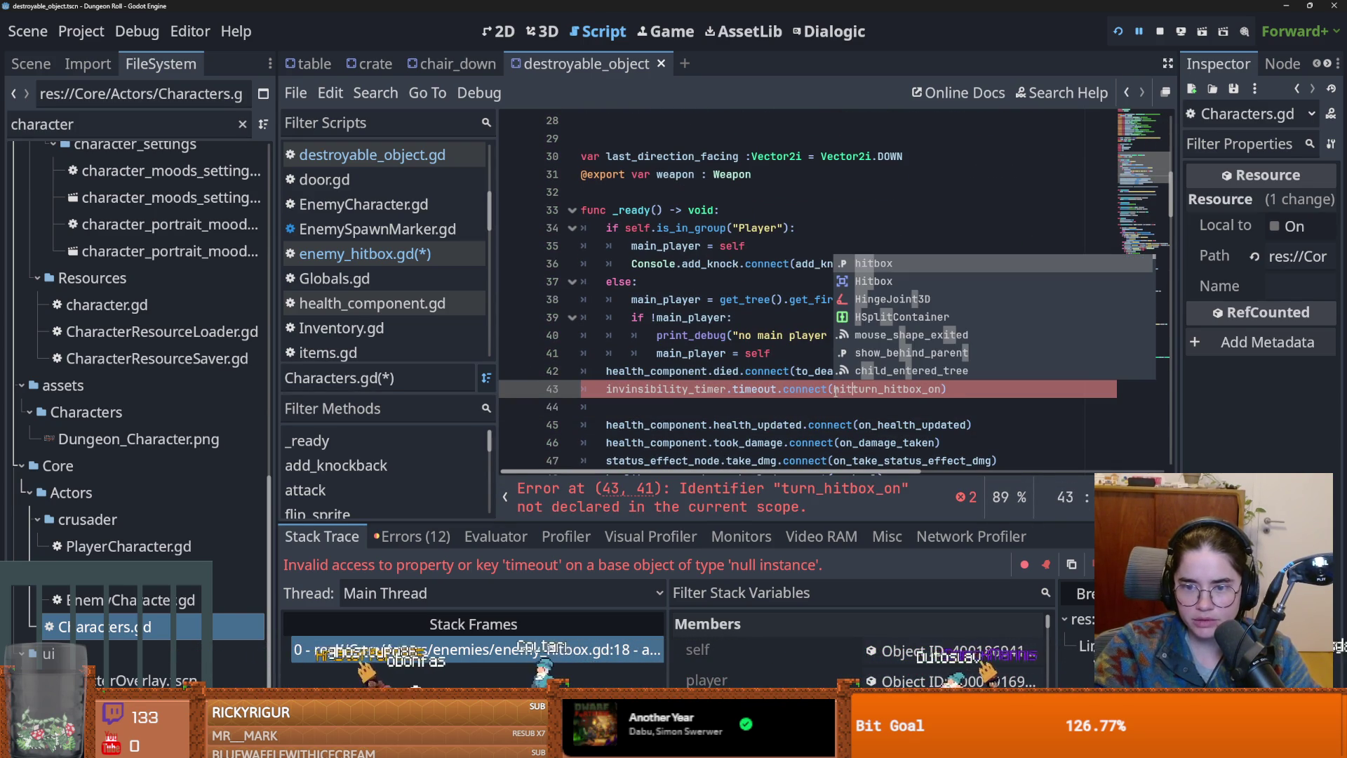
{"action": "key", "text": "Escape"}
{"action": "type", "text": "b"}
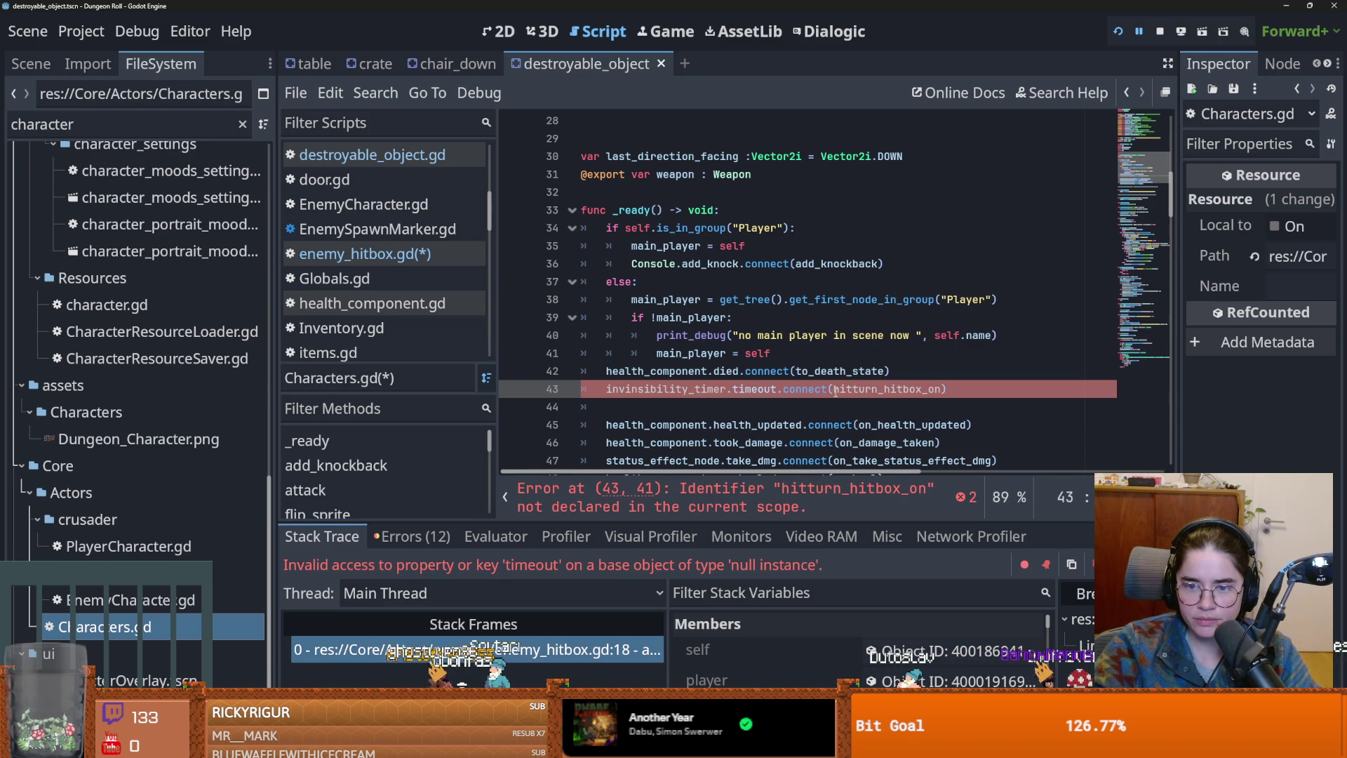
{"action": "type", "text": "ox."}
{"action": "key", "text": "Escape"}
{"action": "left_click", "coordinate": [800, 404]}
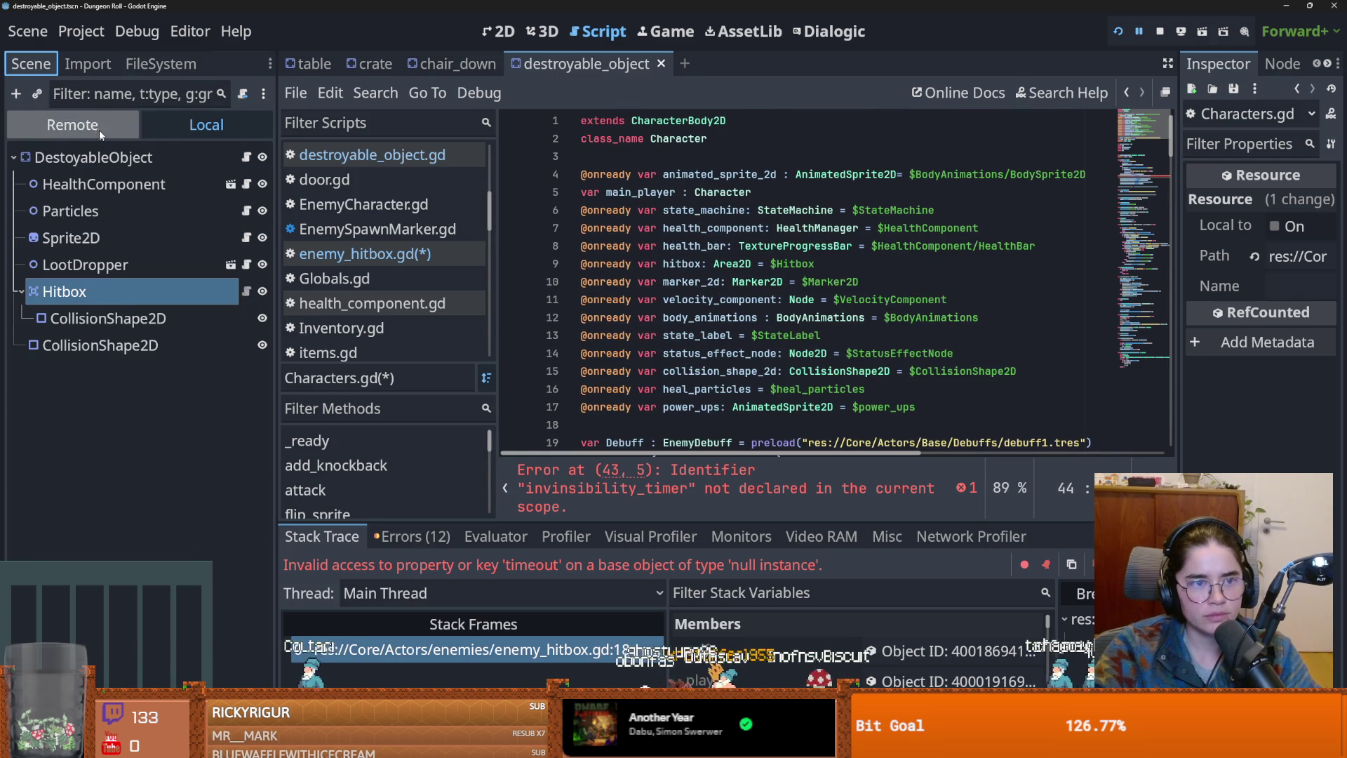
{"action": "double_click", "coordinate": [108, 122]}
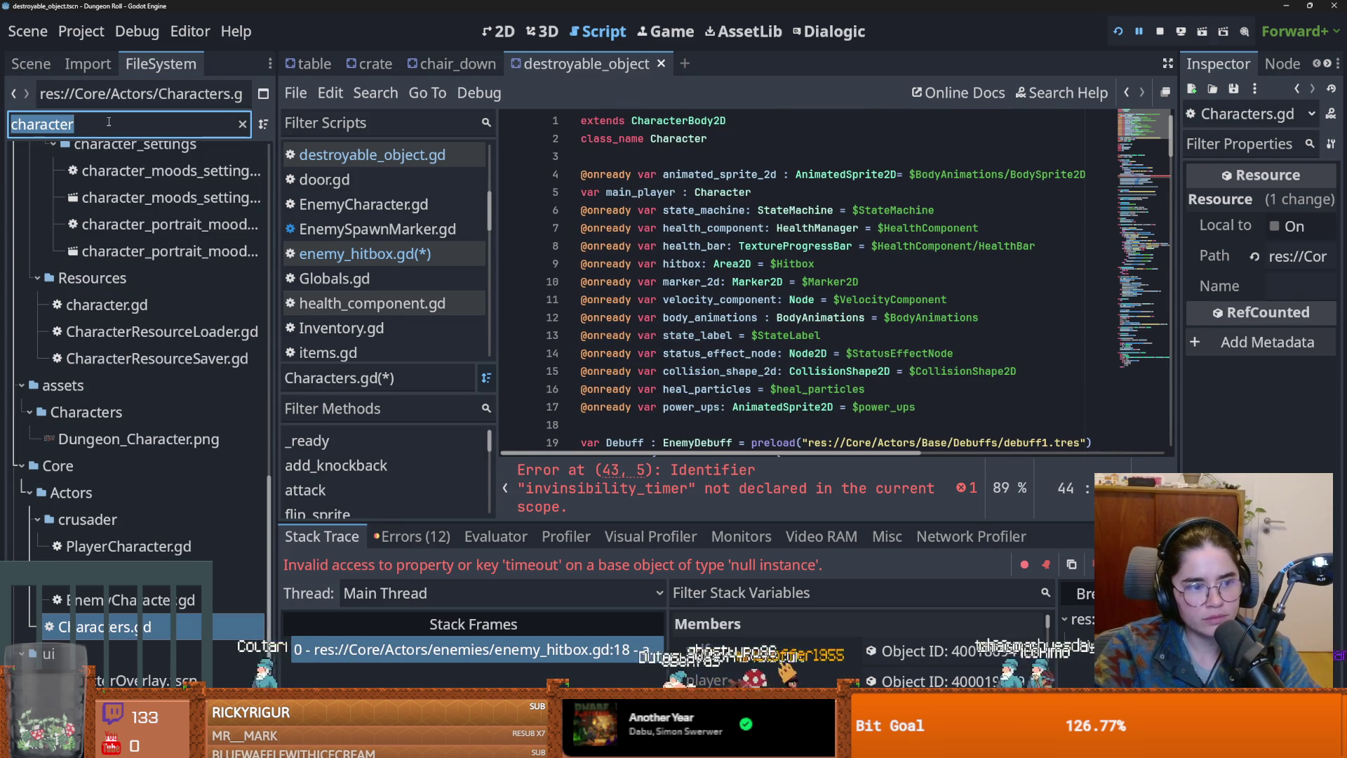
Filter for 'crusader', open crusader.tscn, collapse StateMachine and Hitbox, and show crusader.gd
{"action": "type", "text": "crusader"}
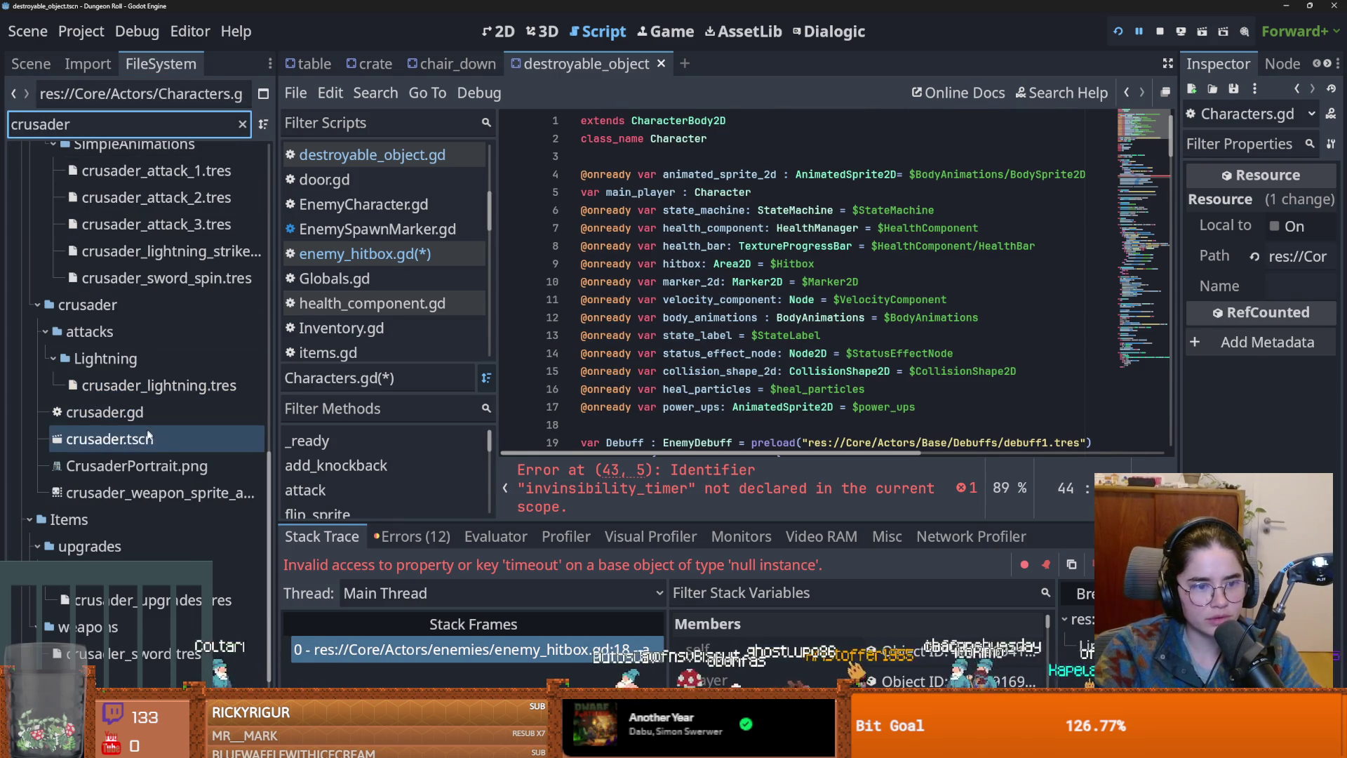
{"action": "double_click", "coordinate": [141, 439]}
{"action": "left_click", "coordinate": [30, 64]}
{"action": "scroll", "coordinate": [70, 281], "scroll_direction": "up", "scroll_amount": 10}
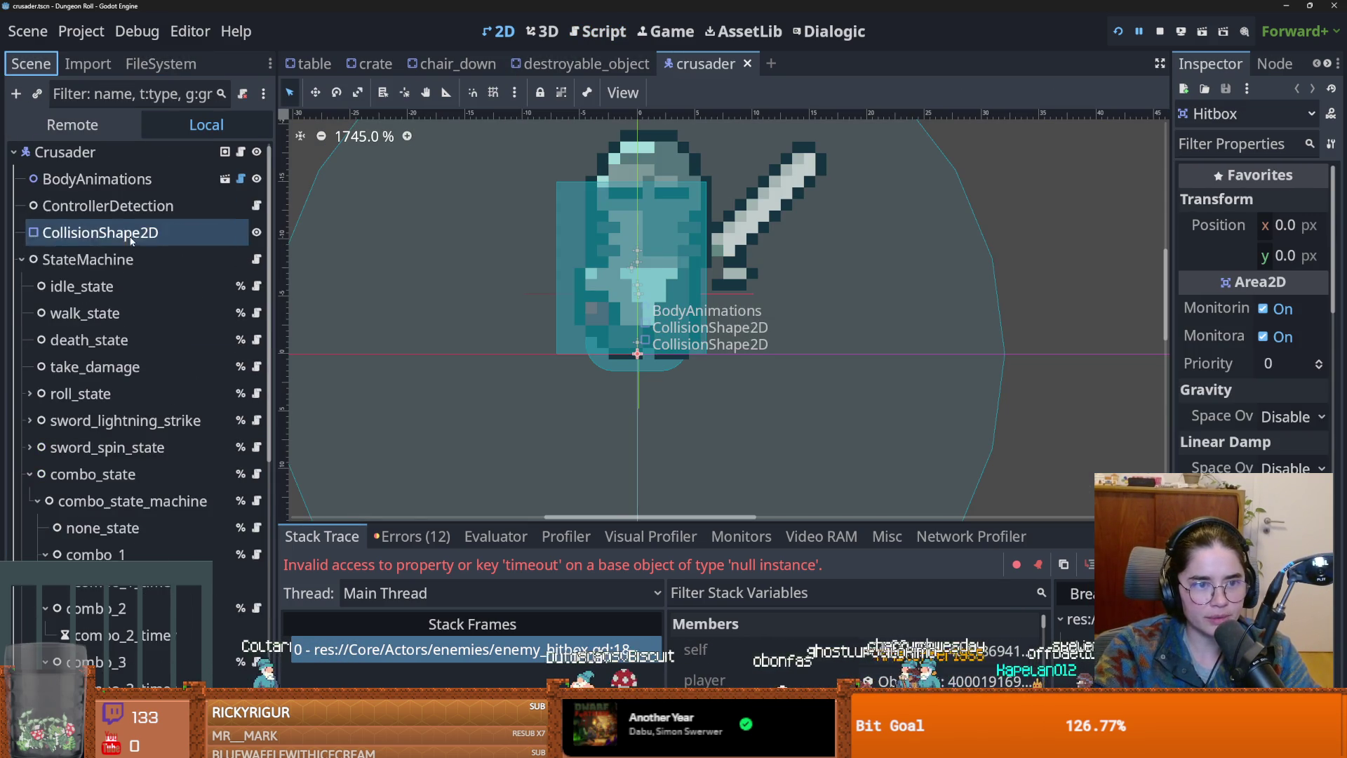
{"action": "left_click", "coordinate": [21, 264]}
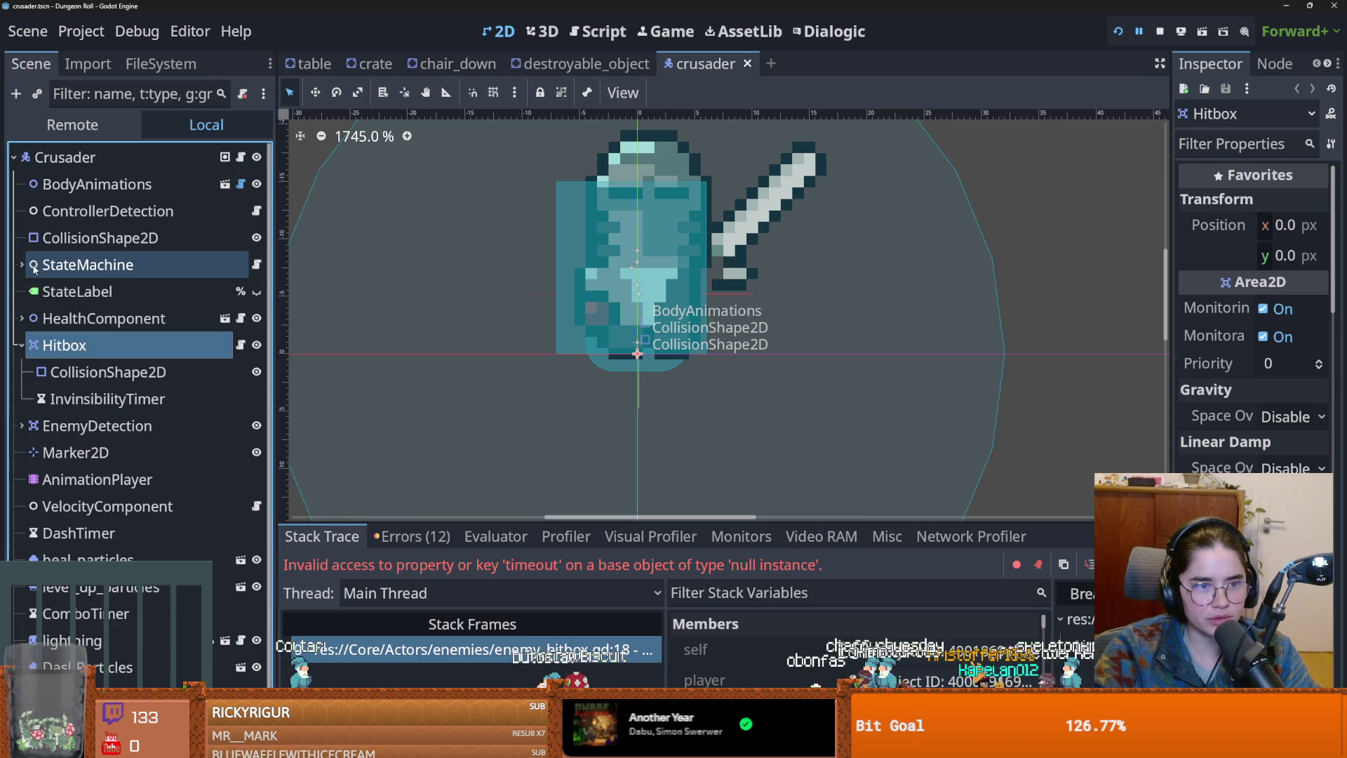
{"action": "left_click", "coordinate": [22, 345]}
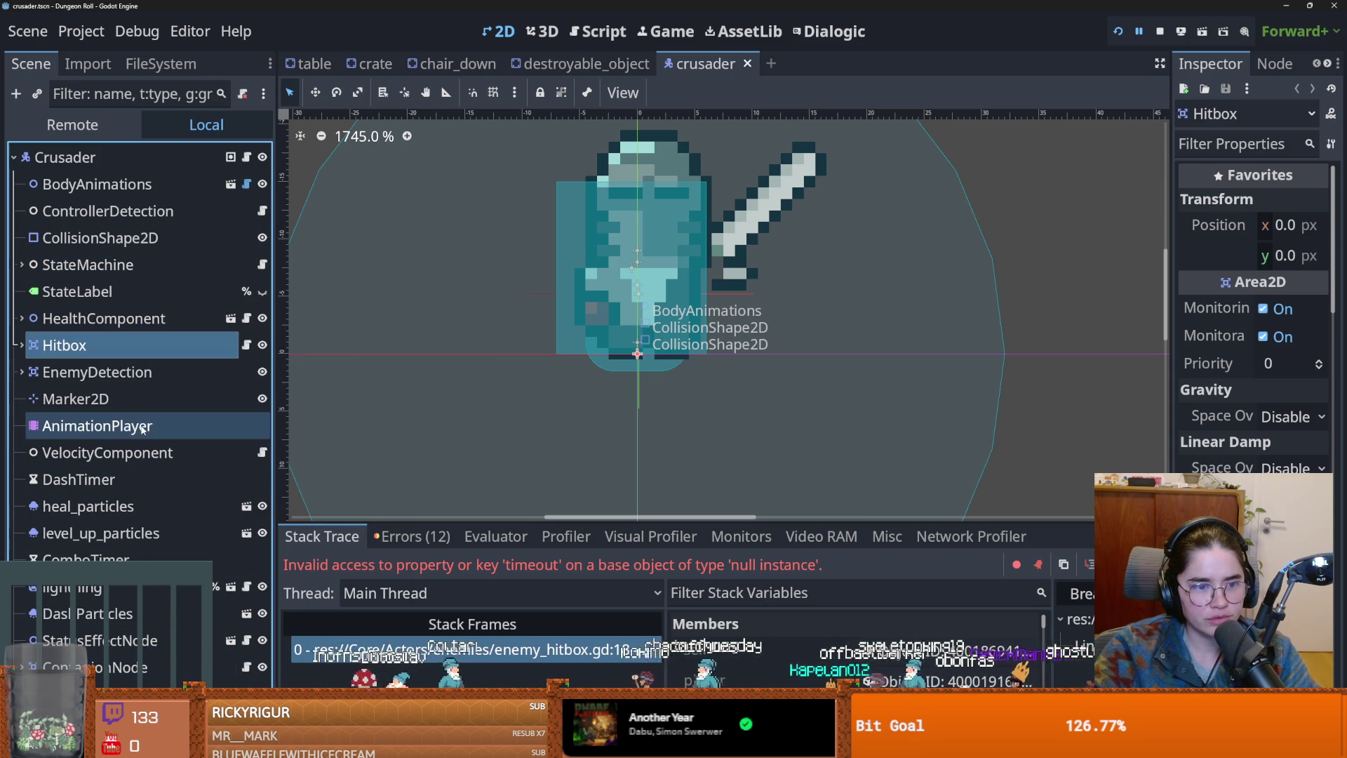
{"action": "left_click", "coordinate": [246, 157]}
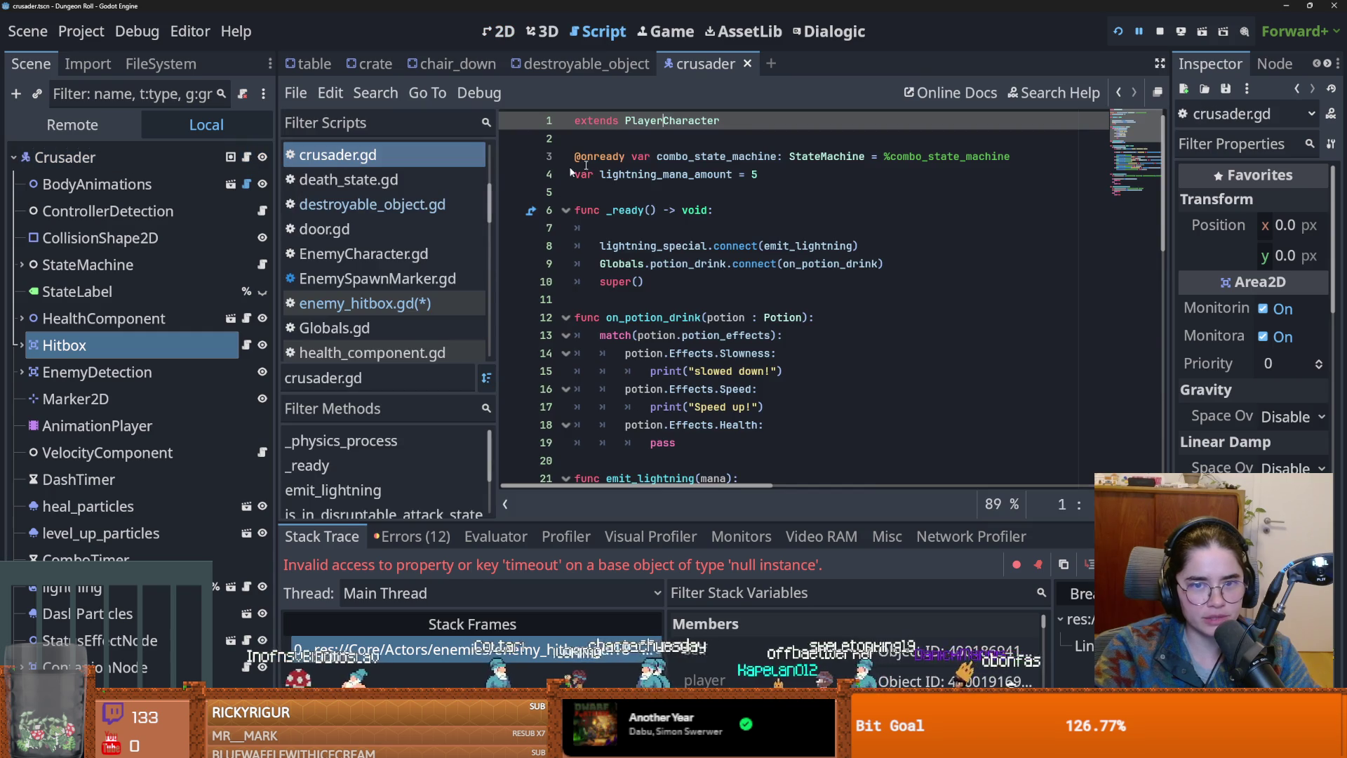
Review the PlayerCharacter.gd parent script and the InvisibilityTimer under the crusader's Hitbox
{"action": "left_click", "coordinate": [658, 120], "text": "ctrl"}
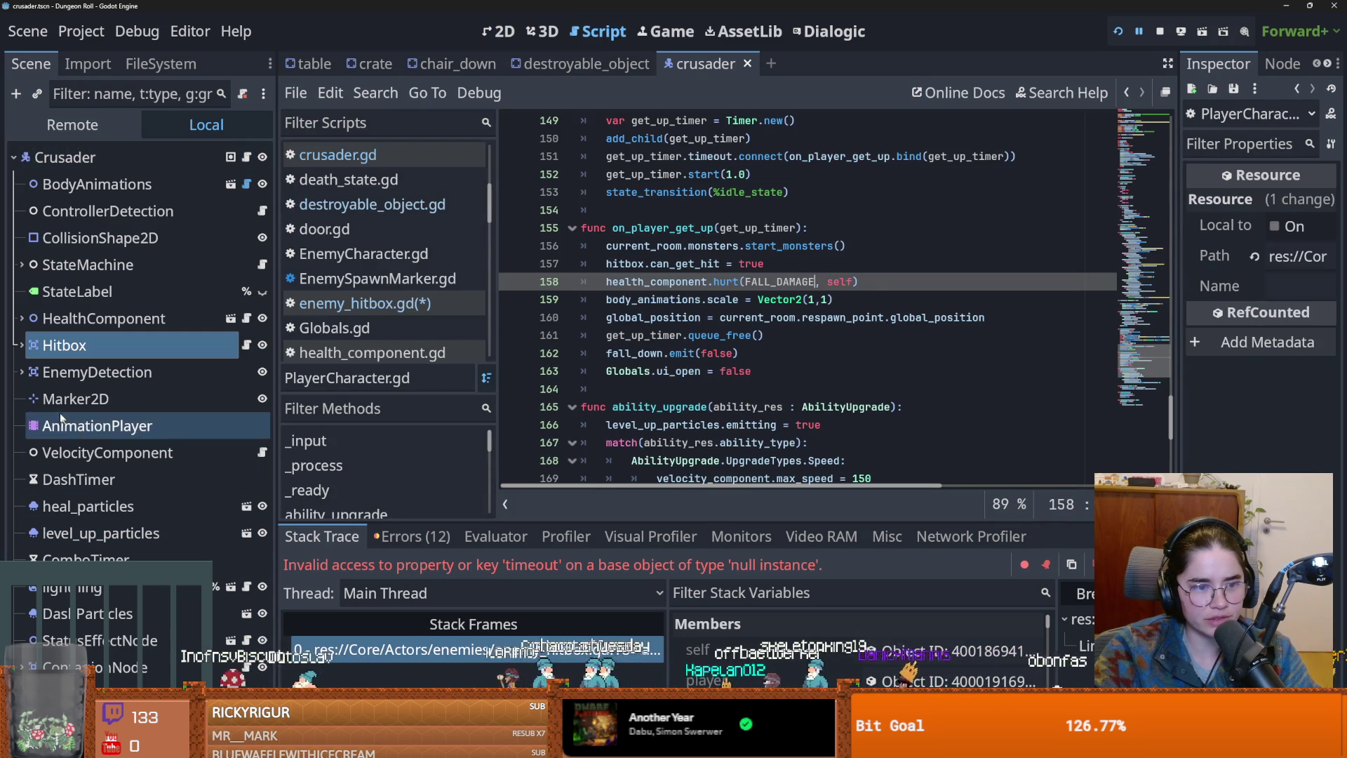
{"action": "left_click", "coordinate": [22, 345]}
{"action": "scroll", "coordinate": [743, 321], "scroll_direction": "up", "scroll_amount": 3}
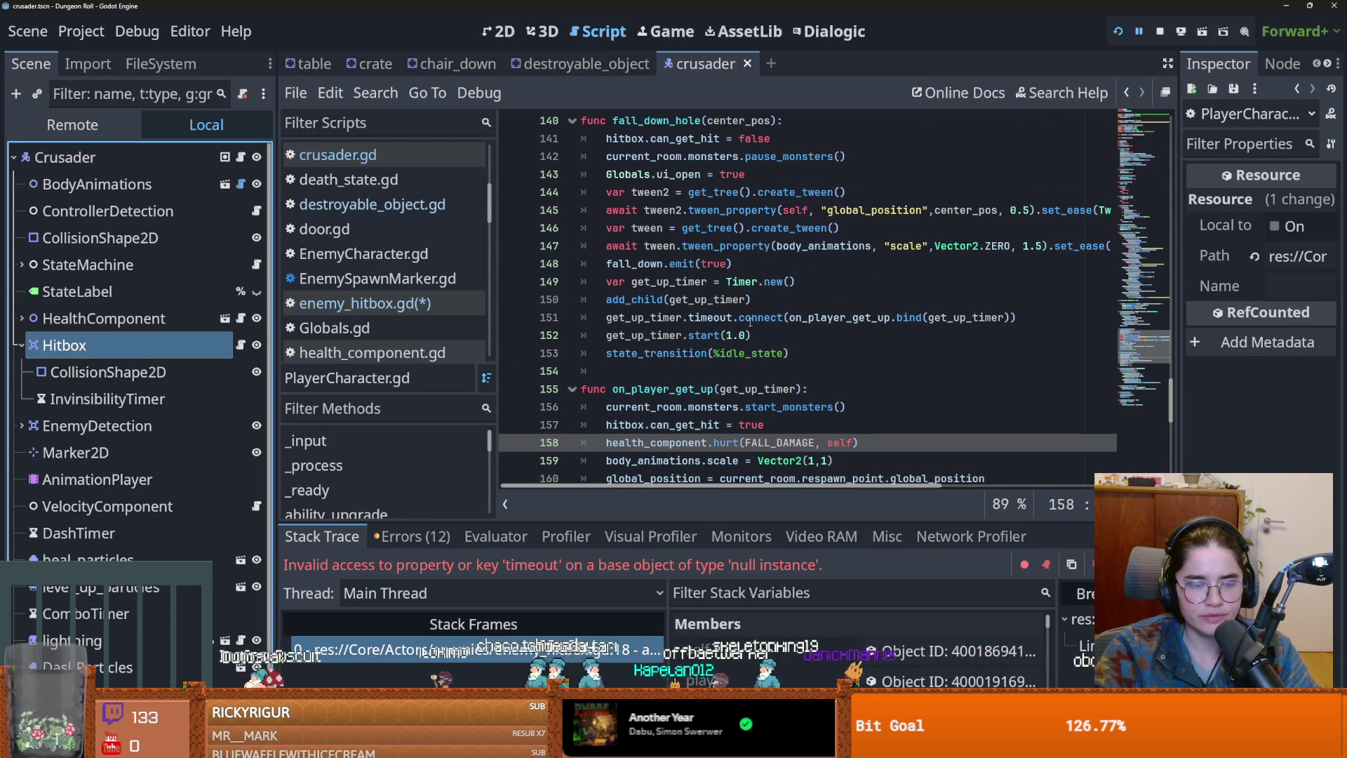
{"action": "scroll", "coordinate": [701, 334], "scroll_direction": "up", "scroll_amount": 13}
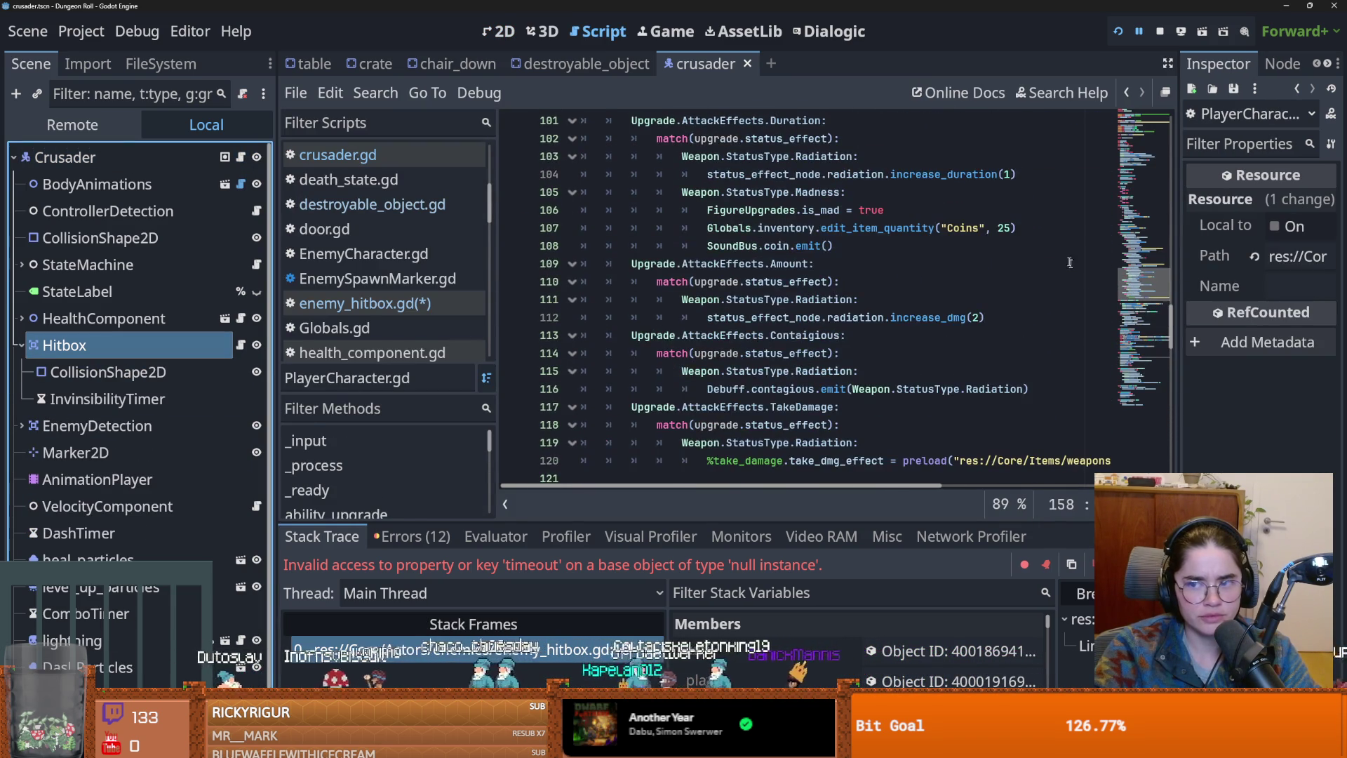
{"action": "left_click_drag", "start_coordinate": [1173, 328], "coordinate": [1172, 98]}
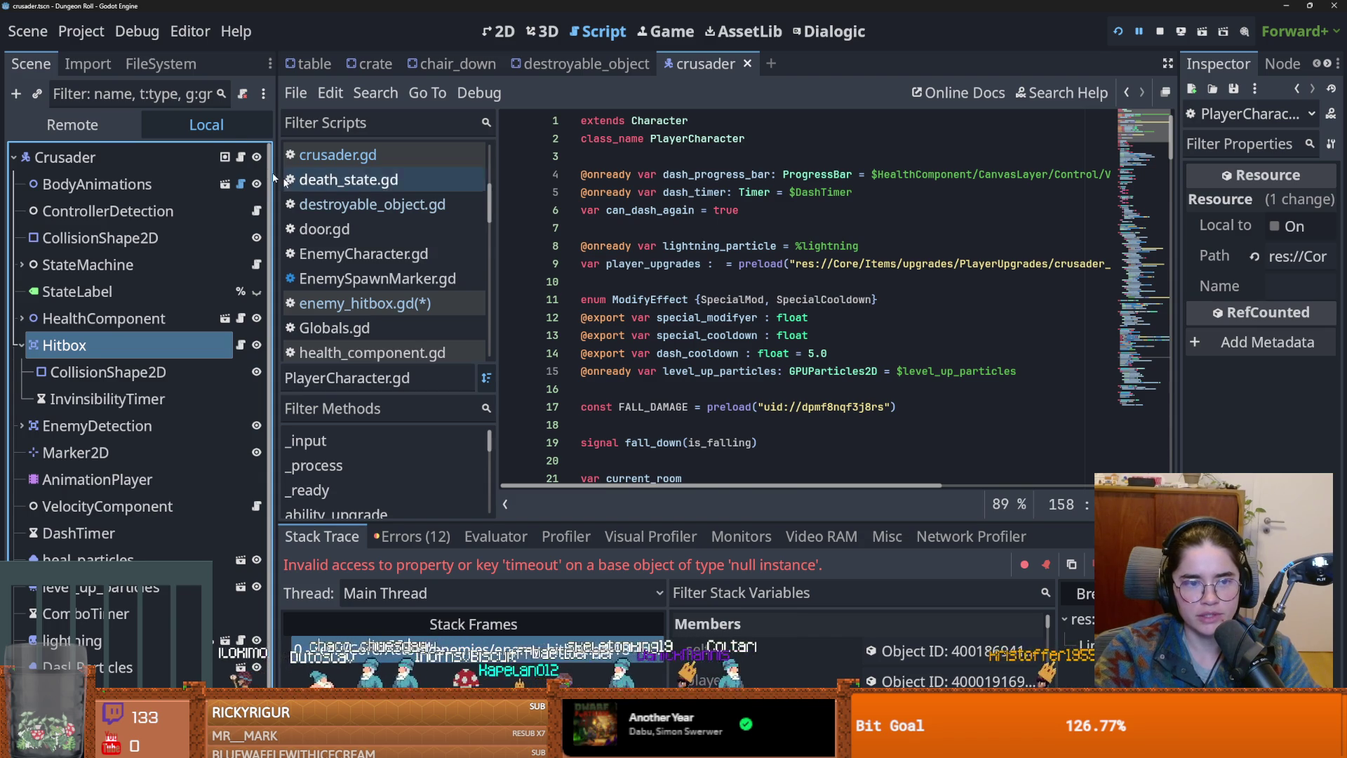
{"action": "left_click", "coordinate": [240, 157]}
{"action": "left_click", "coordinate": [690, 121], "text": "ctrl"}
{"action": "scroll", "coordinate": [743, 246], "scroll_direction": "down", "scroll_amount": 5}
{"action": "scroll", "coordinate": [744, 246], "scroll_direction": "down", "scroll_amount": 3}
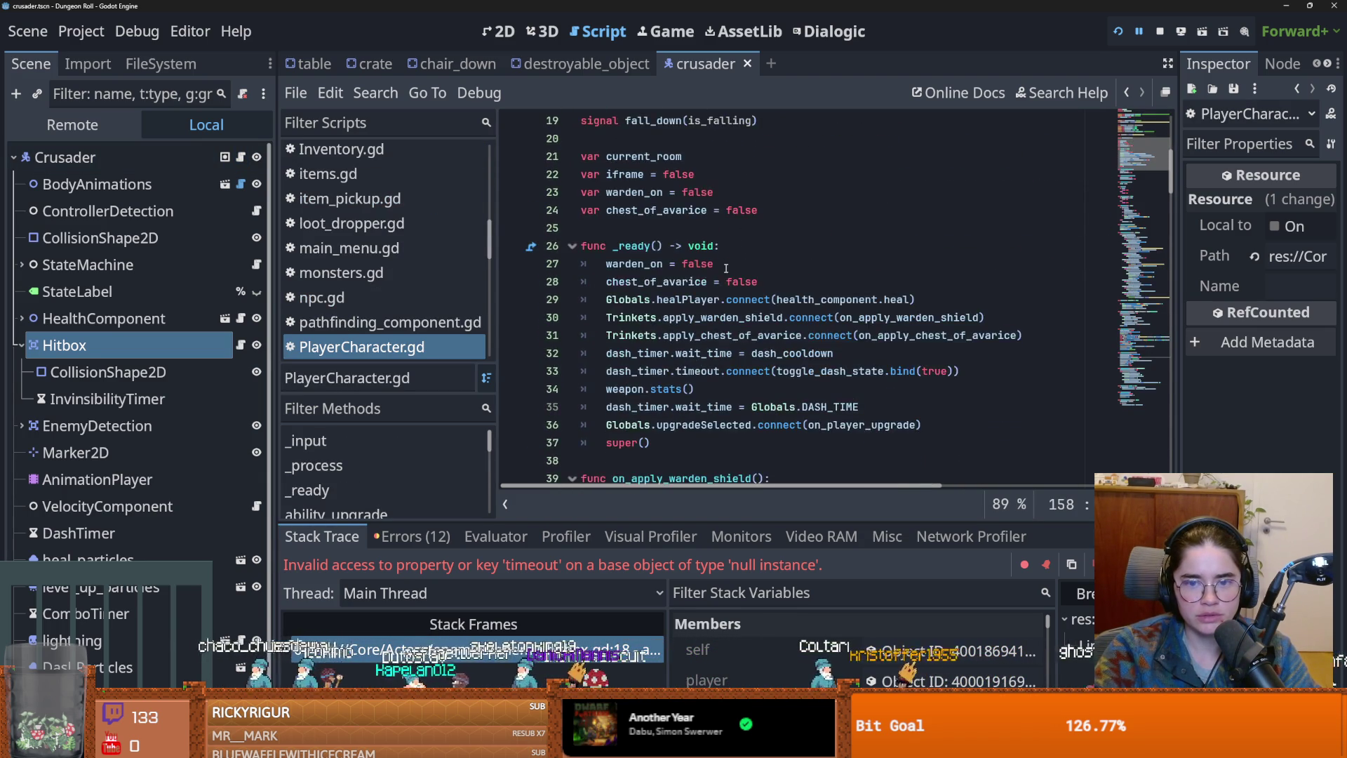
Go back to enemy_hitbox.gd, save it, and switch to the destroyable_object scene
{"action": "key", "text": "alt+Left"}
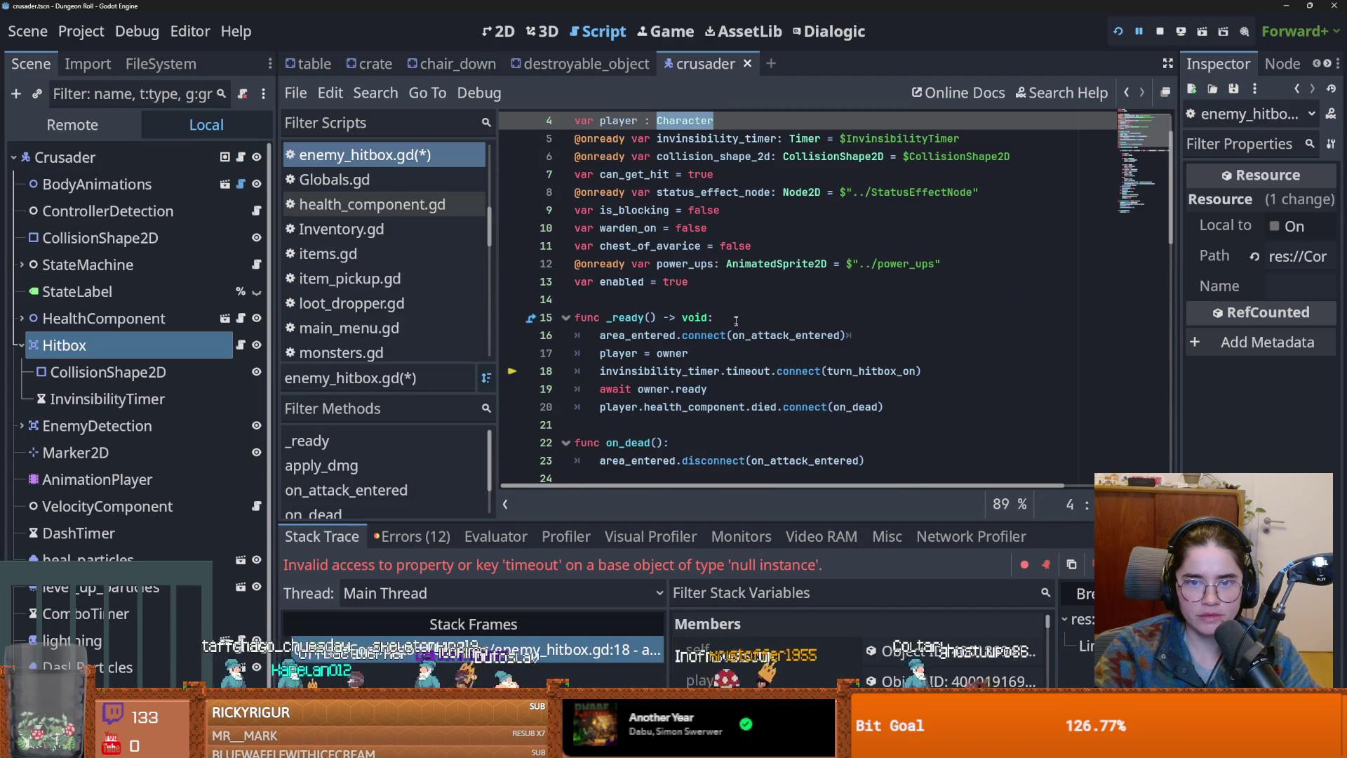
{"action": "key", "text": "ctrl+s"}
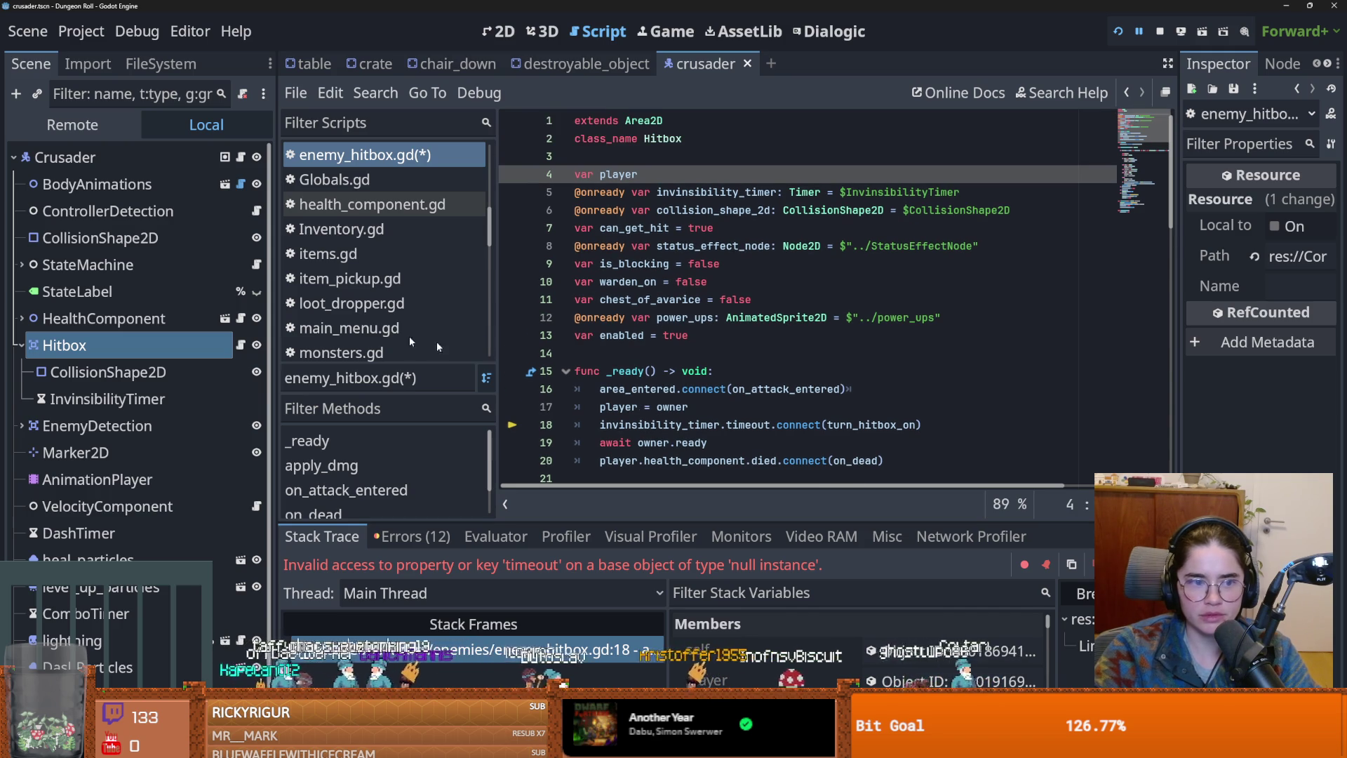
{"action": "left_click", "coordinate": [107, 398]}
{"action": "left_click", "coordinate": [566, 63]}
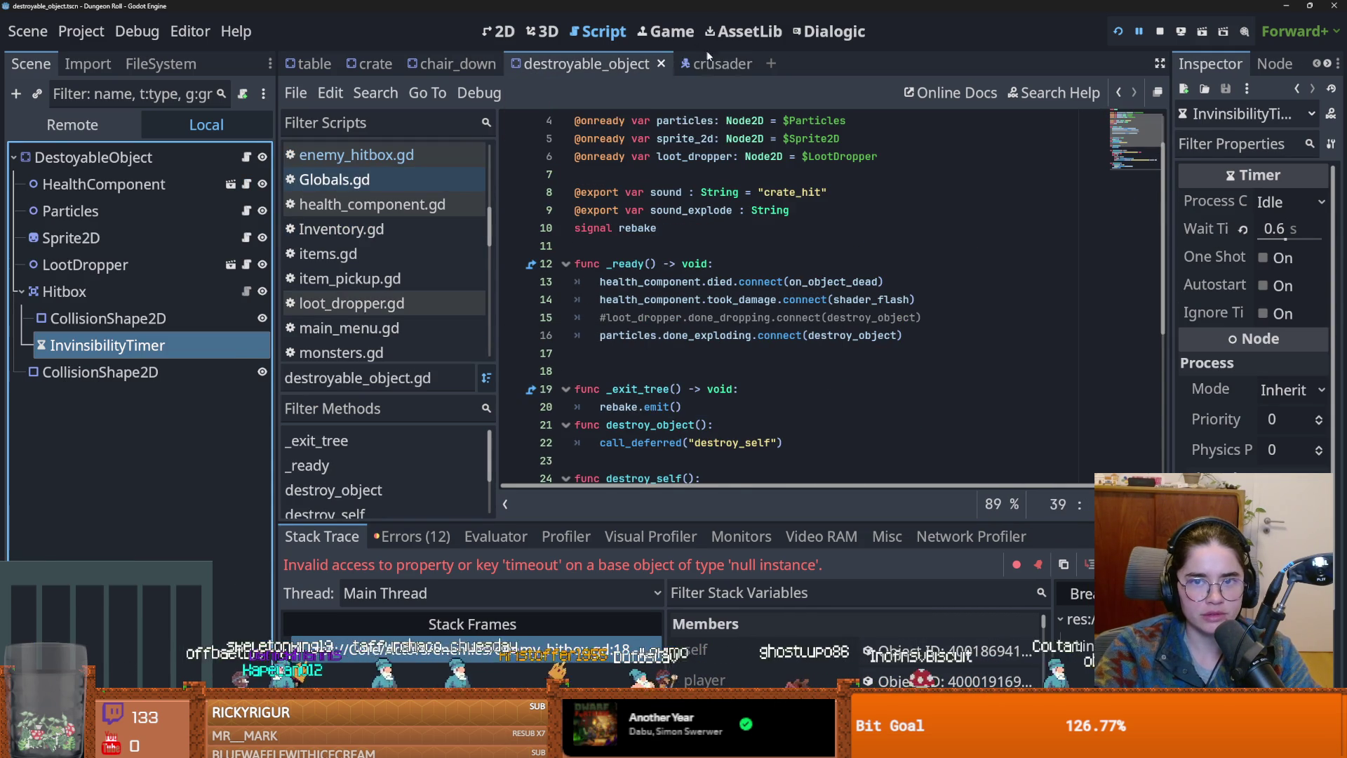
Delete the invisibility_timer timeout connection on line 43 of Characters.gd and save
{"action": "left_click", "coordinate": [702, 64]}
{"action": "left_click", "coordinate": [679, 122], "text": "ctrl"}
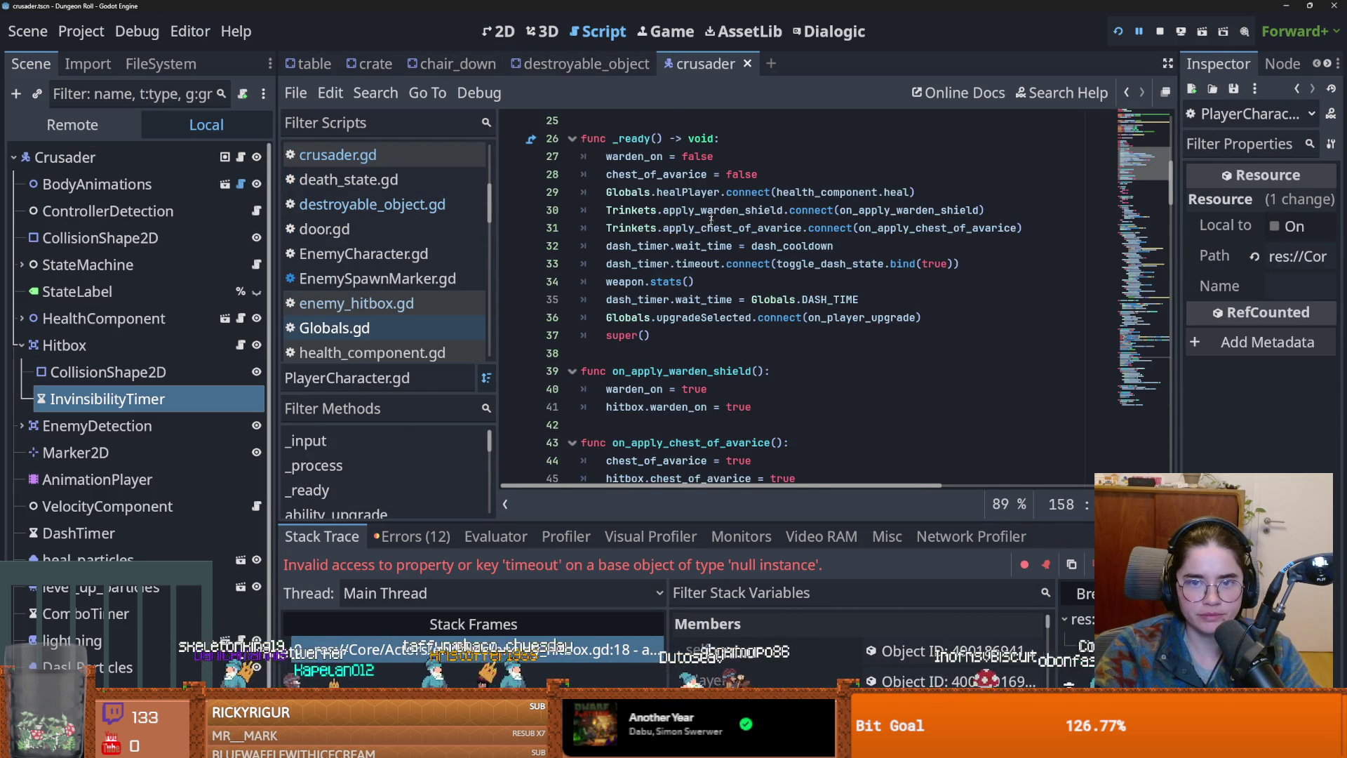
{"action": "scroll", "coordinate": [714, 200], "scroll_direction": "up", "scroll_amount": 8}
{"action": "left_click", "coordinate": [670, 130], "text": "ctrl"}
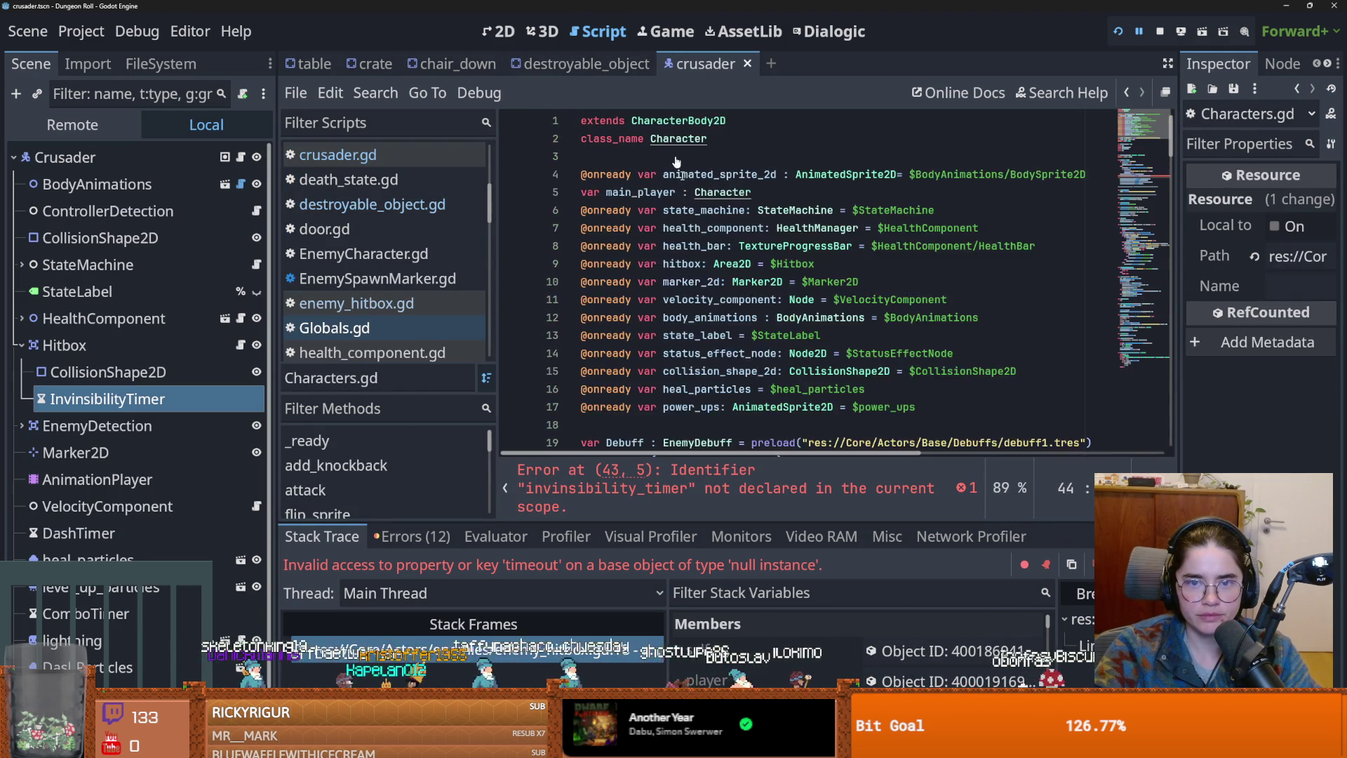
{"action": "scroll", "coordinate": [736, 343], "scroll_direction": "down", "scroll_amount": 9}
{"action": "scroll", "coordinate": [736, 342], "scroll_direction": "down", "scroll_amount": 2}
{"action": "key", "text": "Up"}
{"action": "key", "text": "shift+End"}
{"action": "key", "text": "BackSpace"}
{"action": "key", "text": "BackSpace"}
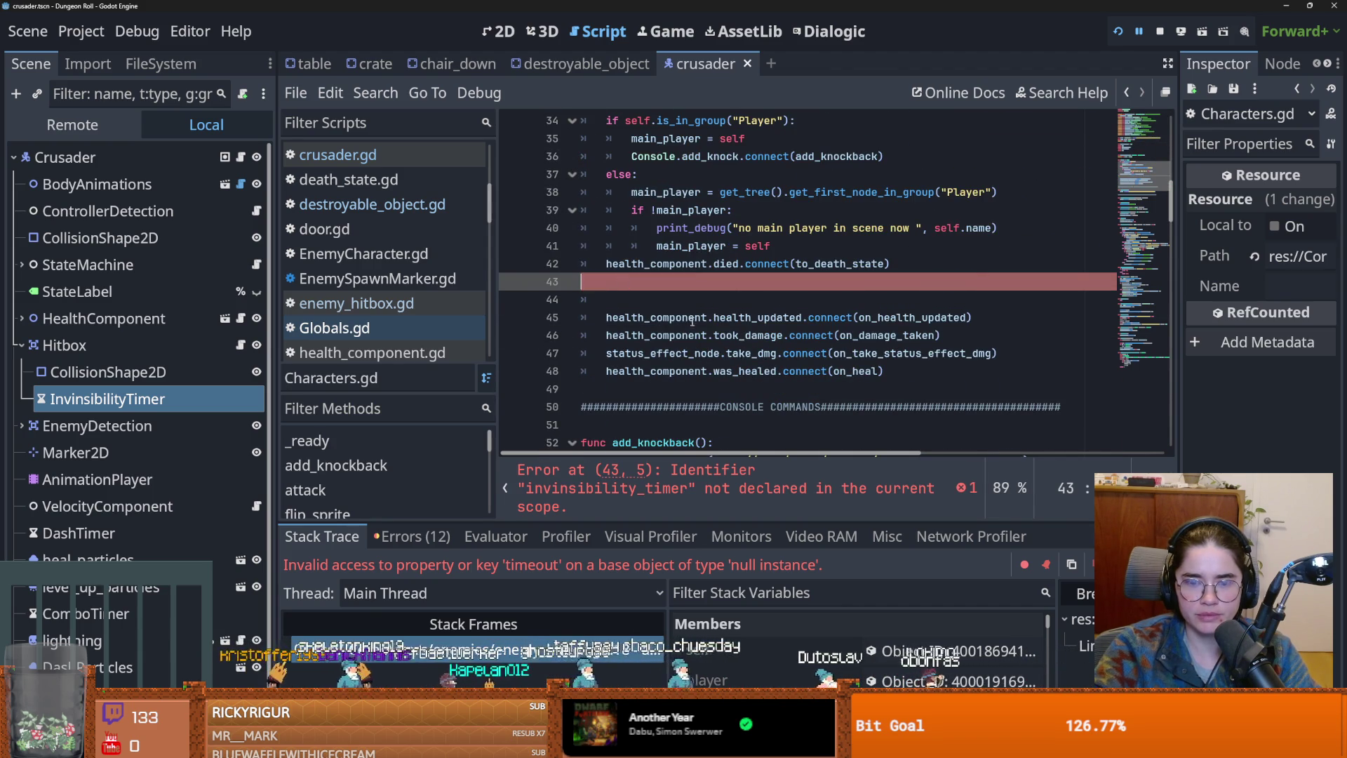
{"action": "scroll", "coordinate": [688, 320], "scroll_direction": "up", "scroll_amount": 10}
{"action": "key", "text": "ctrl+s"}
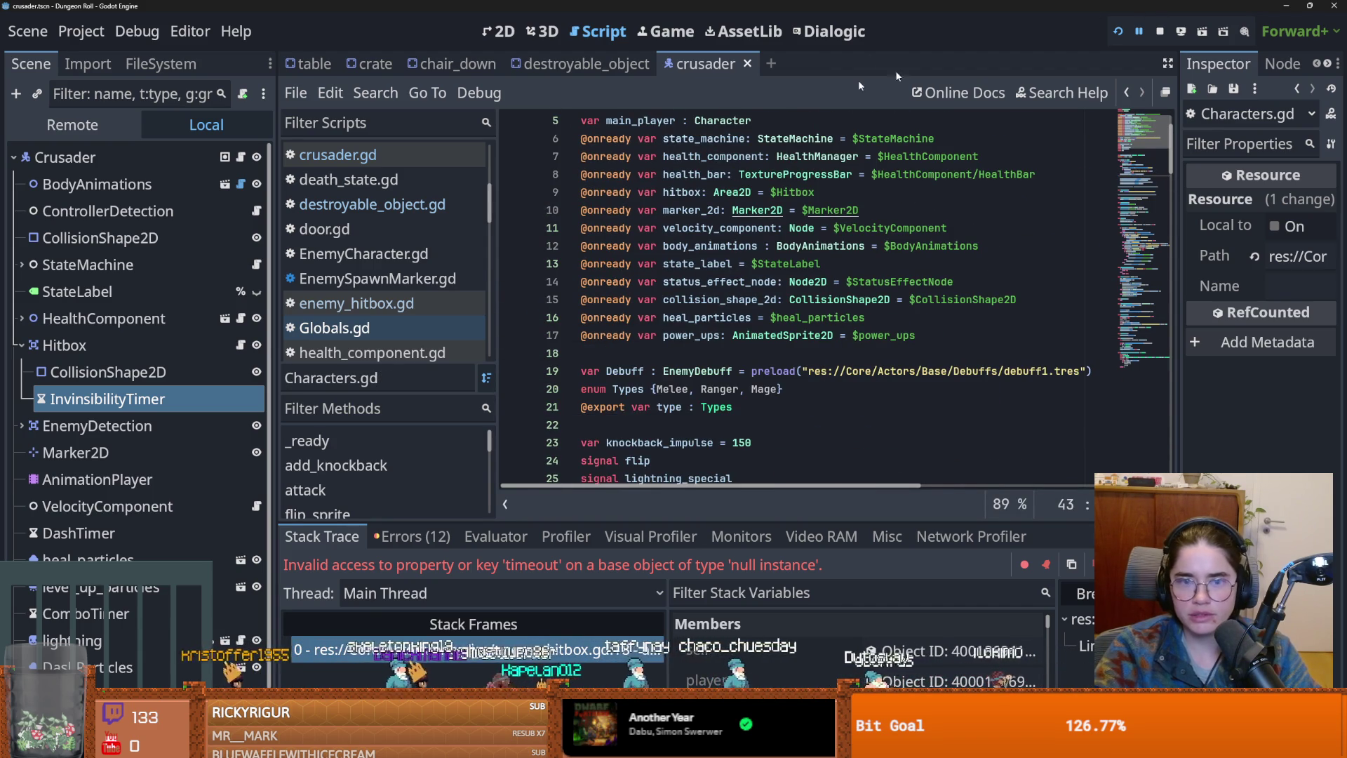
Check the InvisibilityTimer and Hitbox nodes, open chair_down's enemy_hitbox.gd, and relaunch the game
{"action": "left_click", "coordinate": [151, 398]}
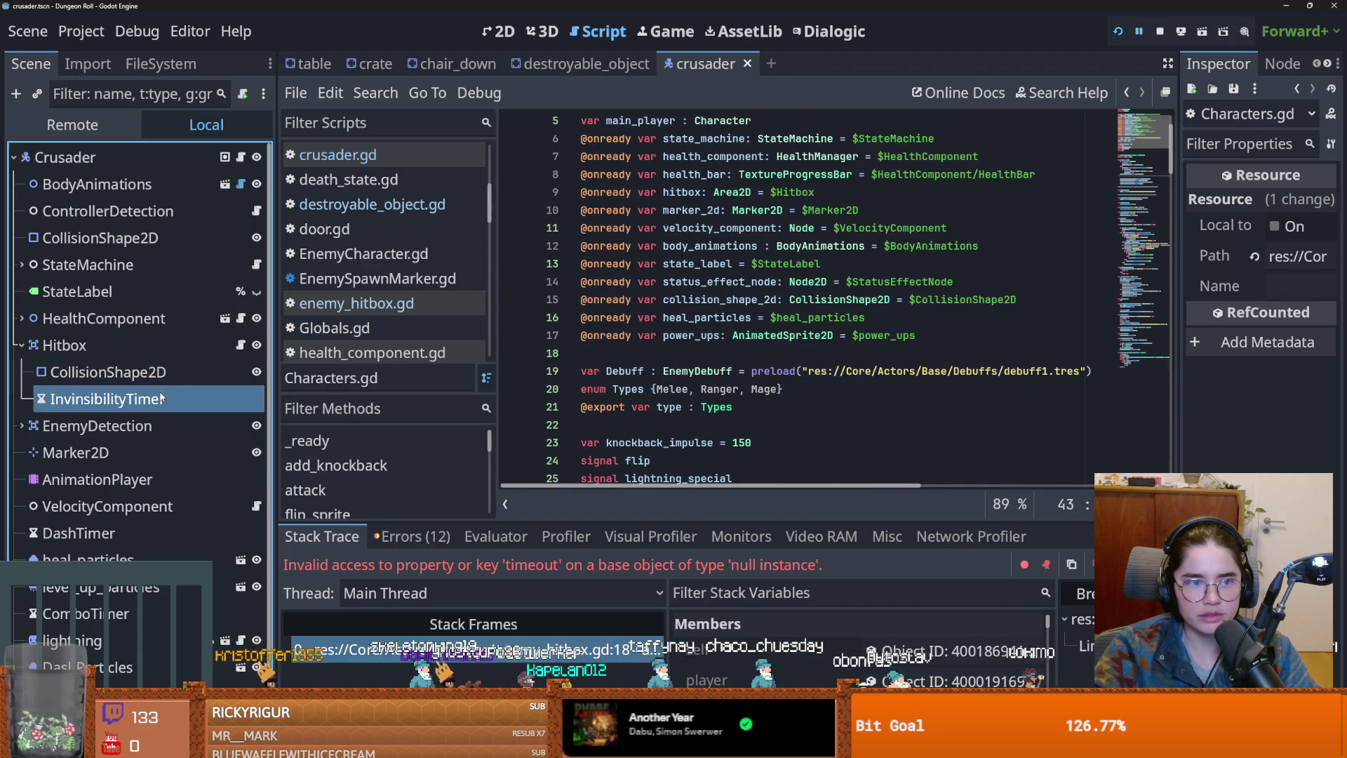
{"action": "left_click", "coordinate": [544, 75]}
{"action": "left_click", "coordinate": [127, 292]}
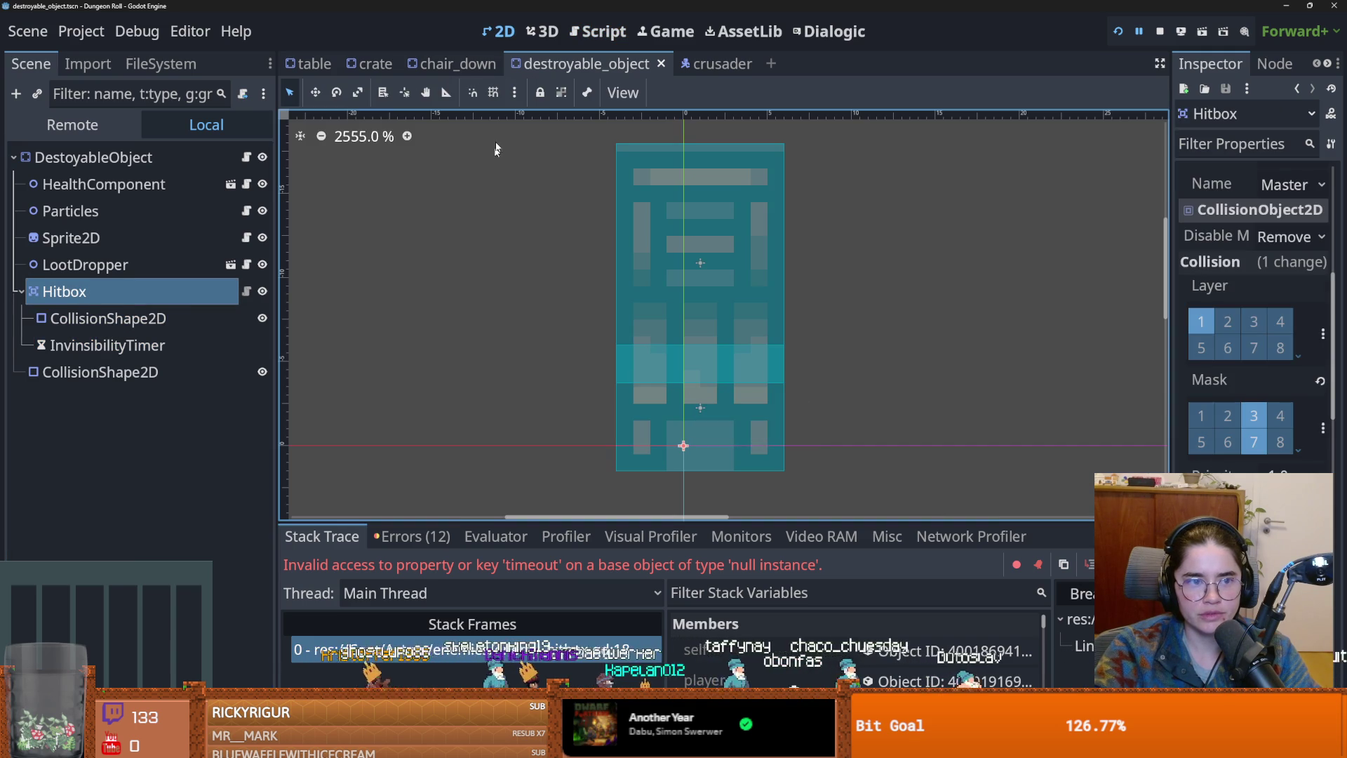
{"action": "left_click", "coordinate": [453, 64]}
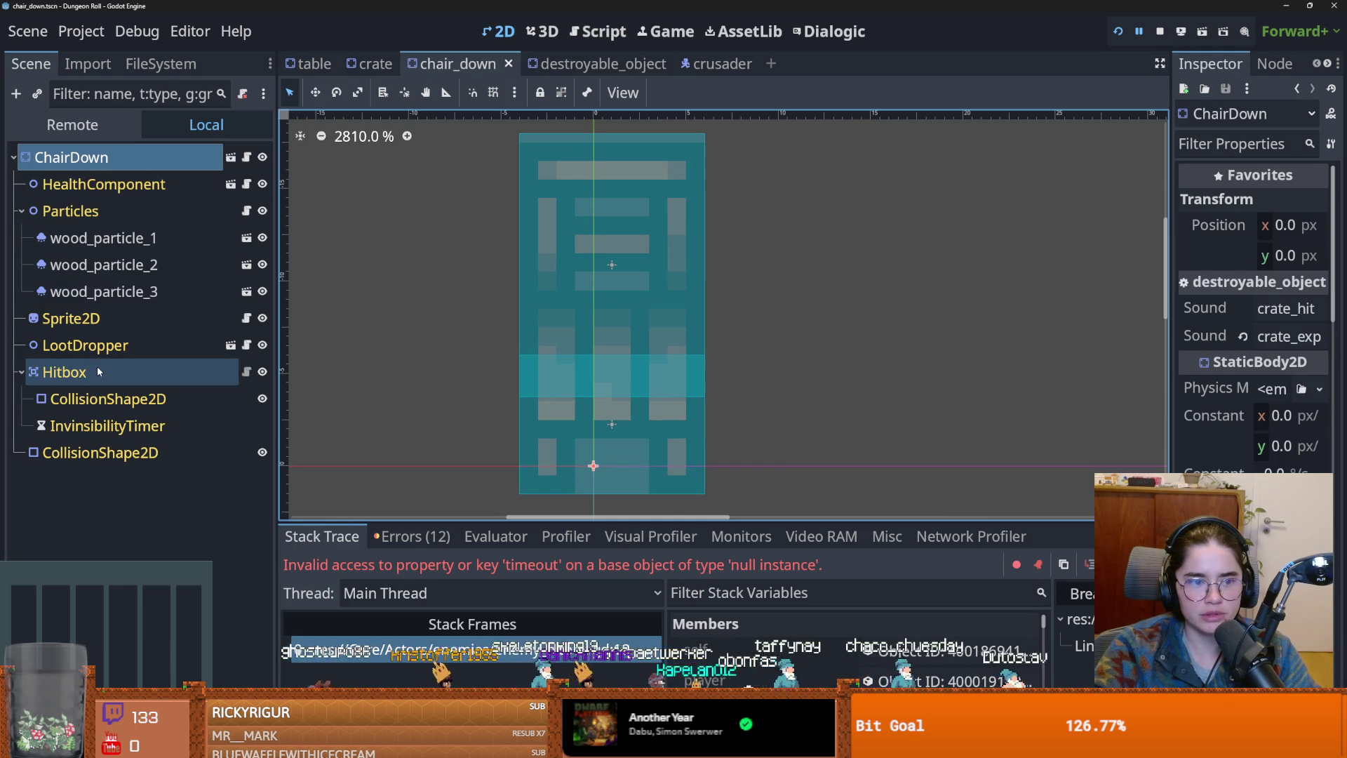
{"action": "left_click", "coordinate": [249, 373]}
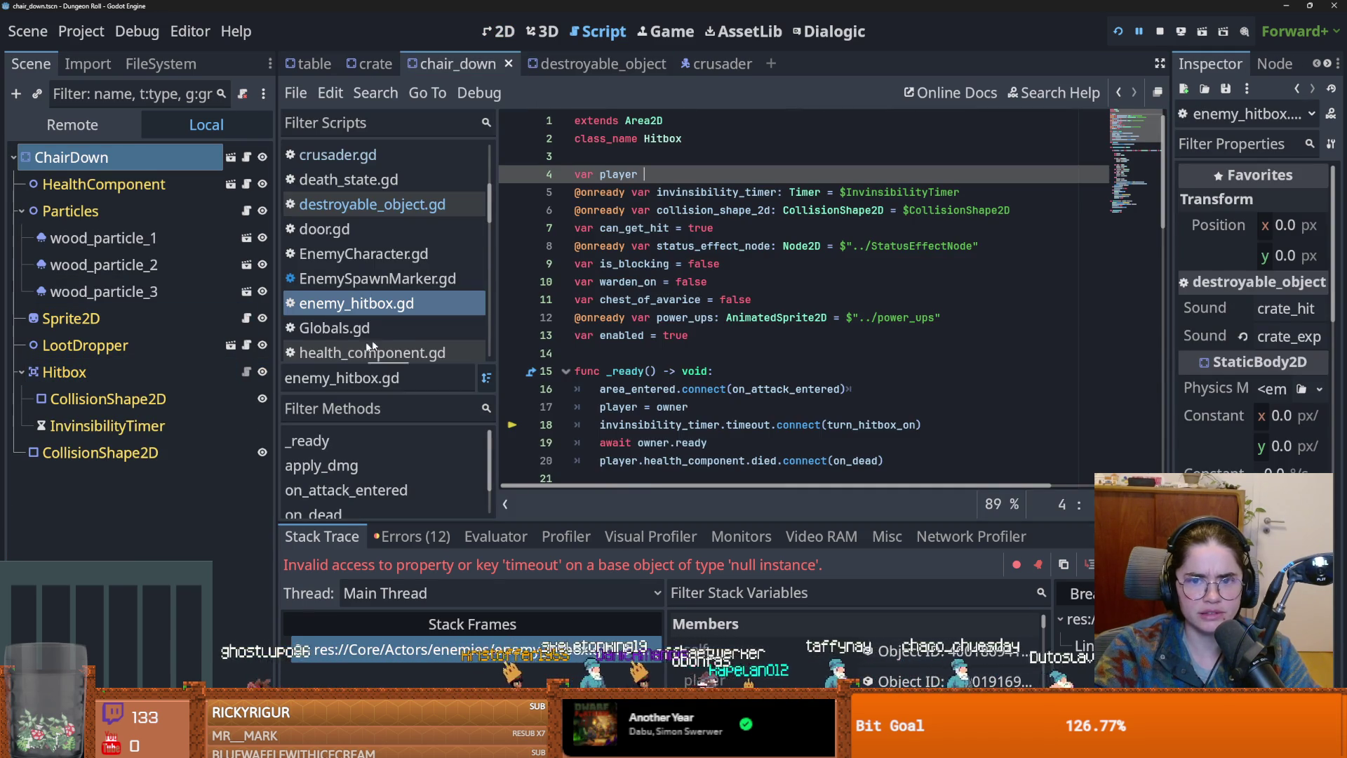
{"action": "scroll", "coordinate": [772, 280], "scroll_direction": "down", "scroll_amount": 1}
{"action": "left_click", "coordinate": [1121, 34]}
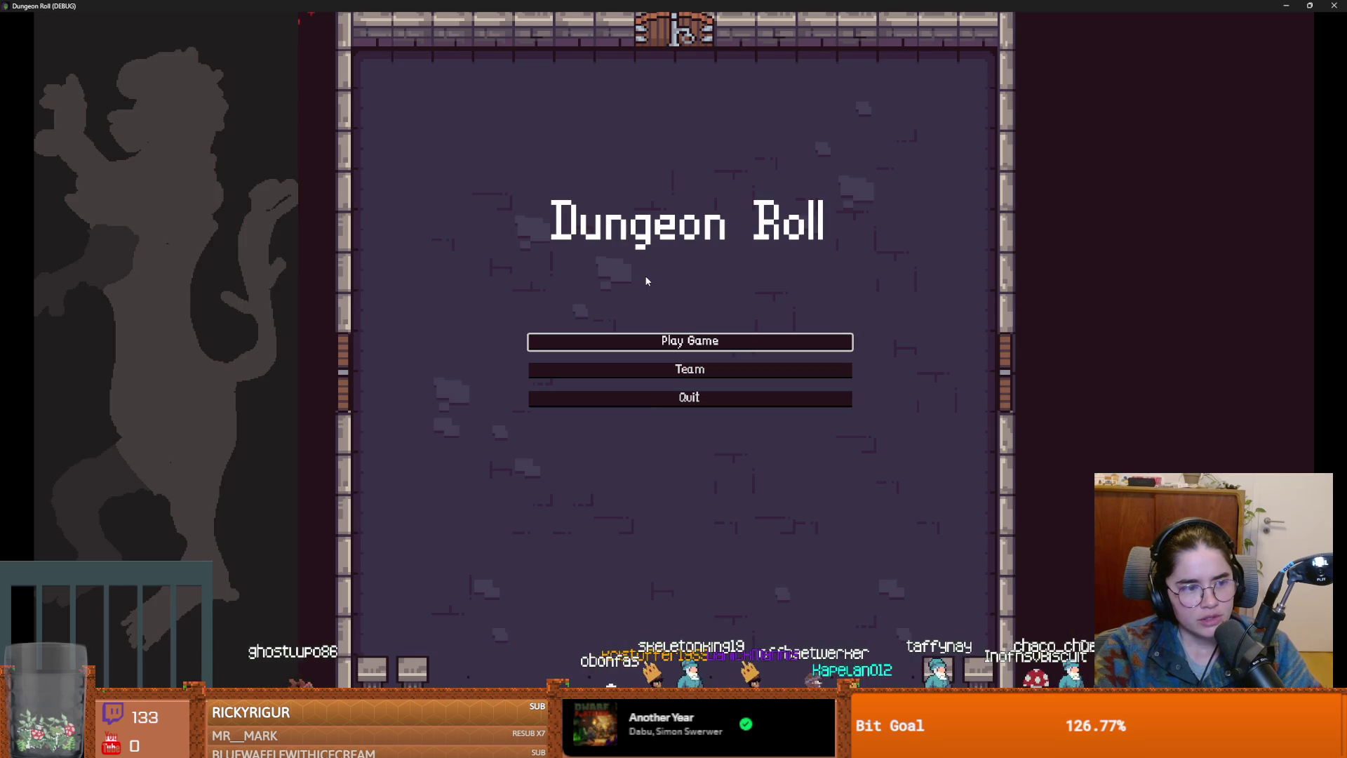
Start a game as the Crusader and jump to the failing line 18 of enemy_hitbox.gd
{"action": "left_click", "coordinate": [678, 344]}
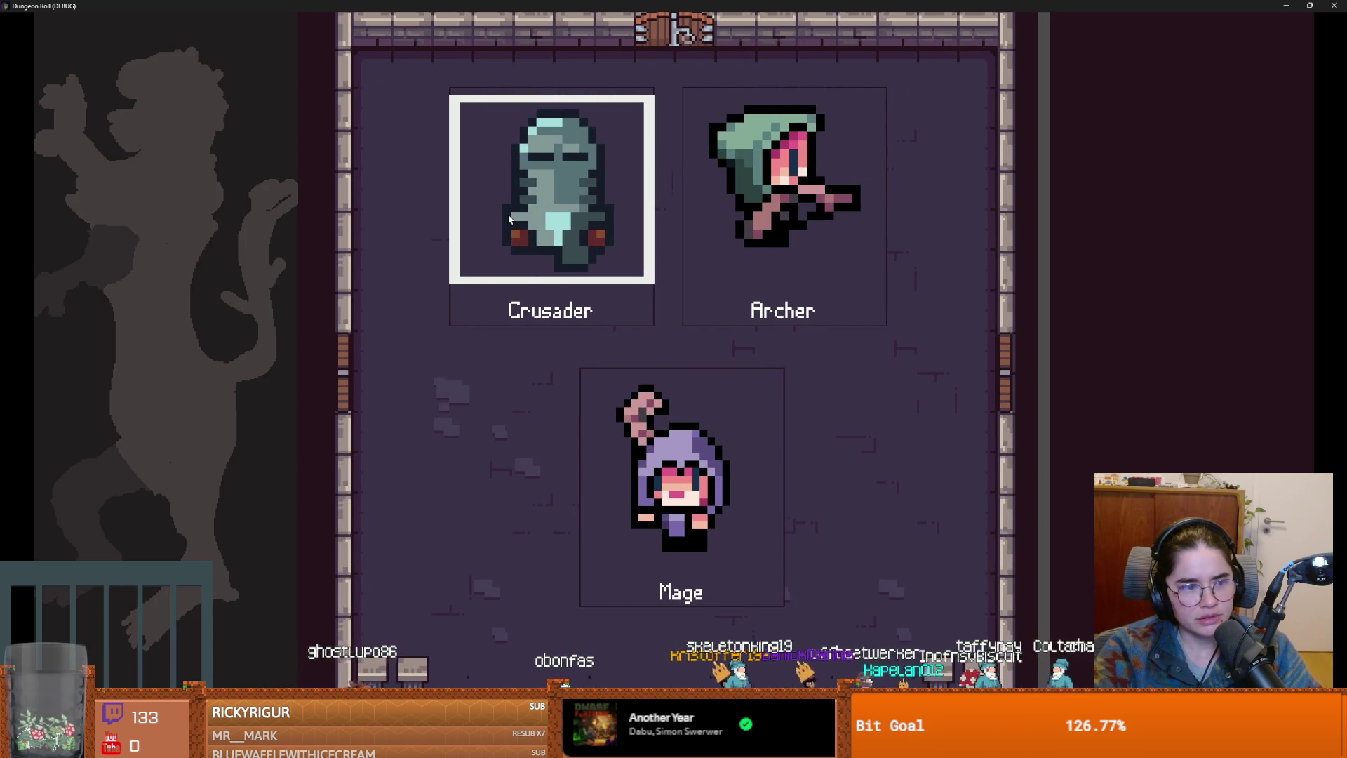
{"action": "left_click", "coordinate": [592, 309]}
{"action": "left_click", "coordinate": [712, 334]}
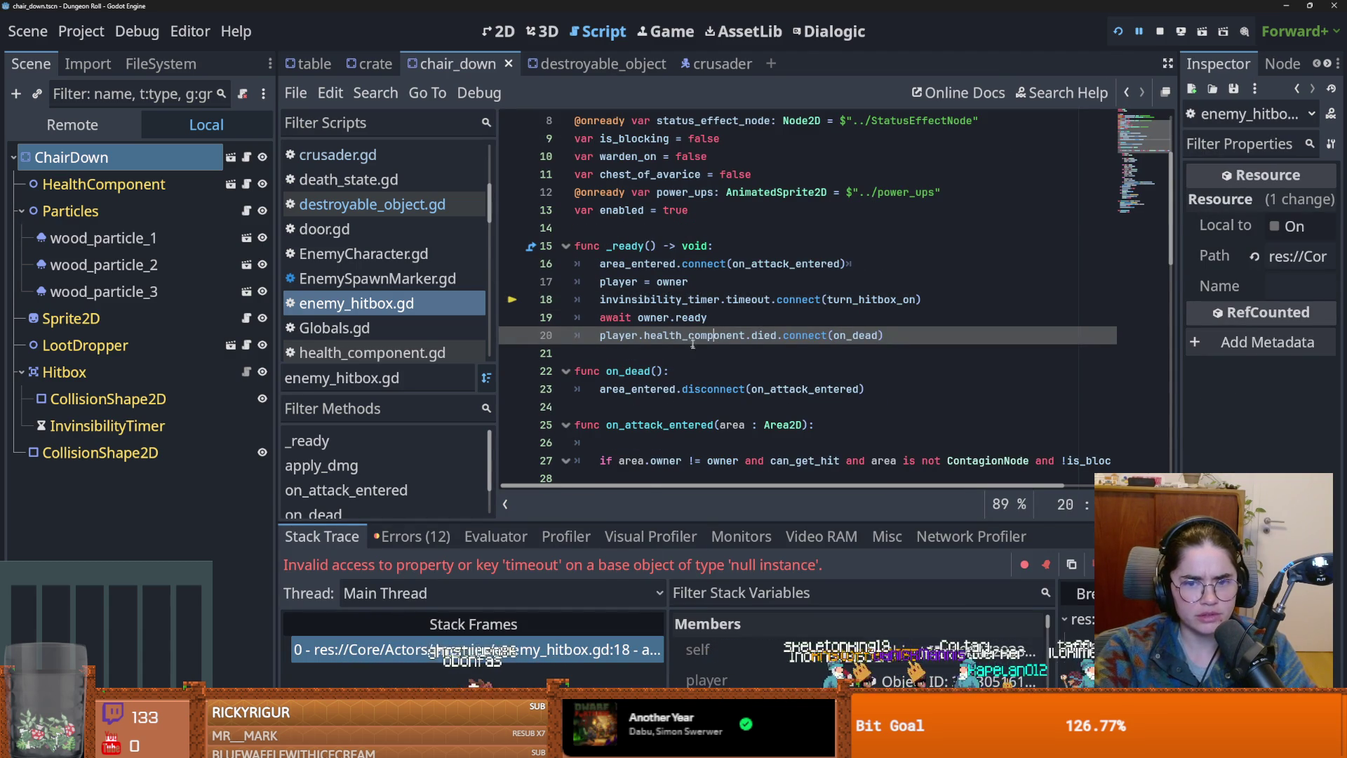
{"action": "left_click", "coordinate": [571, 651]}
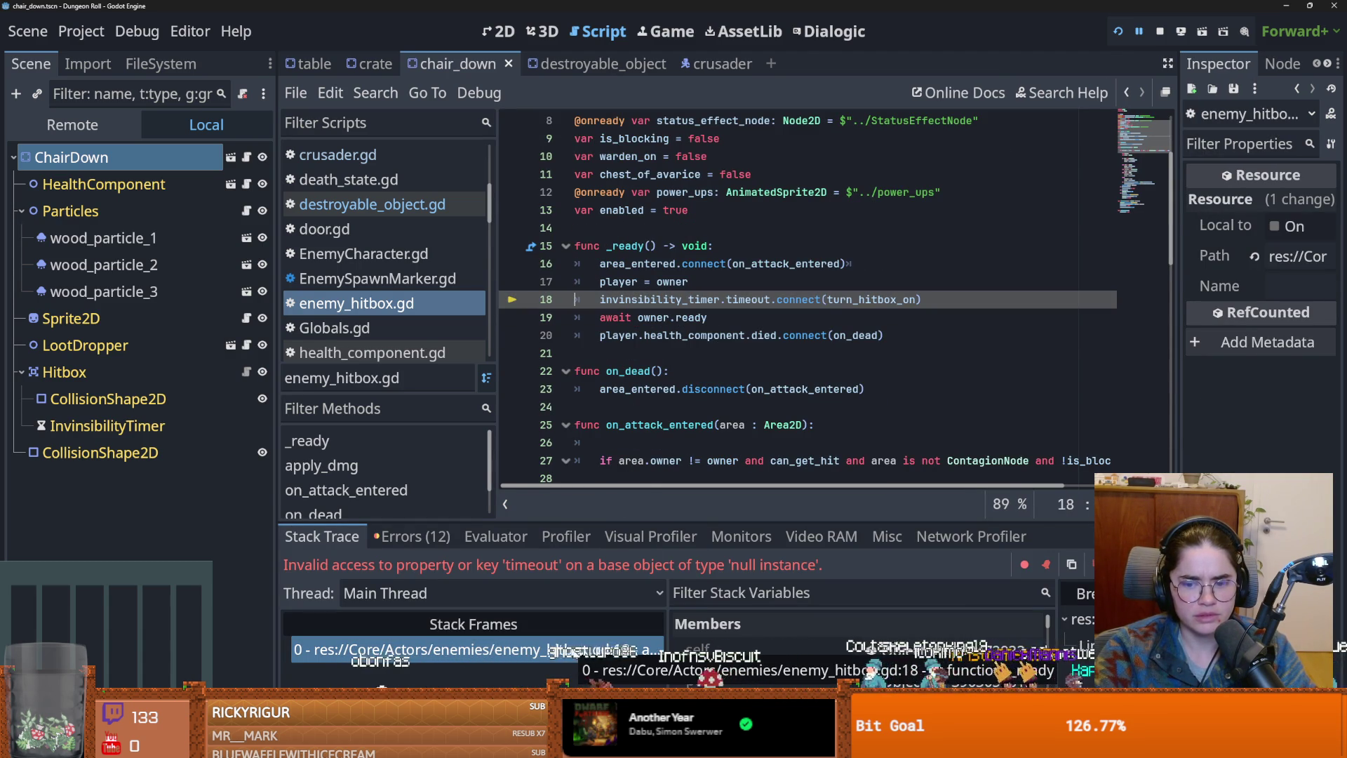
{"action": "scroll", "coordinate": [806, 316], "scroll_direction": "up", "scroll_amount": 1}
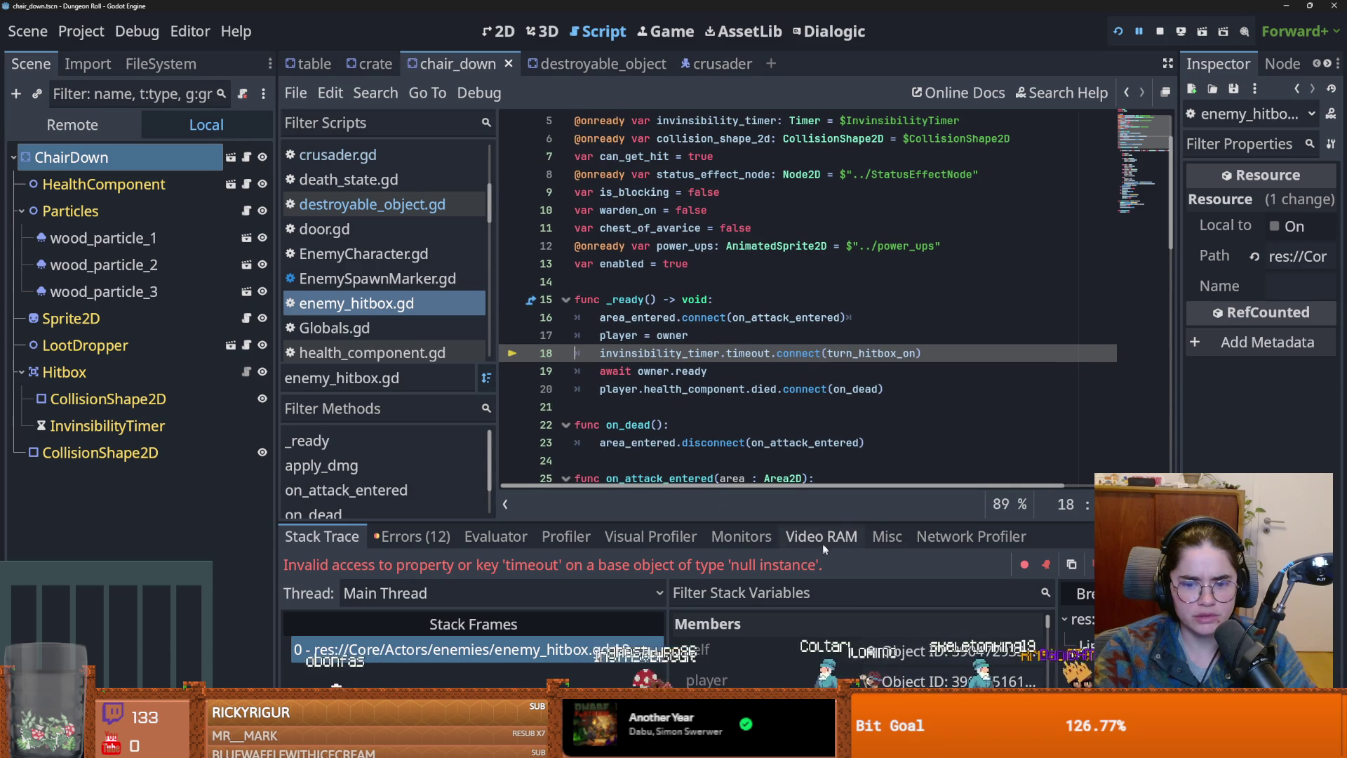
Inspect the erroring hitbox's self and player members in the debugger, then open the crate scene
{"action": "left_click", "coordinate": [970, 647]}
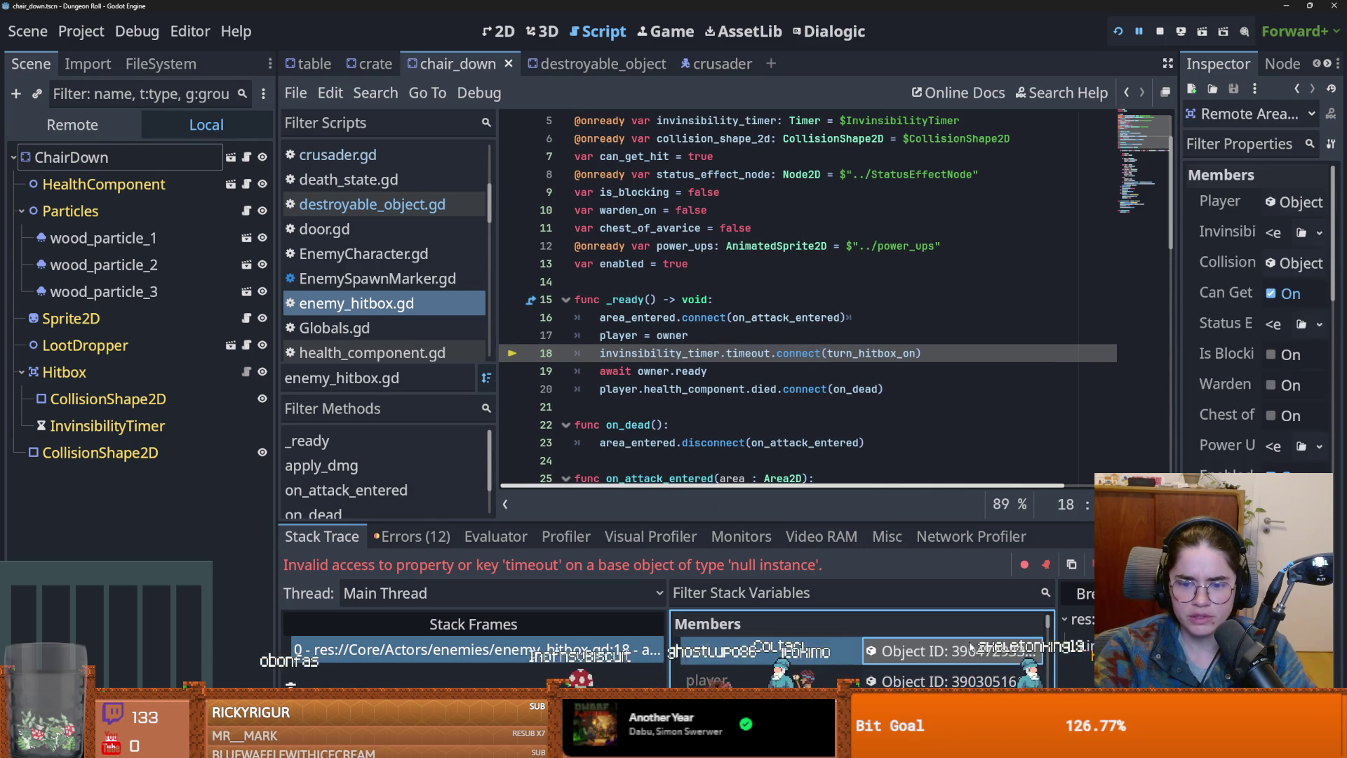
{"action": "key", "text": "Down"}
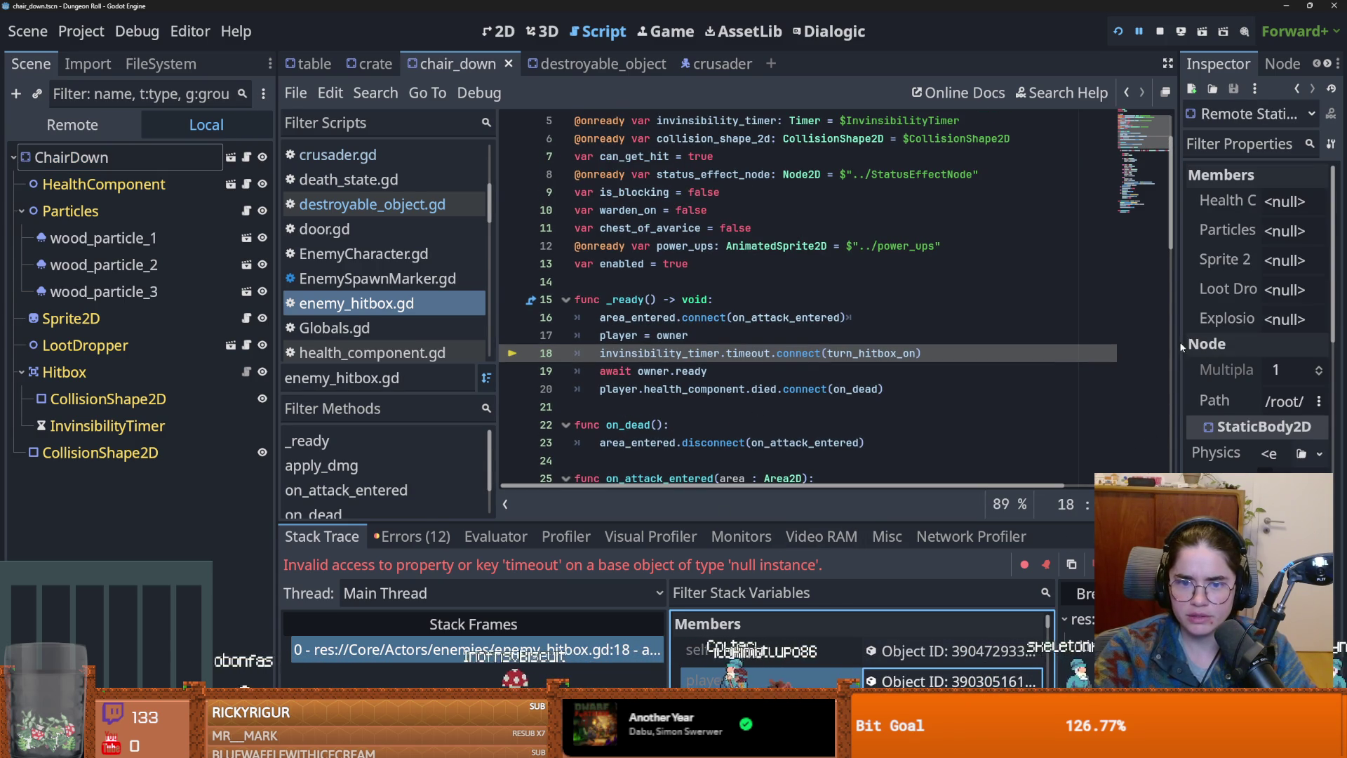
{"action": "mouse_move", "coordinate": [1188, 349]}
{"action": "left_mouse_down"}
{"action": "mouse_move", "coordinate": [617, 348]}
{"action": "mouse_move", "coordinate": [795, 348]}
{"action": "left_mouse_up"}
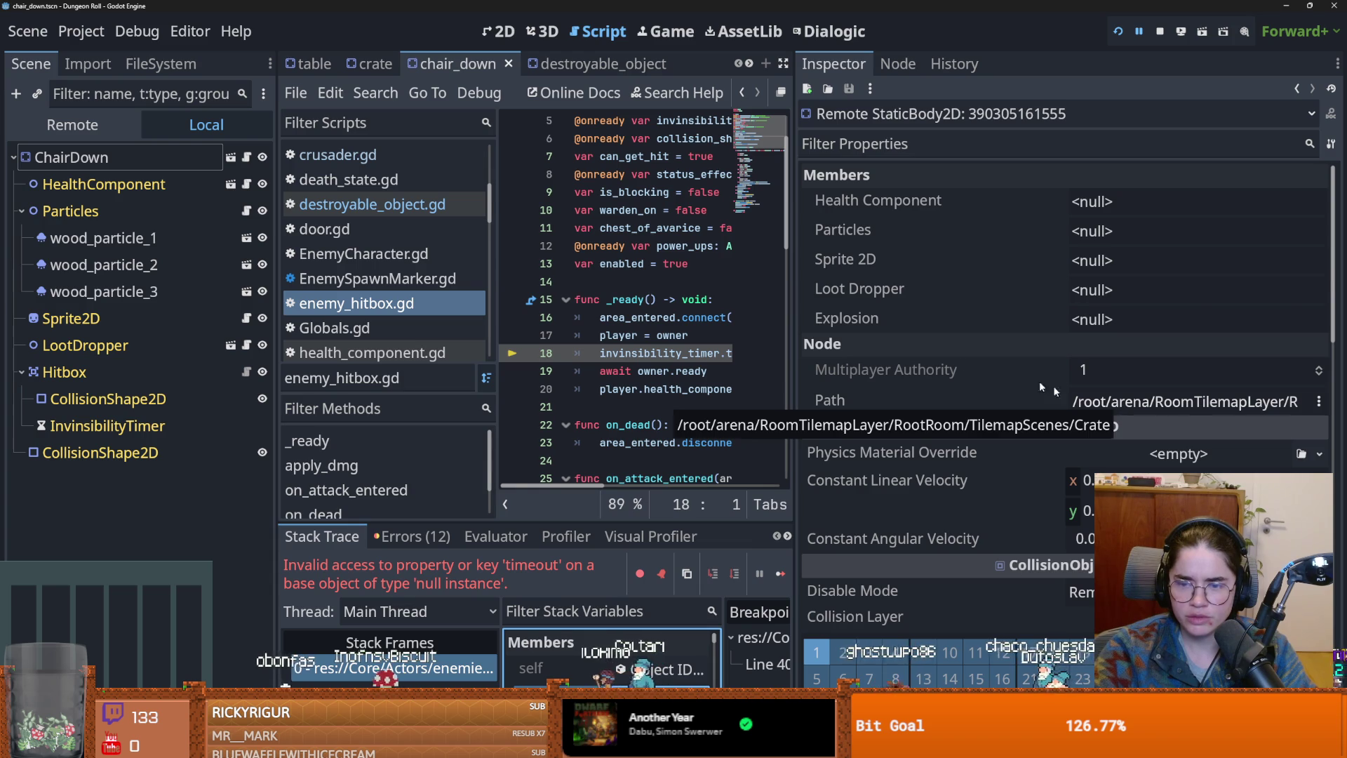
{"action": "left_click", "coordinate": [369, 63]}
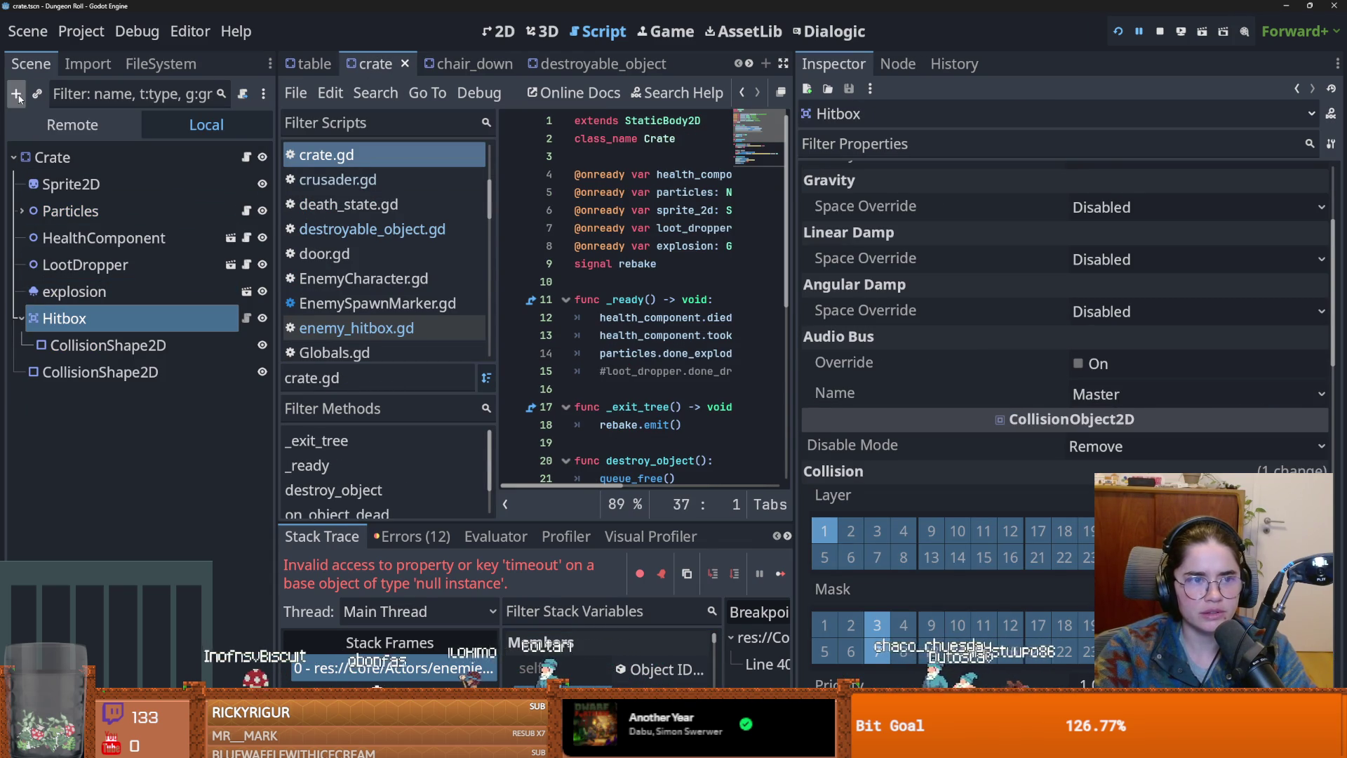
Delete the stray invisibility_timer line 37 from crate.gd's on_object_dead
{"action": "left_click", "coordinate": [134, 317]}
{"action": "key", "text": "ctrl+z"}
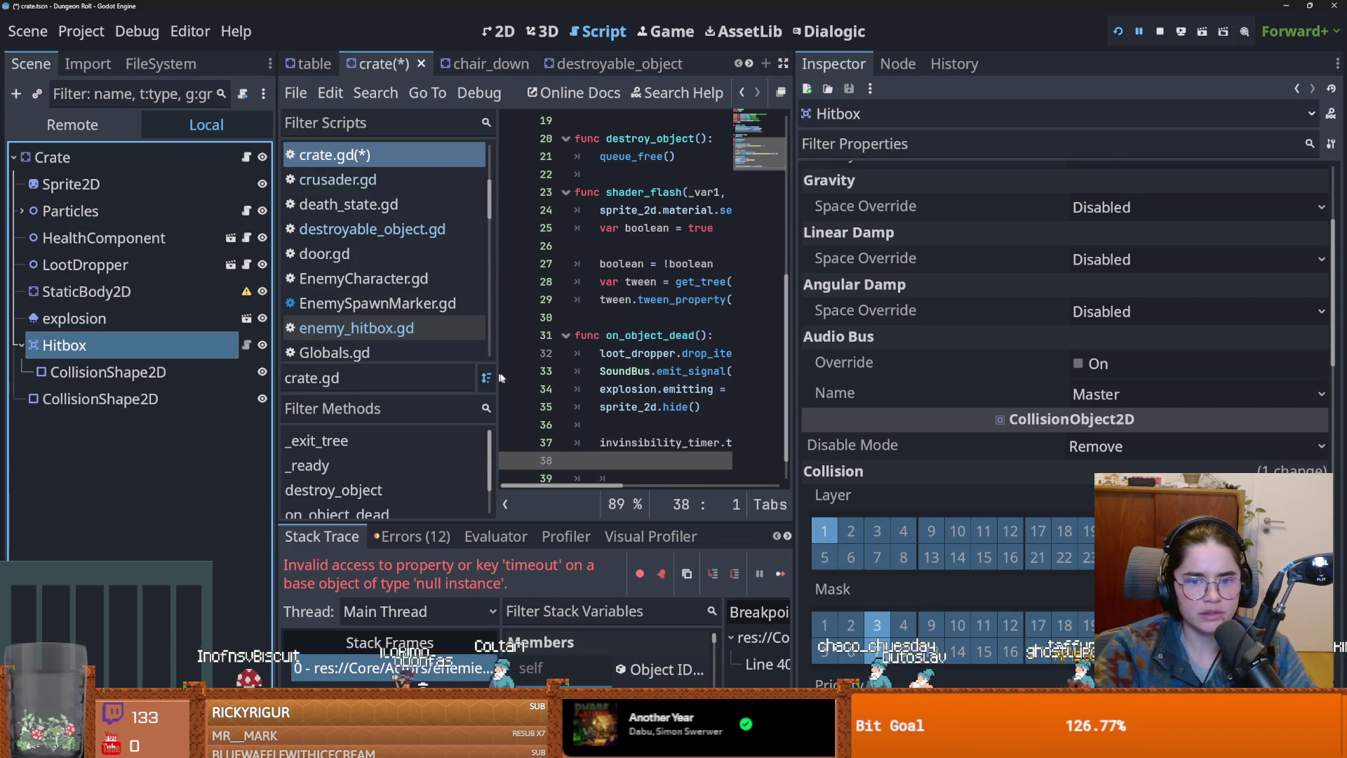
{"action": "left_click", "coordinate": [676, 416]}
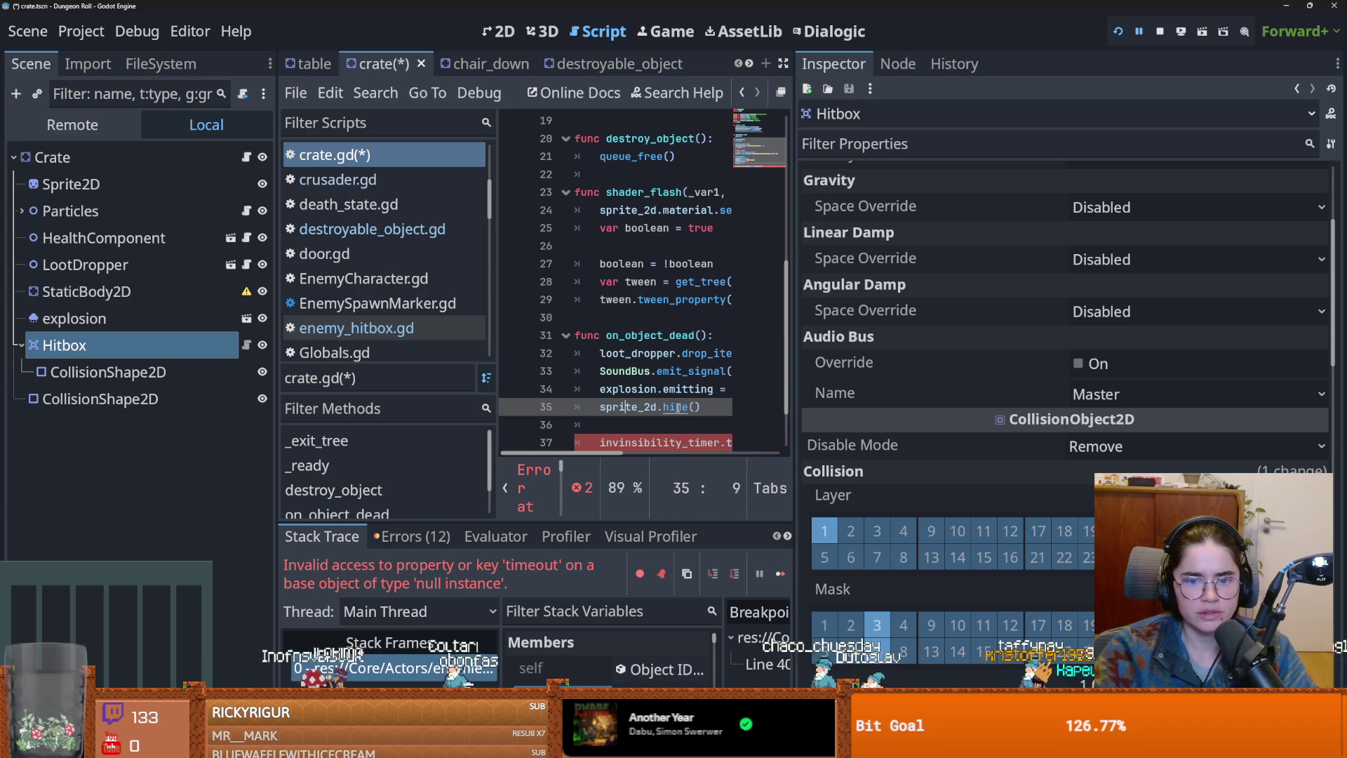
{"action": "left_click_drag", "start_coordinate": [799, 404], "coordinate": [1138, 405]}
{"action": "key", "text": "Down"}
{"action": "key", "text": "Down"}
{"action": "key", "text": "End"}
{"action": "key", "text": "shift+Home"}
{"action": "key", "text": "shift+Home"}
{"action": "key", "text": "BackSpace"}
Paste an InvisibilityTimer under the Crate's Hitbox and relaunch the game
{"action": "left_click", "coordinate": [737, 63]}
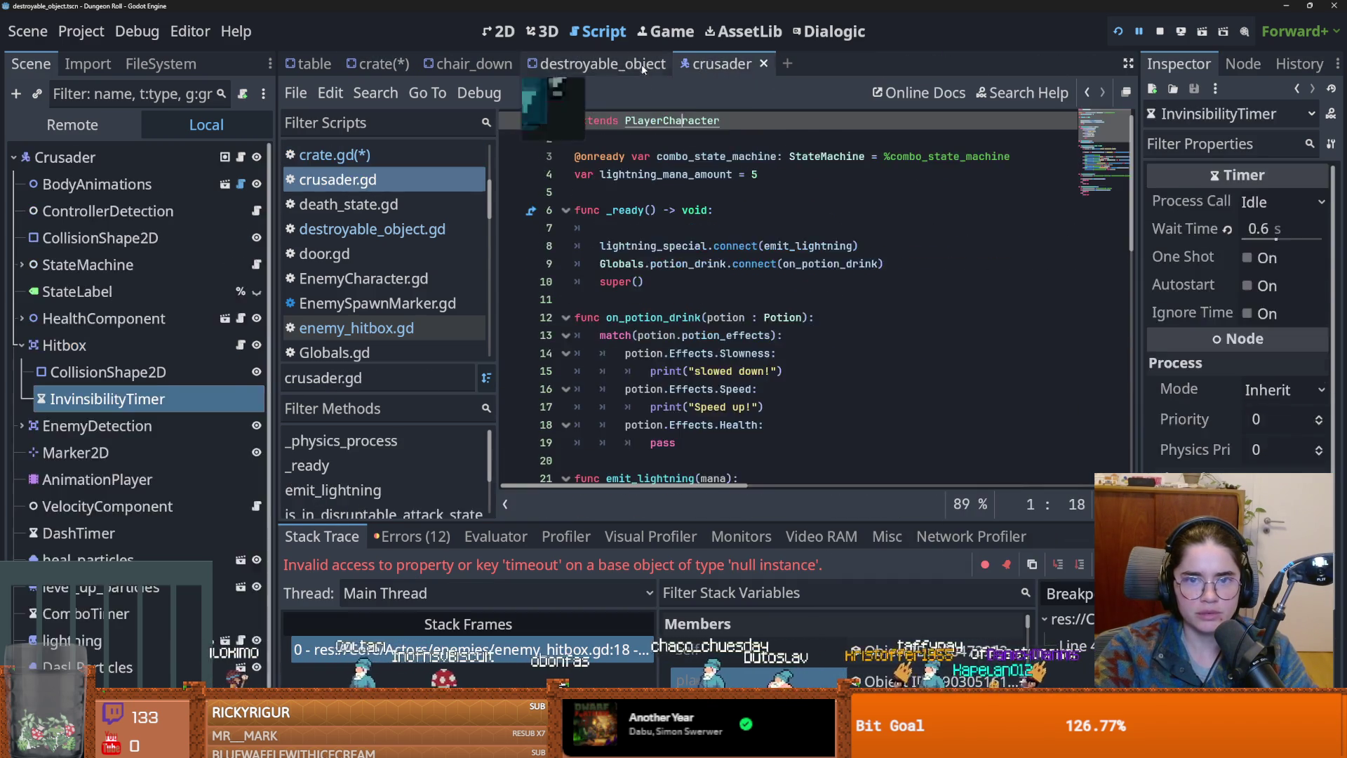
{"action": "left_click", "coordinate": [643, 64]}
{"action": "left_click", "coordinate": [341, 57]}
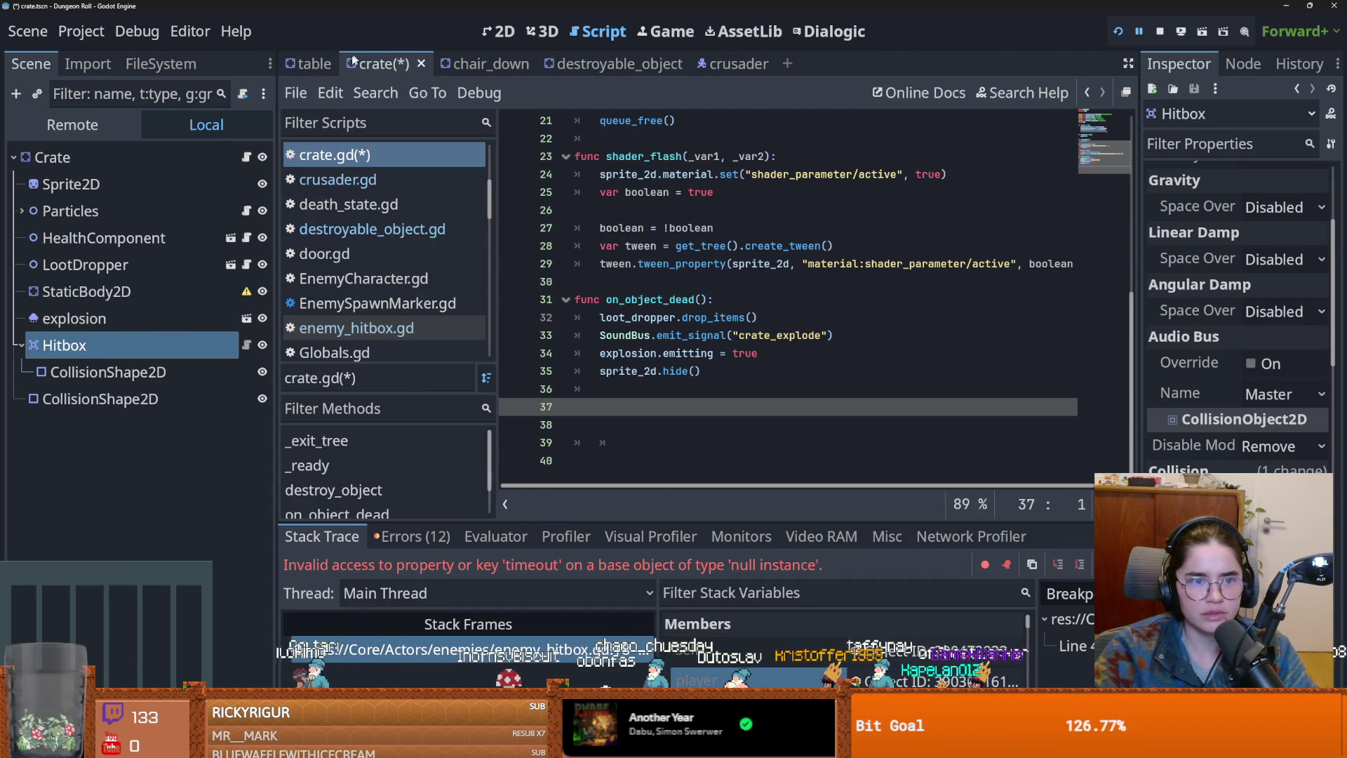
{"action": "left_click", "coordinate": [192, 347]}
{"action": "key", "text": "ctrl+v"}
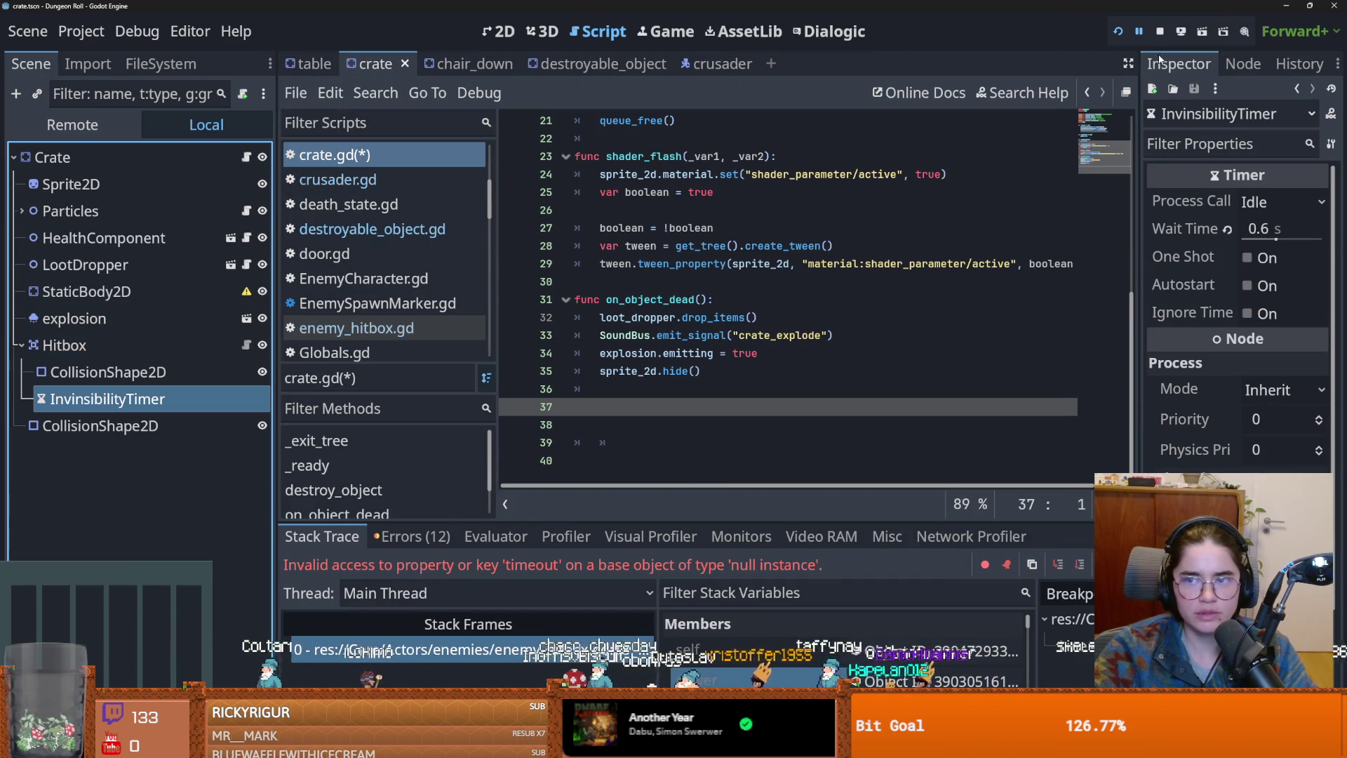
{"action": "left_click", "coordinate": [1117, 32]}
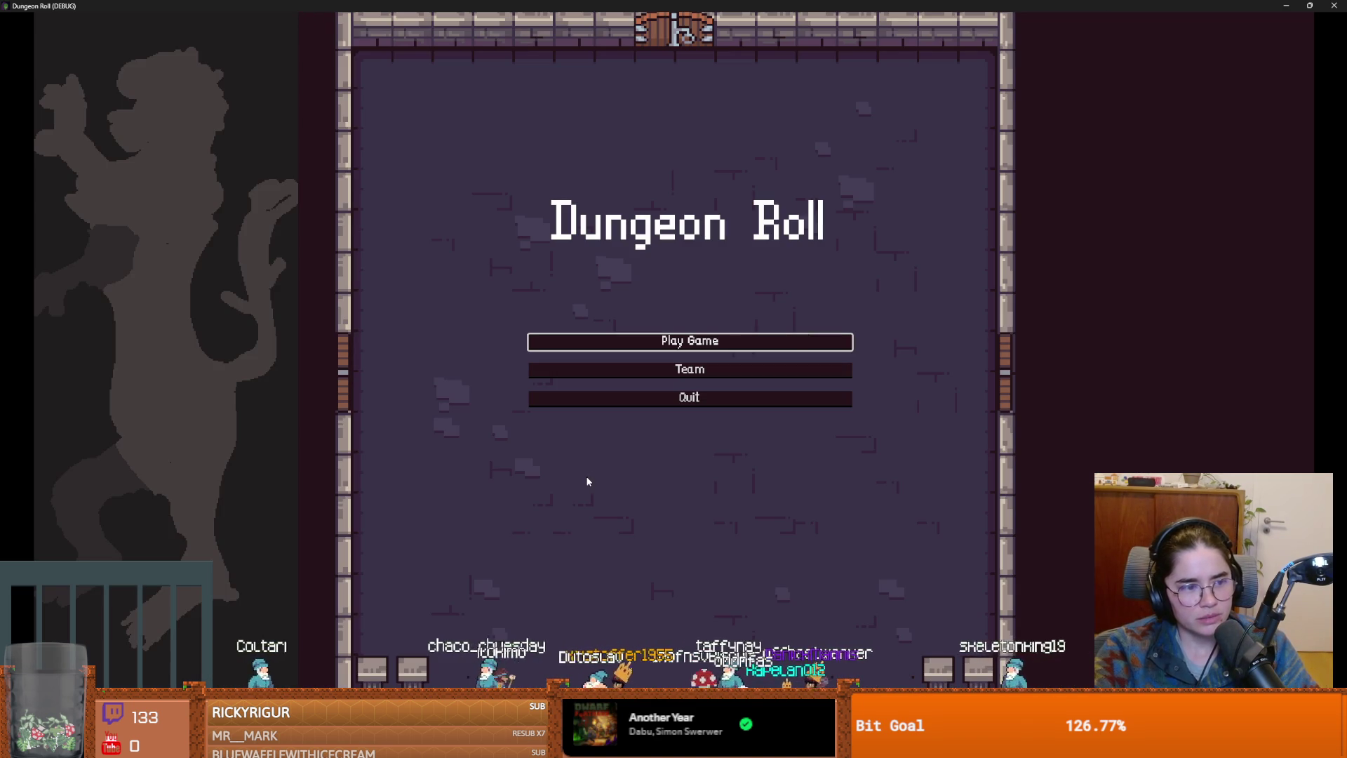
Start a new game and inspect the player in the line 18 null 'timeout' error's stack variables
{"action": "left_click", "coordinate": [711, 341]}
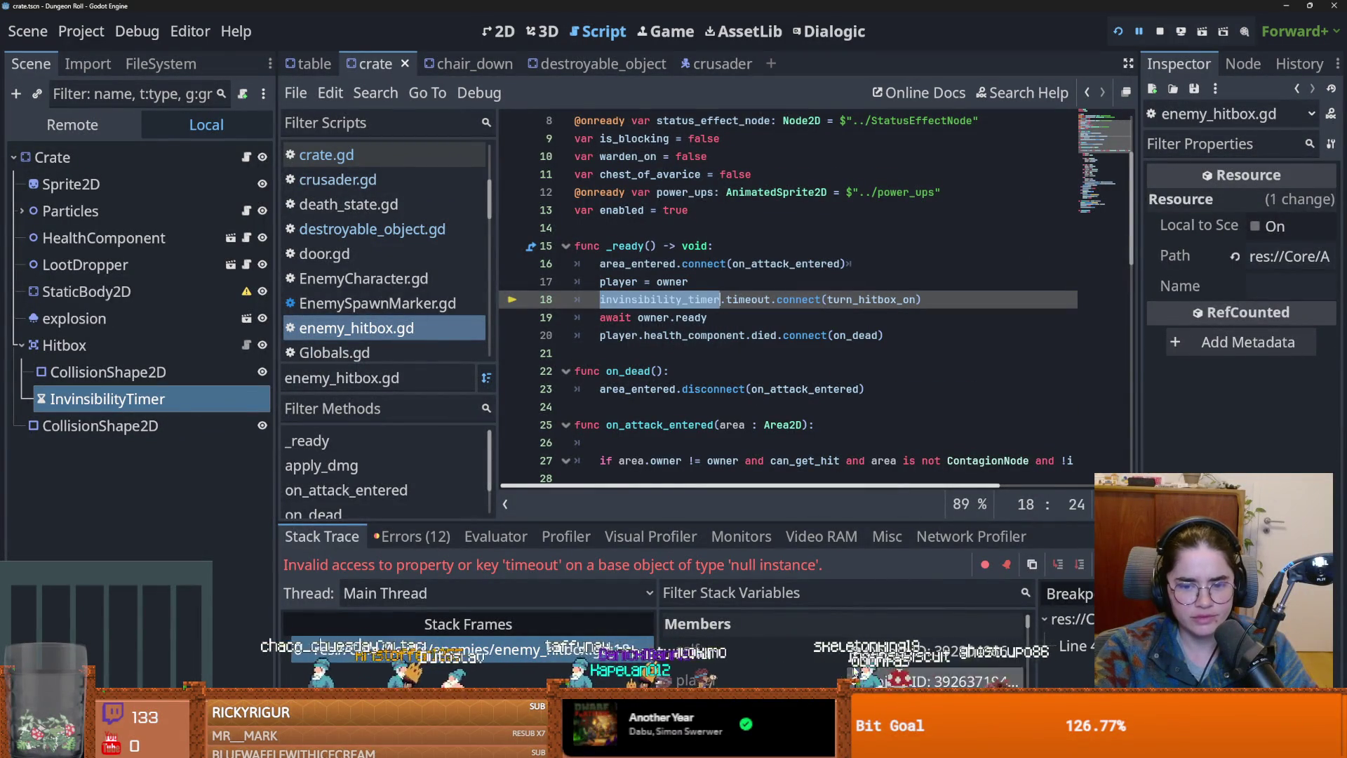
{"action": "left_click", "coordinate": [926, 644]}
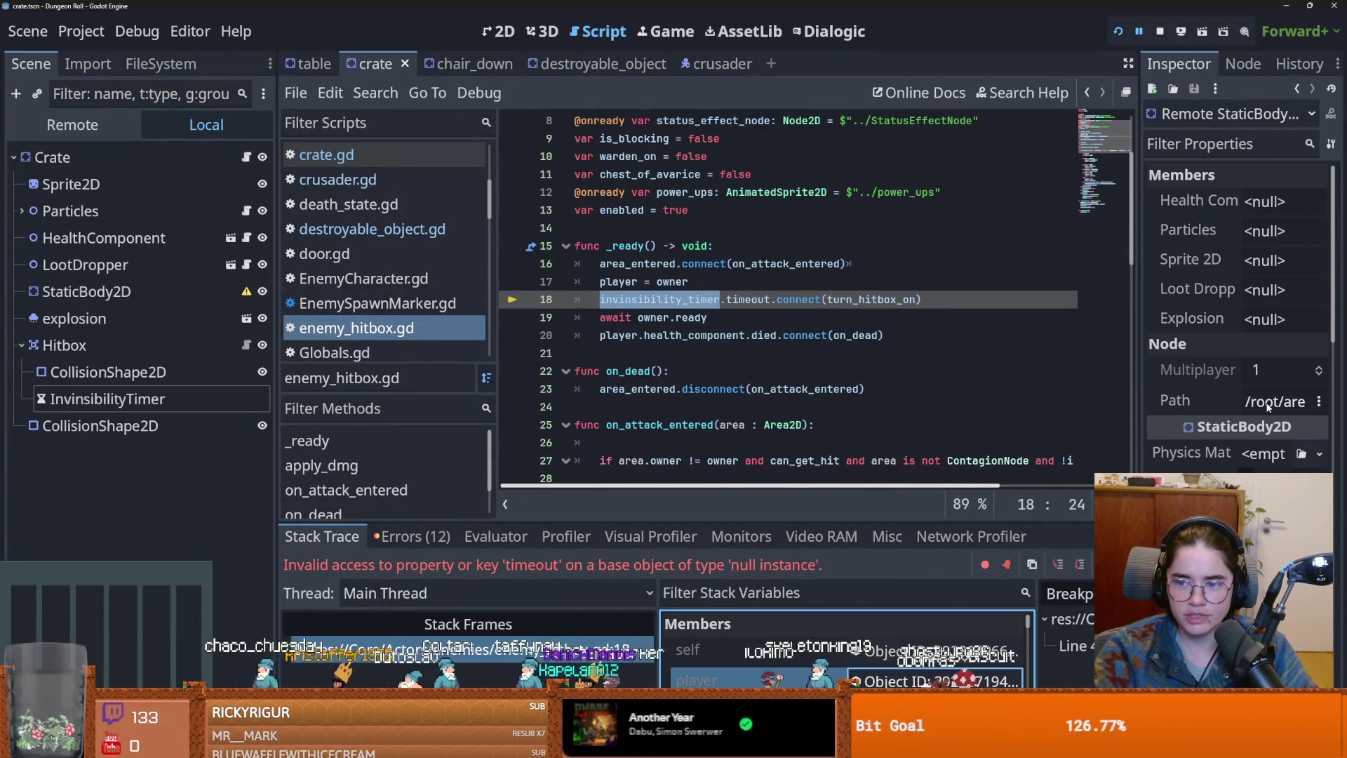